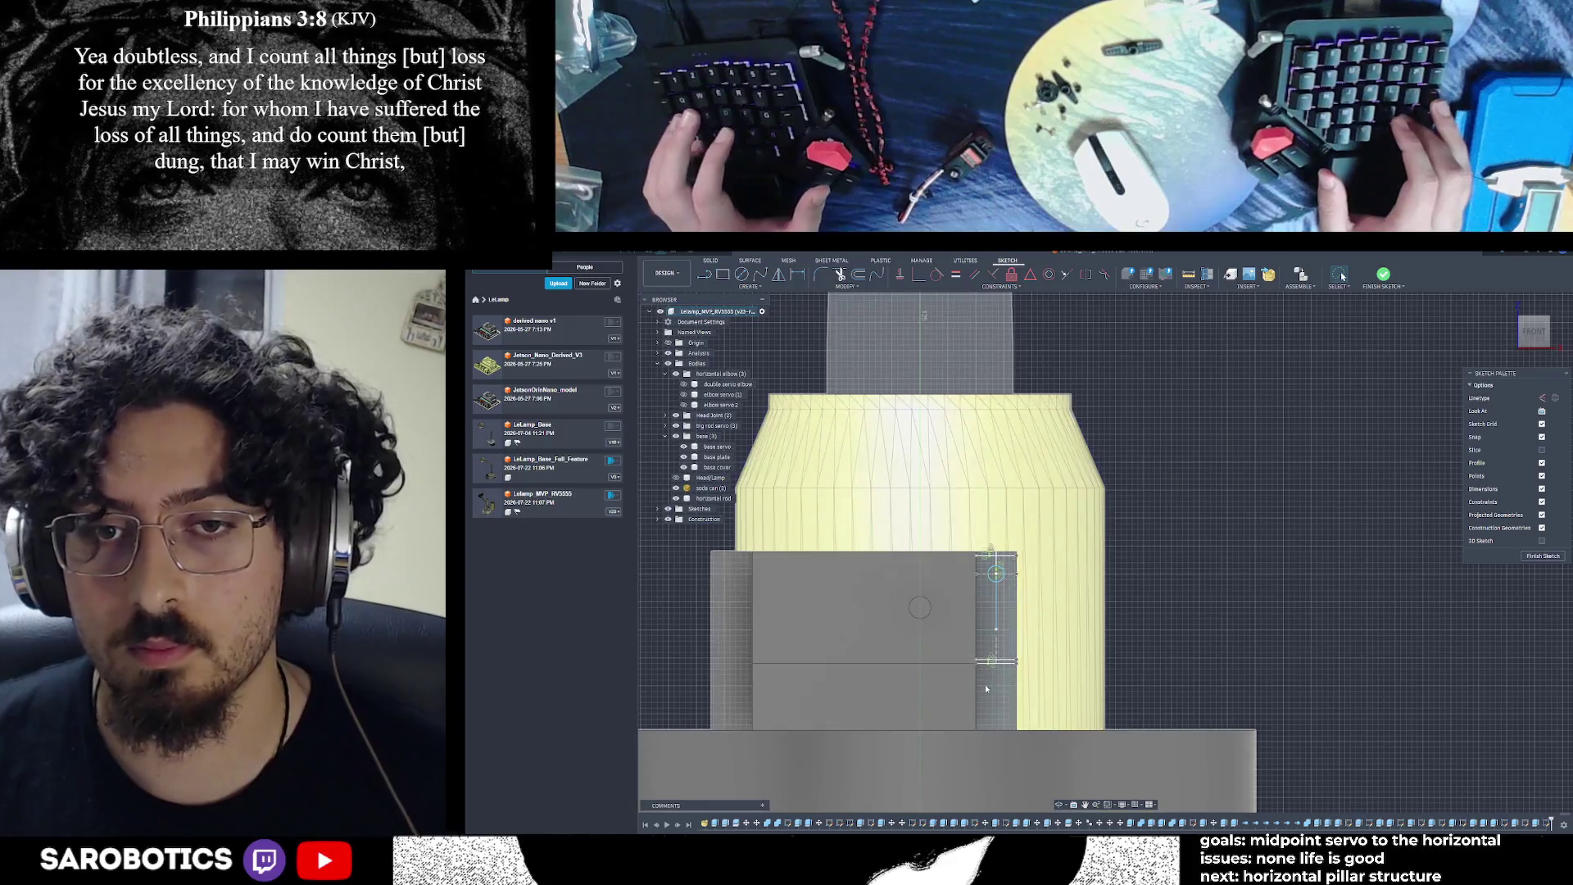
# Inspect the lower sketch profile and the vertical line beside the round opening
pyautogui.press('Escape')
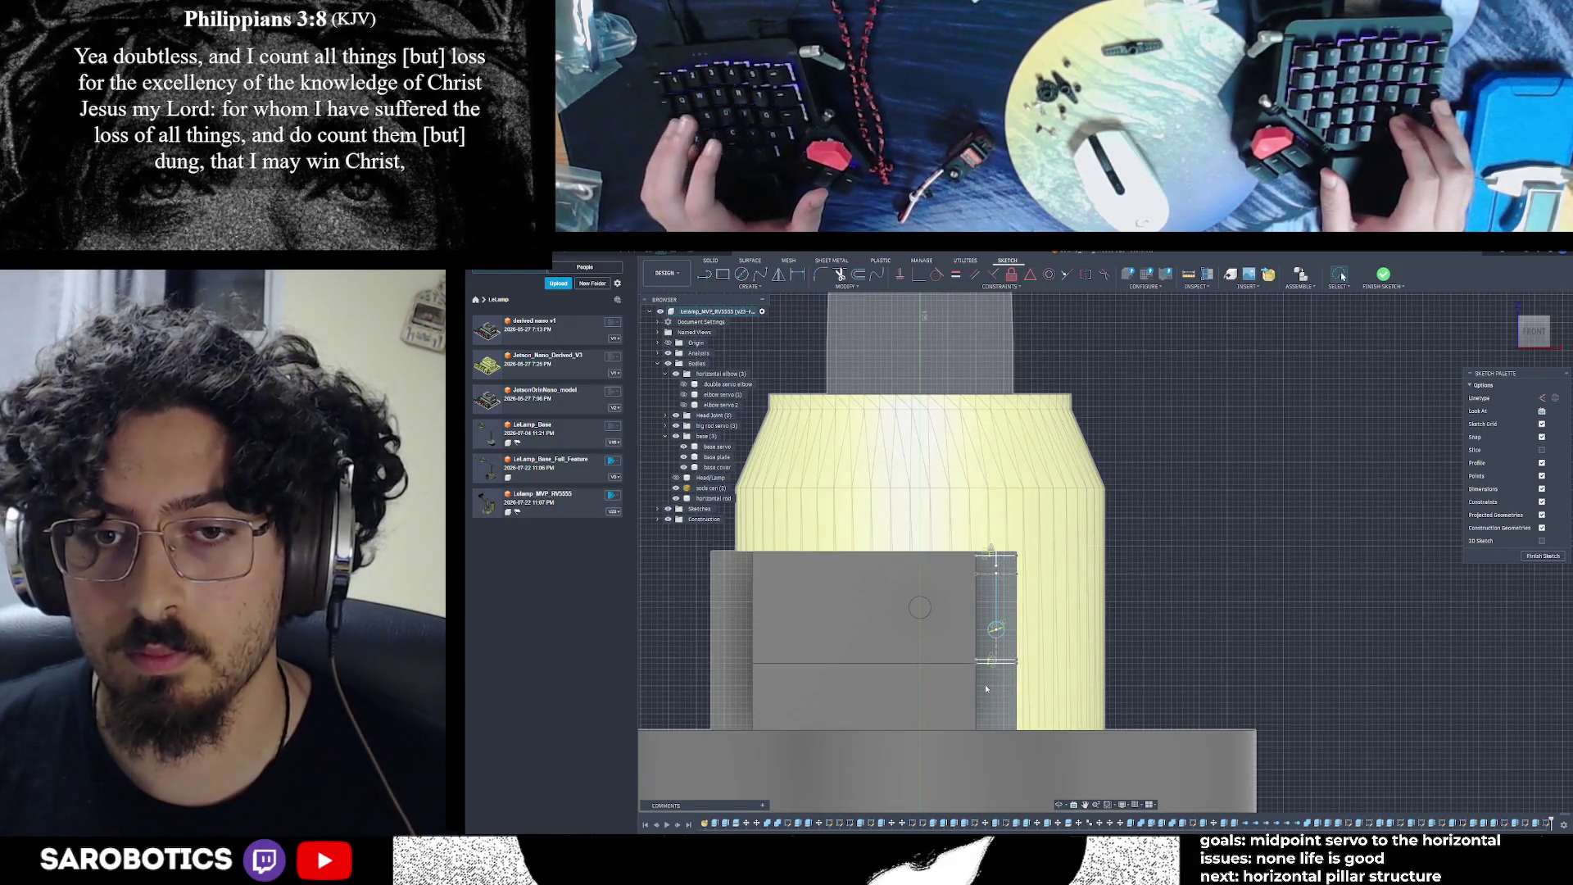
pyautogui.click(986, 689)
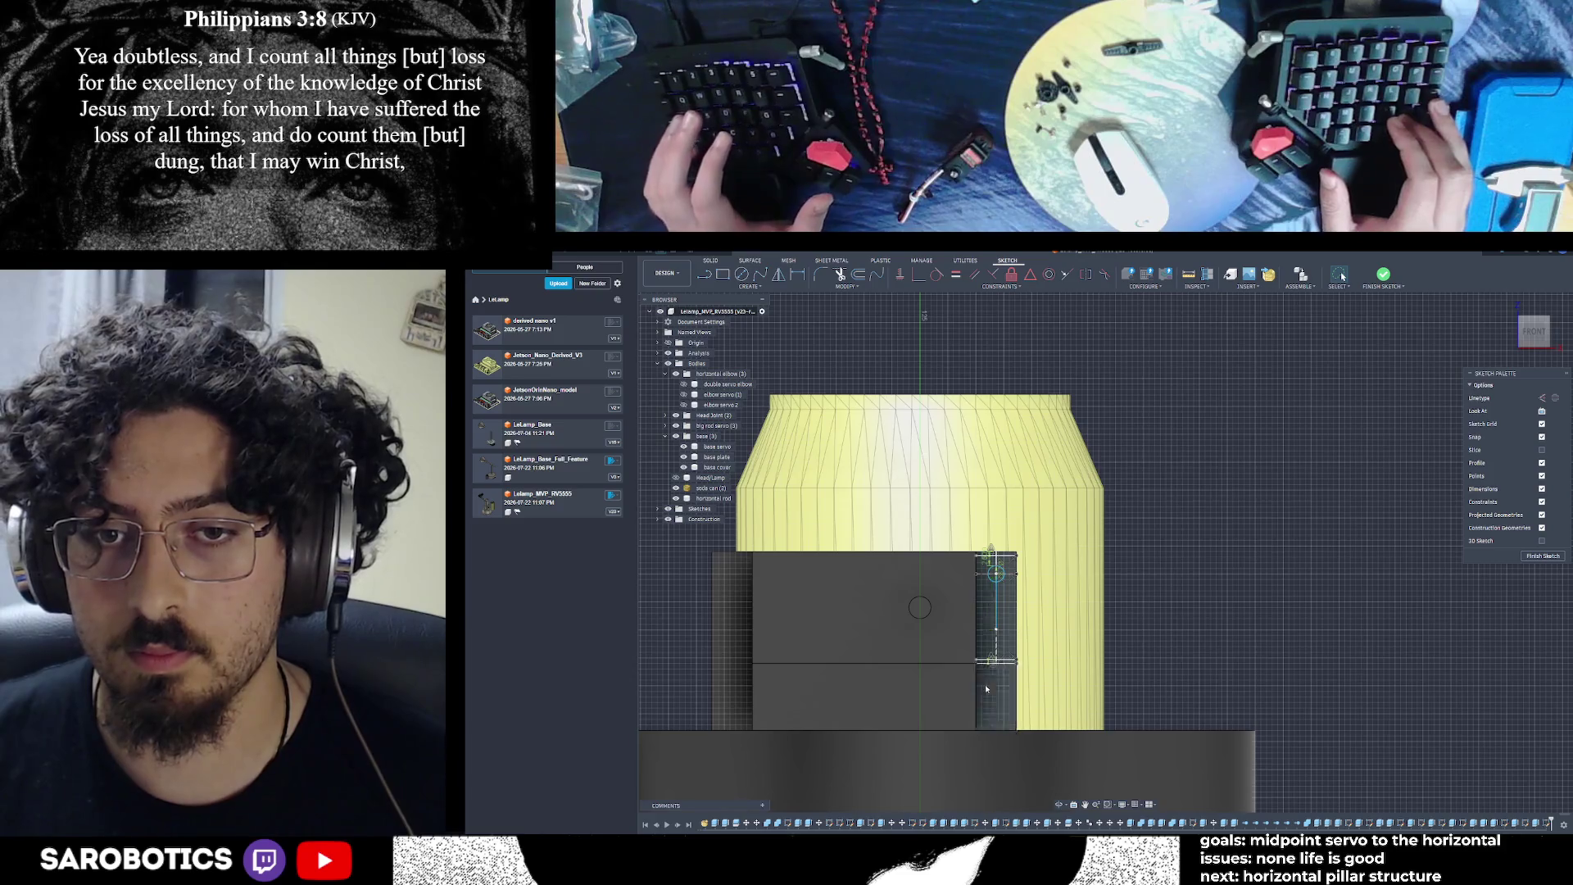
pyautogui.scroll(5, 1024, 492)
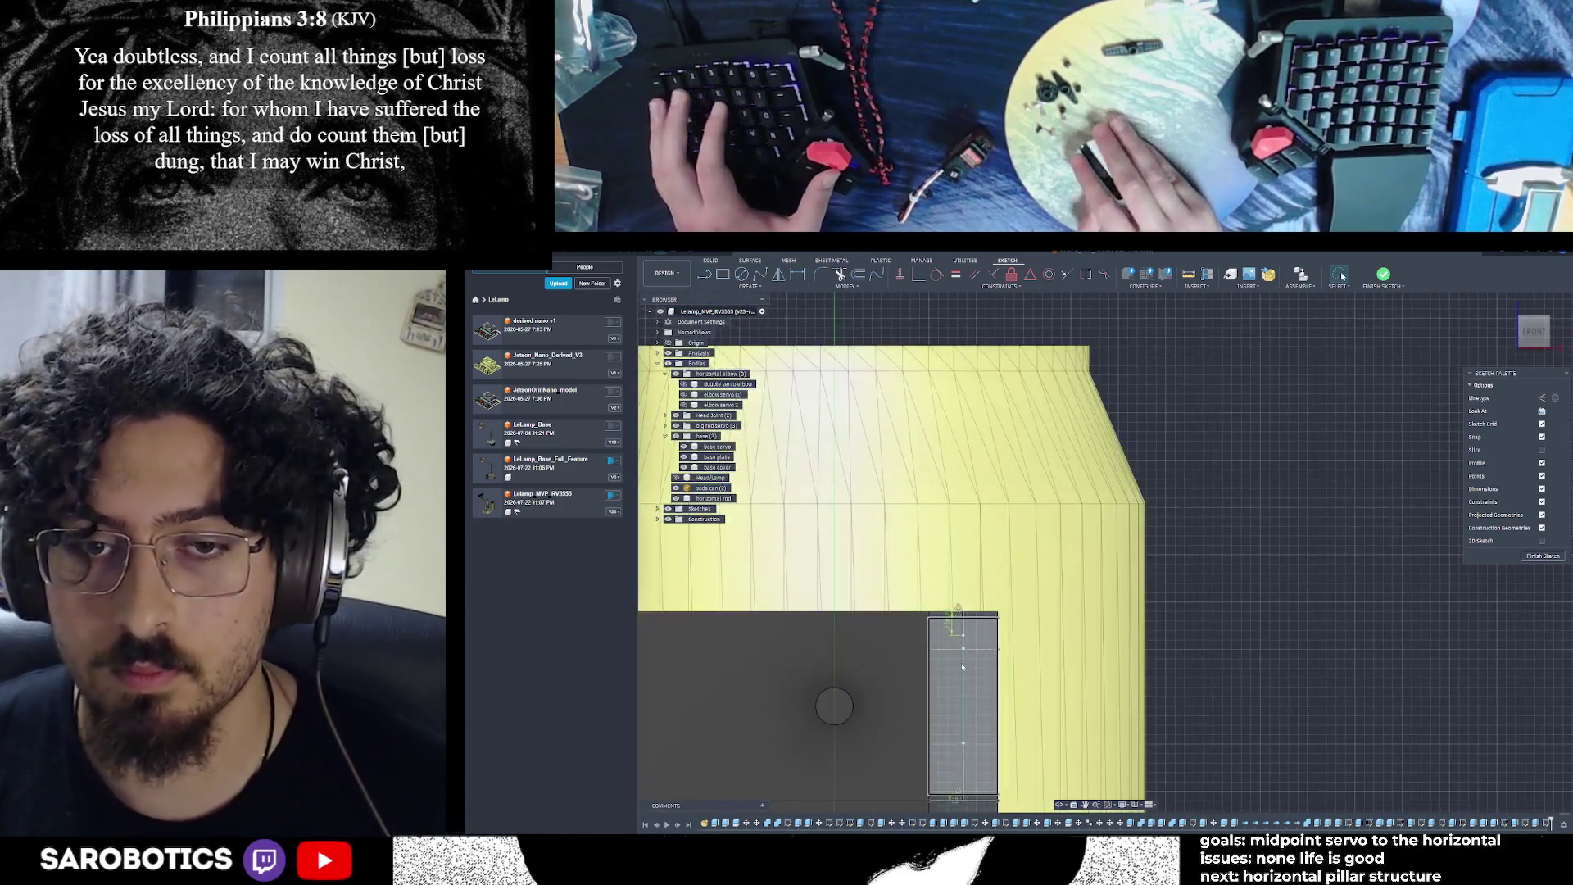
pyautogui.click(963, 668)
pyautogui.press('Escape')
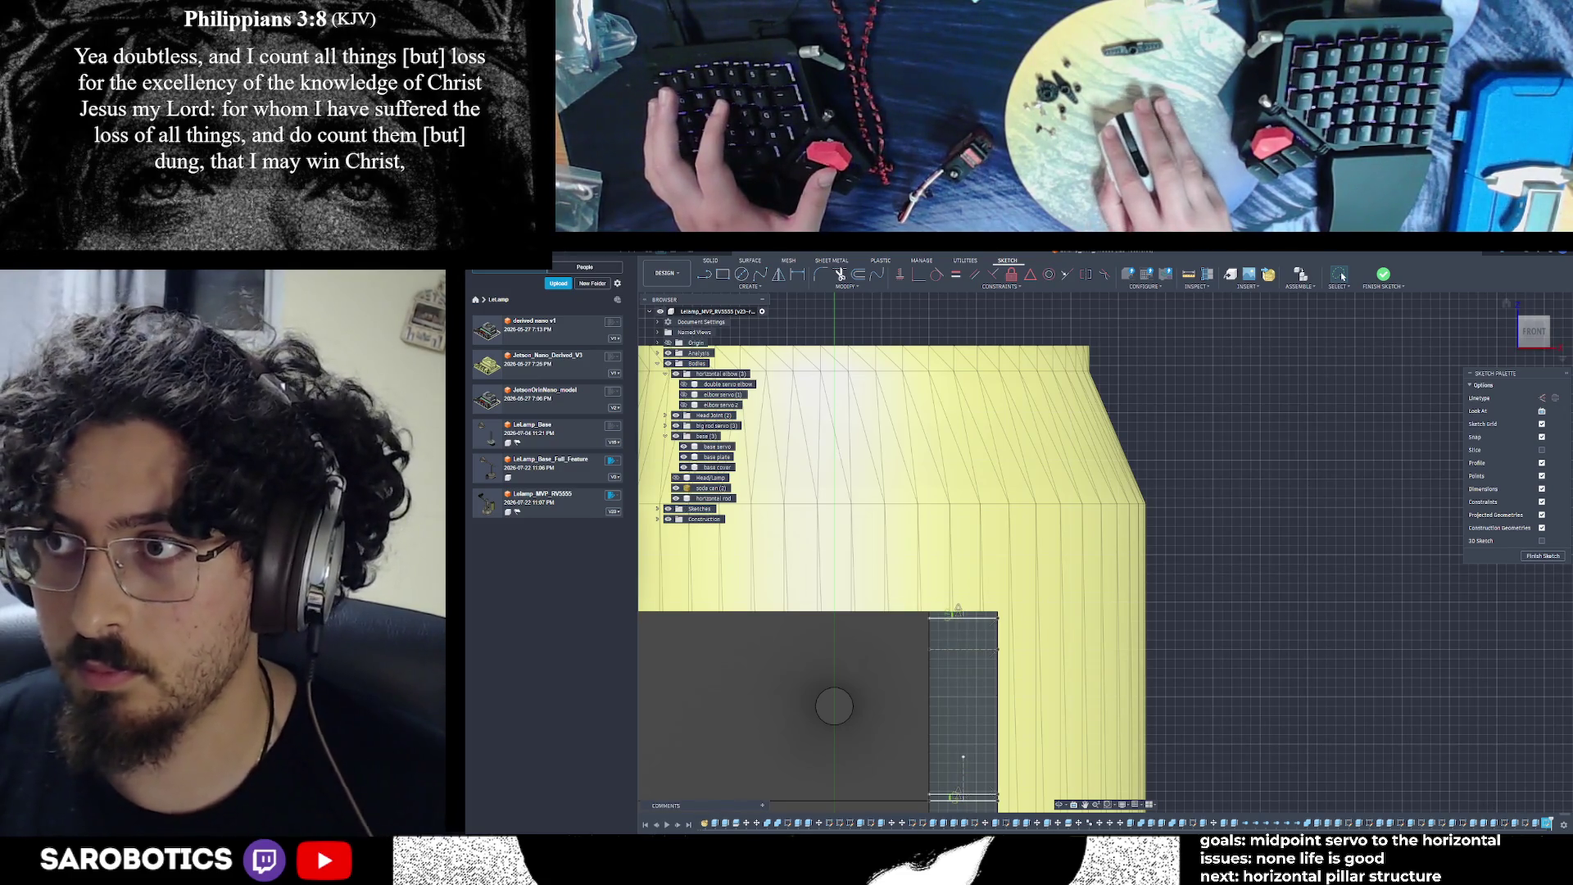
# Pan and zoom onto the narrow strip beside the circular hole and start the Line tool
pyautogui.moveTo(962, 684); pyautogui.dragTo(1005, 596, button='middle')
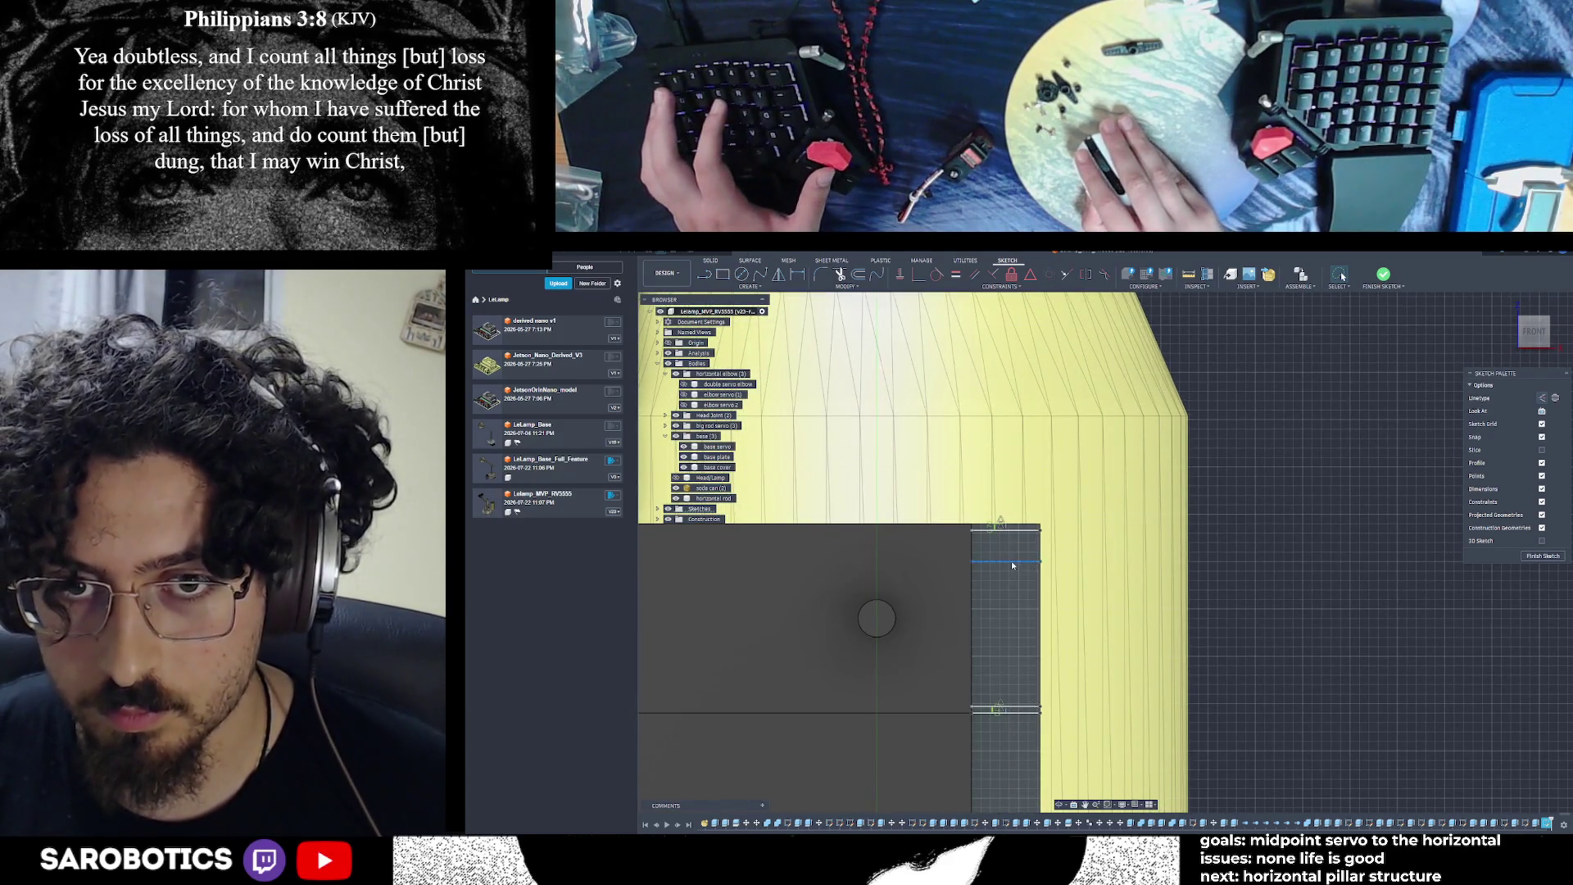
pyautogui.scroll(5, 1011, 560)
pyautogui.scroll(-3, 1011, 565)
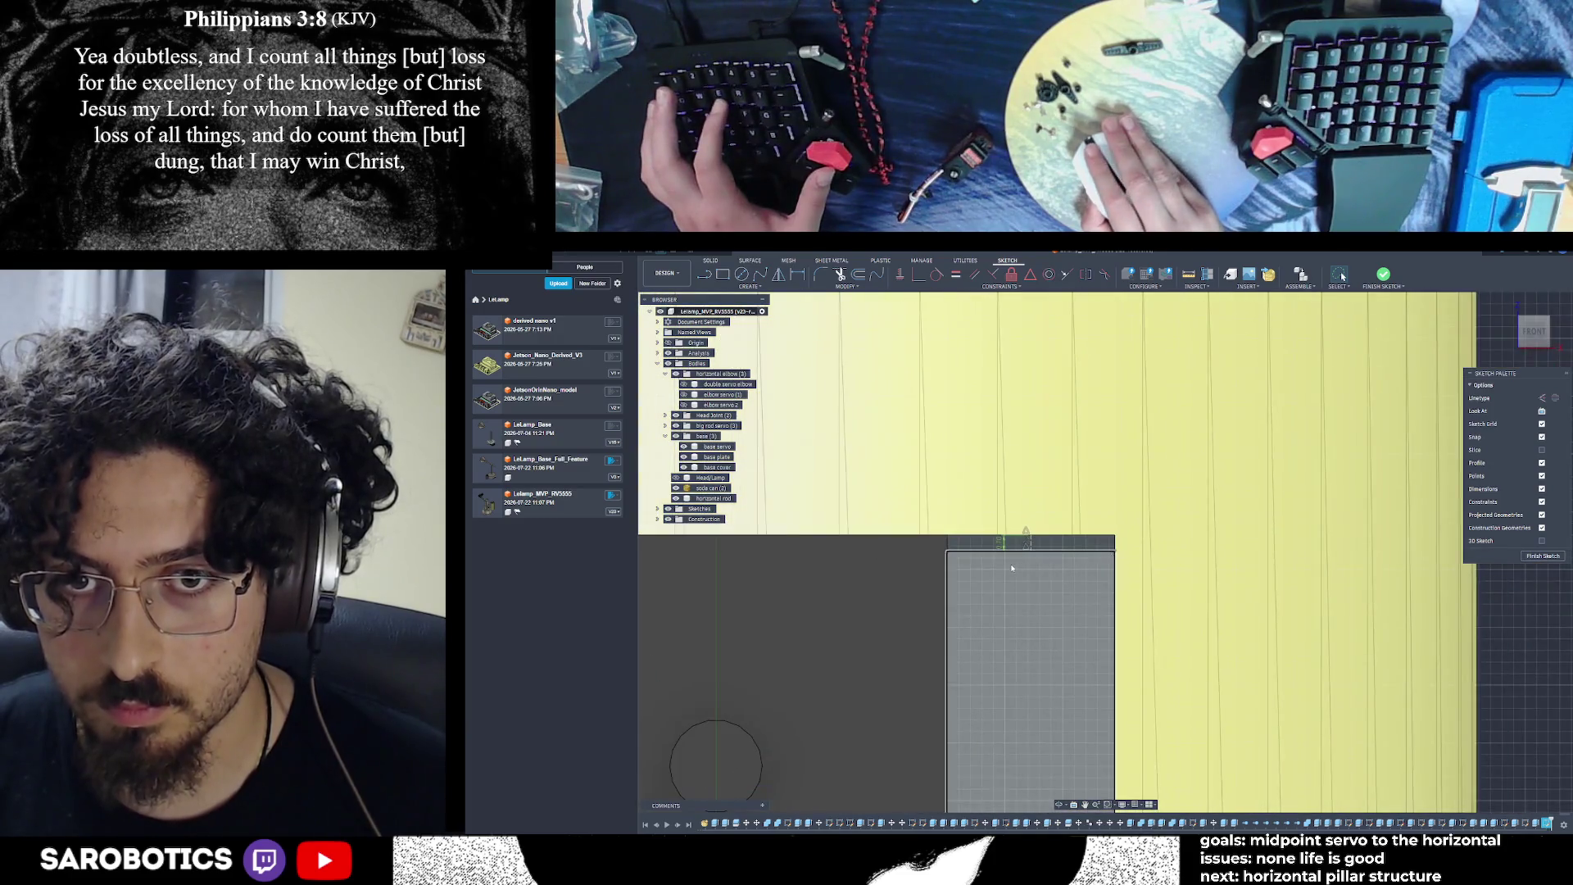
pyautogui.scroll(2, 1016, 616)
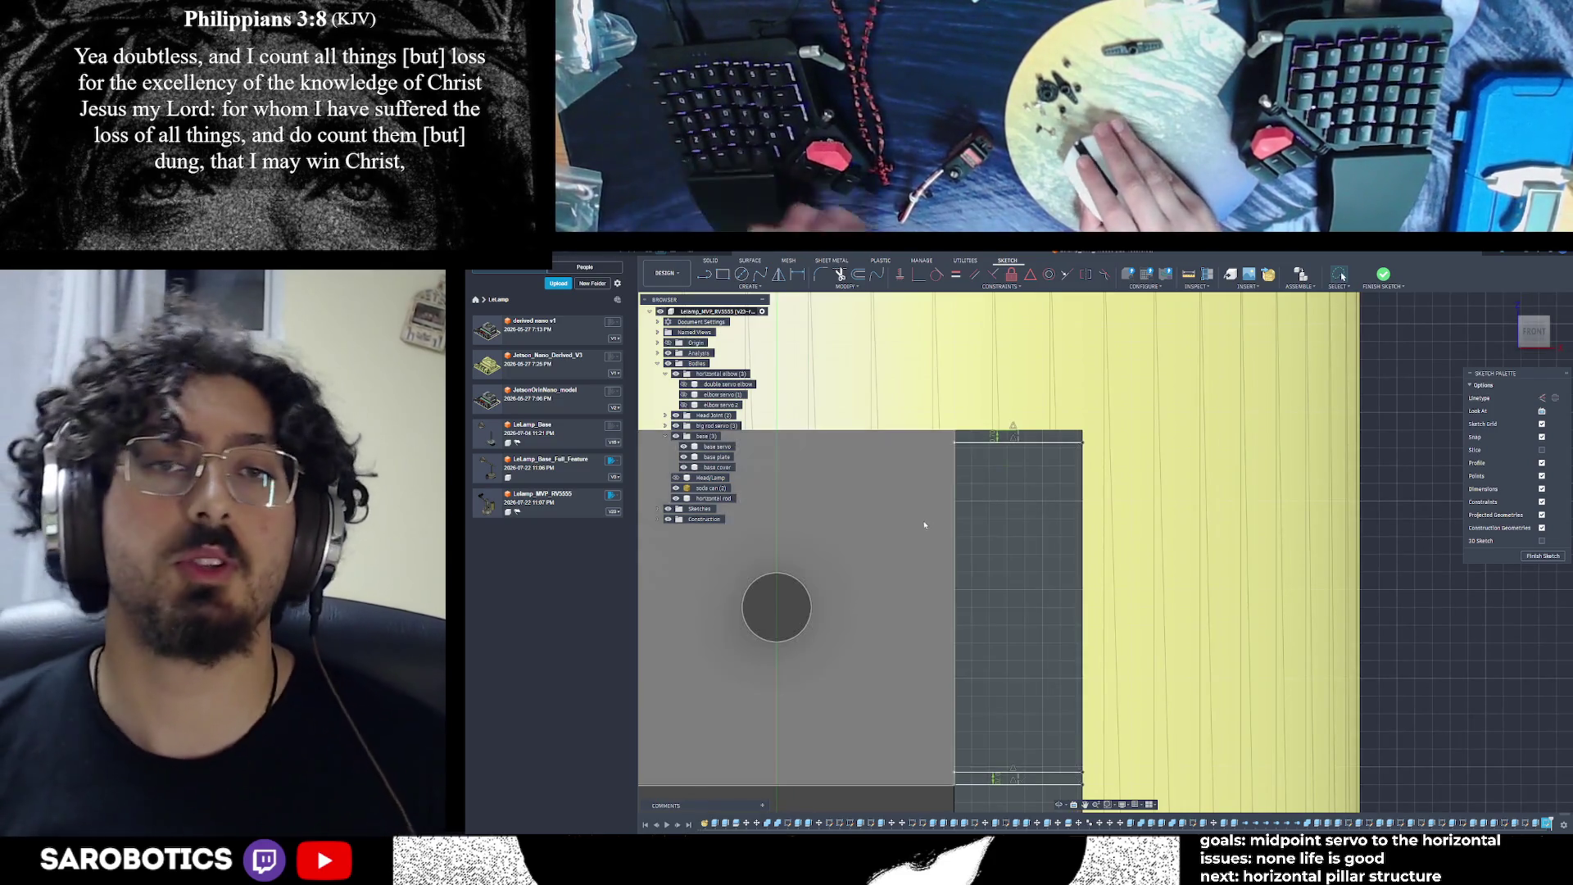
pyautogui.click(710, 280)
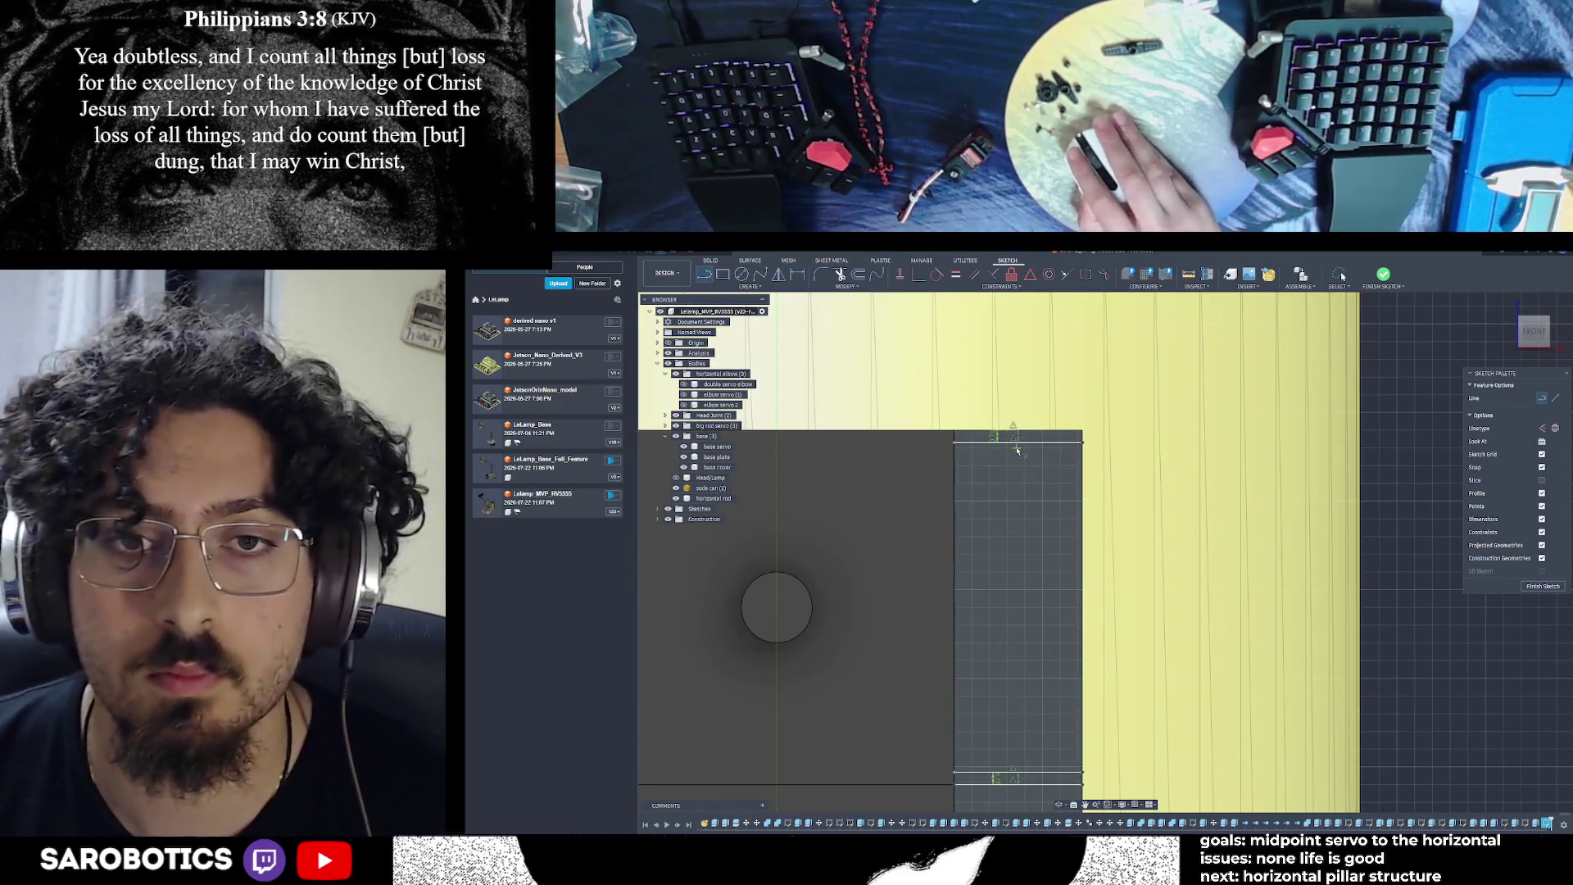
# Start a line at the strip's top edge and give it a 2 mm length
pyautogui.click(1019, 449)
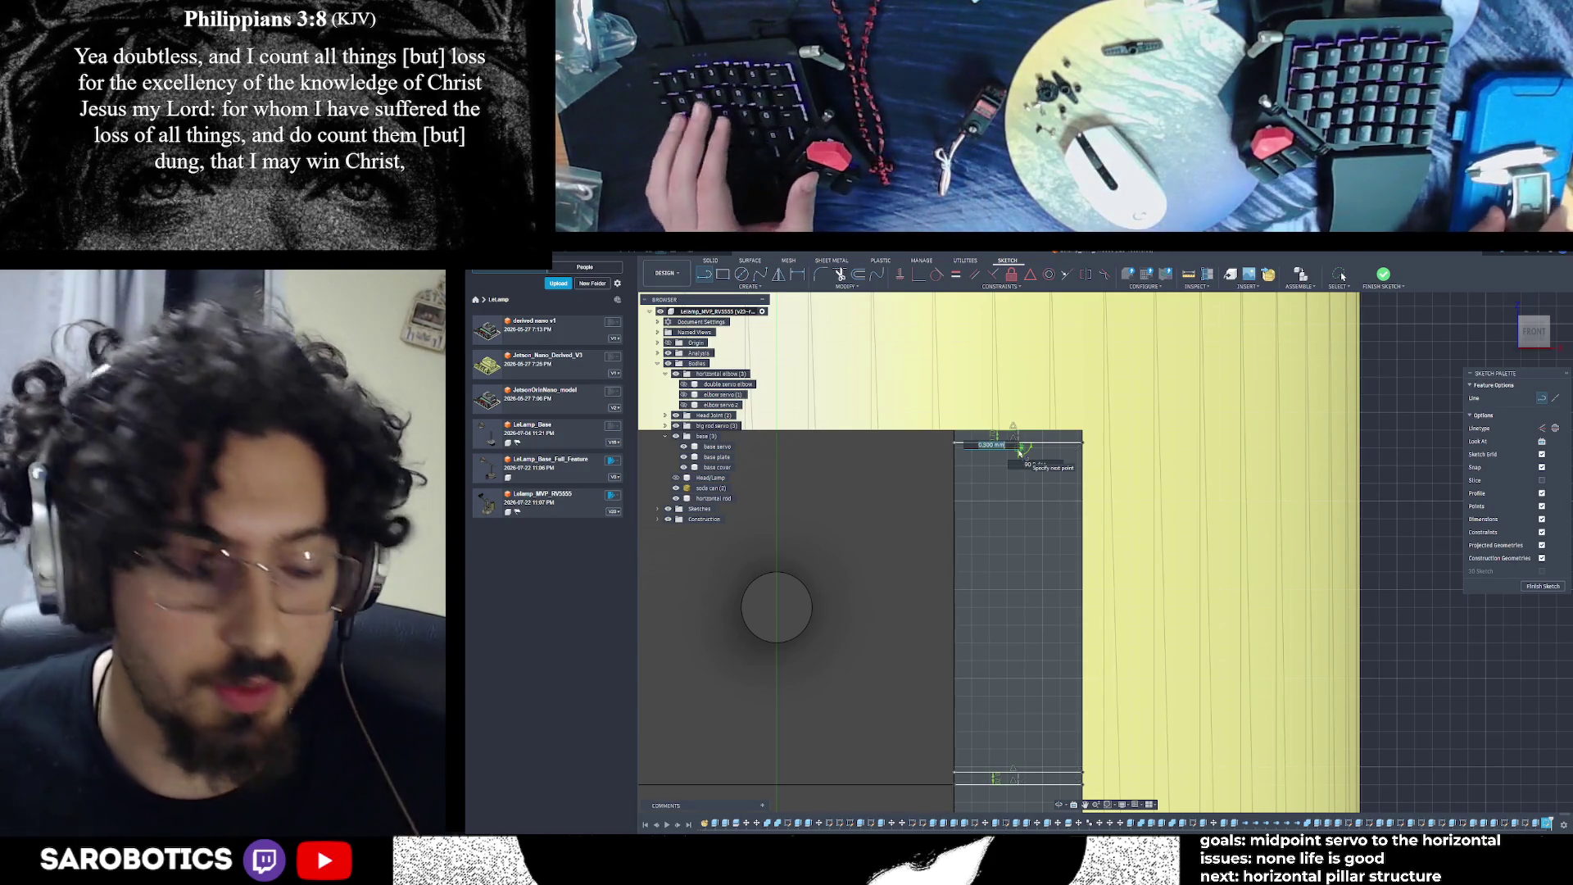
pyautogui.write('2.4')
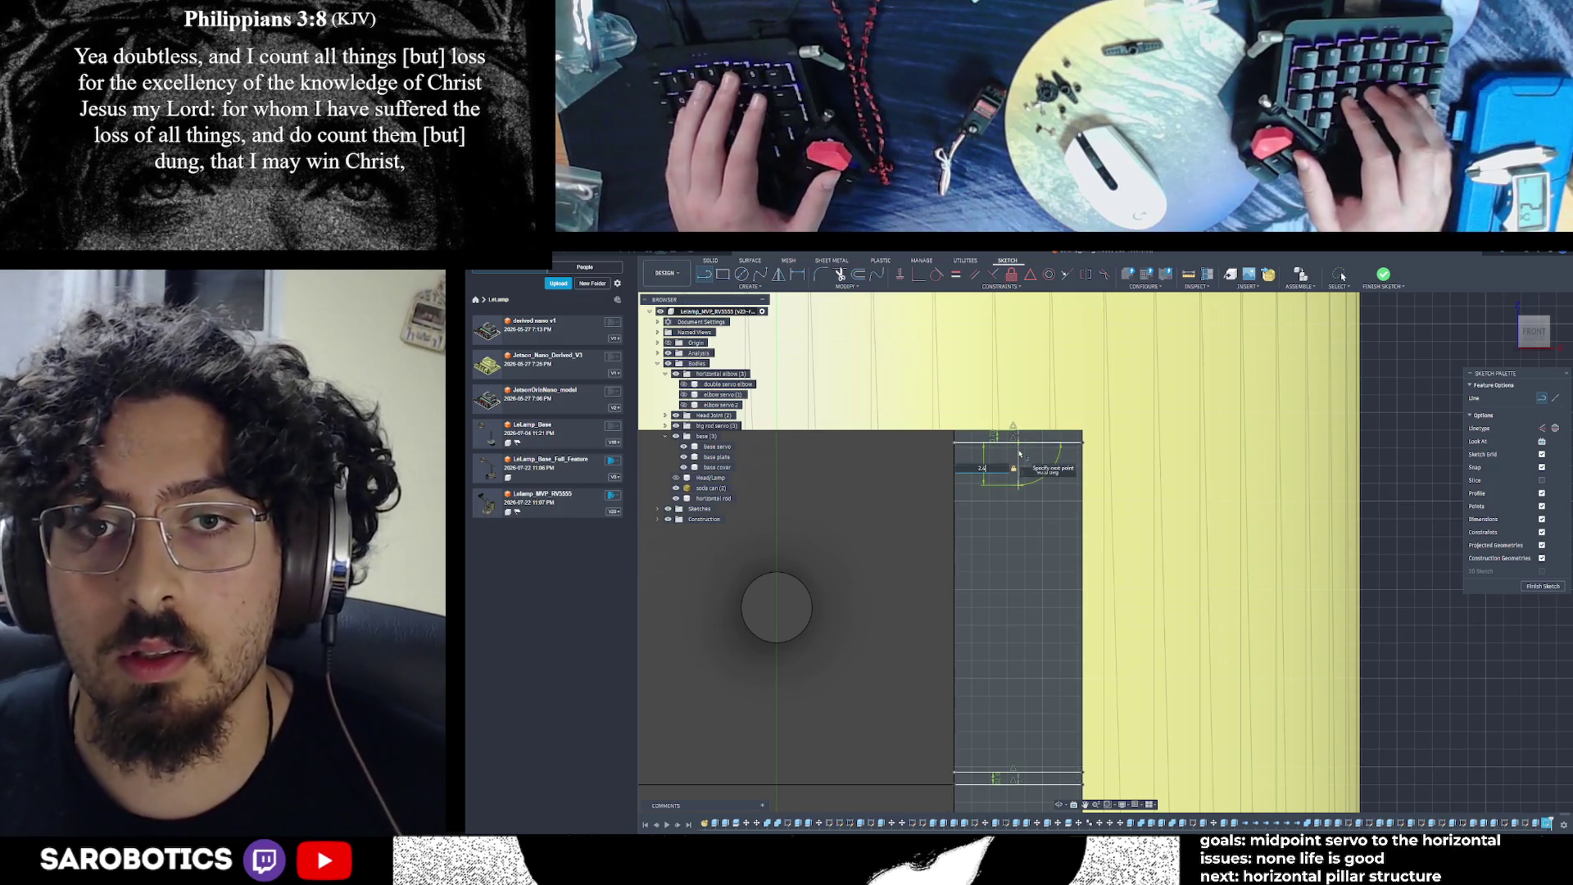
pyautogui.hotkey('alt', 'Tab')
pyautogui.press('Escape')
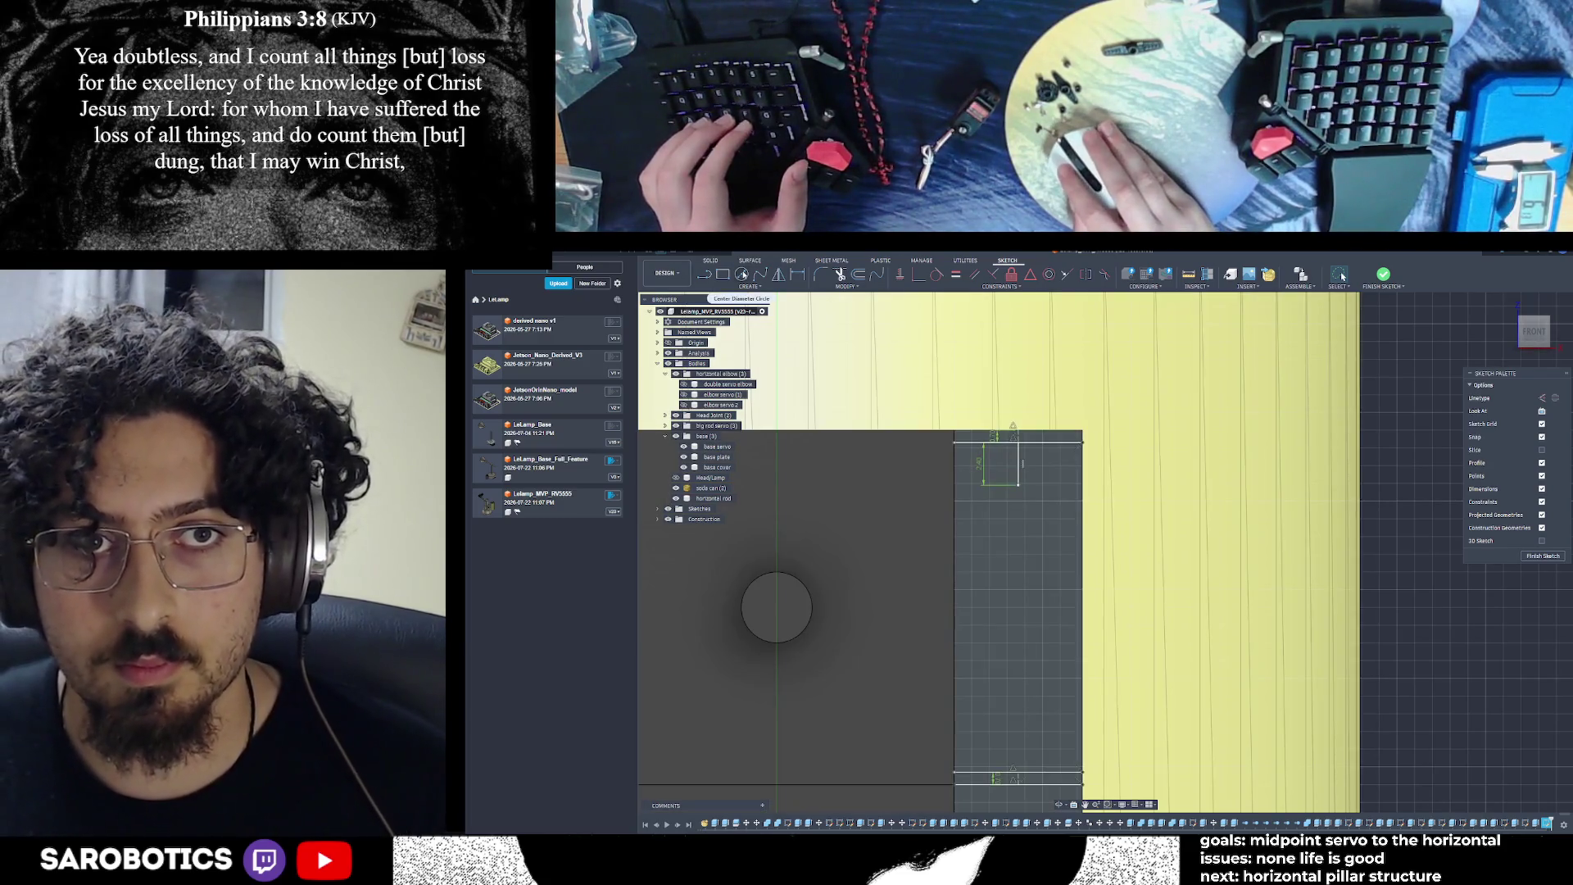
pyautogui.press('c')
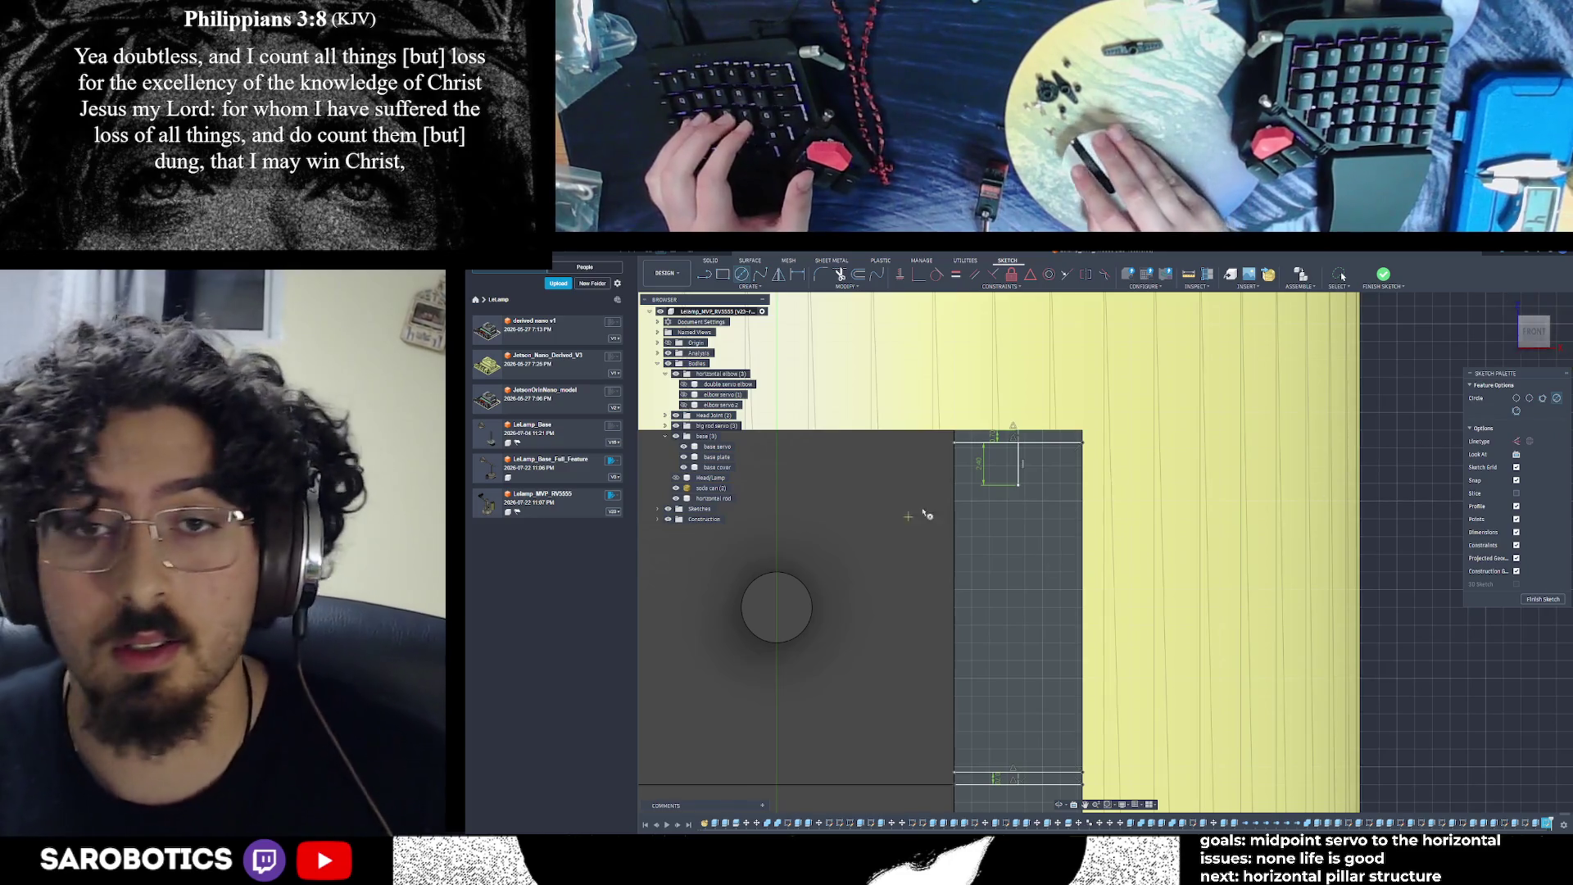
# Cancel the circle command and draw a 4 mm vertical line down from the strip's top
pyautogui.rightClick(1088, 469)
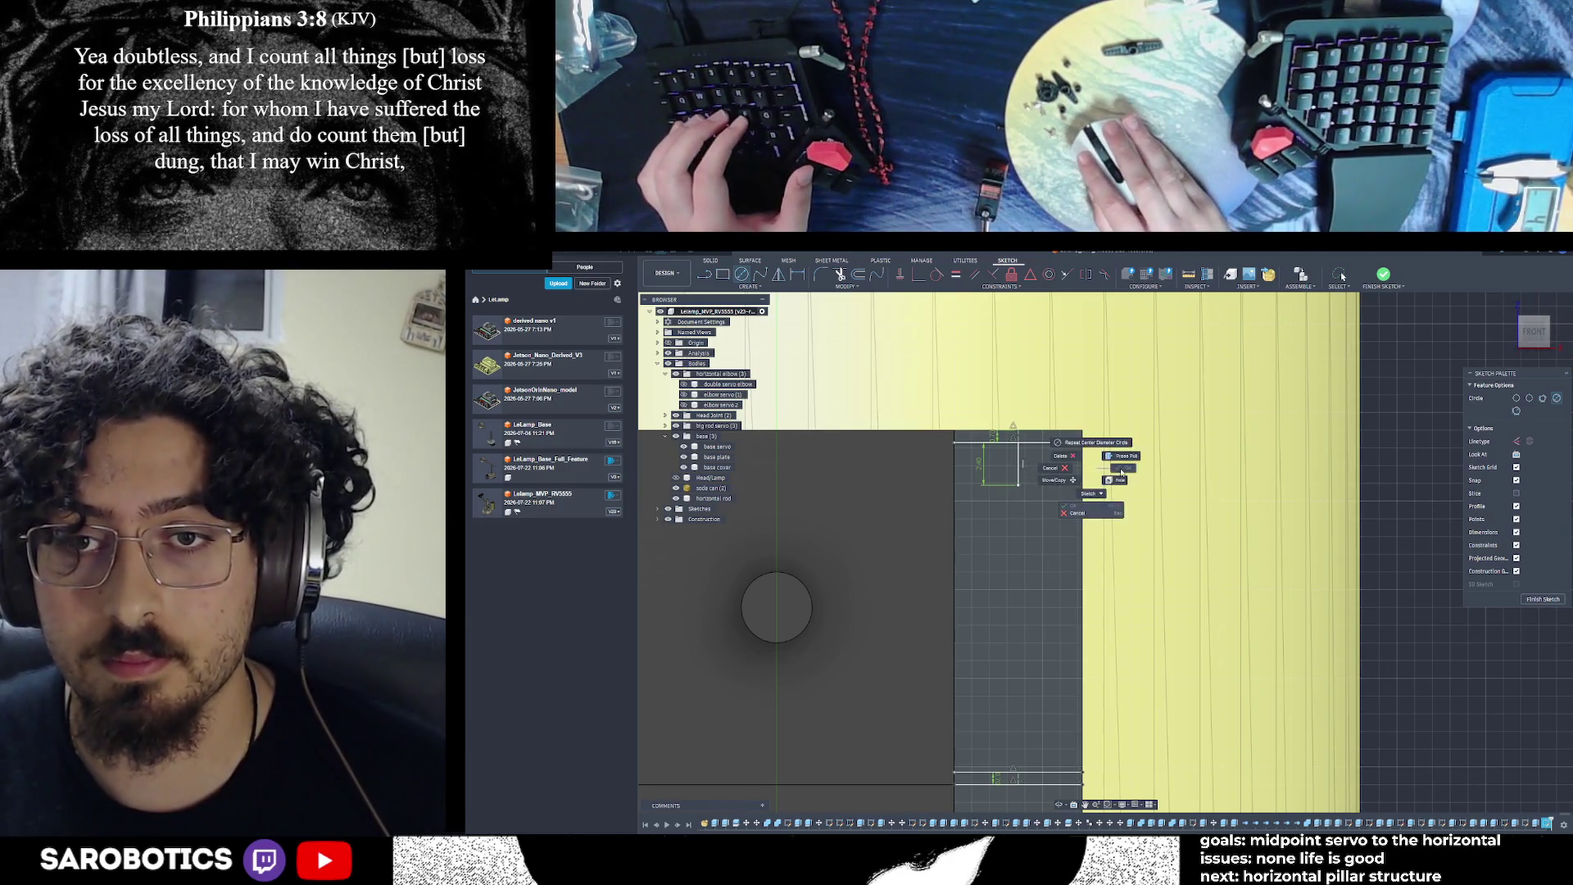
pyautogui.click(1032, 466)
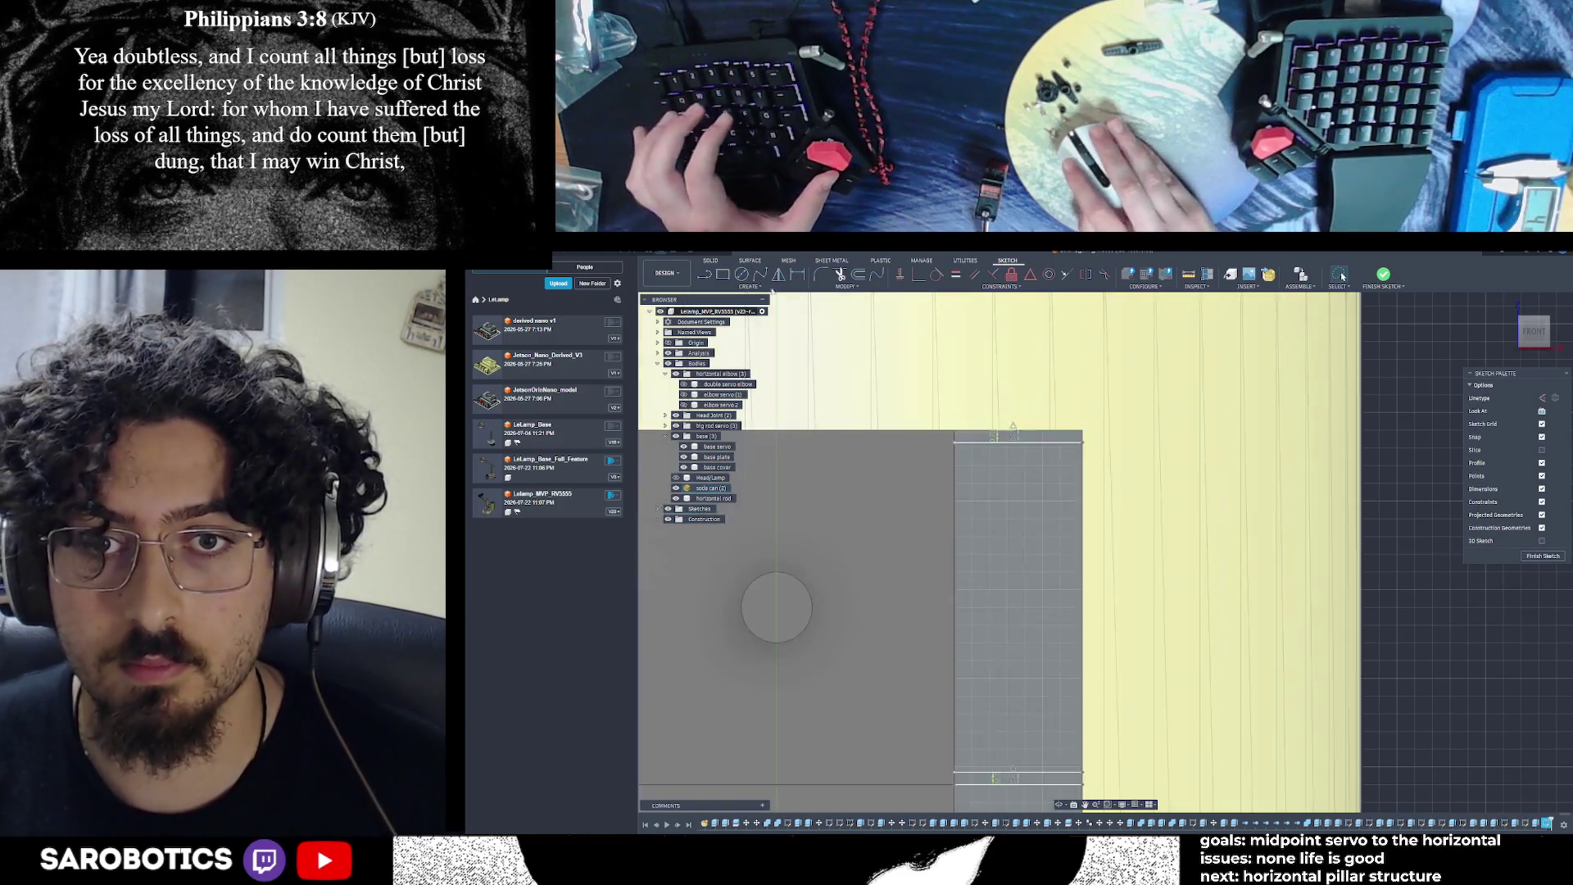
pyautogui.press('l')
pyautogui.click(1019, 447)
pyautogui.write('4')
pyautogui.press('Return')
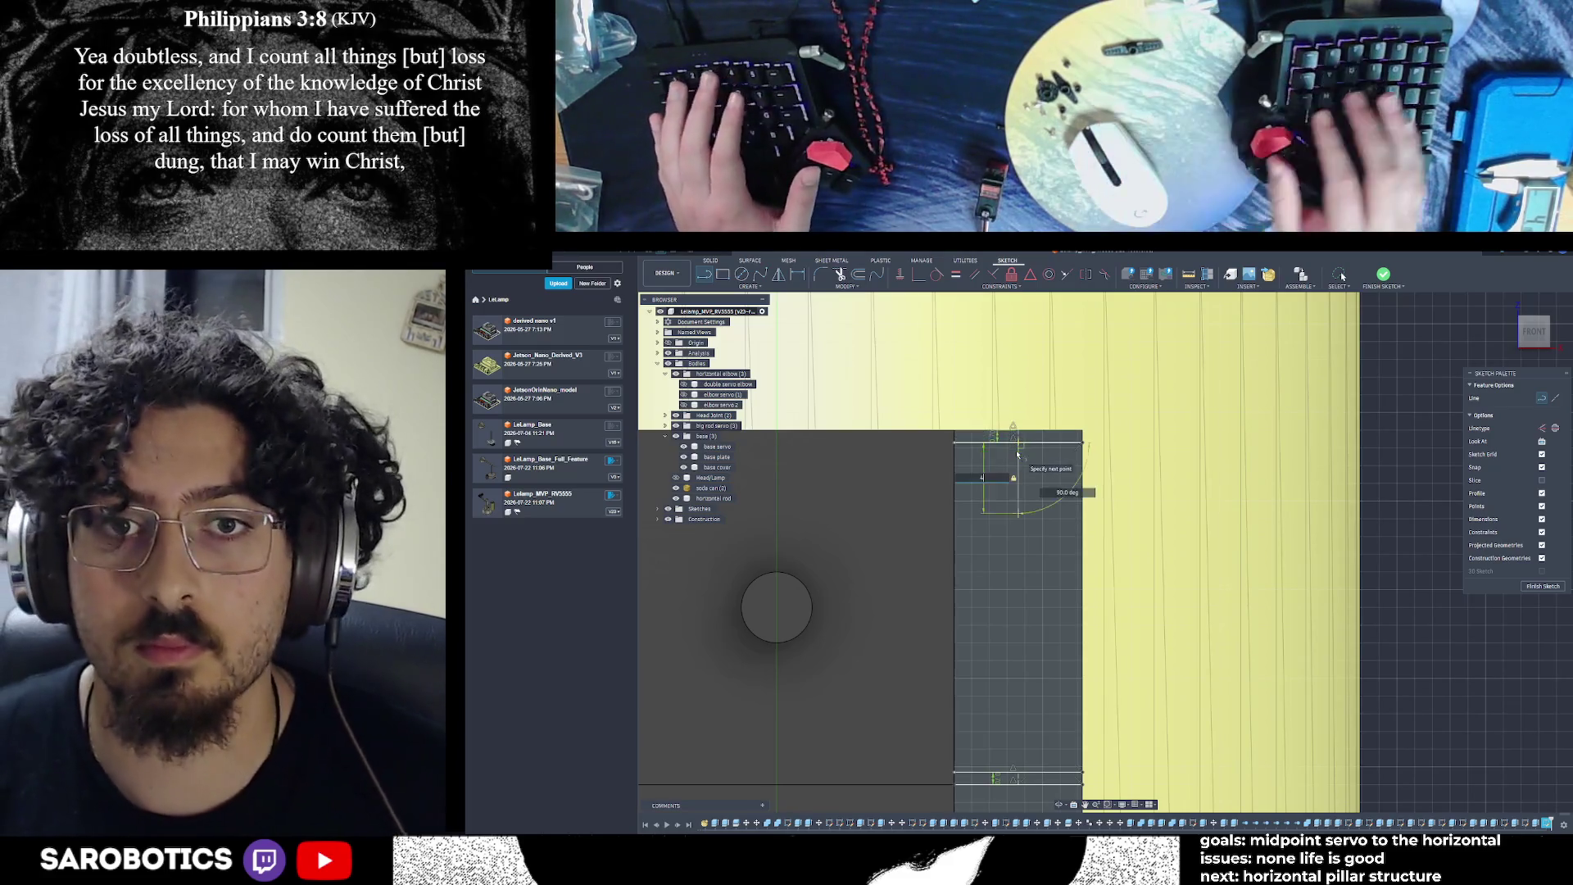
pyautogui.press('Escape')
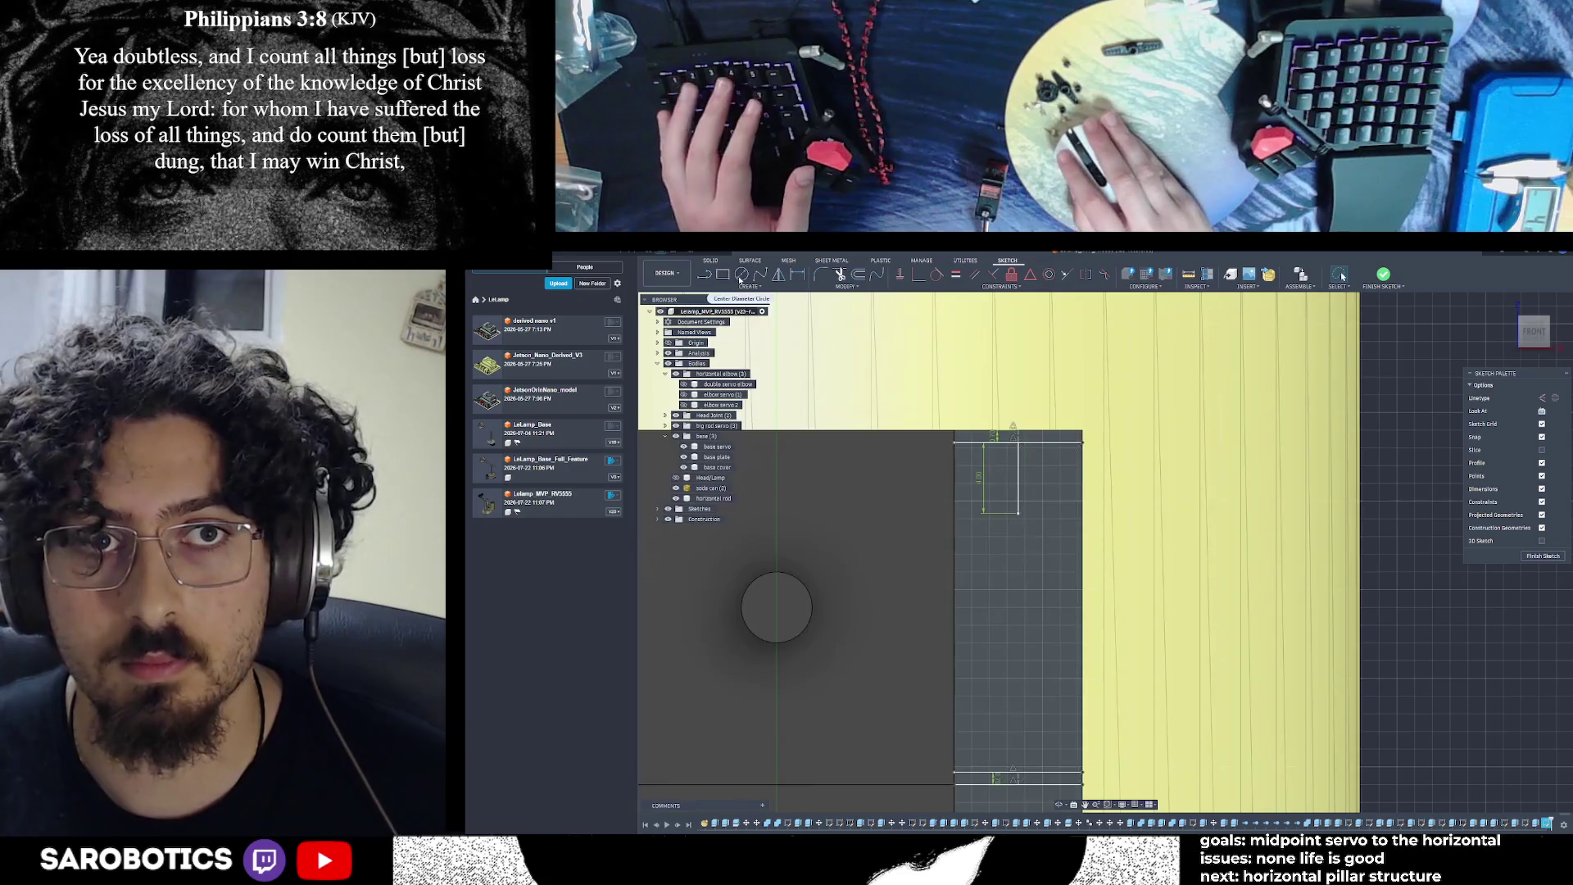
# Draw a 2.82 mm diameter circle centred on the line's lower end
pyautogui.press('c')
pyautogui.click(1020, 512)
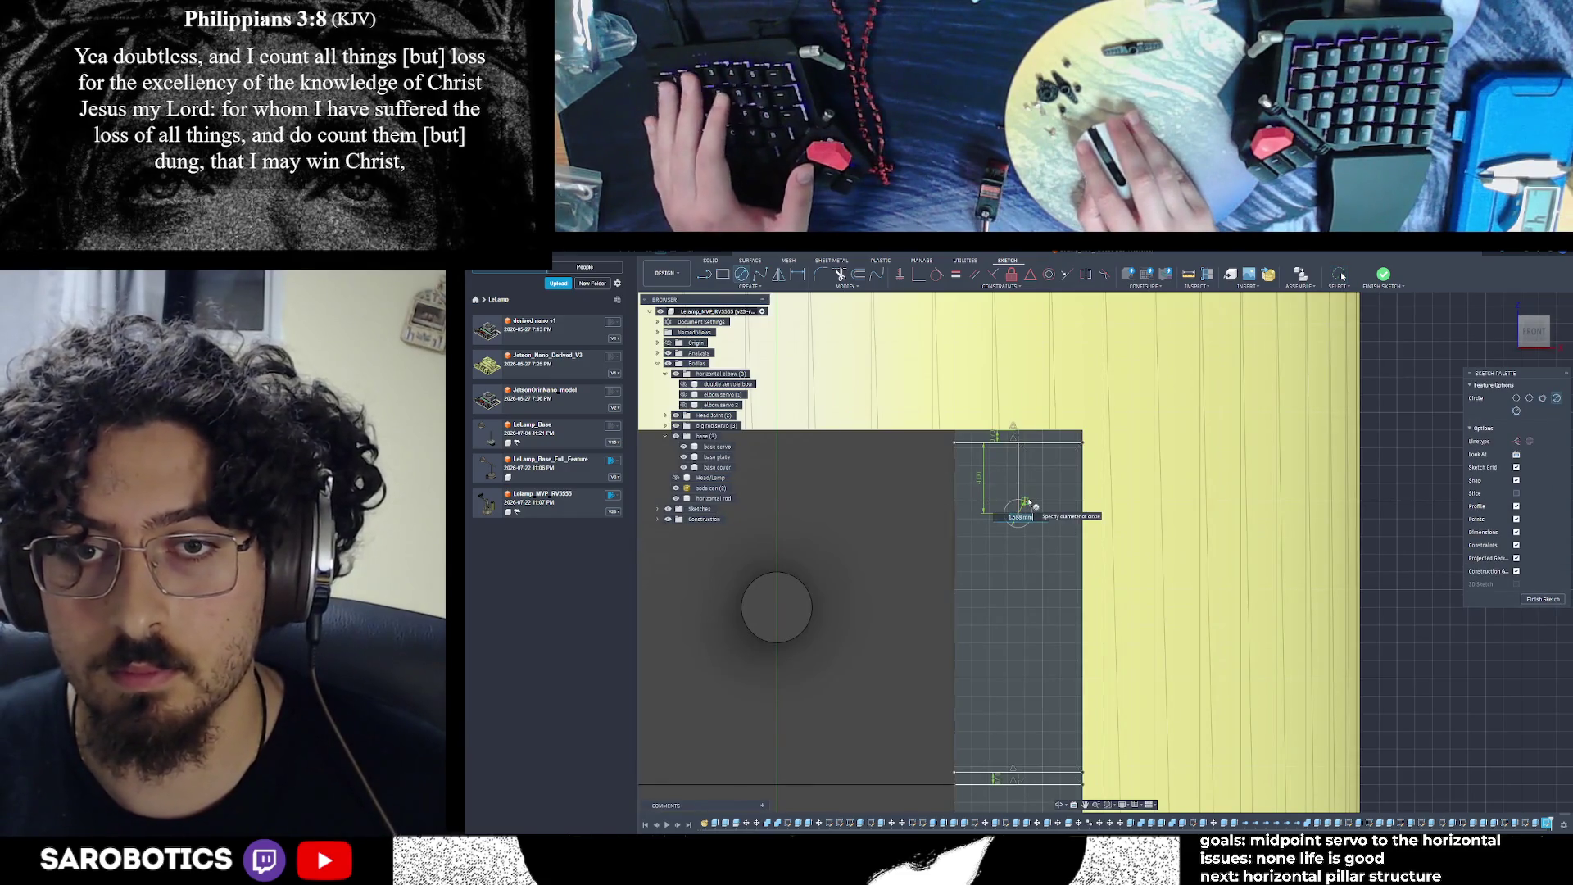
pyautogui.write('2.82')
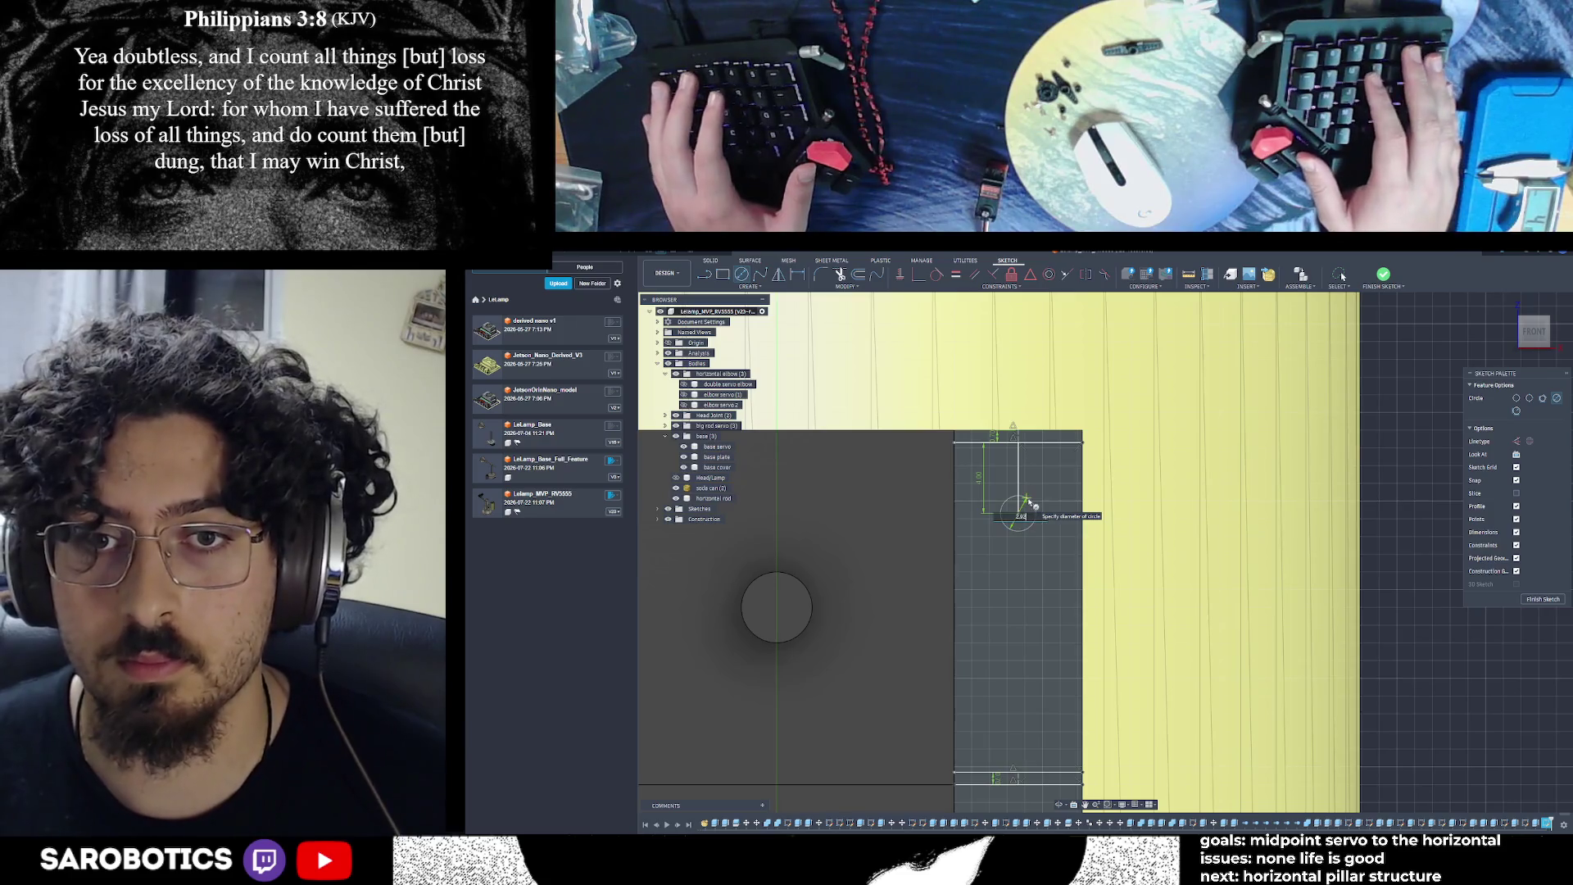
pyautogui.press('Return')
pyautogui.press('Escape')
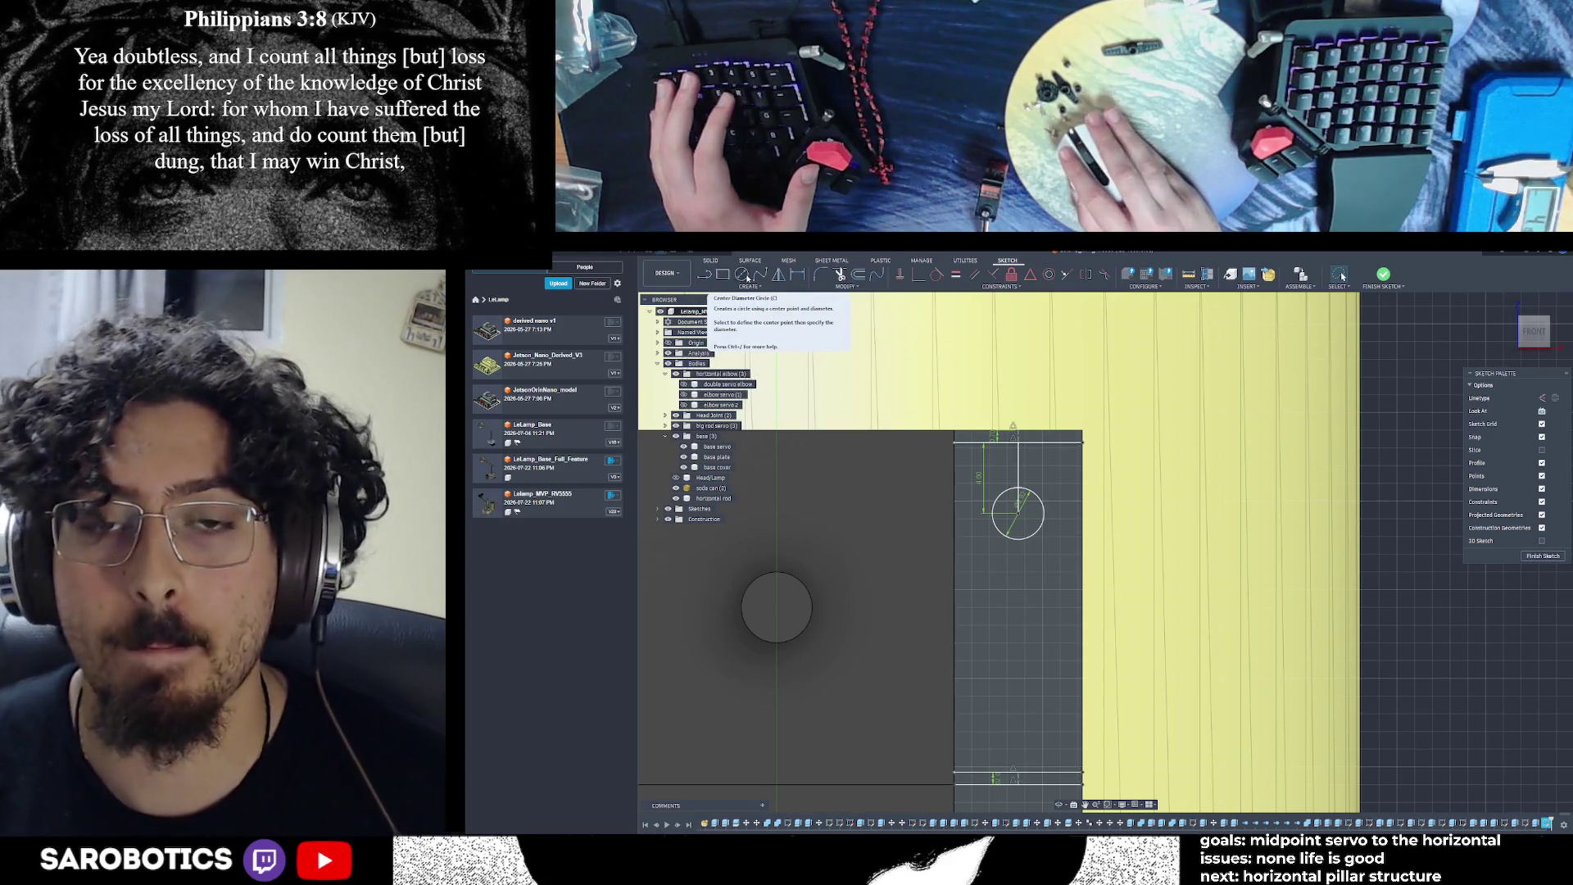
# Draw a 10 mm line down from the first circle's centre
pyautogui.click(704, 274)
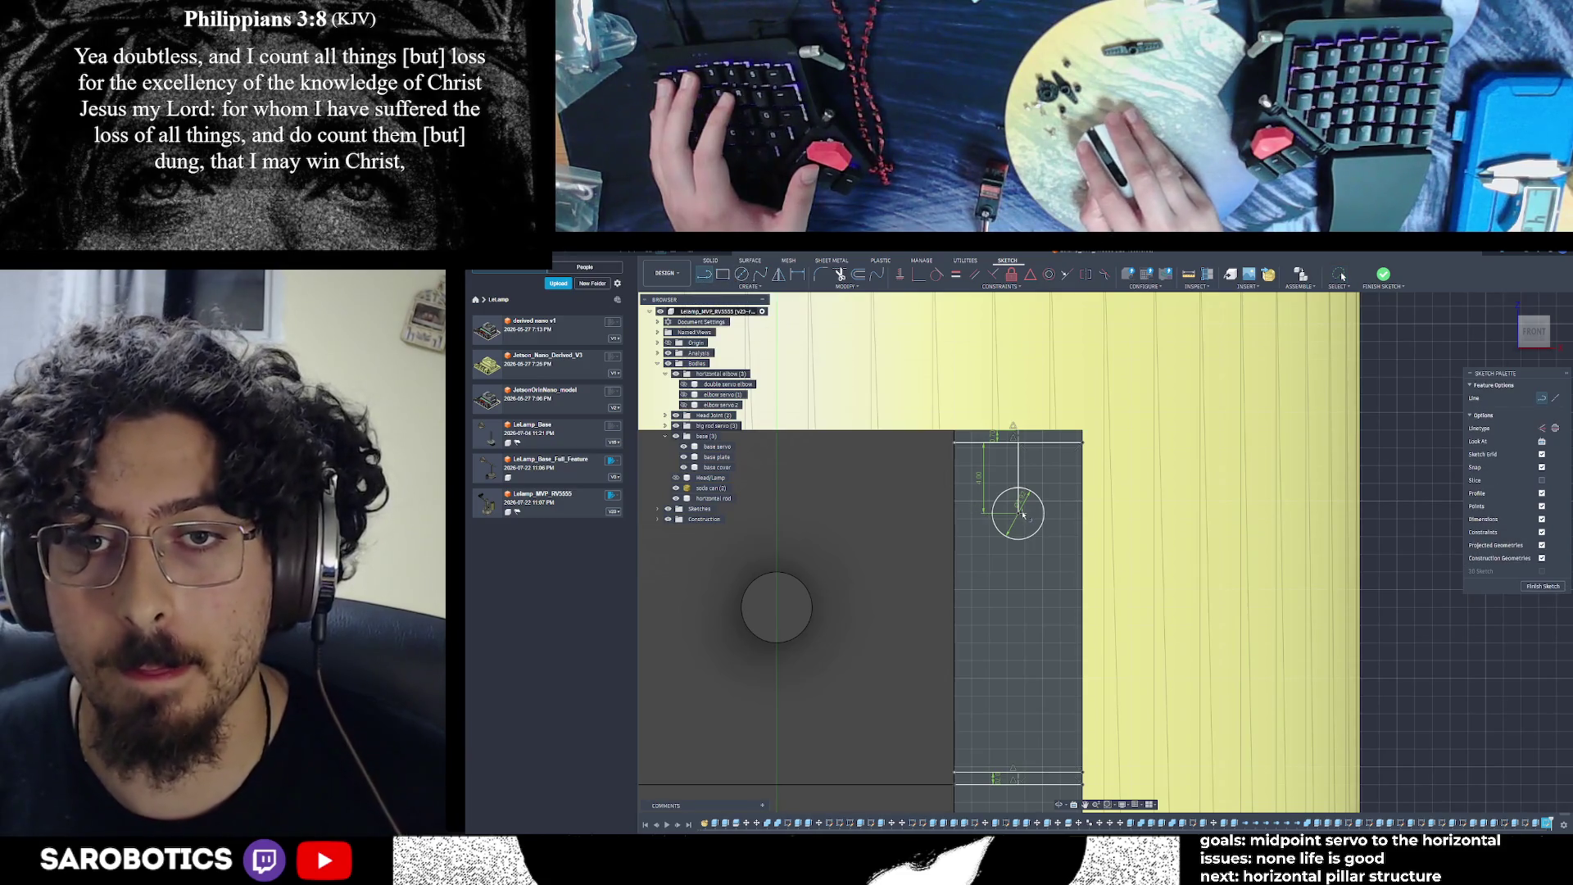
pyautogui.click(1018, 513)
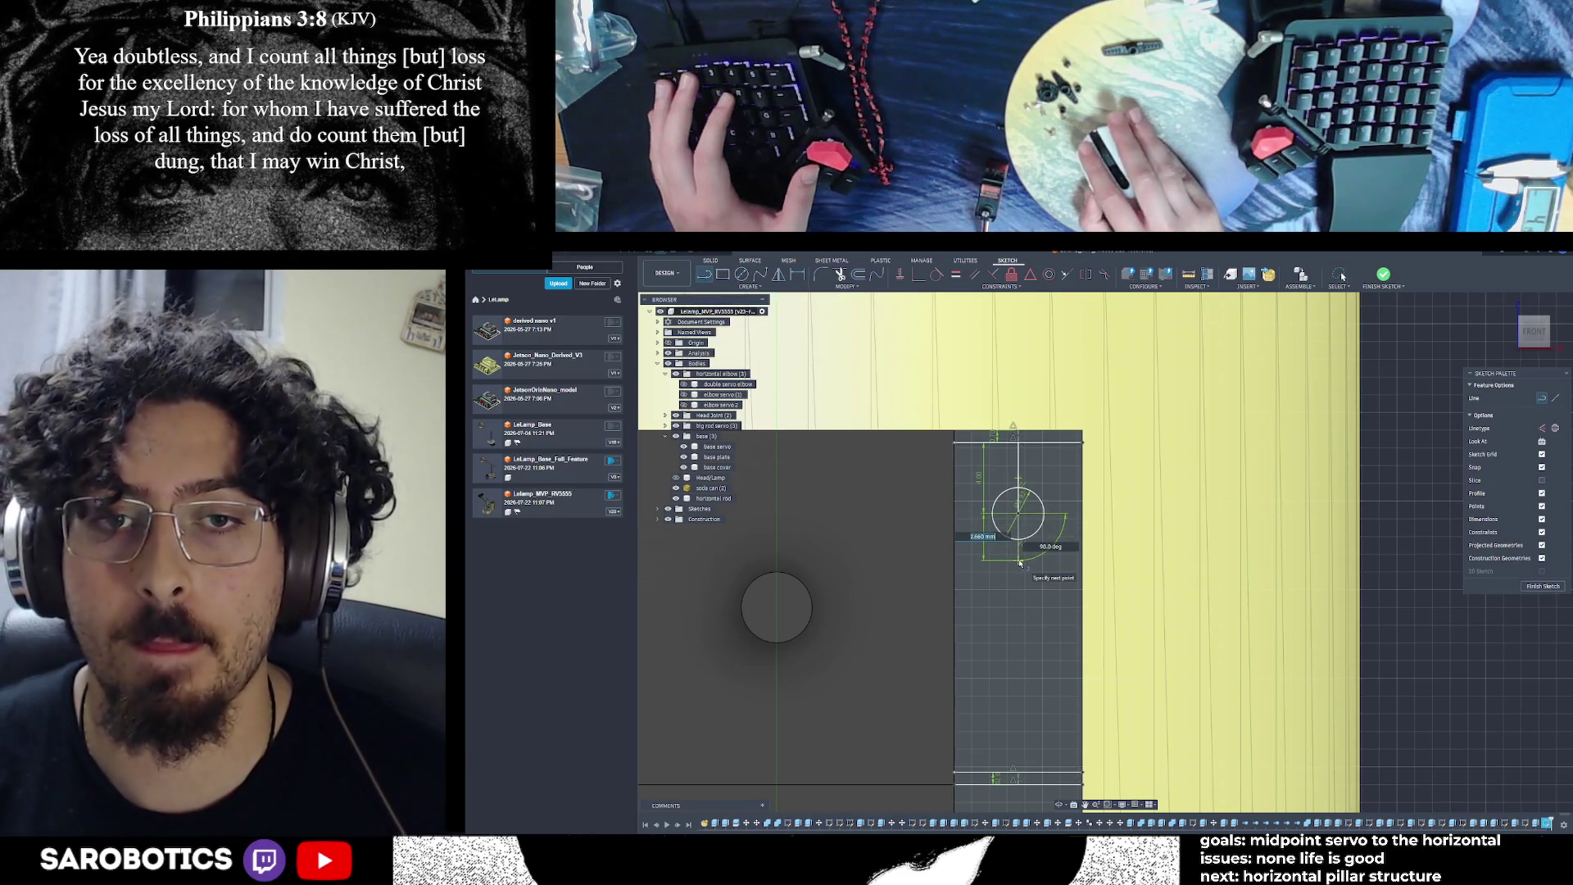
pyautogui.write('10')
pyautogui.press('Return')
pyautogui.press('Escape')
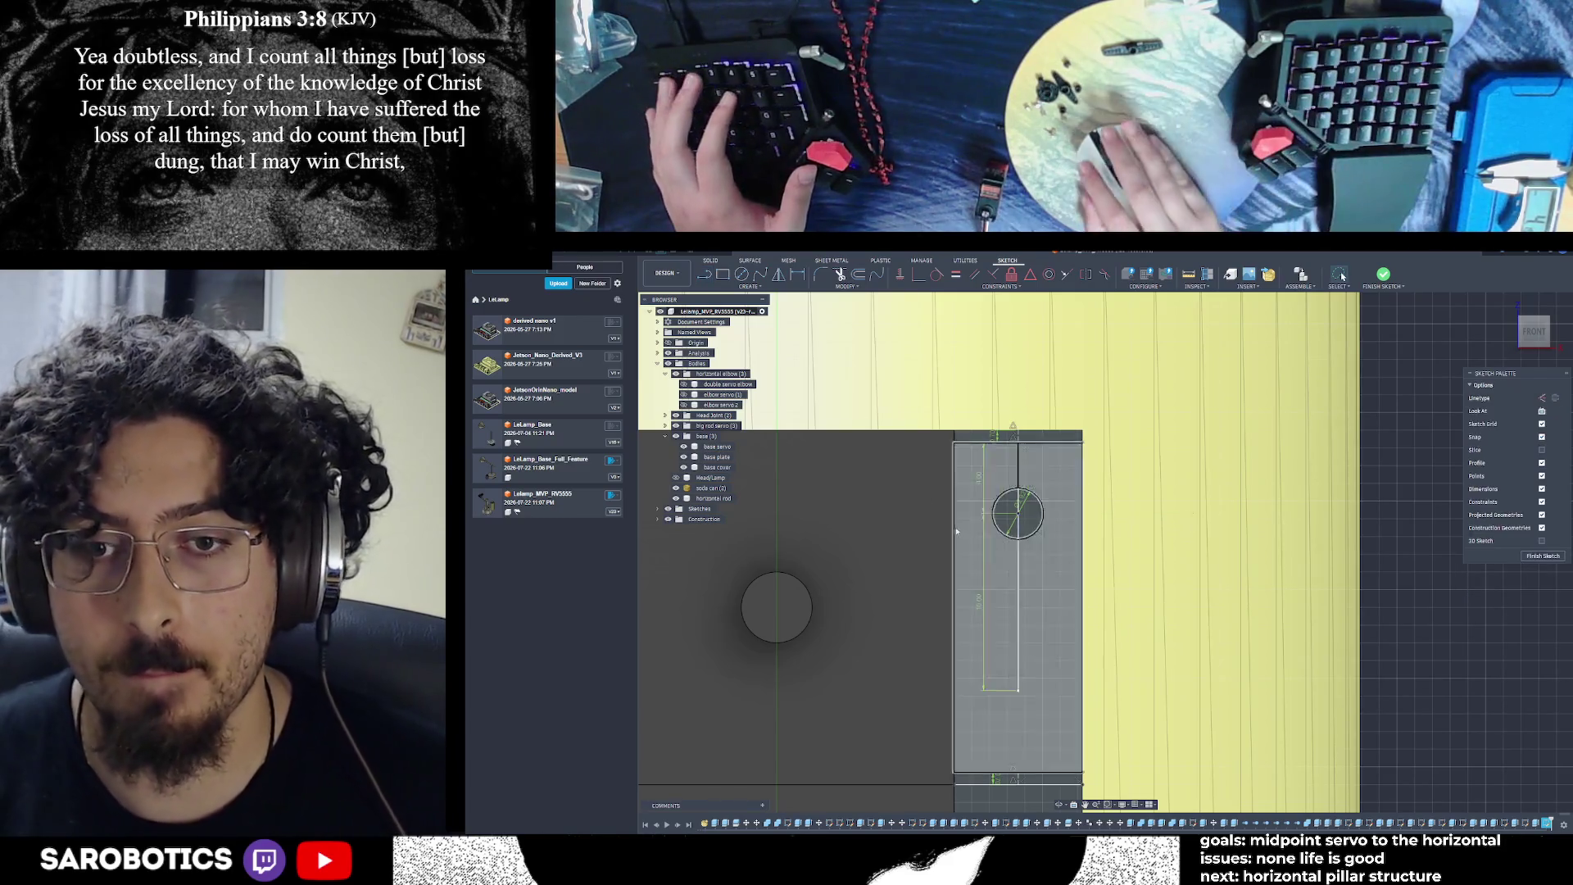
# Add a 2.92 mm circle centred on the 10 mm line's bottom end
pyautogui.press('c')
pyautogui.click(1020, 689)
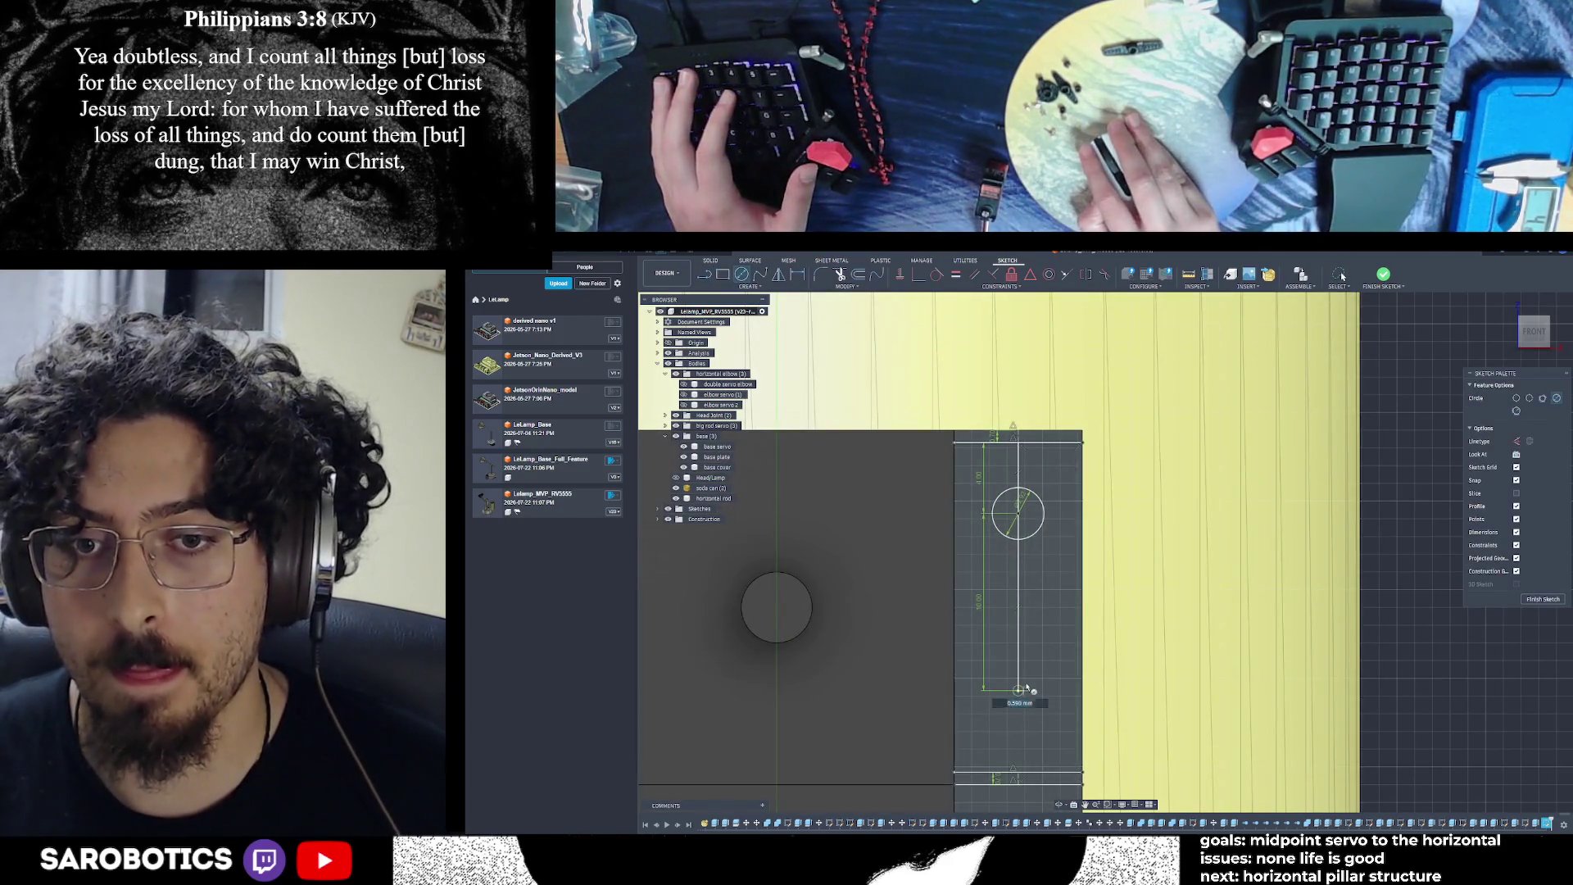
pyautogui.write('4')
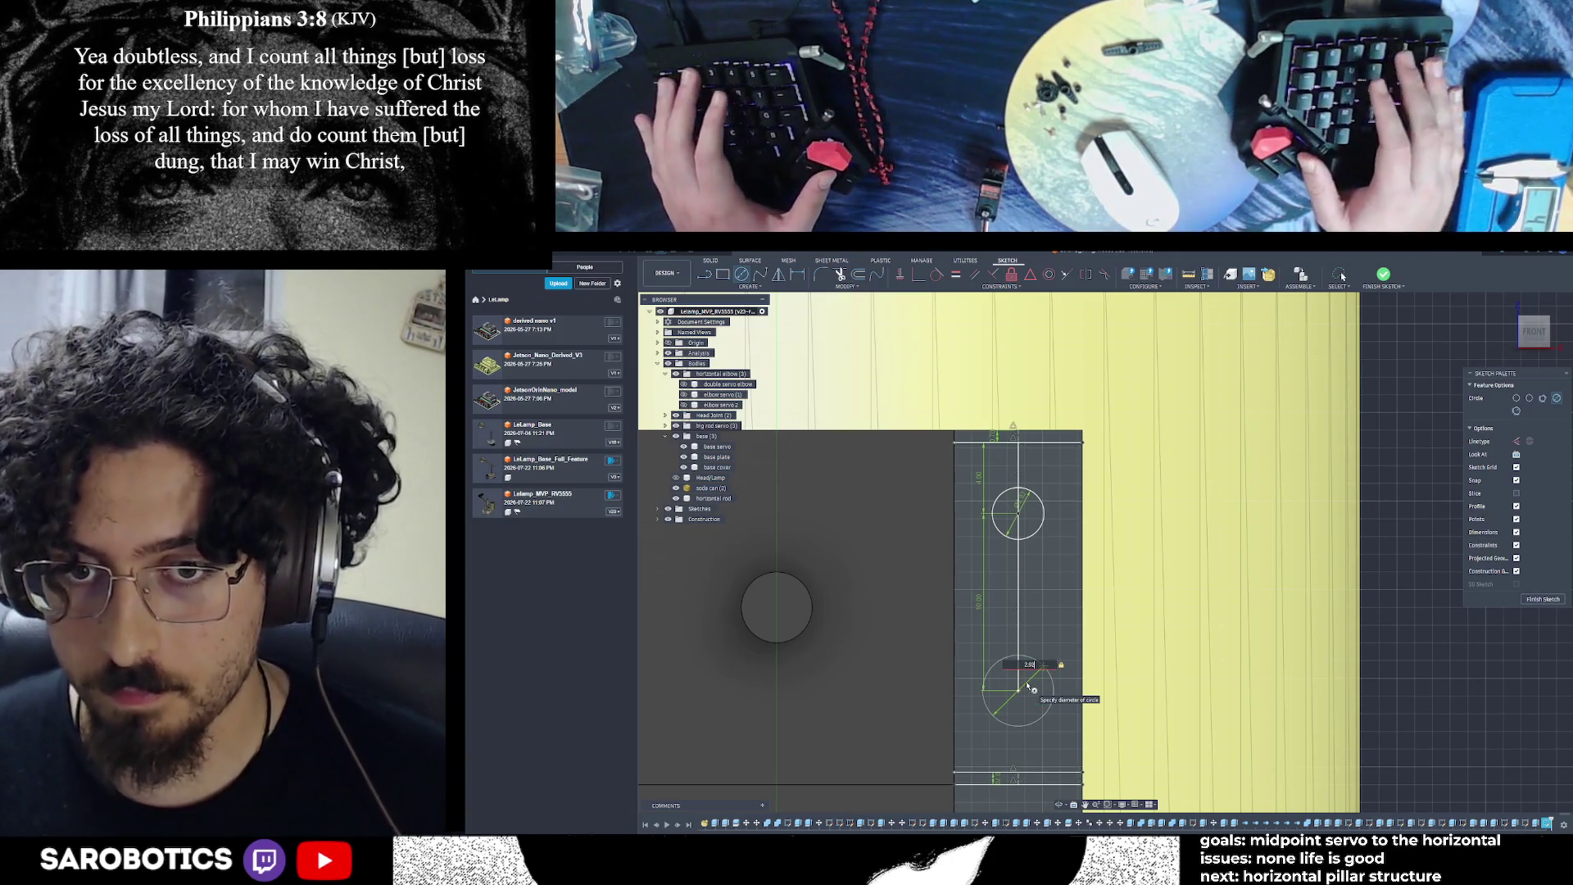
pyautogui.write('2.92')
pyautogui.press('Return')
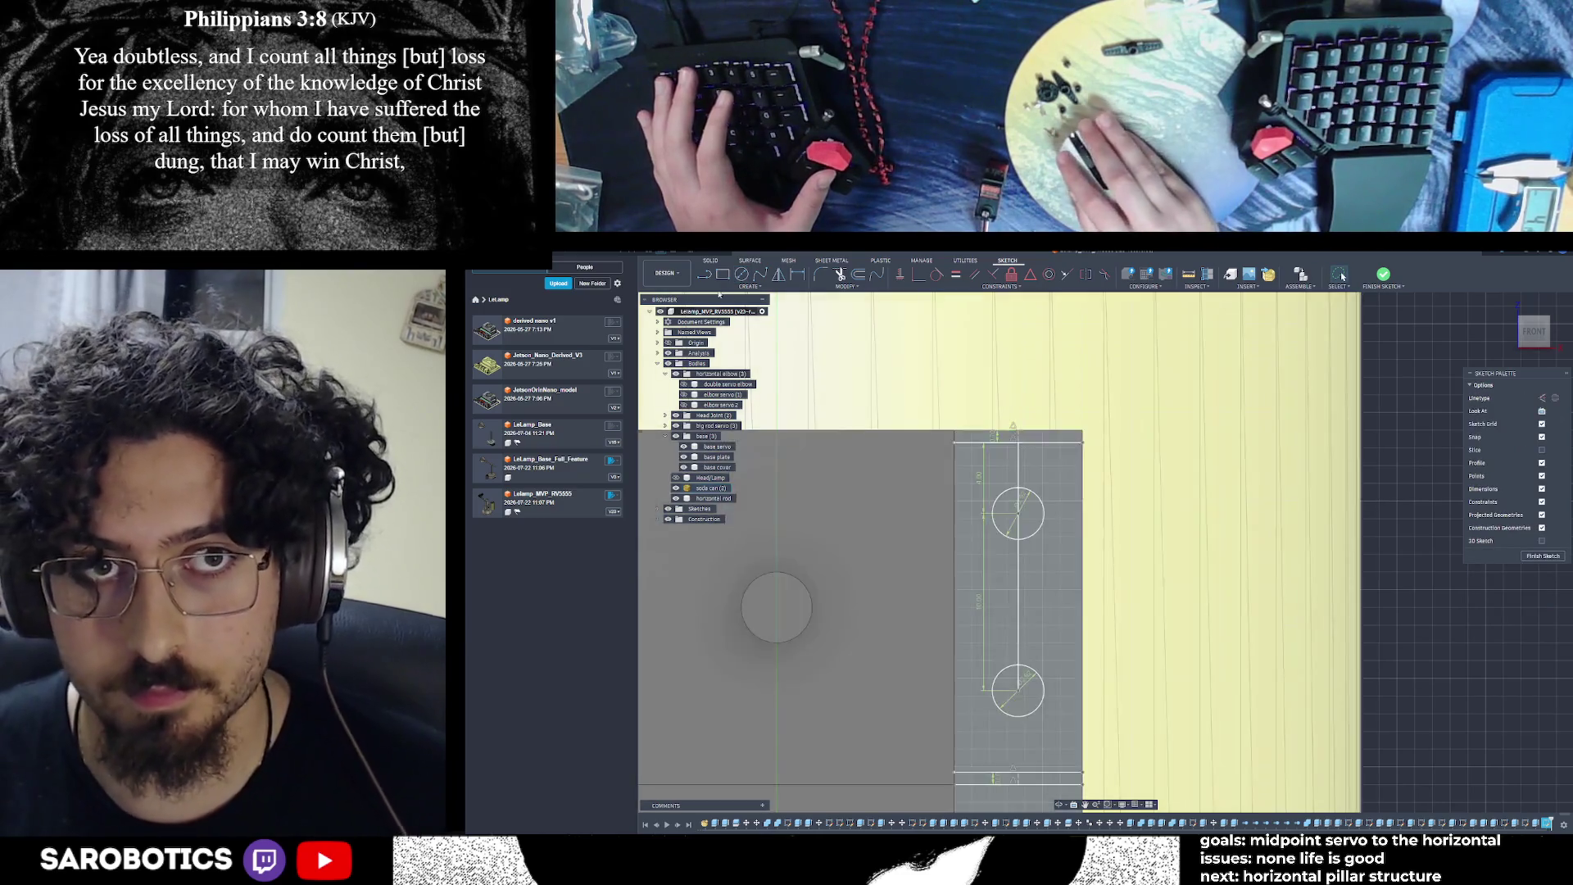
# Try another line from the lower circle's centre, then end it and finish the sketch
pyautogui.click(705, 277)
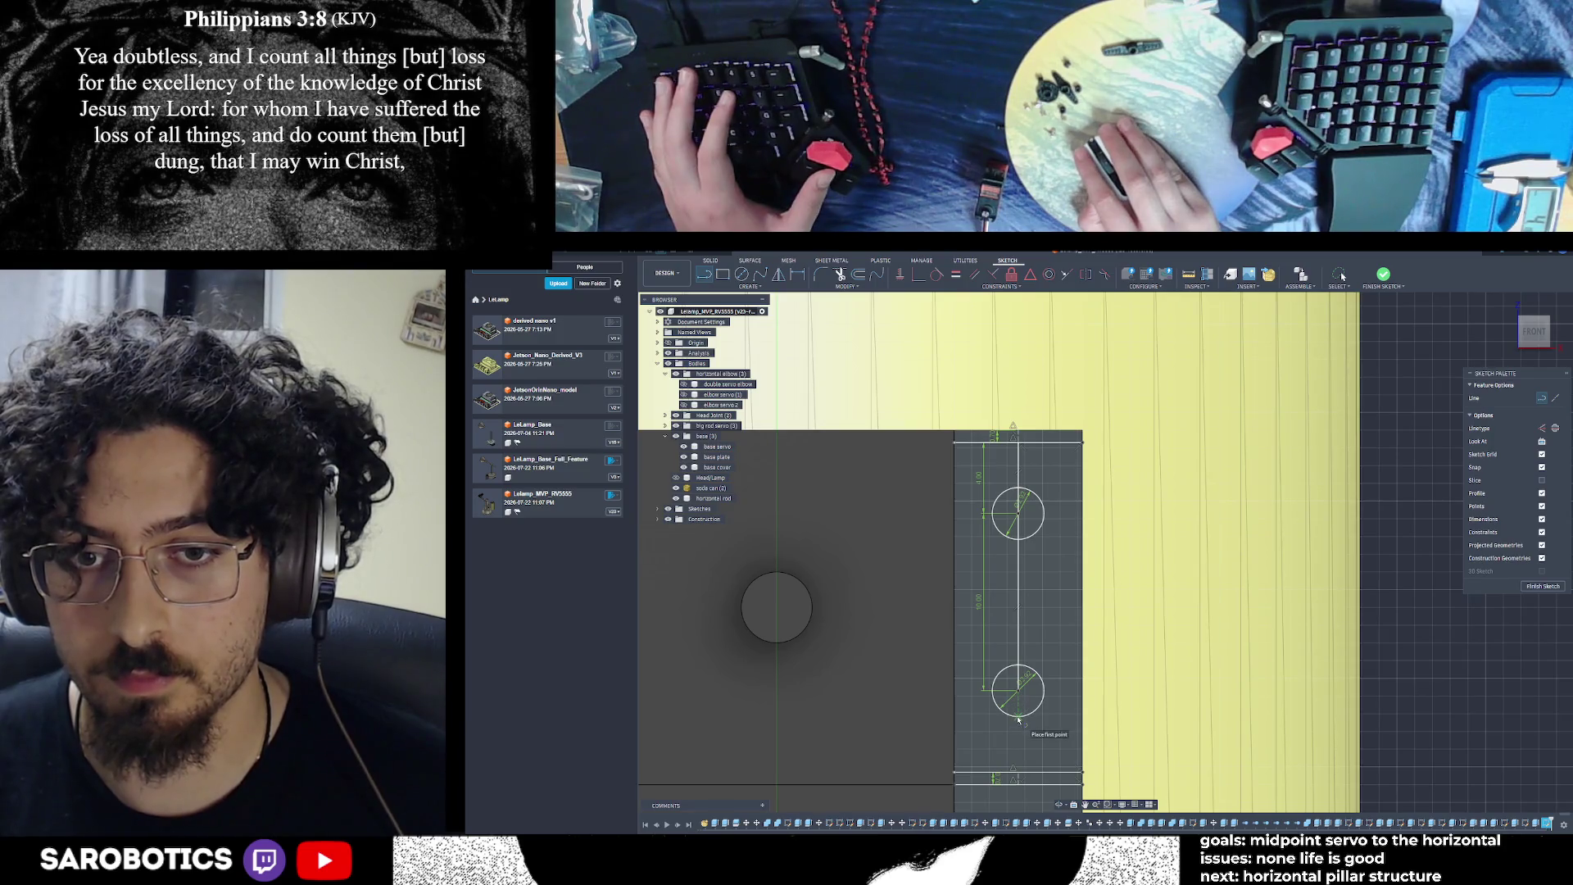
pyautogui.click(1018, 720)
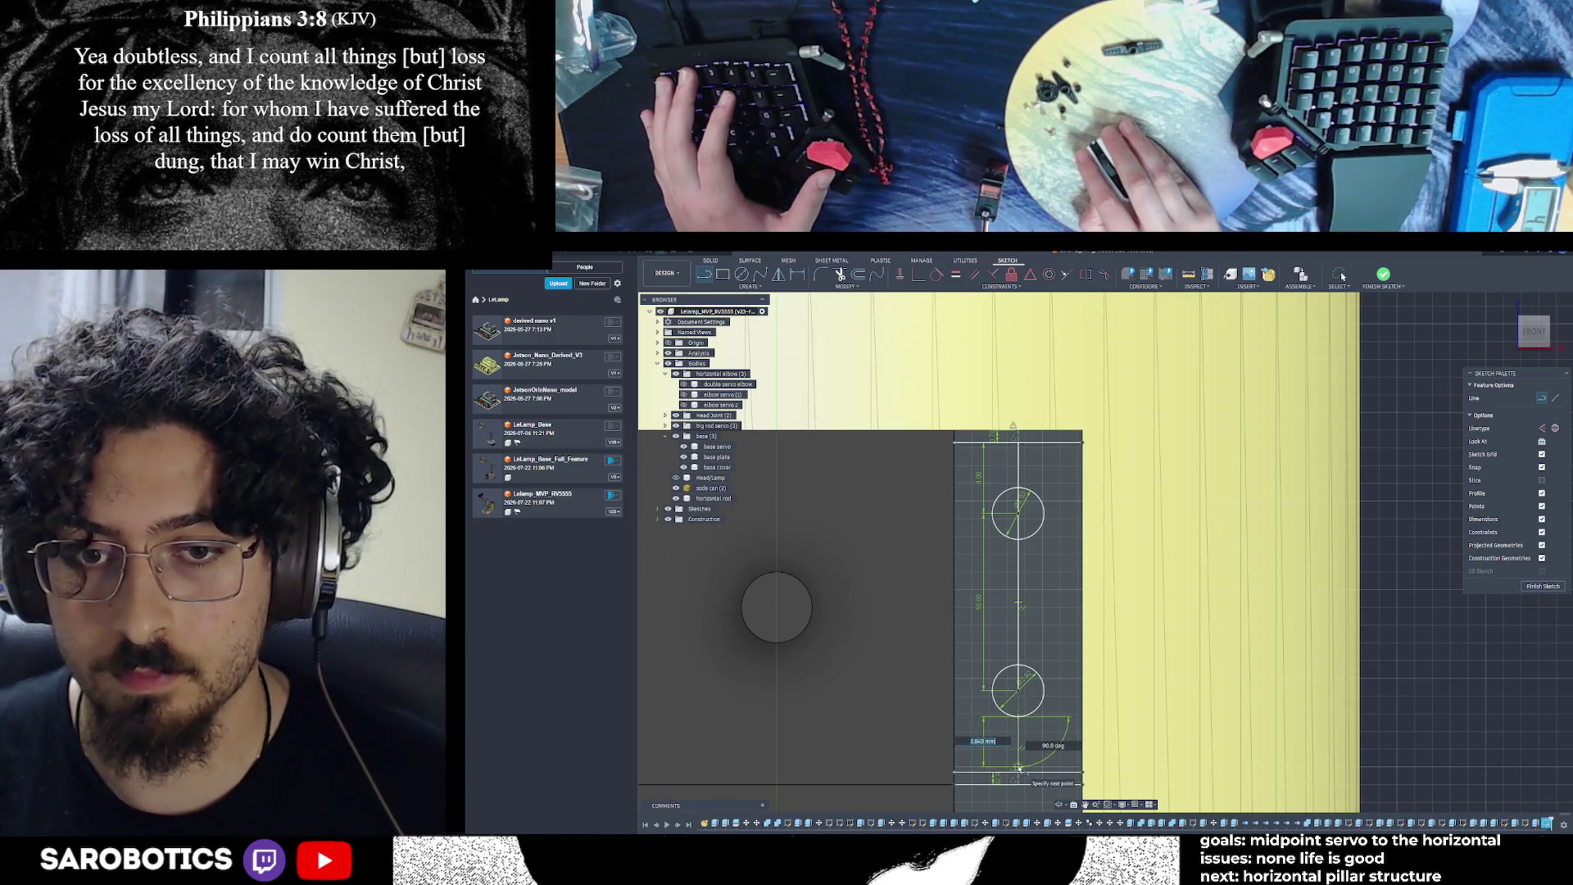
pyautogui.press('Escape')
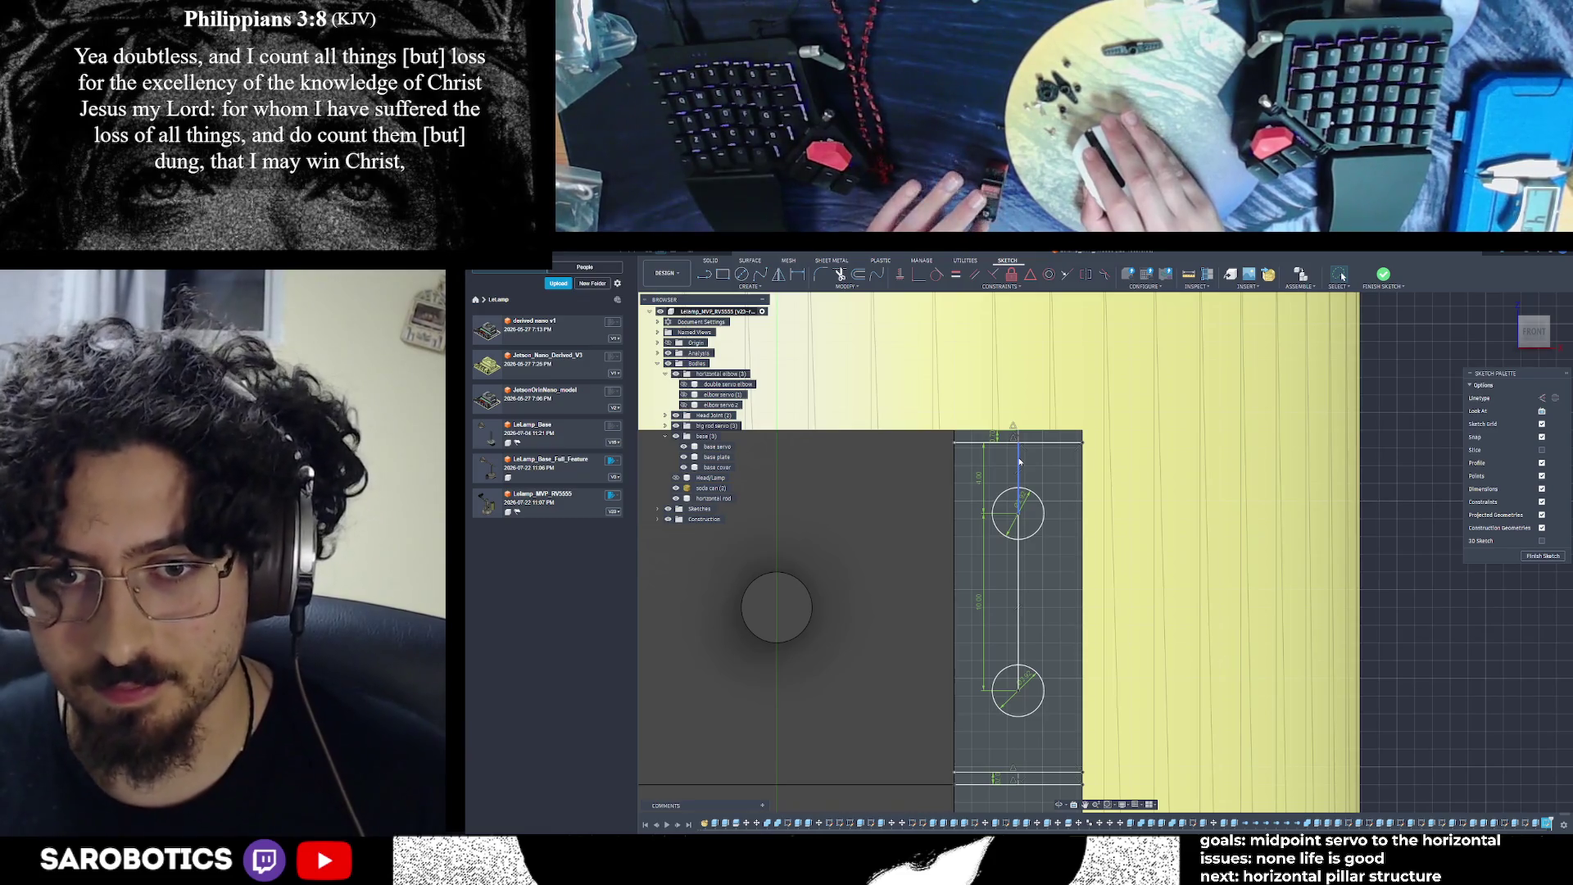
pyautogui.press('l')
pyautogui.click(1018, 691)
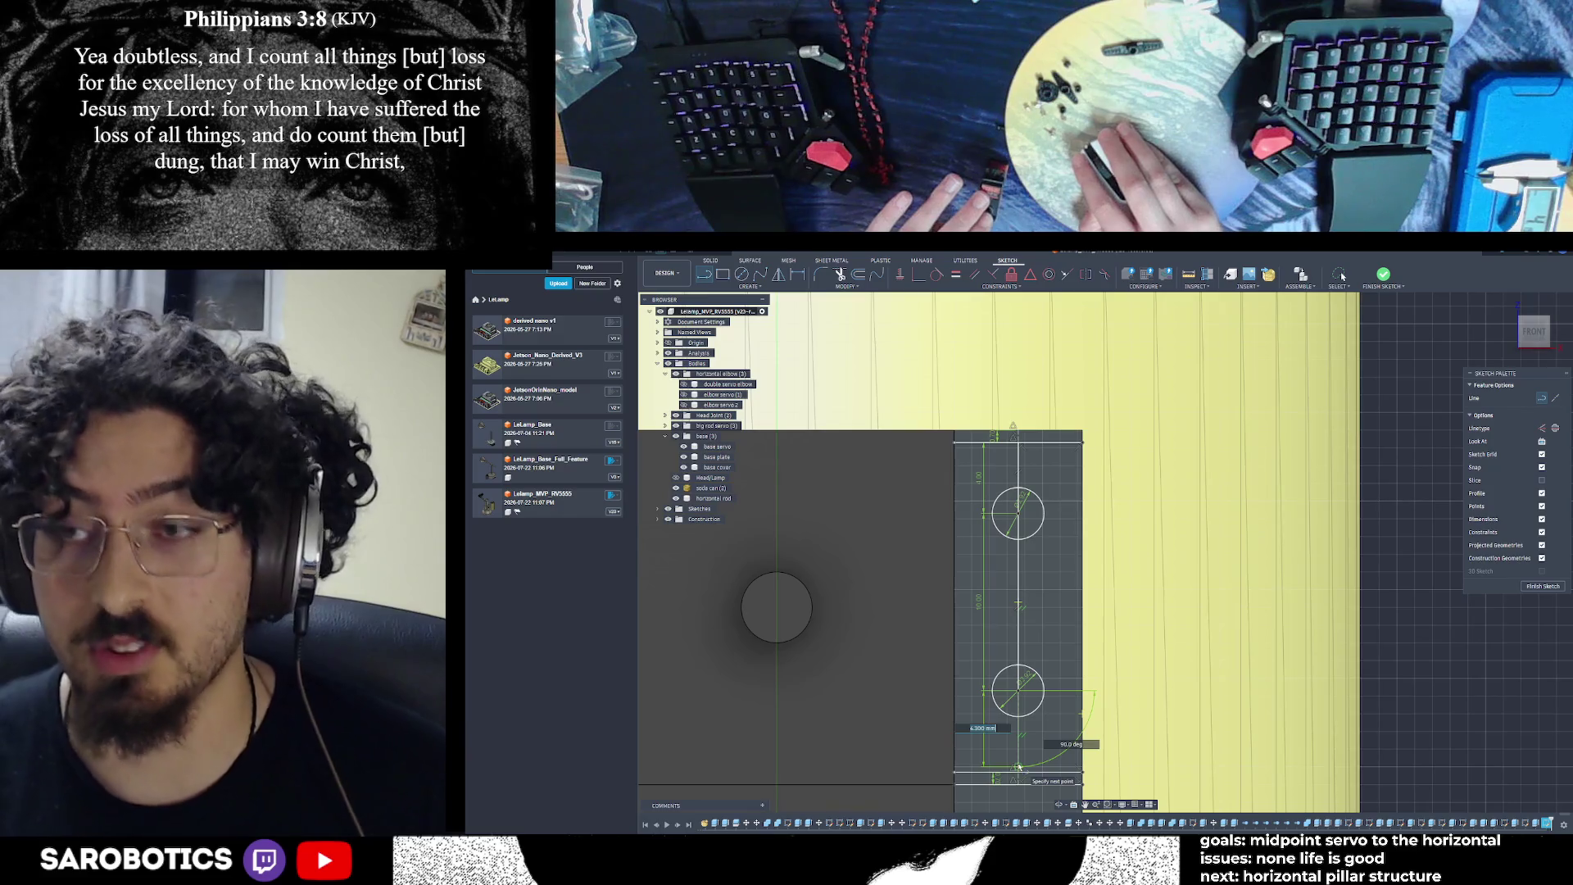
pyautogui.click(1342, 276)
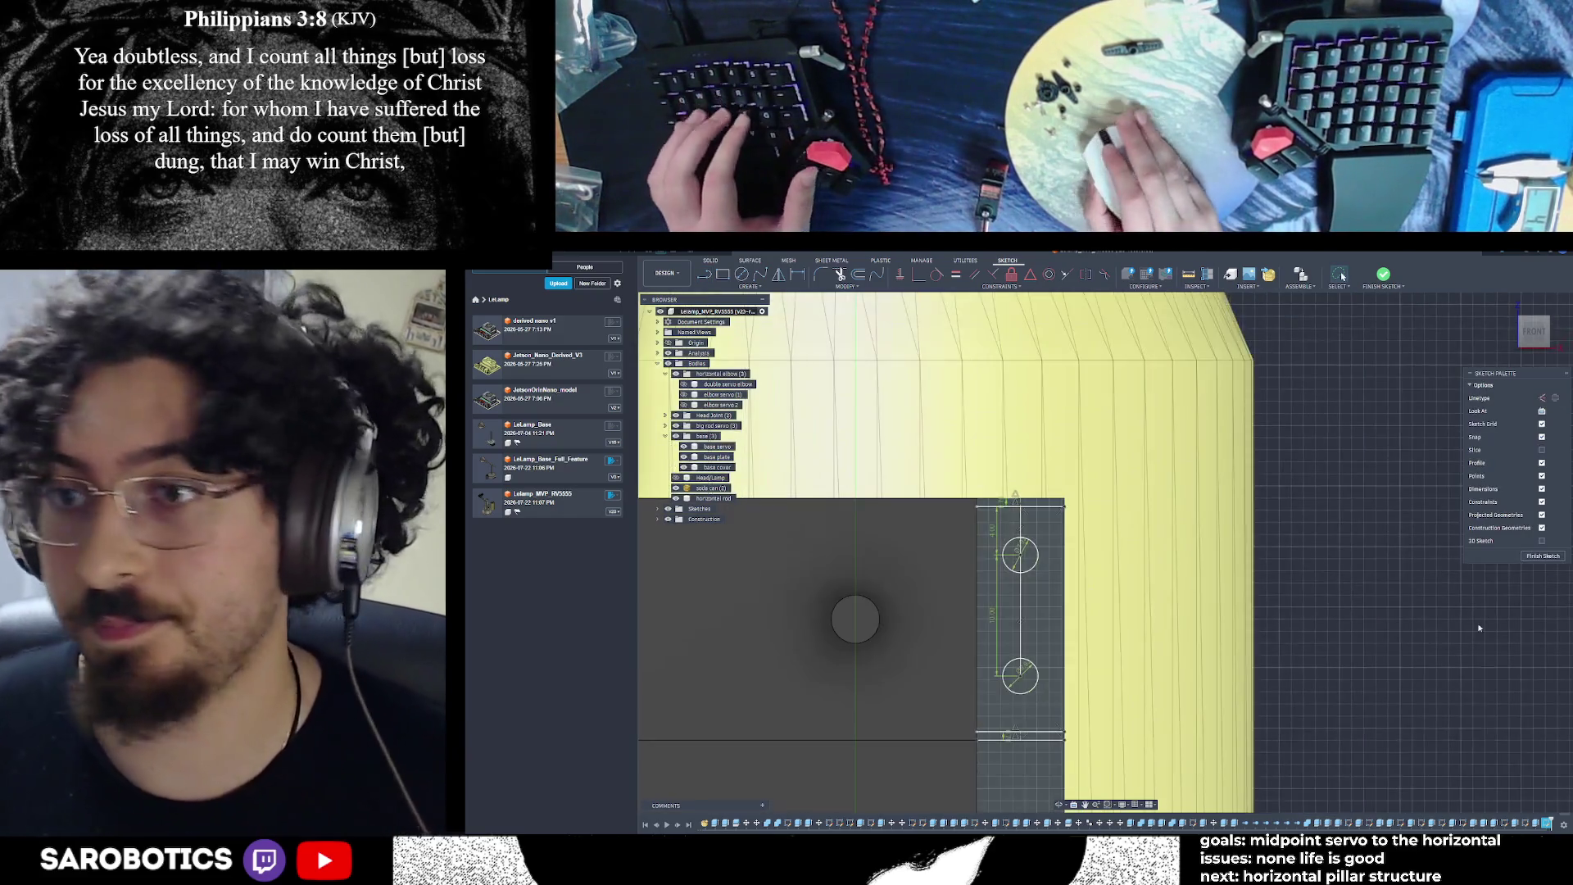
pyautogui.click(1542, 556)
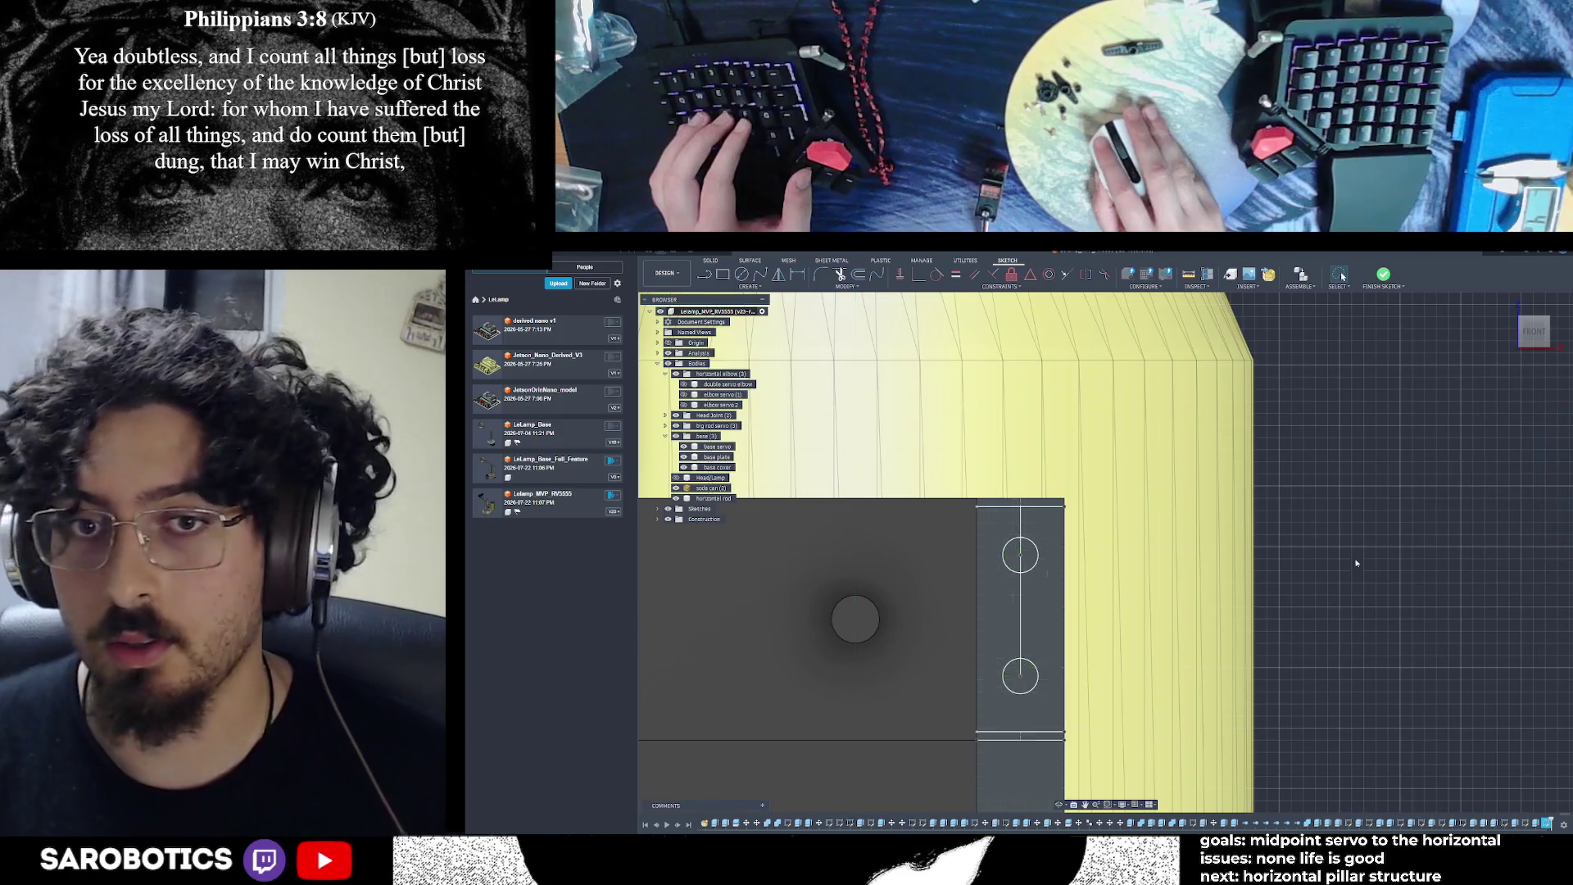
# Select both circle profiles for an extrusion, then cancel it
pyautogui.moveTo(1069, 829)
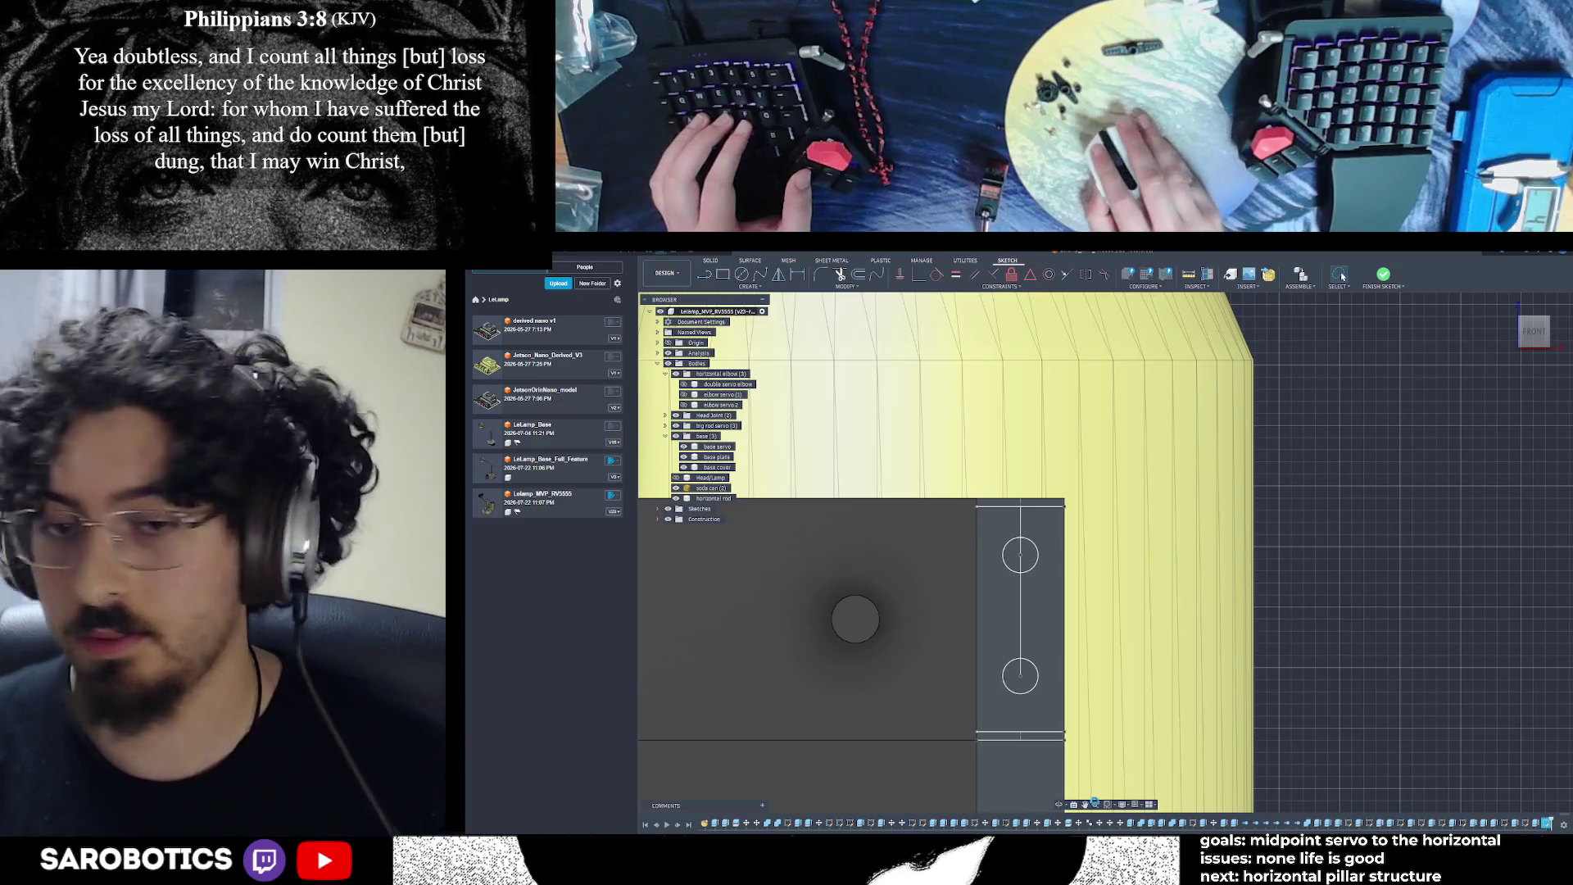
pyautogui.keyDown('shift'); pyautogui.moveTo(1036, 728); pyautogui.dragTo(1034, 551, button='middle'); pyautogui.keyUp('shift')
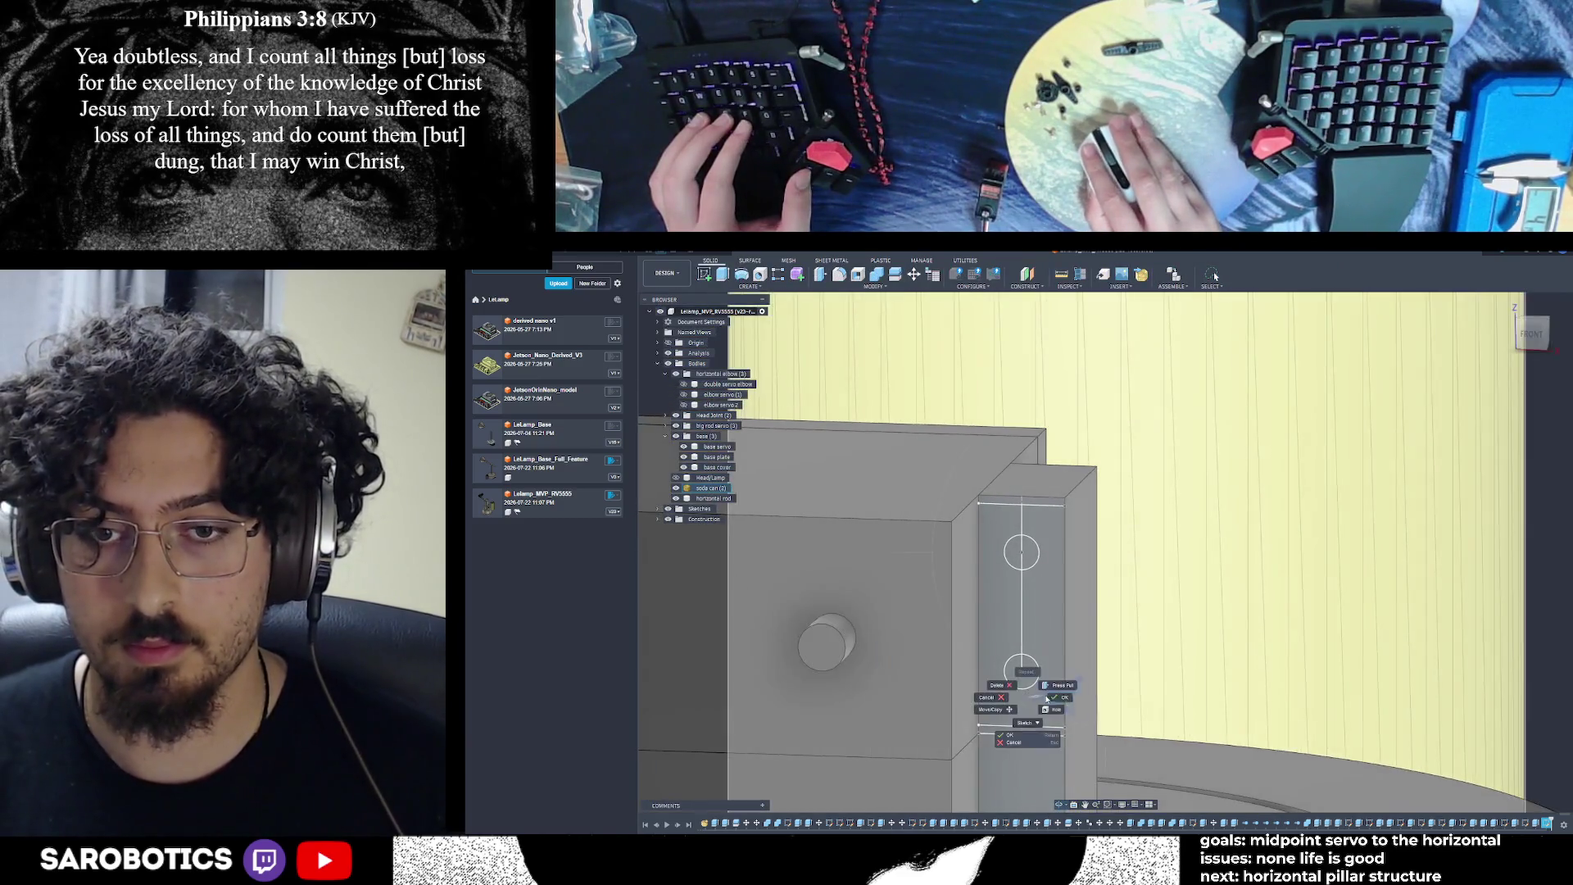
pyautogui.click(1030, 552)
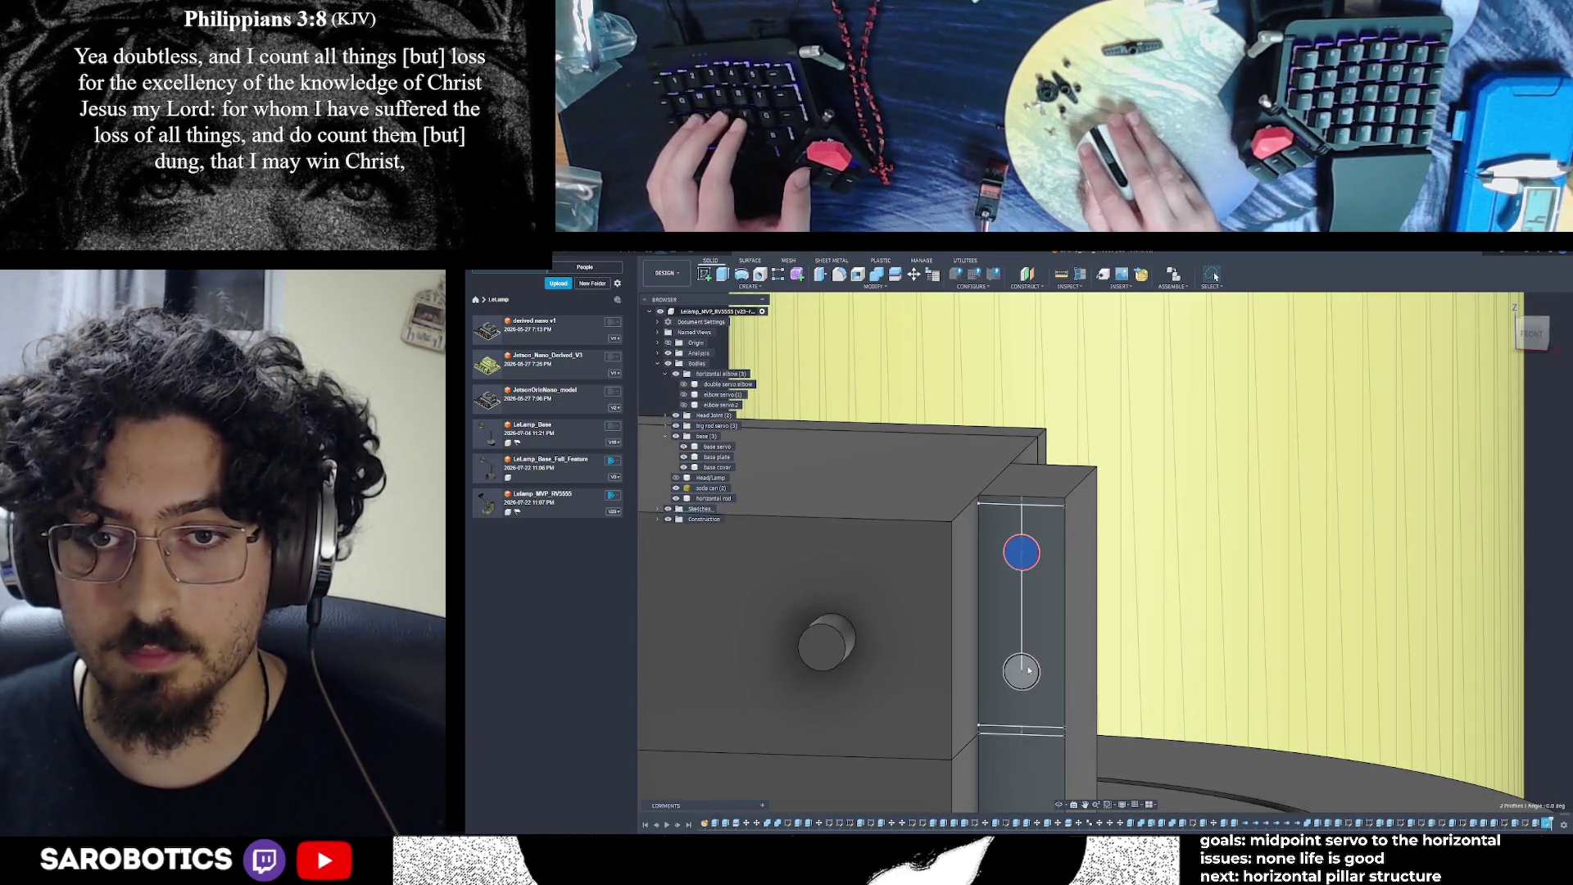
pyautogui.keyDown('shift'); pyautogui.click(1021, 671); pyautogui.keyUp('shift')
pyautogui.press('e')
pyautogui.click(1042, 562)
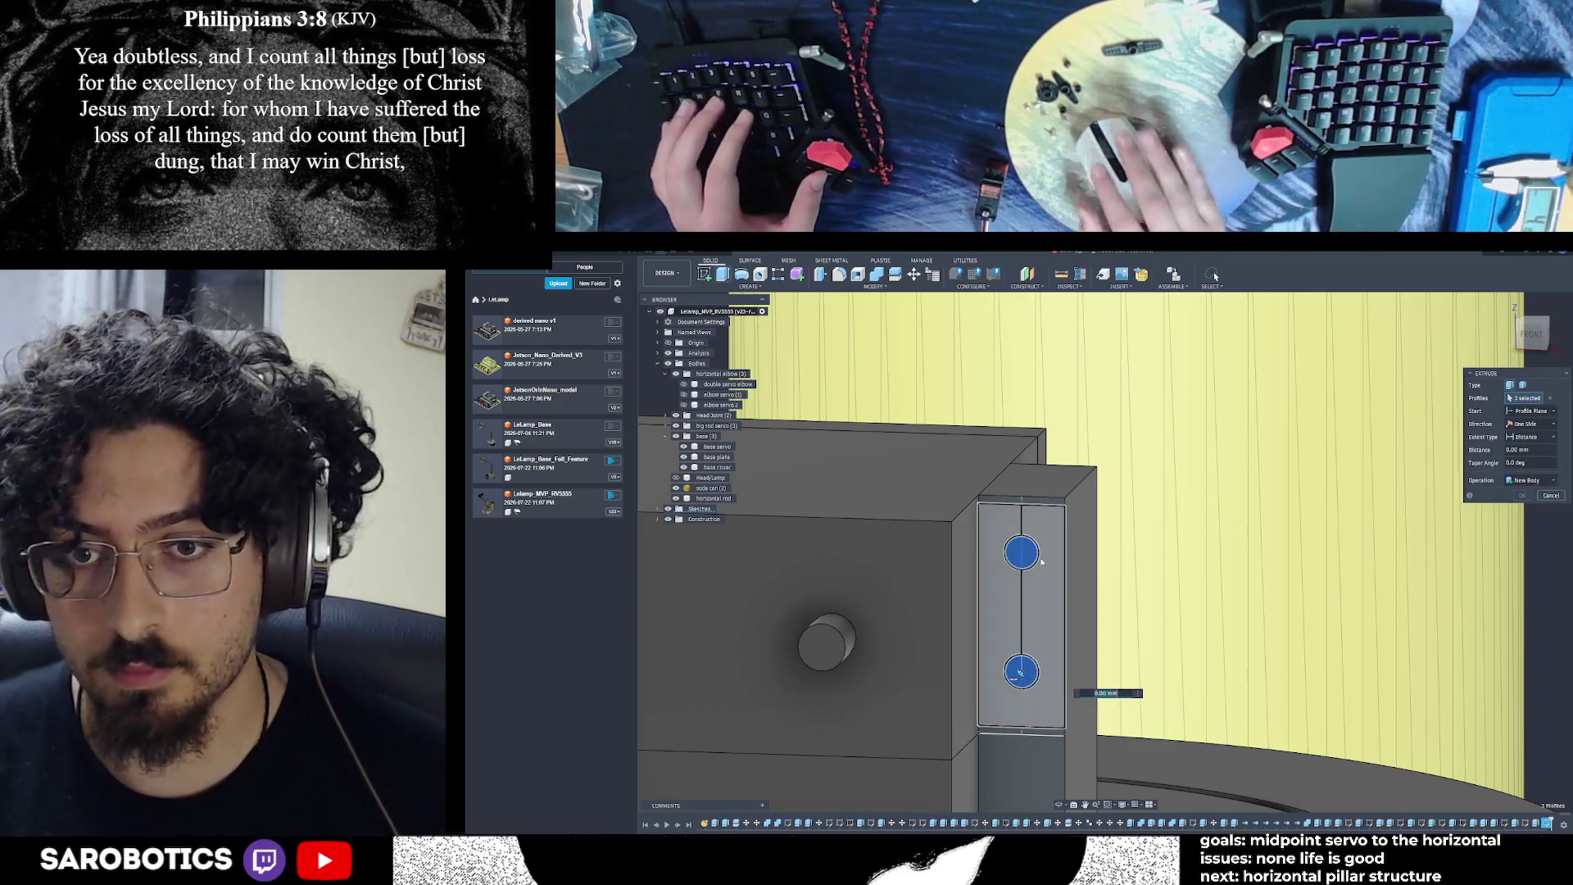
pyautogui.press('Escape')
# Select the servo box's left side face and start a new sketch on it
pyautogui.moveTo(1042, 562)
pyautogui.keyDown('shift'); pyautogui.mouseDown(button='middle')
pyautogui.moveTo(987, 630)
pyautogui.moveTo(1093, 558)
pyautogui.mouseUp(button='middle'); pyautogui.keyUp('shift')
pyautogui.click(986, 631)
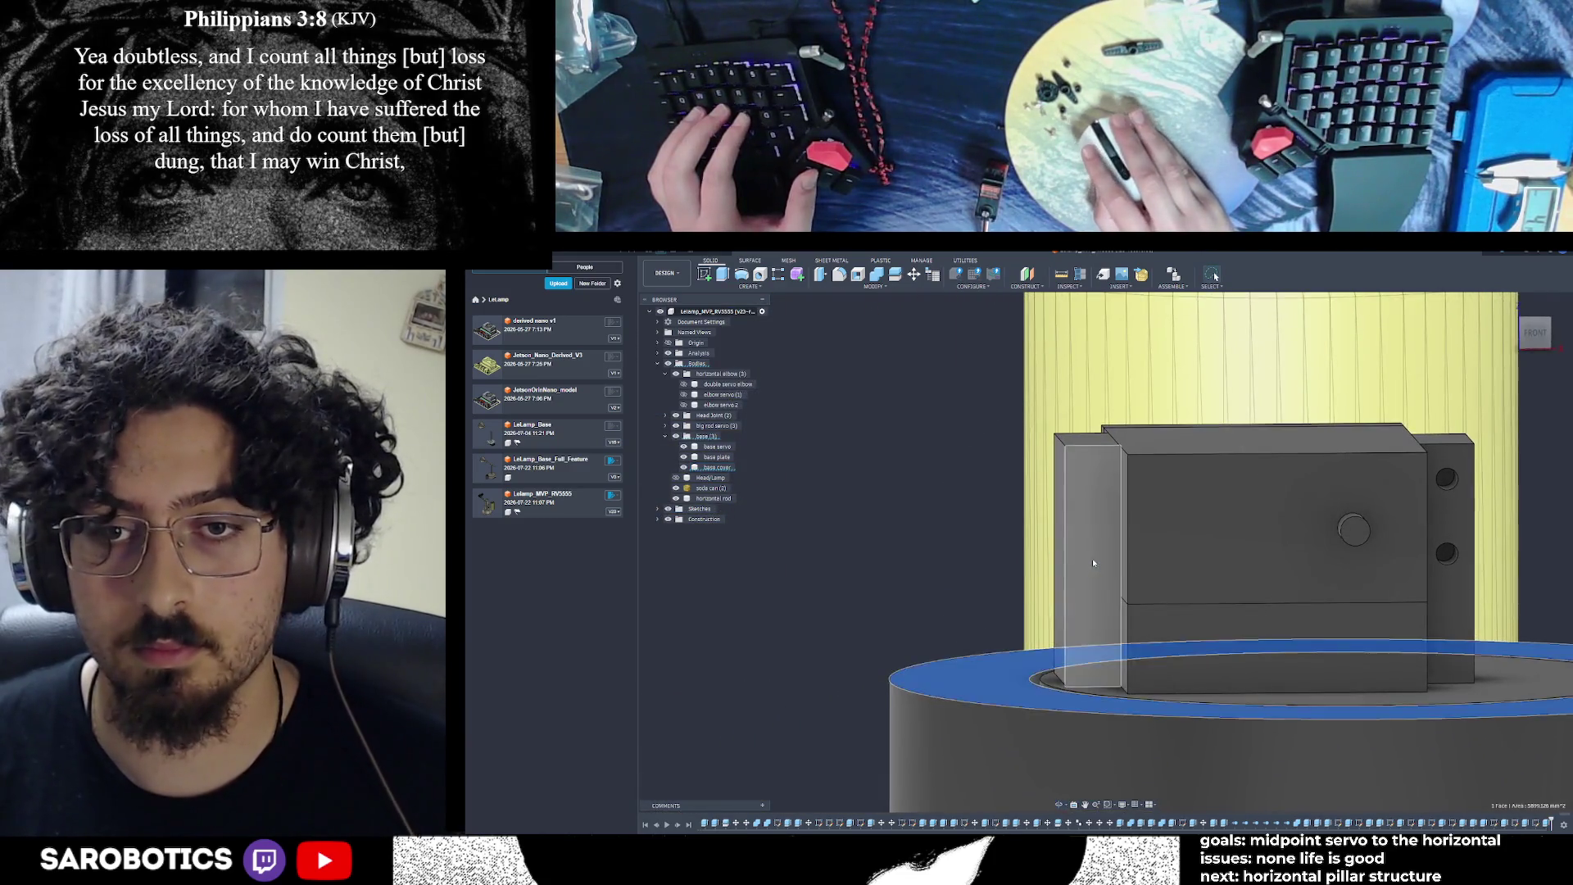
pyautogui.click(1093, 558)
pyautogui.press('s')
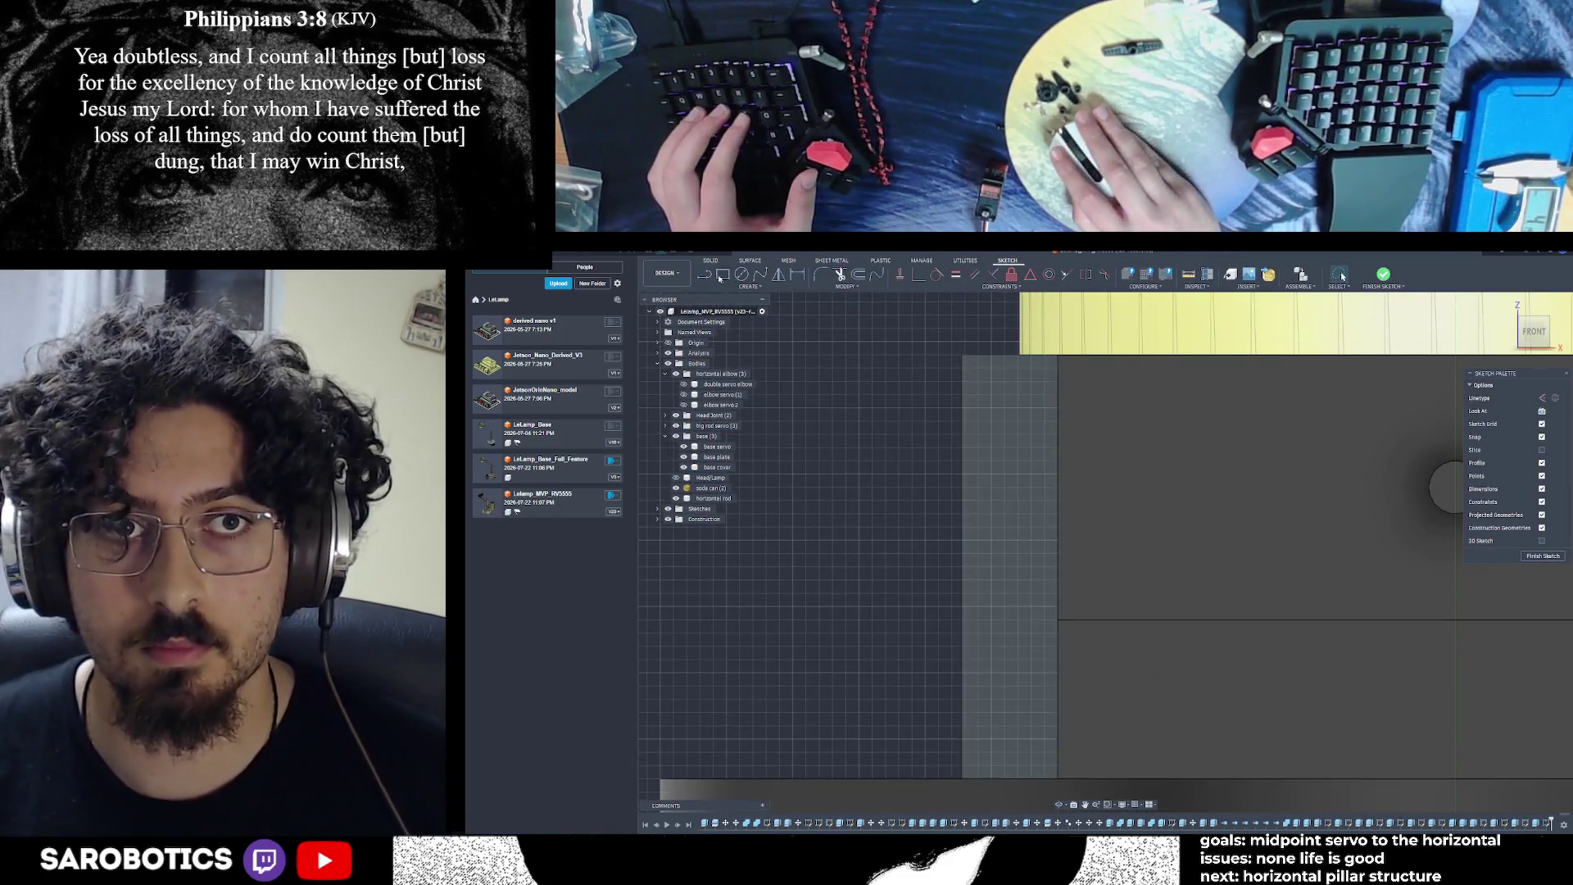
# Draw a short horizontal line near the bottom of the new sketch
pyautogui.click(720, 279)
pyautogui.click(705, 275)
pyautogui.click(1058, 621)
pyautogui.click(963, 620)
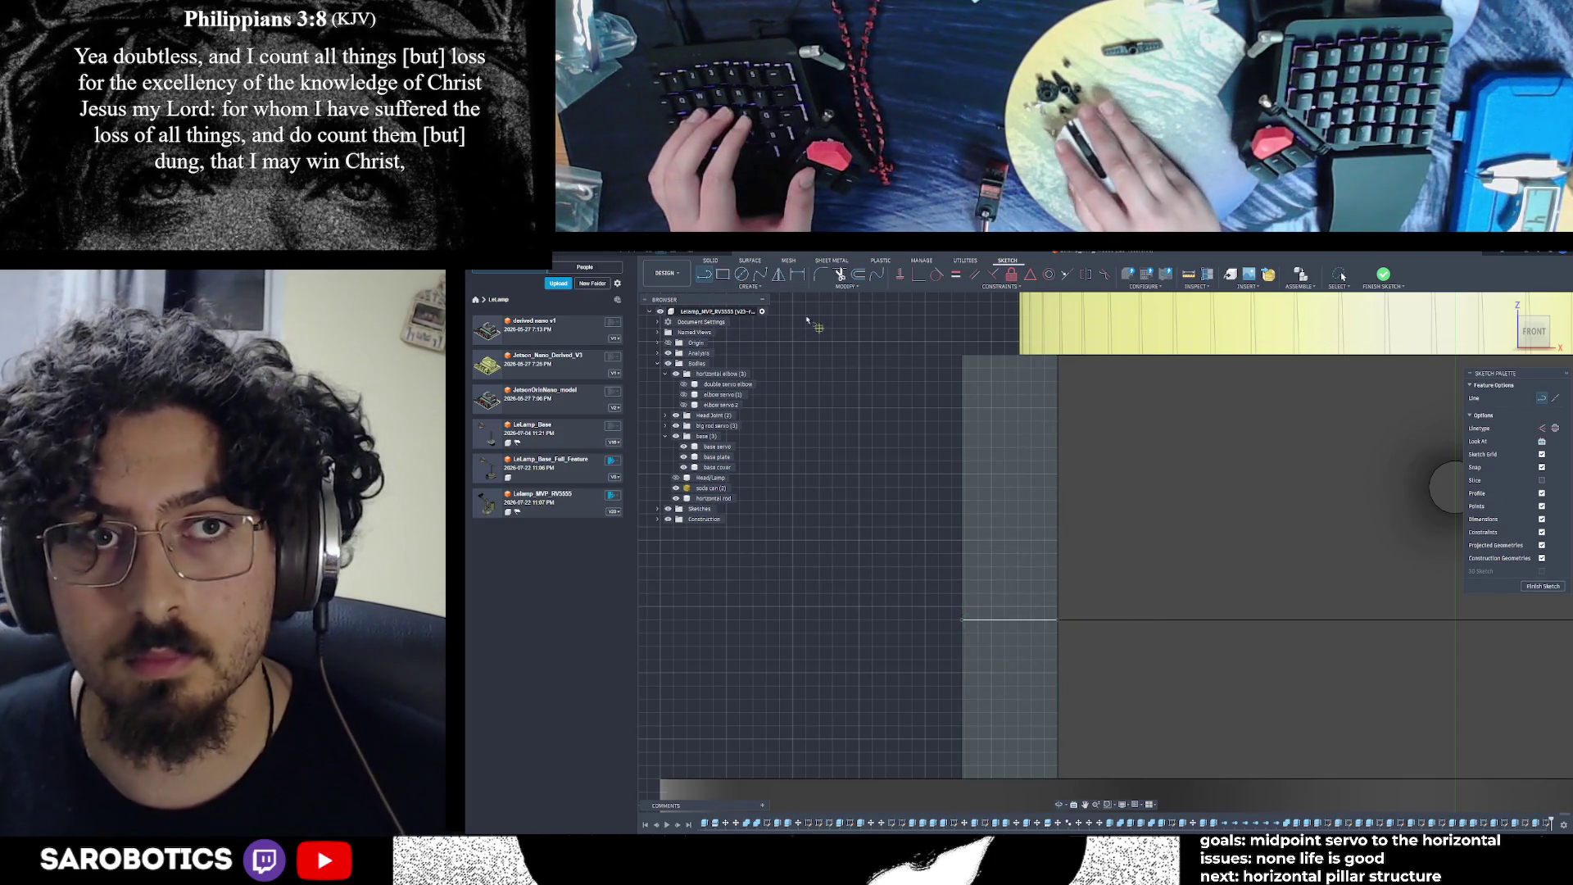
pyautogui.click(1006, 356)
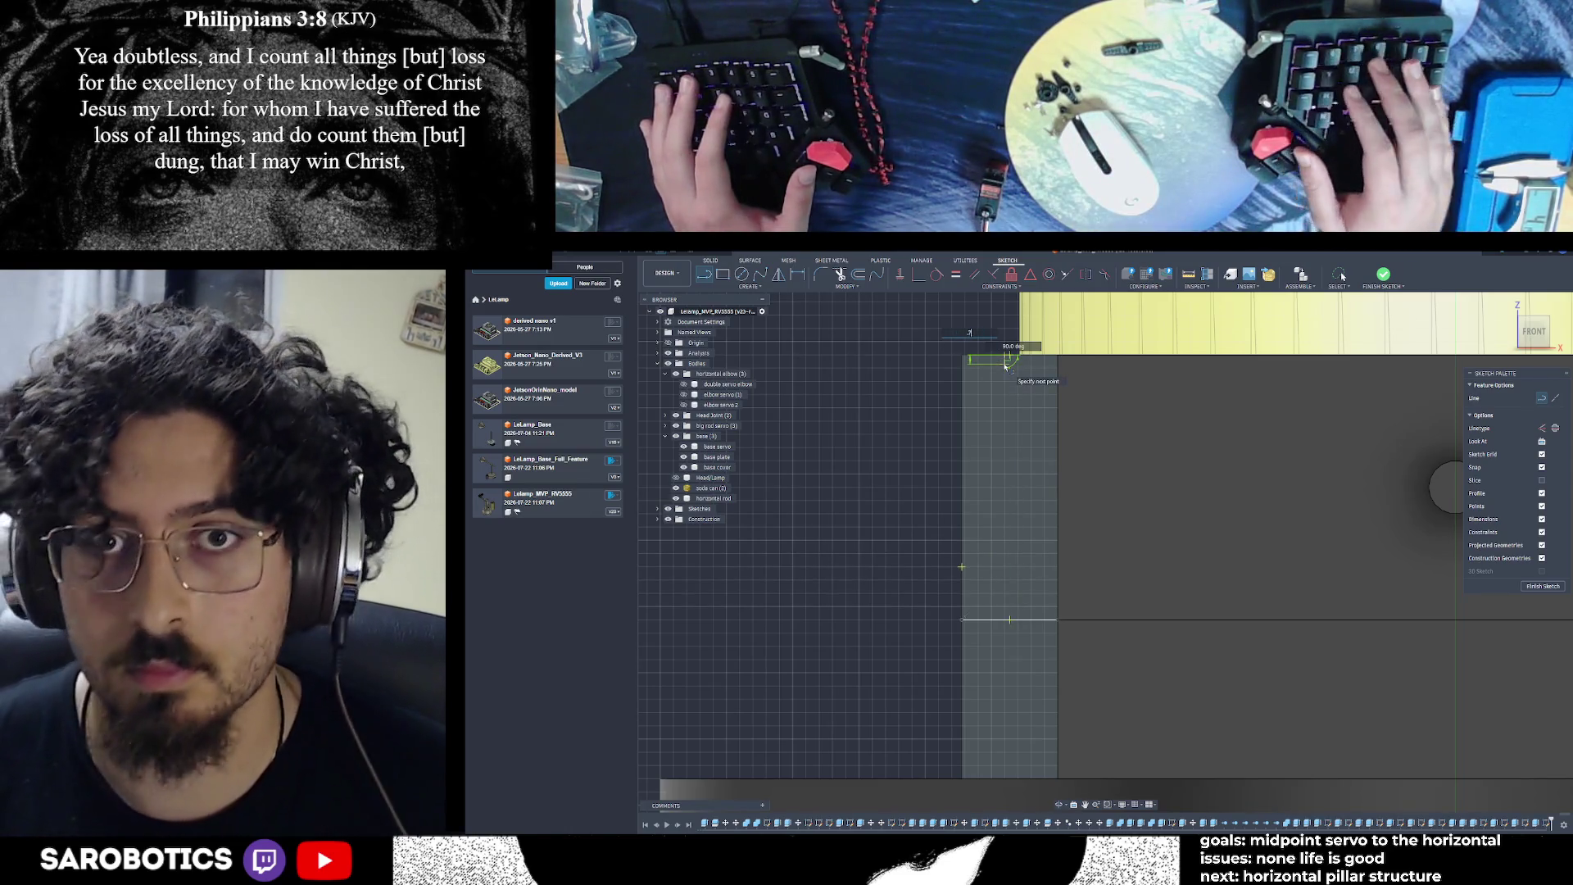
pyautogui.press('Escape')
# Draw an 8 mm line along the sketch's top edge
pyautogui.click(698, 276)
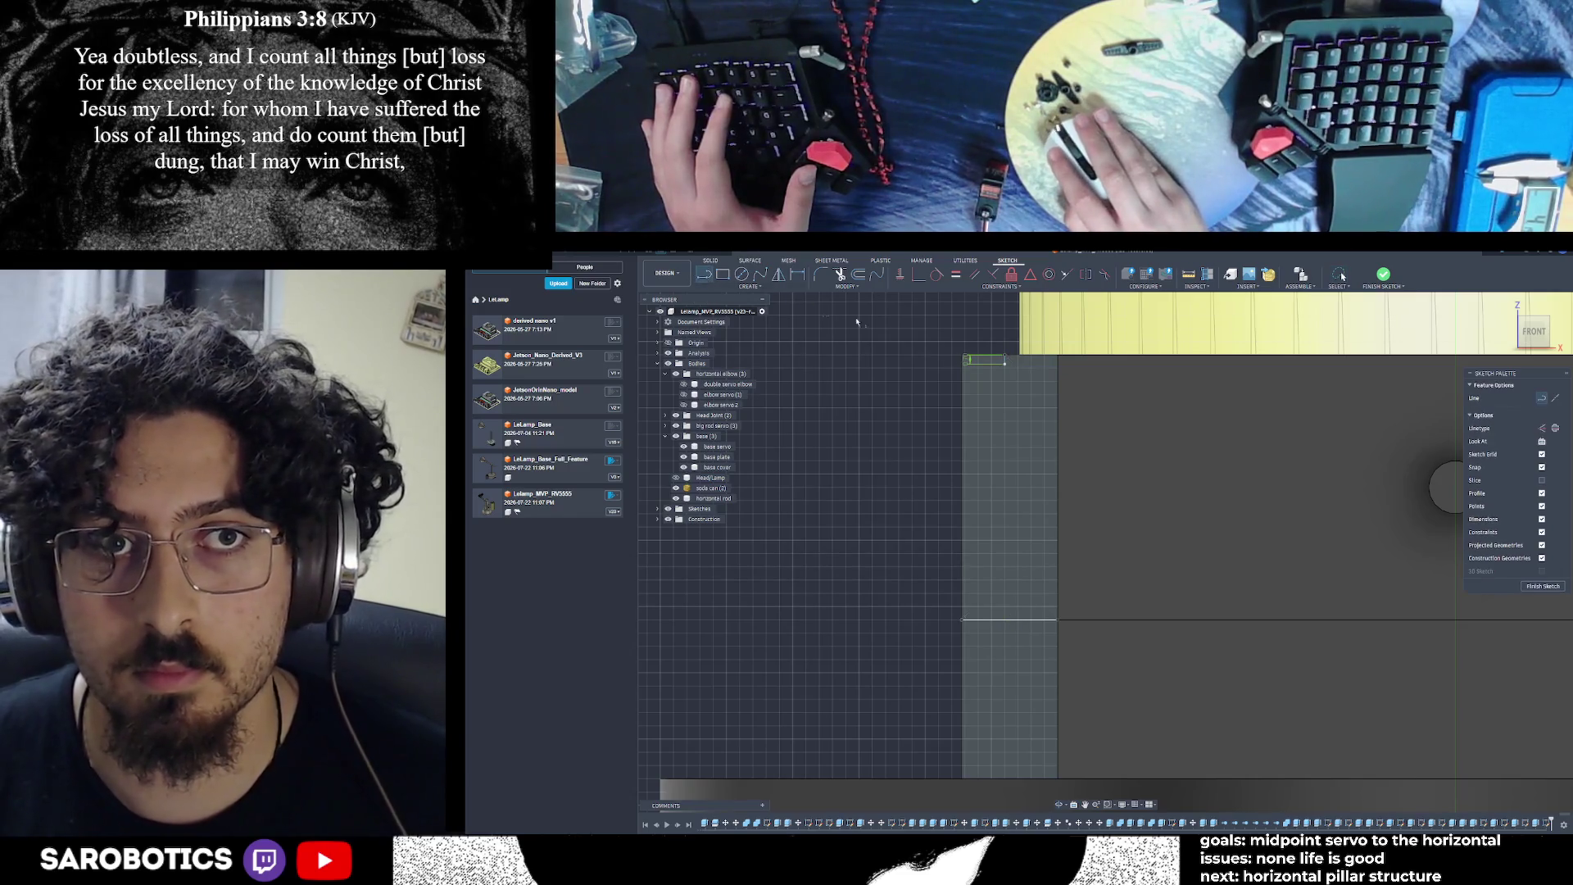
pyautogui.click(1551, 401)
pyautogui.click(1005, 361)
pyautogui.doubleClick(1057, 367)
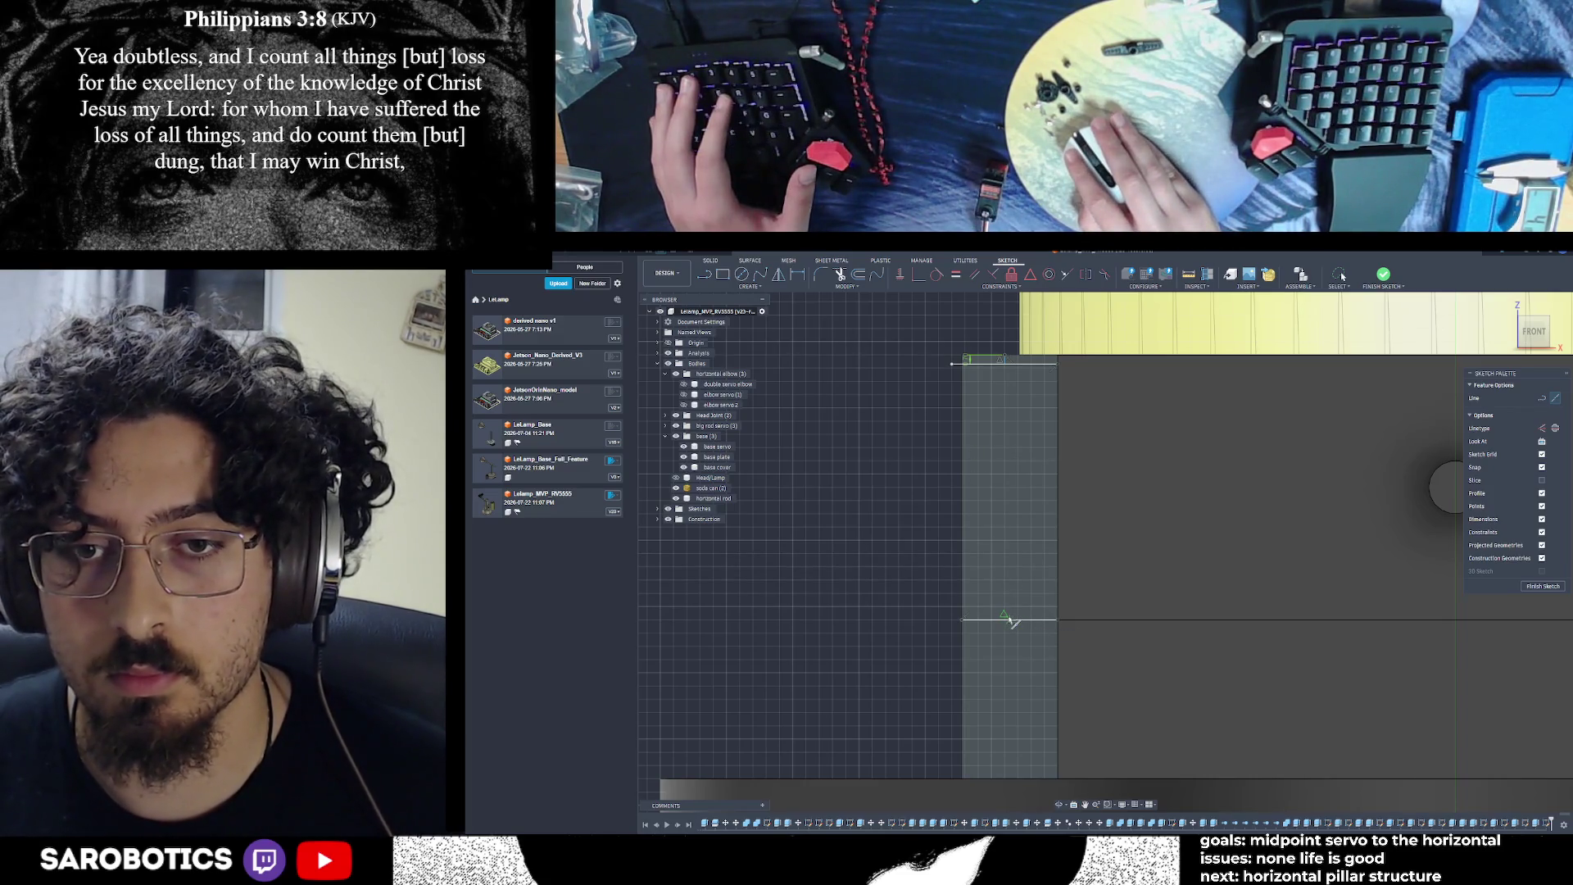
# Draw a 7 mm vertical line near the horizontal line, then undo it
pyautogui.click(975, 619)
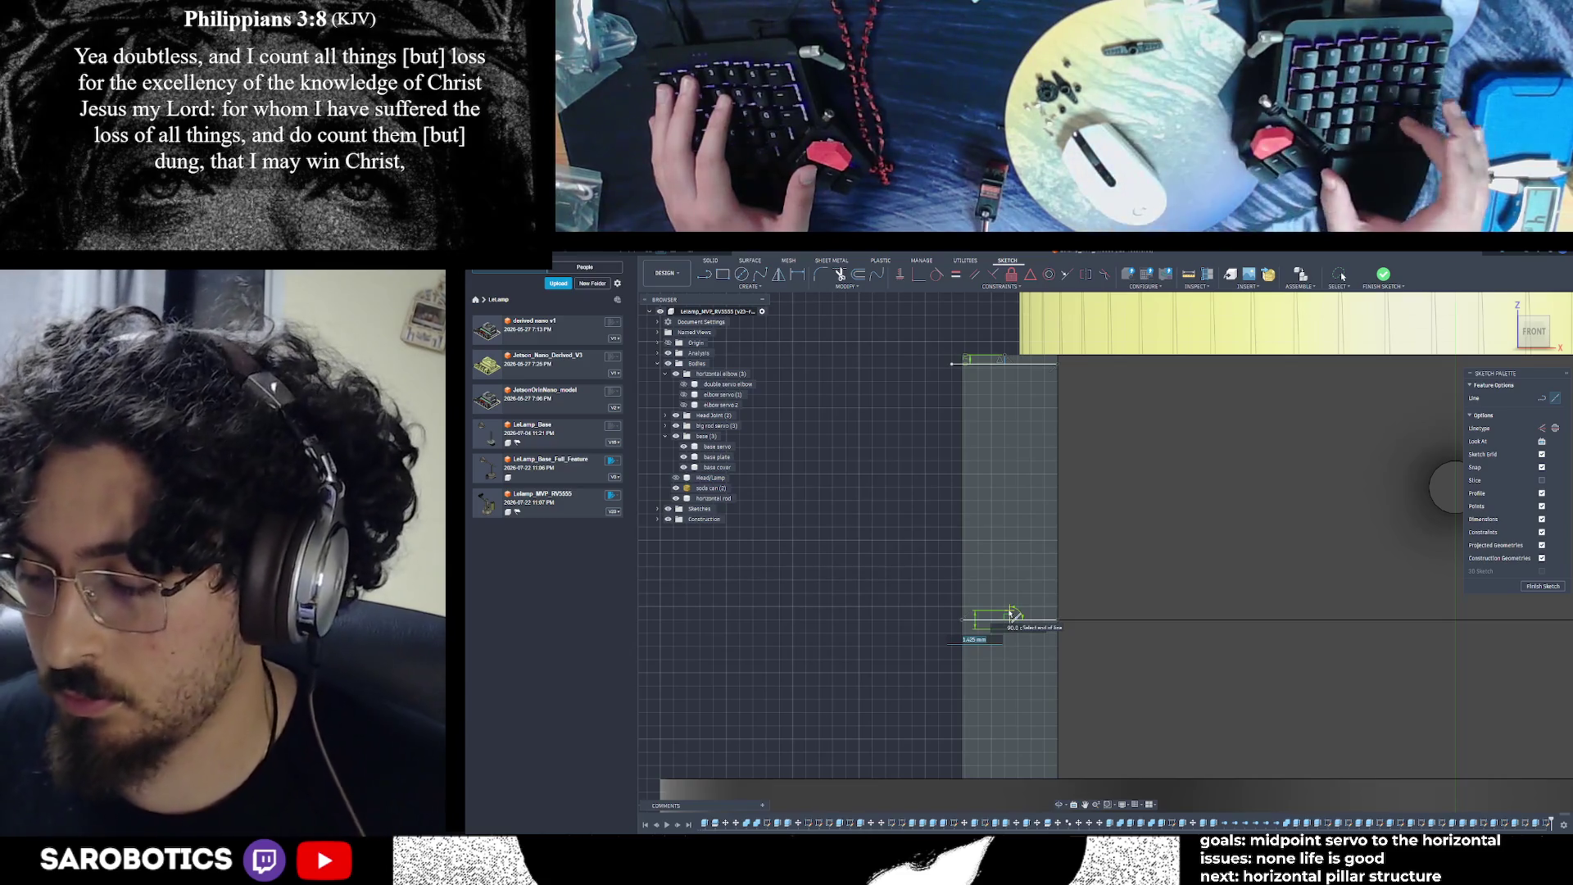
pyautogui.write('7')
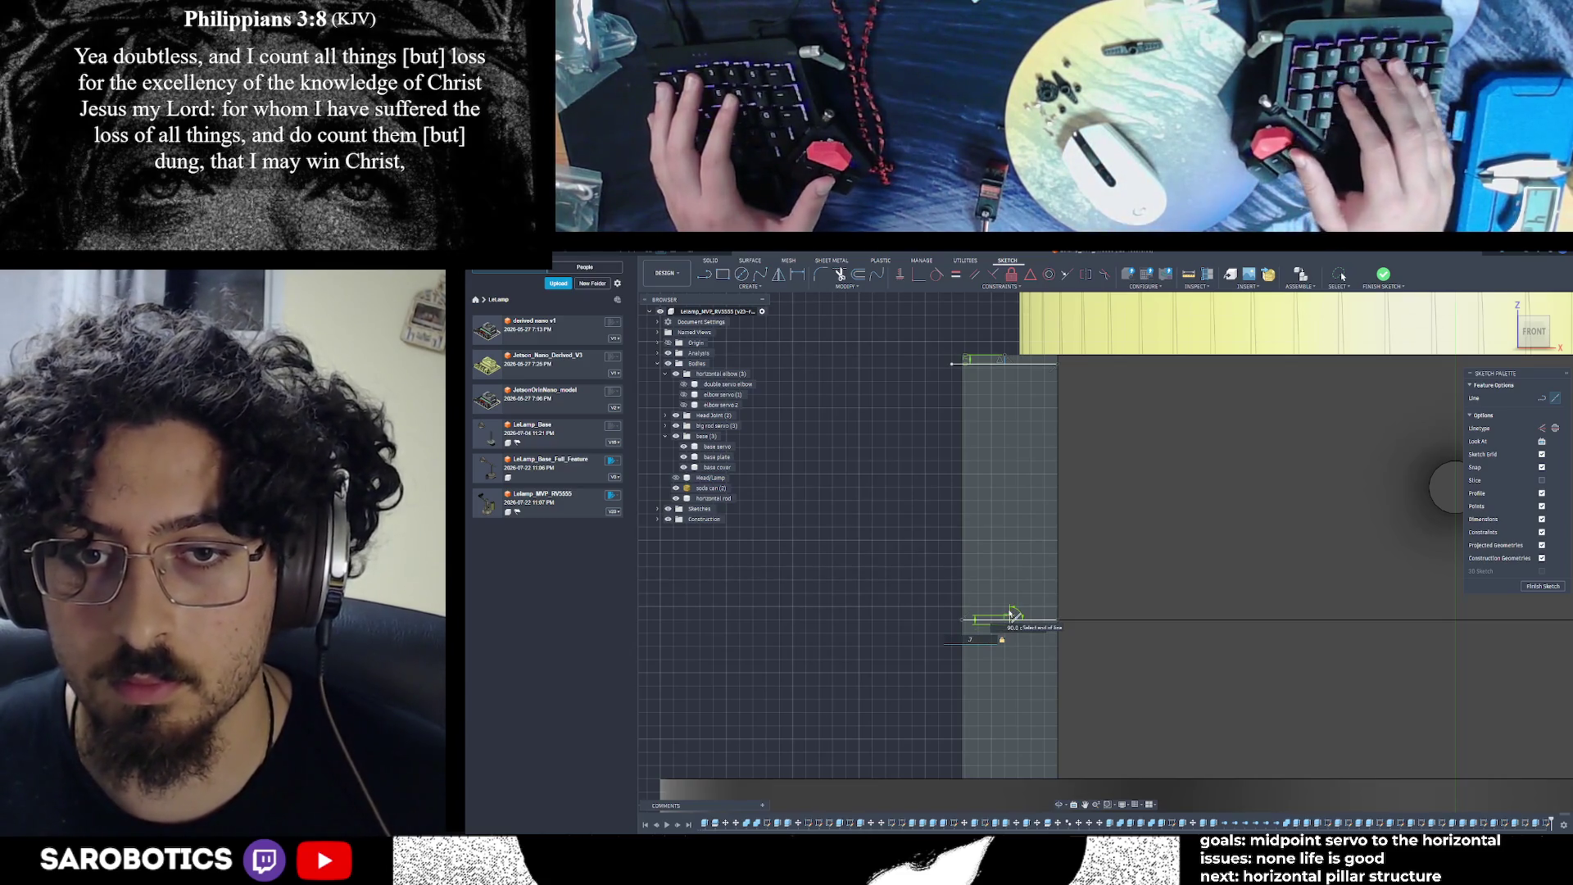
pyautogui.press('Return')
pyautogui.press('Escape')
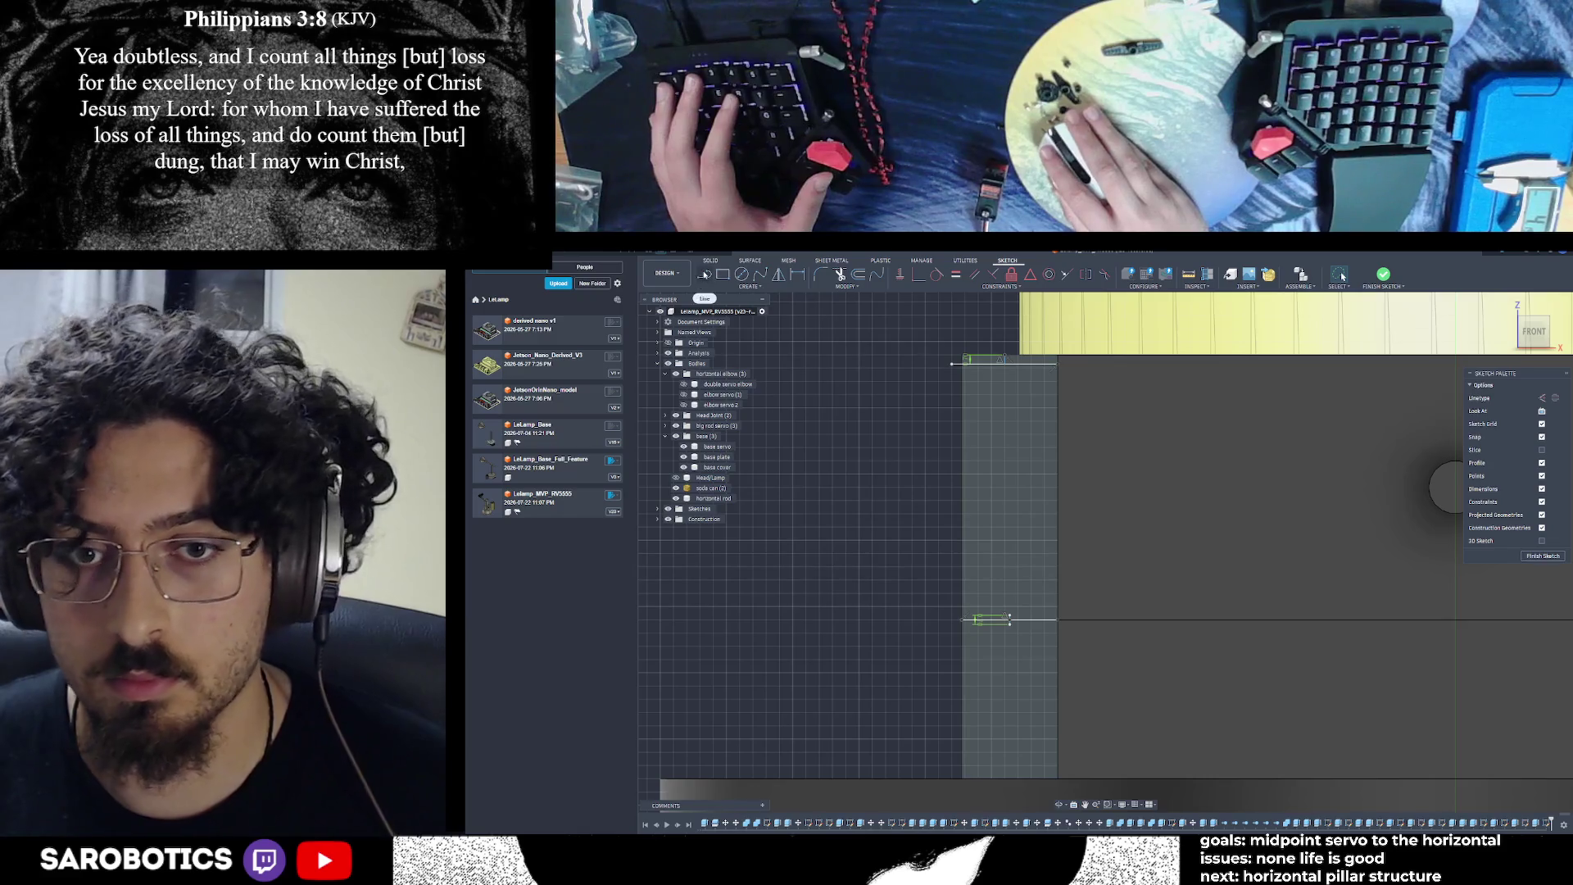
pyautogui.hotkey('ctrl', 'z')
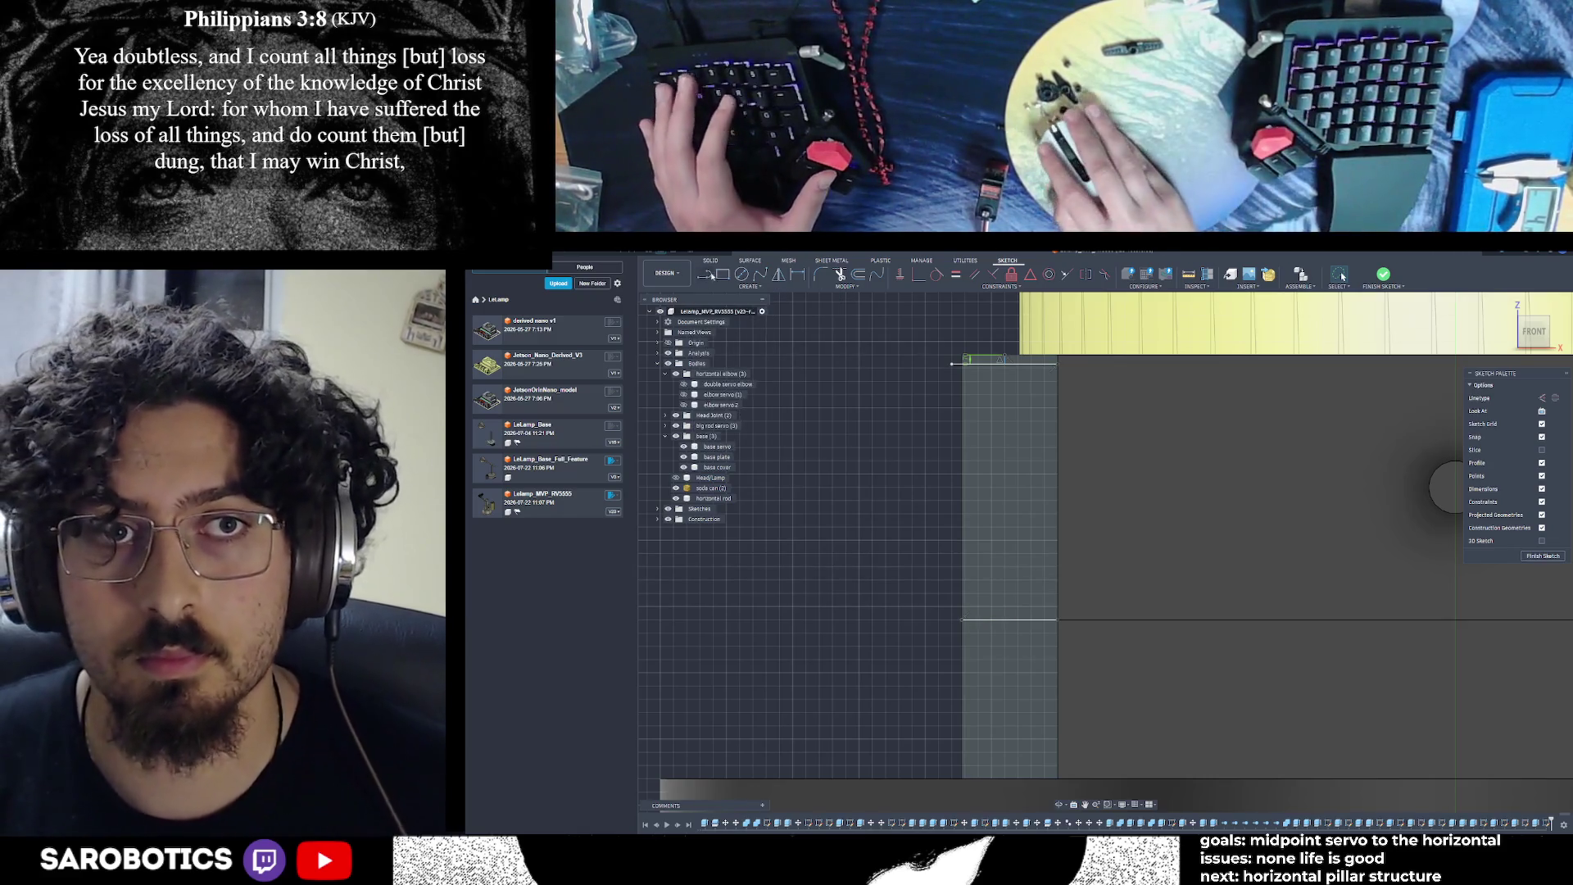
# Retry the 7 mm vertical line on the bottom edge, cancelling each attempt
pyautogui.click(708, 276)
pyautogui.click(1010, 621)
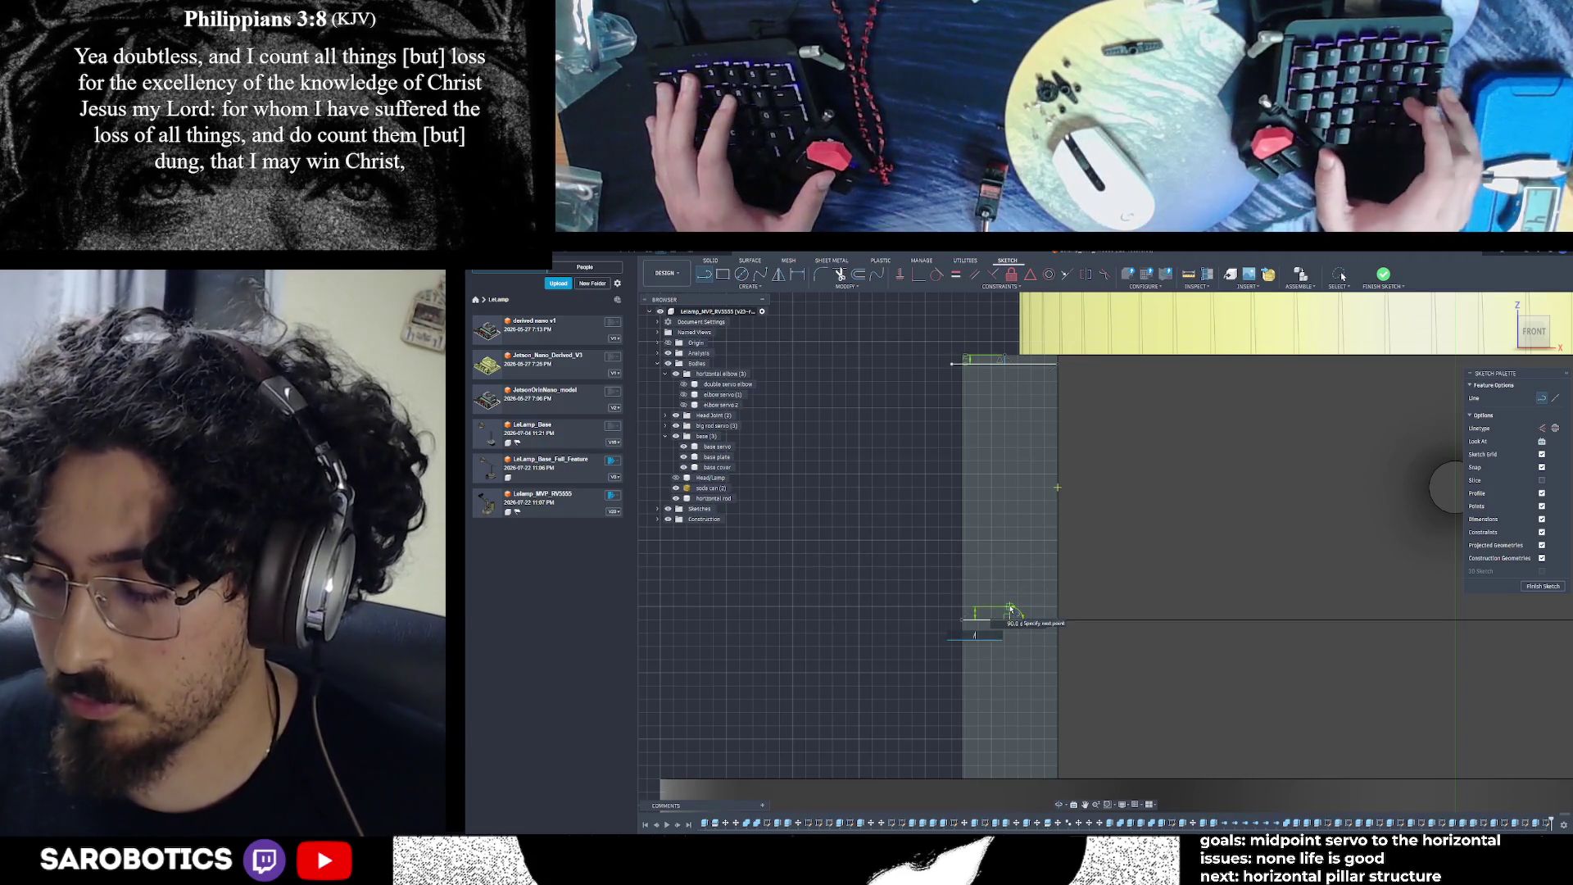
pyautogui.write('7')
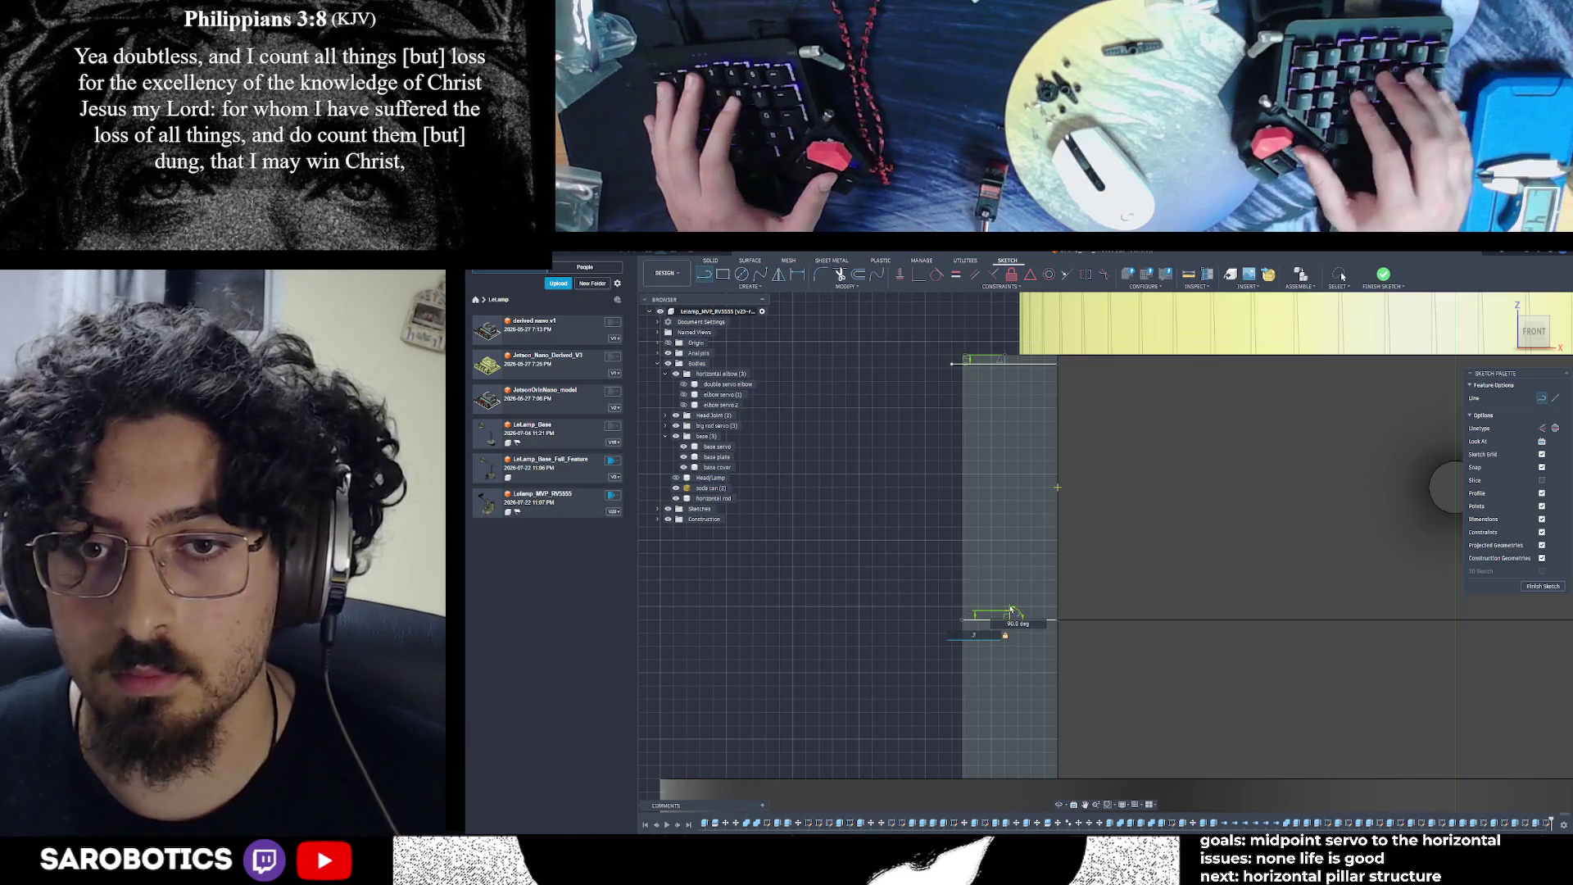
pyautogui.press('Return')
pyautogui.press('Escape')
pyautogui.click(705, 275)
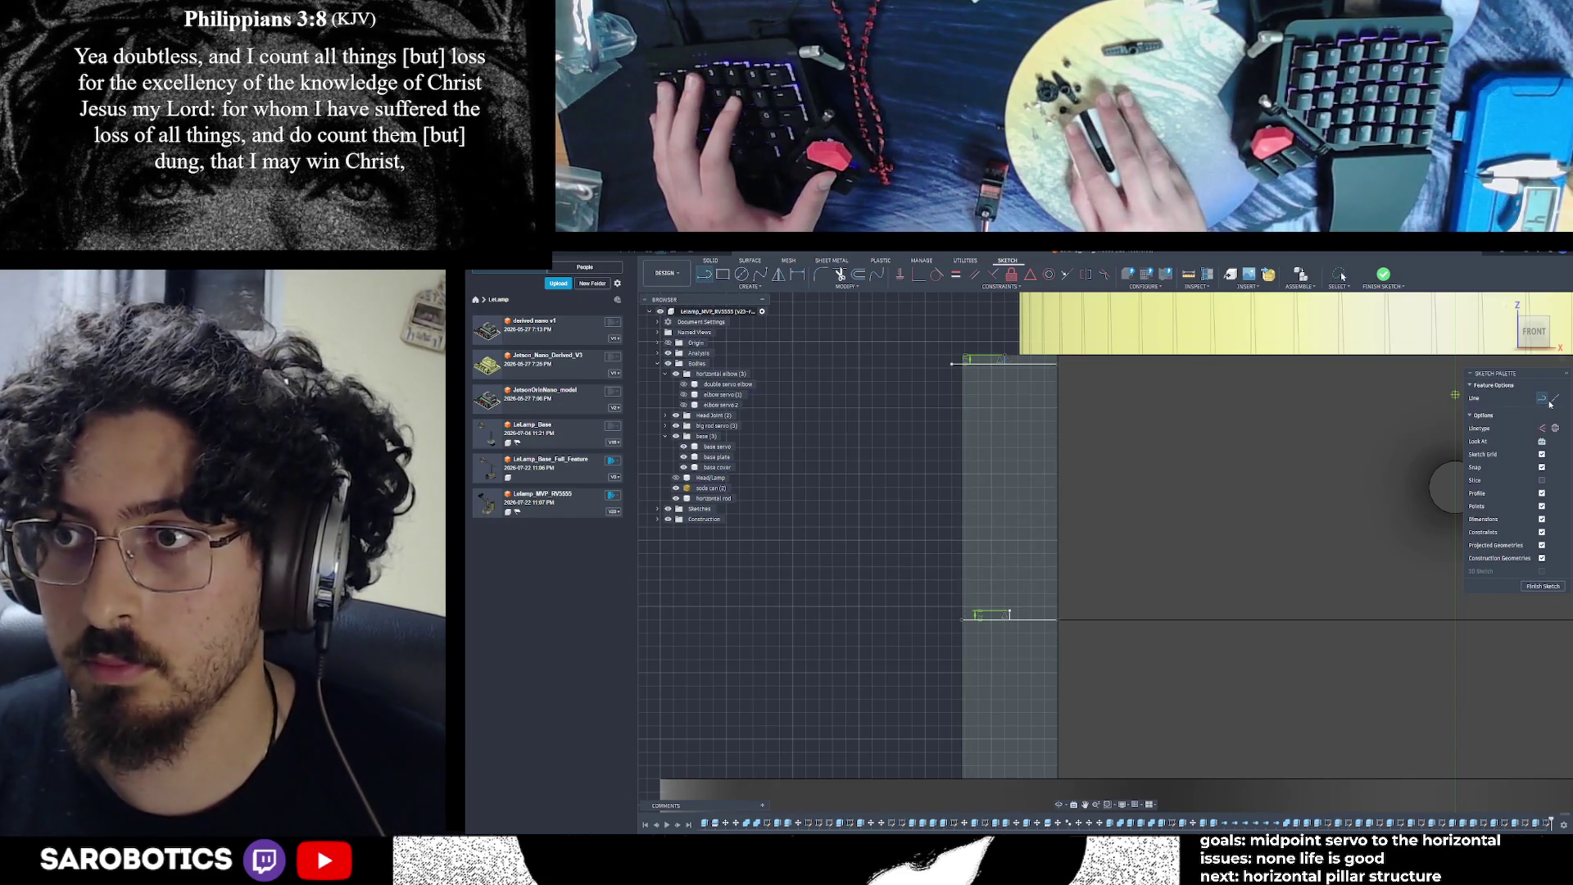
pyautogui.click(1012, 613)
pyautogui.press('Escape')
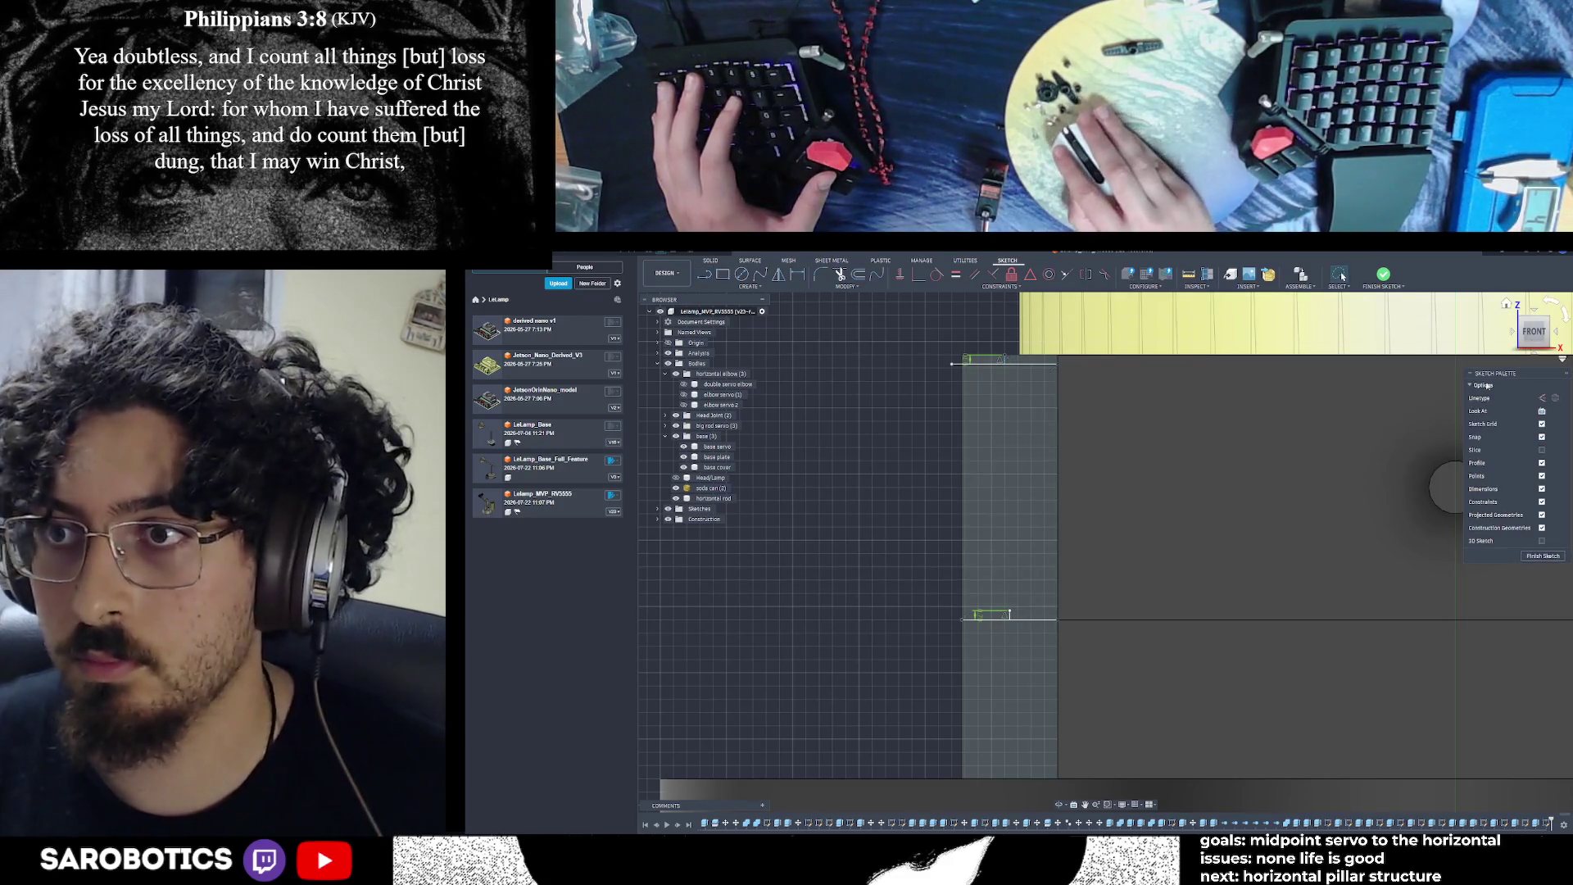
# Draw a horizontal line across the bottom starting from the left edge
pyautogui.press('l')
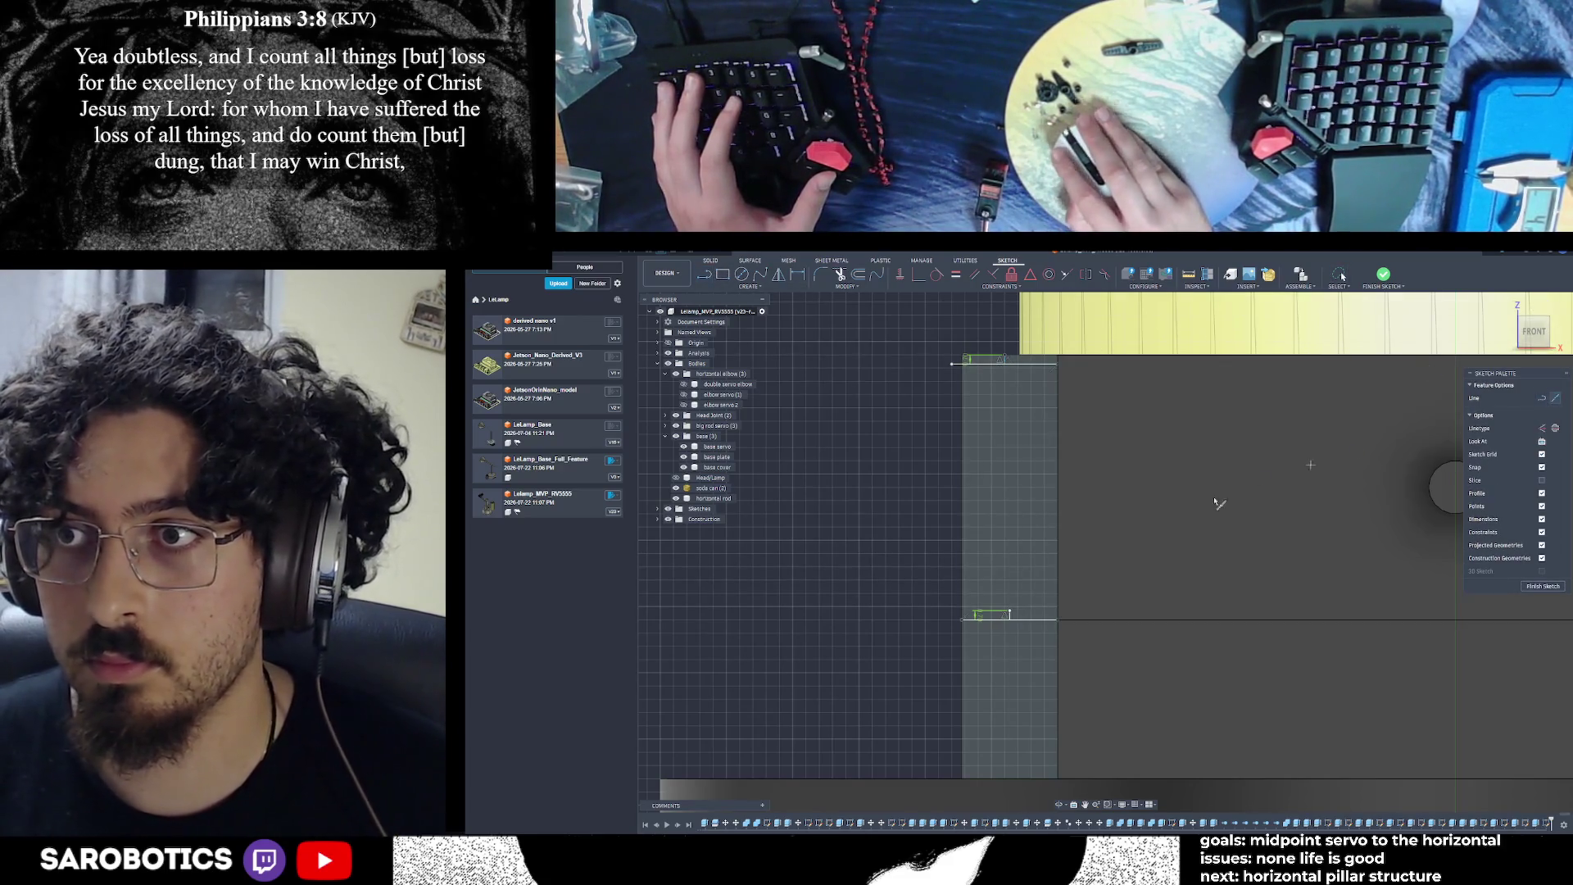
pyautogui.click(967, 614)
pyautogui.doubleClick(1060, 613)
pyautogui.press('Escape')
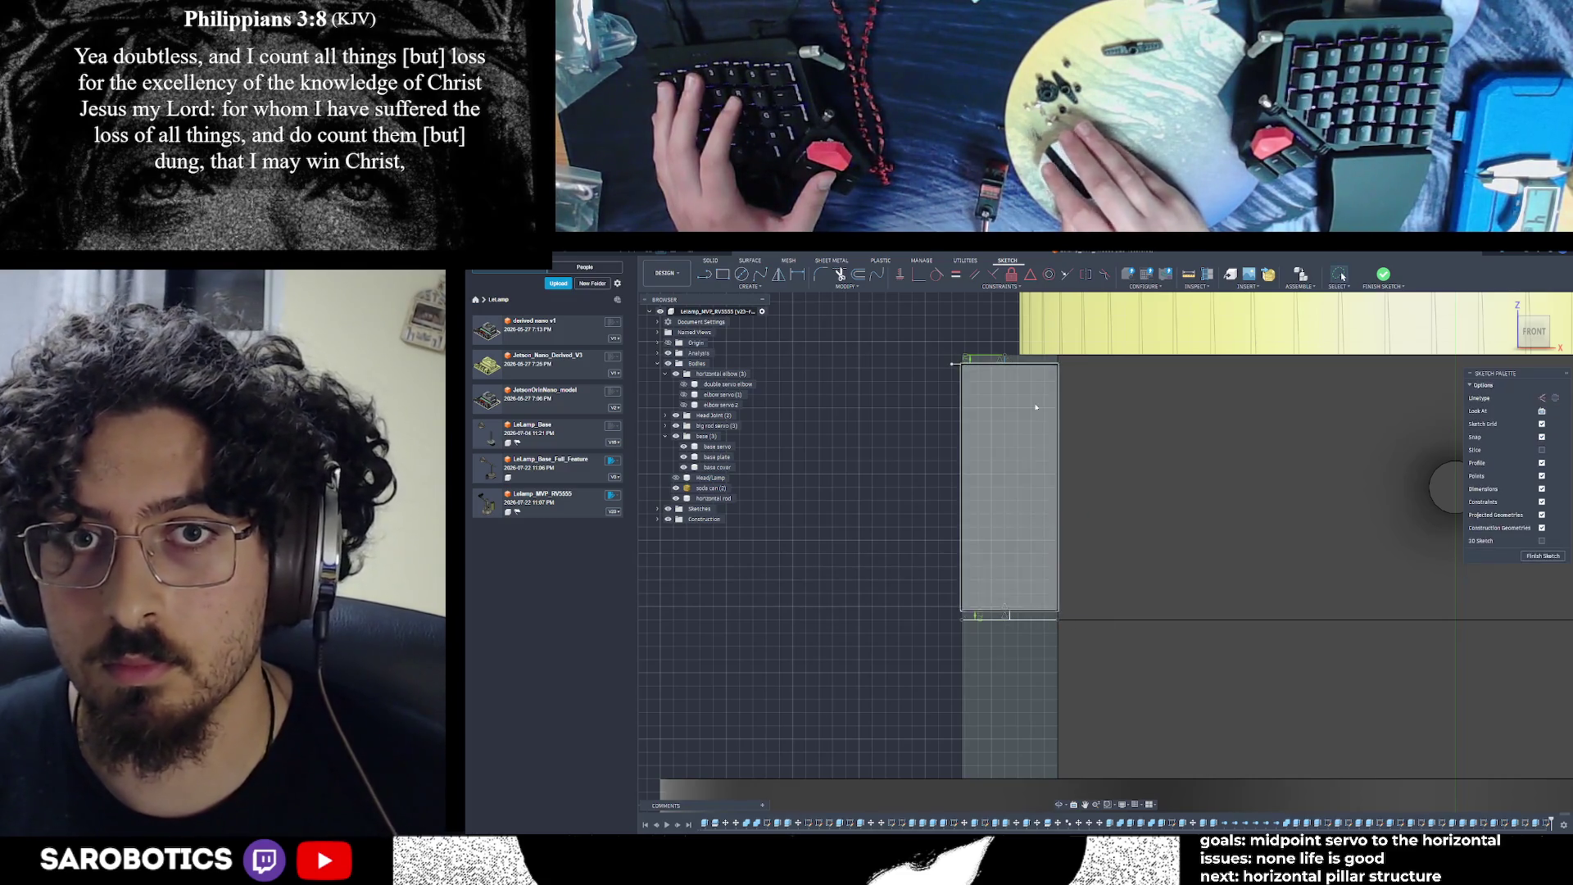
# Zoom in on the top edge and select its short segment
pyautogui.scroll(3, 1037, 491)
pyautogui.scroll(2, 1045, 455)
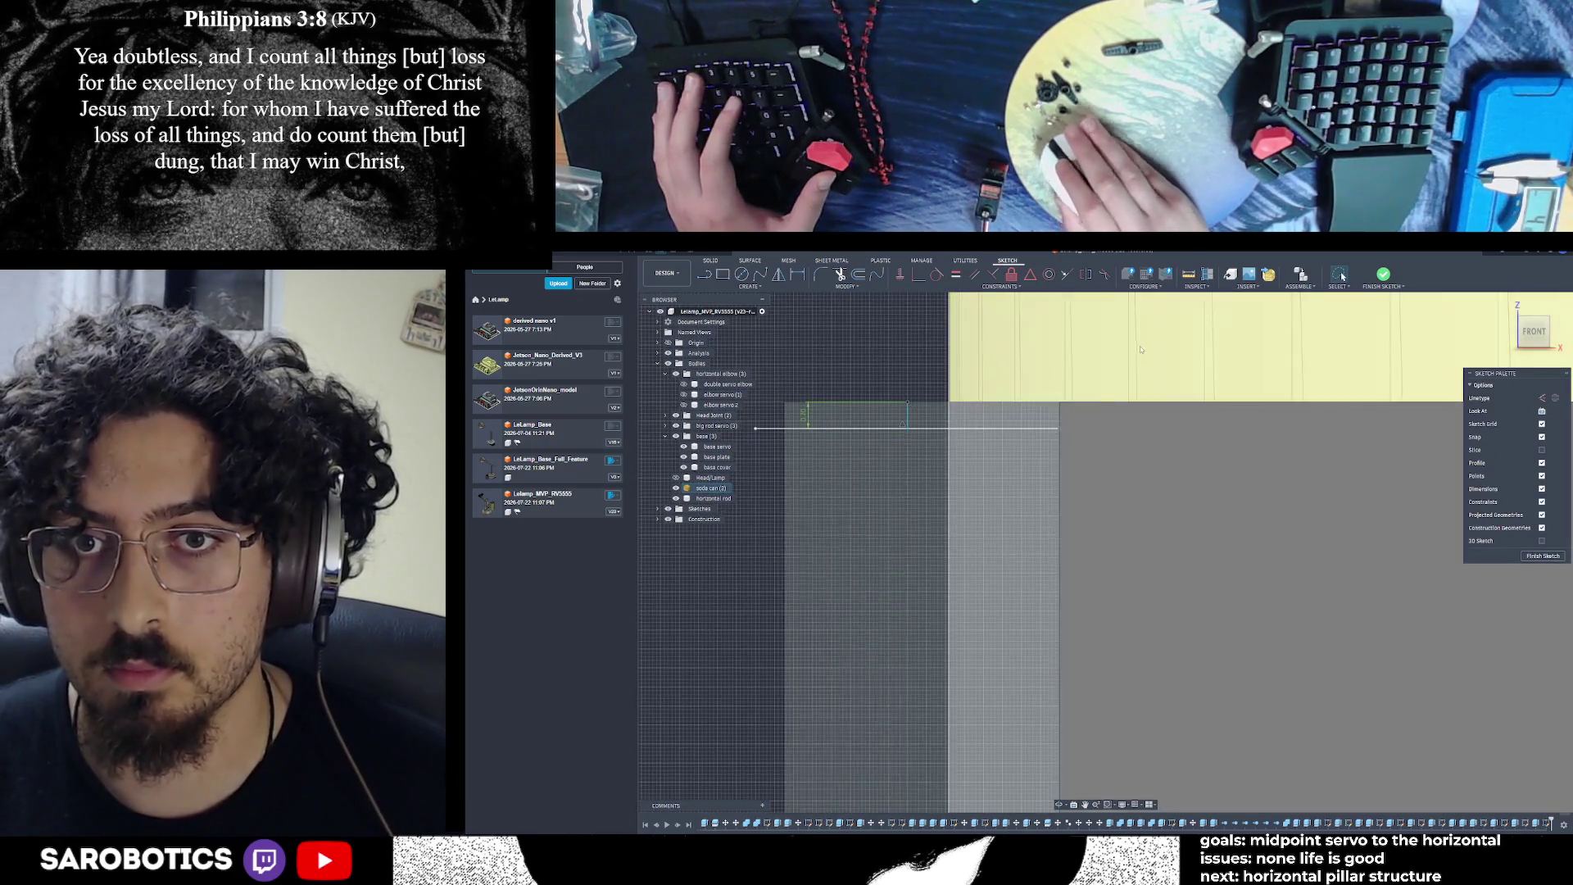
pyautogui.scroll(3, 1071, 387)
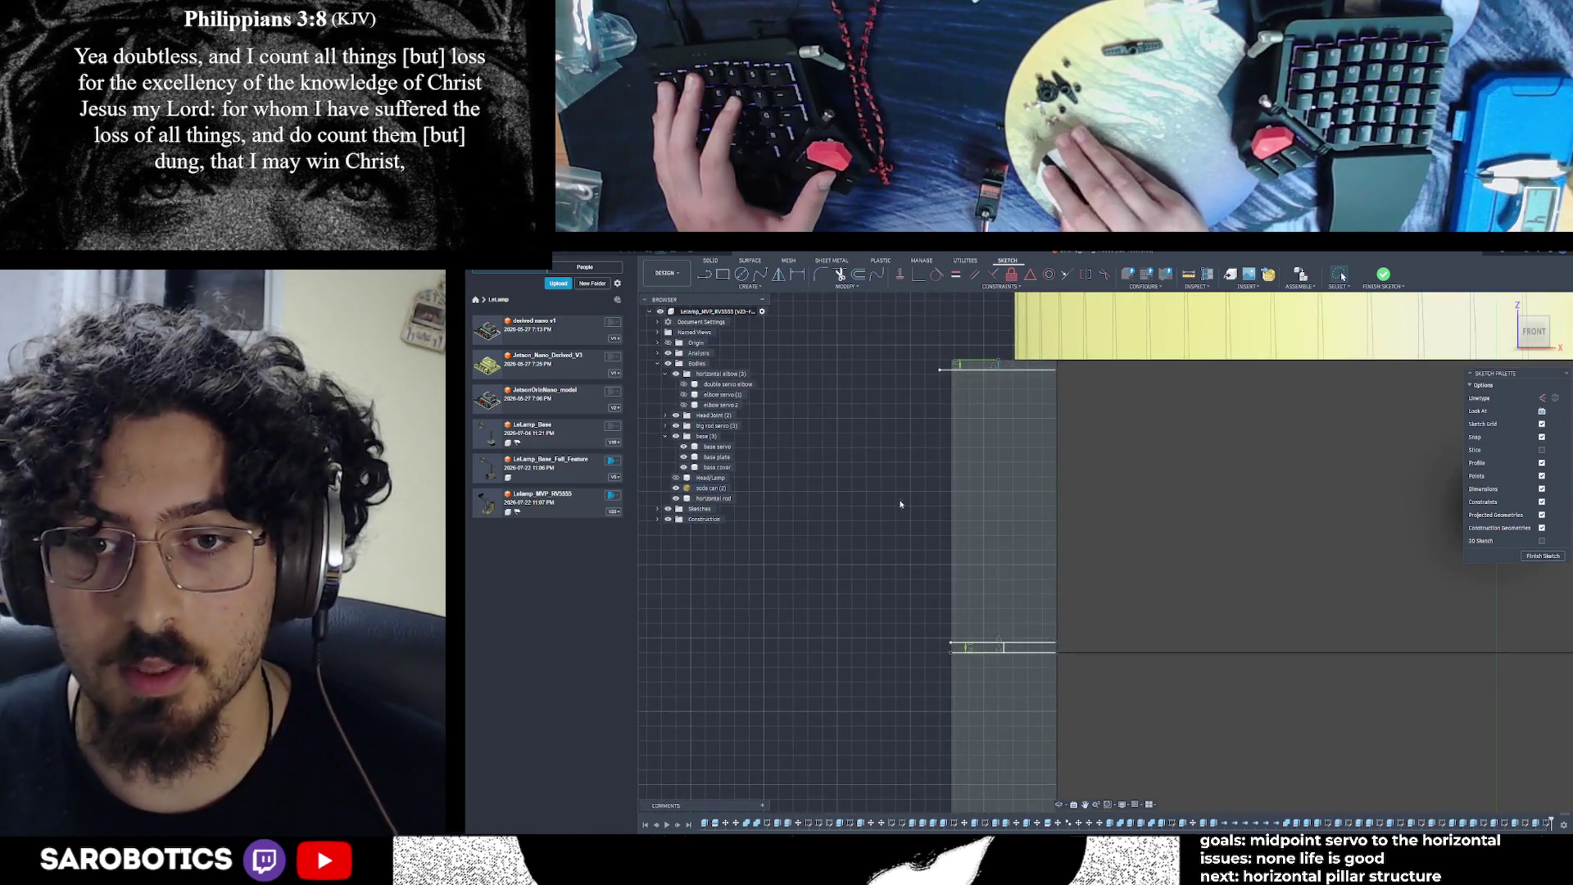
pyautogui.click(965, 369)
pyautogui.press('l')
pyautogui.click(998, 368)
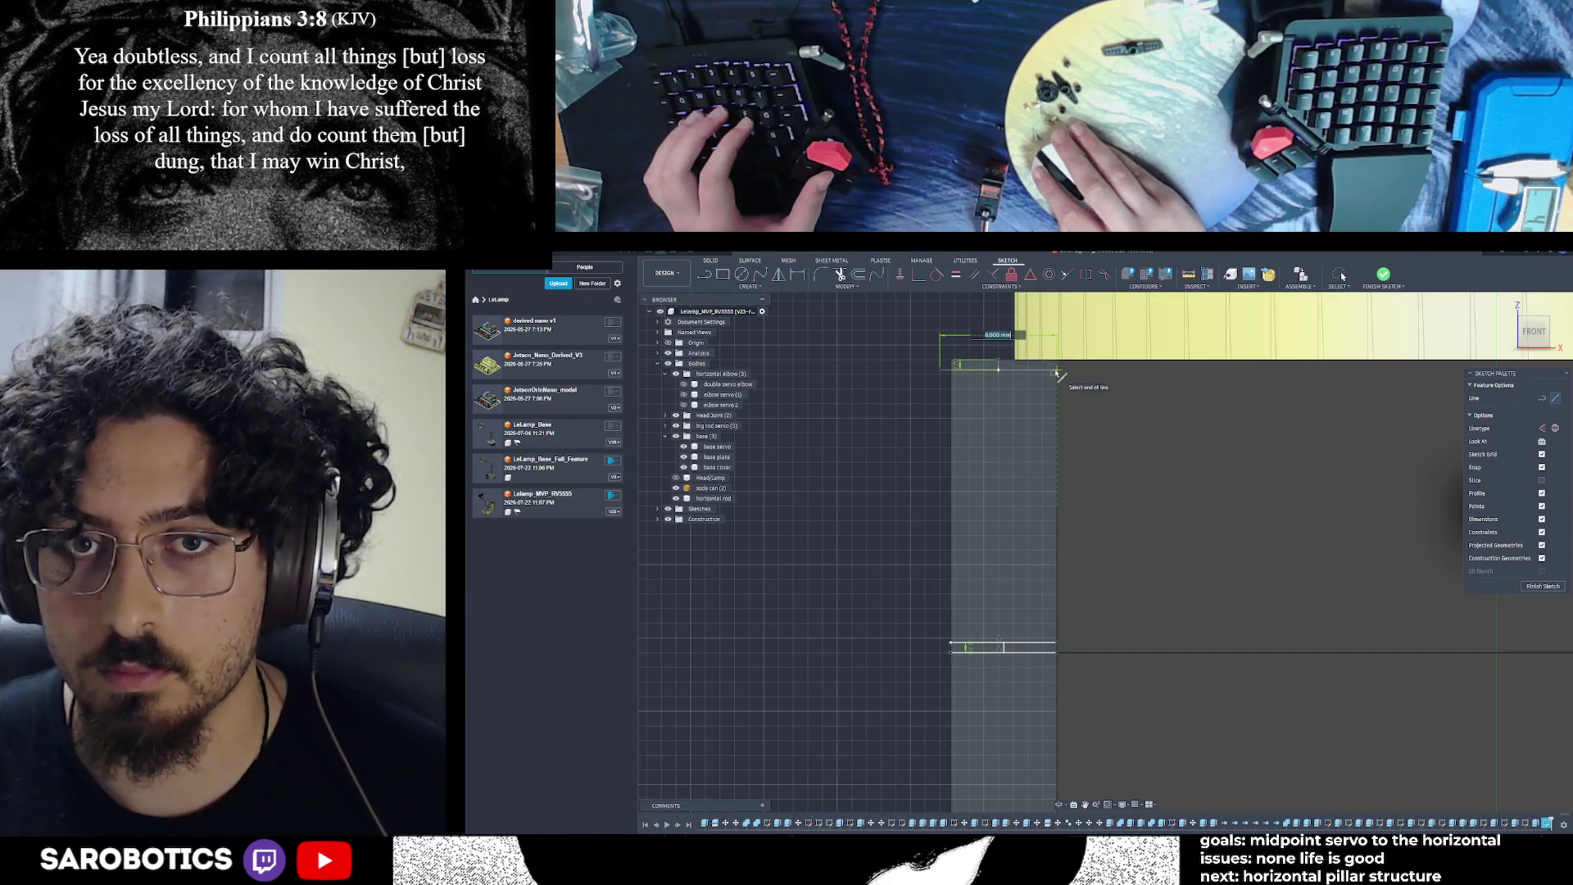
pyautogui.press('Escape')
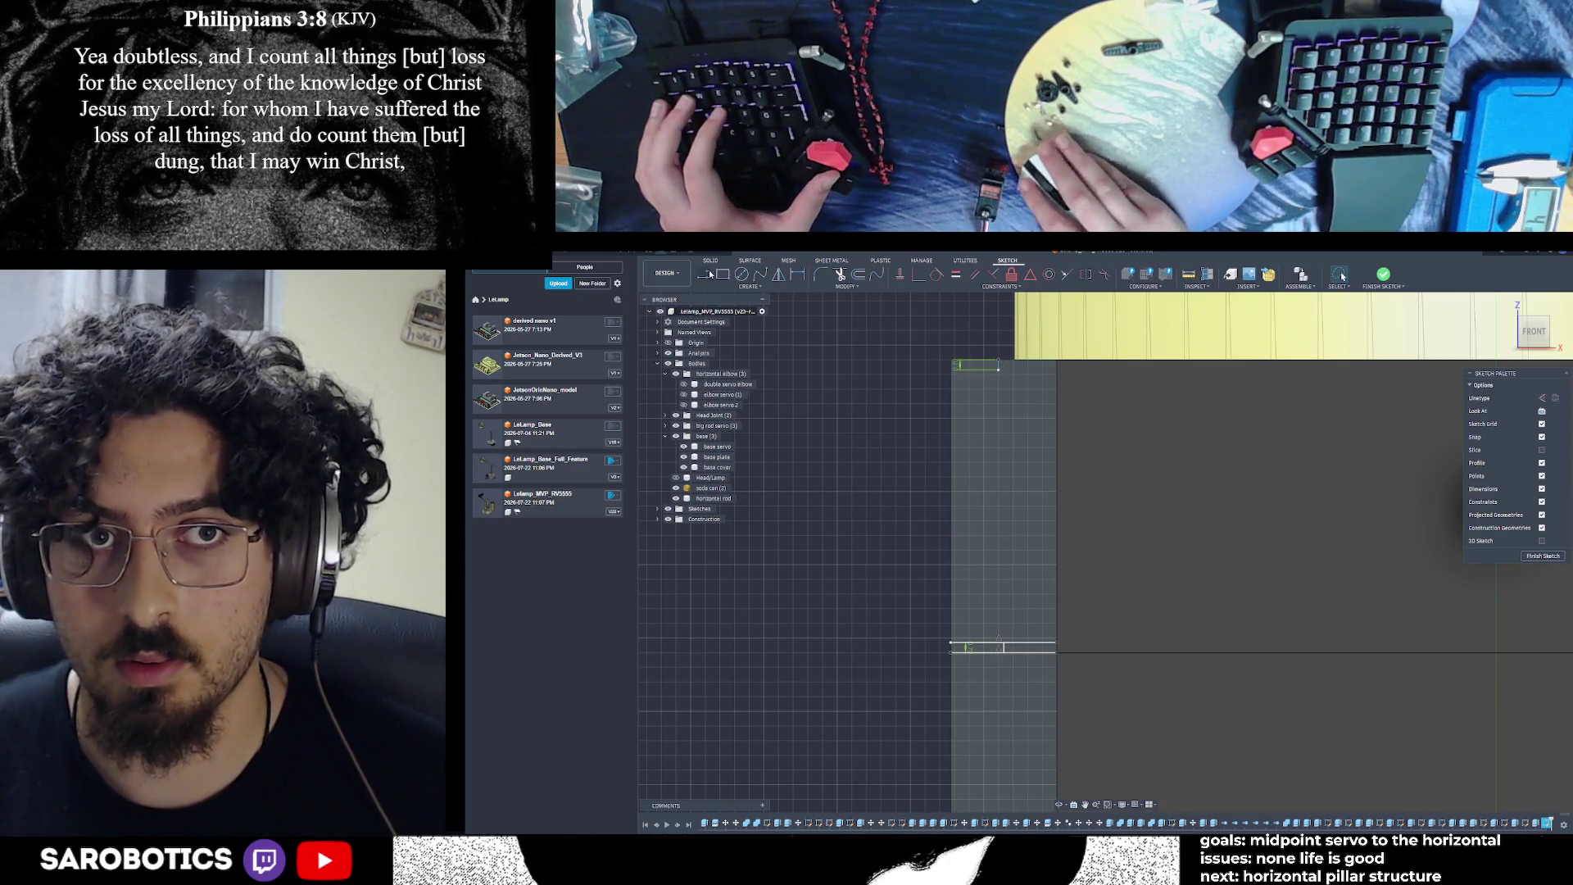
# Add a 4 mm segment along the top edge from the short segment's endpoint
pyautogui.press('l')
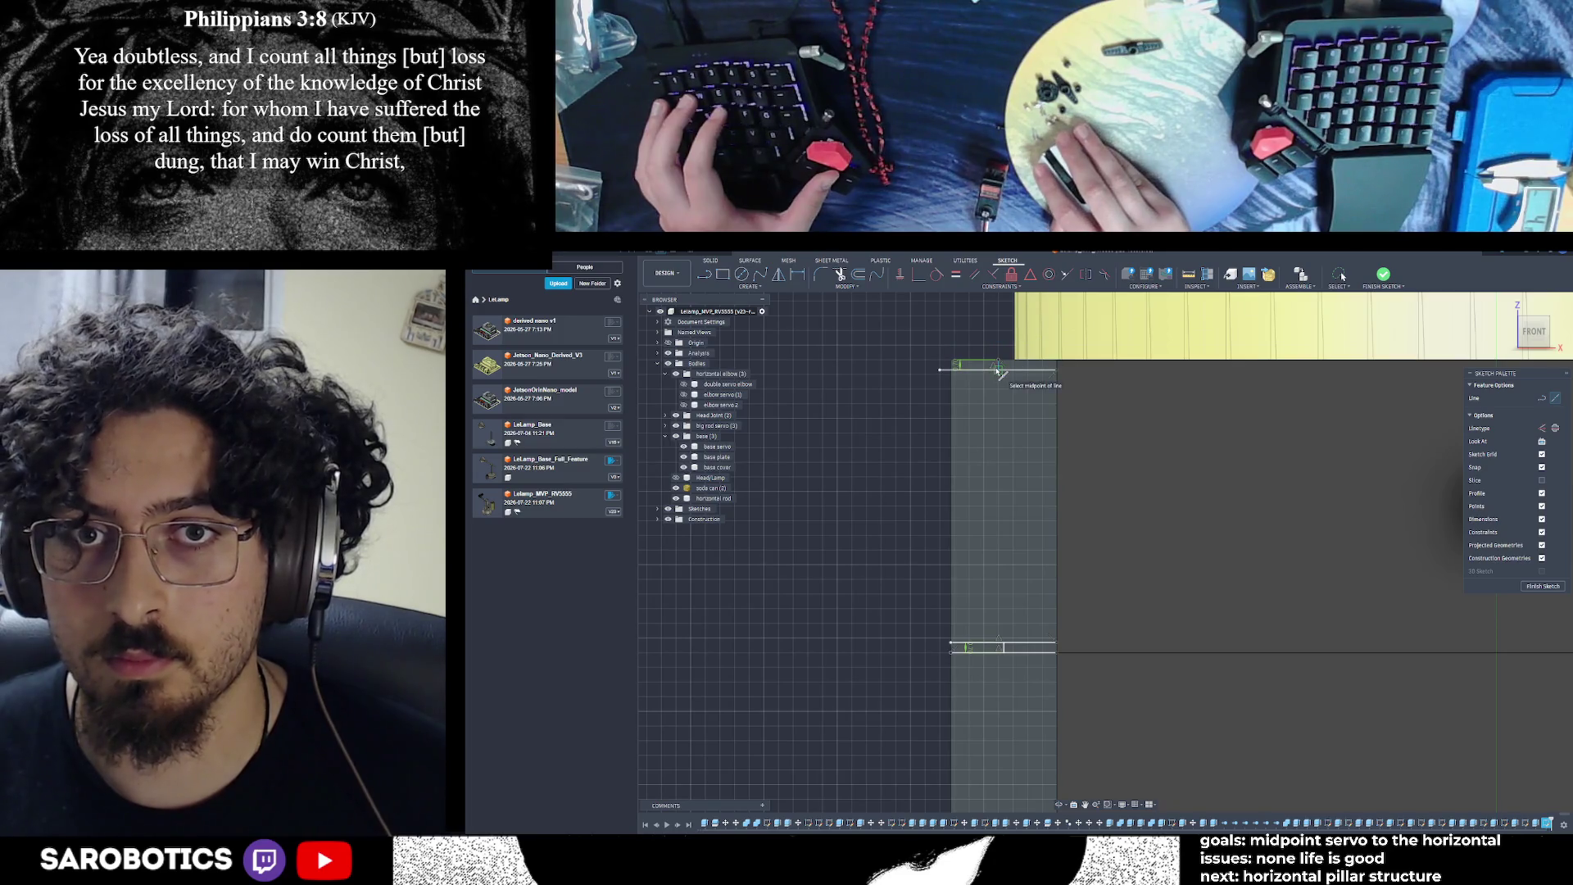
pyautogui.press('Escape')
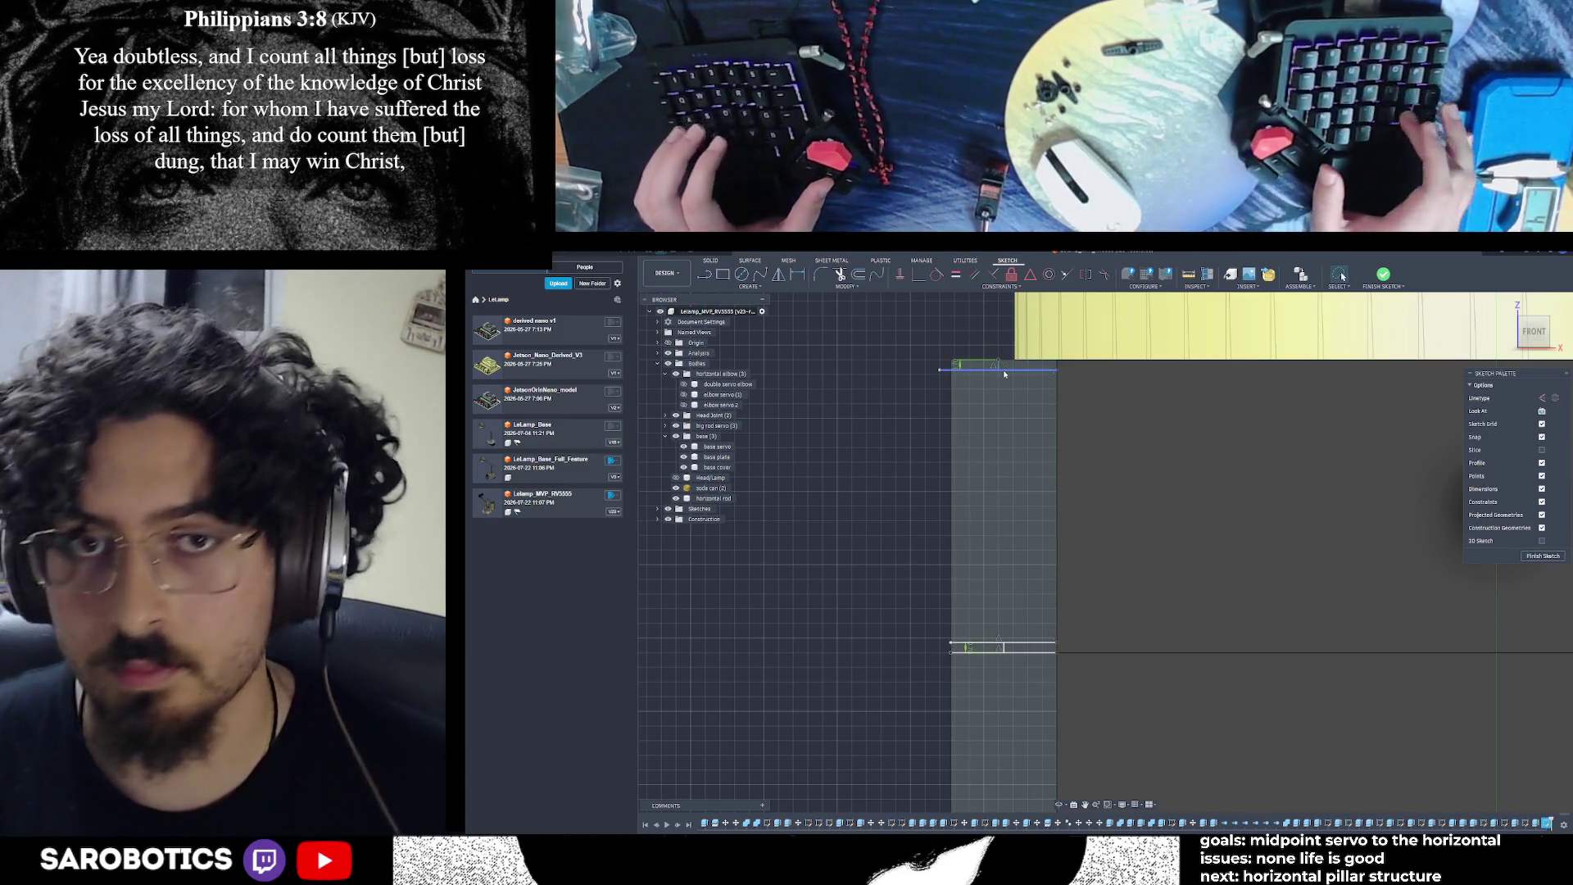
pyautogui.press('l')
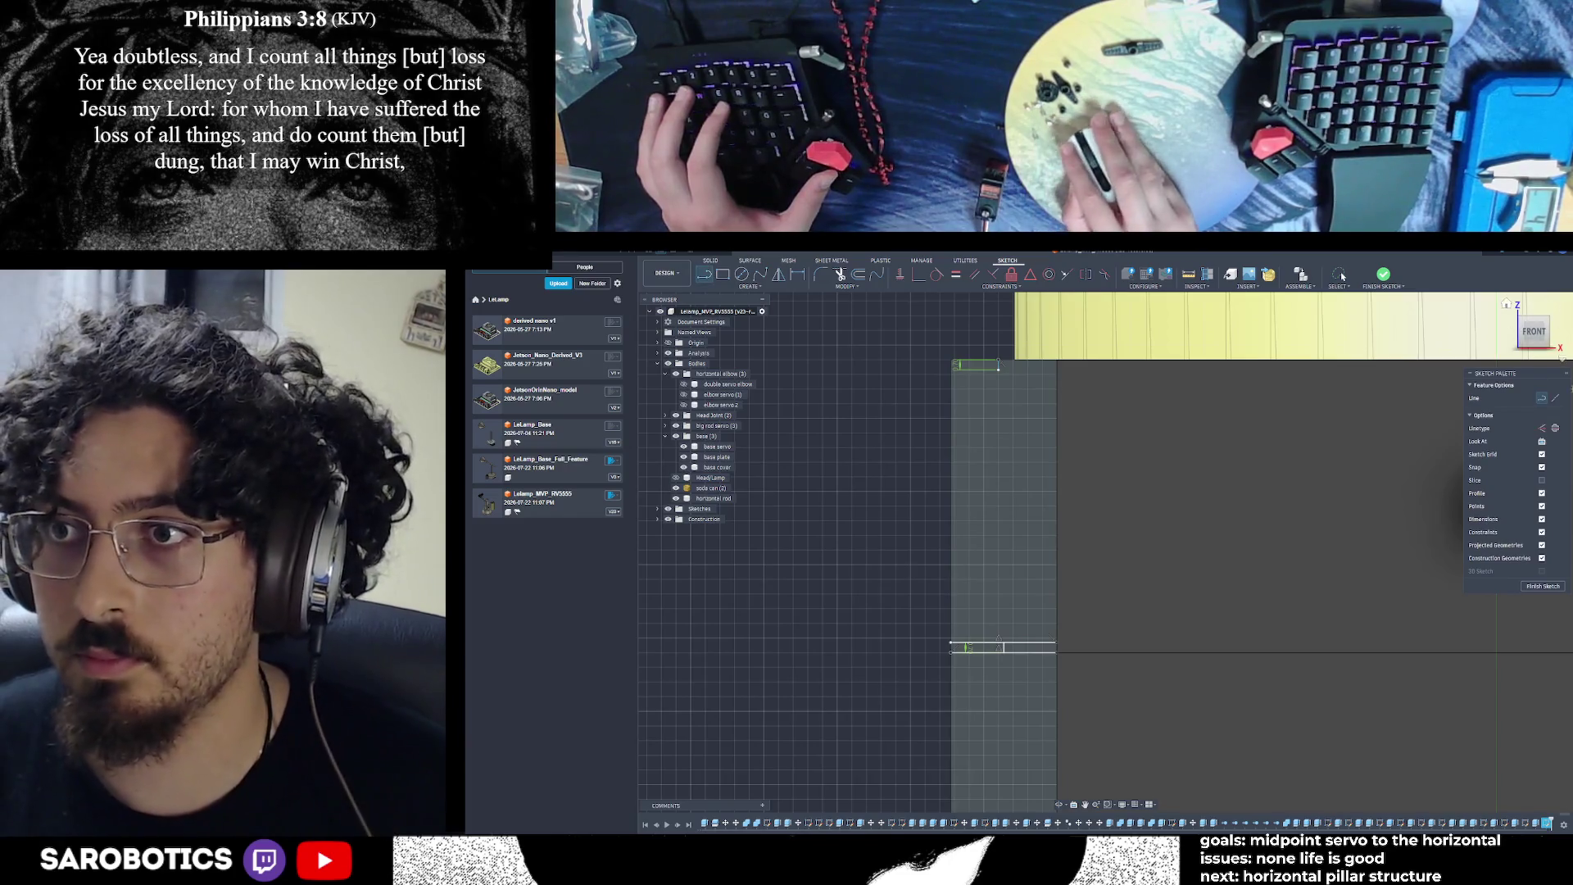
pyautogui.click(998, 366)
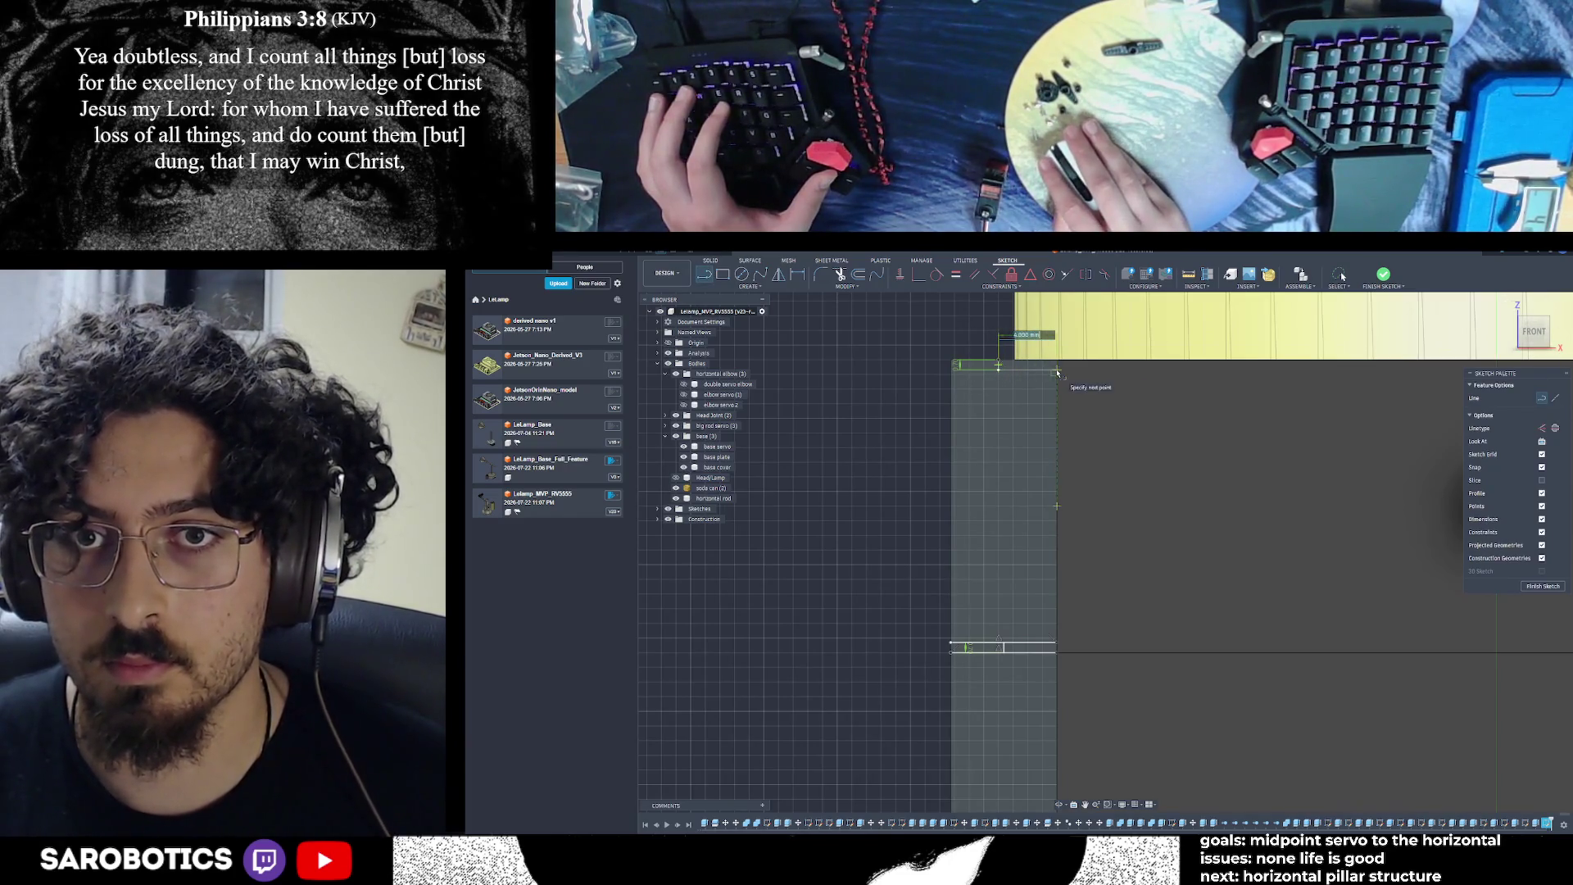
pyautogui.click(1056, 373)
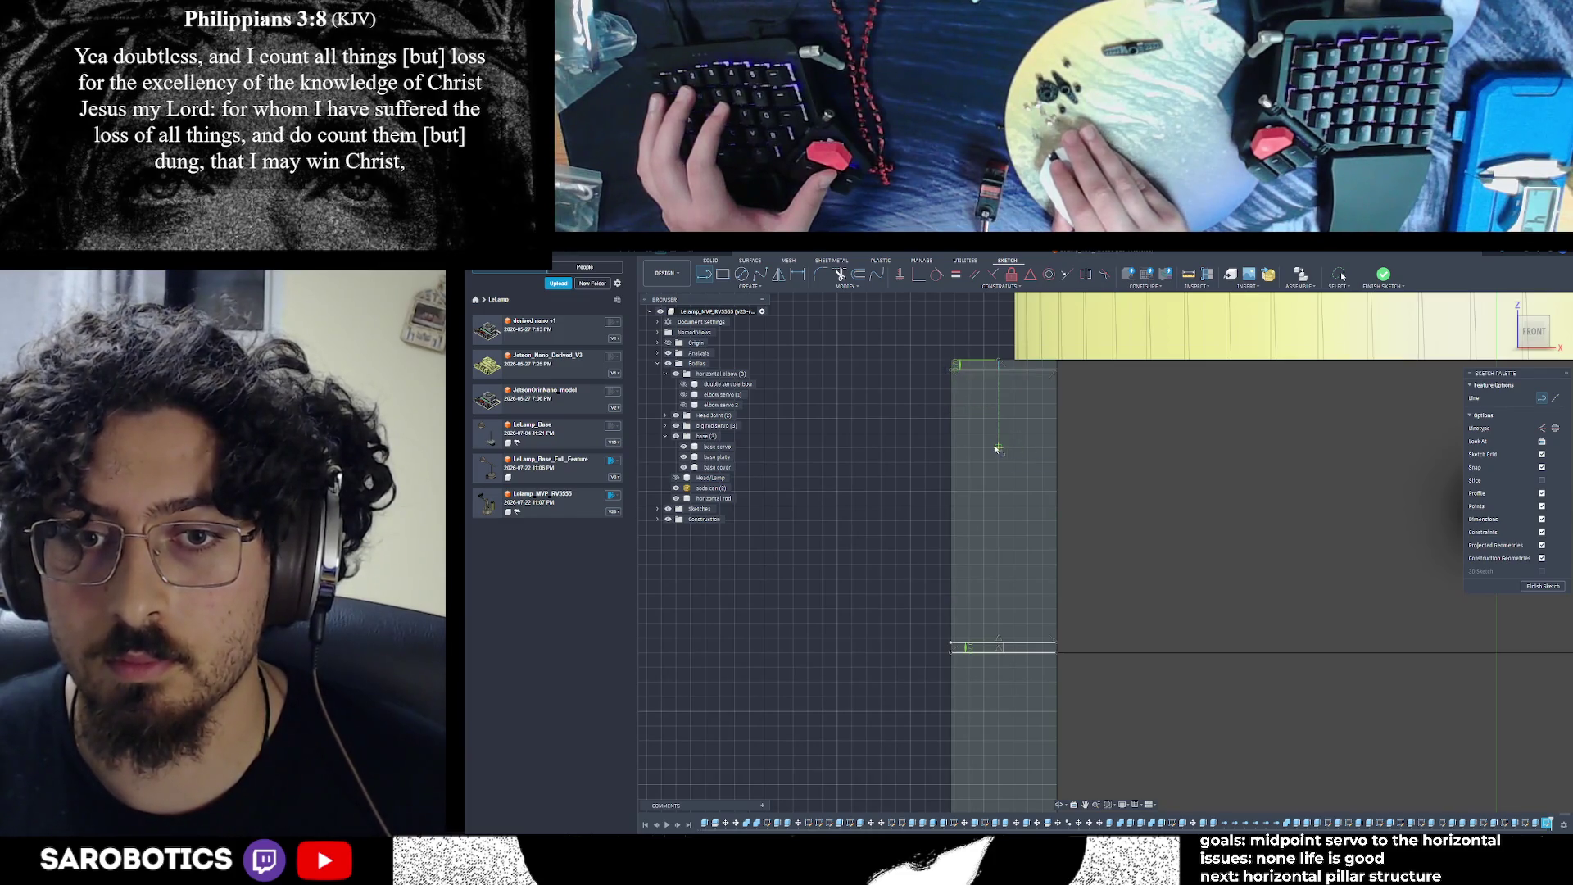
pyautogui.press('Escape')
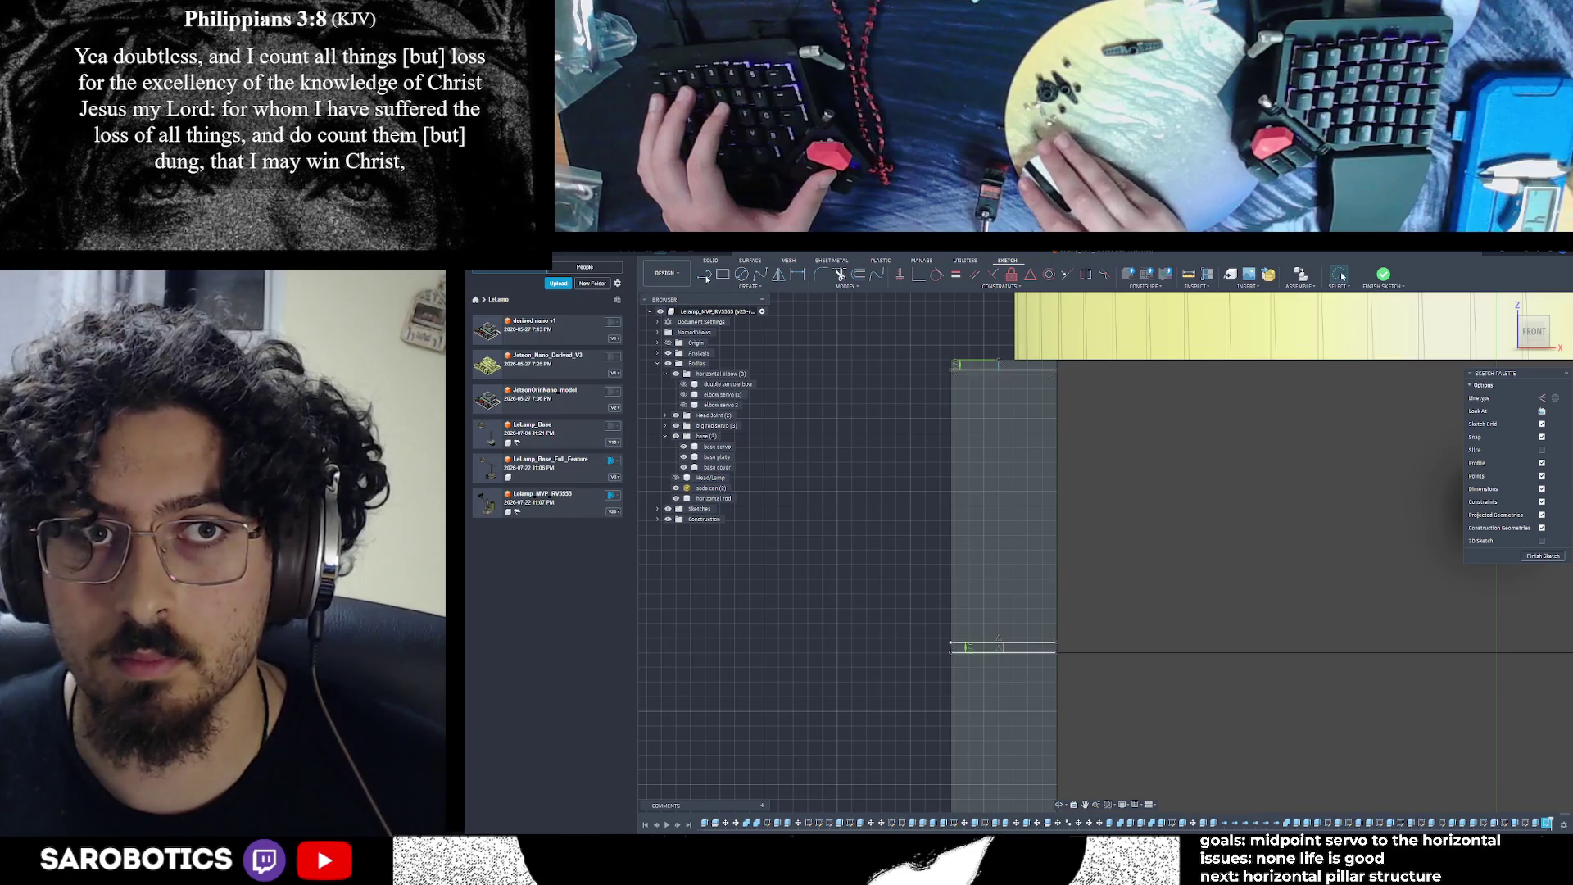
# Draw a vertical line from the top edge line down to the bottom edge line
pyautogui.click(705, 277)
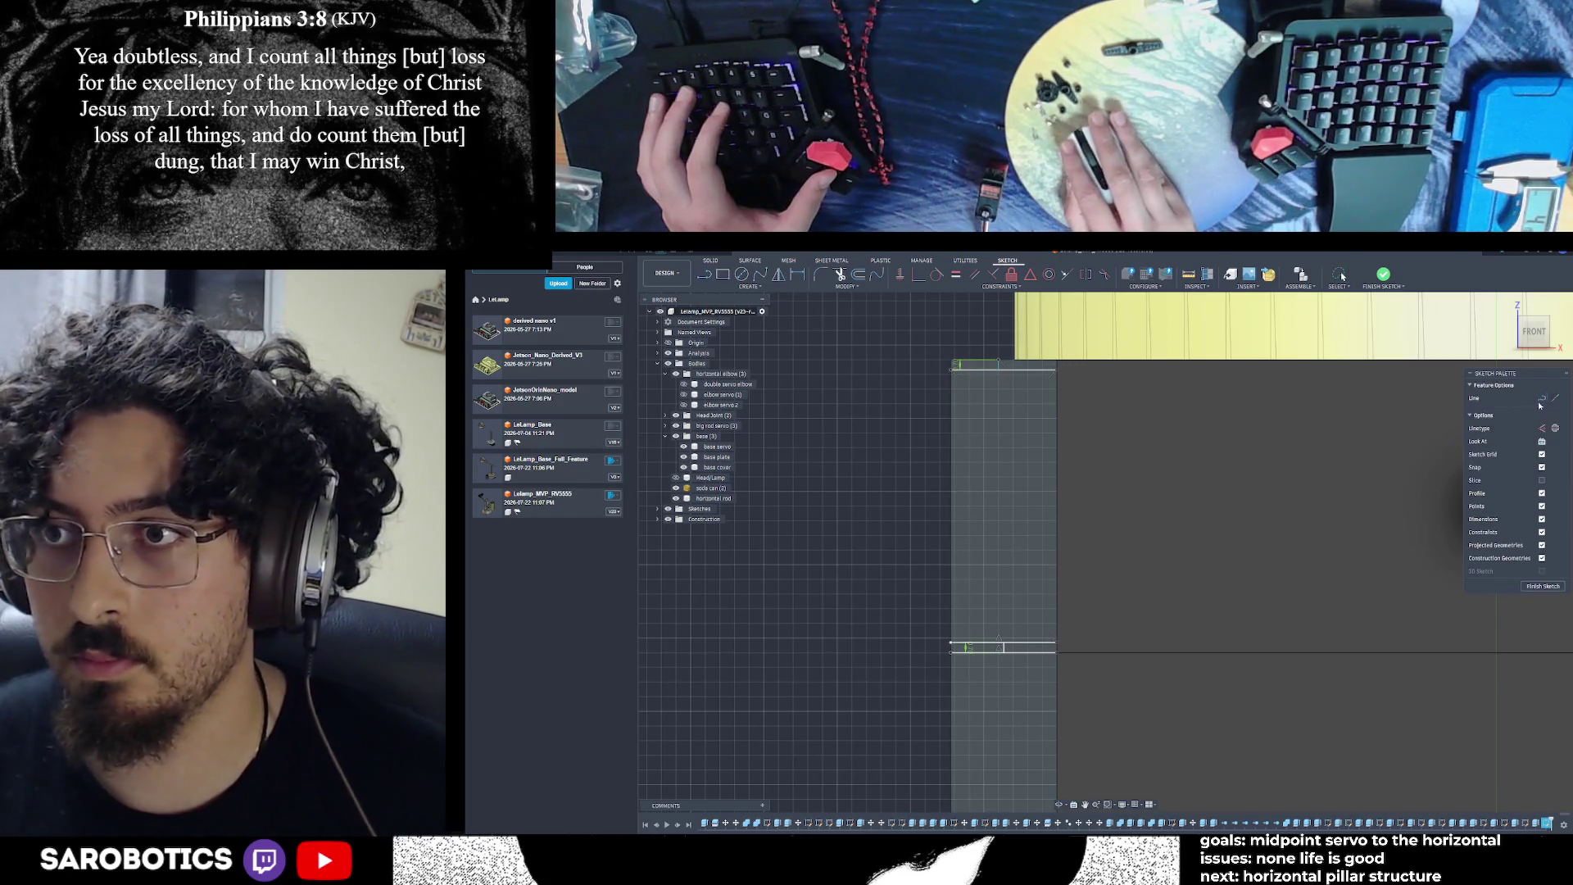
pyautogui.click(1006, 364)
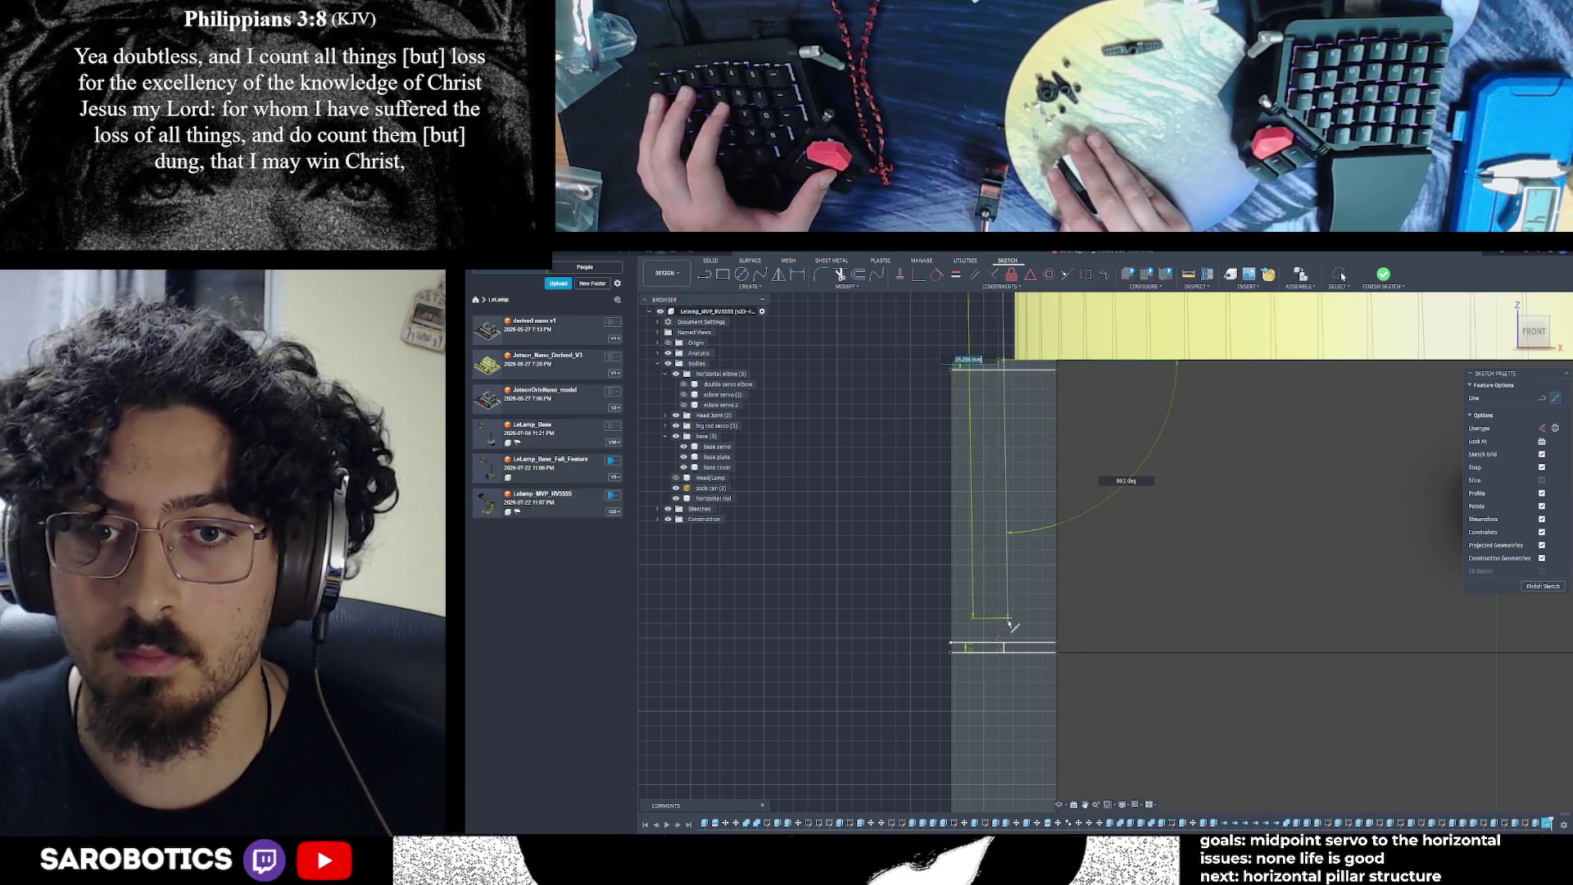
pyautogui.click(1006, 647)
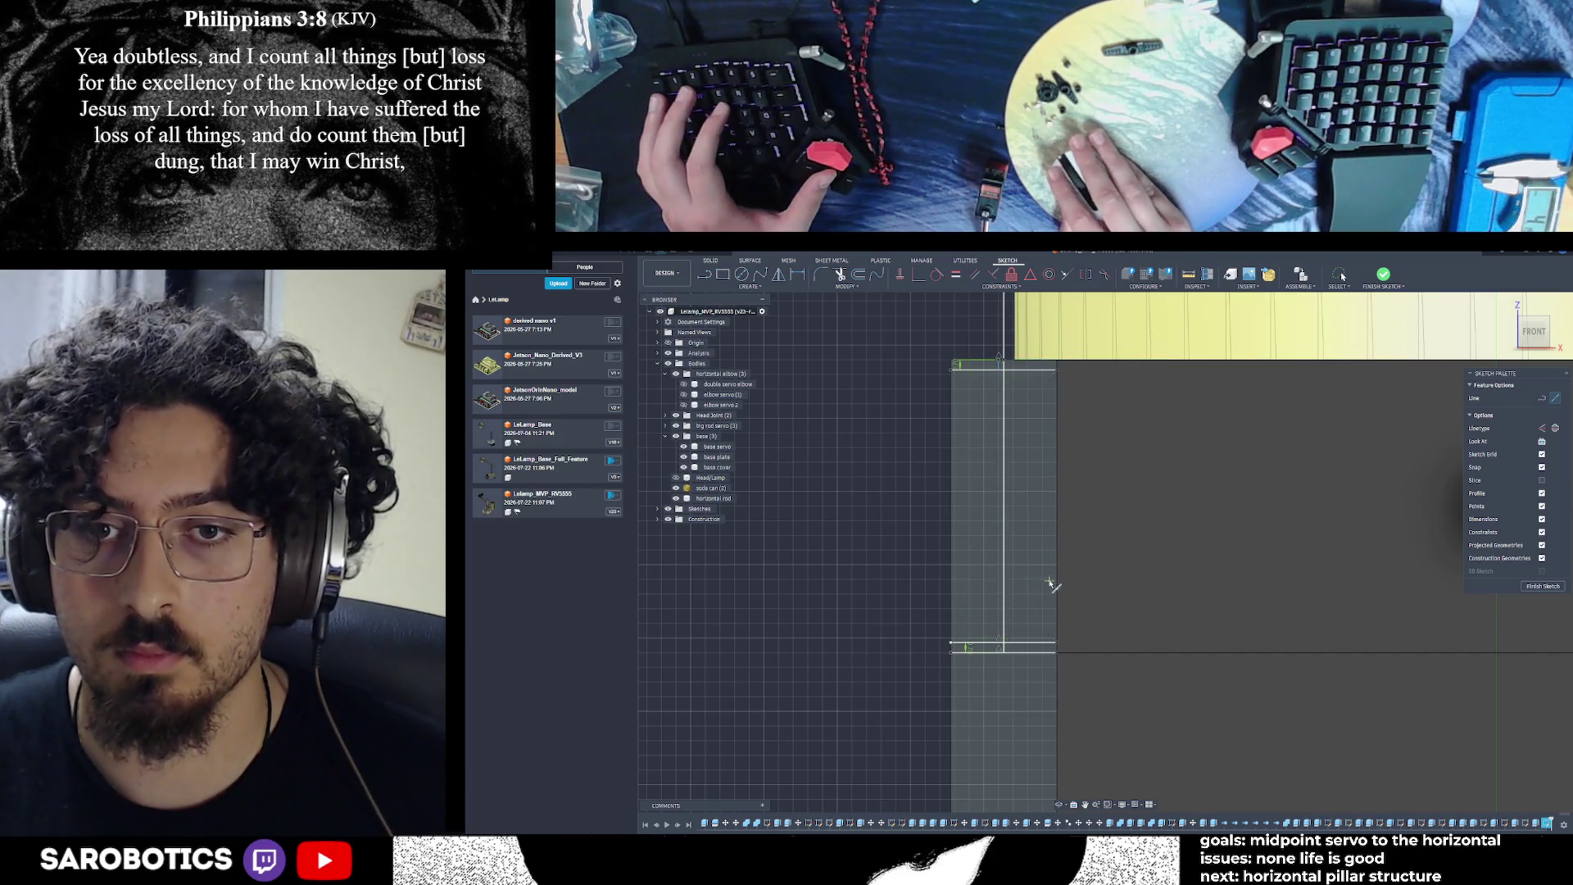
pyautogui.press('Escape')
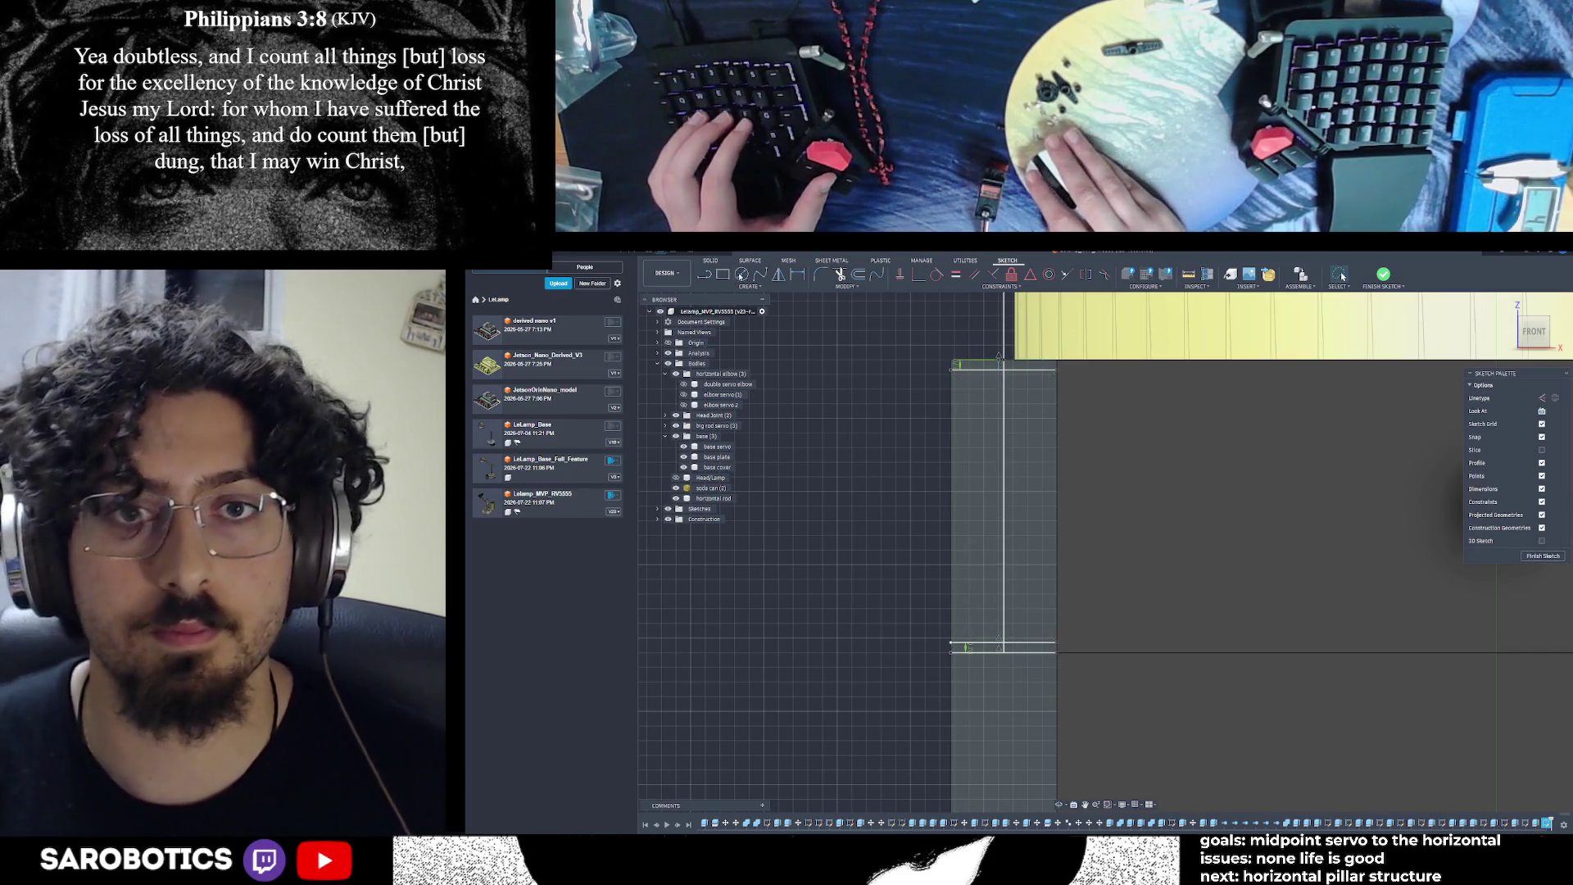
pyautogui.press('c')
pyautogui.rightClick(971, 331)
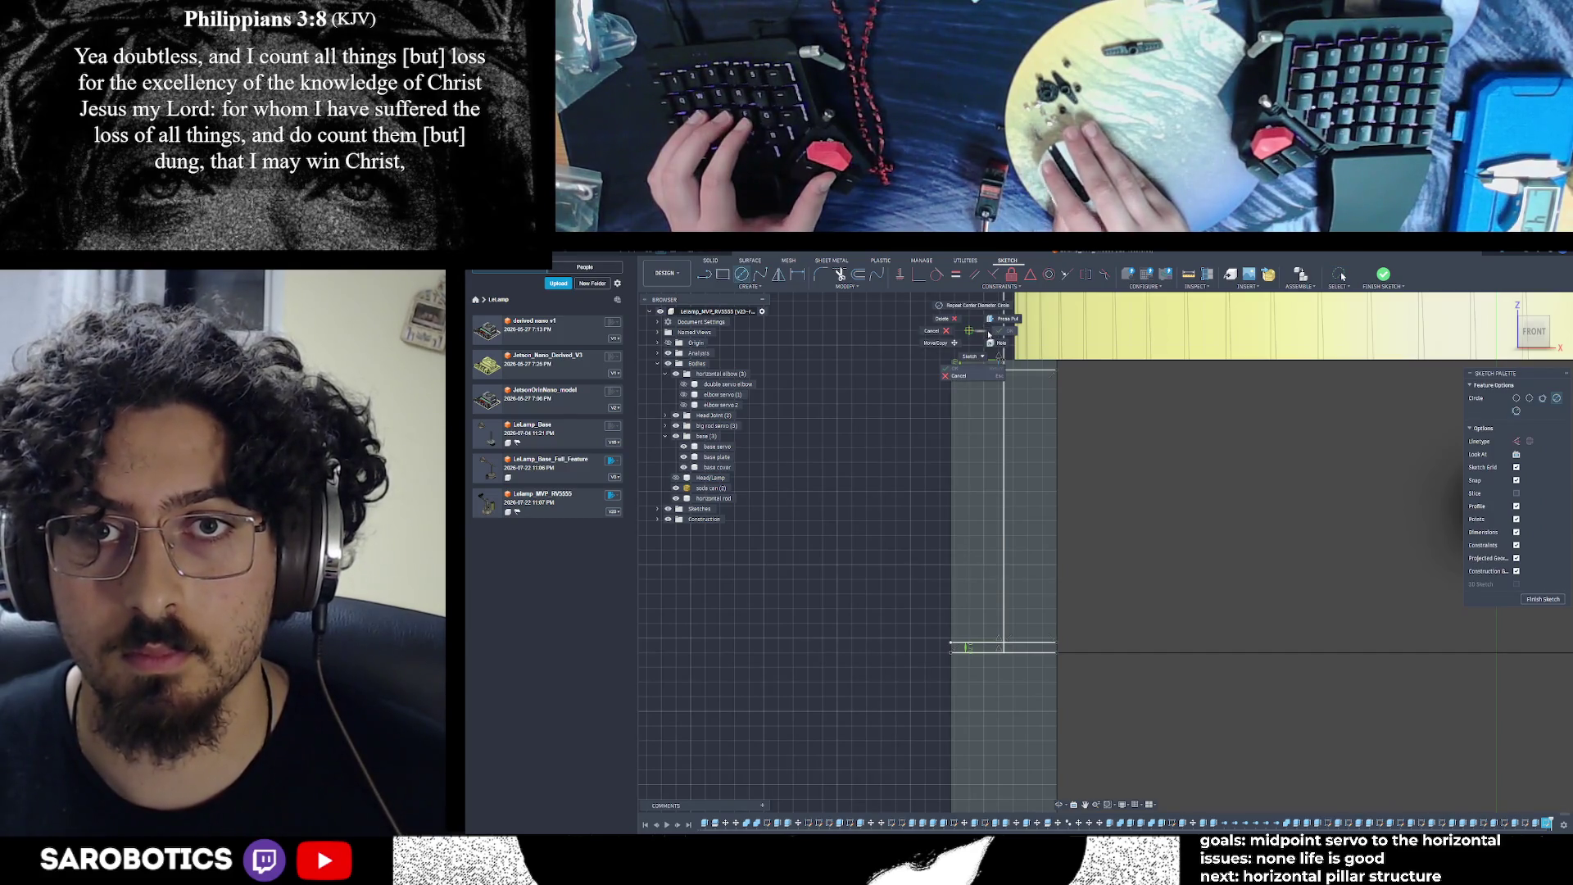
# Zoom in on the strip's top corner and switch the Line tool to construction mode
pyautogui.scroll(3, 969, 471)
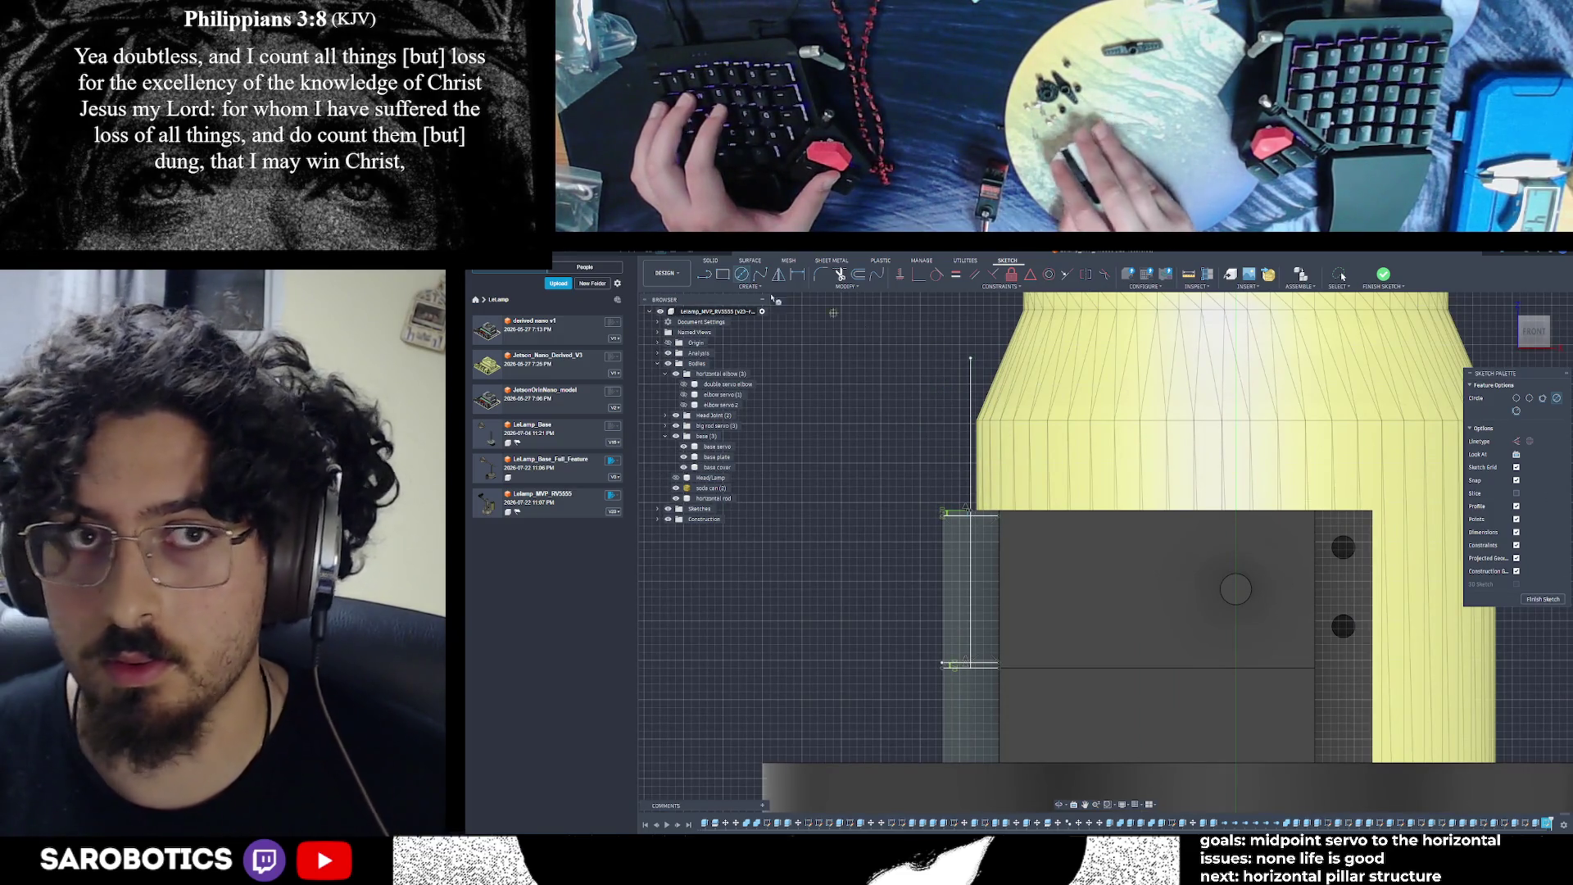
pyautogui.press('Escape')
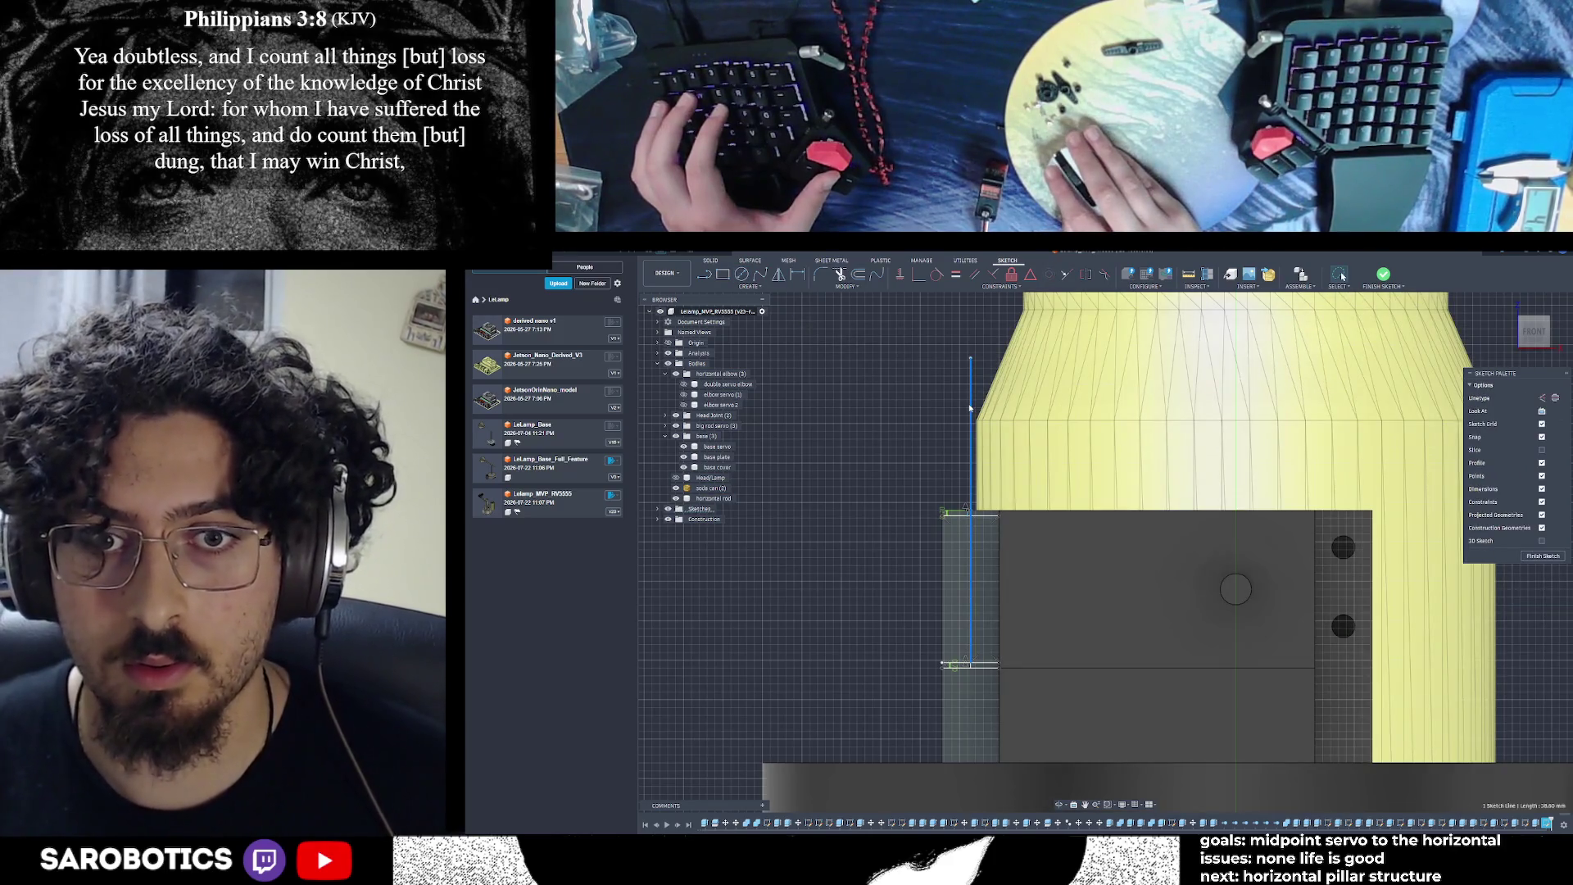
pyautogui.scroll(3, 981, 737)
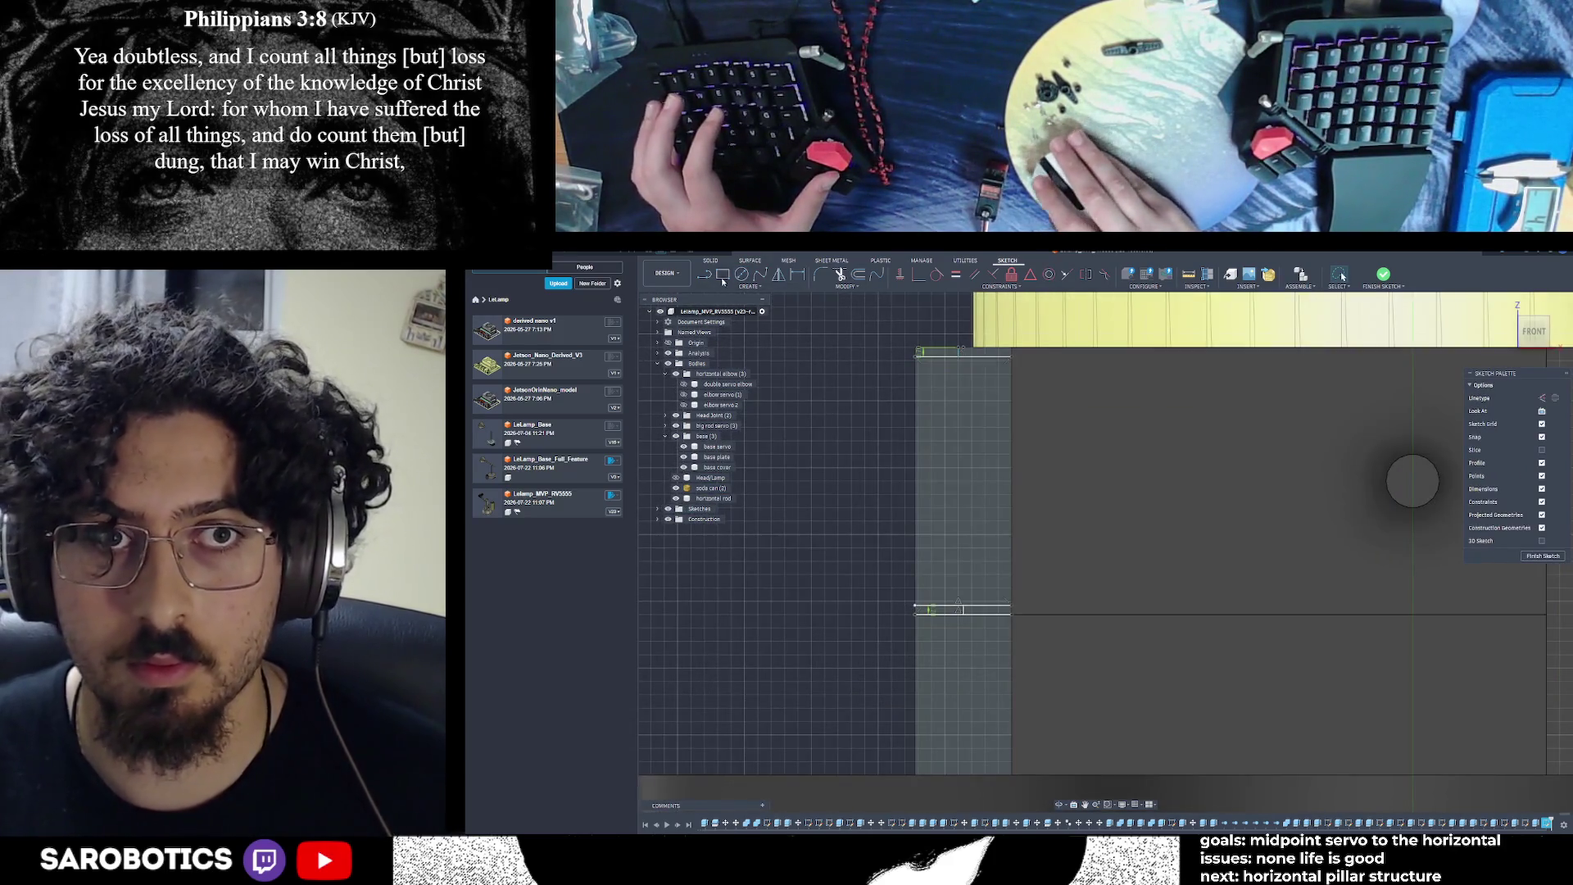
pyautogui.press('l')
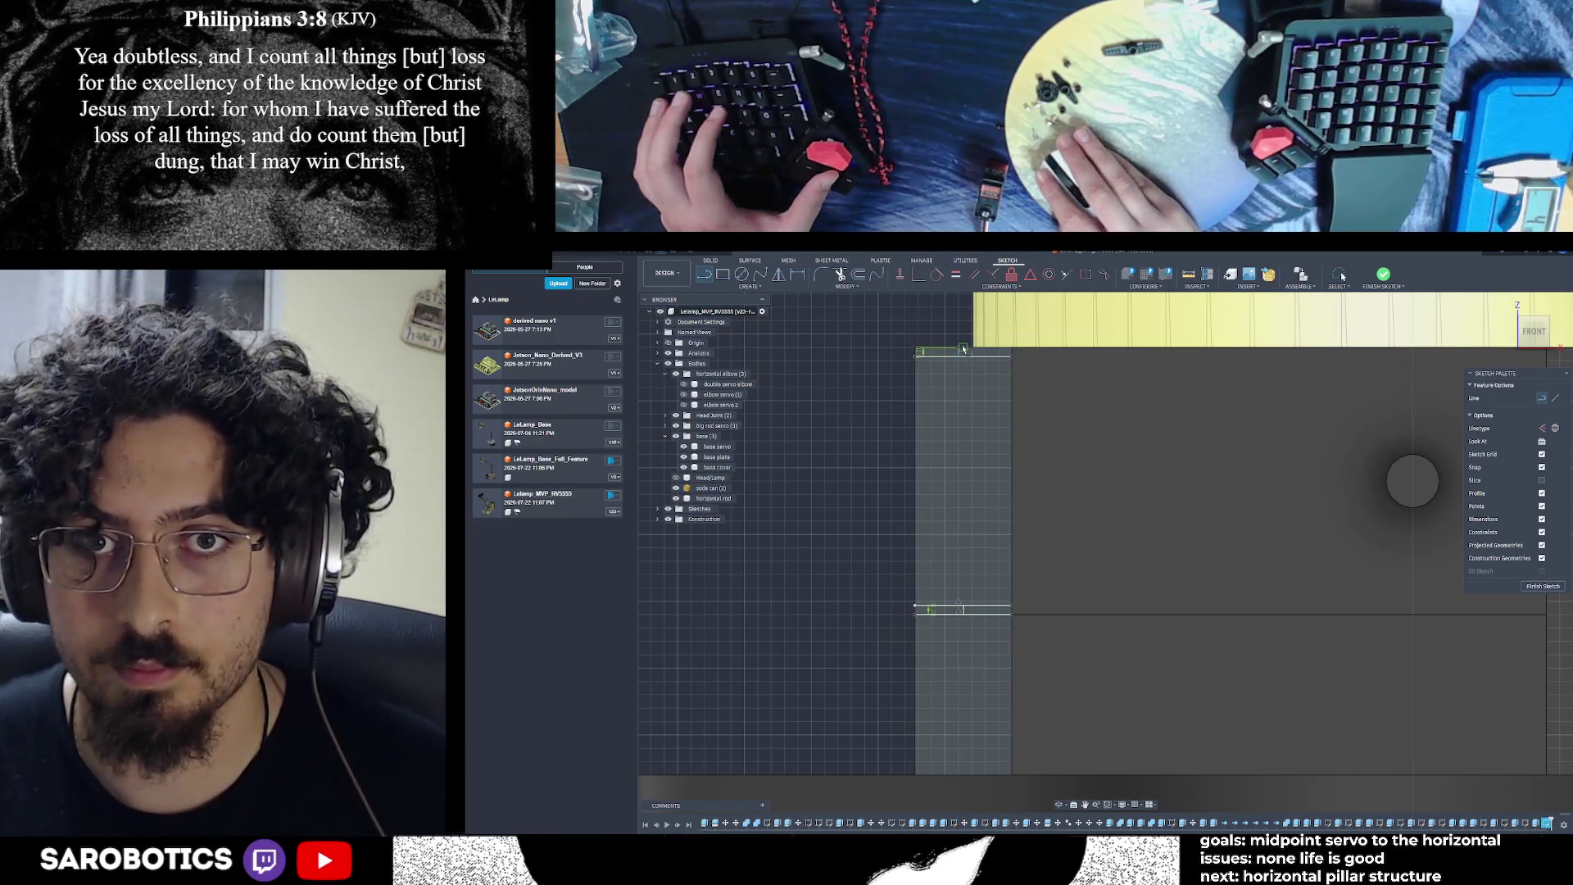
pyautogui.click(963, 351)
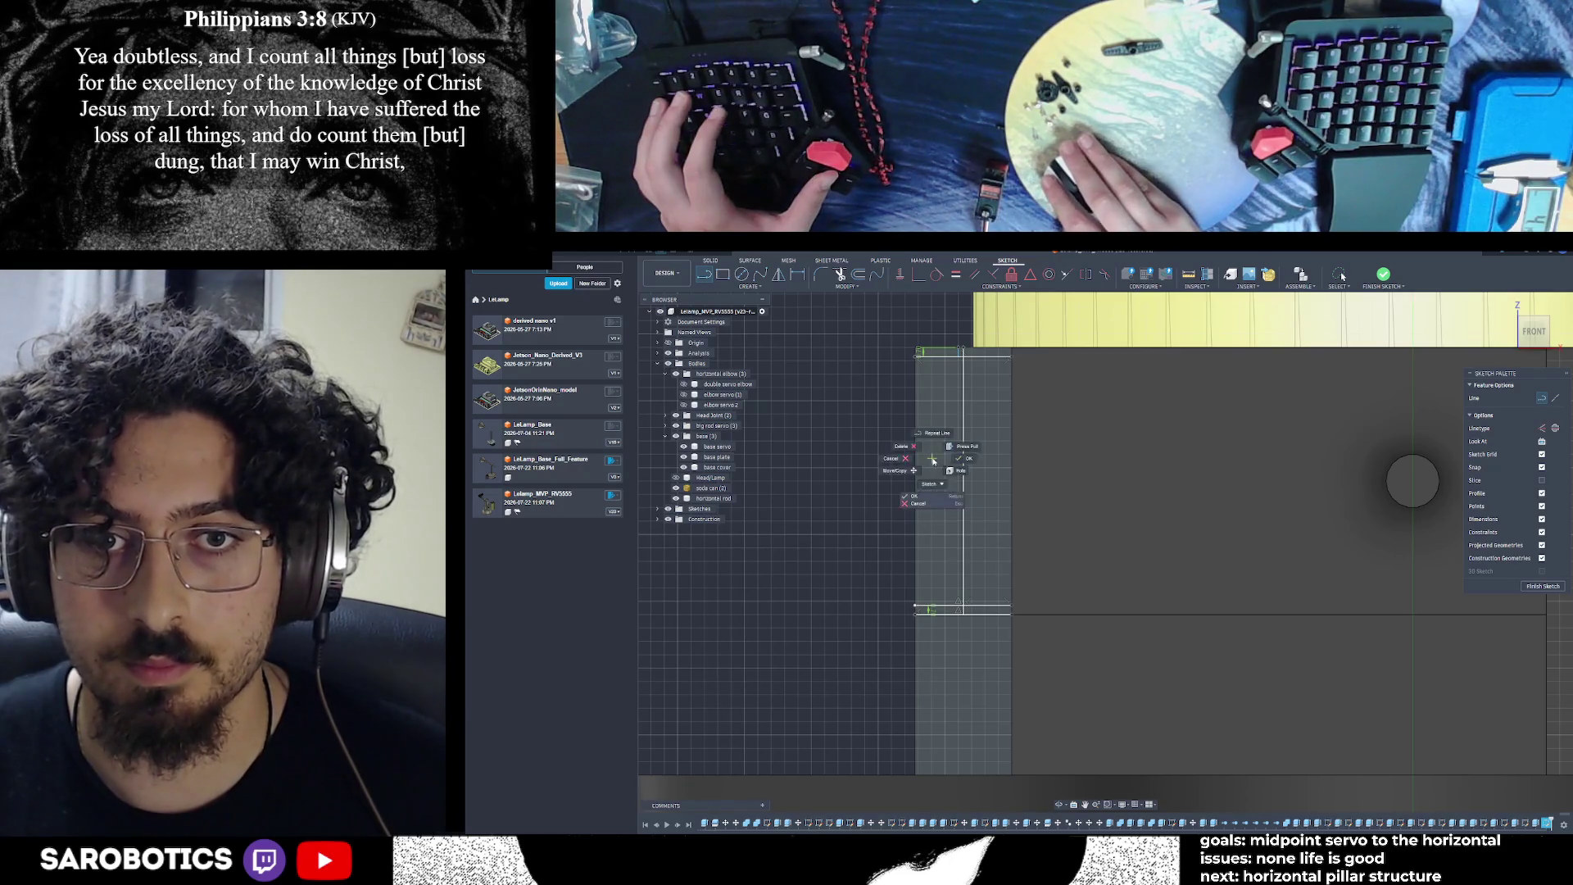
pyautogui.press('c')
pyautogui.press('l')
pyautogui.click(1540, 399)
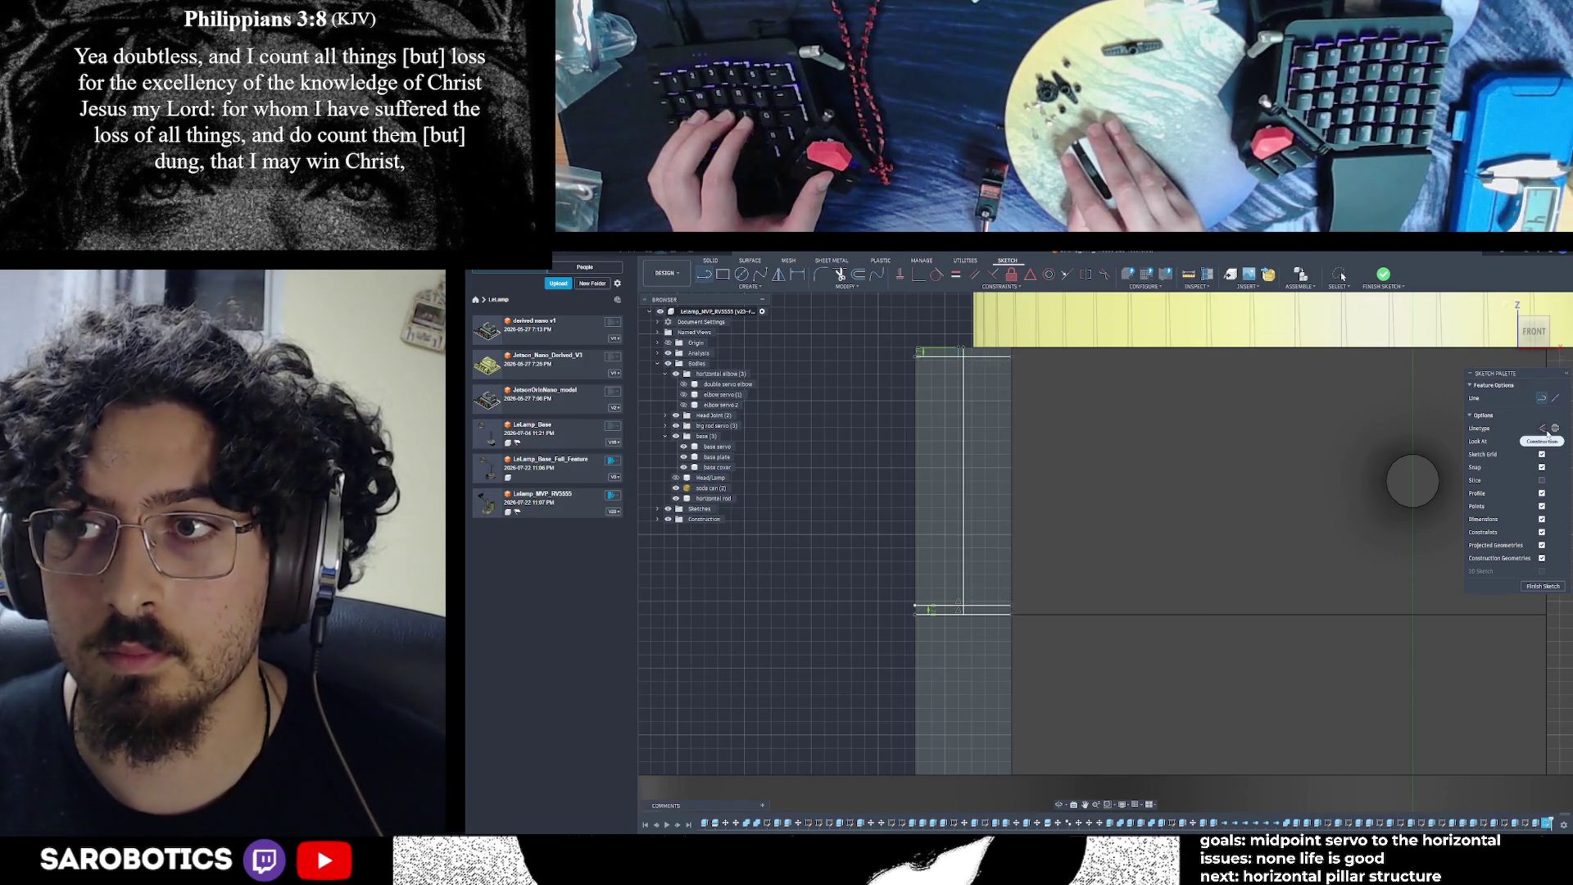
pyautogui.click(1545, 432)
# Draw a 4 mm construction line down from the strip's top corner
pyautogui.click(963, 358)
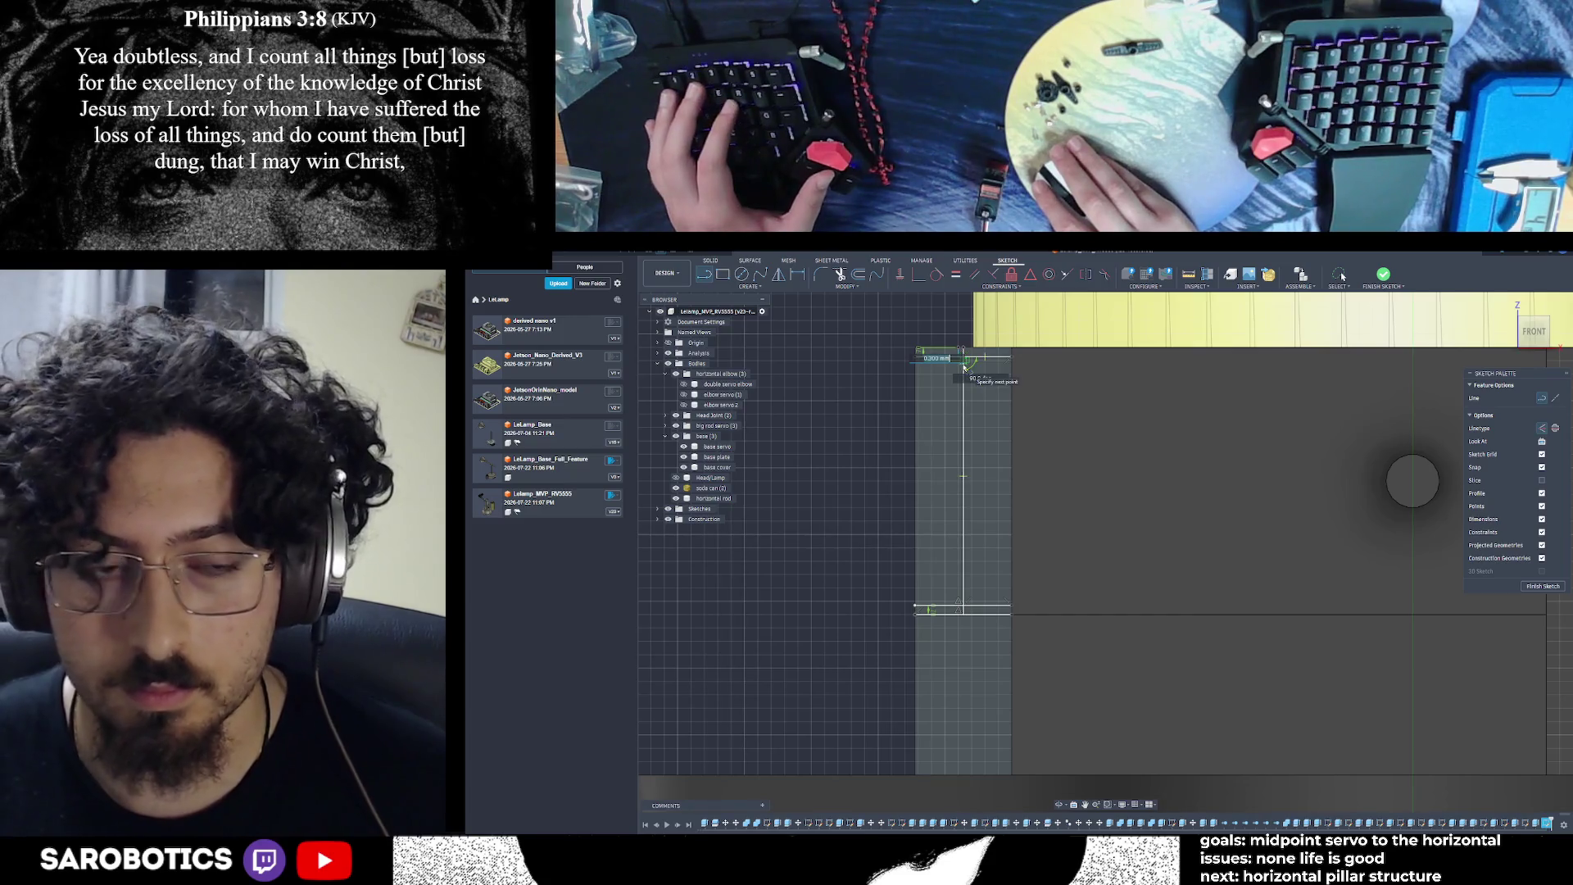
pyautogui.write('4')
pyautogui.press('Tab')
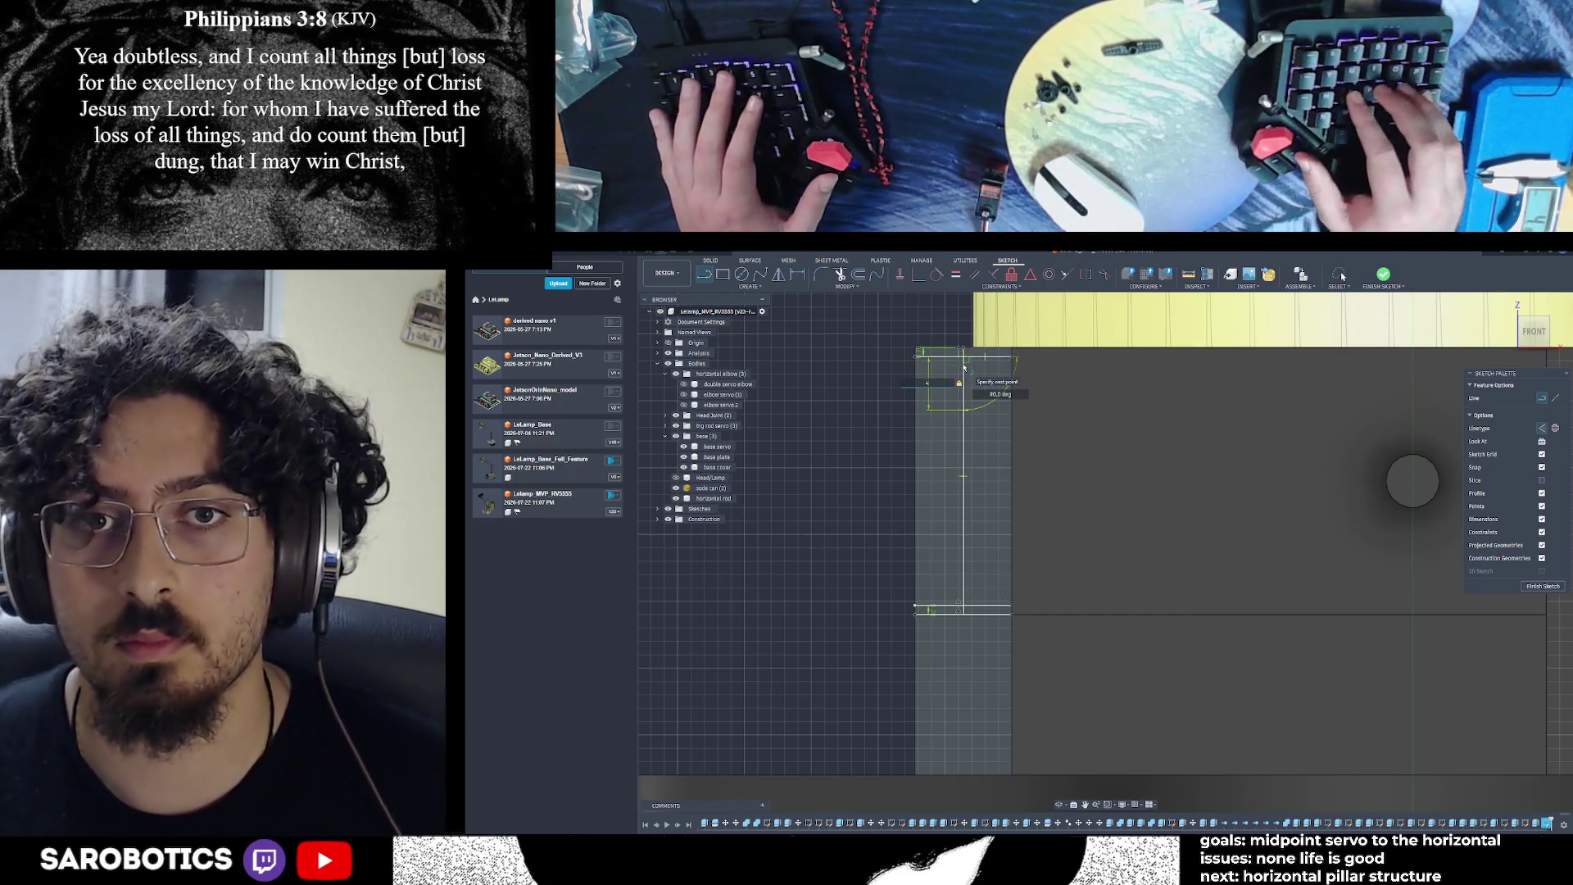
pyautogui.press('Escape')
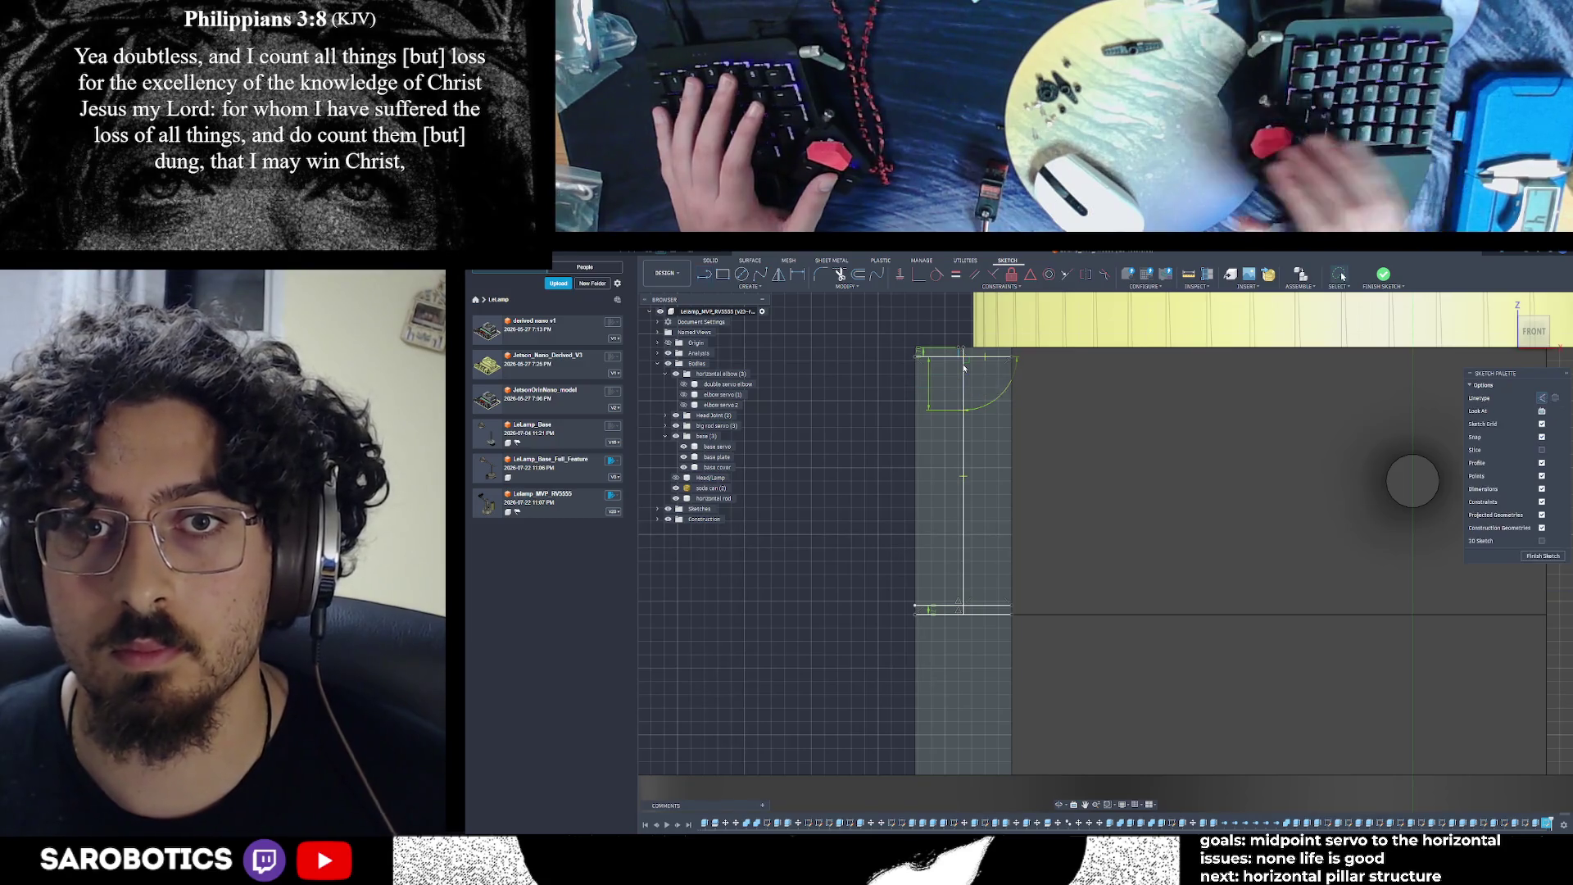
# Draw a 2.92 mm hole circle at the construction line's end and a 10 mm line below it
pyautogui.press('c')
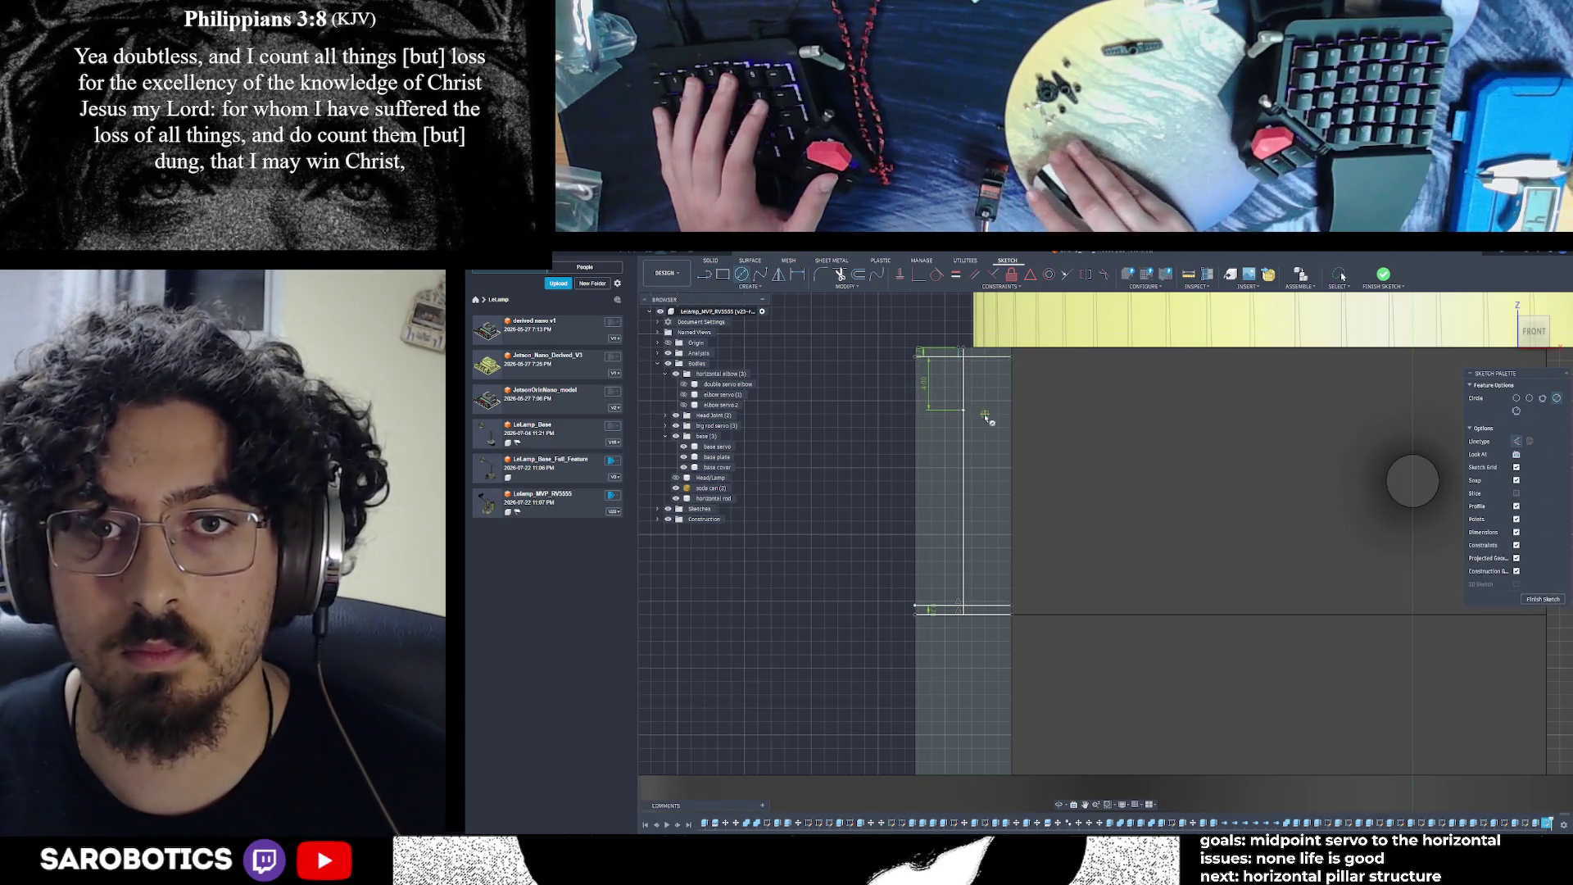
pyautogui.click(964, 412)
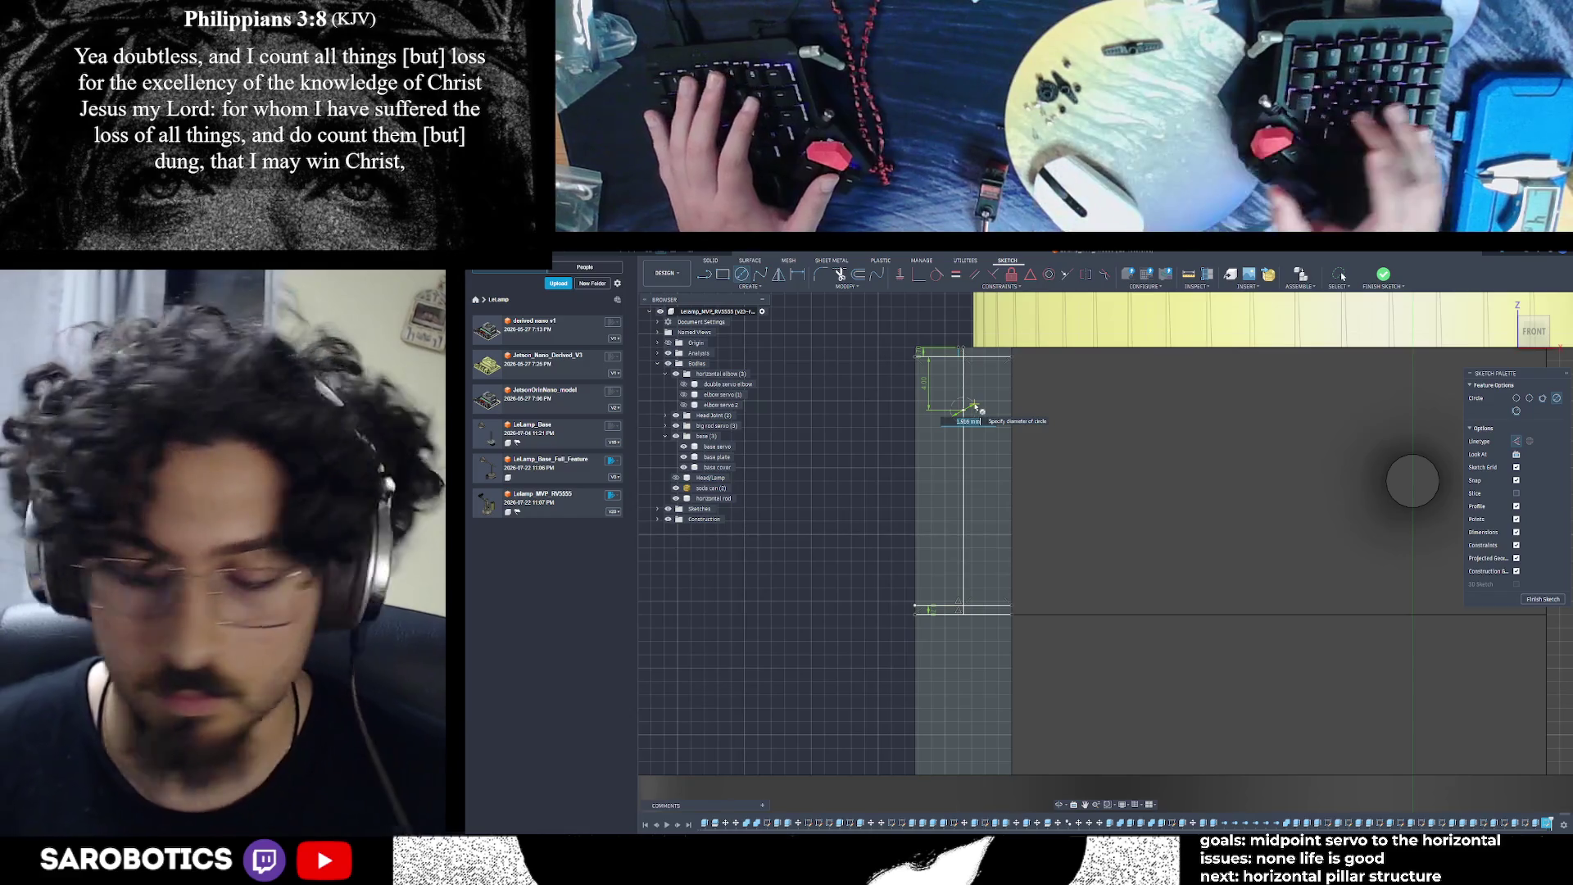
pyautogui.write('2.92')
pyautogui.press('Return')
pyautogui.press('Escape')
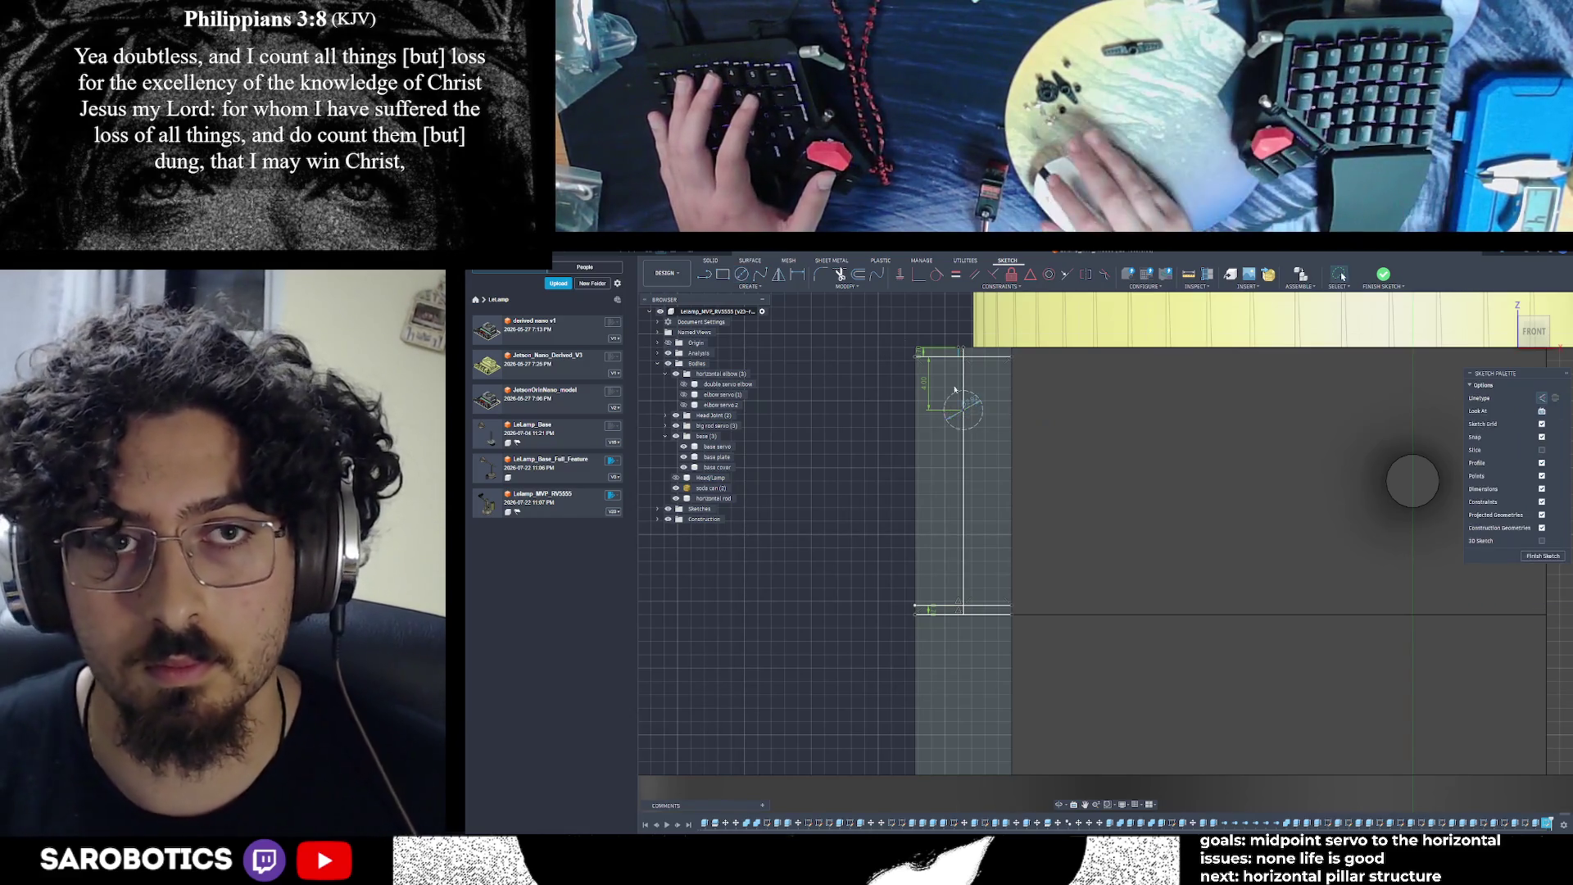
pyautogui.click(701, 276)
pyautogui.click(964, 413)
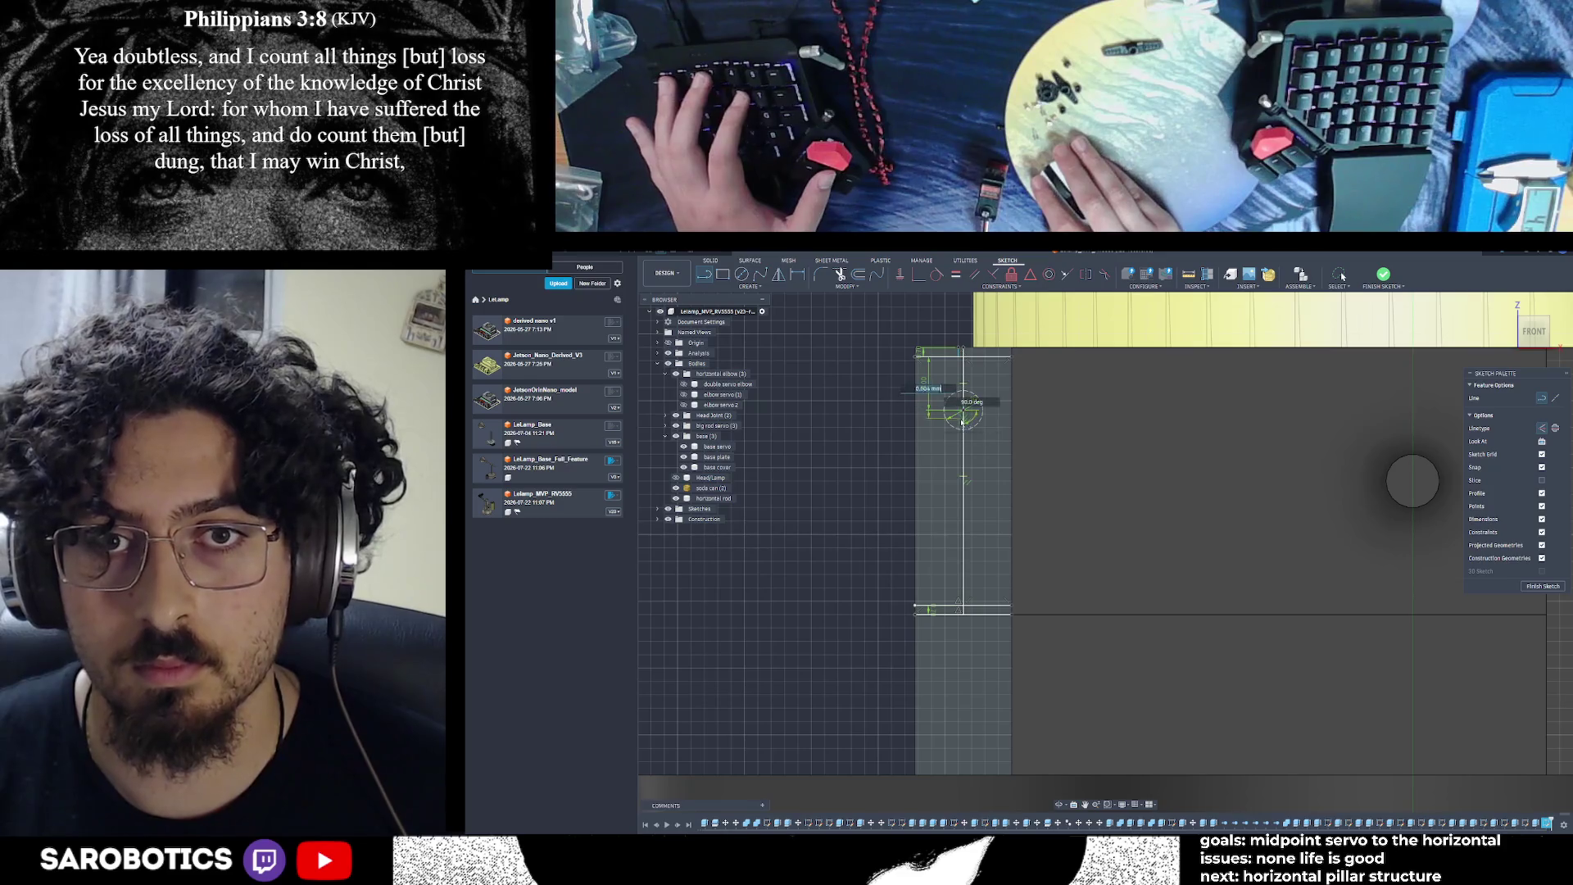
pyautogui.write('10')
pyautogui.press('Return')
pyautogui.press('Escape')
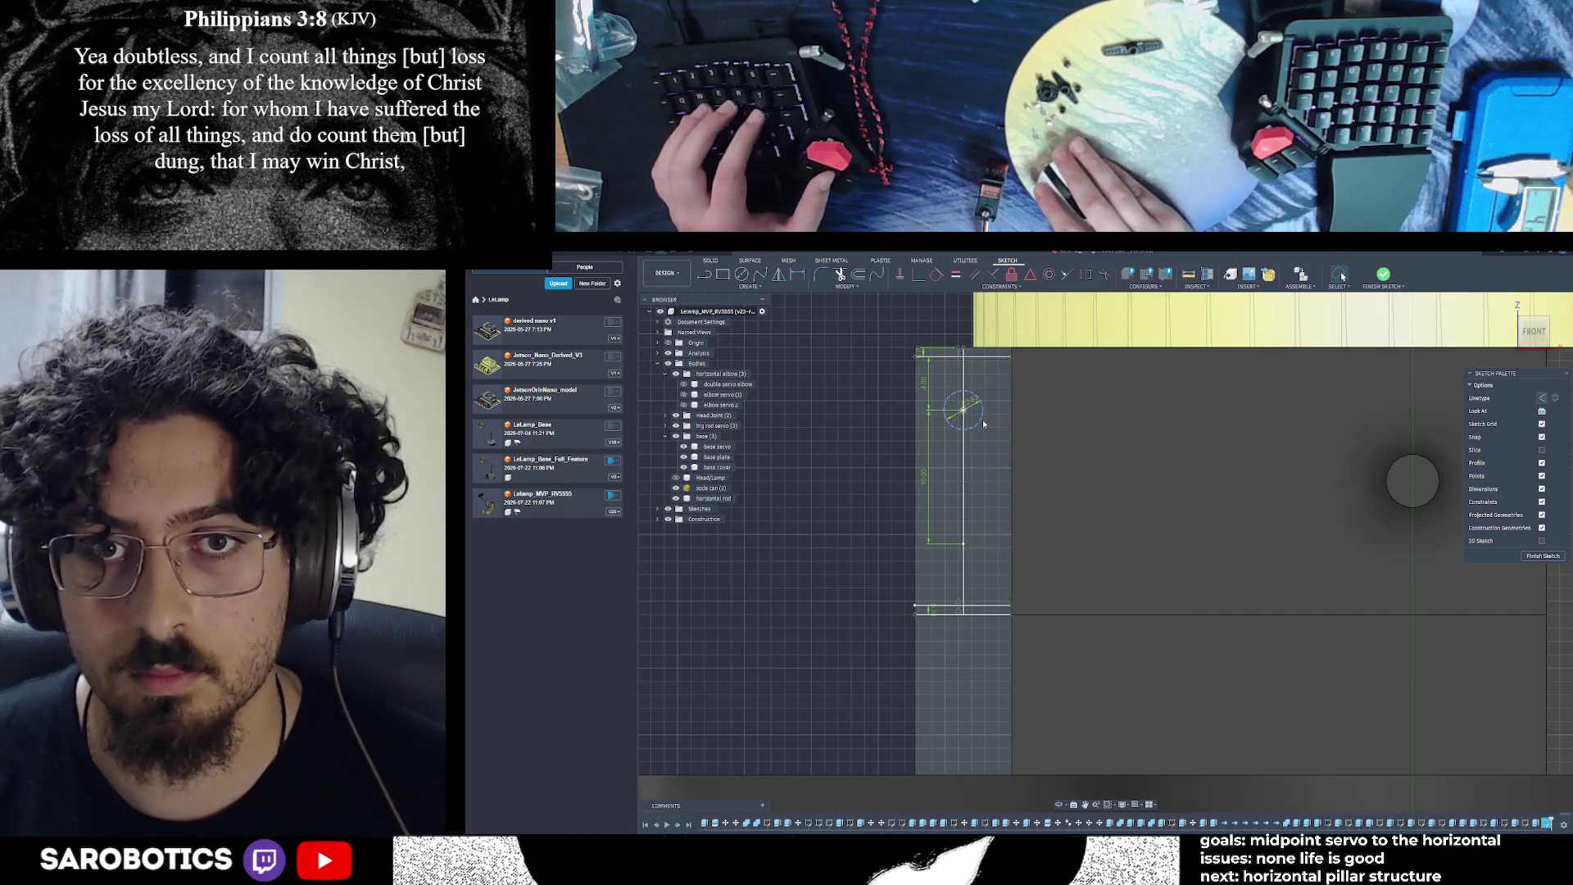
# Add a second 2.92 mm hole circle at the line's lower end and close the profile to the bottom edge
pyautogui.click(961, 425)
pyautogui.press('Escape')
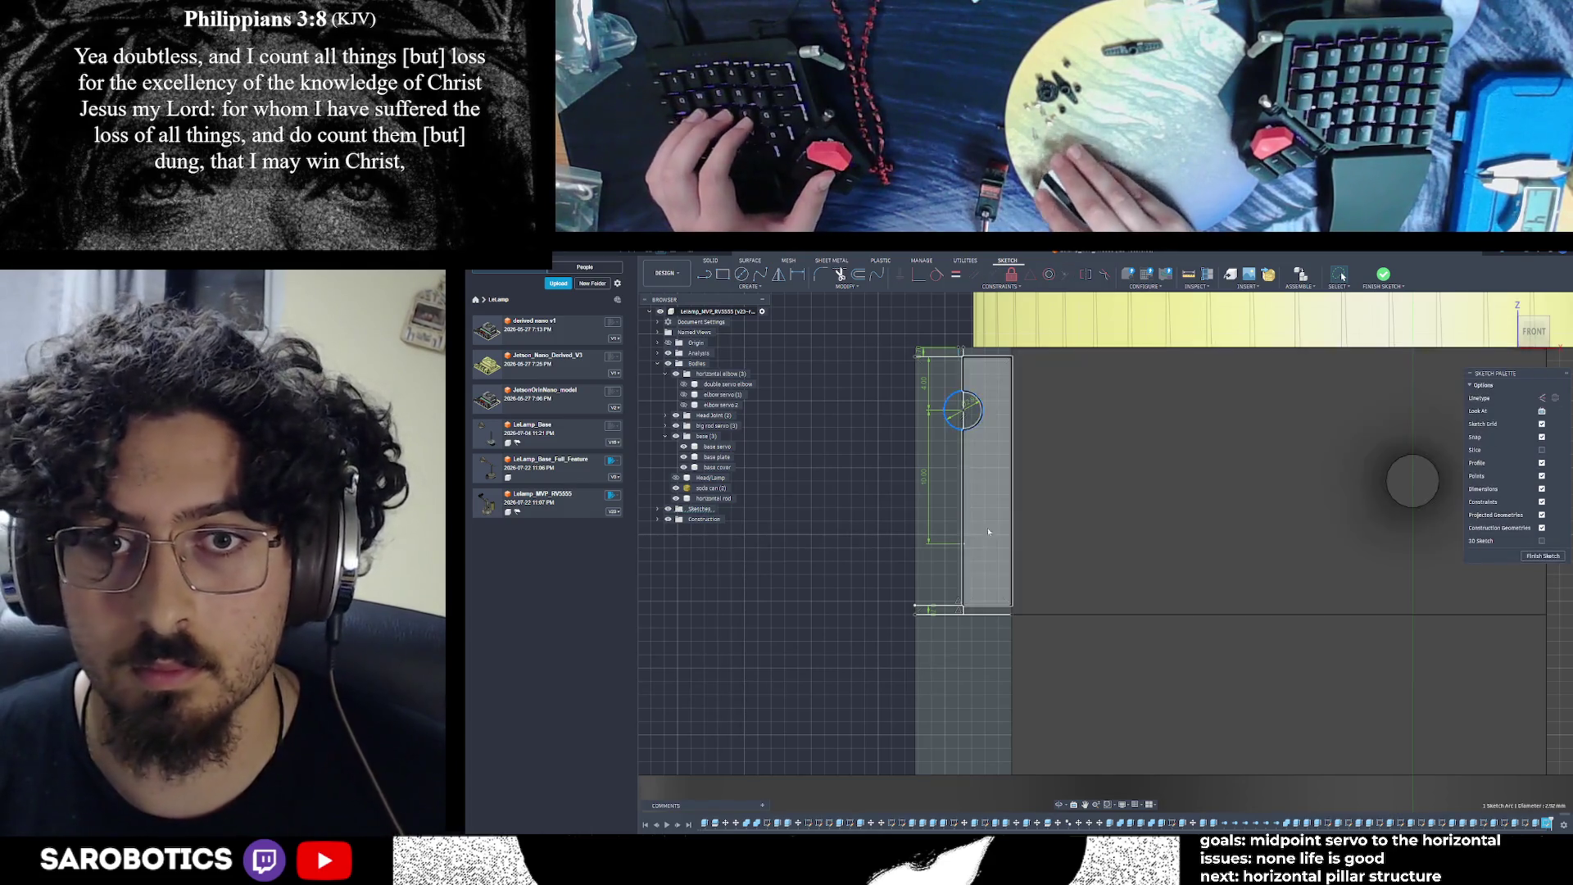
pyautogui.press('c')
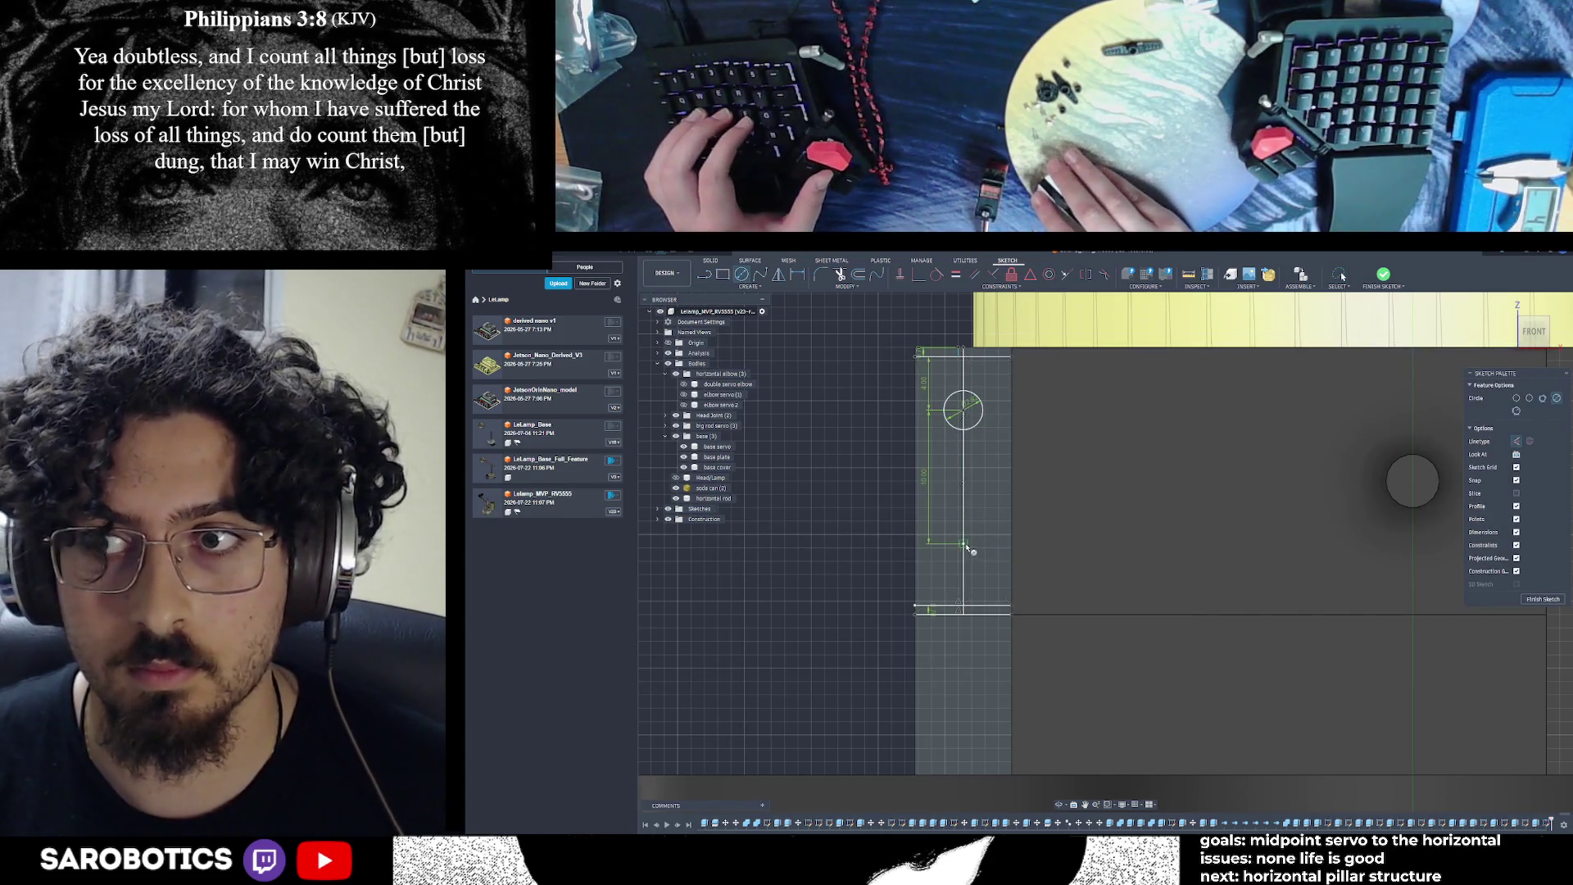
pyautogui.click(967, 547)
pyautogui.write('2.92')
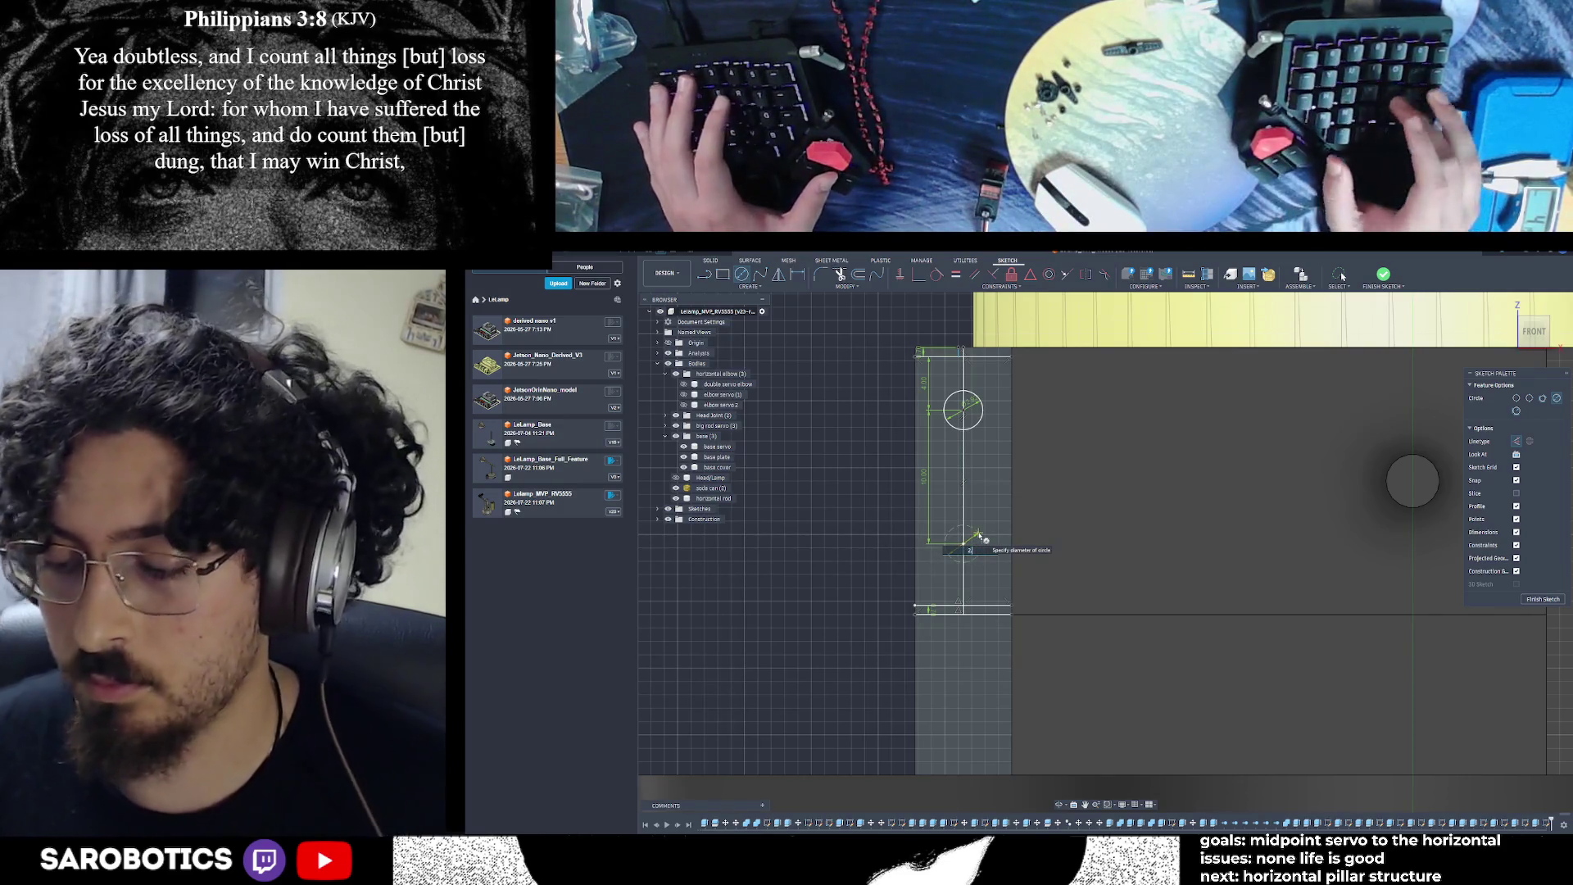
pyautogui.press('Return')
pyautogui.press('Escape')
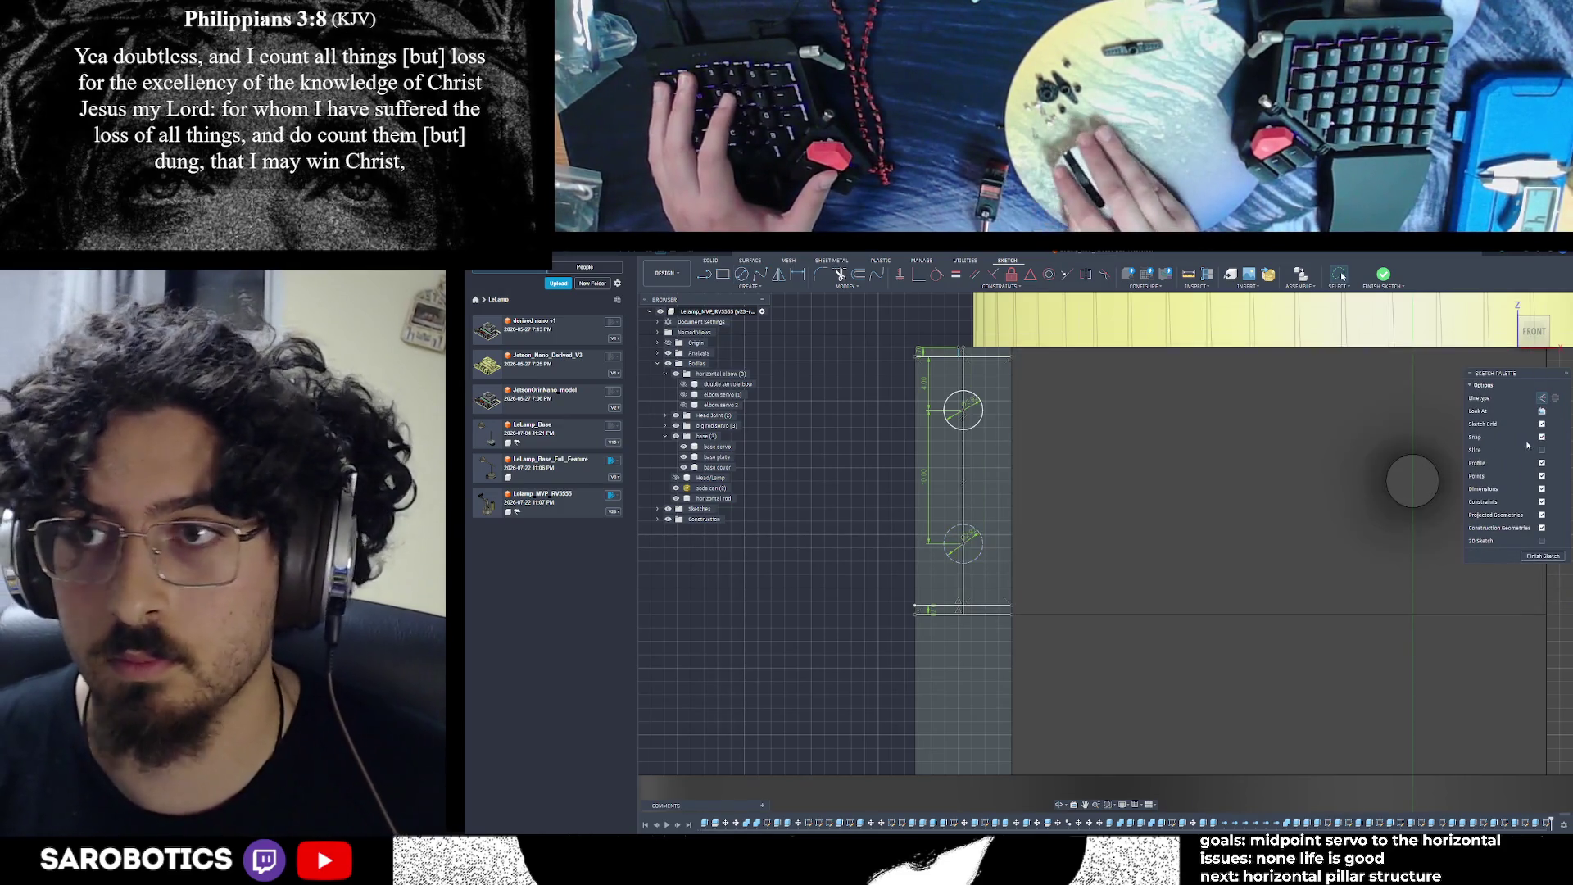
pyautogui.click(976, 532)
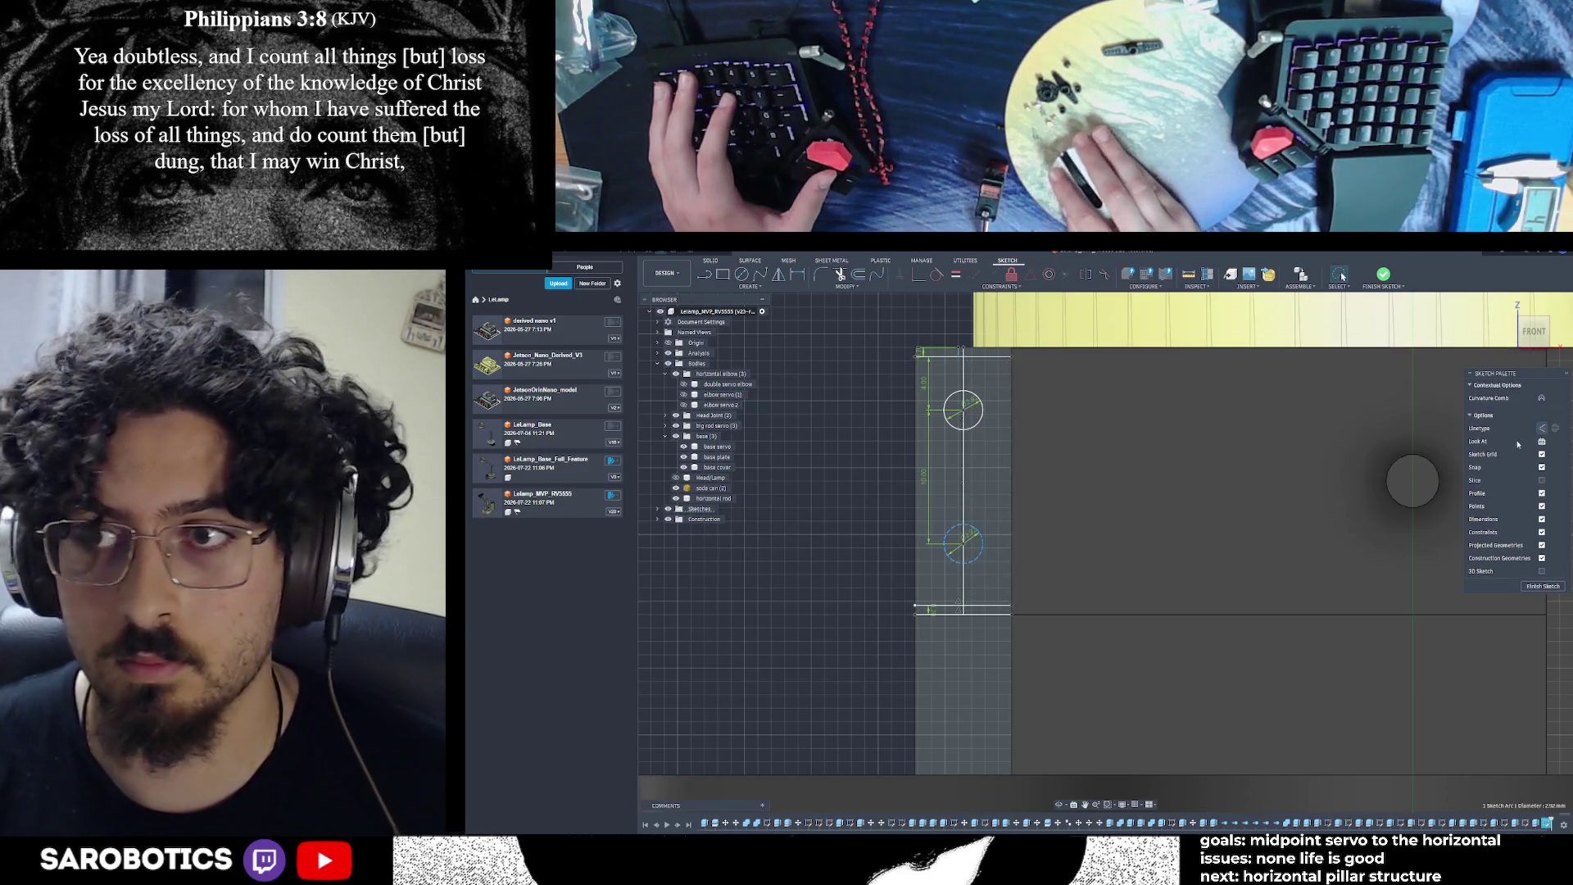
pyautogui.scroll(2, 946, 566)
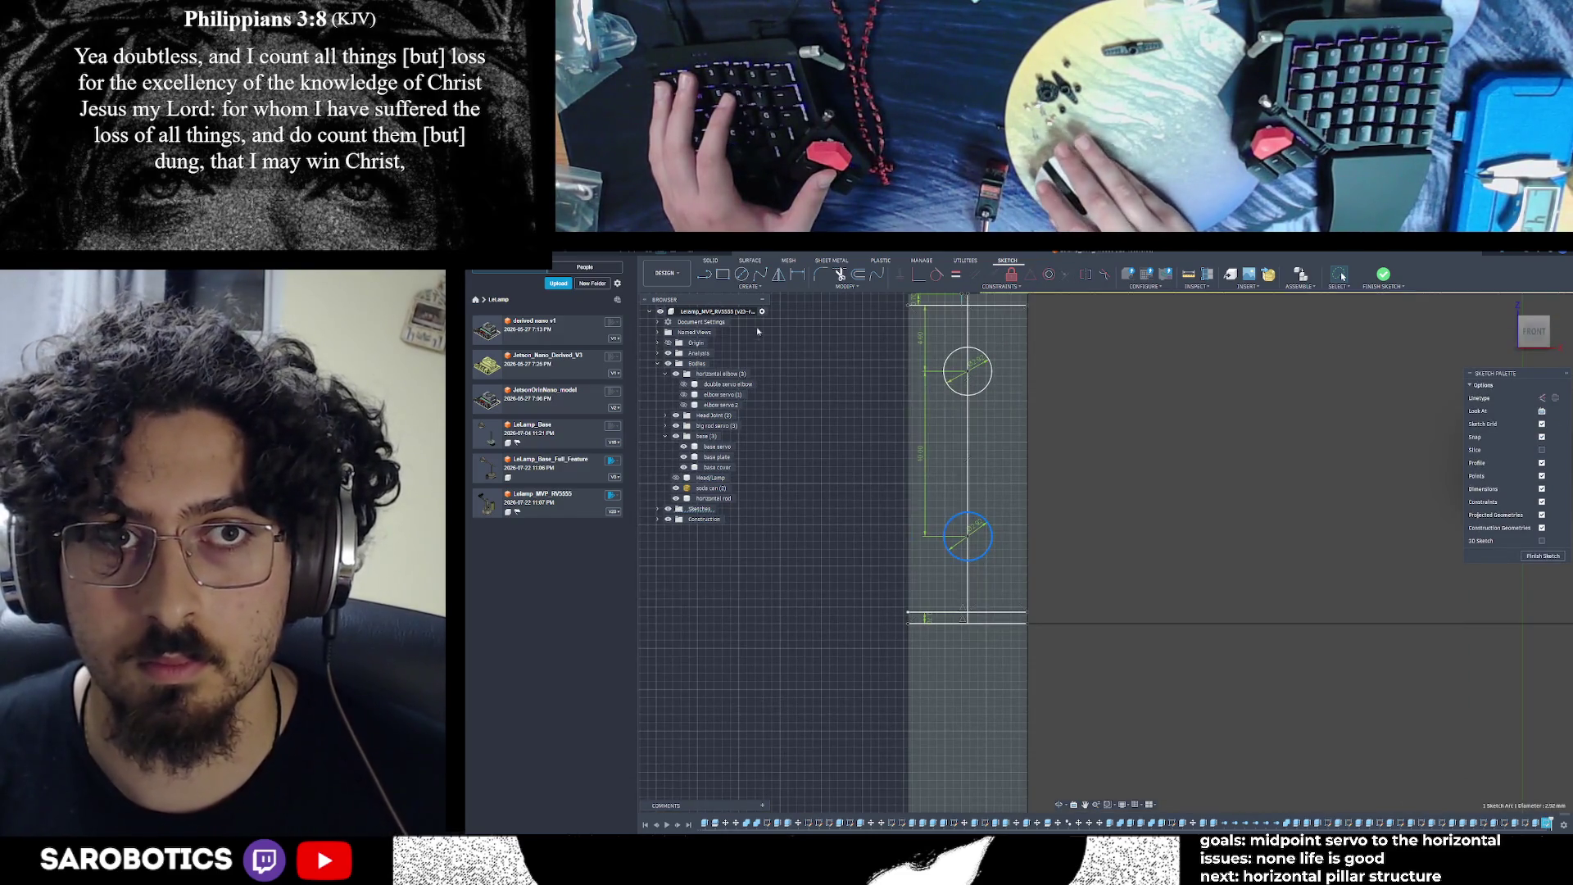
pyautogui.click(703, 275)
pyautogui.click(968, 538)
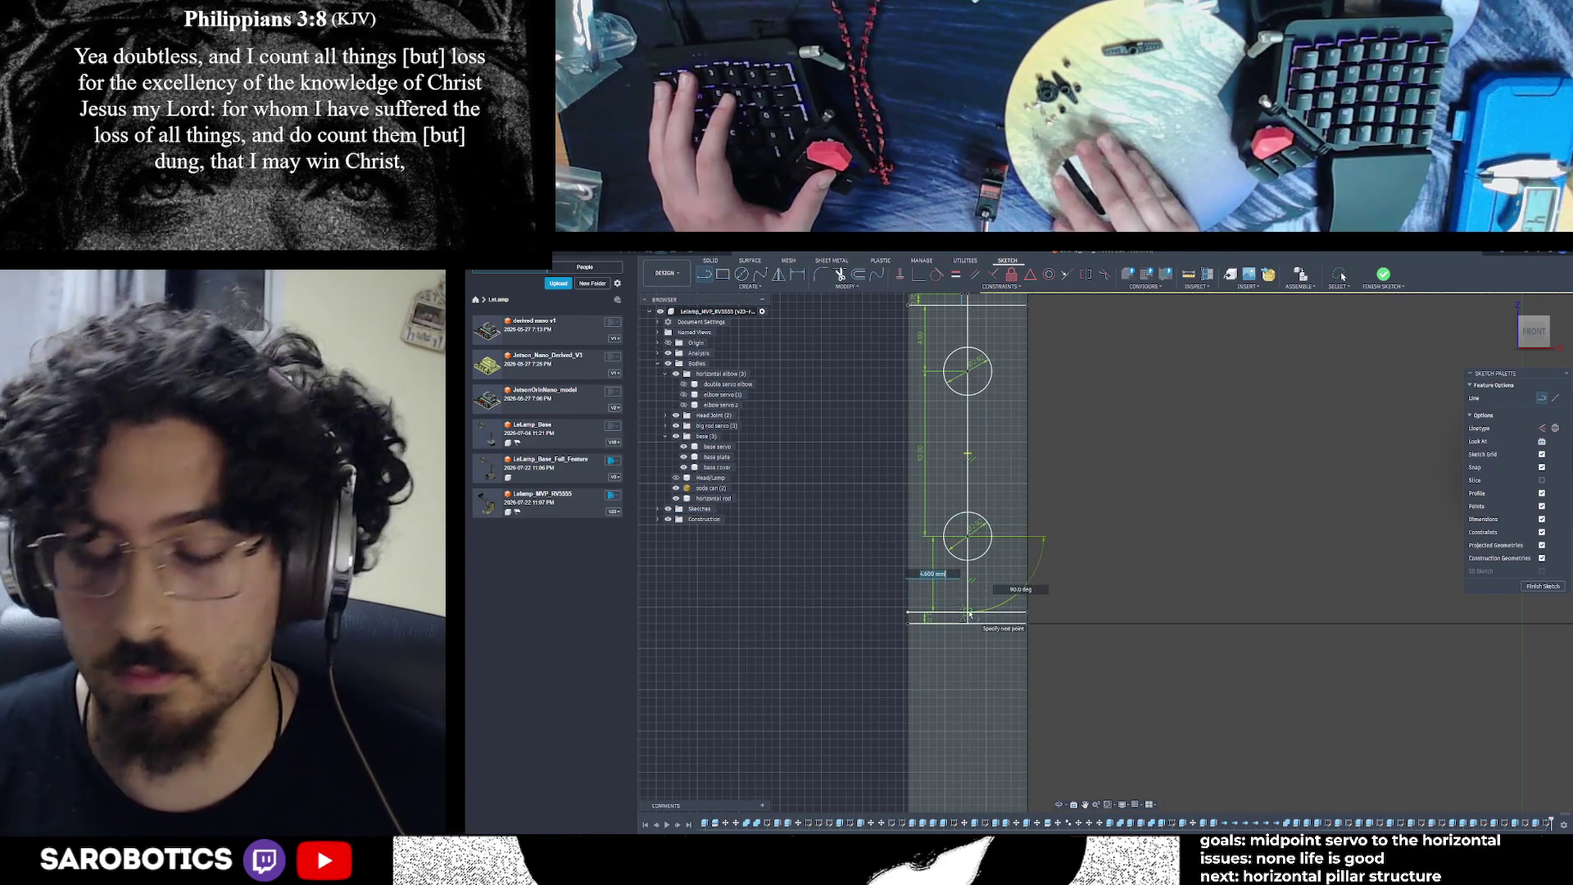
pyautogui.click(968, 613)
pyautogui.press('Escape')
# Finish the sketch and expand the Construction and Sketches folders to list all sketches
pyautogui.scroll(-2, 969, 613)
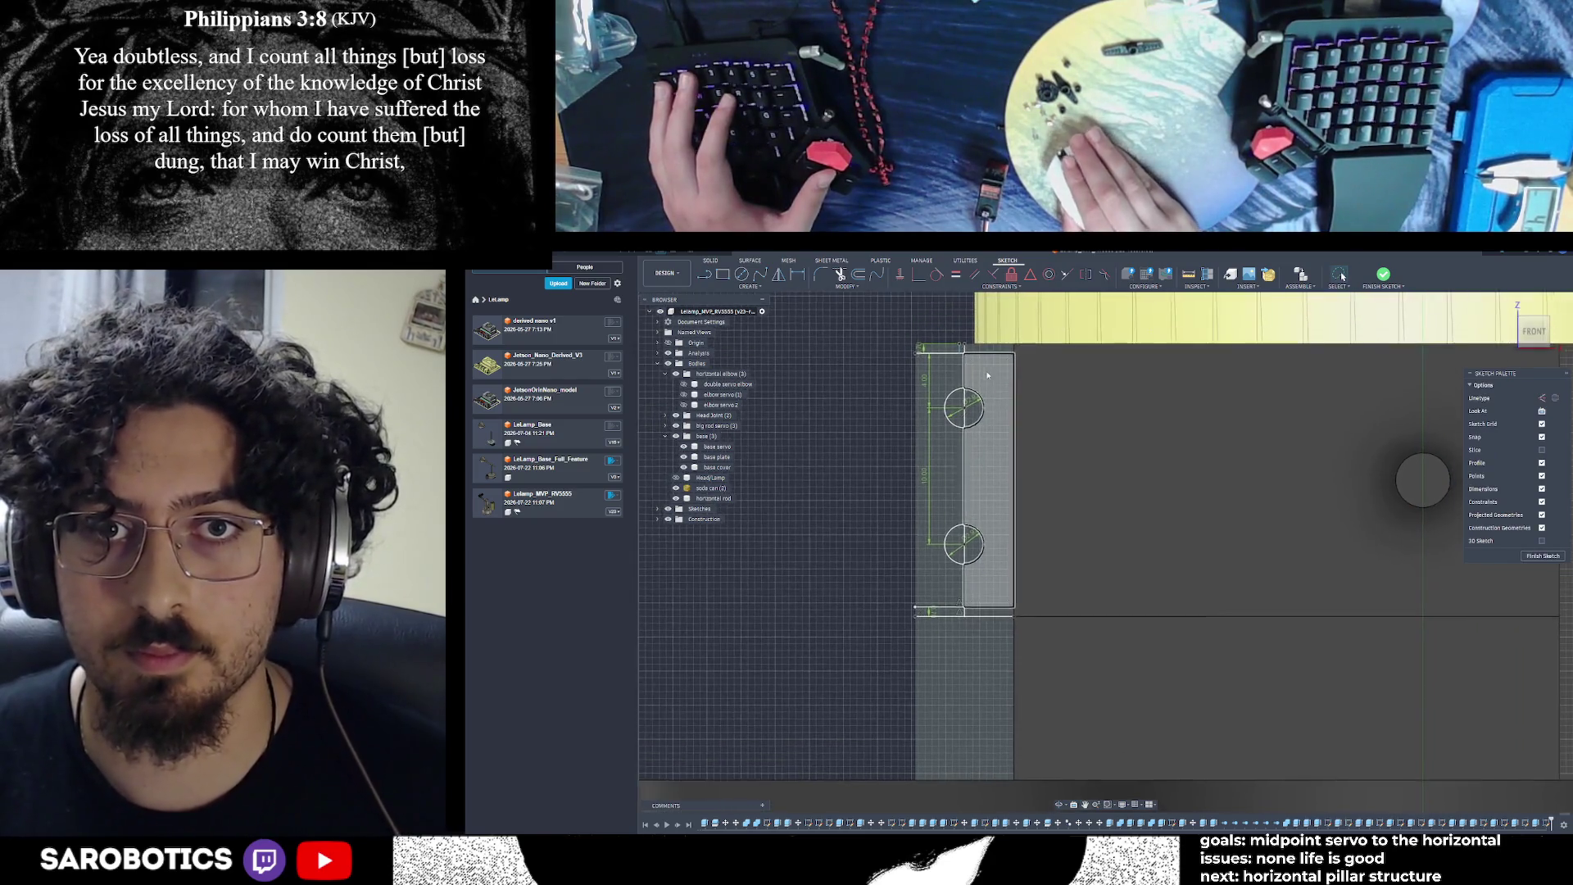
pyautogui.scroll(2, 987, 375)
pyautogui.scroll(-3, 1033, 426)
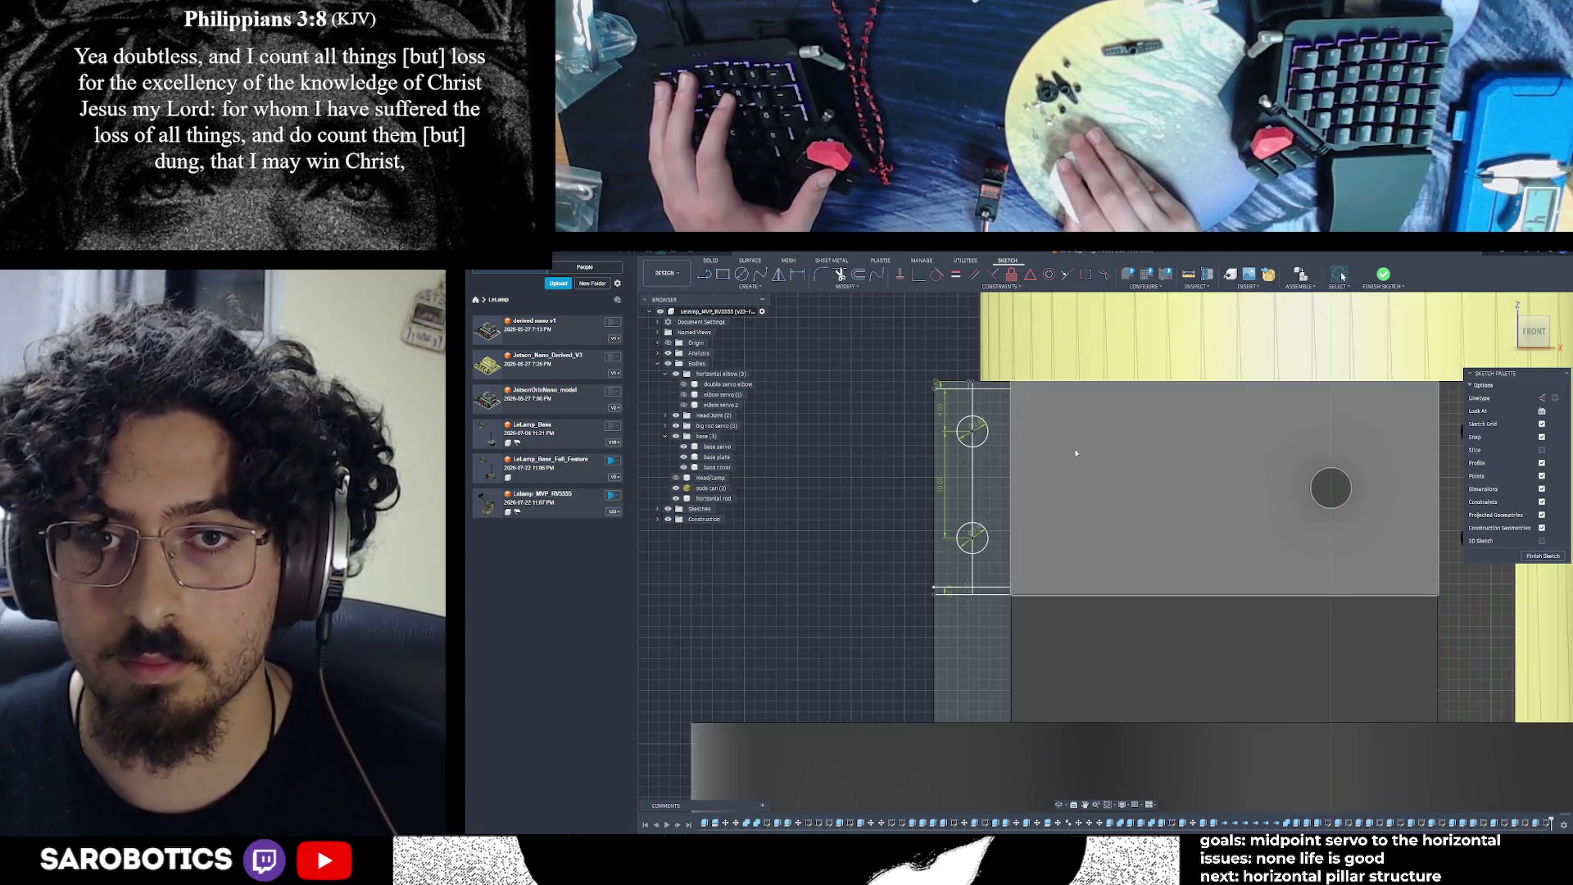
pyautogui.scroll(1, 1076, 453)
pyautogui.scroll(1, 942, 442)
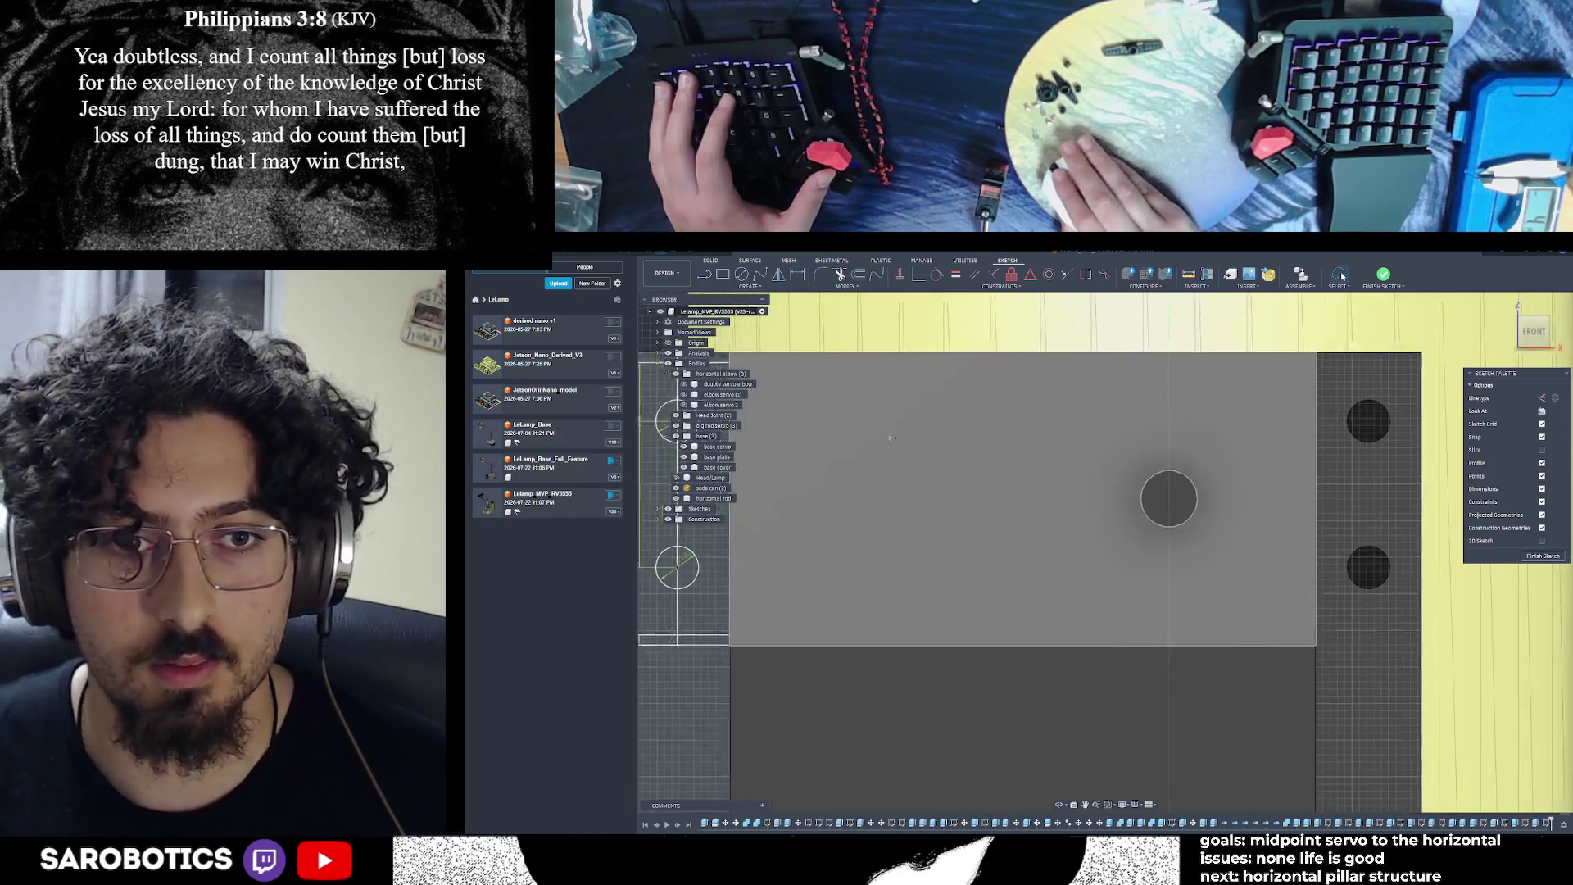
pyautogui.moveTo(750, 436); pyautogui.dragTo(1014, 430, button='middle')
pyautogui.scroll(-2, 1014, 430)
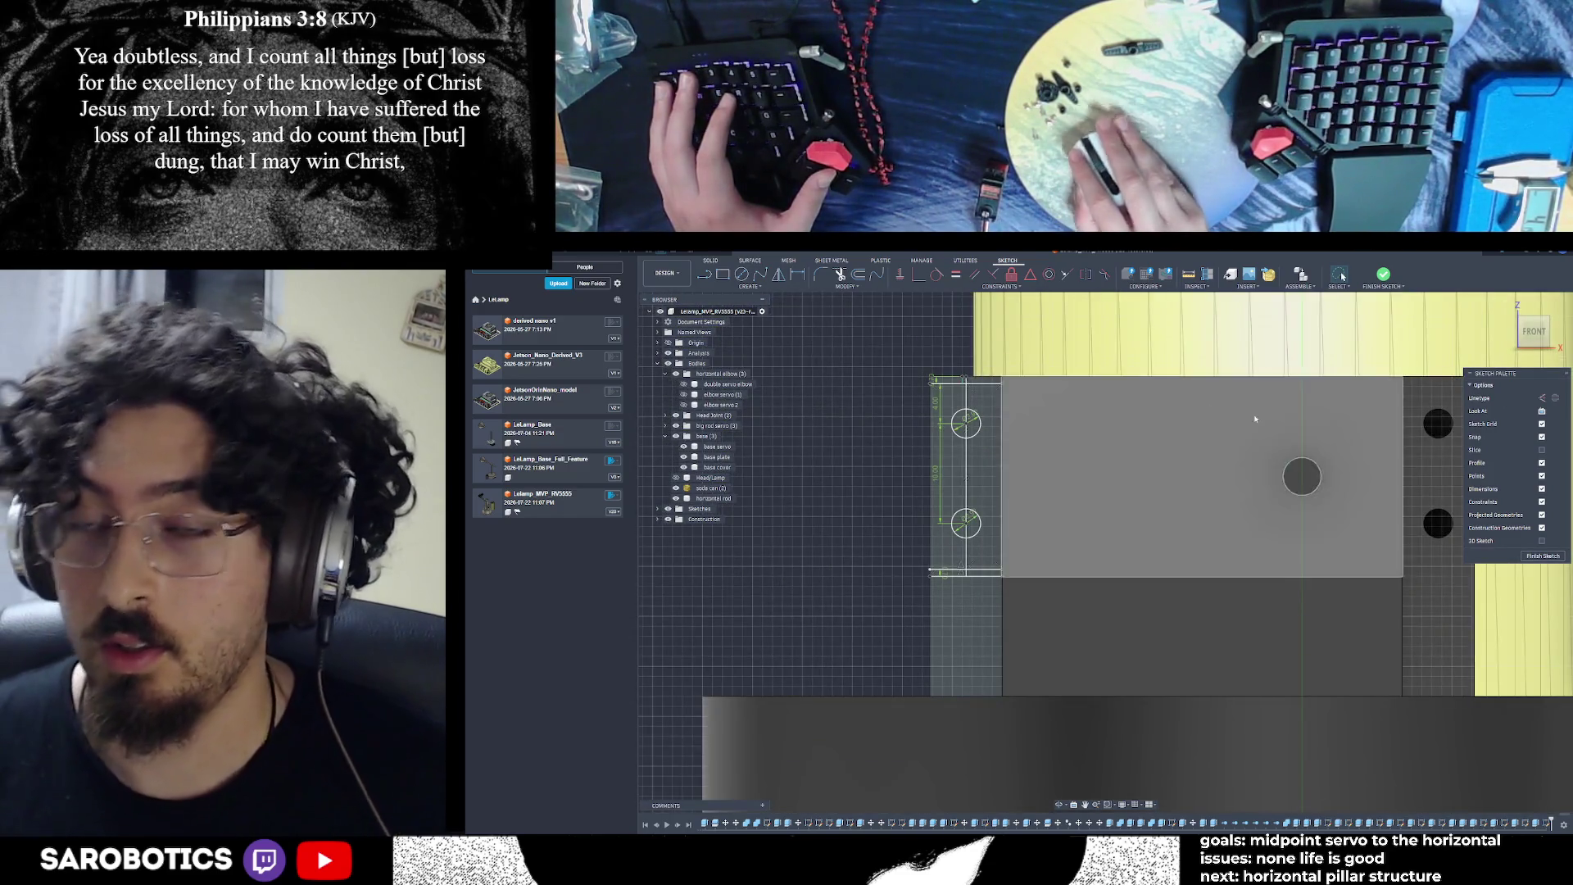
pyautogui.scroll(-2, 1016, 442)
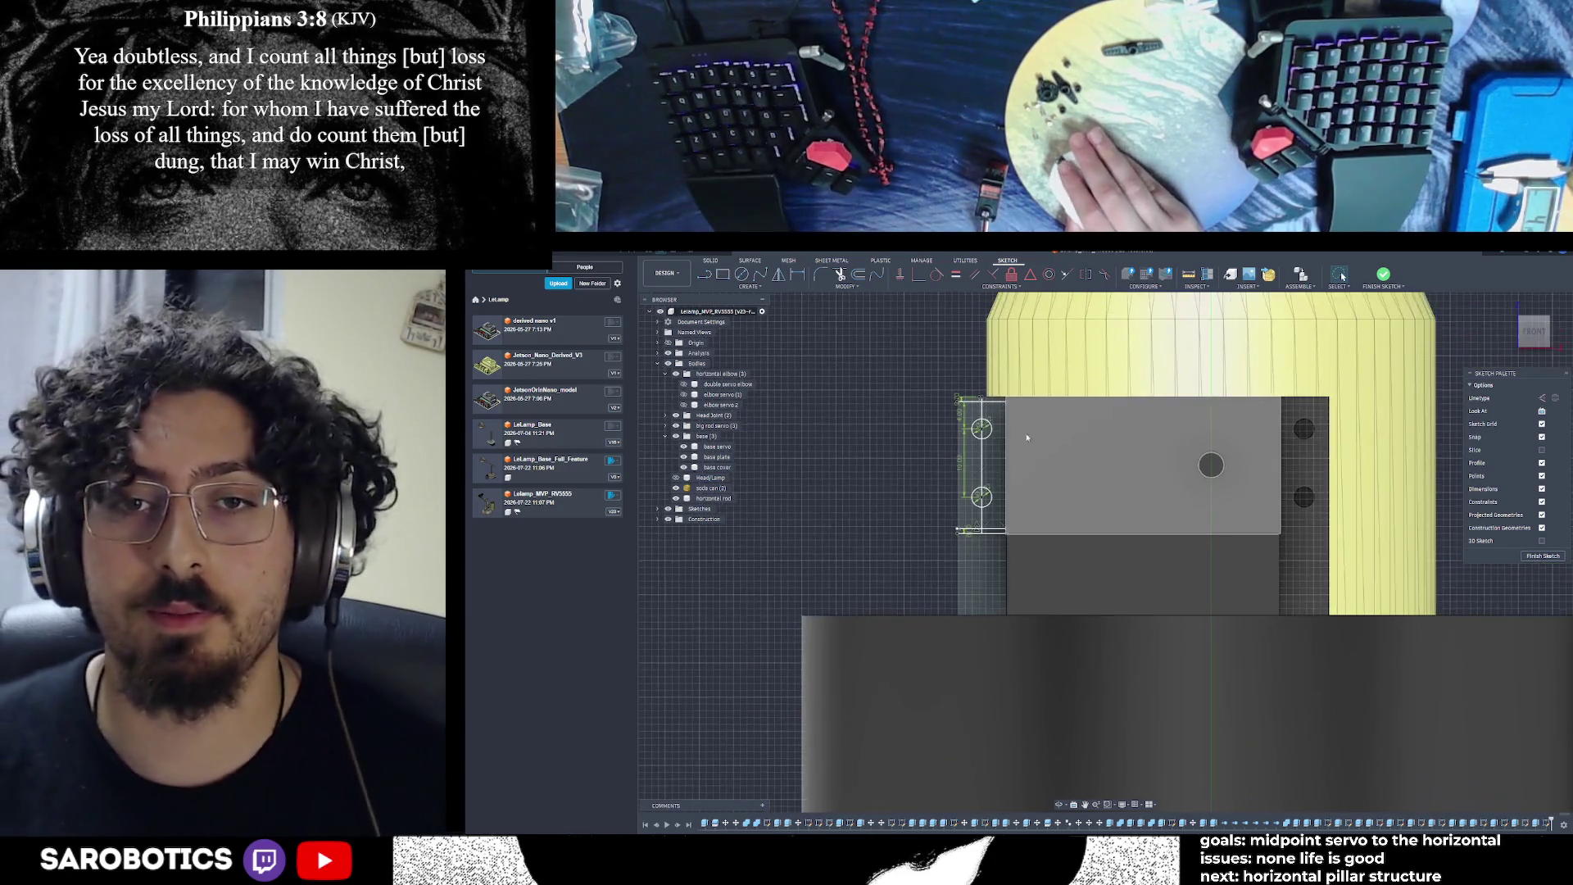
pyautogui.moveTo(1065, 737)
pyautogui.keyDown('shift'); pyautogui.mouseDown(button='middle')
pyautogui.moveTo(1130, 623)
pyautogui.moveTo(1082, 721)
pyautogui.mouseUp(button='middle'); pyautogui.keyUp('shift')
pyautogui.keyDown('shift'); pyautogui.moveTo(1277, 507); pyautogui.dragTo(1301, 461, button='middle'); pyautogui.keyUp('shift')
pyautogui.click(1542, 556)
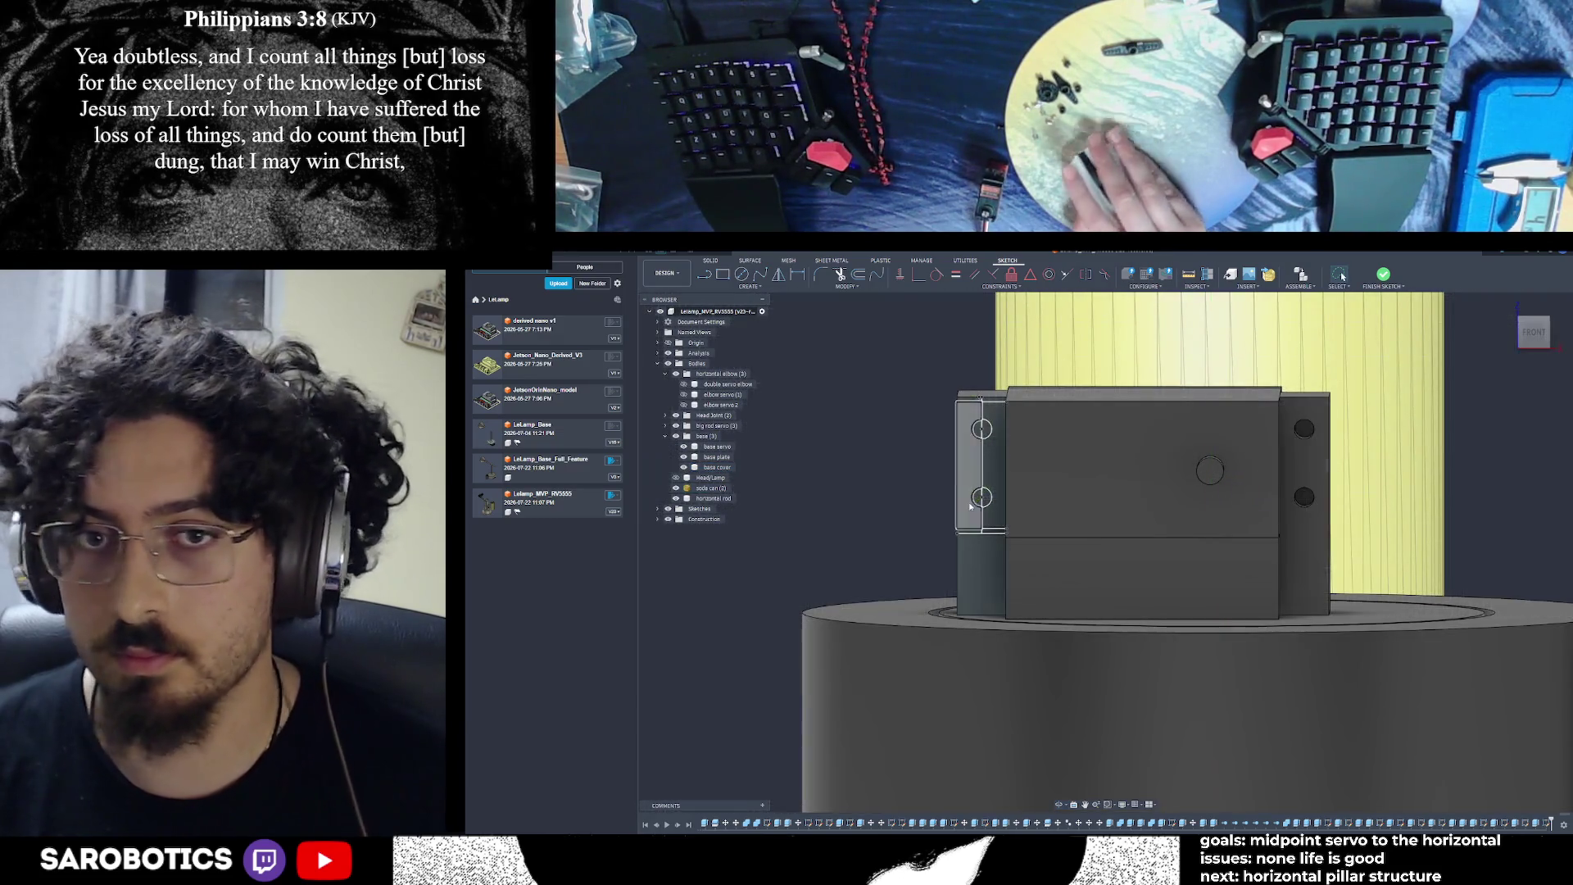
pyautogui.click(658, 519)
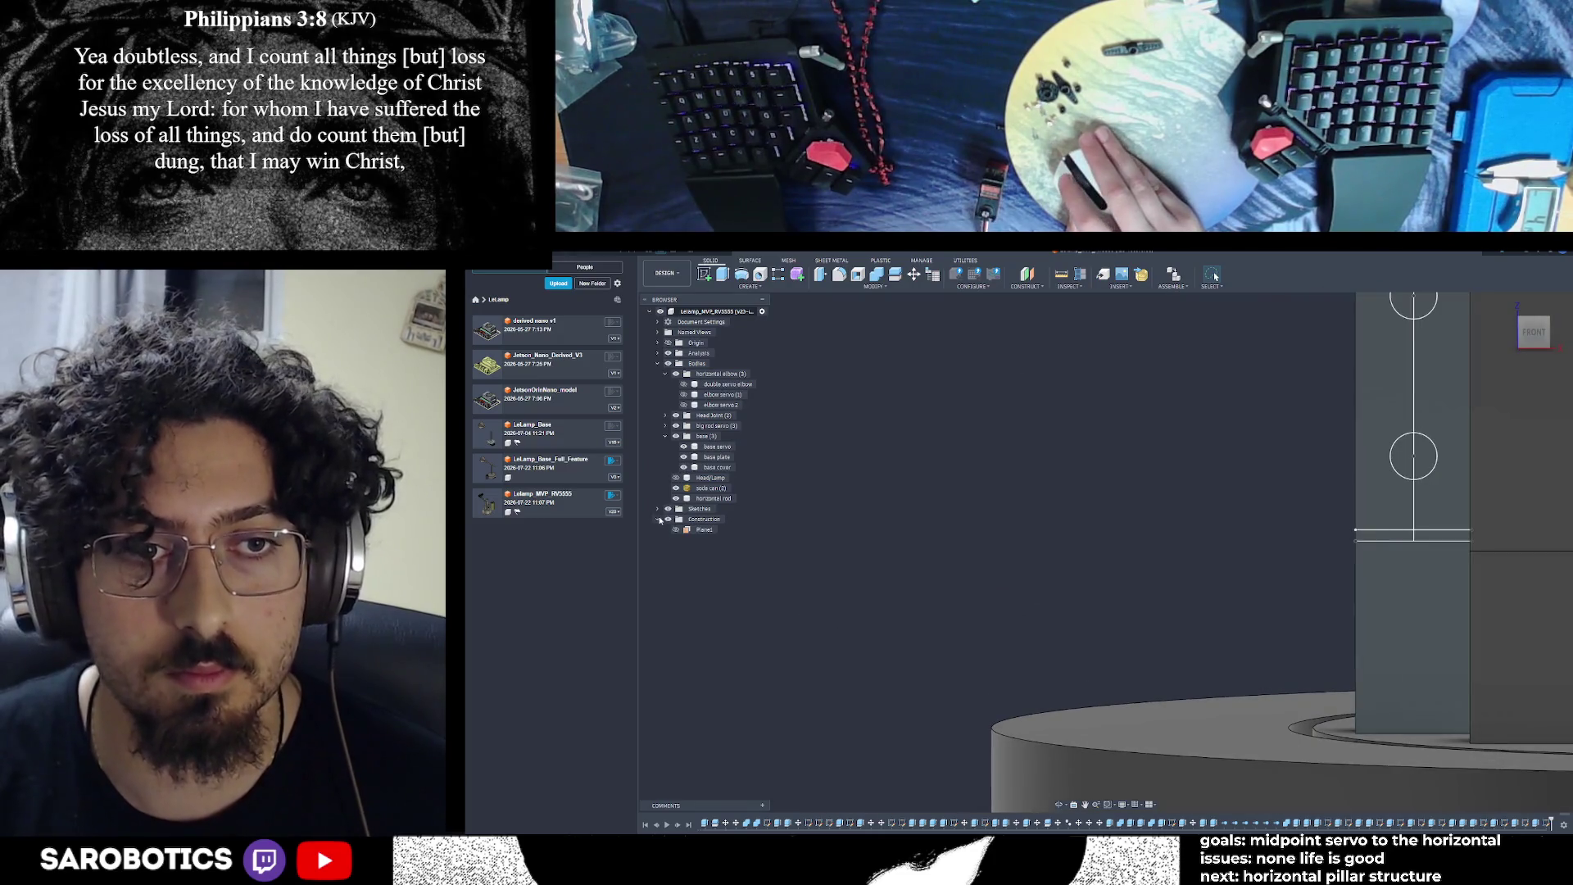
pyautogui.click(657, 508)
pyautogui.scroll(-15, 692, 737)
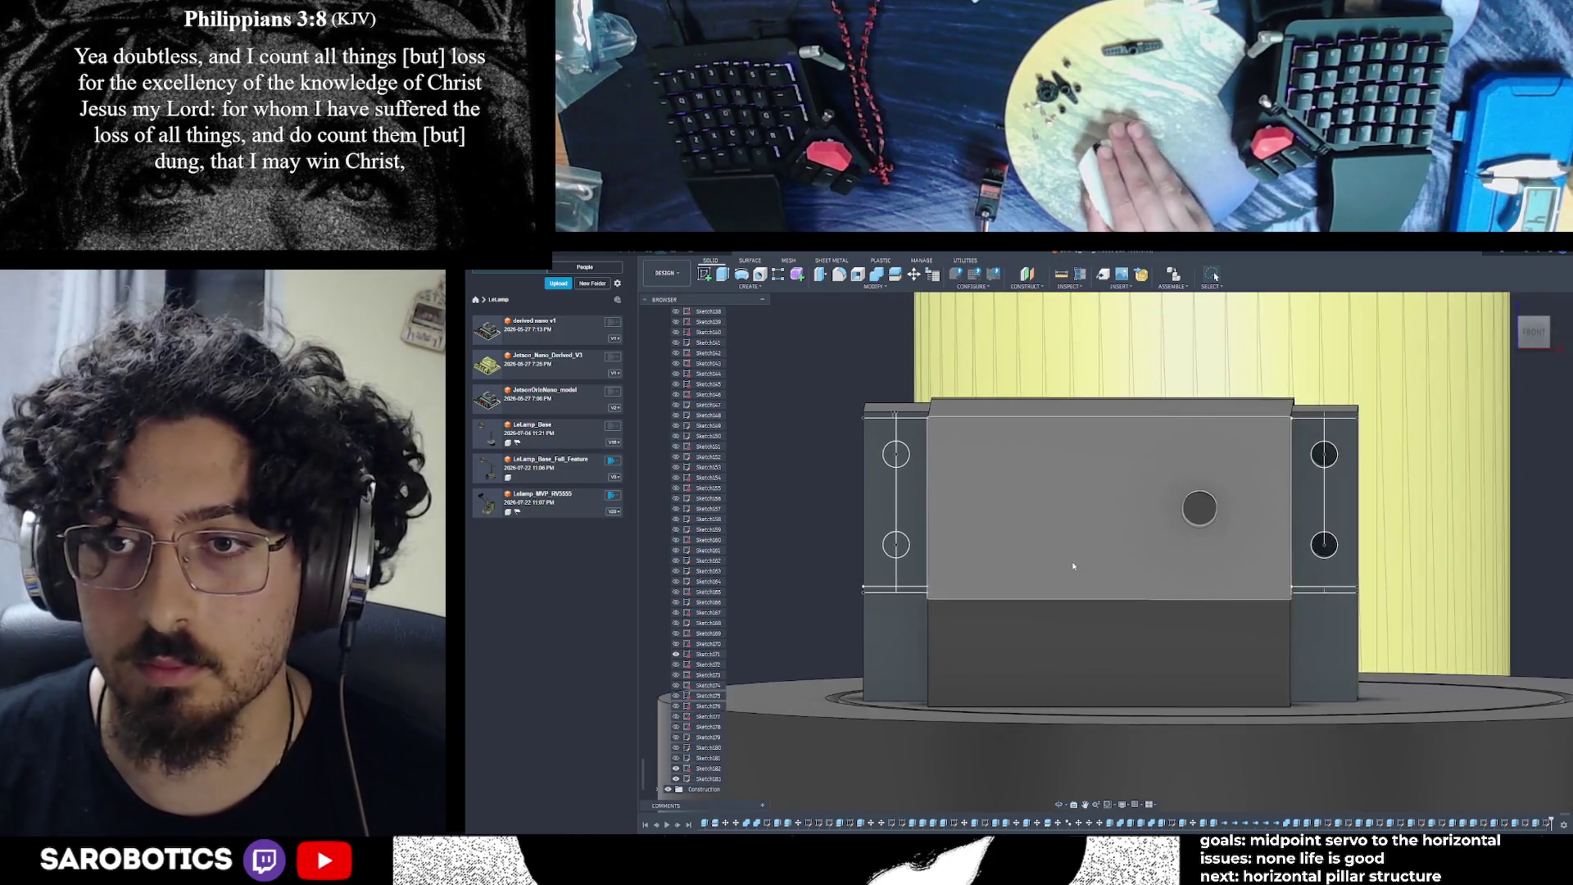
pyautogui.rightClick(1343, 569)
# Switch to the front view and cancel an unintended new sketch
pyautogui.press('Escape')
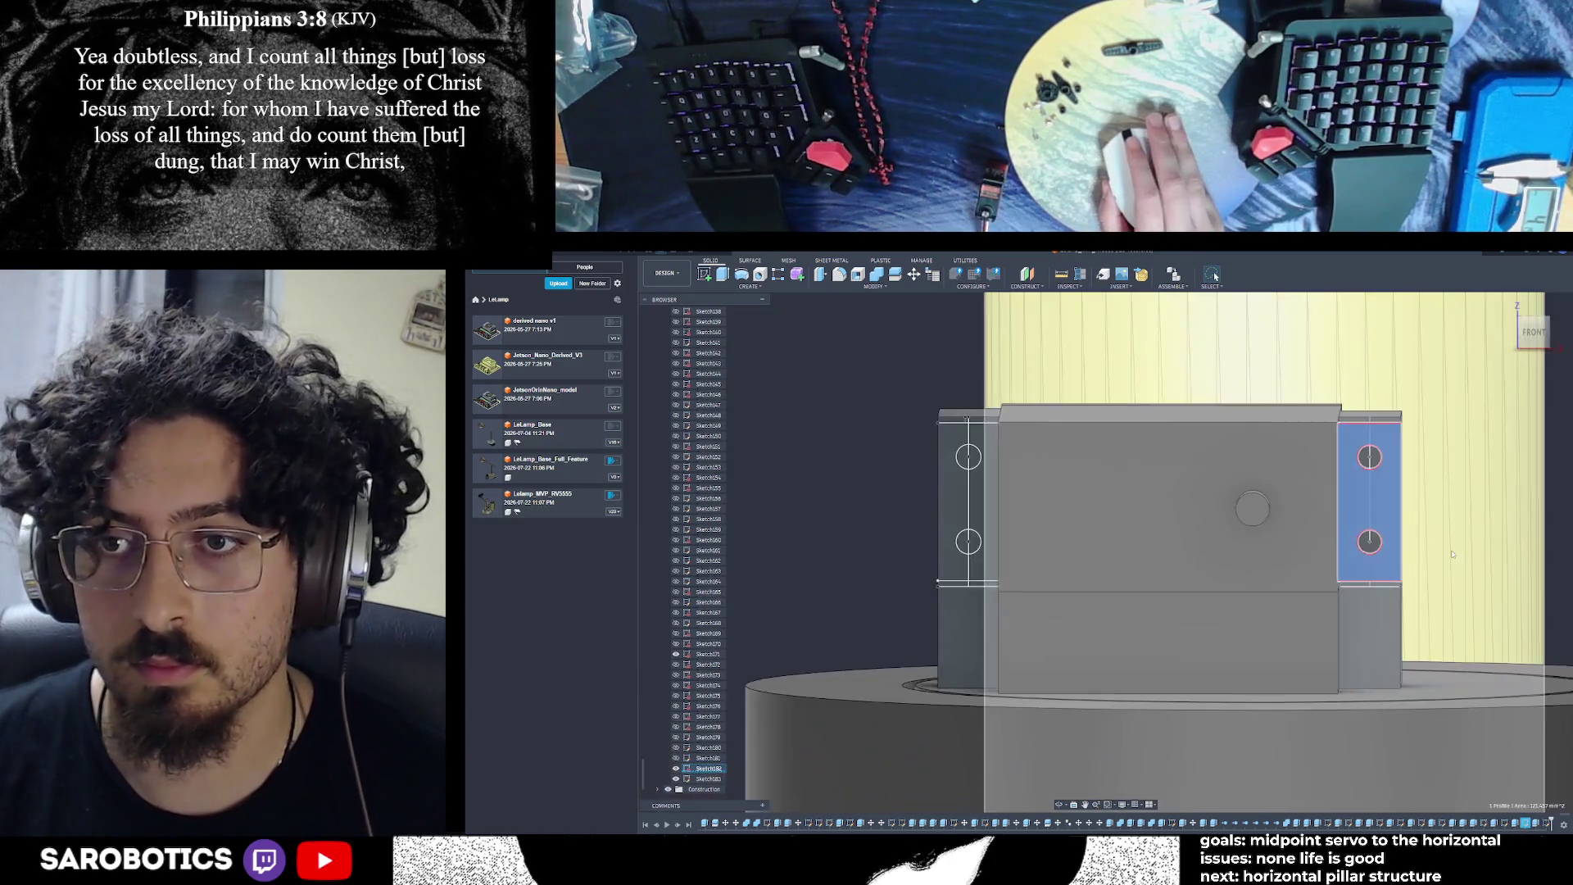
pyautogui.scroll(3, 1457, 562)
pyautogui.click(1533, 334)
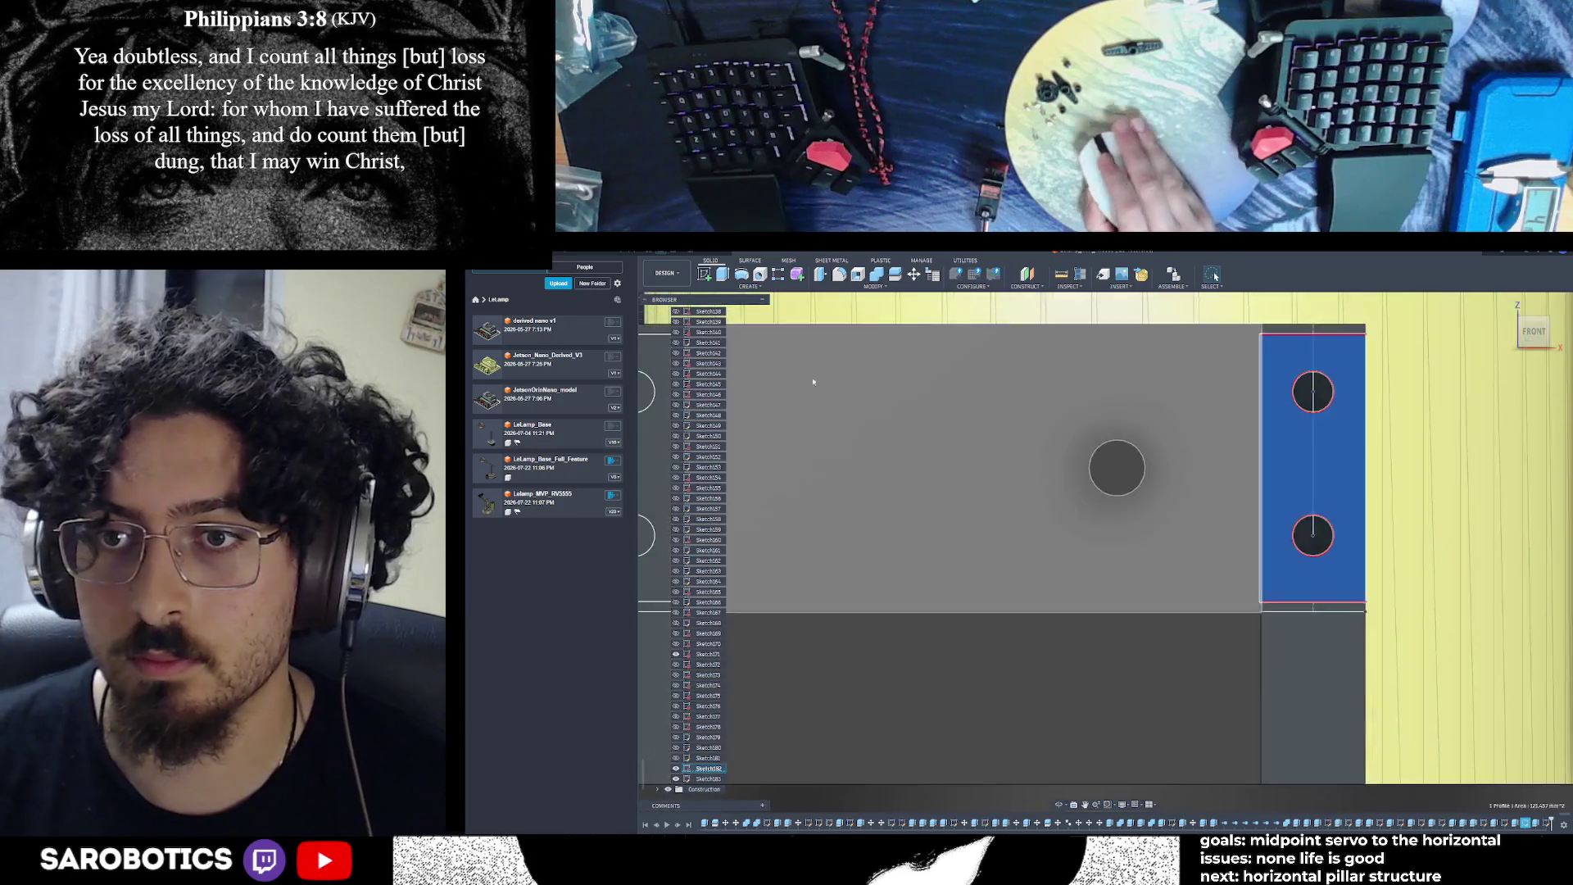
pyautogui.press('s')
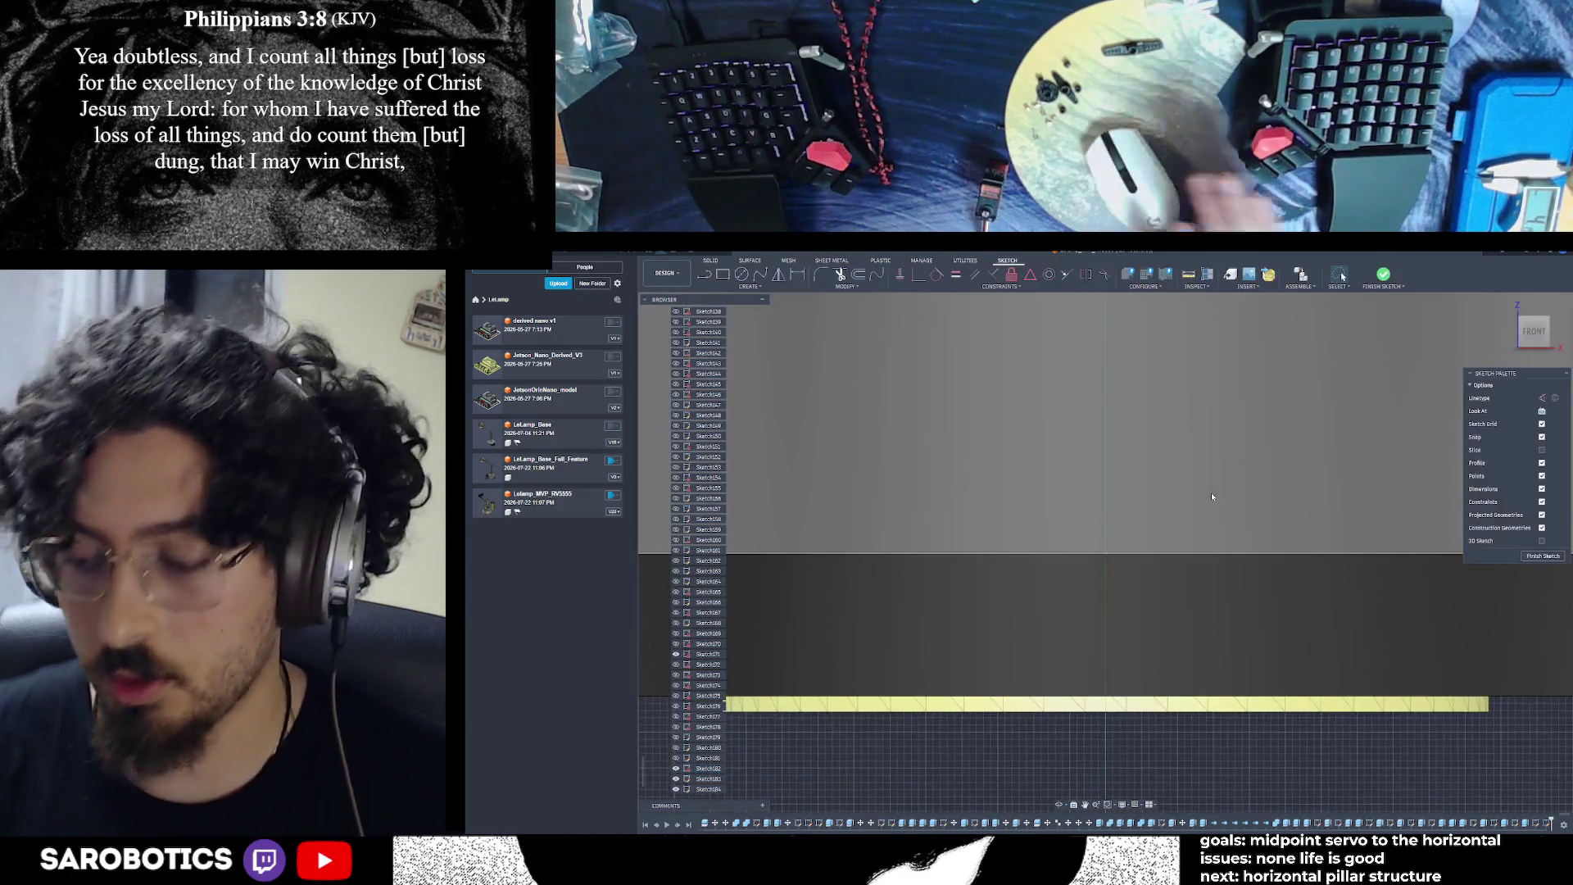
pyautogui.hotkey('ctrl', 'z')
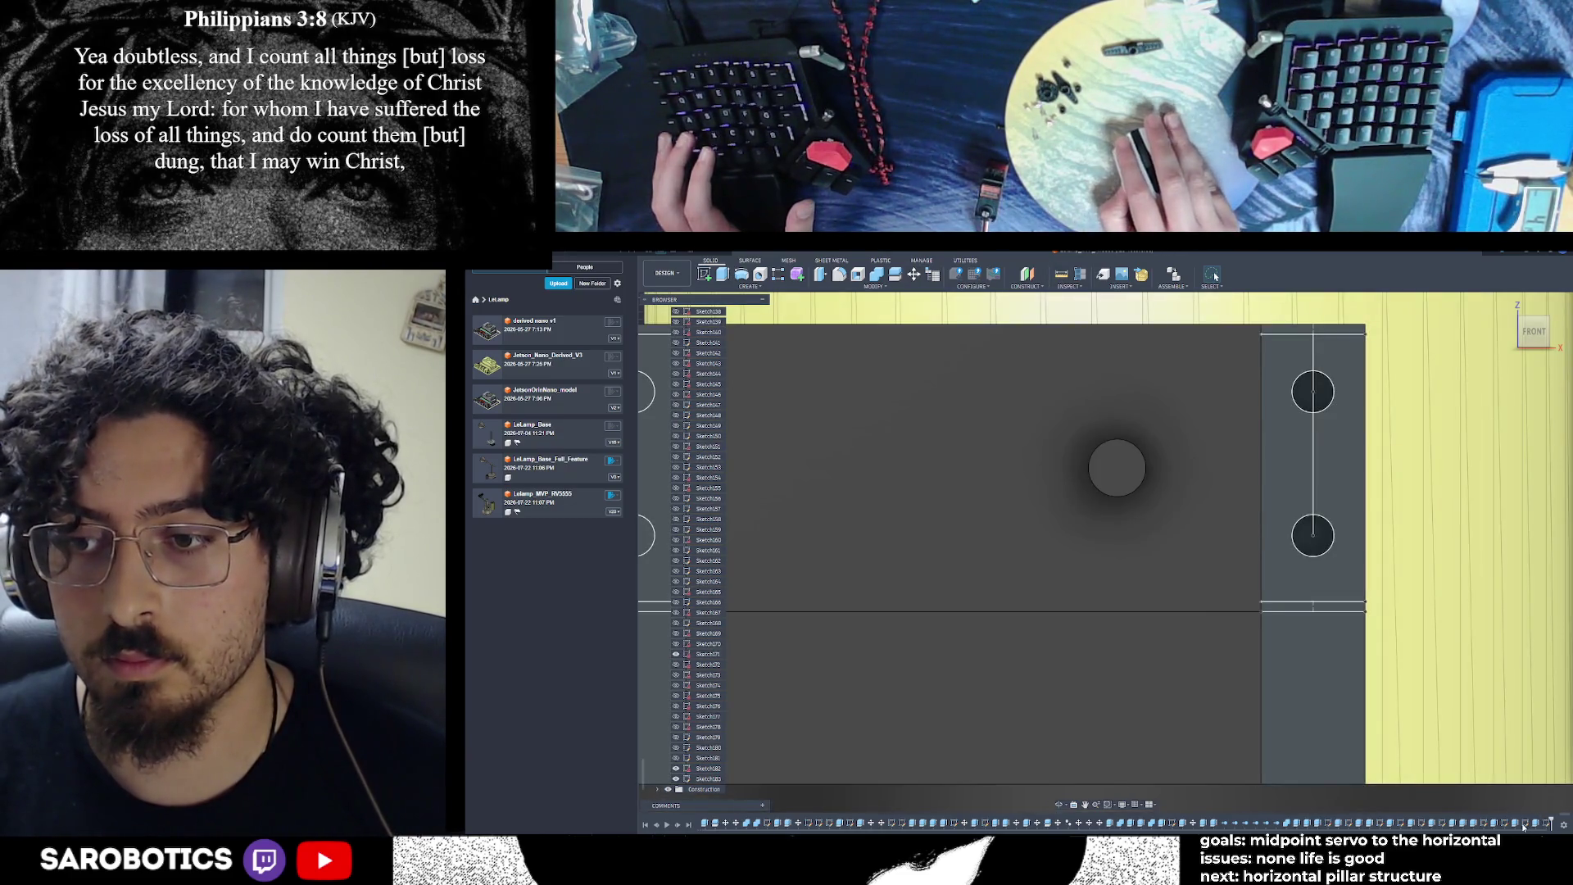
# In Sketch182, change the 4 mm hole-position dimension to 4.3 mm and close the sketch
pyautogui.doubleClick(1524, 823)
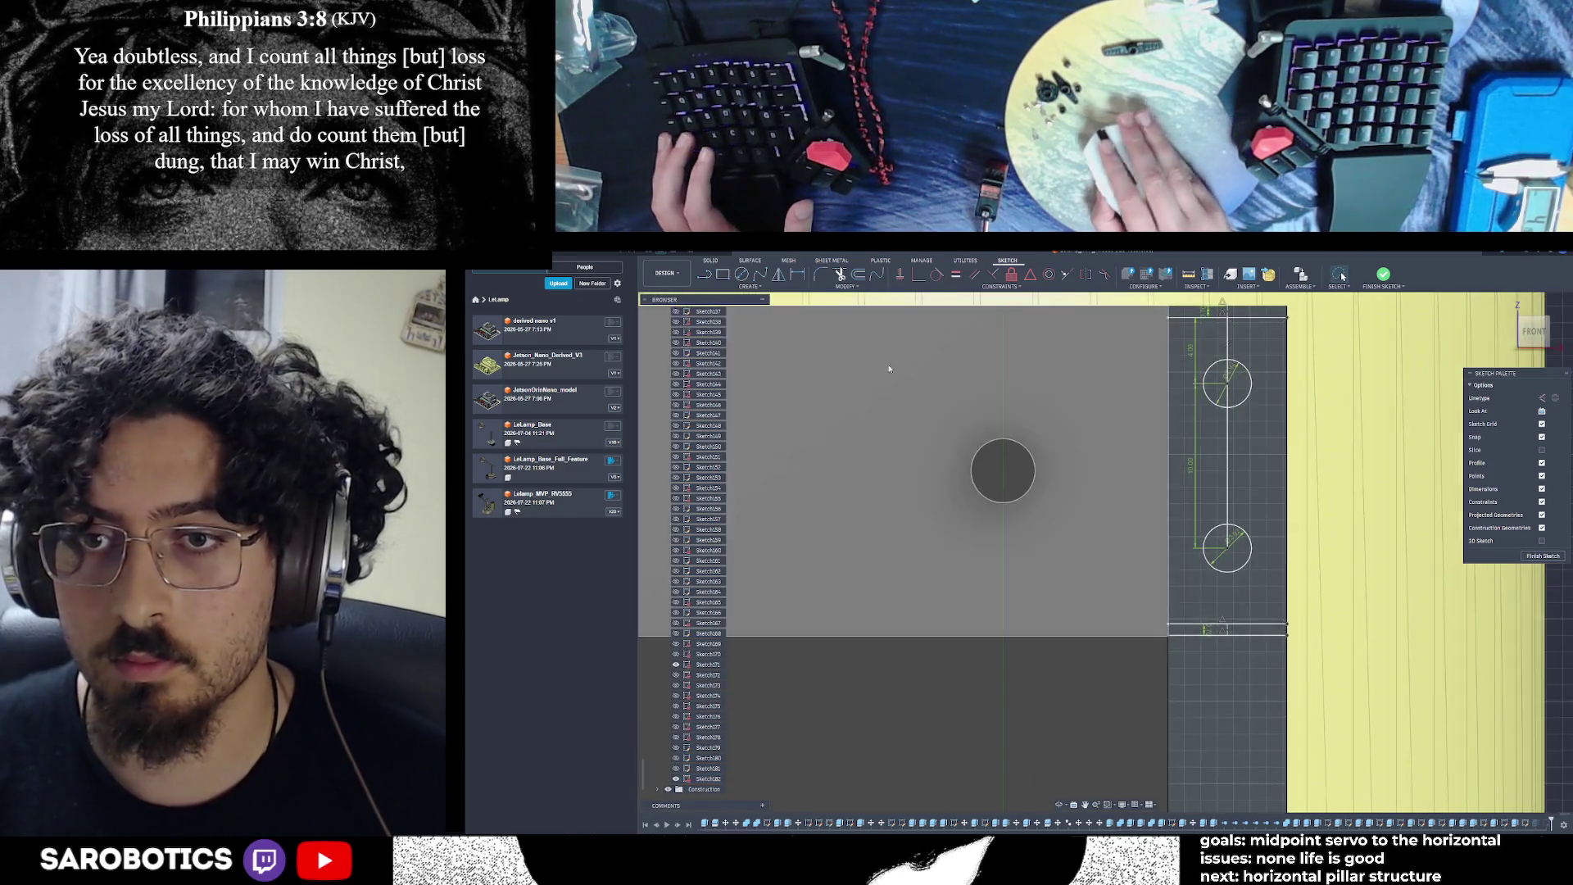
pyautogui.press('l')
pyautogui.click(1227, 548)
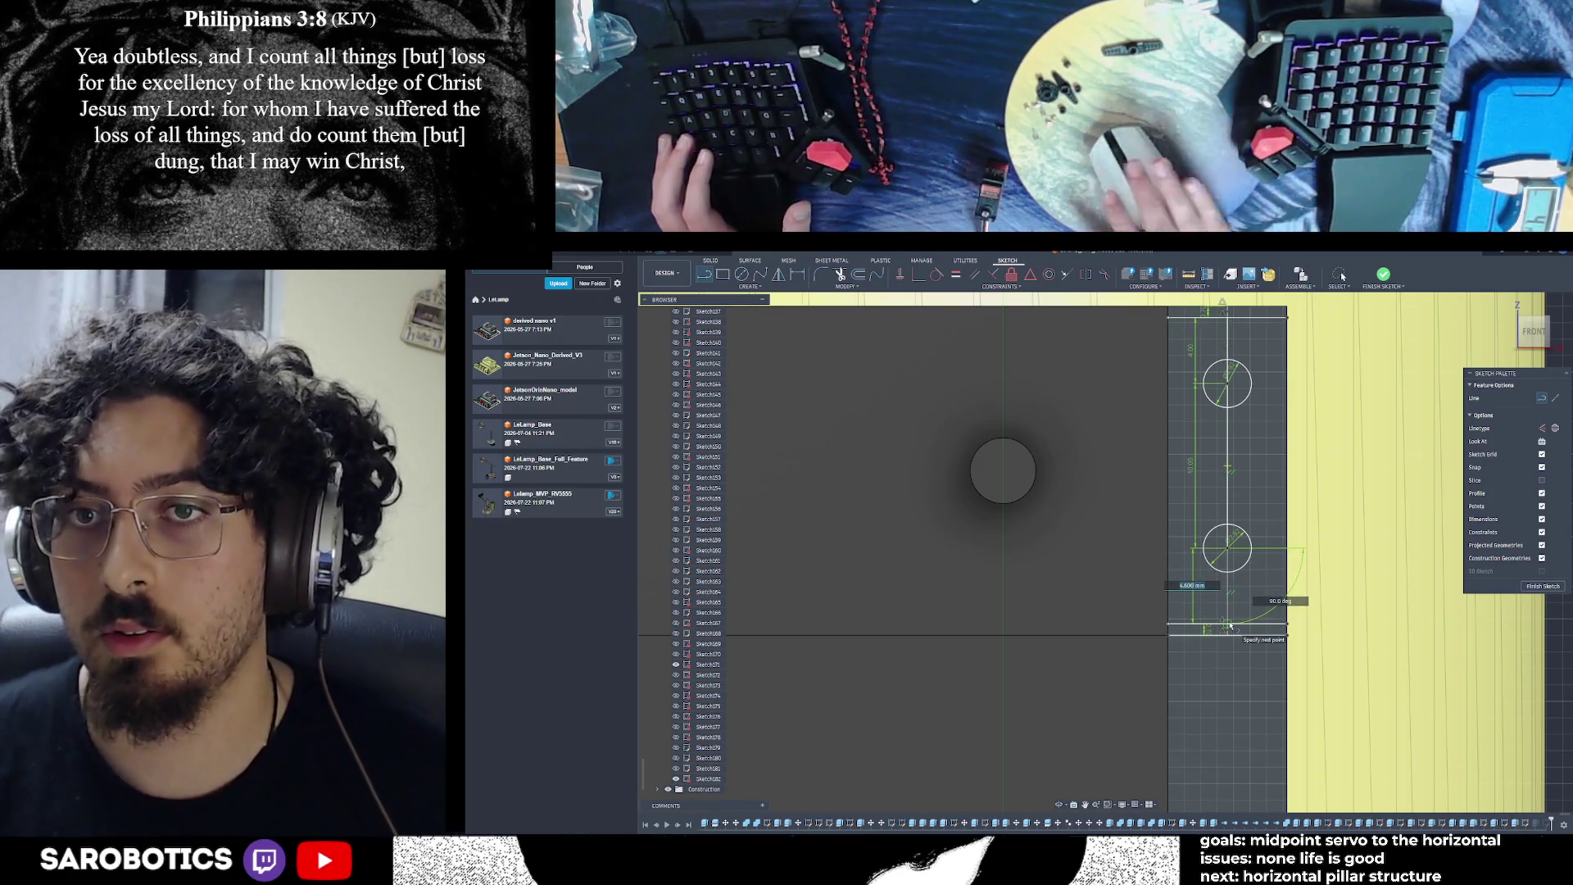
pyautogui.press('Escape')
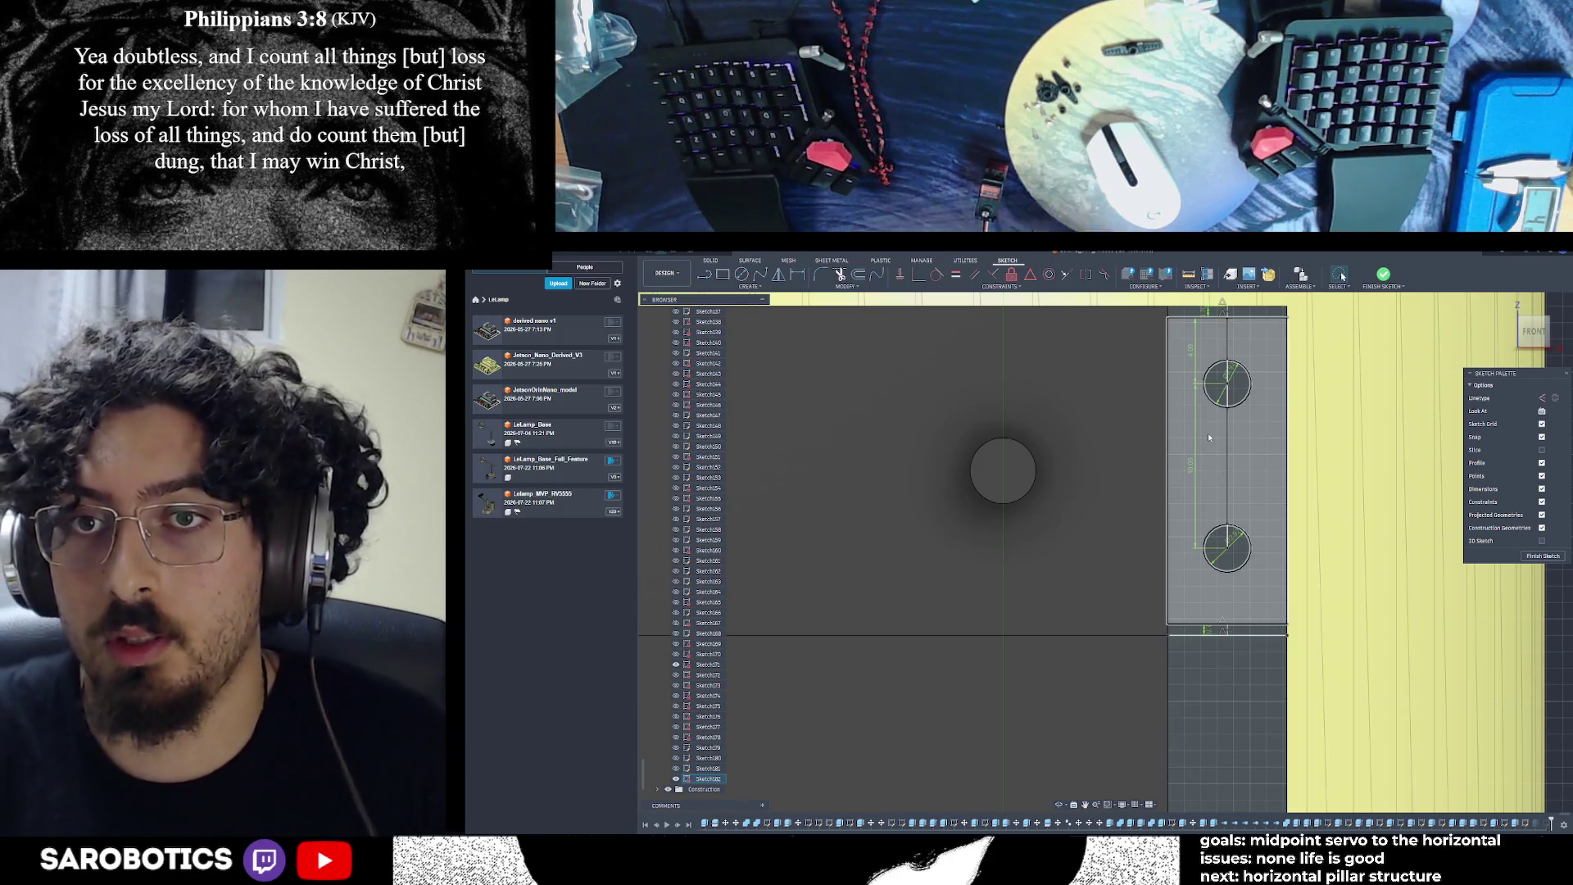
pyautogui.doubleClick(1194, 360)
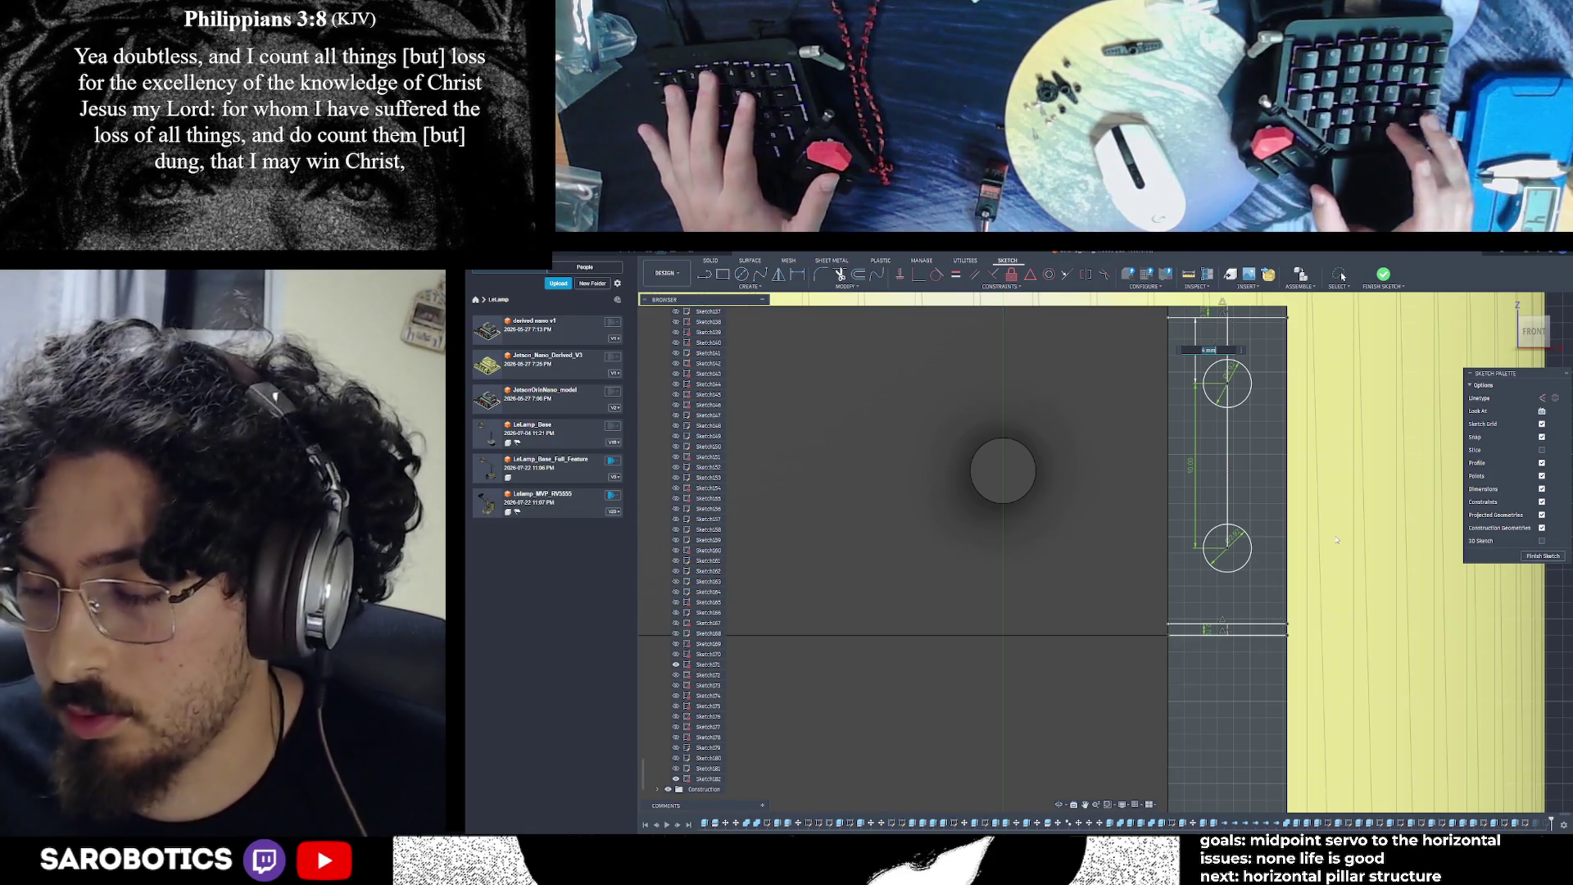
pyautogui.write('4.3')
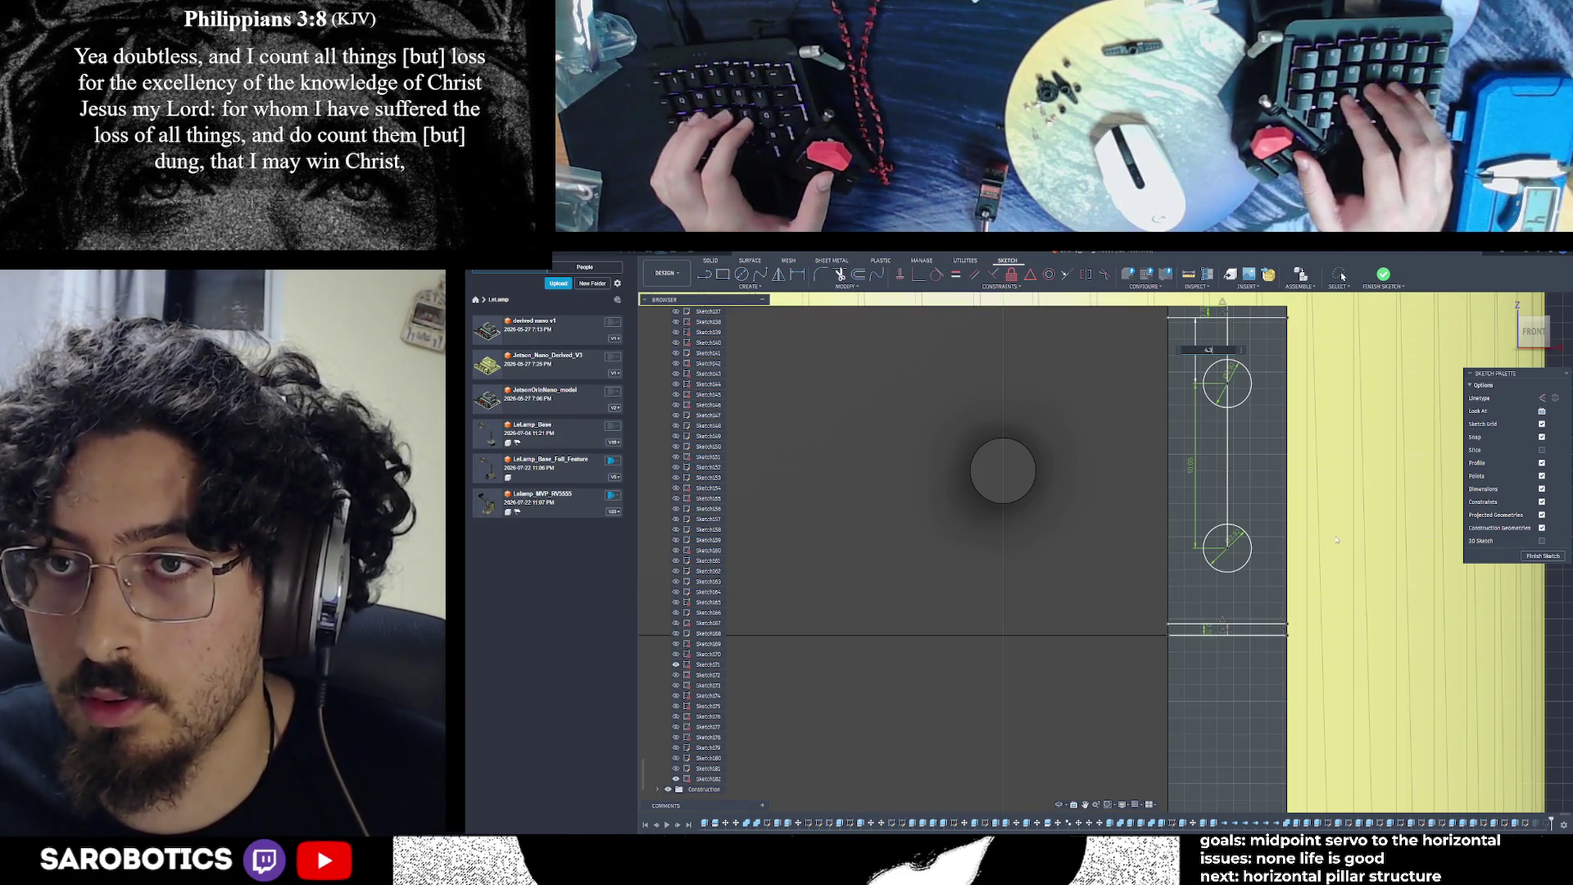
pyautogui.press('Return')
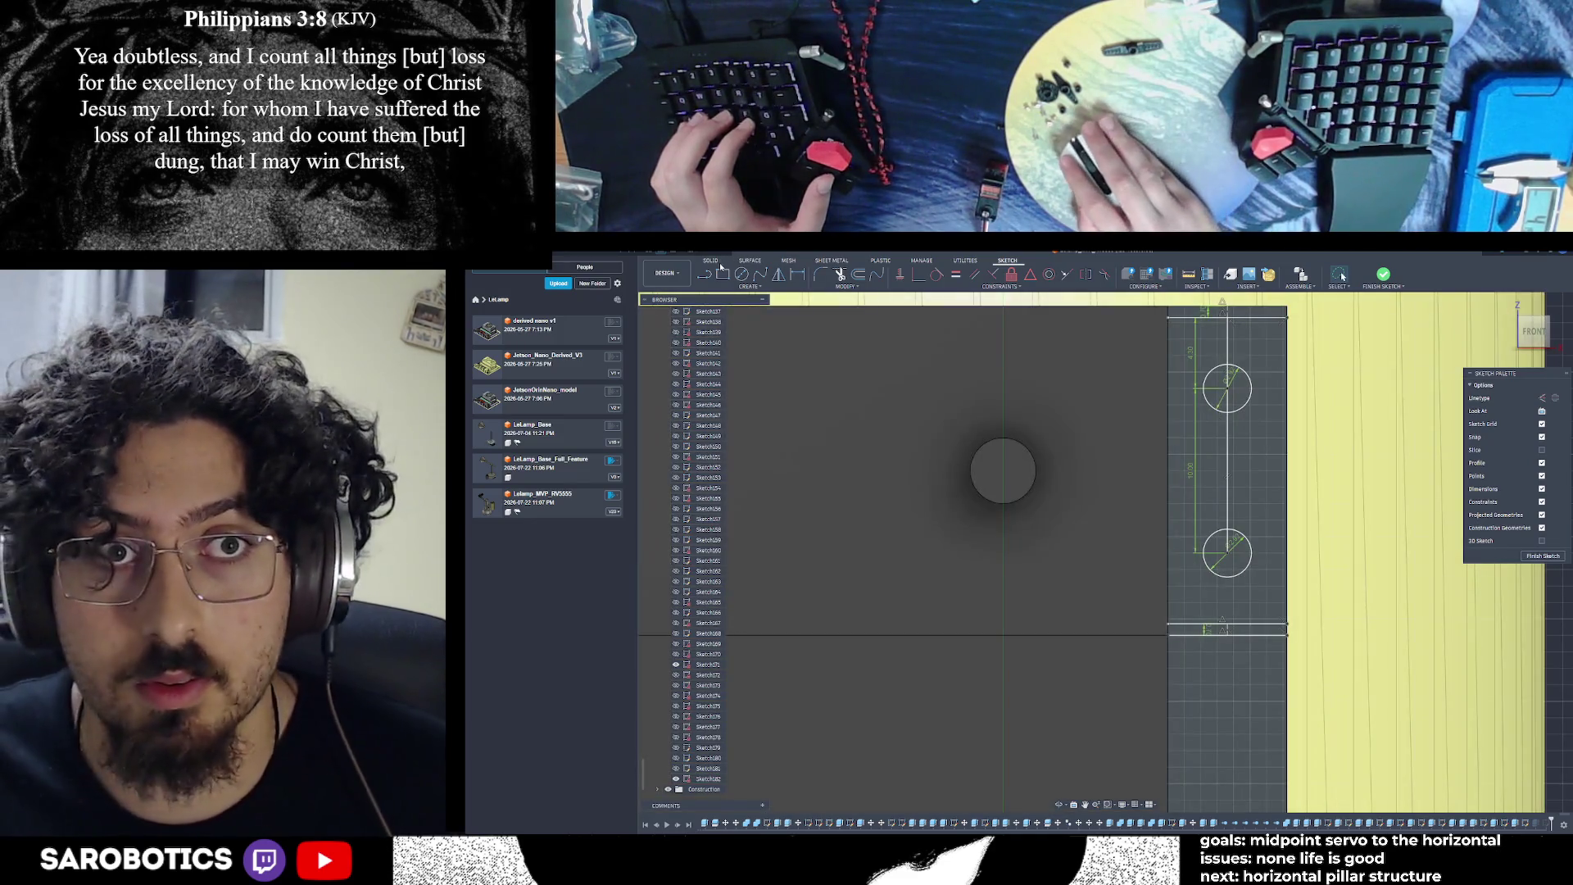
pyautogui.press('l')
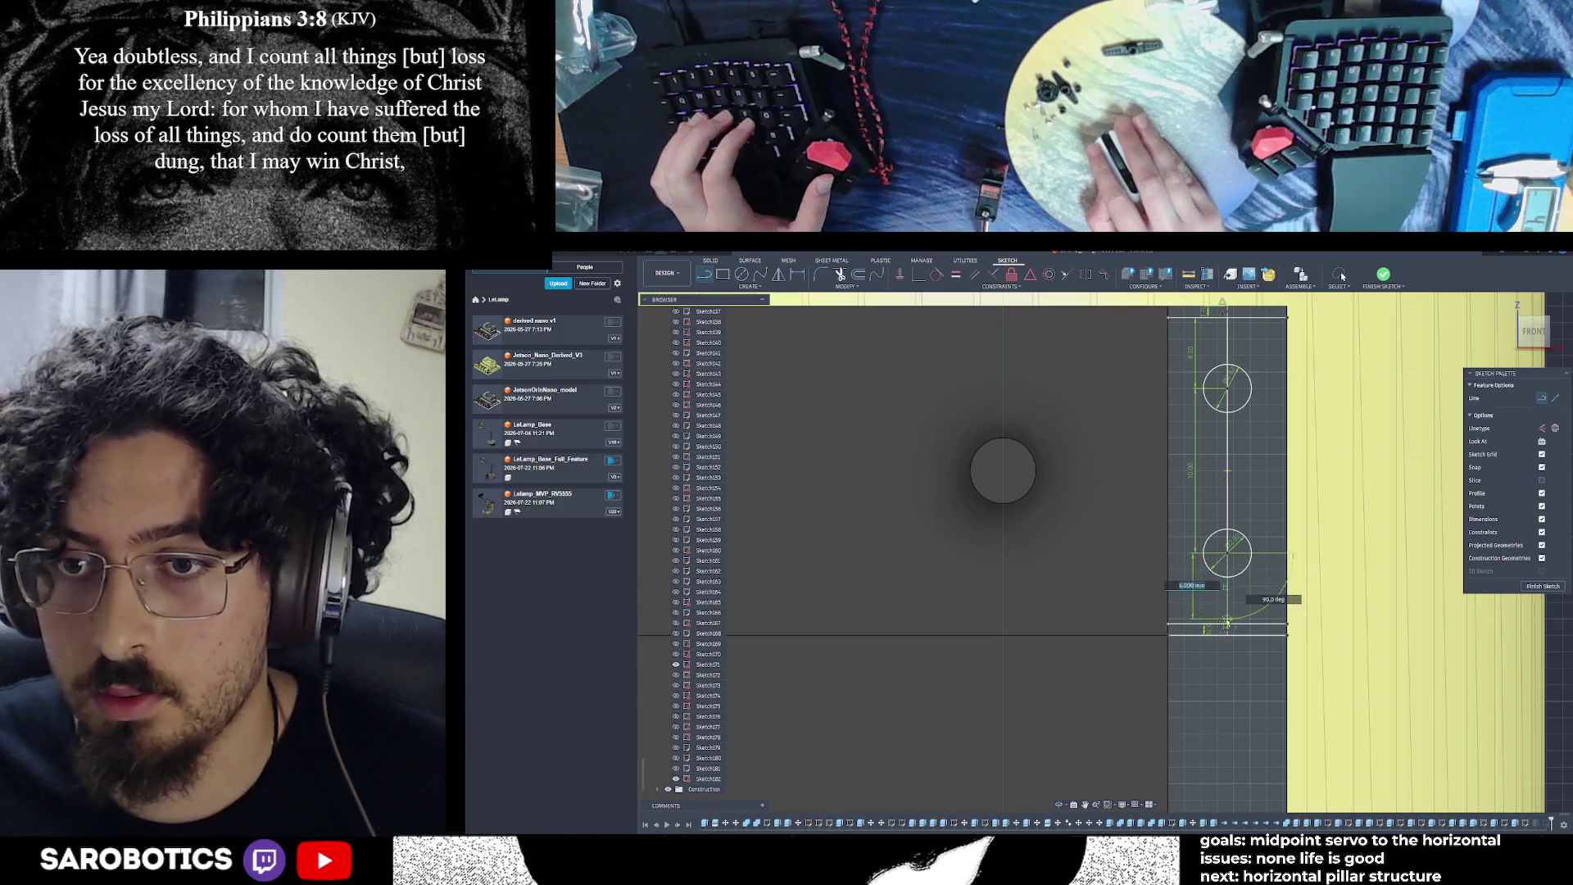
pyautogui.press('Escape')
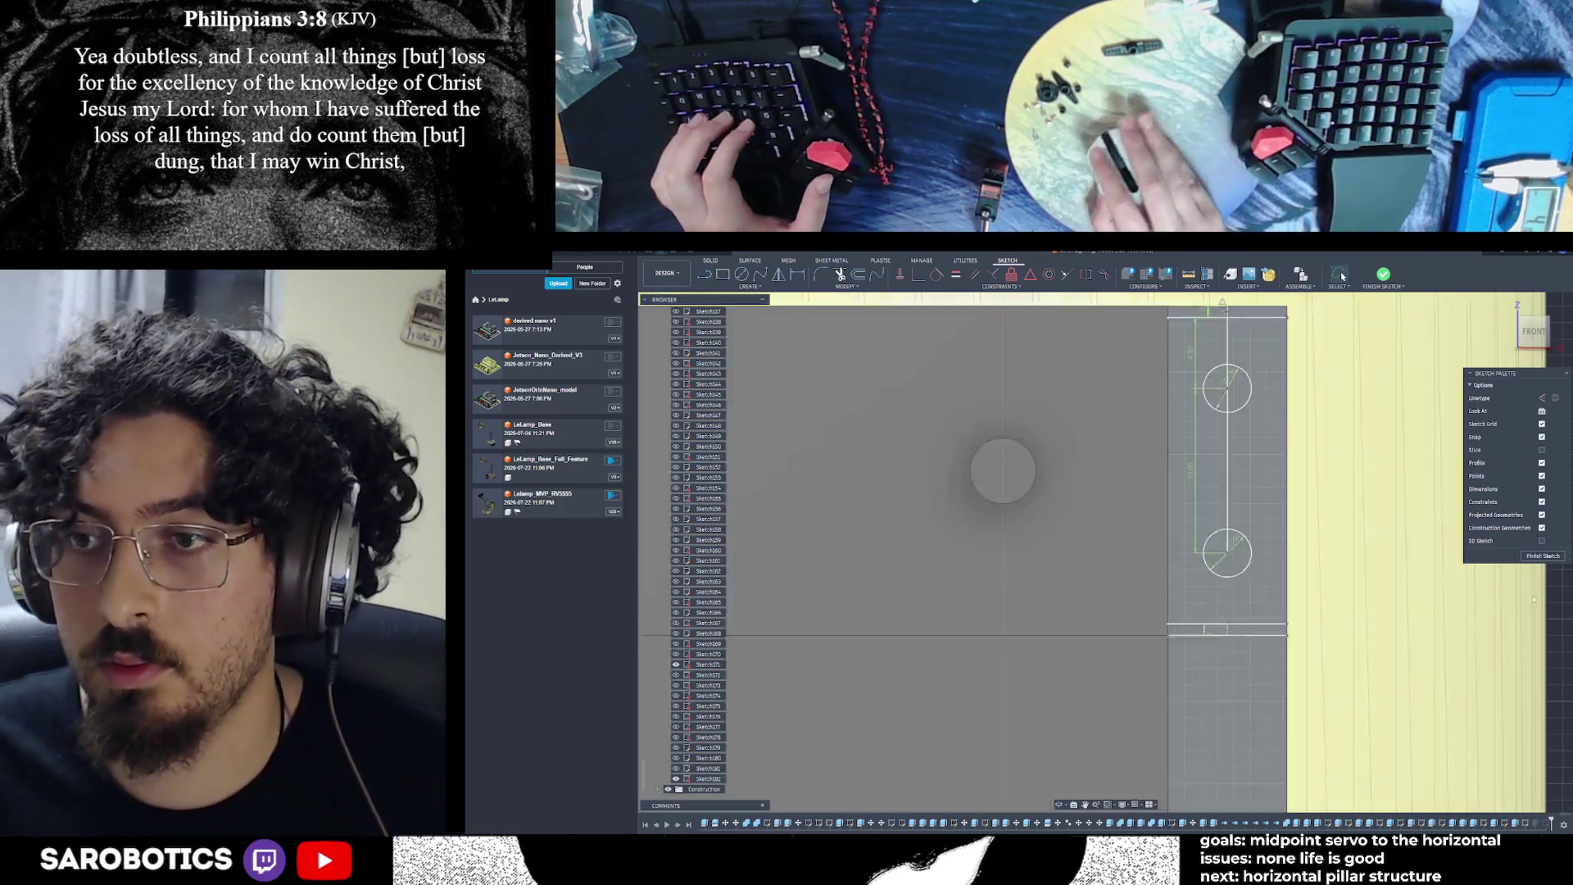
pyautogui.press('Escape')
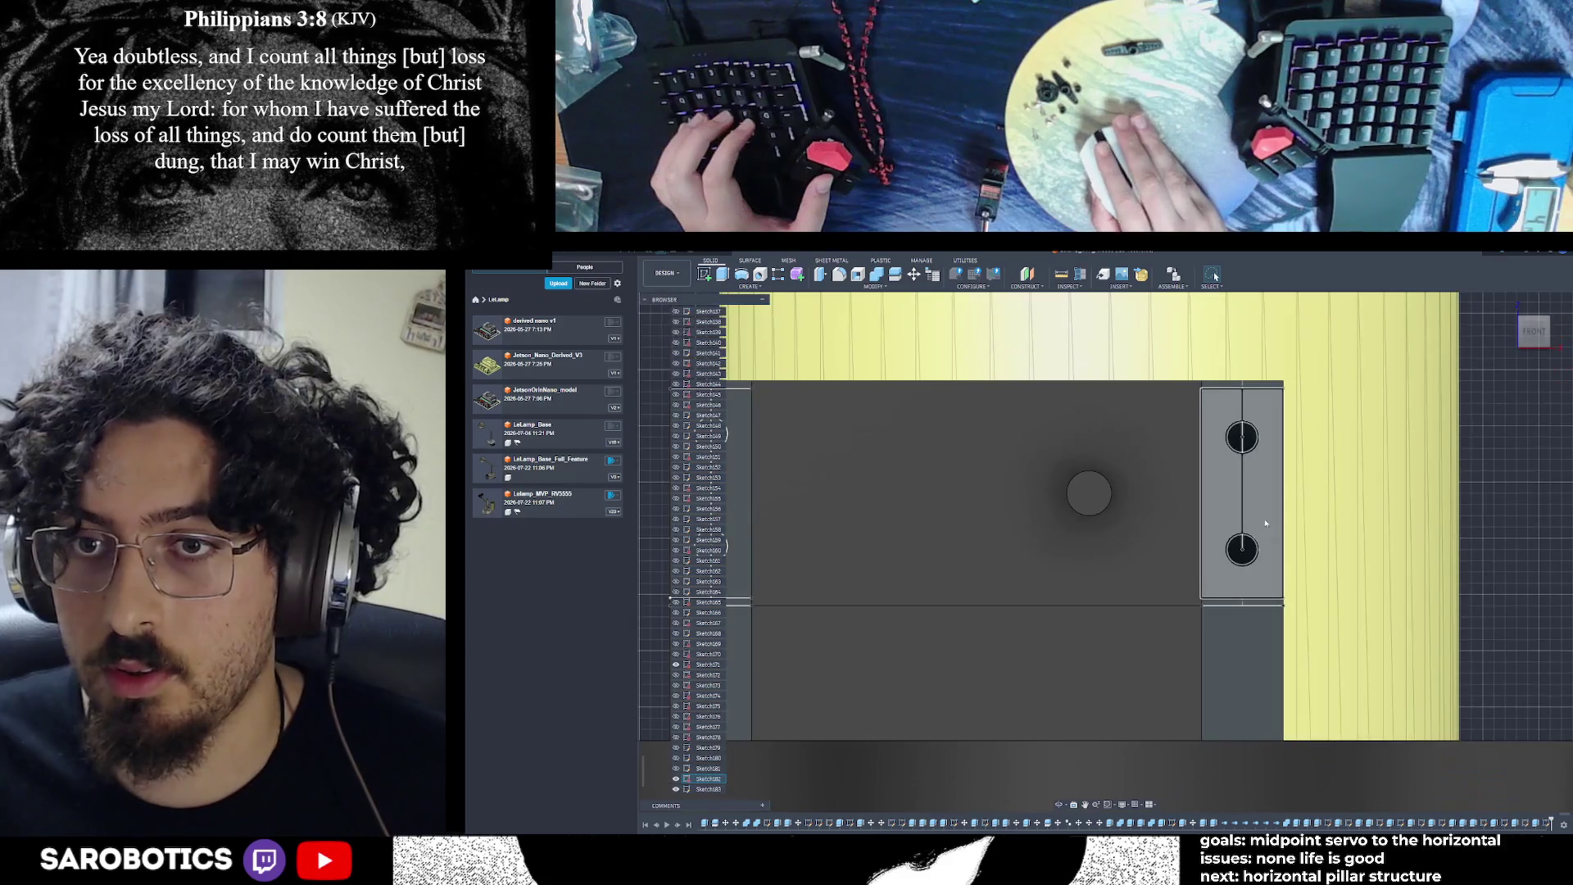
pyautogui.moveTo(1244, 565)
pyautogui.keyDown('shift'); pyautogui.mouseDown(button='middle')
pyautogui.moveTo(1180, 541)
pyautogui.moveTo(1261, 536)
pyautogui.mouseUp(button='middle'); pyautogui.keyUp('shift')
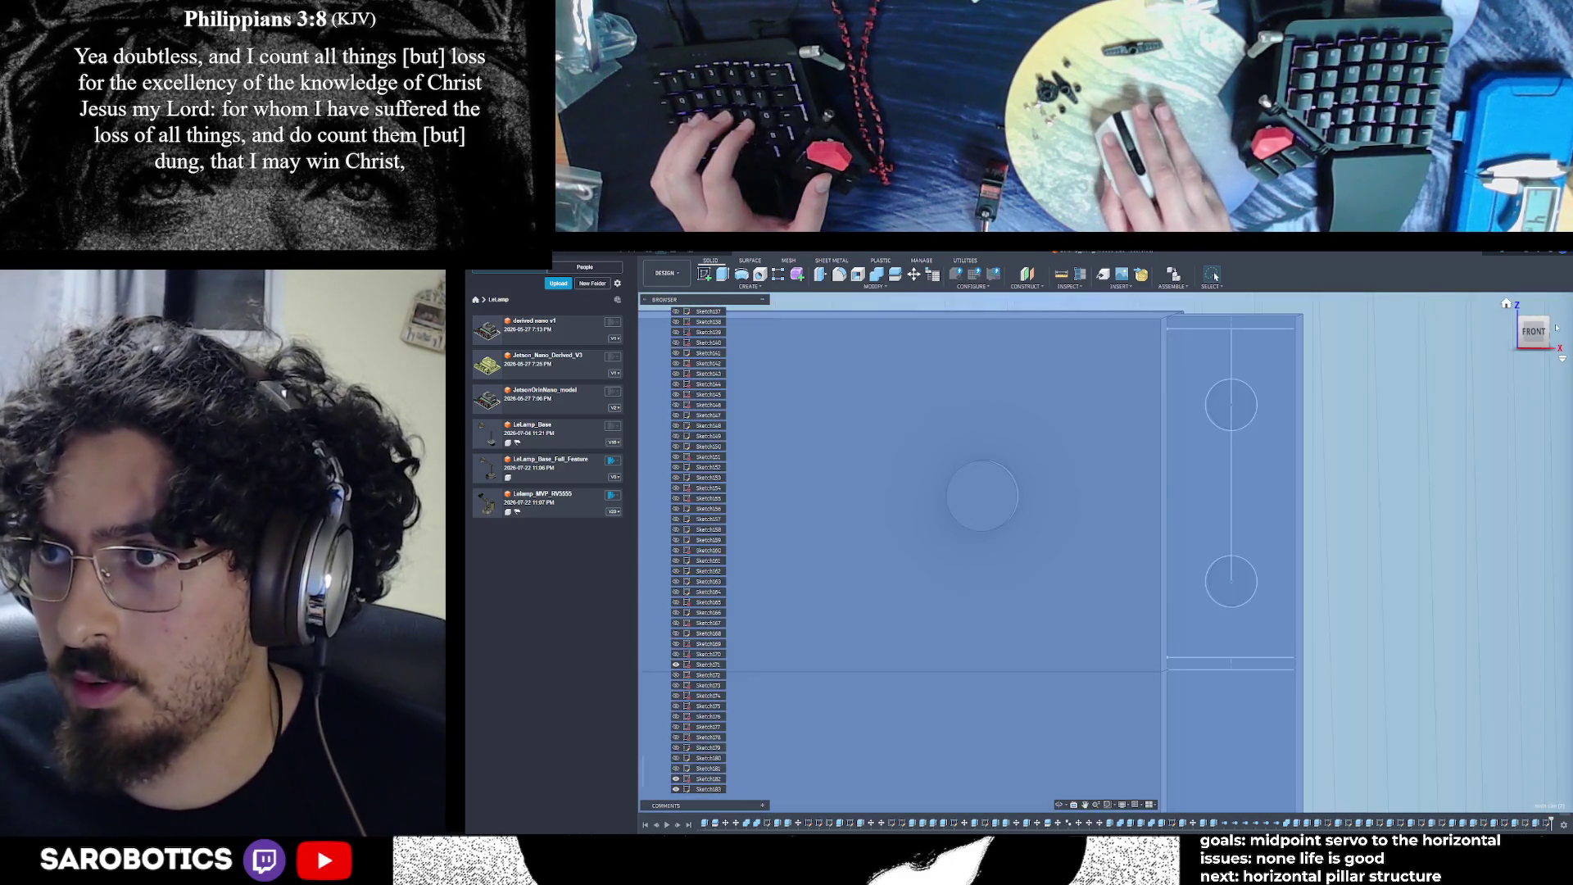
pyautogui.keyDown('shift'); pyautogui.moveTo(1536, 442); pyautogui.dragTo(1396, 462, button='middle'); pyautogui.keyUp('shift')
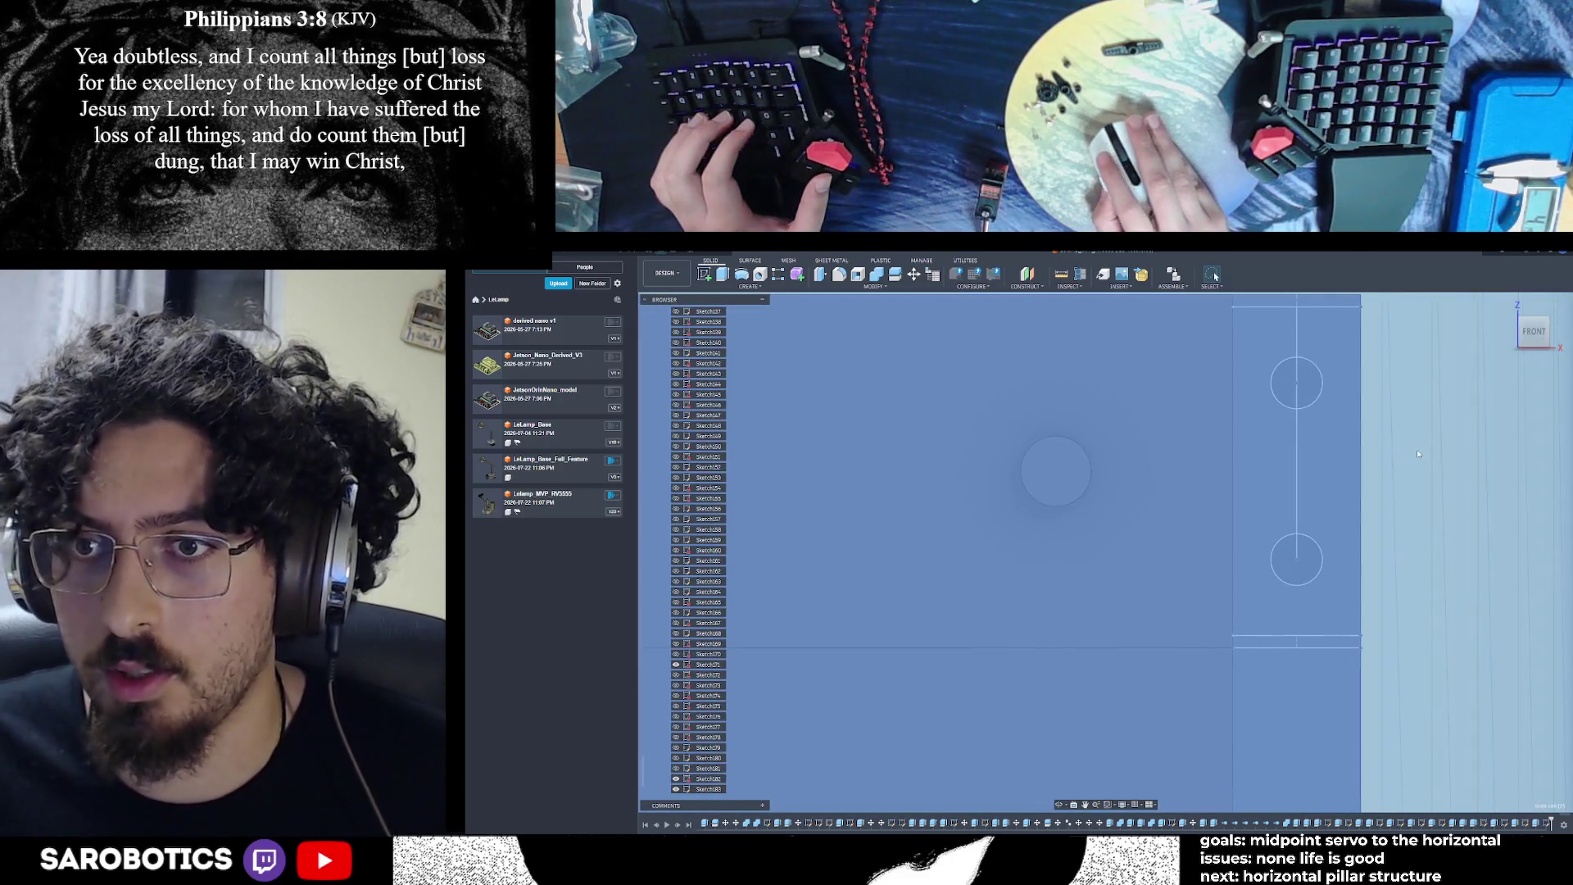
pyautogui.click(724, 276)
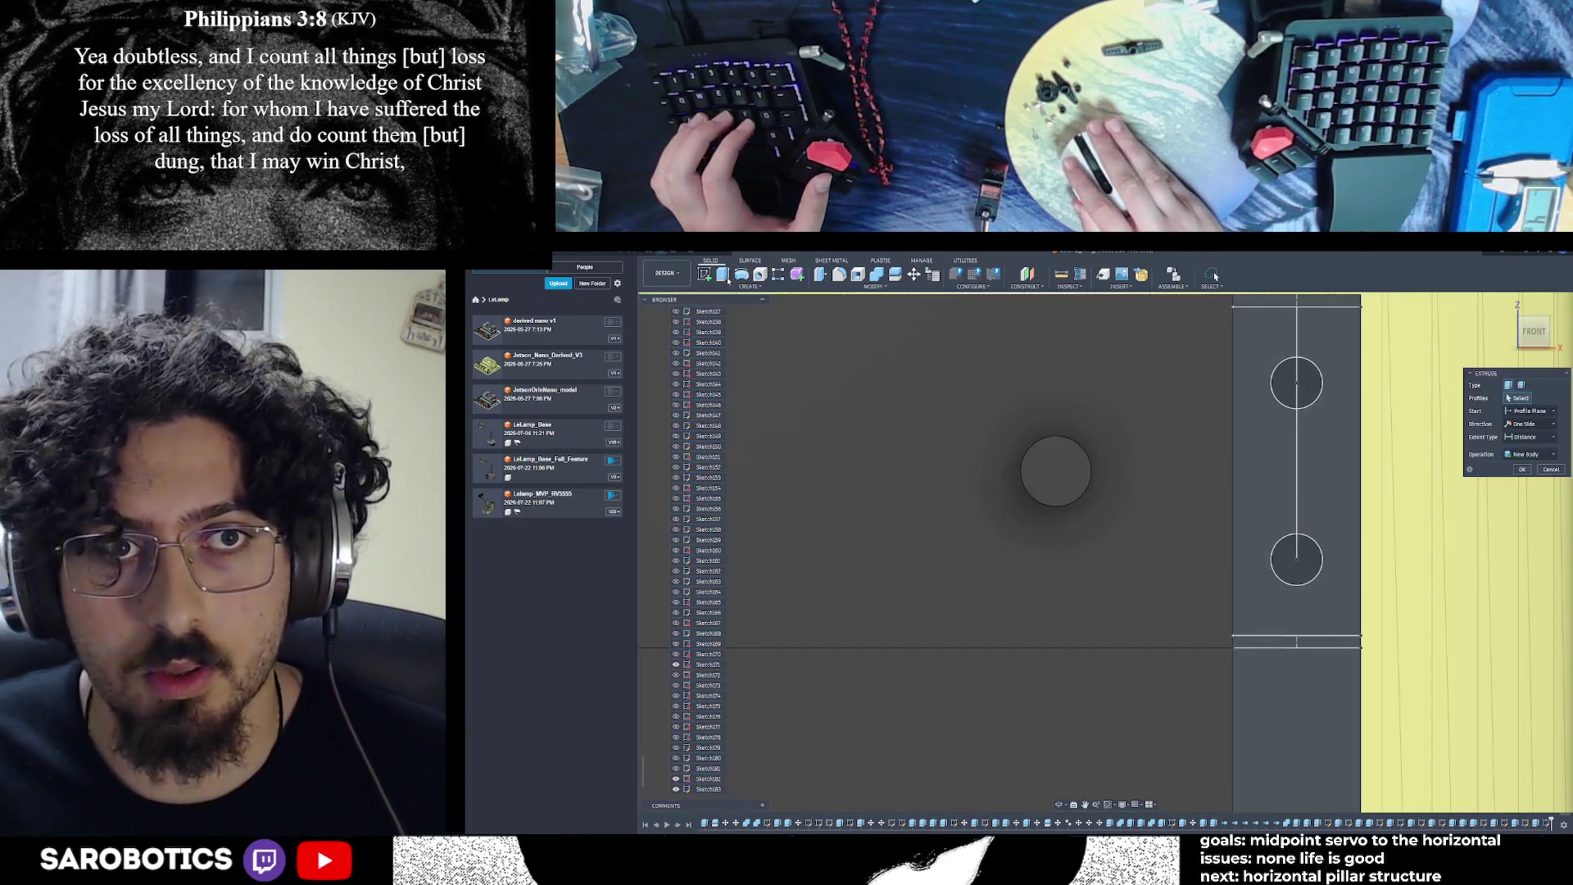
pyautogui.click(1552, 470)
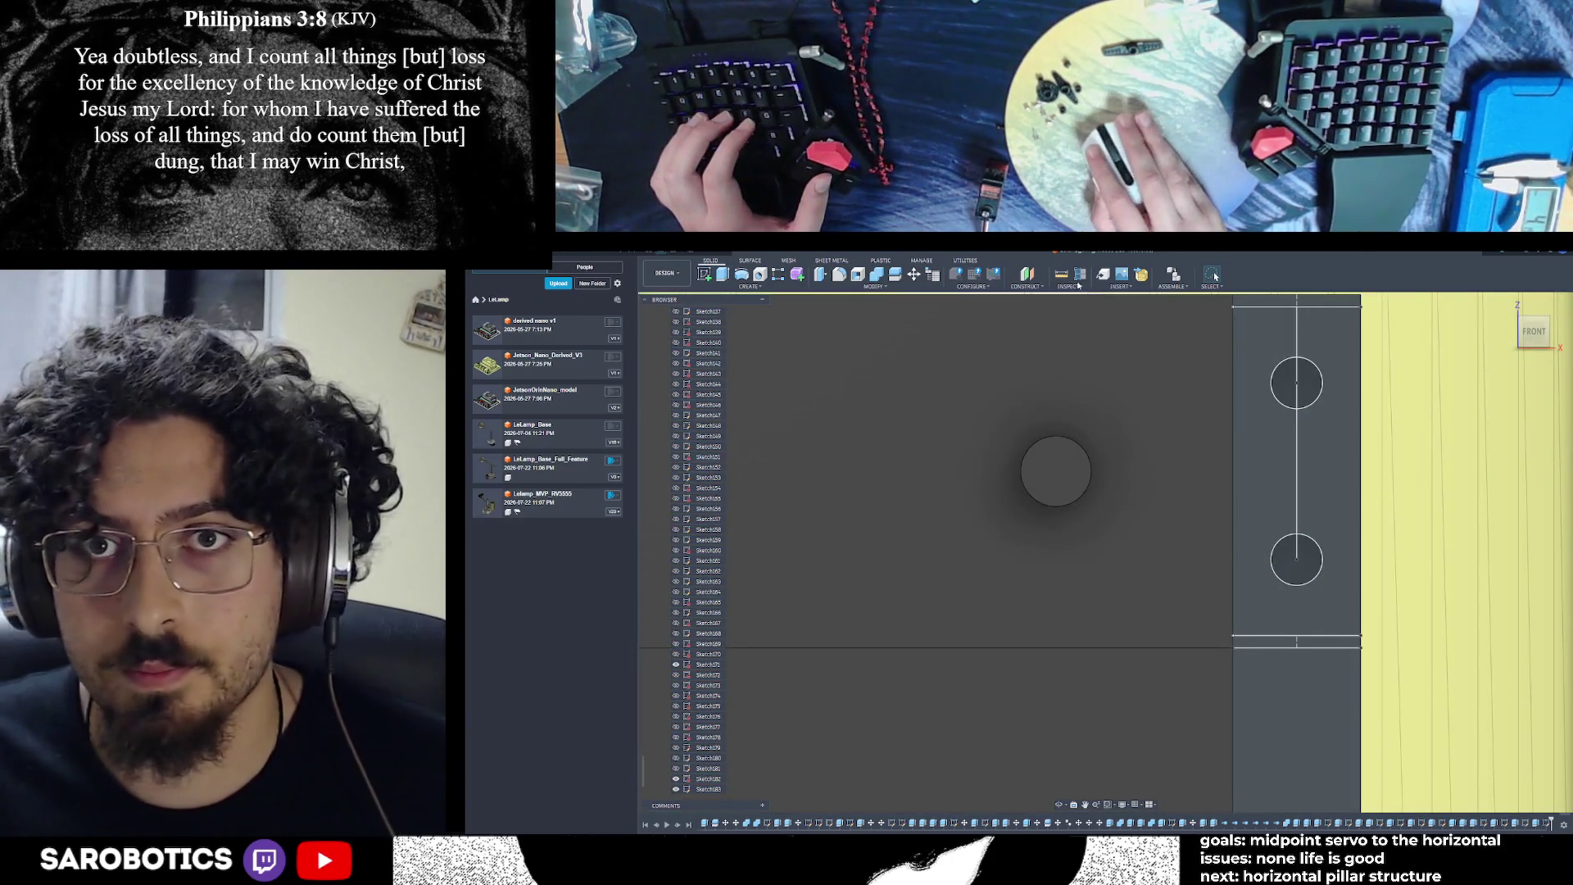
pyautogui.click(1065, 277)
pyautogui.click(1297, 560)
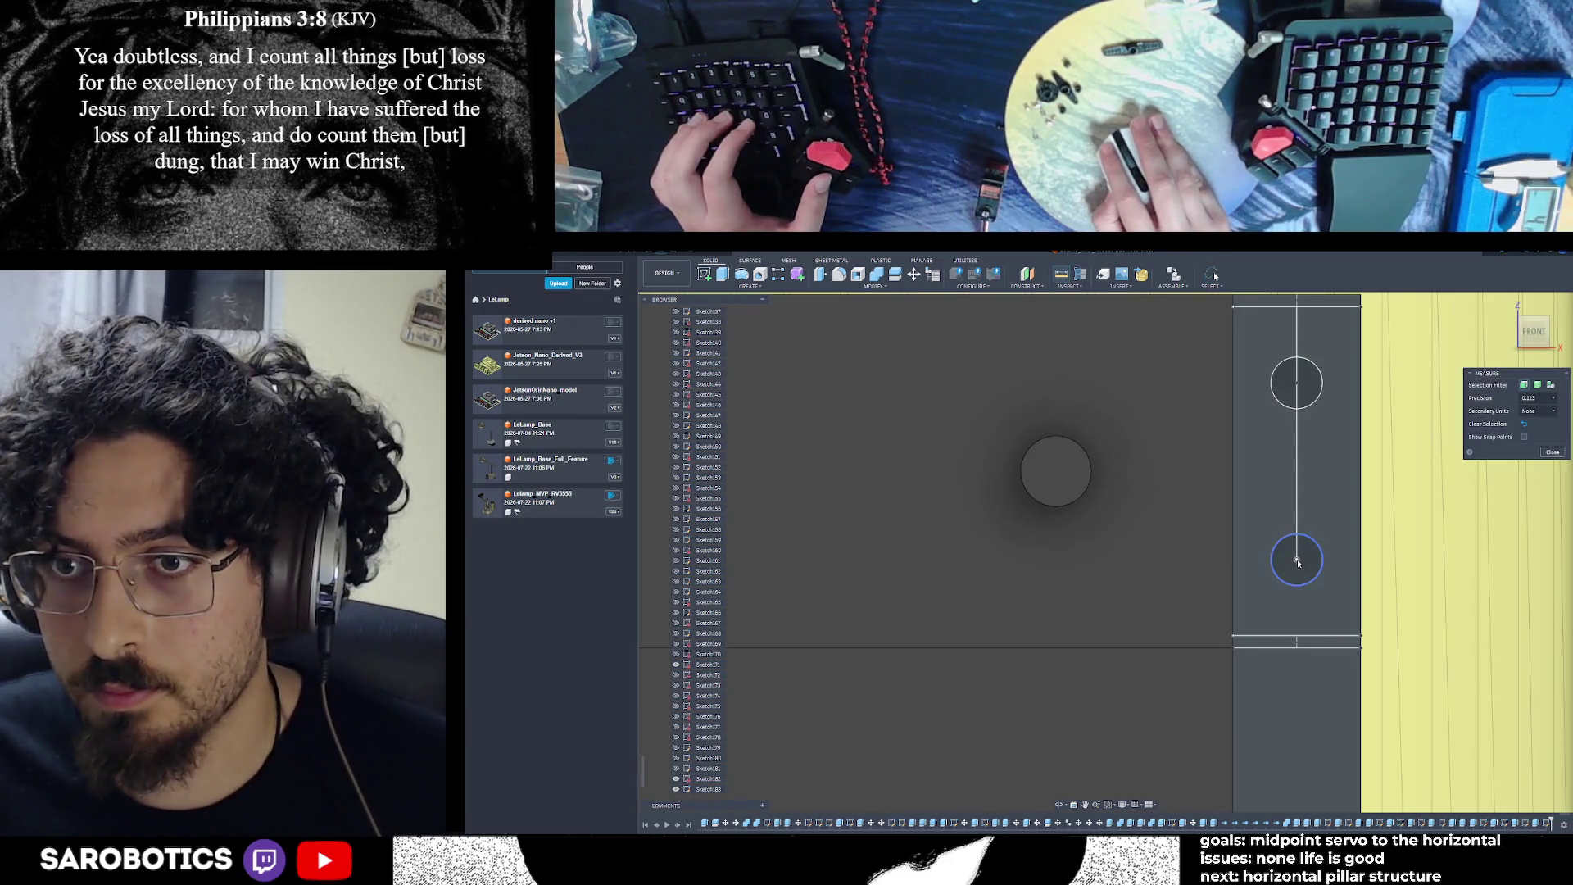
pyautogui.click(1297, 636)
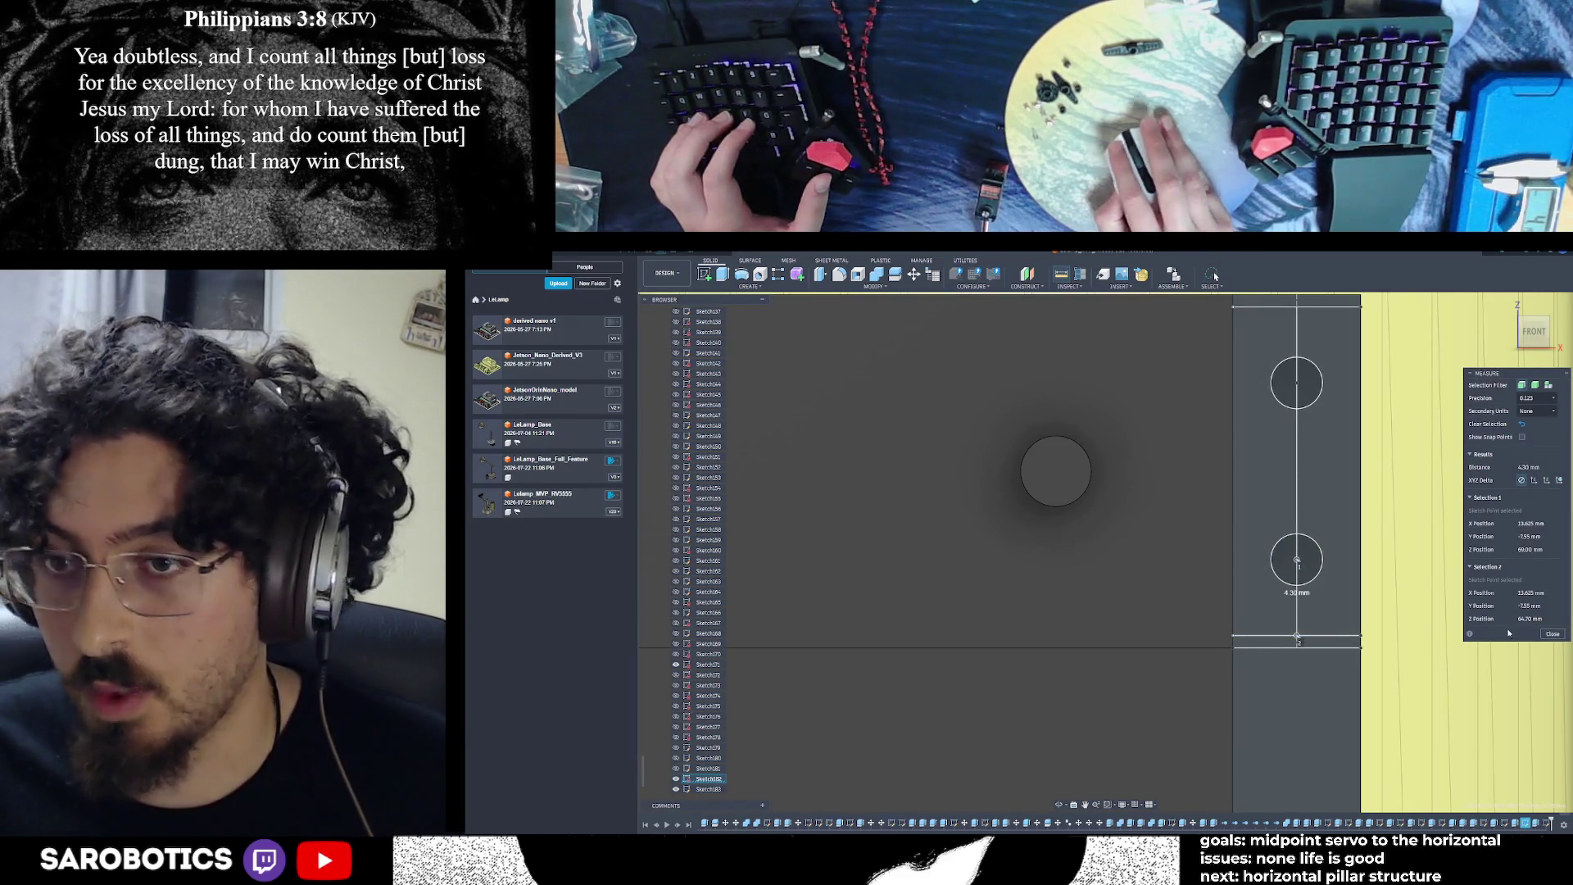
pyautogui.click(1551, 634)
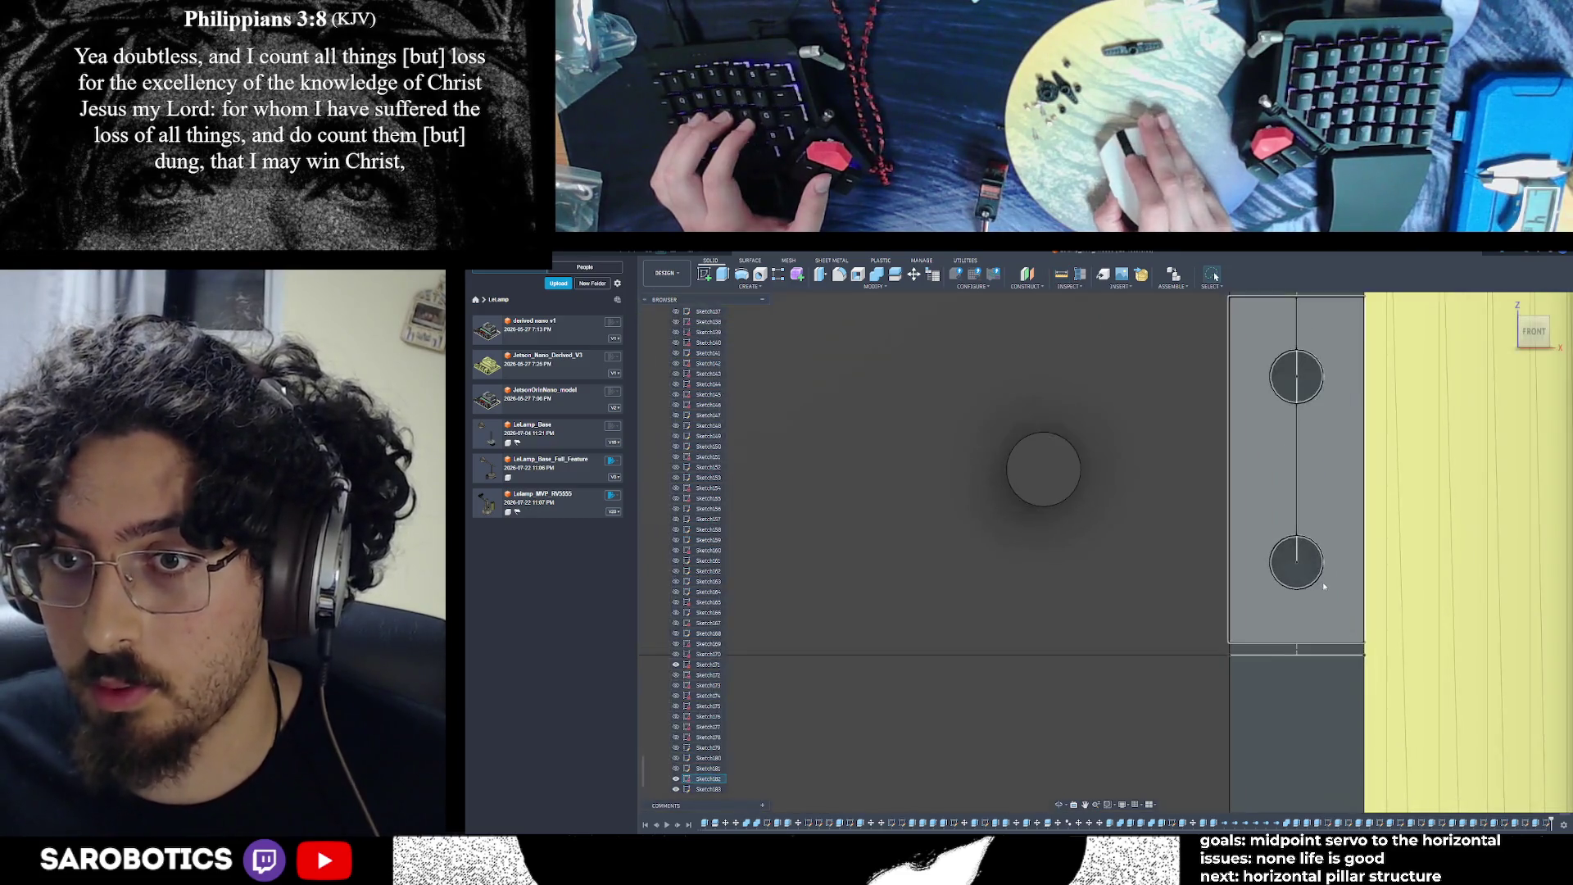
pyautogui.scroll(3, 1323, 581)
pyautogui.scroll(-5, 1283, 560)
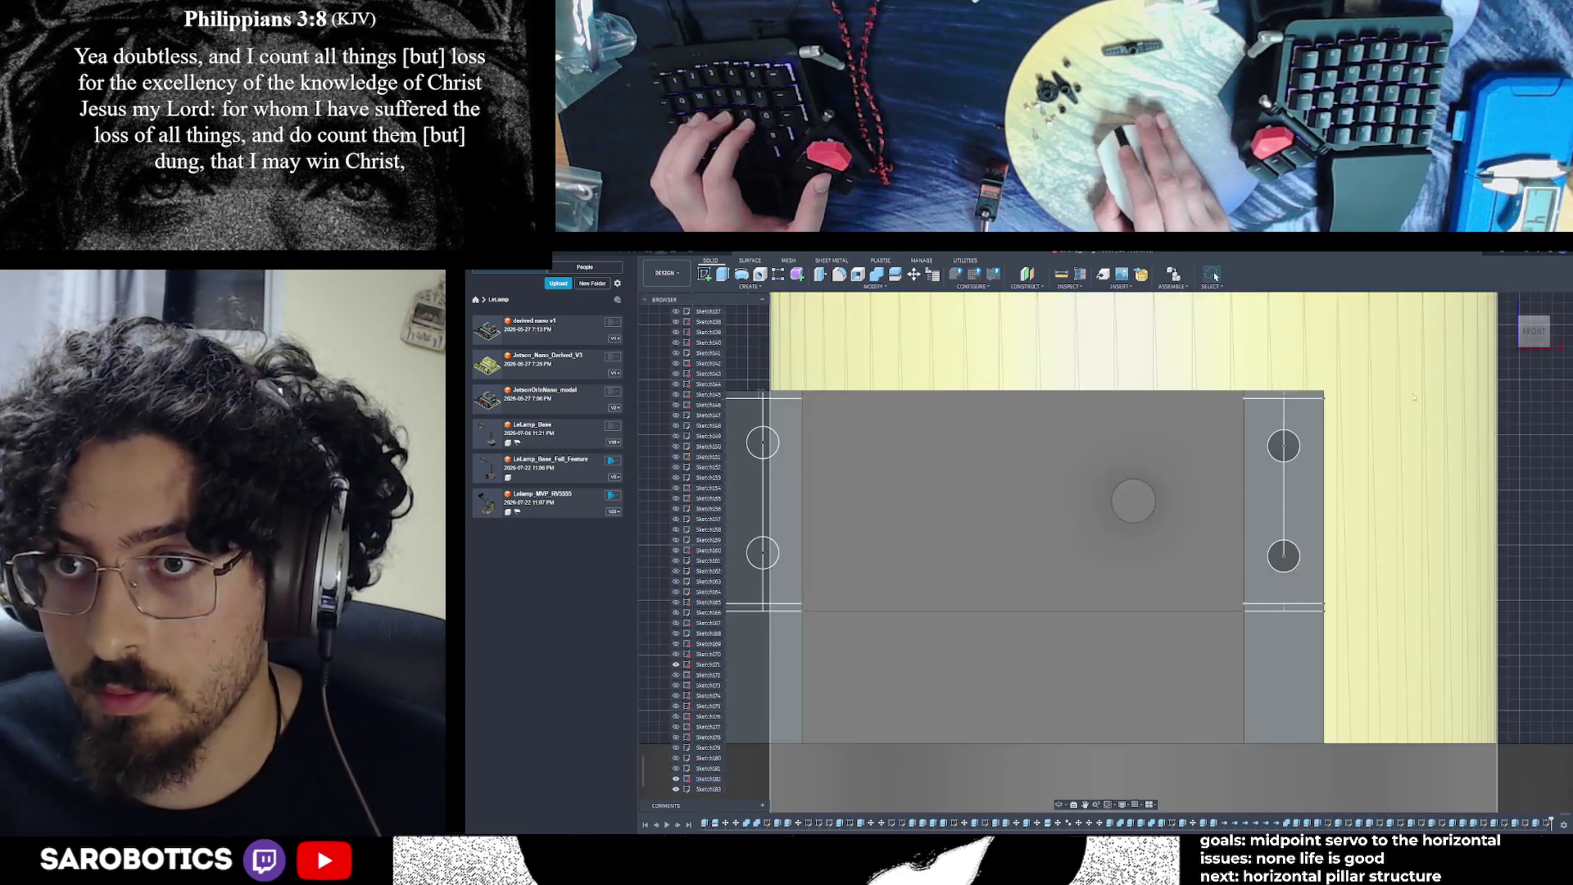
# Change the left strip sketch's 4 mm hole dimension to 4.5 mm and finish the sketch
pyautogui.scroll(5, 976, 542)
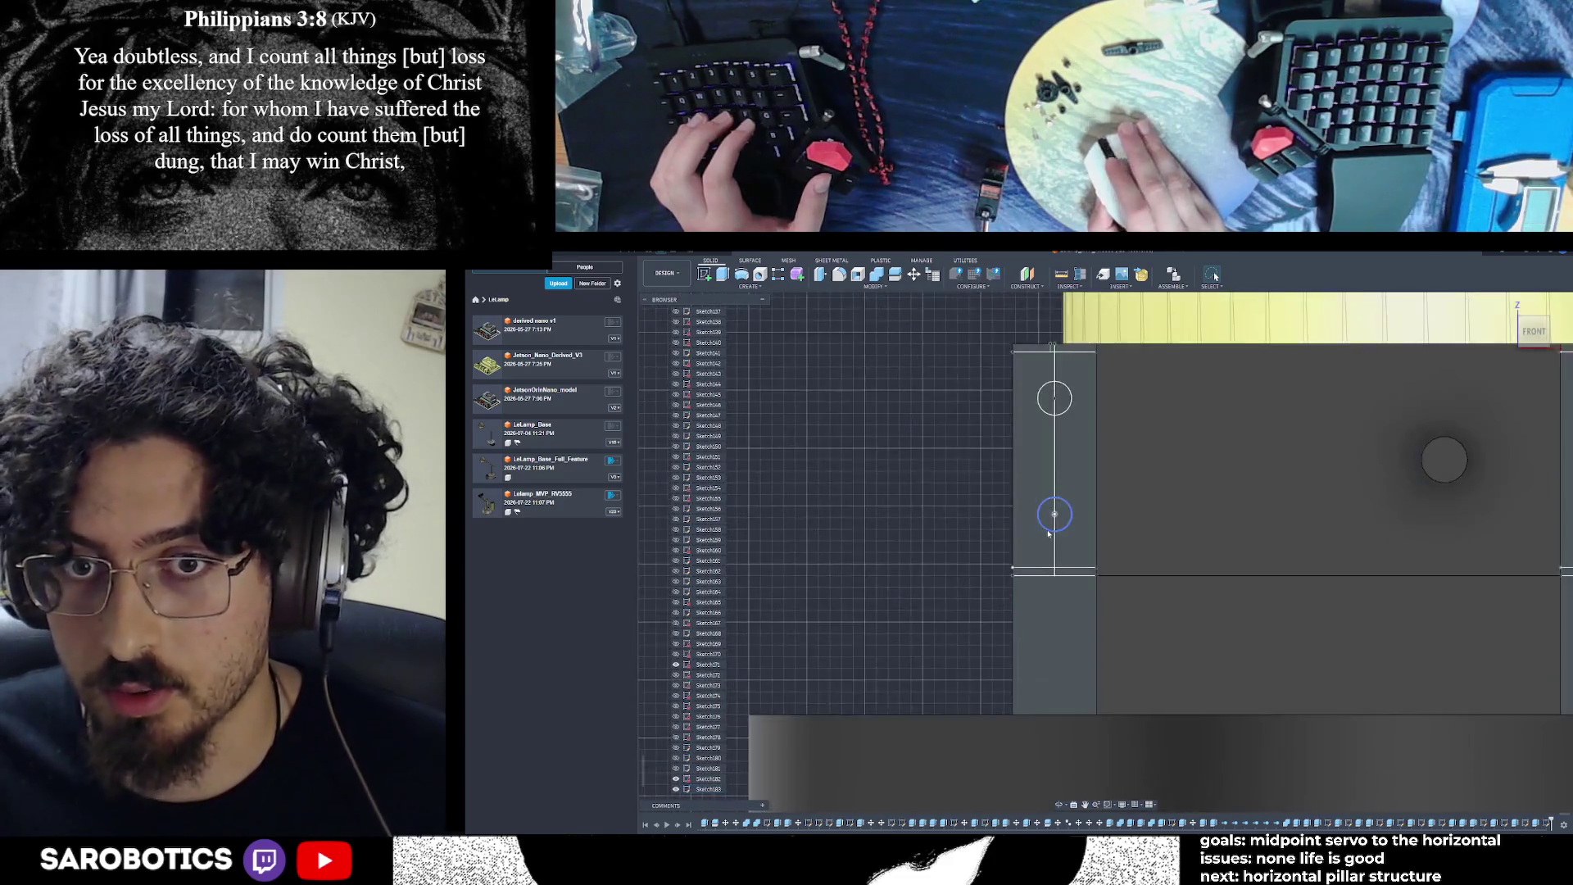
pyautogui.scroll(-2, 1040, 436)
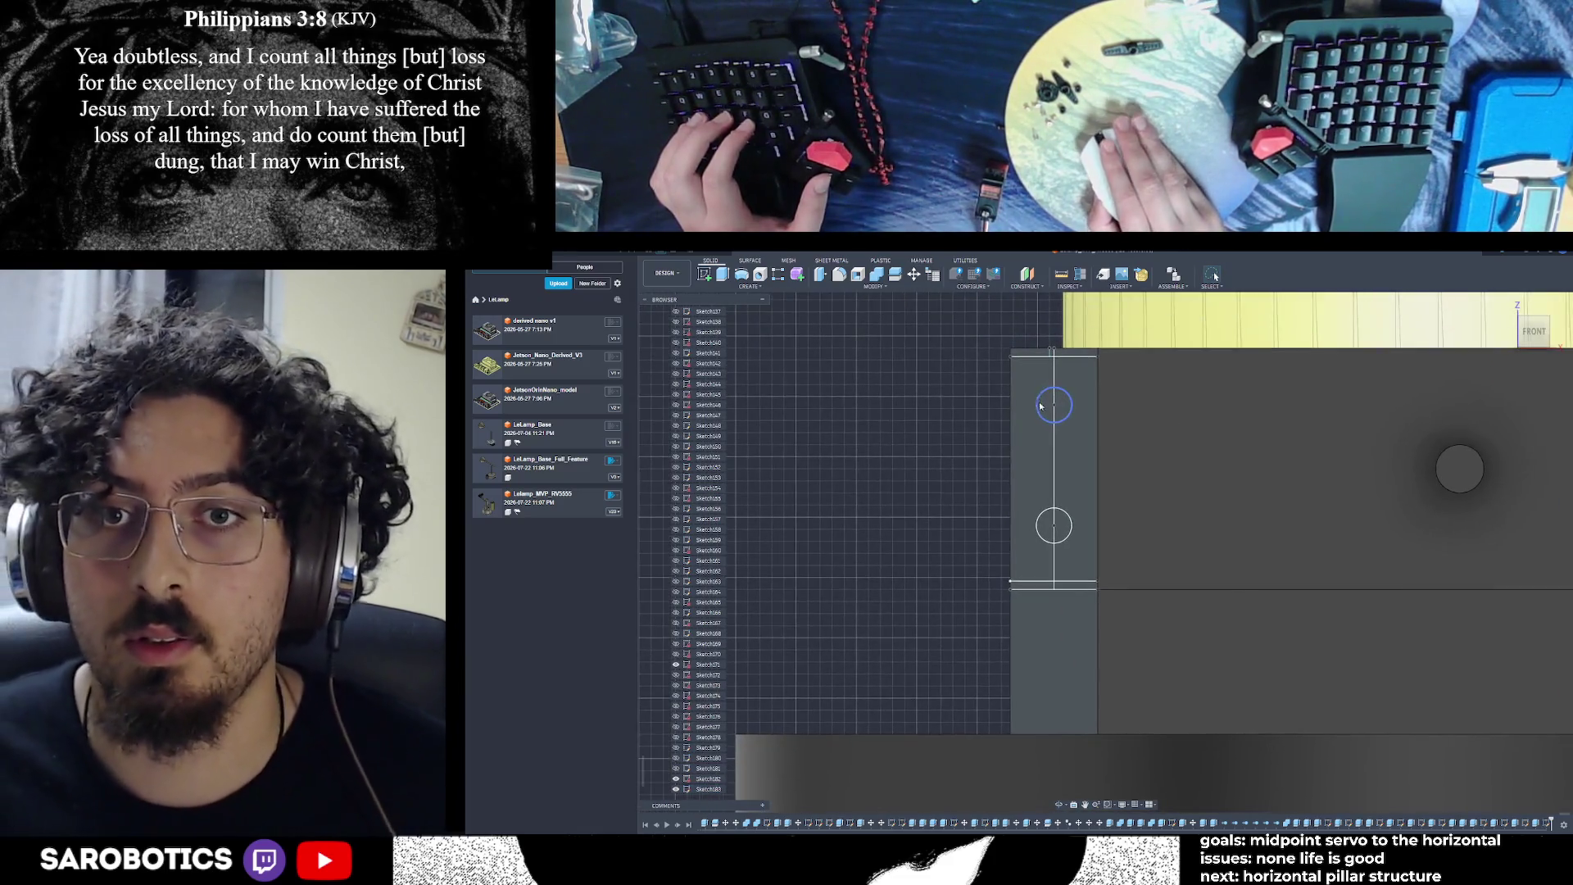
pyautogui.scroll(2, 1038, 433)
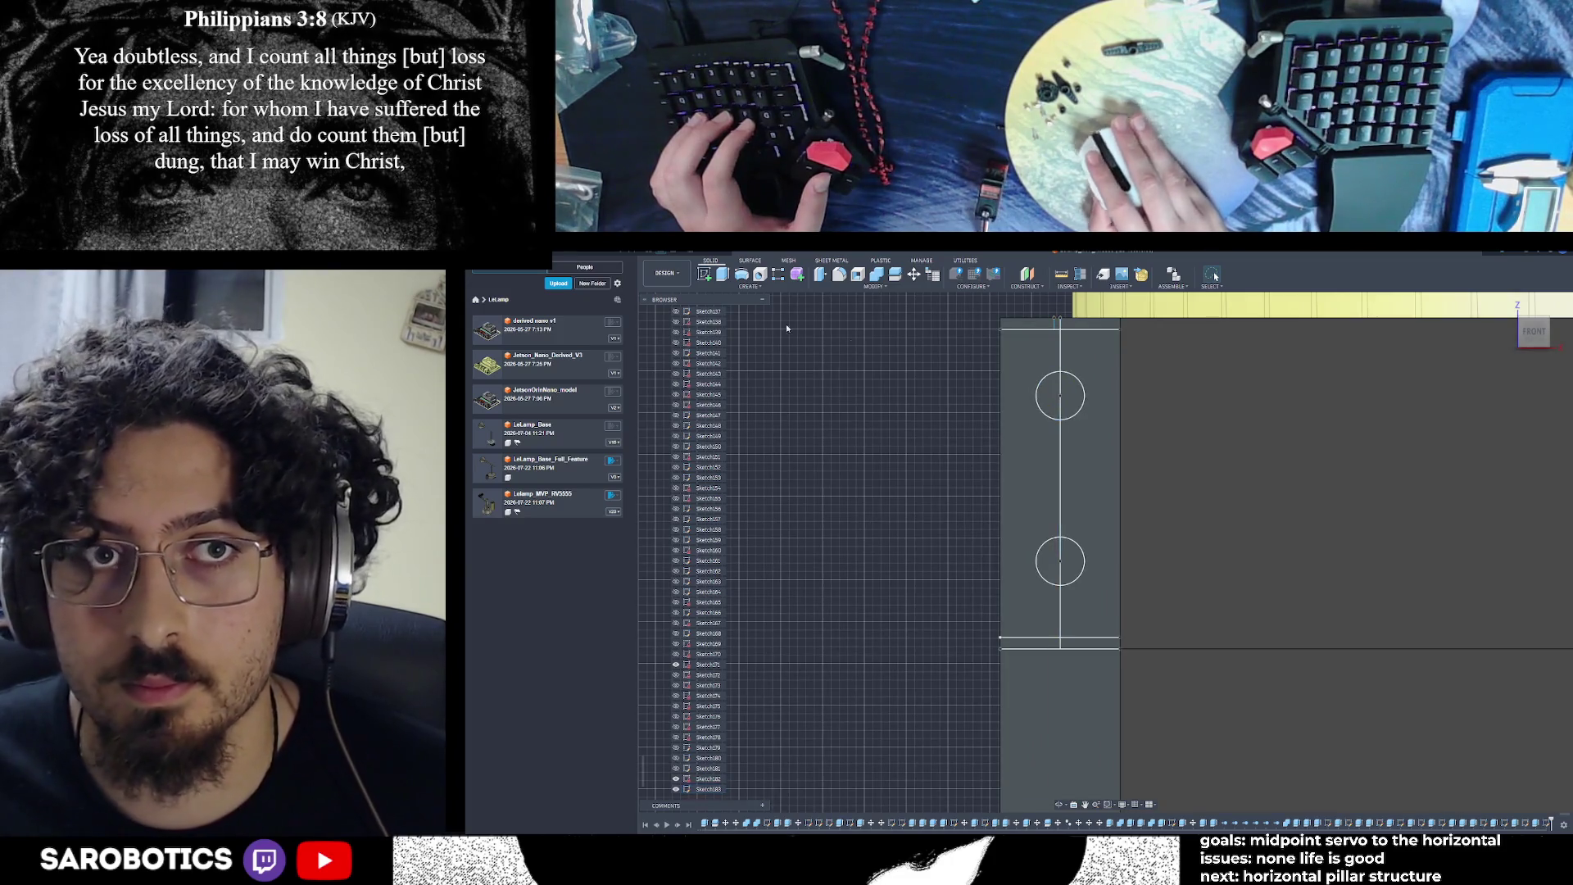
pyautogui.doubleClick(1046, 555)
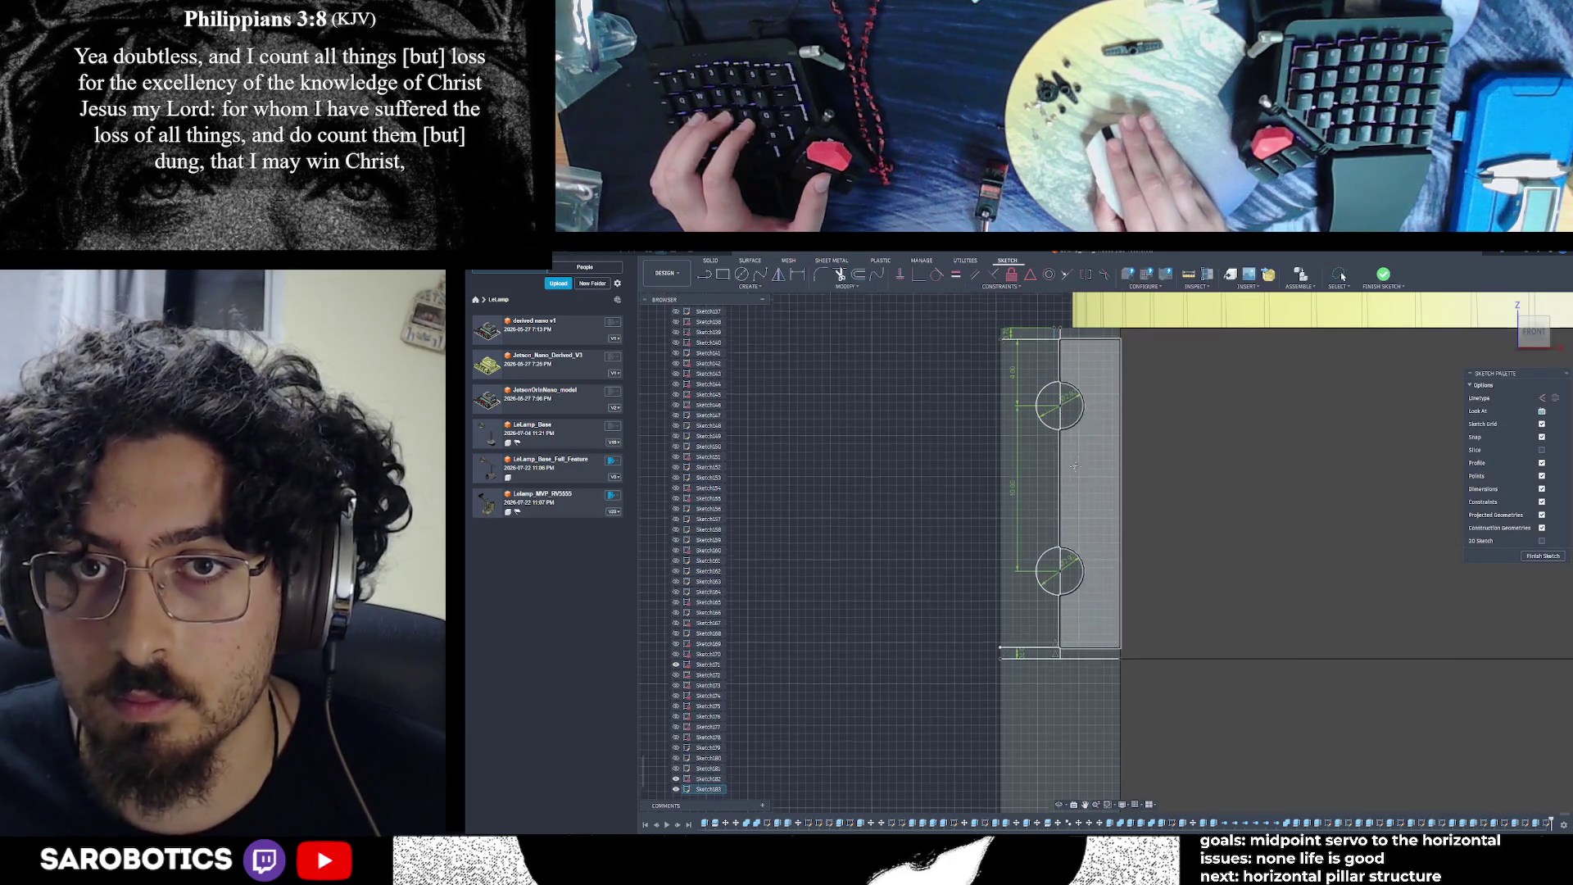
pyautogui.doubleClick(1018, 401)
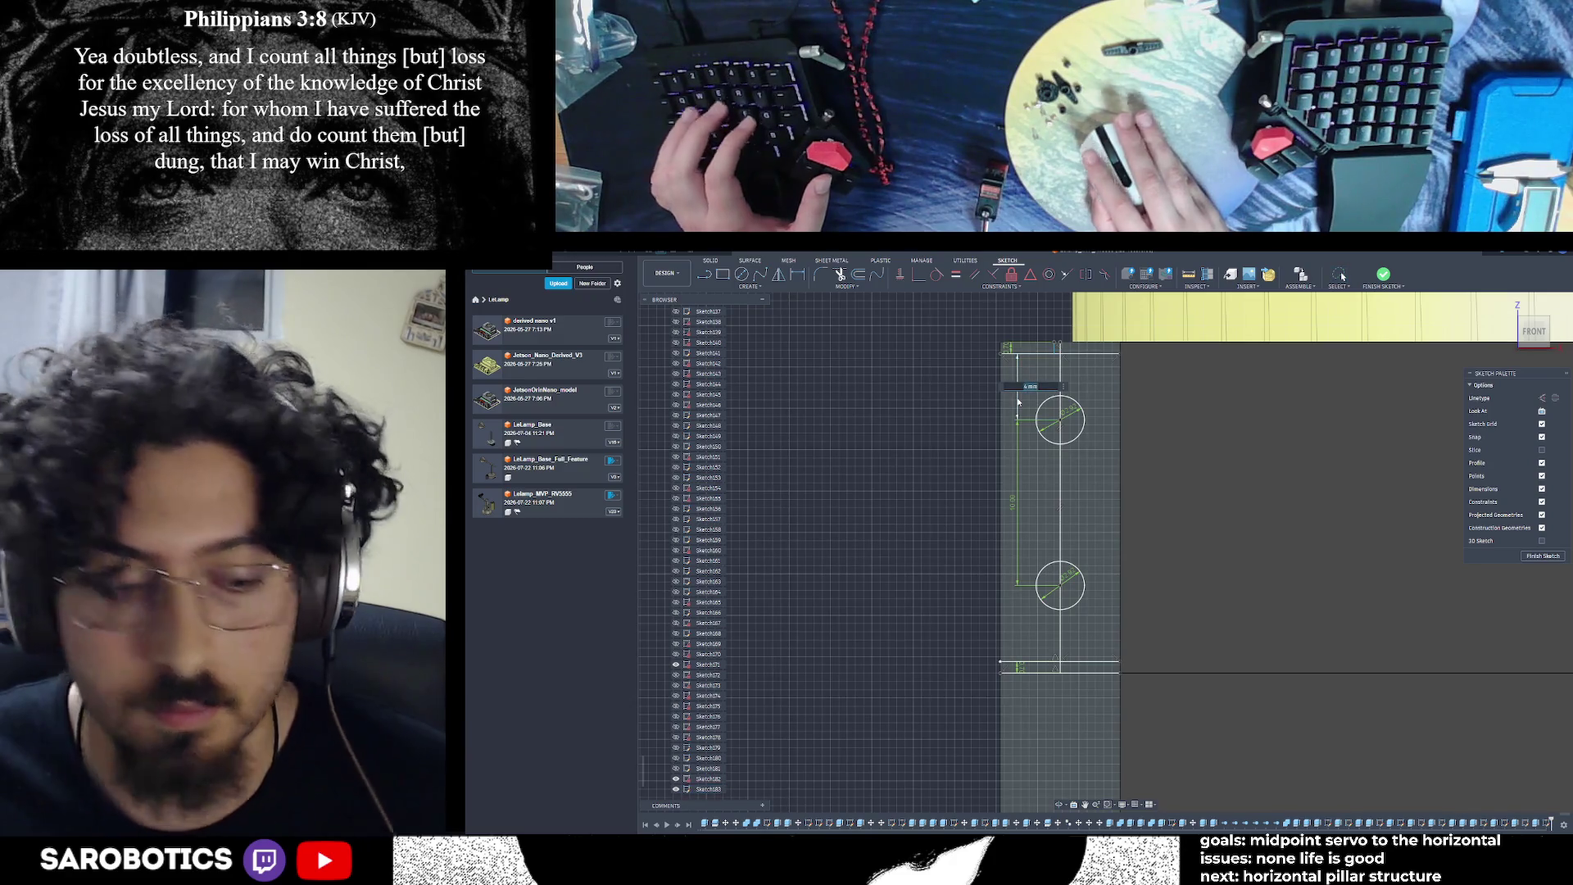
pyautogui.write('4.5')
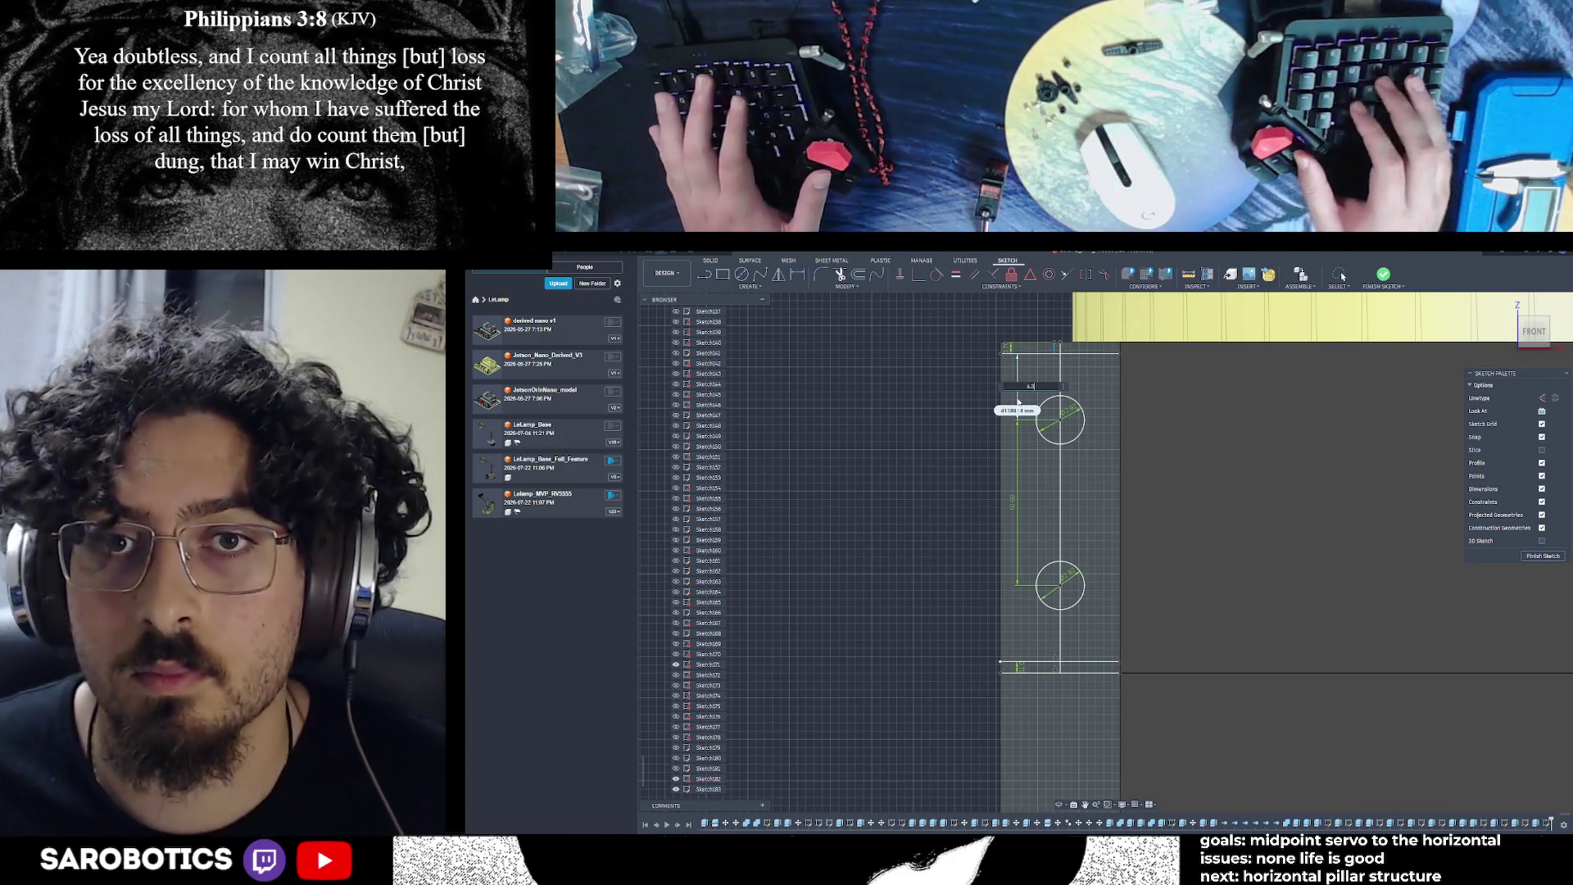
pyautogui.press('Return')
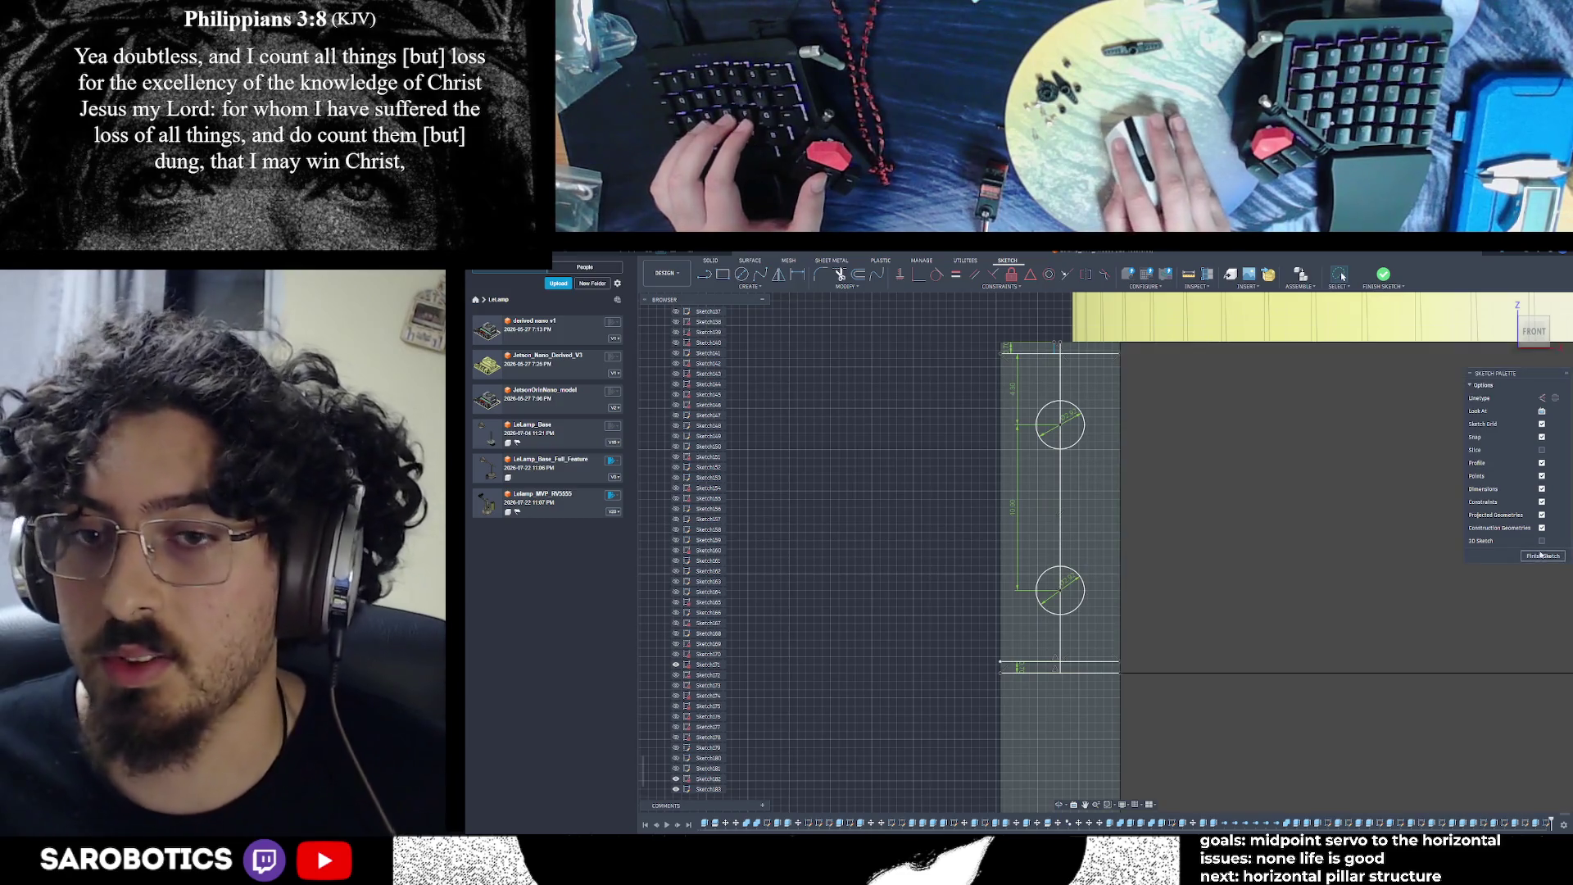
pyautogui.press('l')
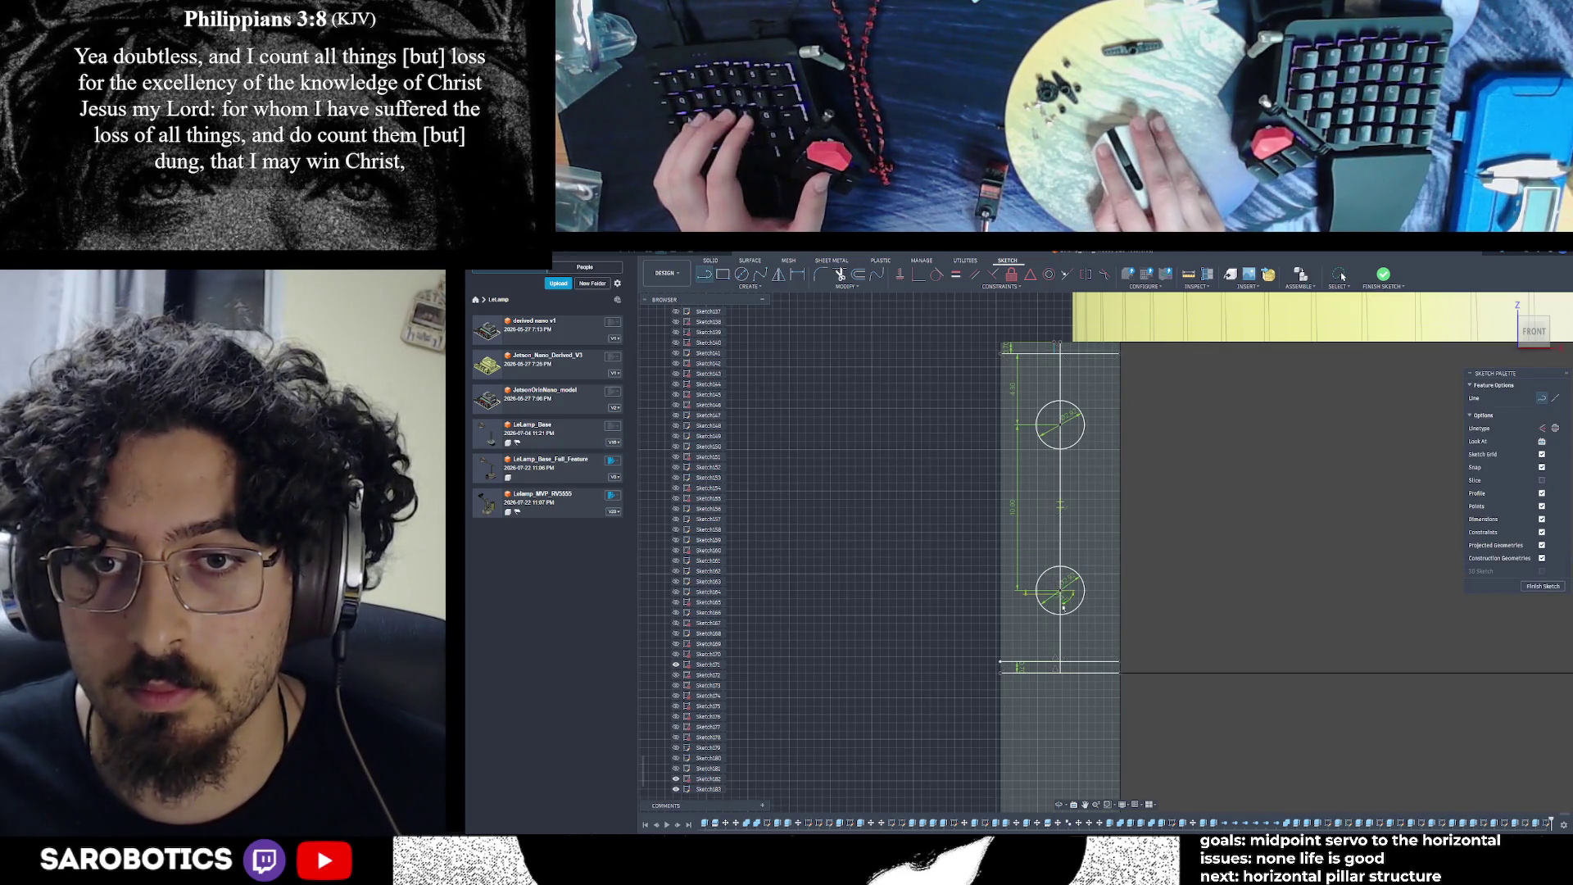
pyautogui.click(1060, 591)
pyautogui.press('Escape')
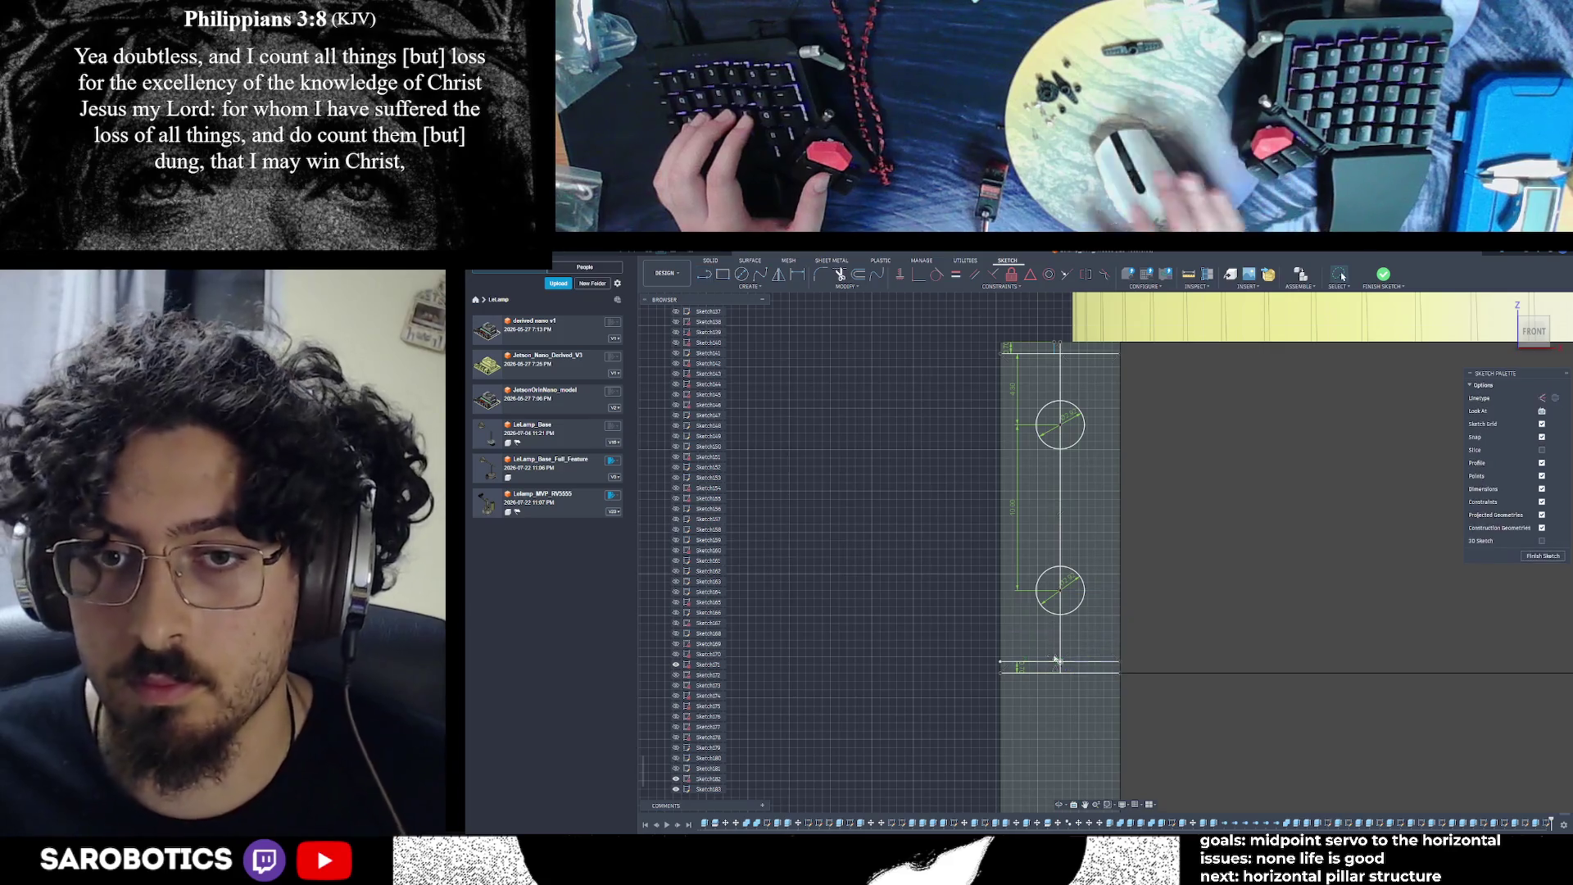
pyautogui.click(1543, 586)
pyautogui.press('Escape')
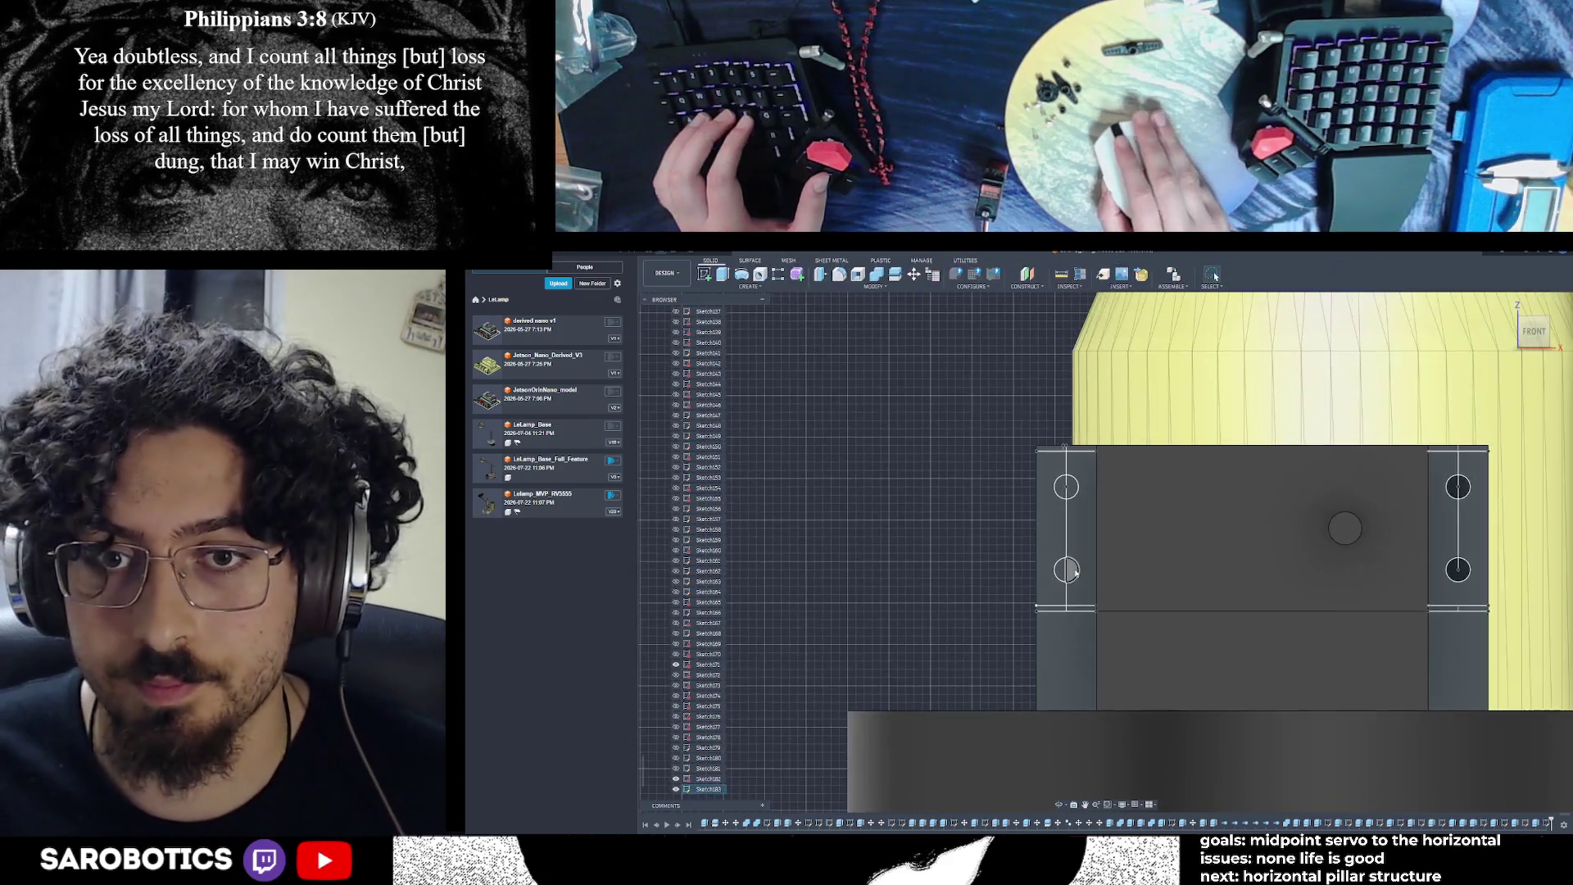
pyautogui.click(1062, 570)
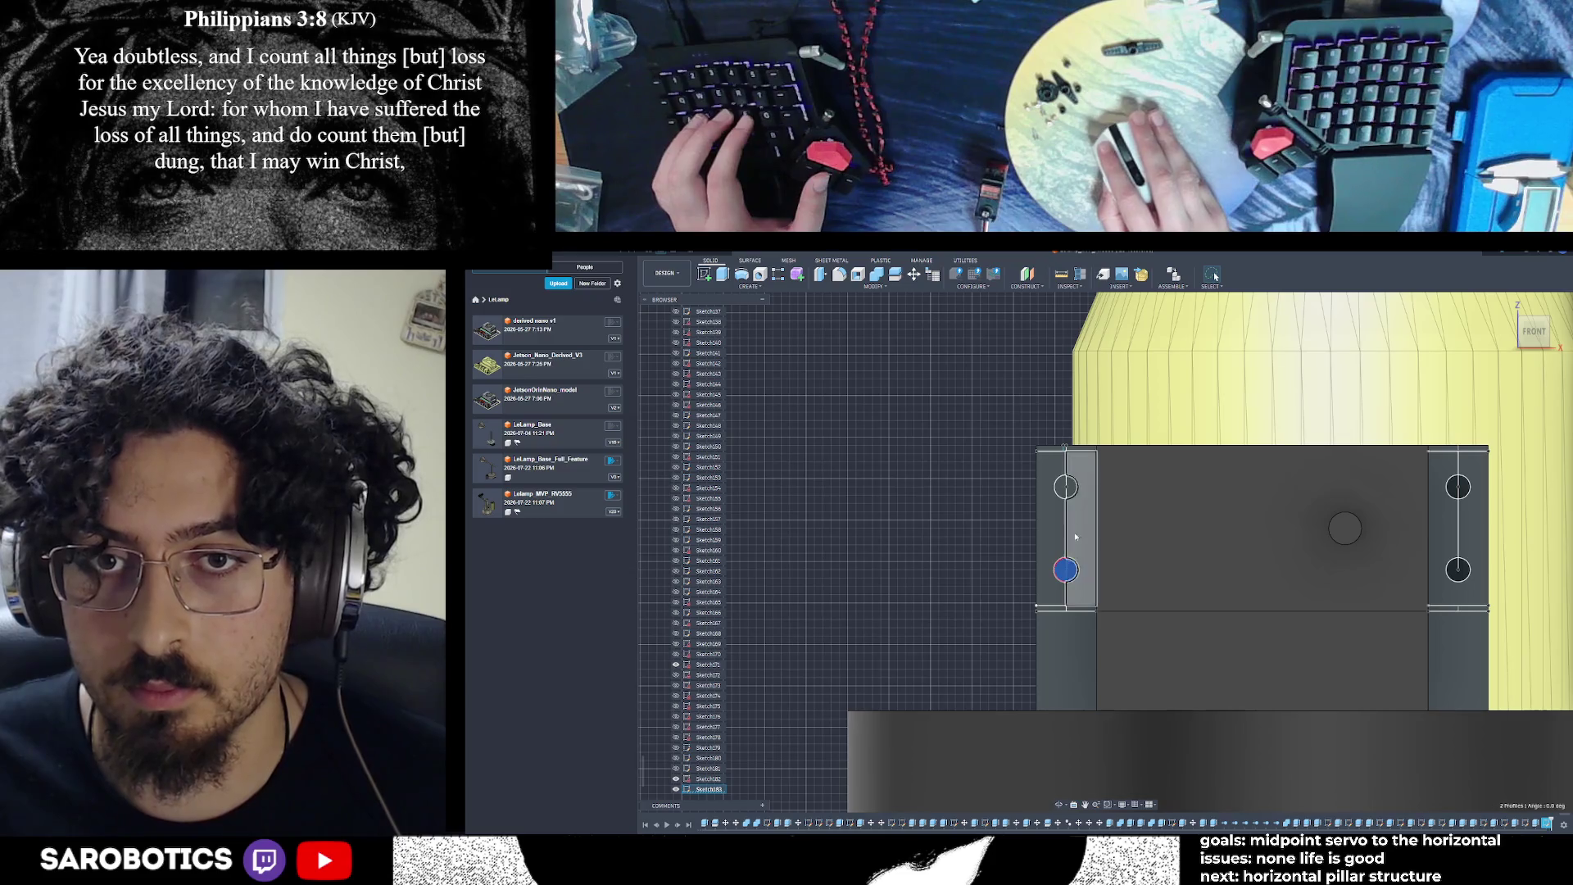
pyautogui.click(1062, 489)
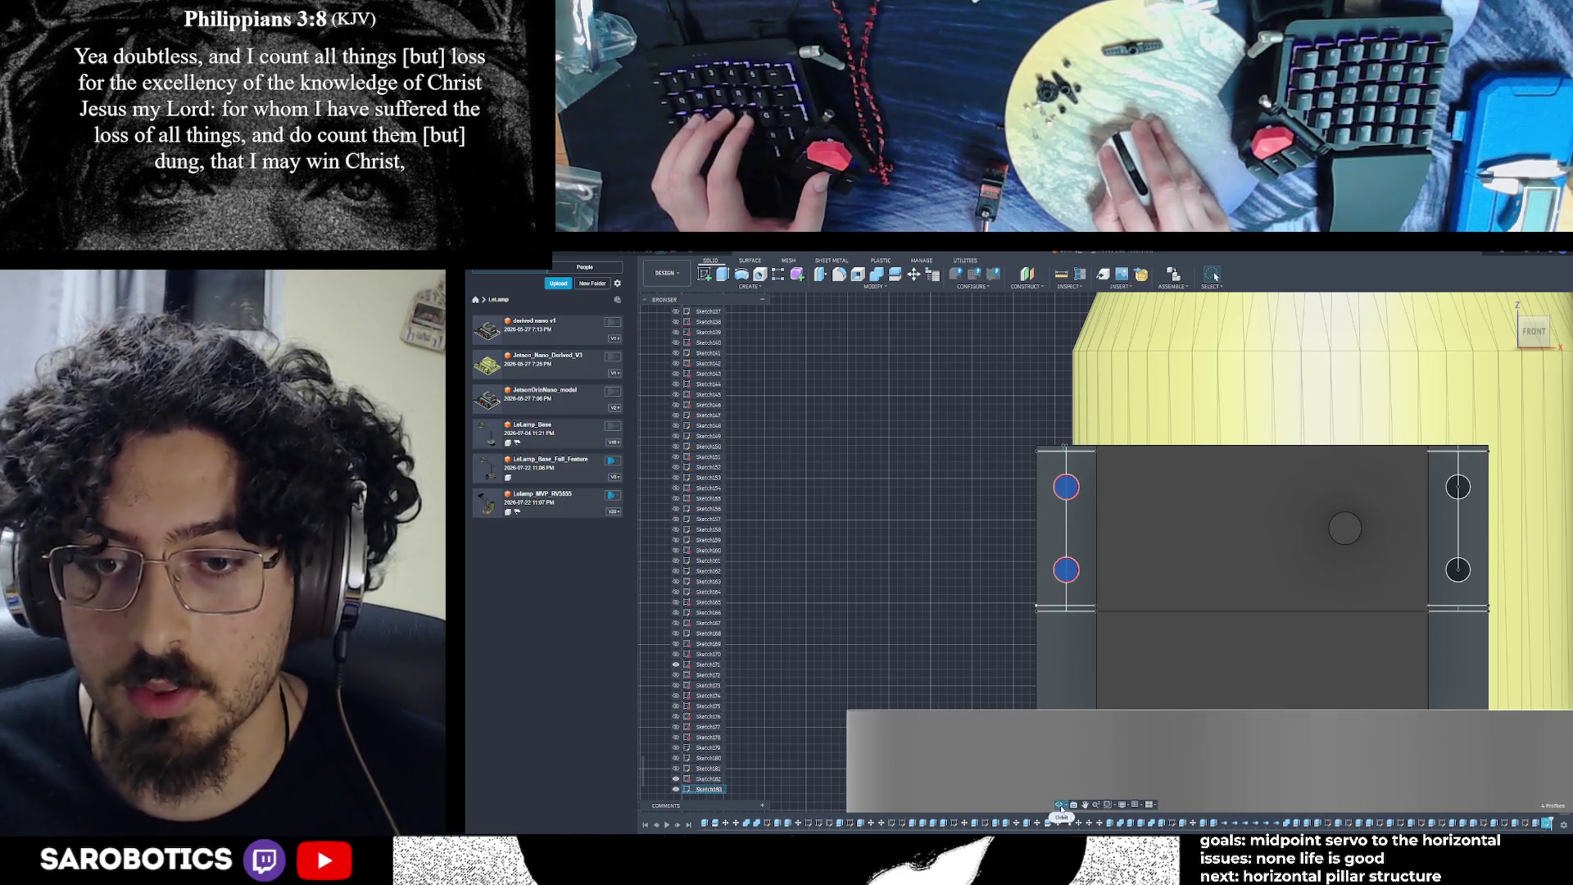
pyautogui.click(1060, 804)
pyautogui.moveTo(1236, 598)
pyautogui.mouseDown()
pyautogui.moveTo(1275, 633)
pyautogui.moveTo(1165, 539)
pyautogui.mouseUp()
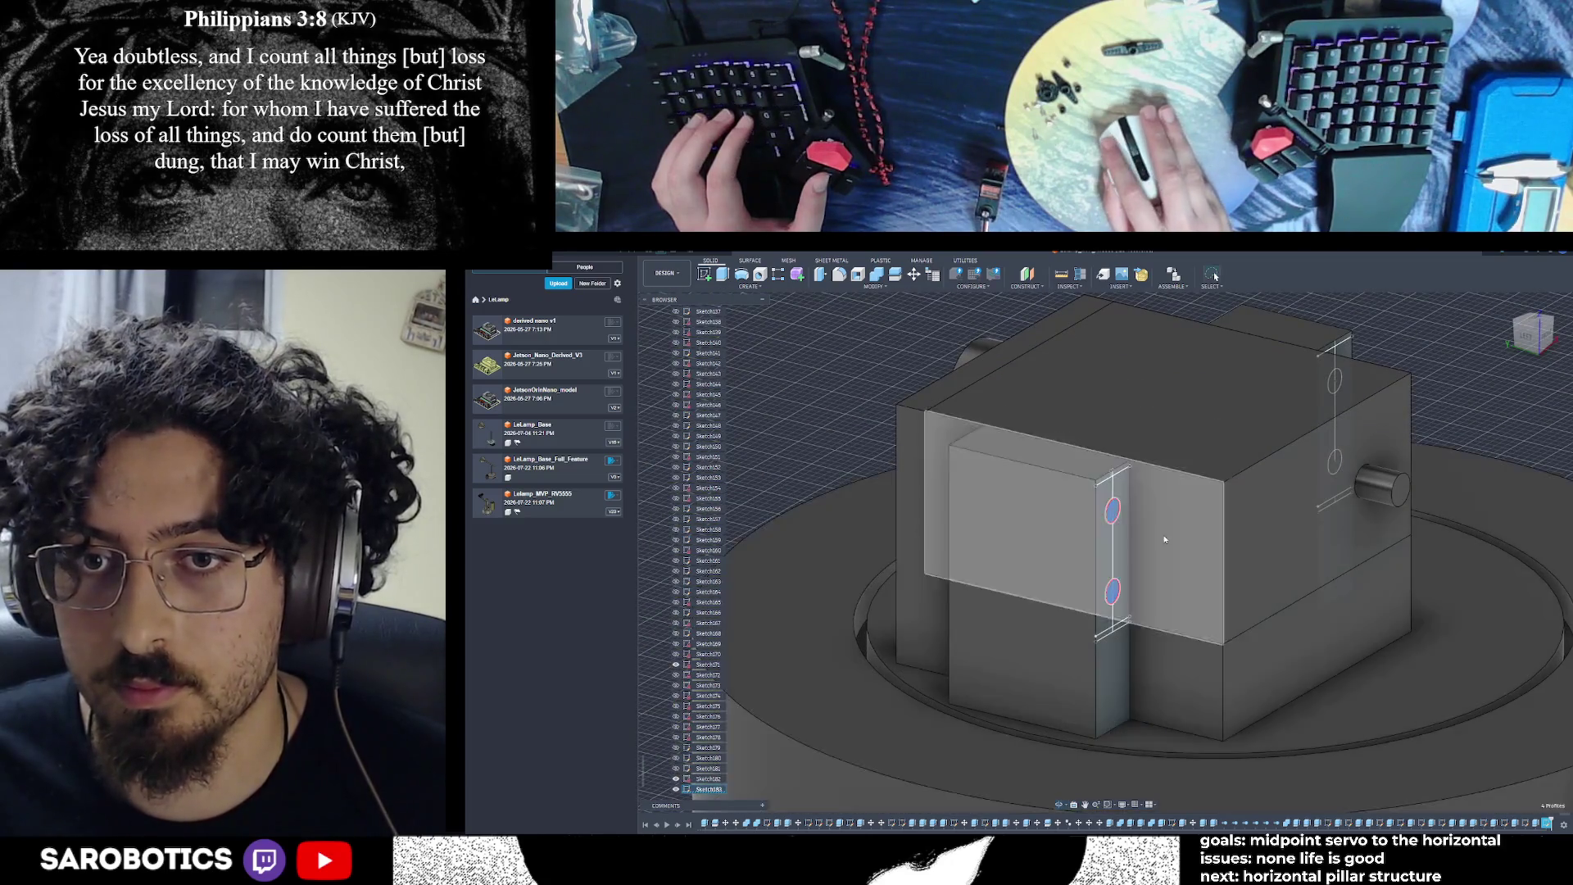
pyautogui.press('e')
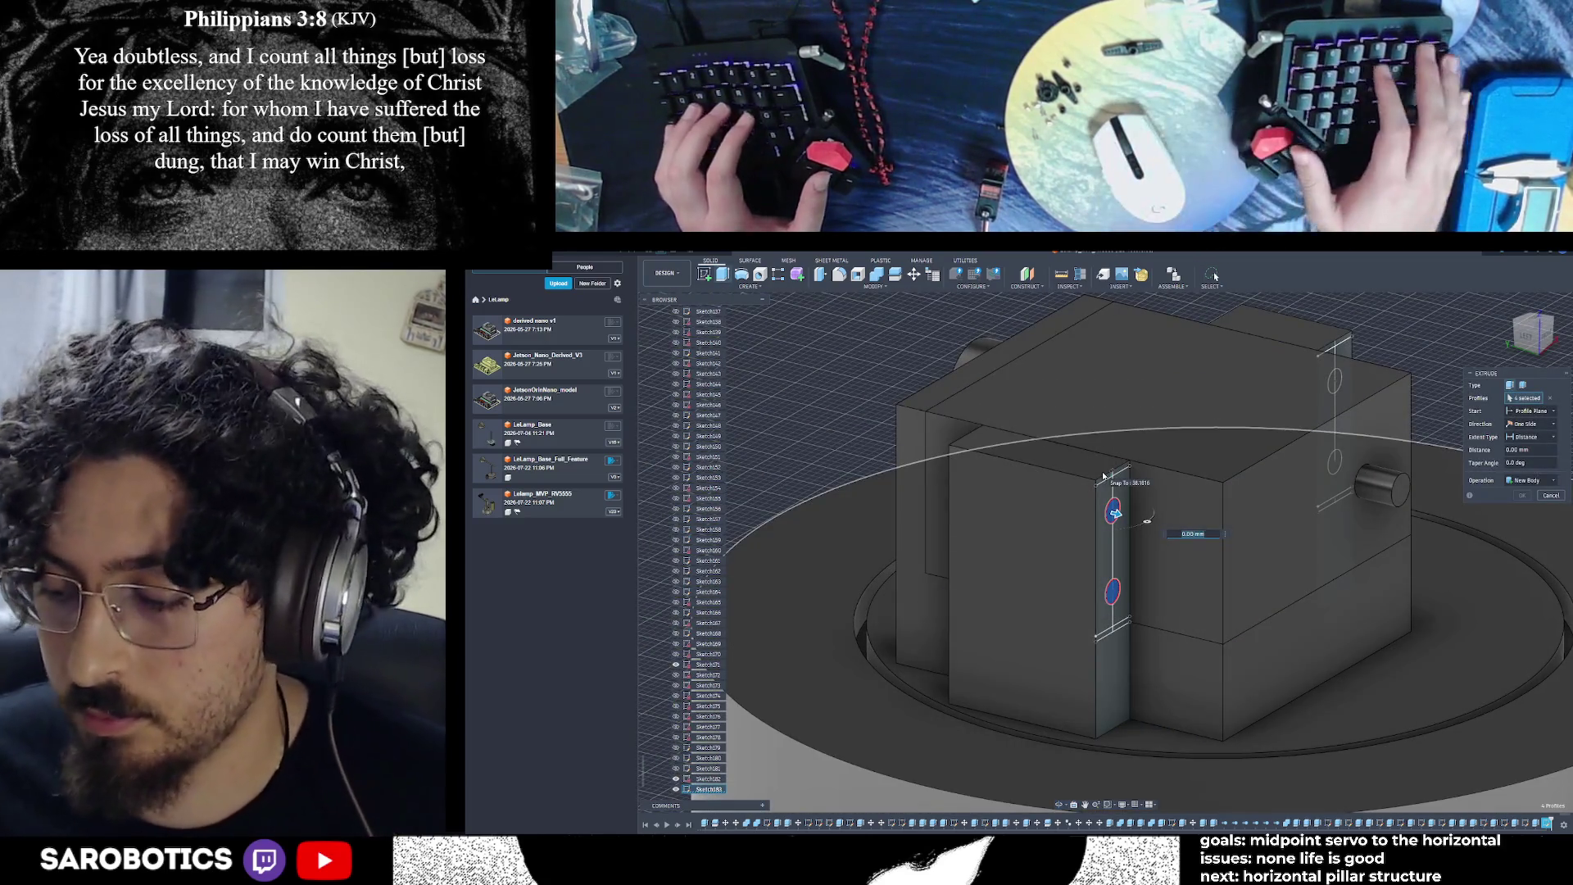
pyautogui.press('Escape')
pyautogui.scroll(-5, 1261, 588)
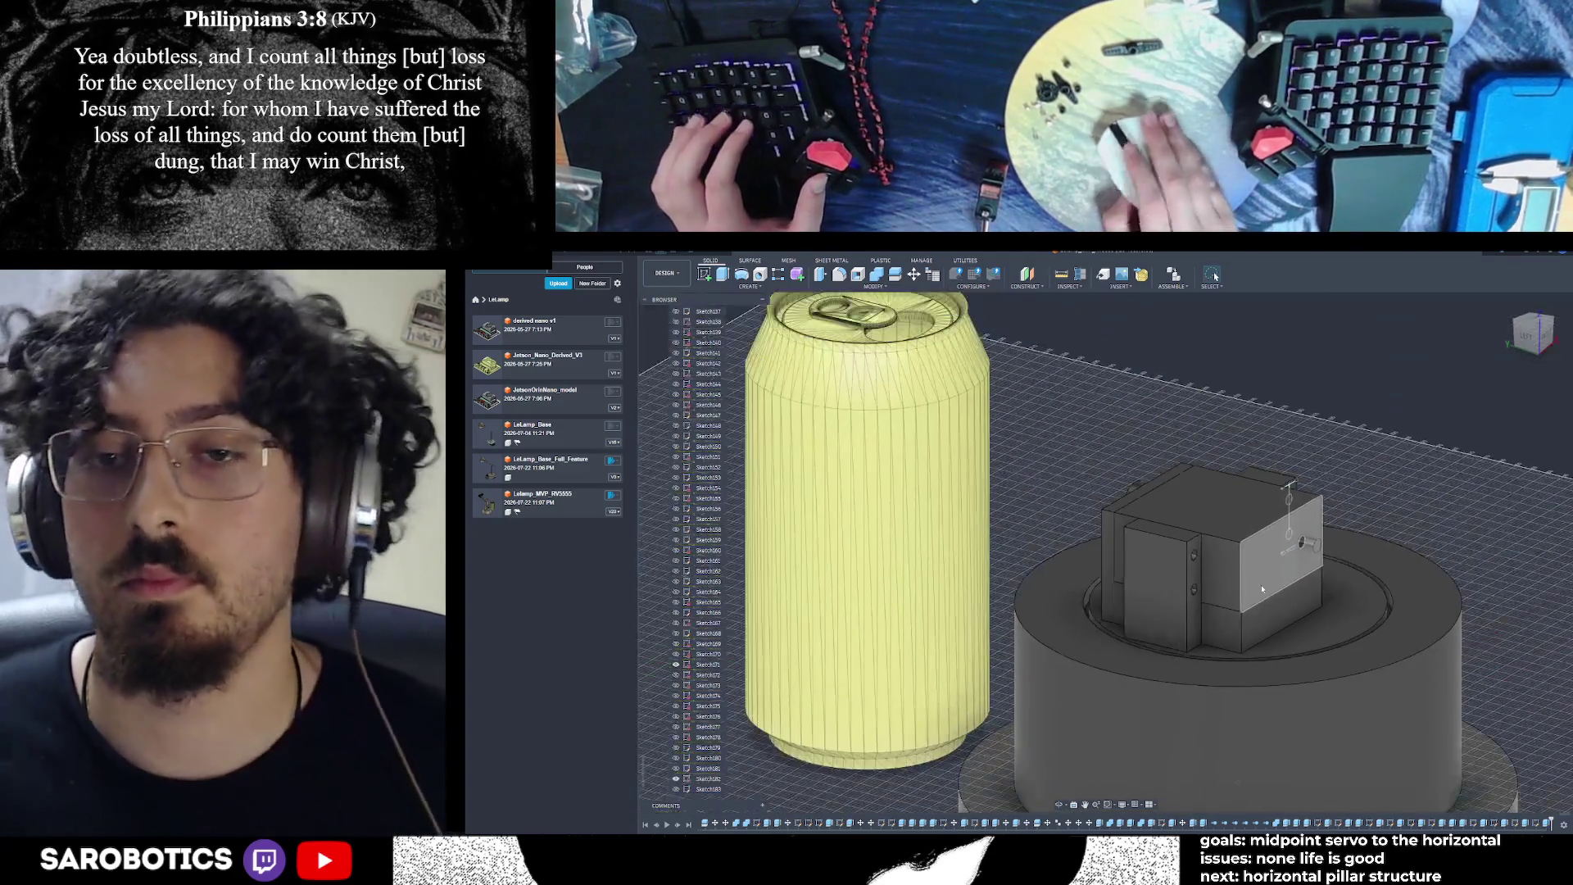
# Hide the hole sketch outlines on the servo bracket
pyautogui.scroll(-3, 1206, 706)
pyautogui.click(1163, 770)
pyautogui.moveTo(1060, 805)
pyautogui.keyDown('shift'); pyautogui.mouseDown(button='middle')
pyautogui.moveTo(1285, 617)
pyautogui.moveTo(1065, 530)
pyautogui.mouseUp(button='middle'); pyautogui.keyUp('shift')
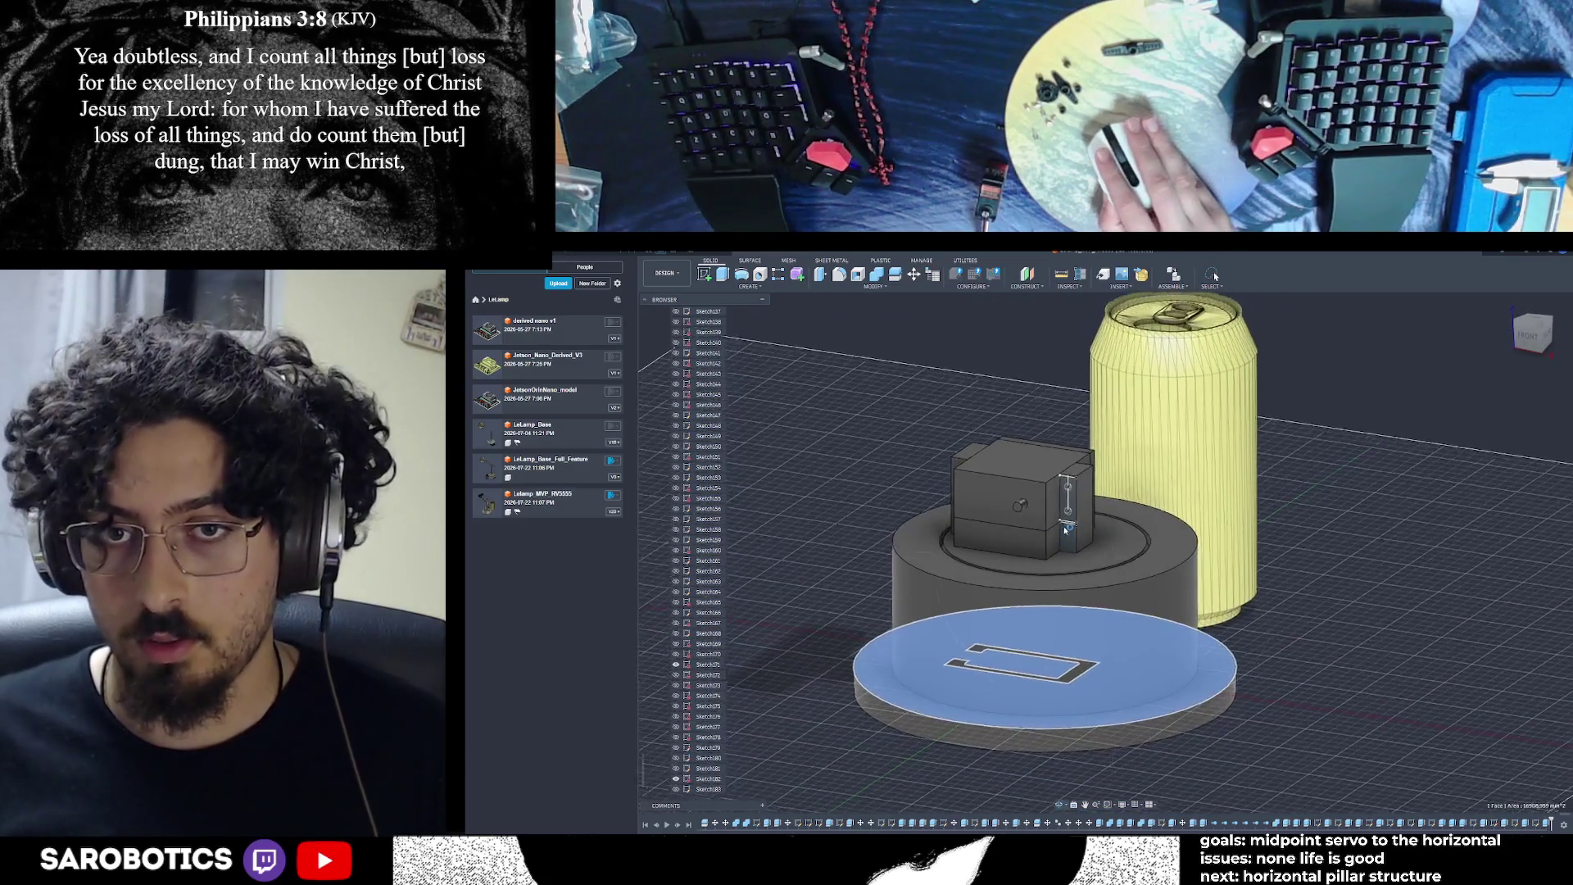
pyautogui.scroll(3, 1065, 530)
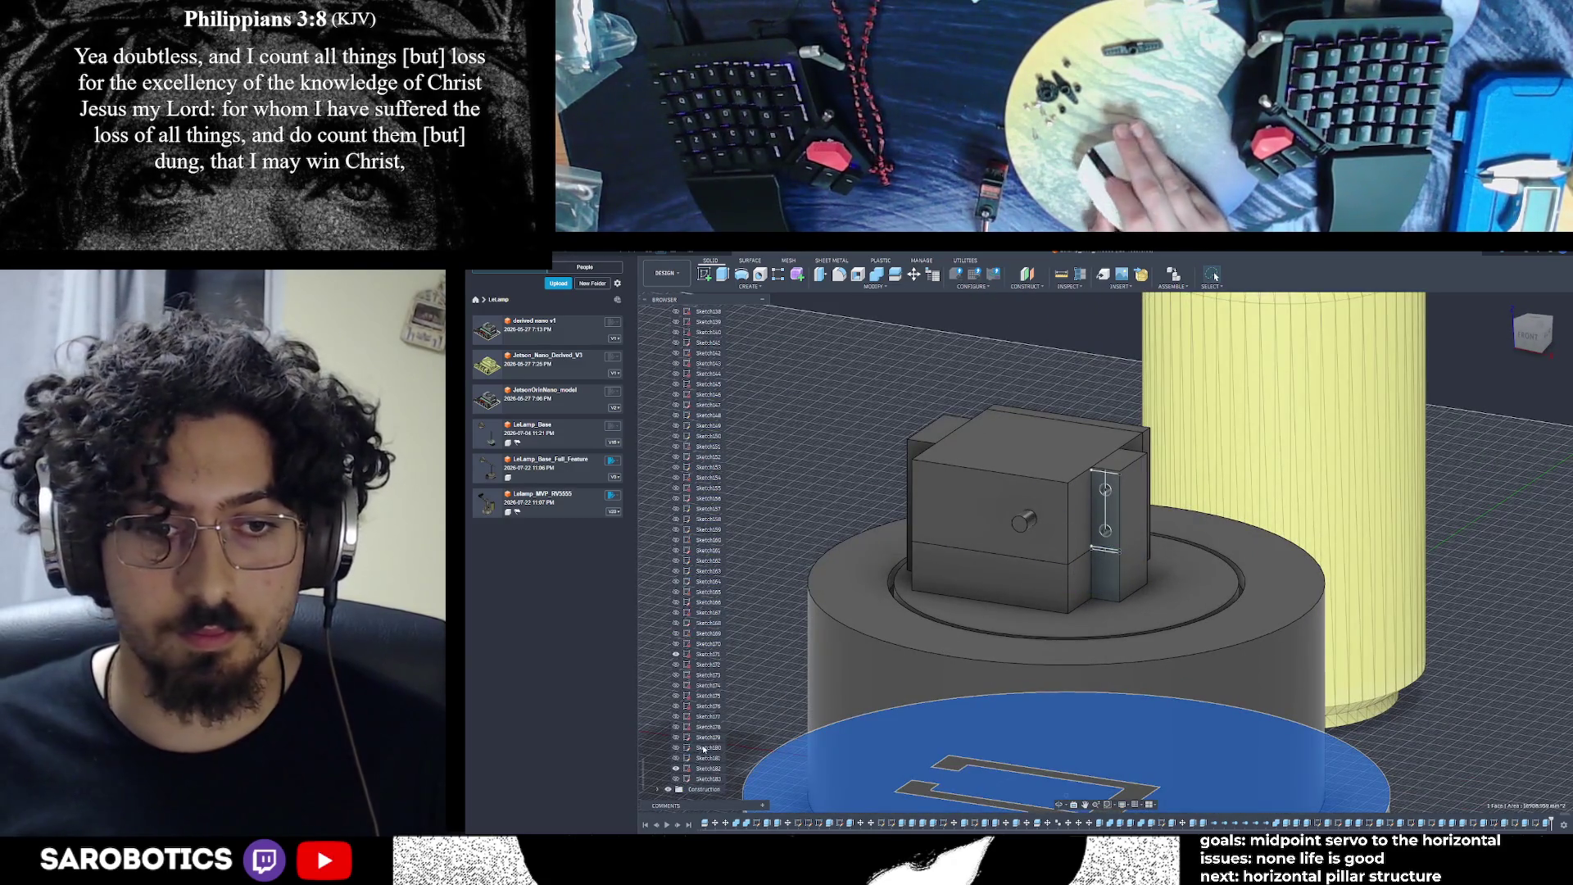
pyautogui.click(676, 769)
# Collapse the Sketches folder and hide the large base cover cylinder
pyautogui.scroll(-3, 996, 713)
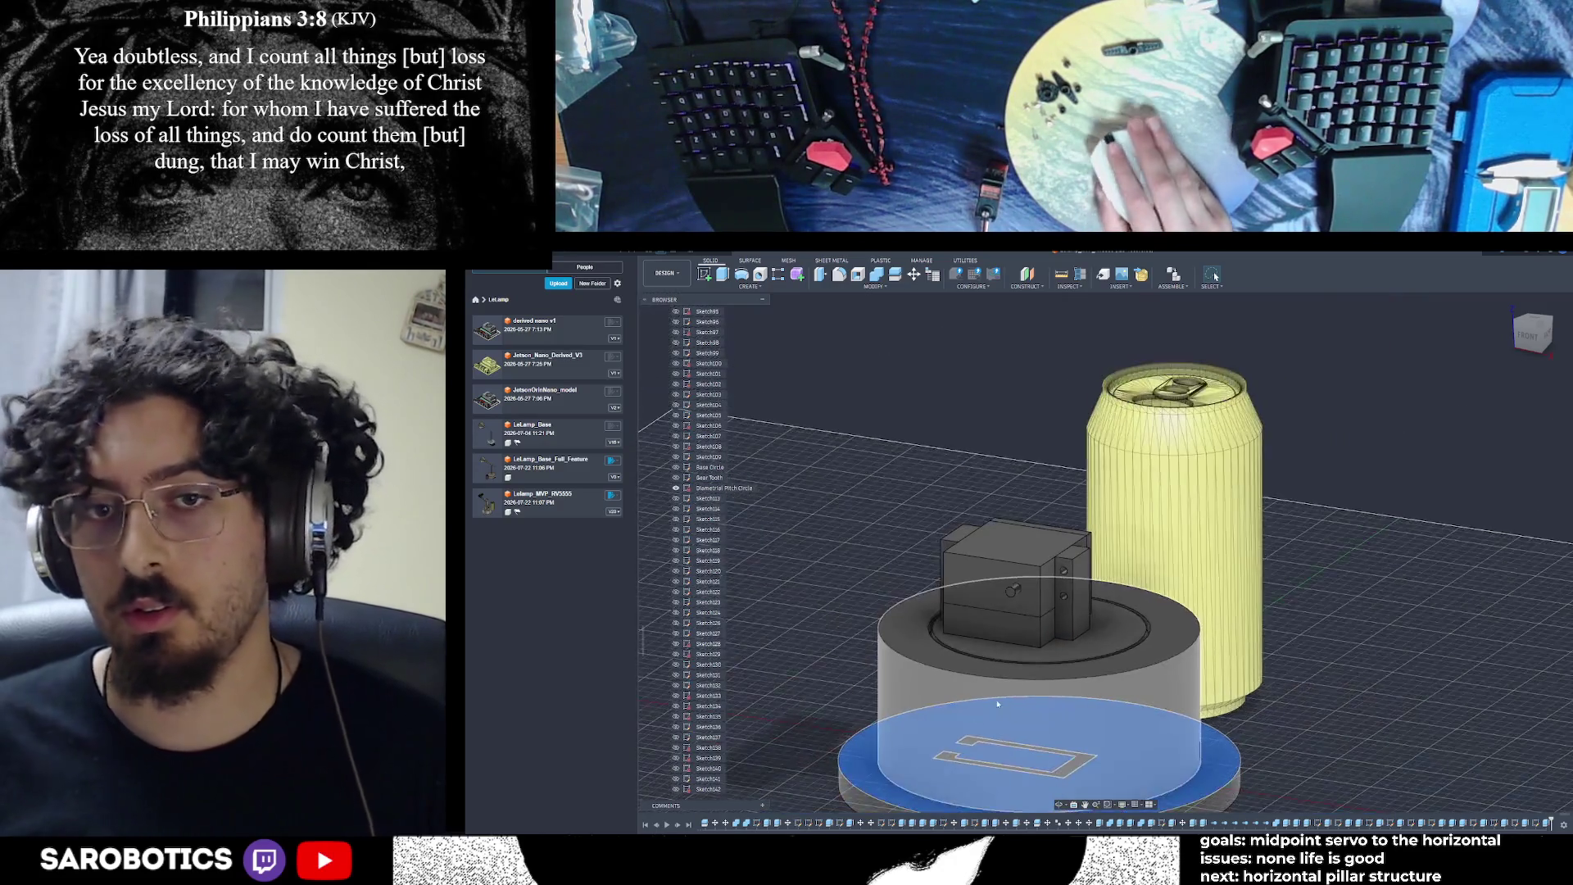
pyautogui.keyDown('shift'); pyautogui.moveTo(1024, 574); pyautogui.dragTo(1106, 508, button='middle'); pyautogui.keyUp('shift')
pyautogui.scroll(2, 1049, 506)
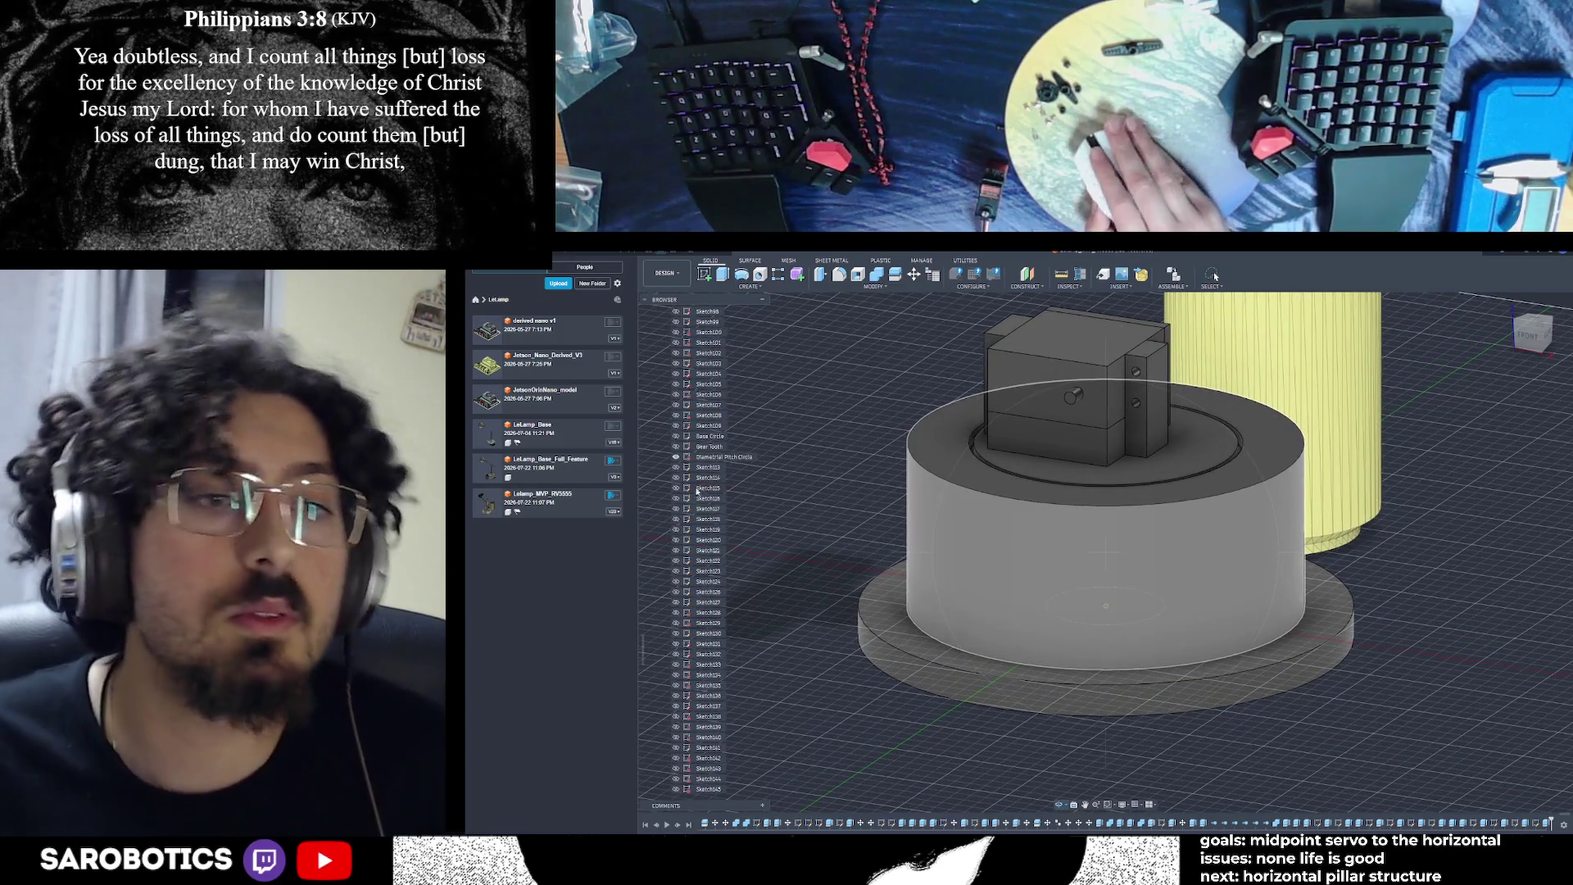
pyautogui.scroll(10, 690, 563)
pyautogui.scroll(4, 690, 563)
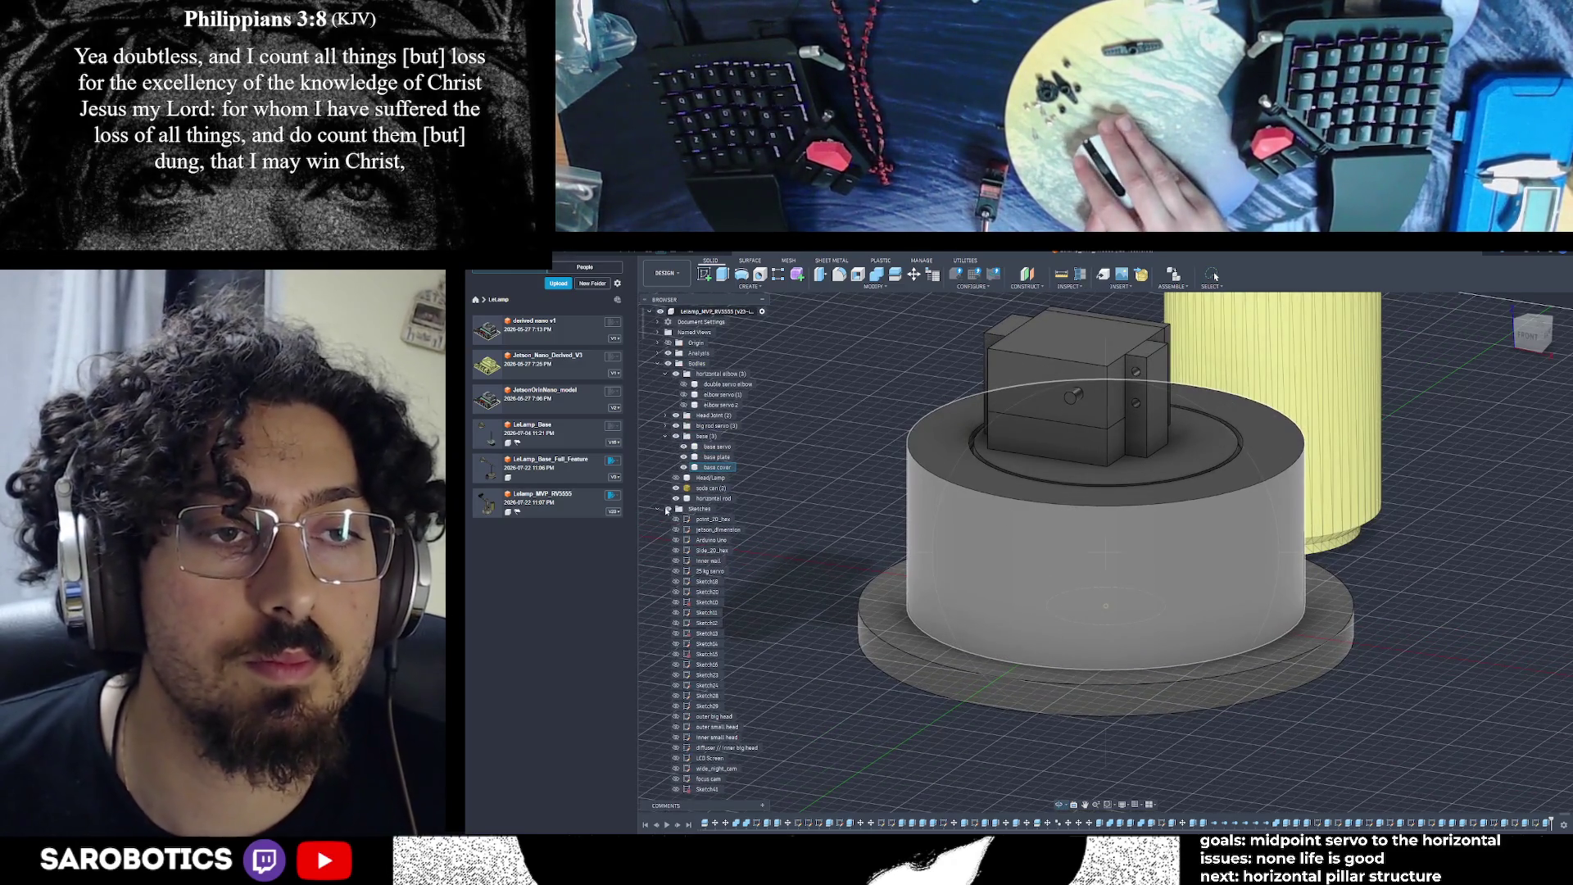
pyautogui.click(659, 509)
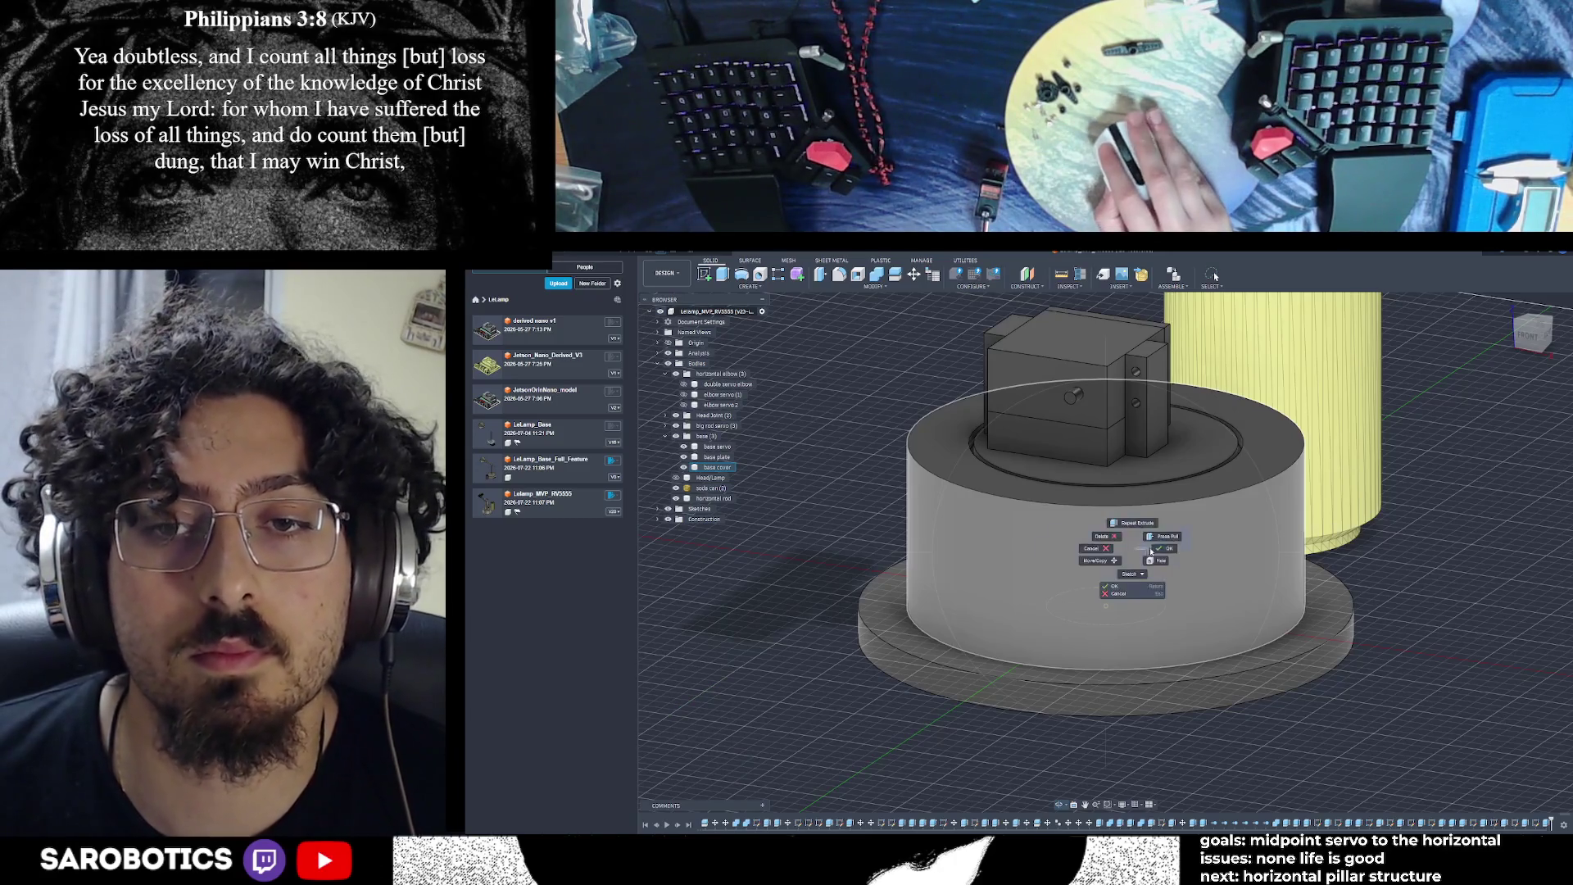
pyautogui.click(684, 467)
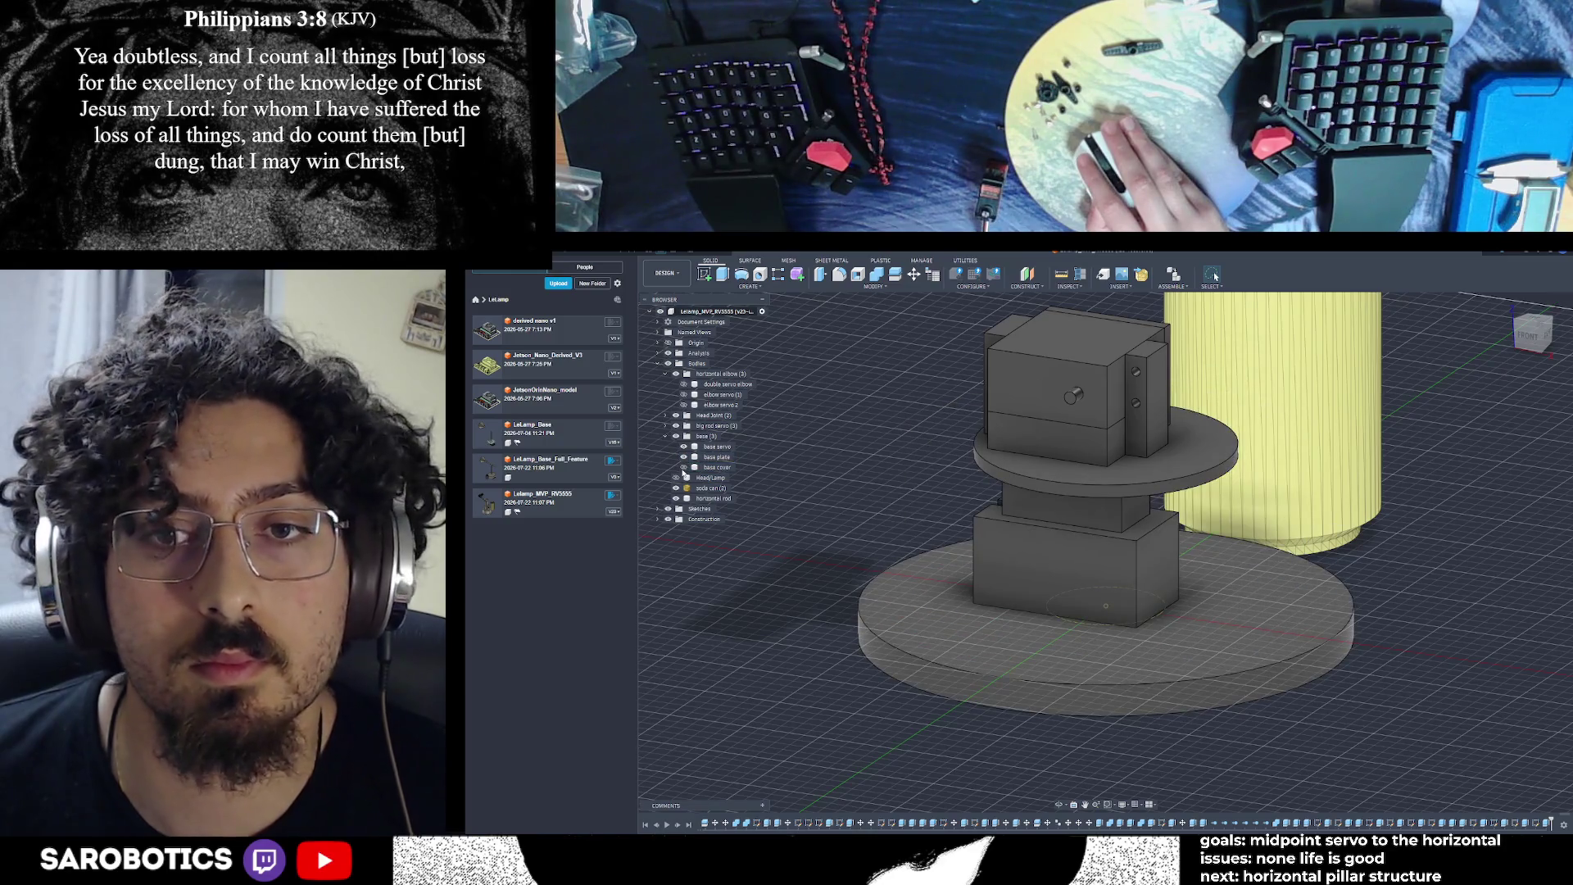
# Hide the upper servo box with its plate and the Head Joint parts, collapsing horizontal elbow
pyautogui.keyDown('shift'); pyautogui.moveTo(1024, 524); pyautogui.dragTo(952, 565, button='middle'); pyautogui.keyUp('shift')
pyautogui.rightClick(952, 565)
pyautogui.press('Escape')
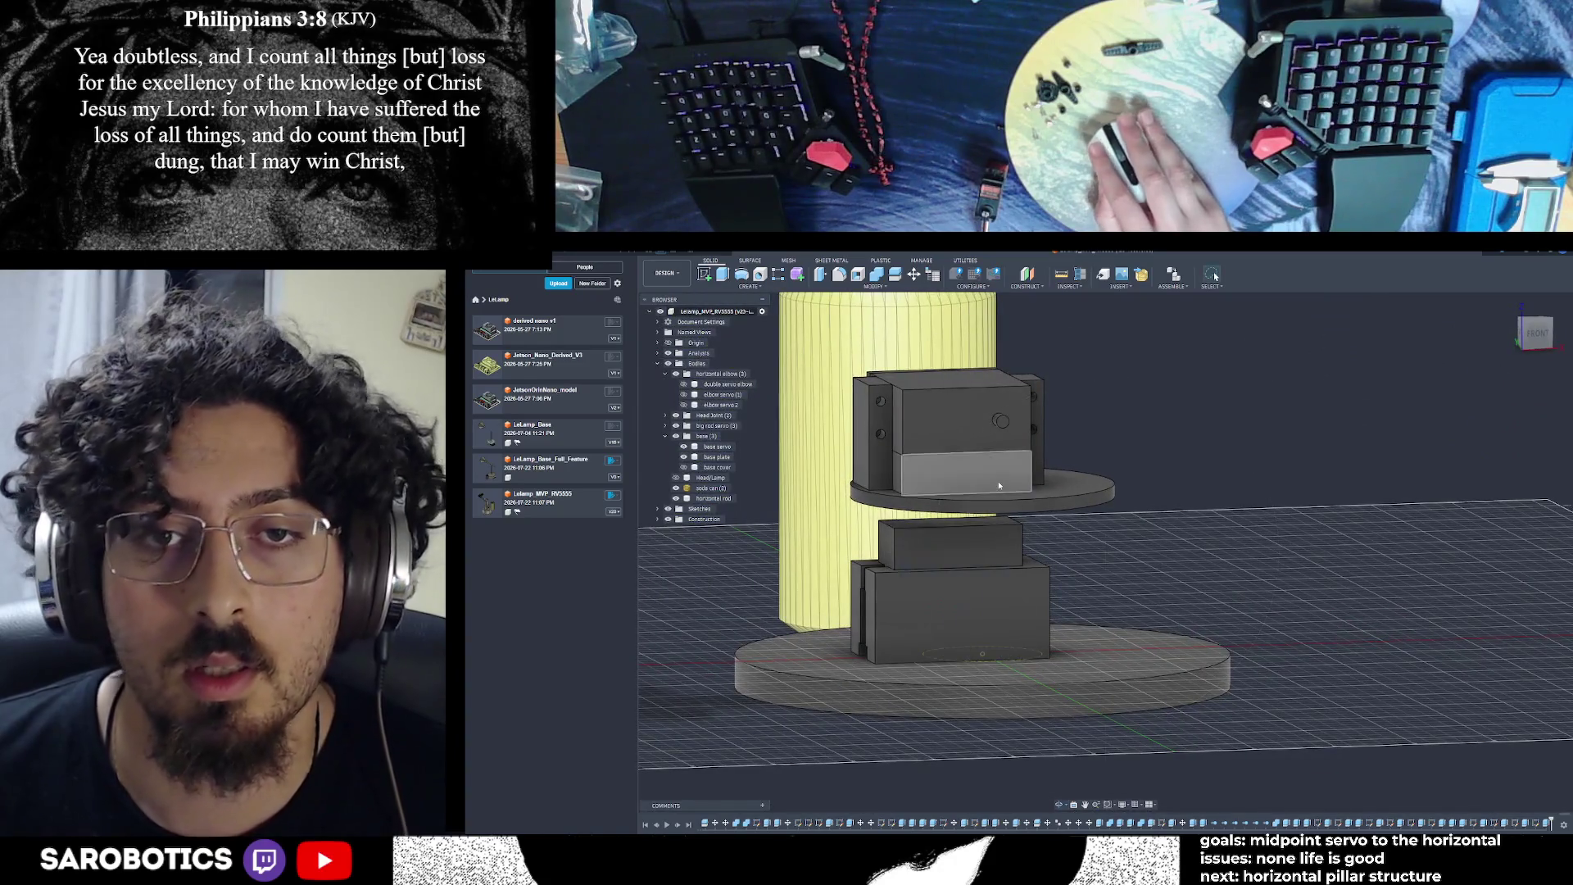
pyautogui.click(676, 425)
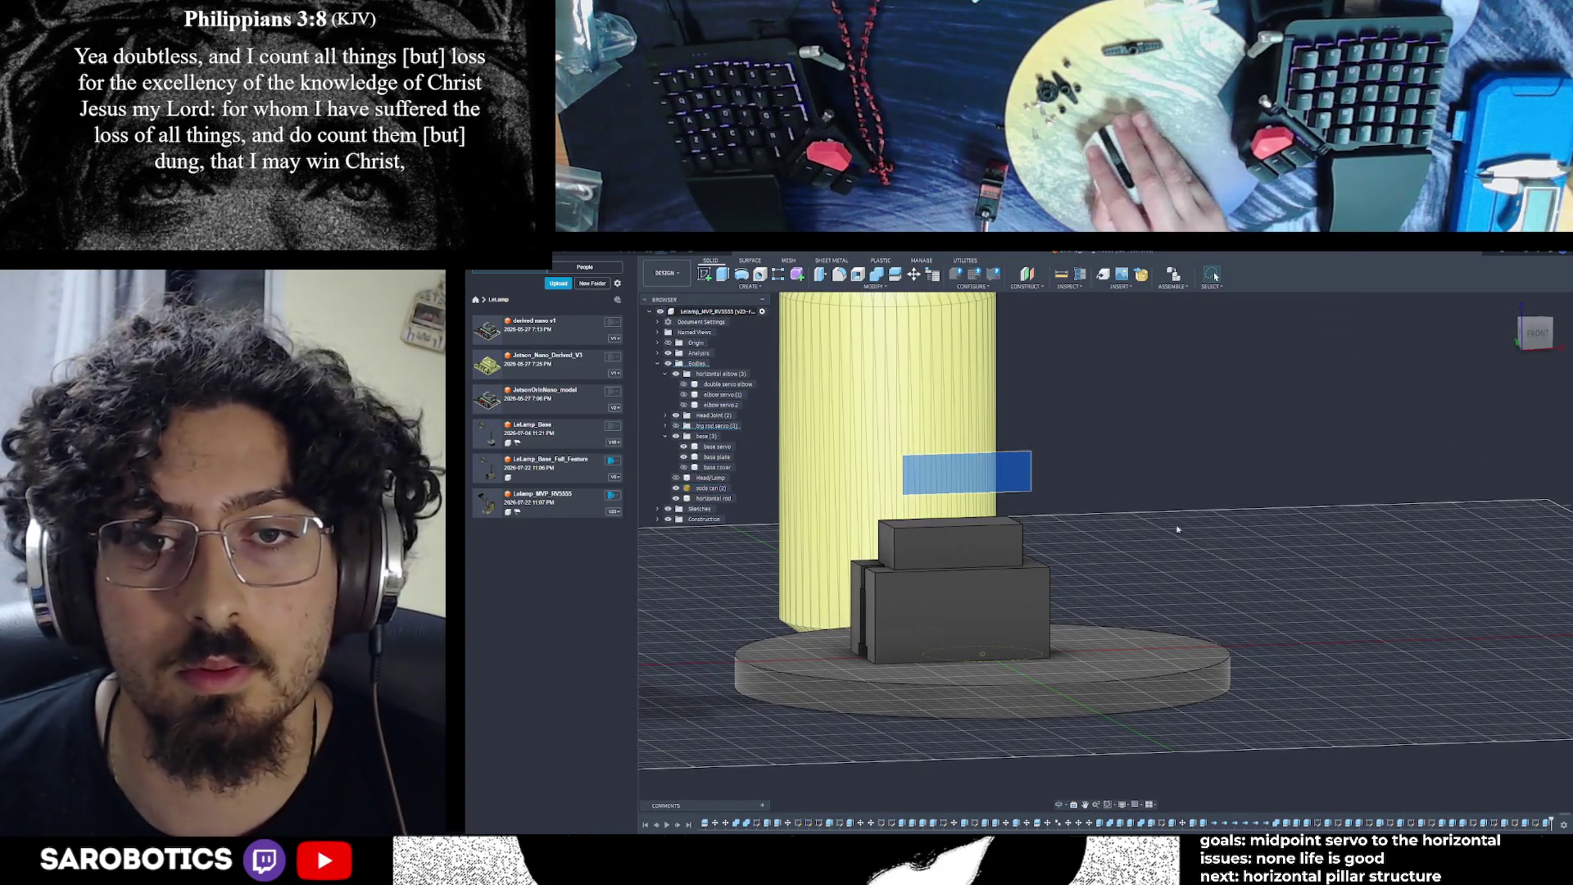
pyautogui.moveTo(967, 573)
pyautogui.keyDown('shift'); pyautogui.mouseDown(button='middle')
pyautogui.moveTo(917, 661)
pyautogui.moveTo(1121, 525)
pyautogui.mouseUp(button='middle'); pyautogui.keyUp('shift')
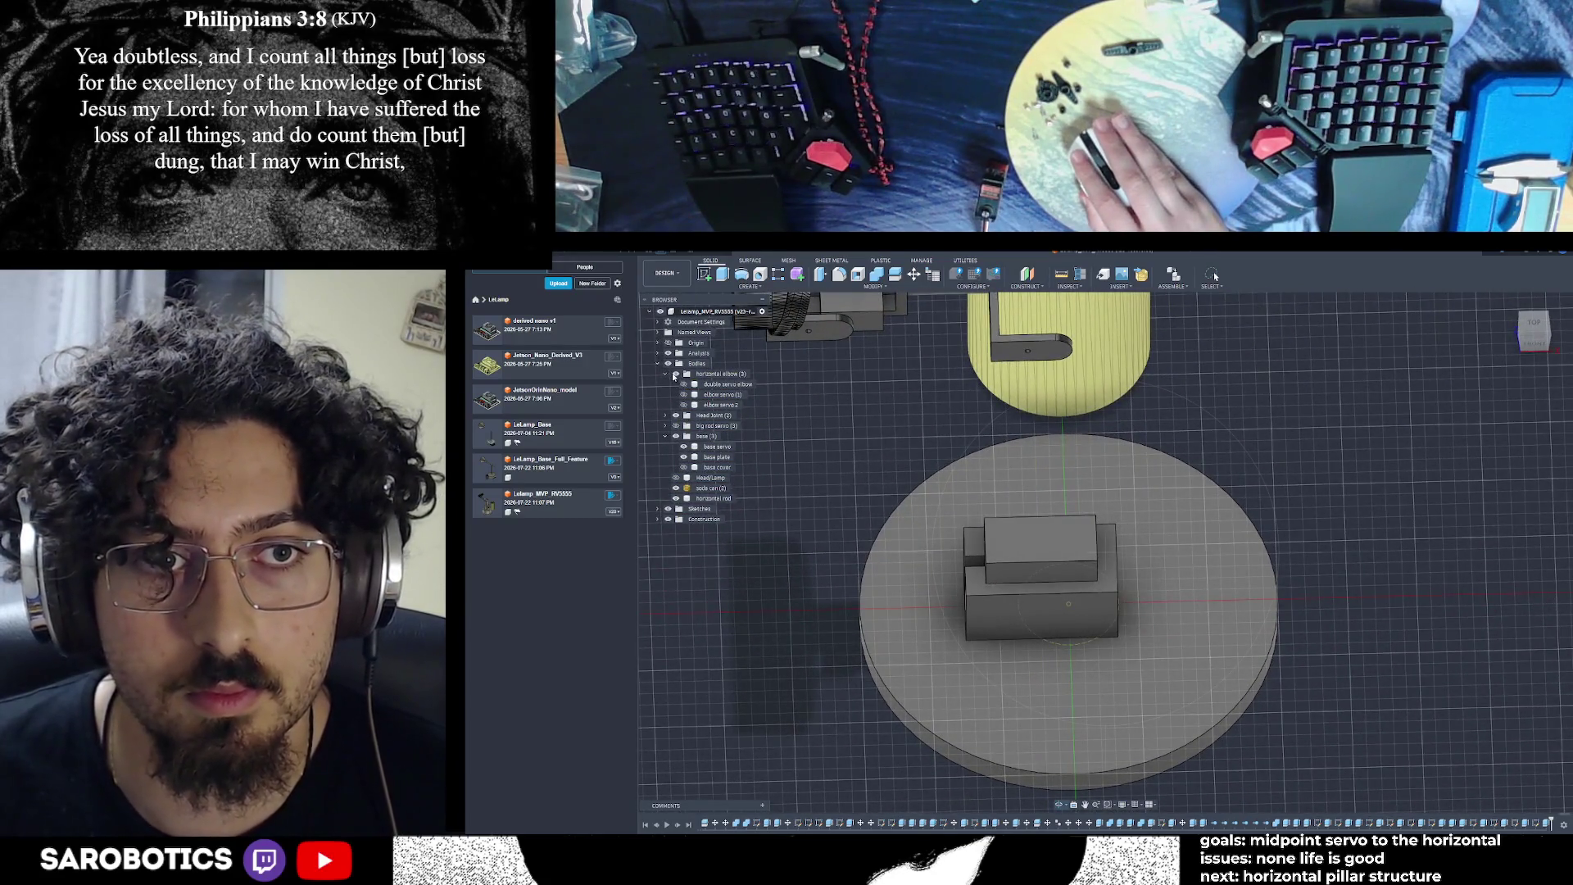
pyautogui.click(675, 415)
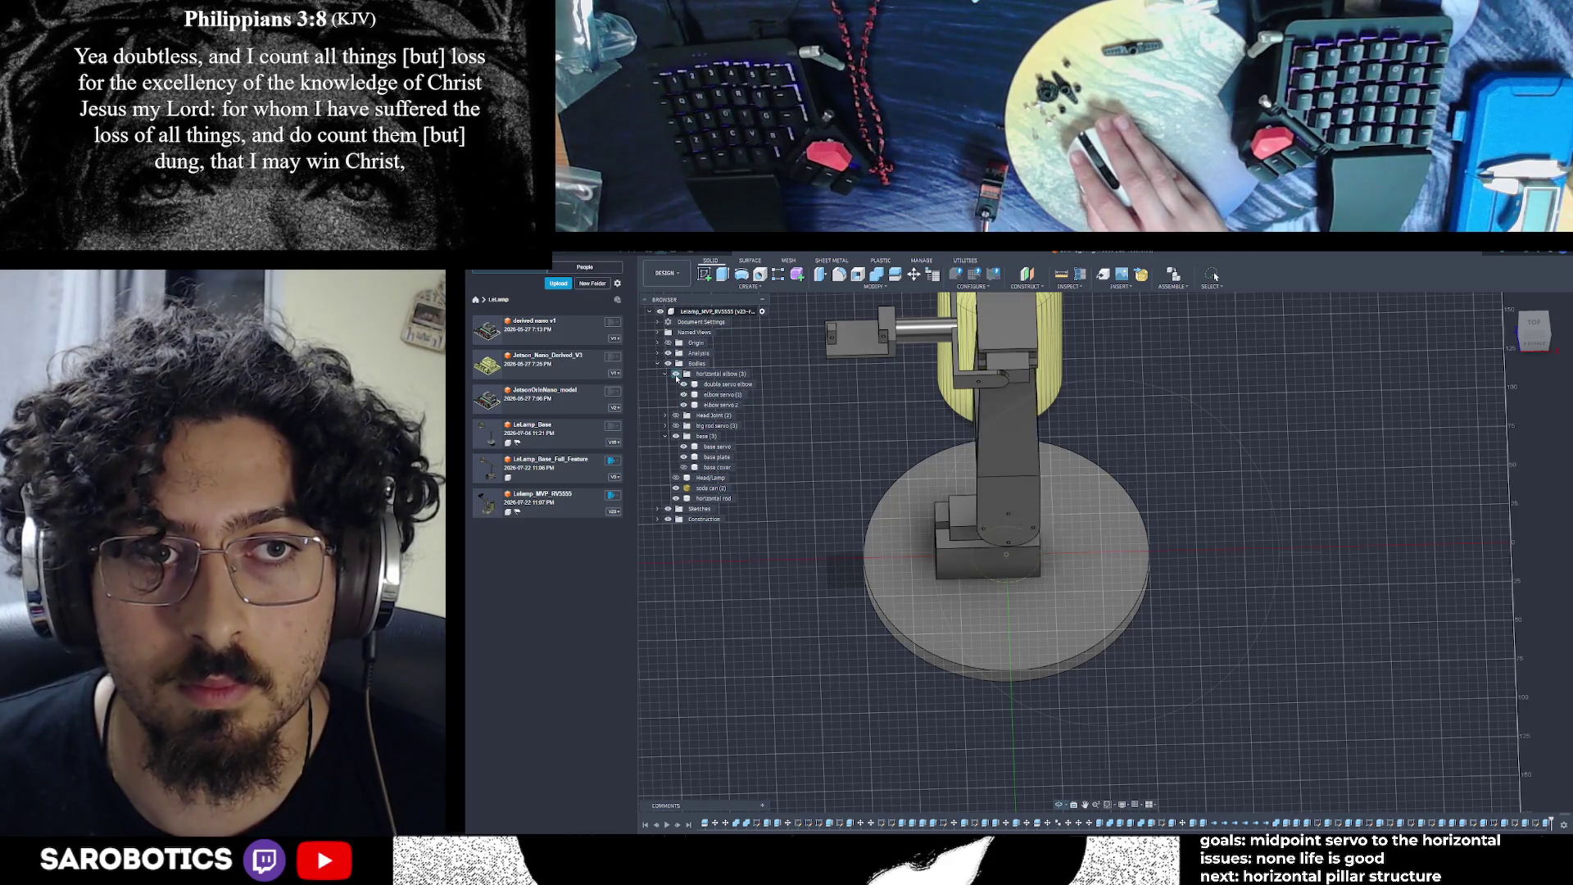
pyautogui.click(668, 375)
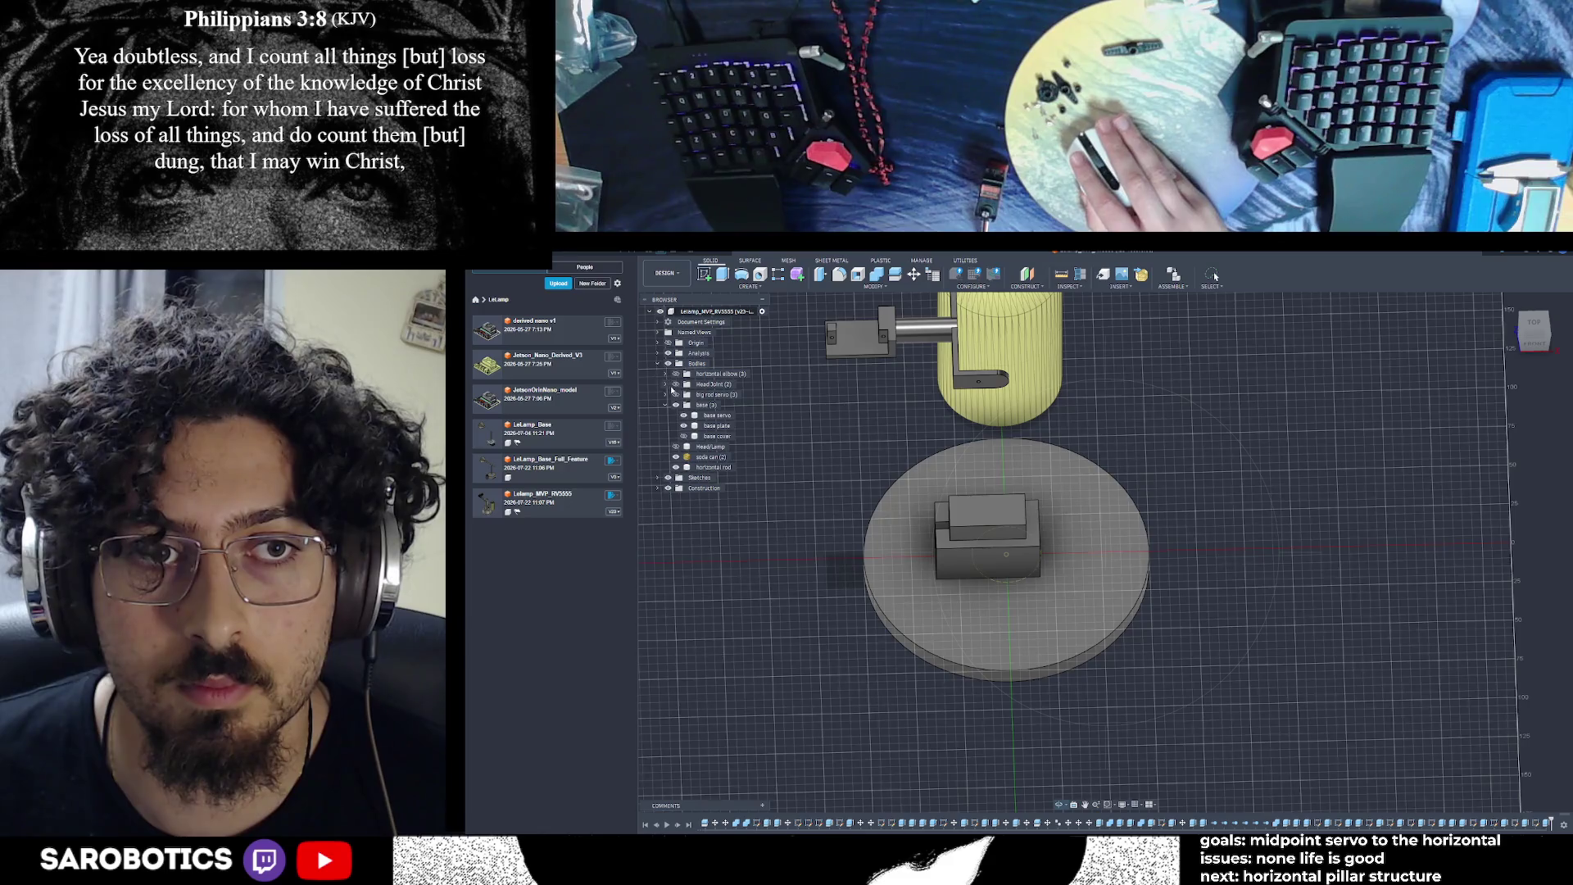
# Move the horizontal rod body into the horizontal elbow group
pyautogui.click(677, 406)
pyautogui.click(676, 406)
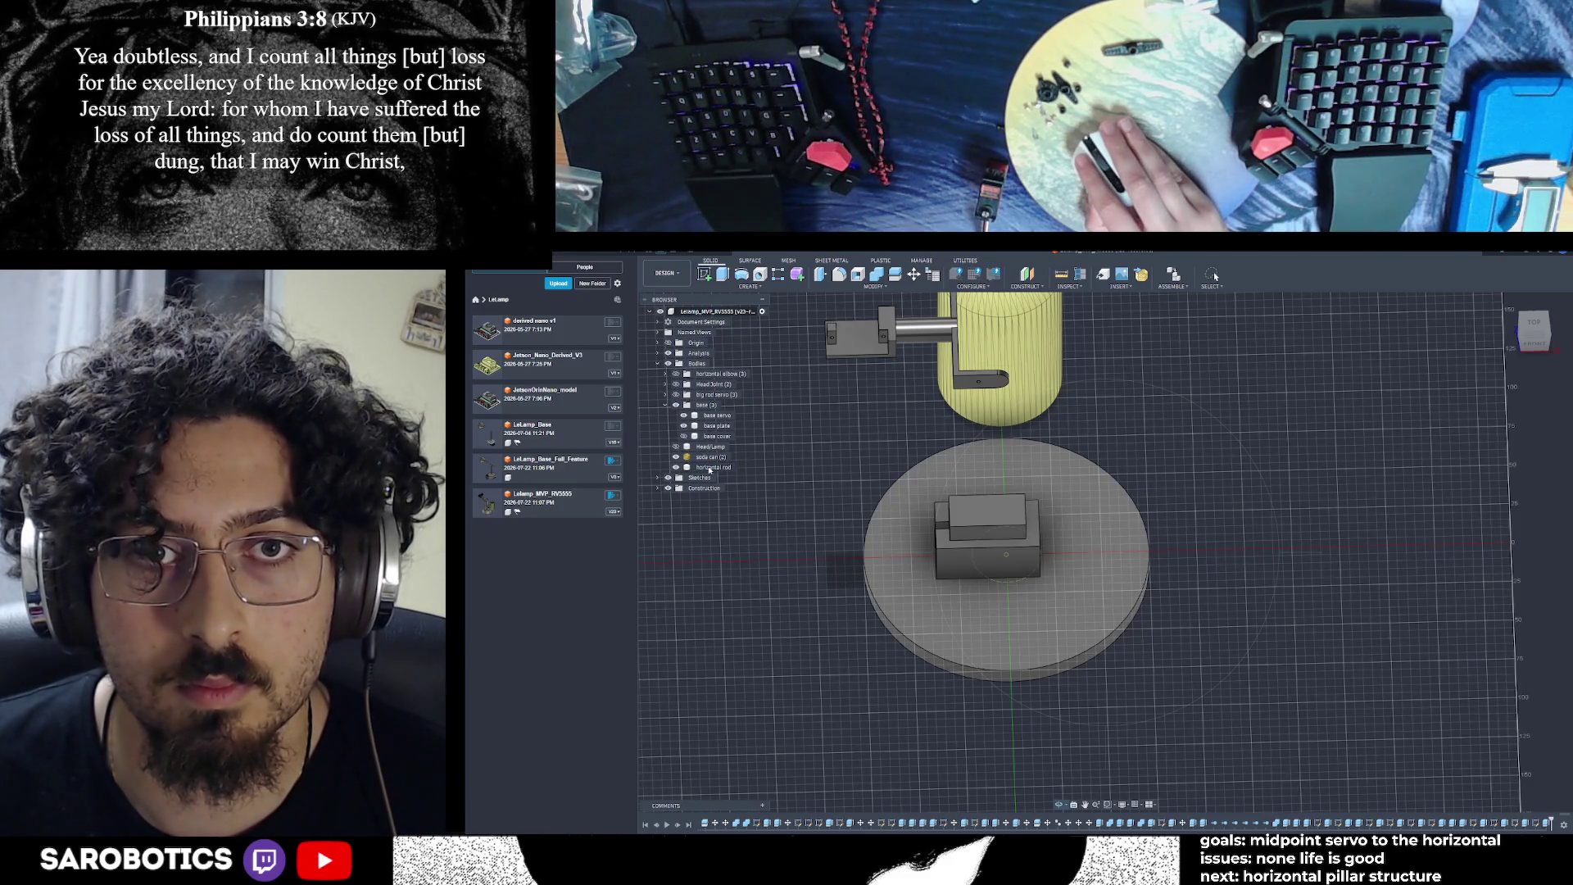
pyautogui.click(926, 329)
pyautogui.moveTo(721, 468); pyautogui.dragTo(714, 374)
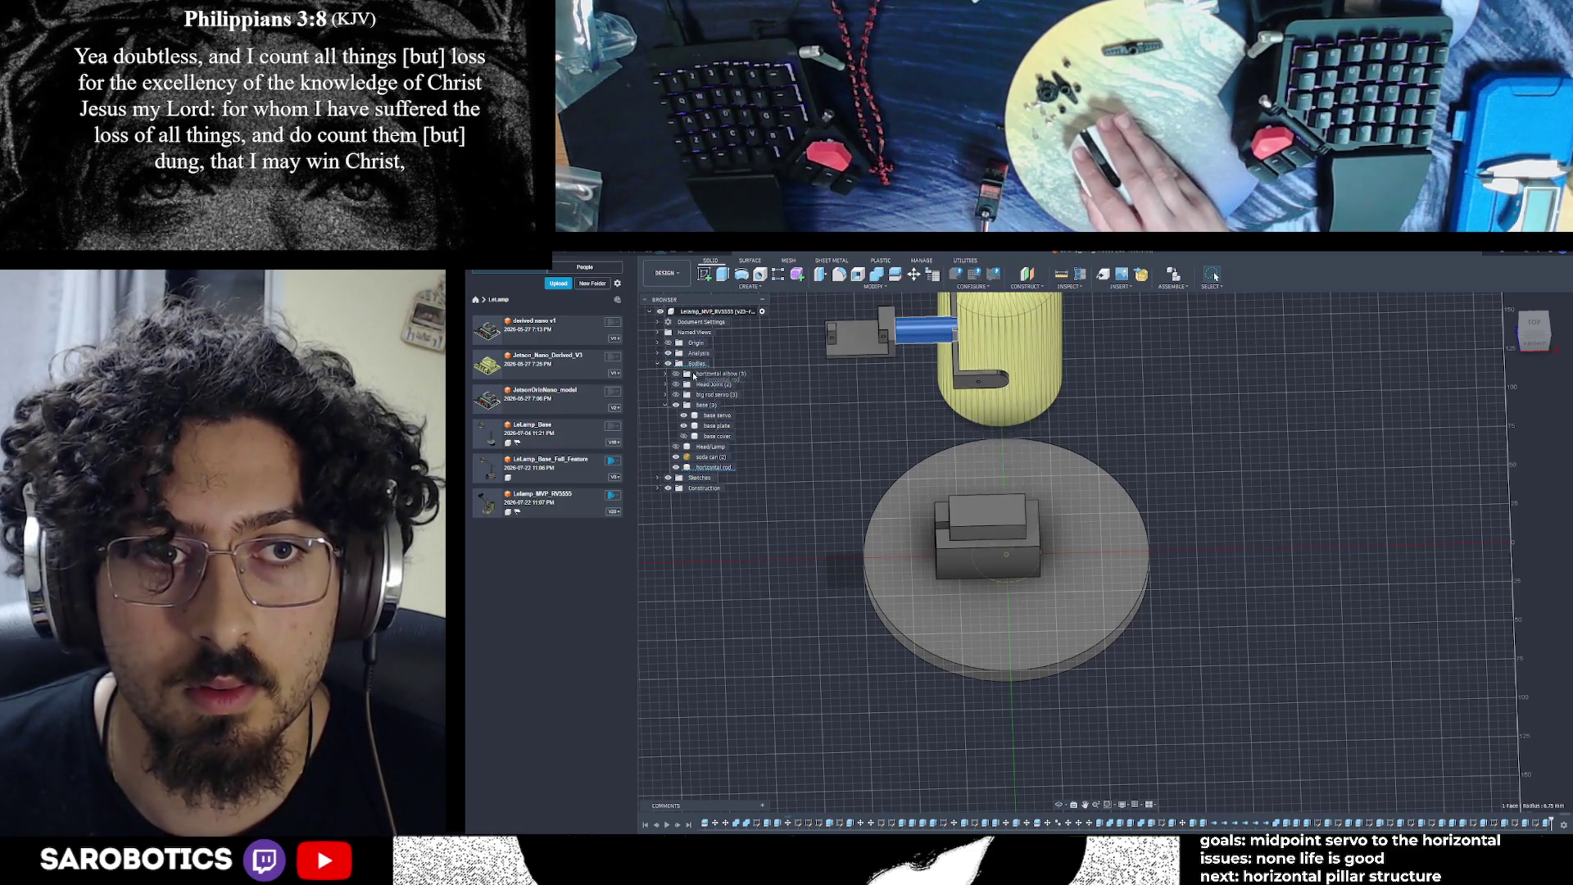
# Close the Data Panel and orbit to a near-top view of the base
pyautogui.scroll(1, 889, 420)
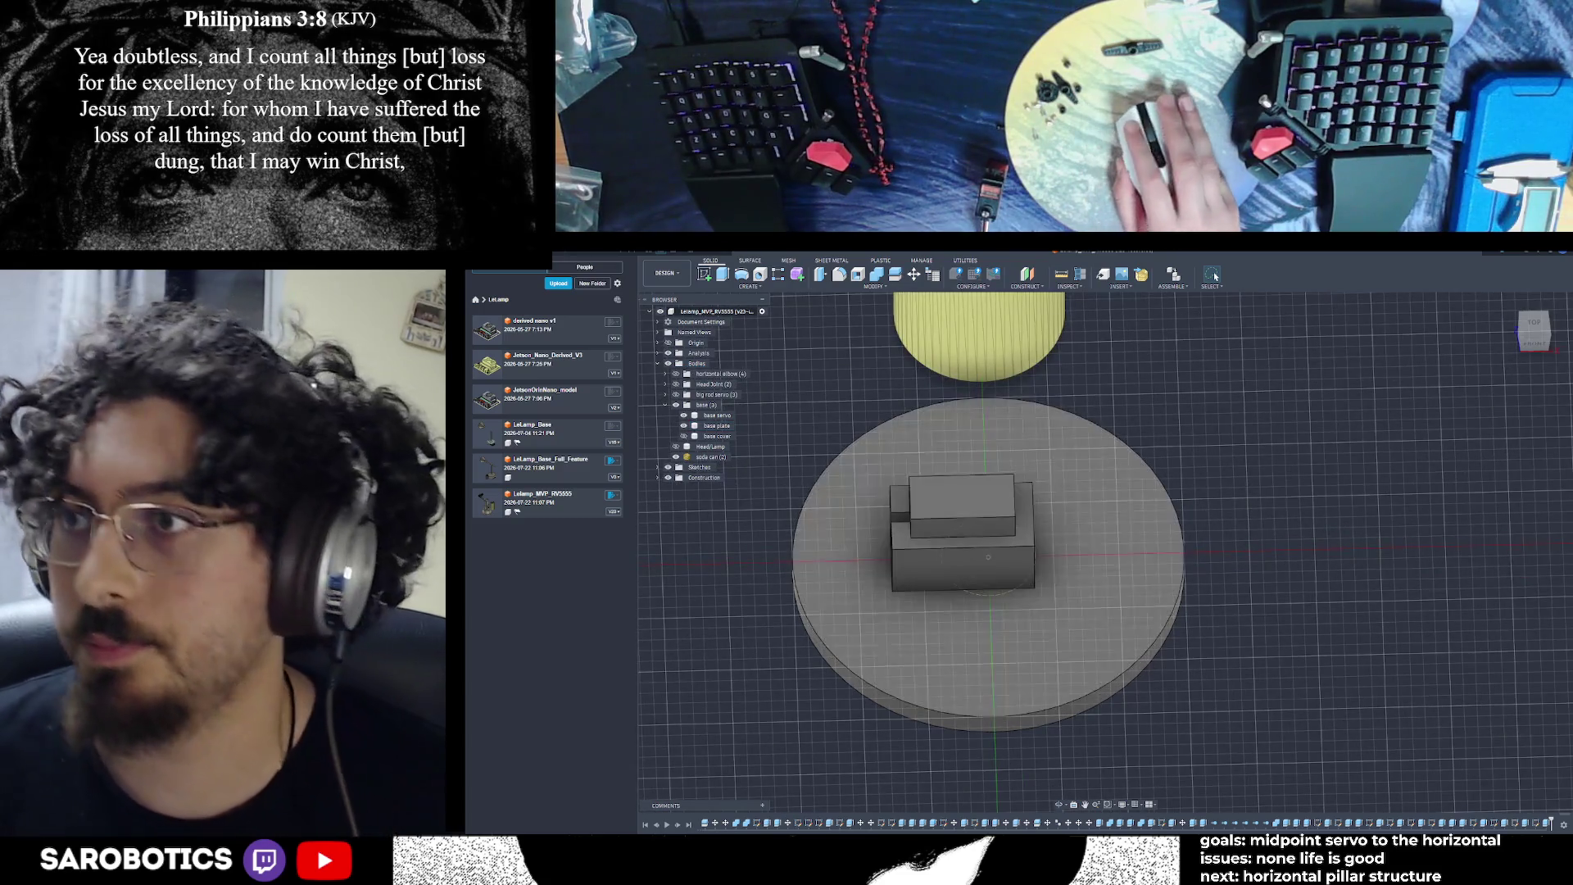
pyautogui.scroll(1, 980, 757)
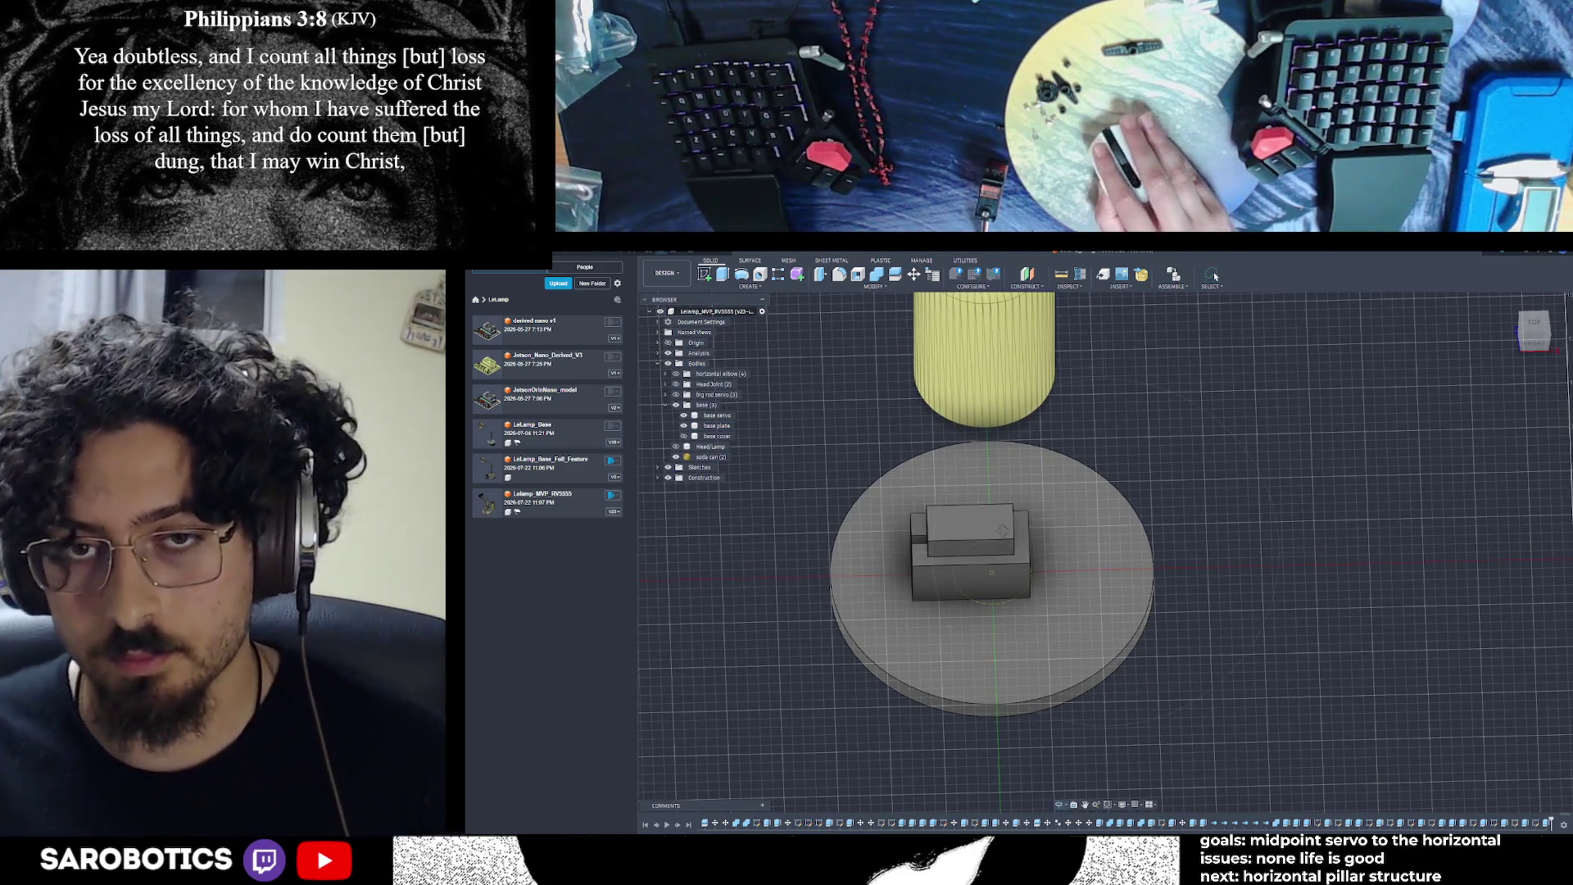
pyautogui.keyDown('shift'); pyautogui.moveTo(1001, 531); pyautogui.dragTo(905, 475, button='middle'); pyautogui.keyUp('shift')
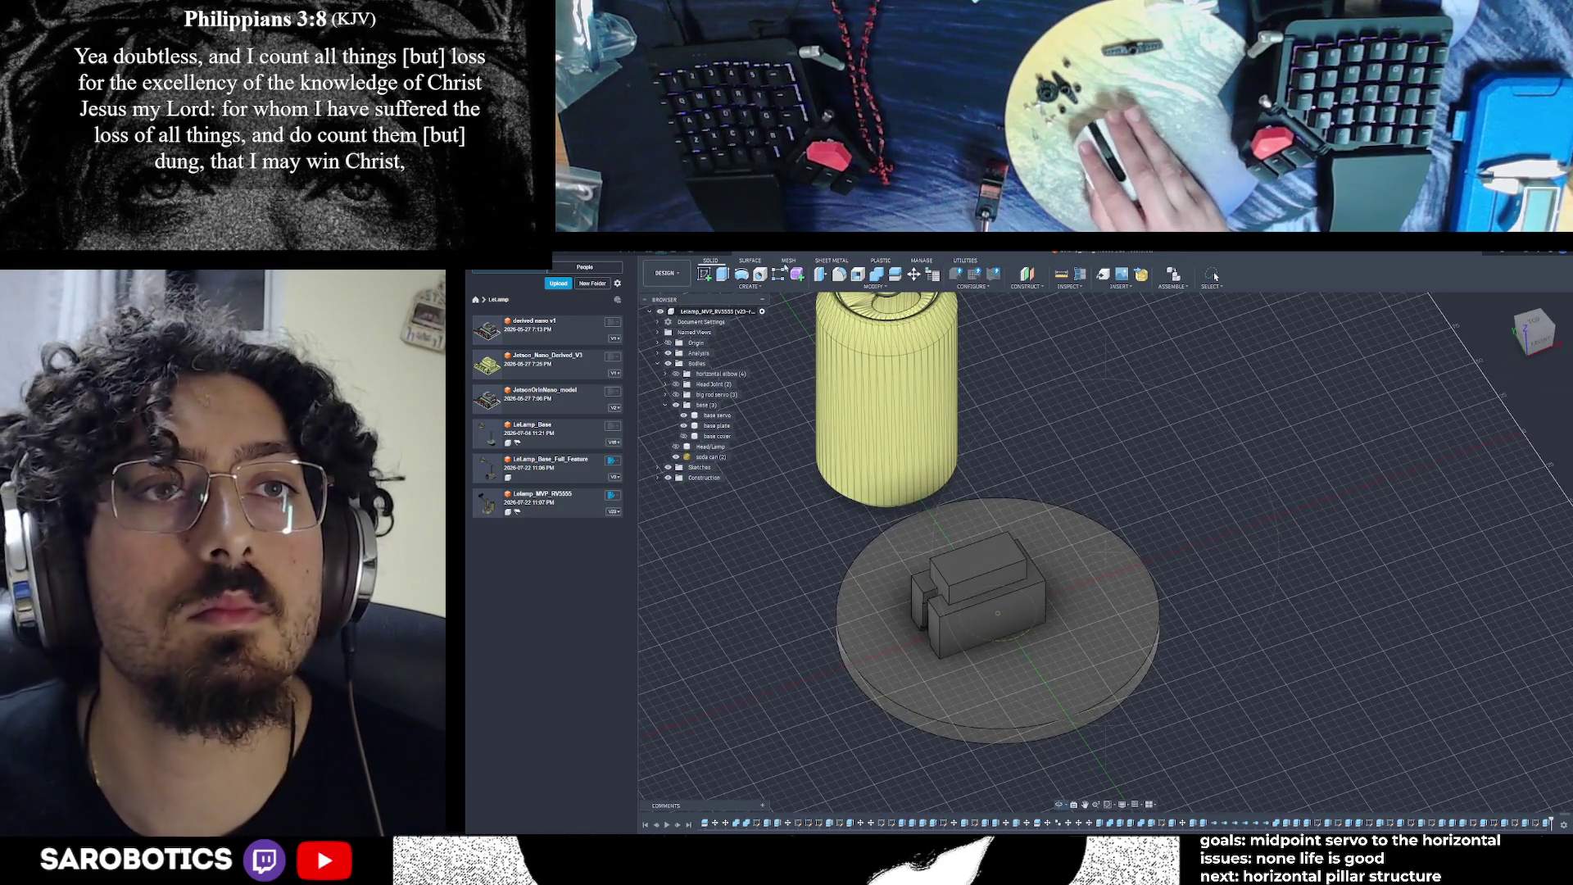
pyautogui.click(657, 254)
pyautogui.moveTo(911, 613)
pyautogui.keyDown('shift'); pyautogui.mouseDown(button='middle')
pyautogui.moveTo(986, 524)
pyautogui.moveTo(983, 639)
pyautogui.moveTo(1008, 606)
pyautogui.moveTo(1089, 614)
pyautogui.mouseUp(button='middle'); pyautogui.keyUp('shift')
pyautogui.scroll(3, 985, 548)
pyautogui.scroll(-3, 983, 573)
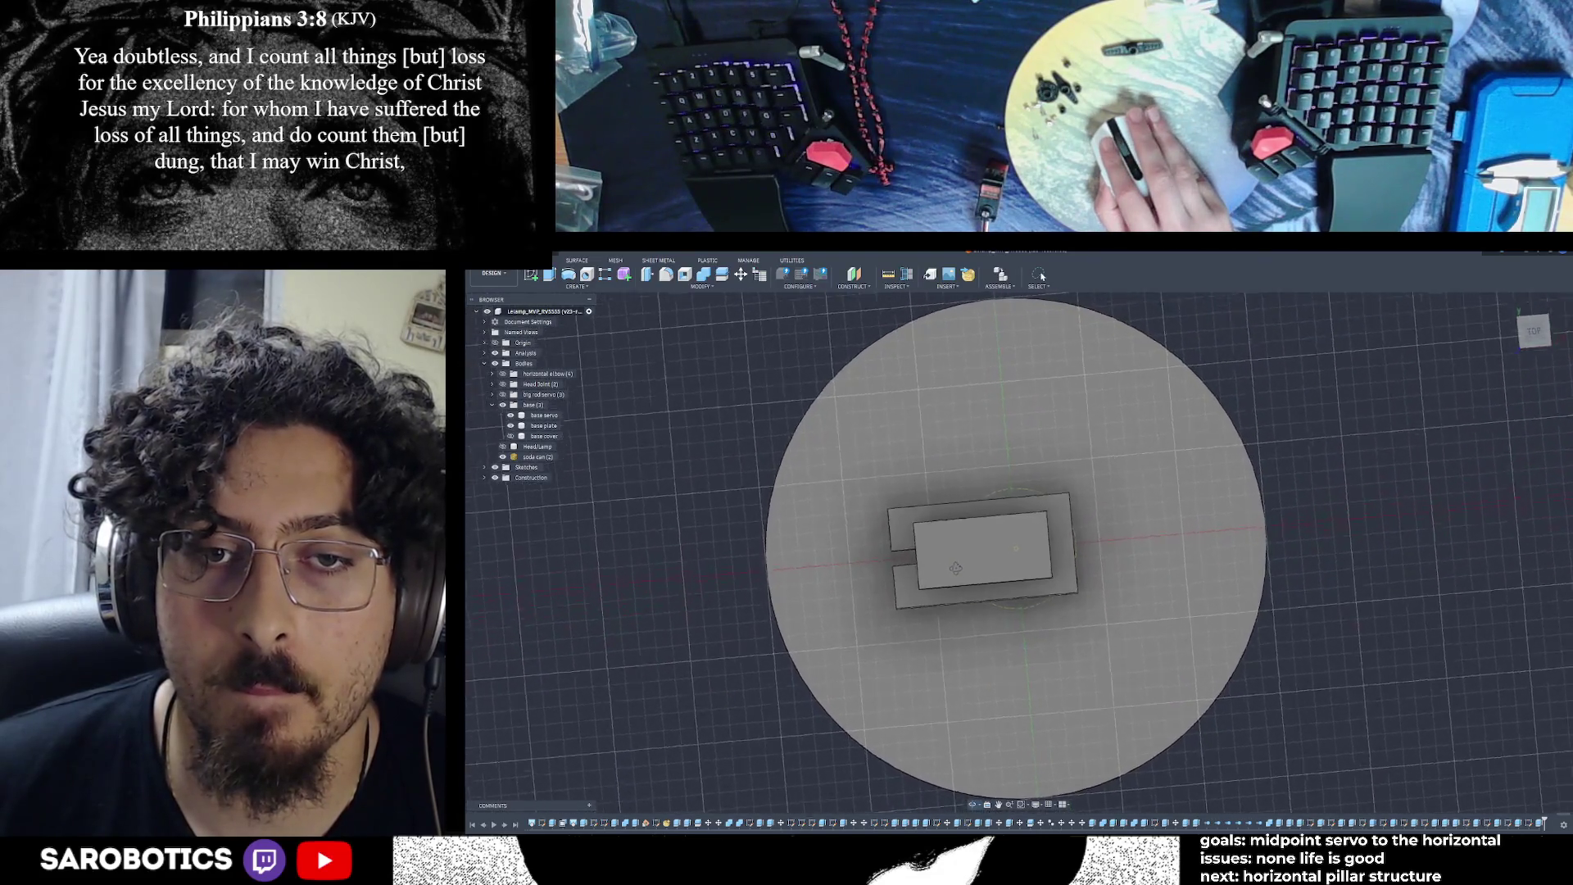
pyautogui.keyDown('shift'); pyautogui.moveTo(951, 571); pyautogui.dragTo(982, 542, button='middle'); pyautogui.keyUp('shift')
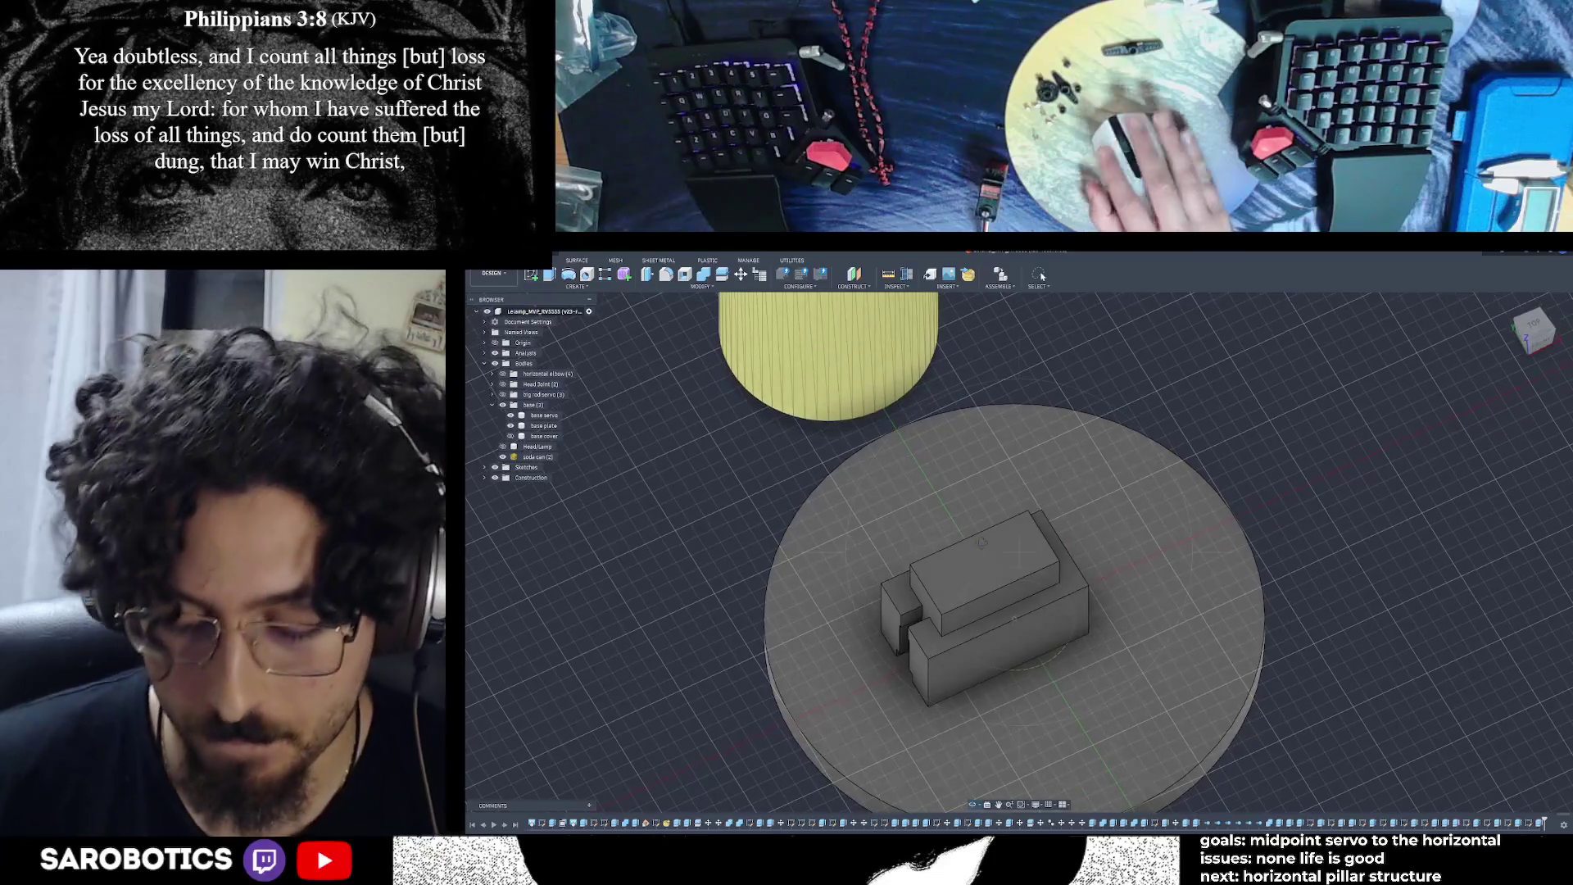
pyautogui.moveTo(981, 542)
pyautogui.keyDown('shift'); pyautogui.mouseDown(button='middle')
pyautogui.moveTo(1020, 590)
pyautogui.moveTo(1032, 574)
pyautogui.moveTo(1061, 596)
pyautogui.moveTo(1071, 630)
pyautogui.mouseUp(button='middle'); pyautogui.keyUp('shift')
pyautogui.scroll(-5, 1061, 622)
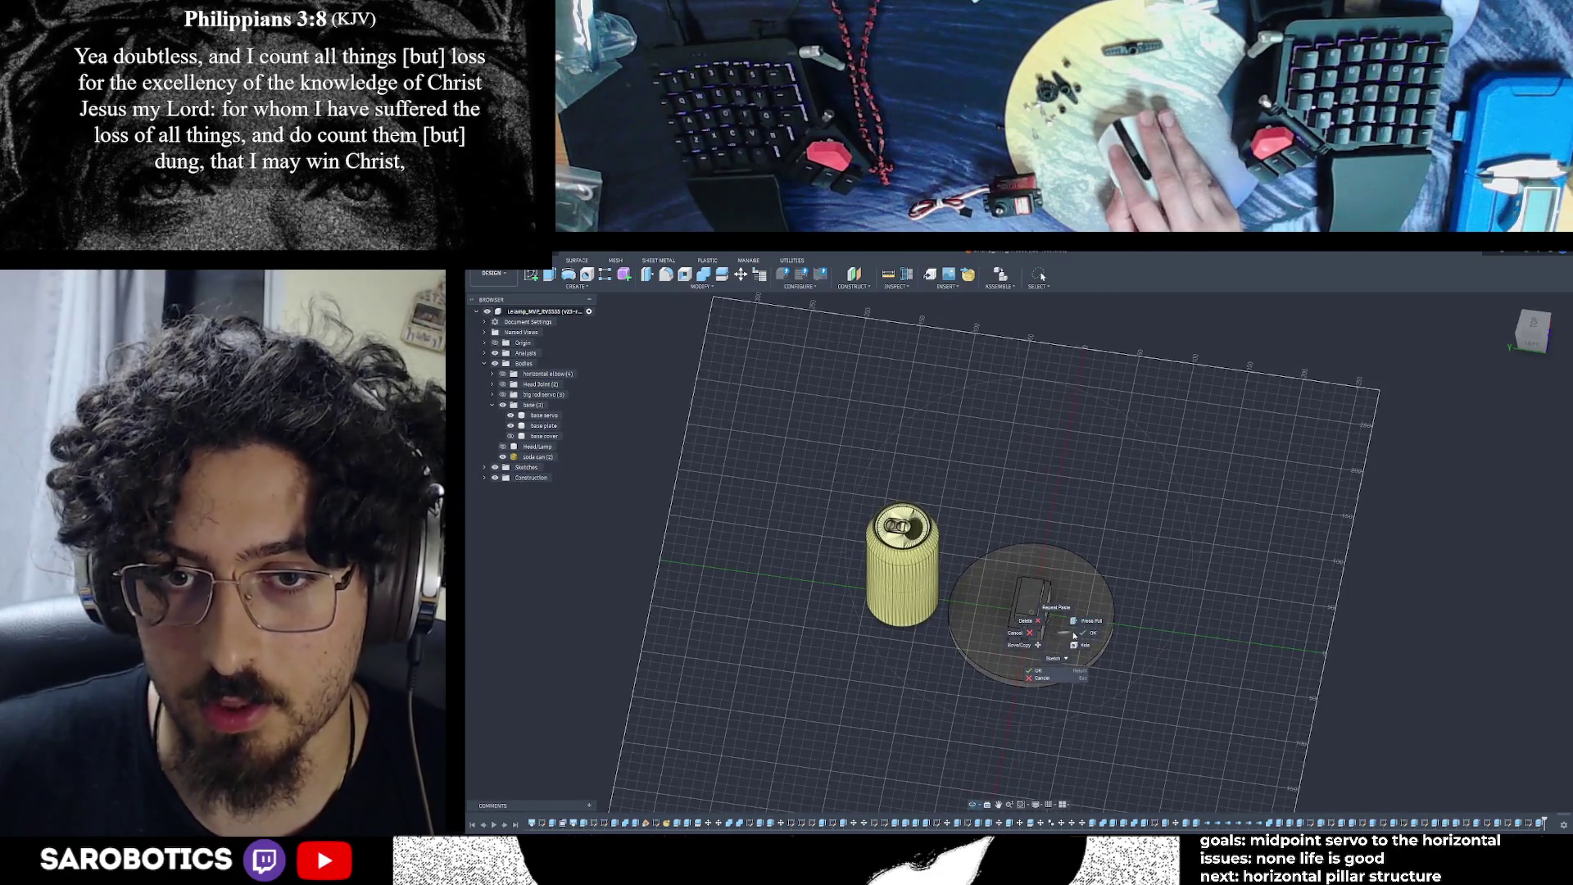
# Show the base cover body and the base servo body again
pyautogui.scroll(5, 1068, 636)
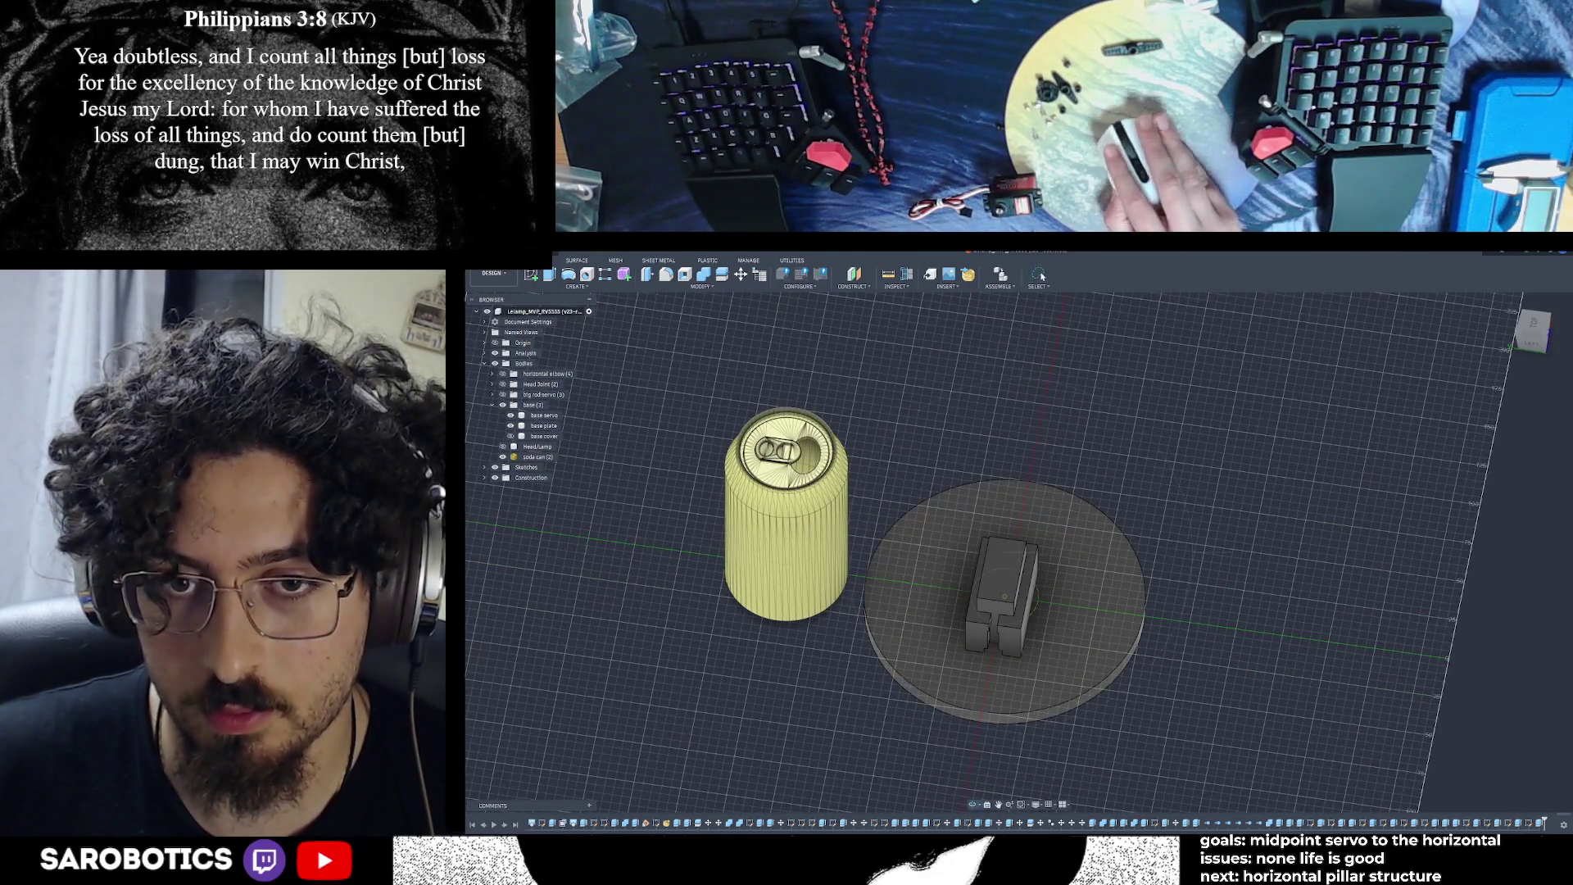
pyautogui.keyDown('shift'); pyautogui.moveTo(1070, 629); pyautogui.dragTo(1070, 606, button='middle'); pyautogui.keyUp('shift')
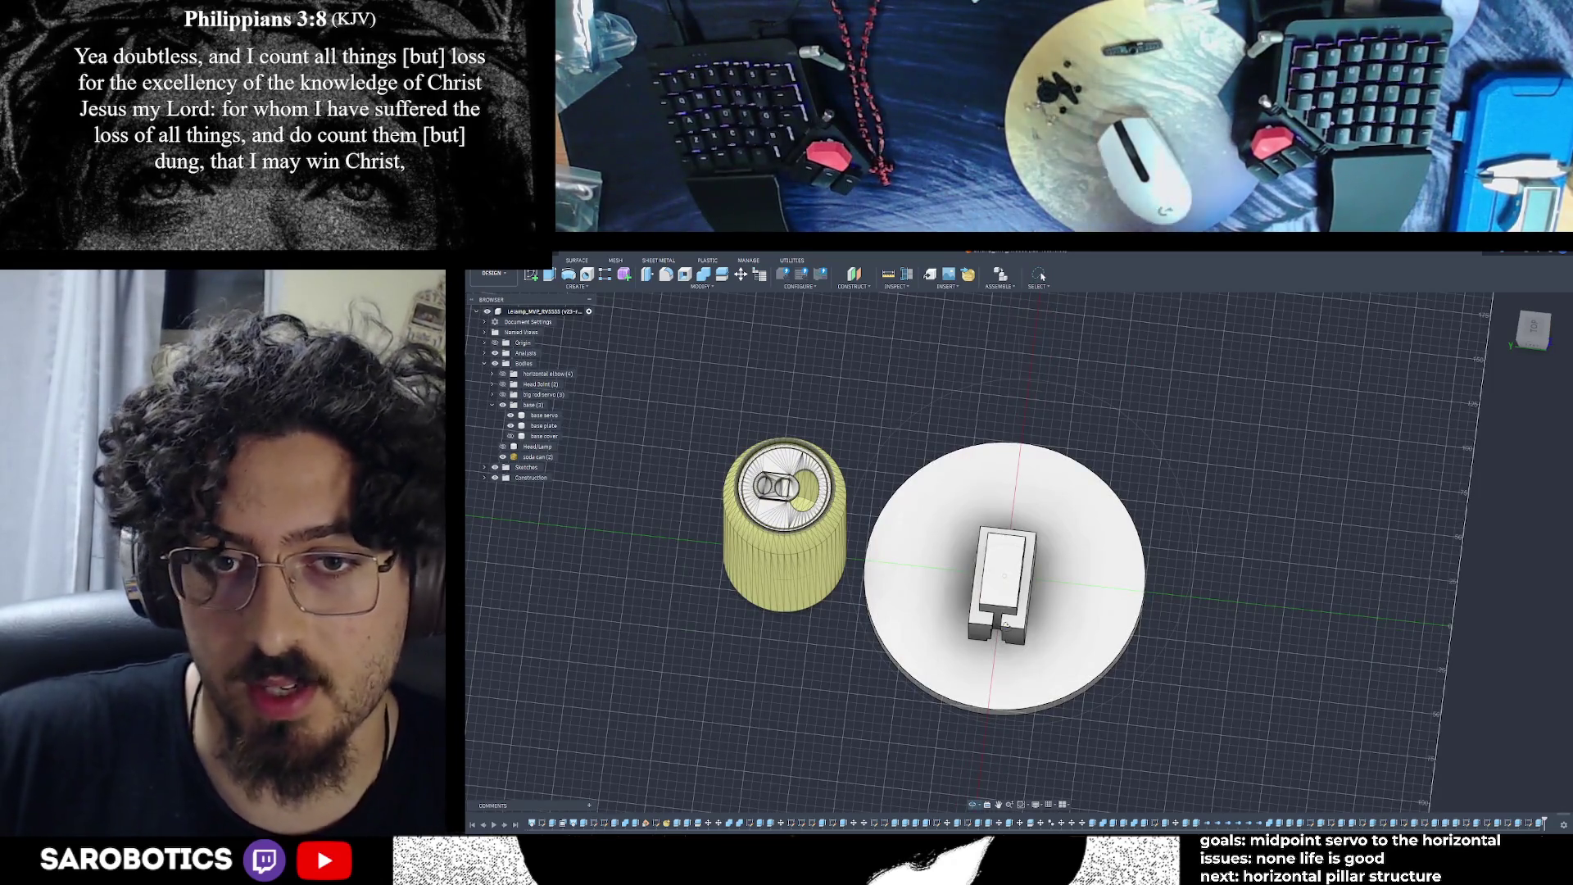
pyautogui.moveTo(1070, 606)
pyautogui.keyDown('shift'); pyautogui.mouseDown(button='middle')
pyautogui.moveTo(1070, 647)
pyautogui.moveTo(1070, 604)
pyautogui.moveTo(1070, 647)
pyautogui.moveTo(1070, 622)
pyautogui.mouseUp(button='middle'); pyautogui.keyUp('shift')
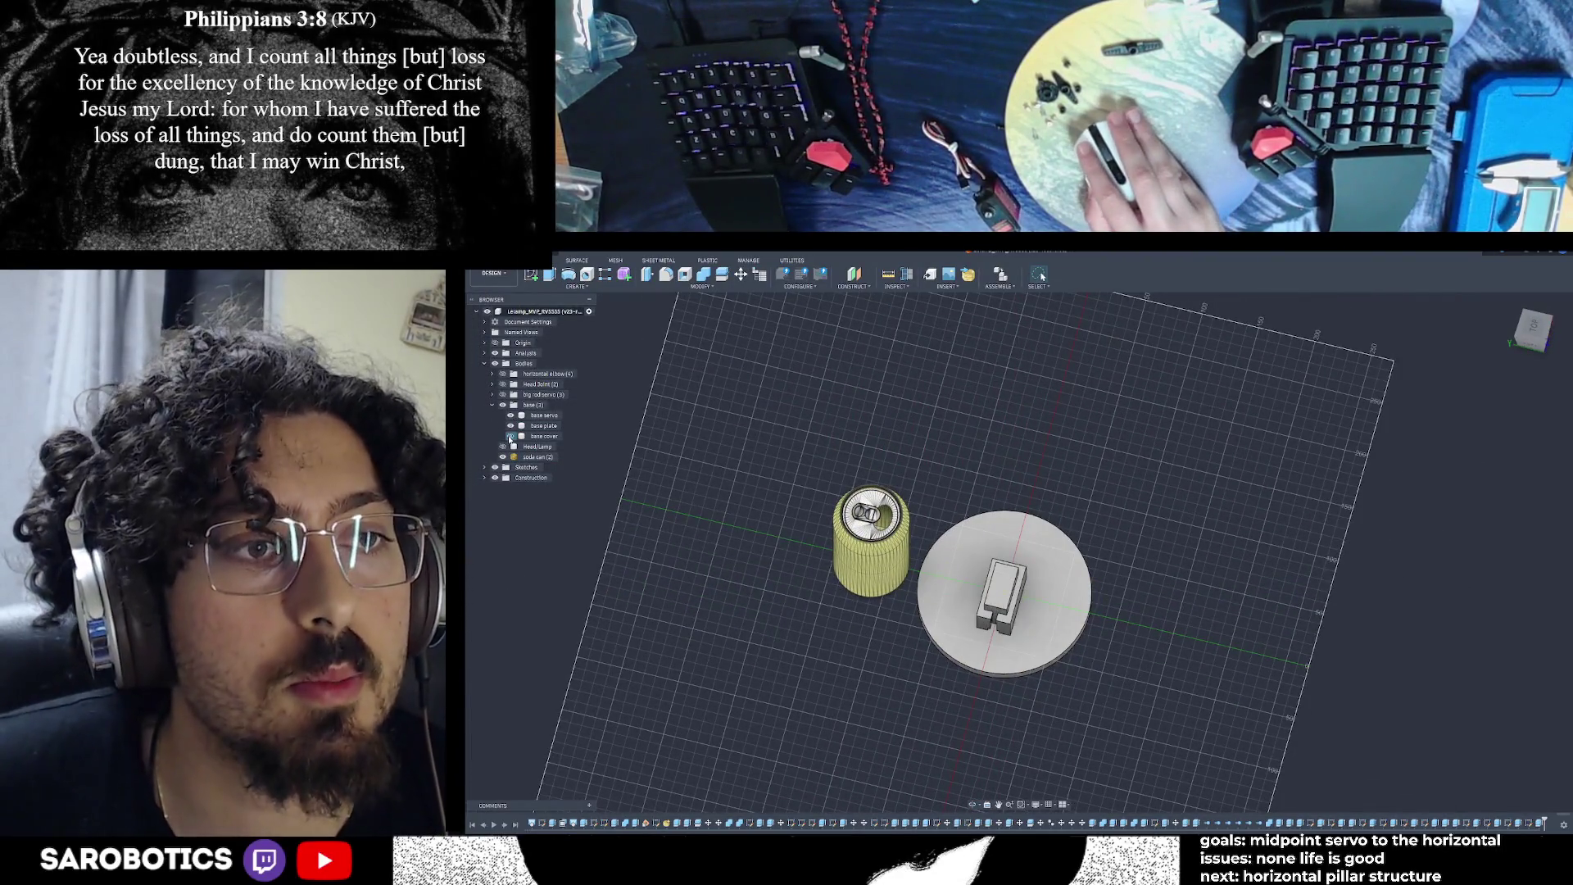
pyautogui.click(510, 436)
pyautogui.click(509, 416)
pyautogui.click(510, 415)
pyautogui.click(509, 415)
pyautogui.click(509, 416)
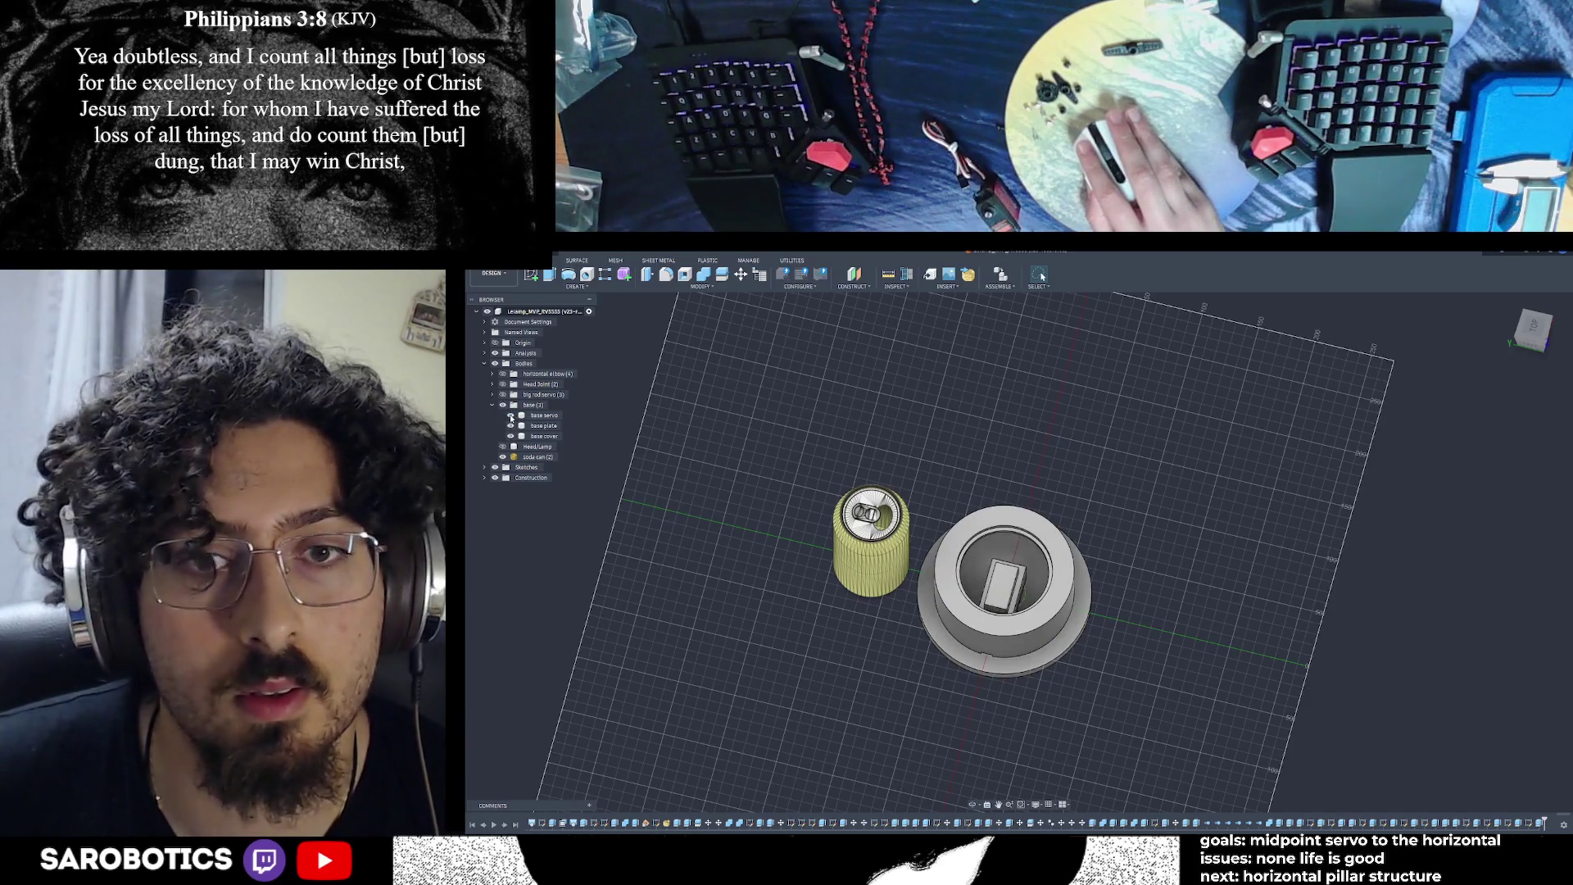
pyautogui.scroll(2, 905, 594)
# Show the large servo body inside the base and return to the front view
pyautogui.click(972, 805)
pyautogui.scroll(-2, 1024, 574)
pyautogui.moveTo(1024, 574)
pyautogui.mouseDown()
pyautogui.moveTo(1065, 533)
pyautogui.moveTo(1051, 629)
pyautogui.mouseUp()
pyautogui.rightClick(1051, 629)
pyautogui.click(1080, 627)
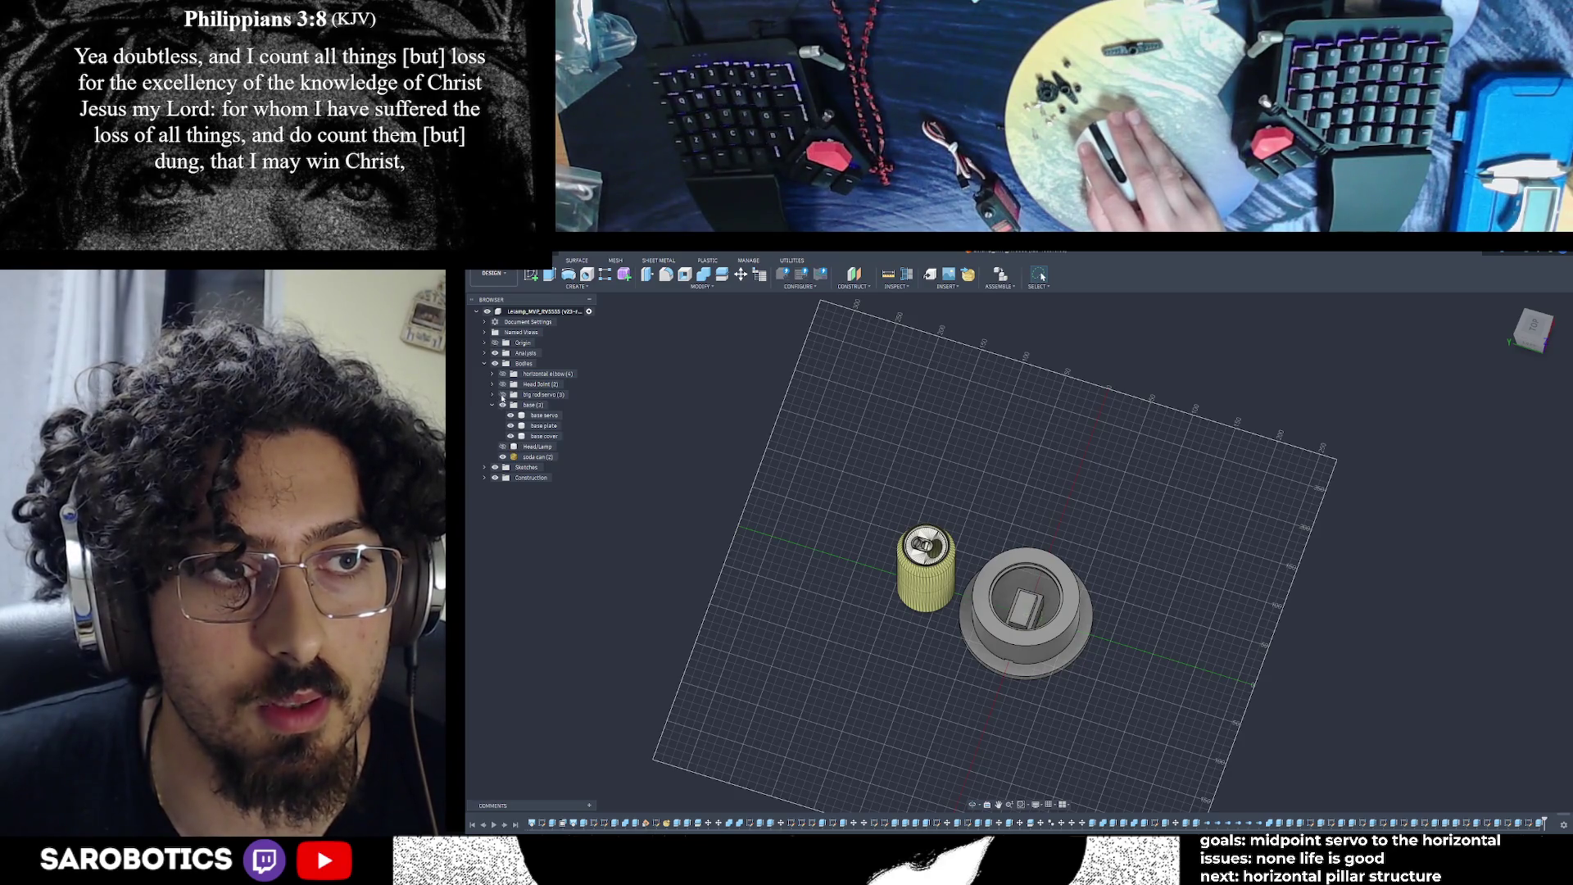
pyautogui.click(502, 395)
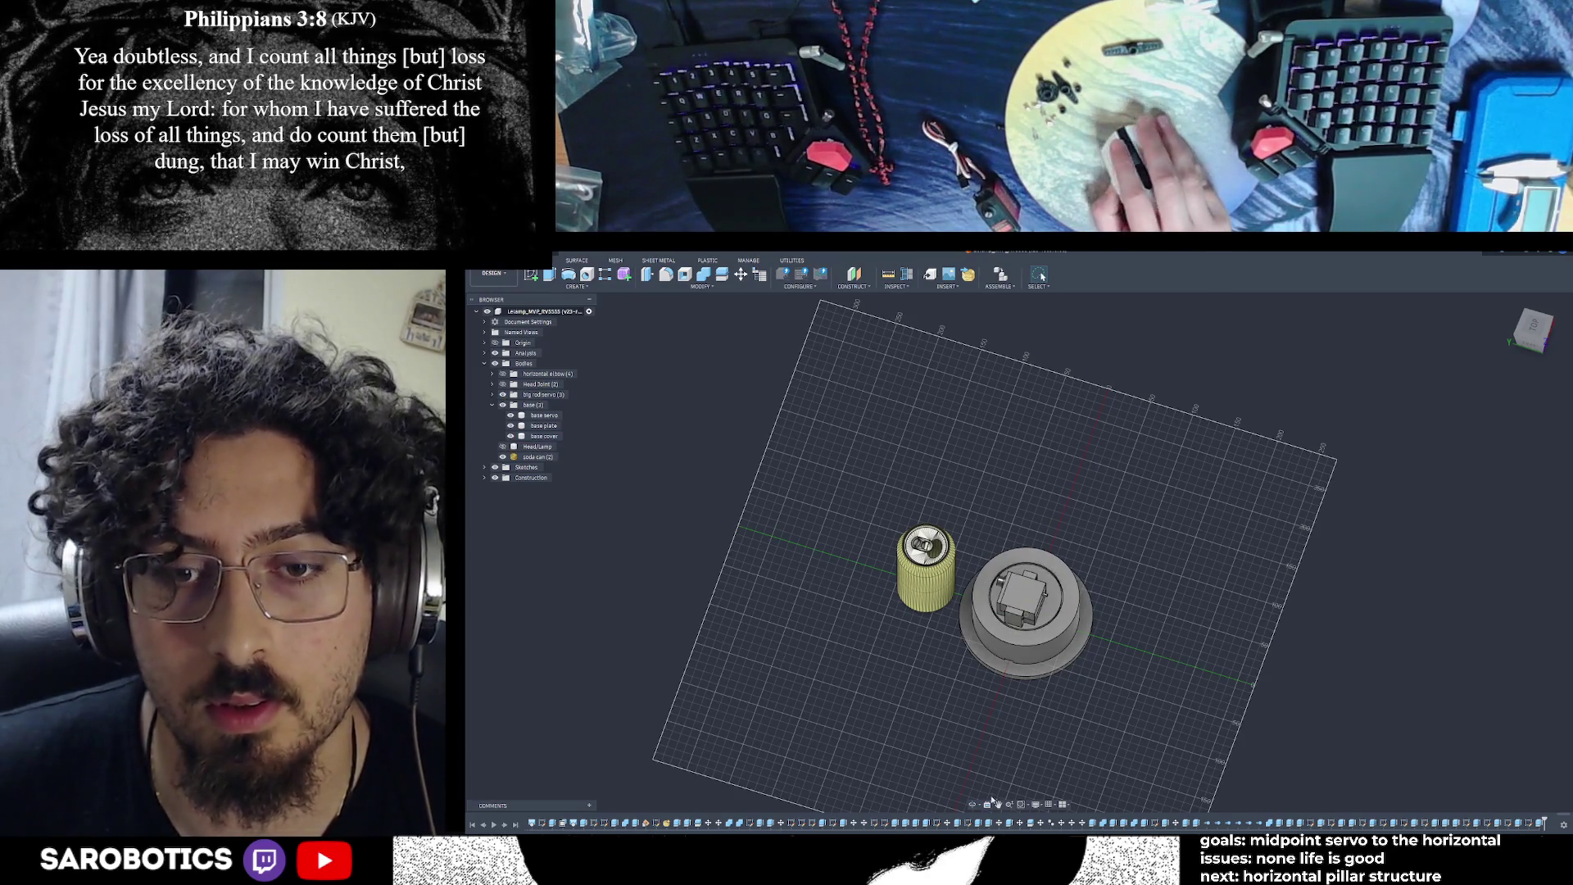
pyautogui.click(1532, 343)
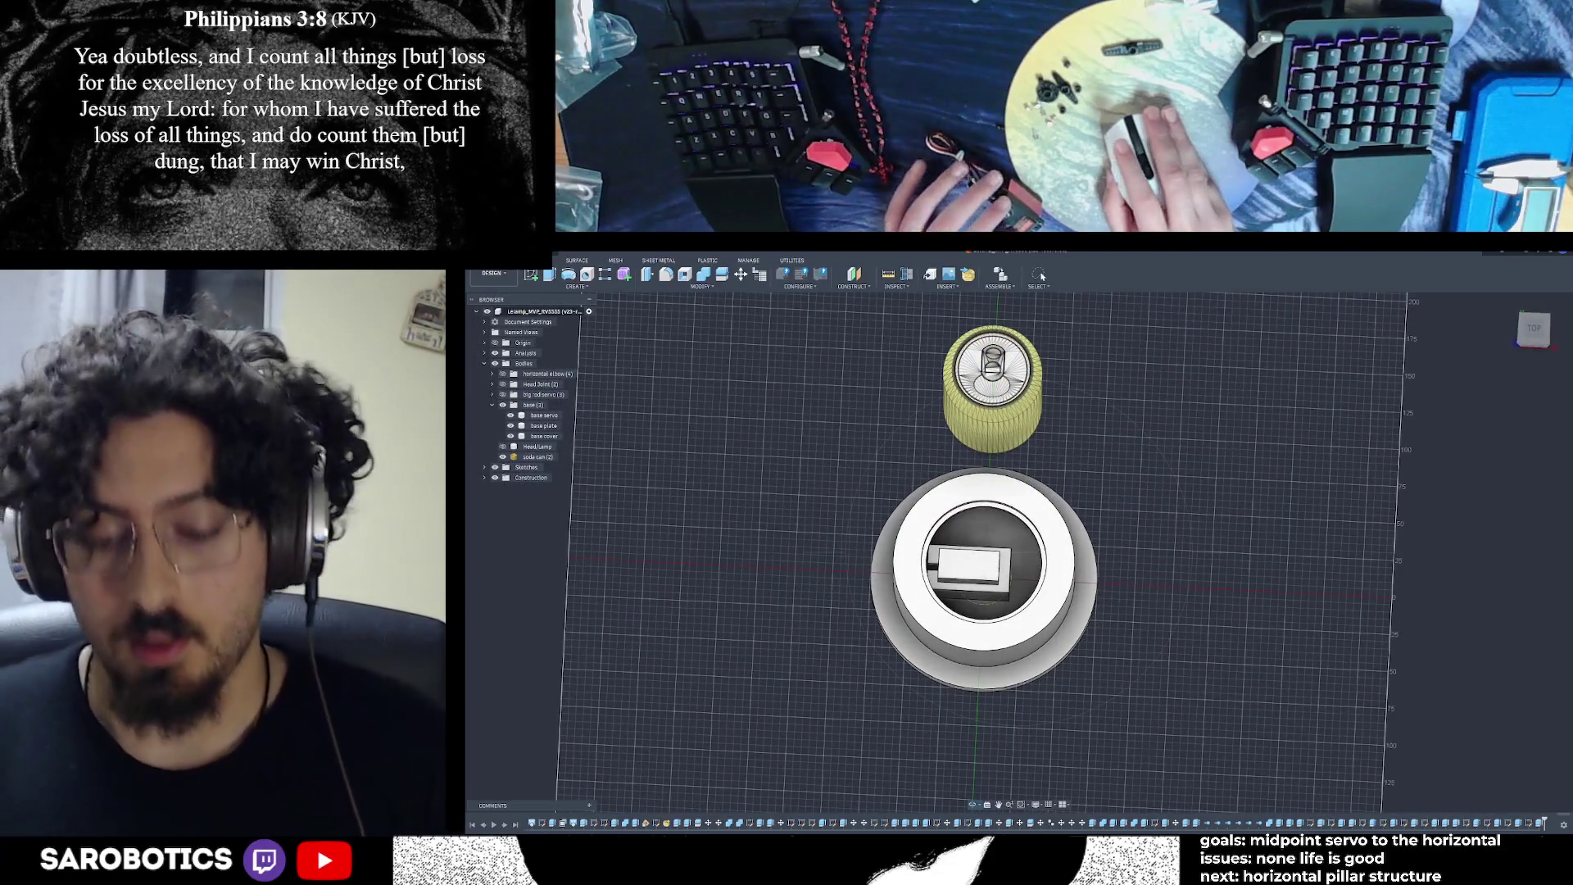
pyautogui.keyDown('shift'); pyautogui.moveTo(1055, 588); pyautogui.dragTo(1087, 559, button='middle'); pyautogui.keyUp('shift')
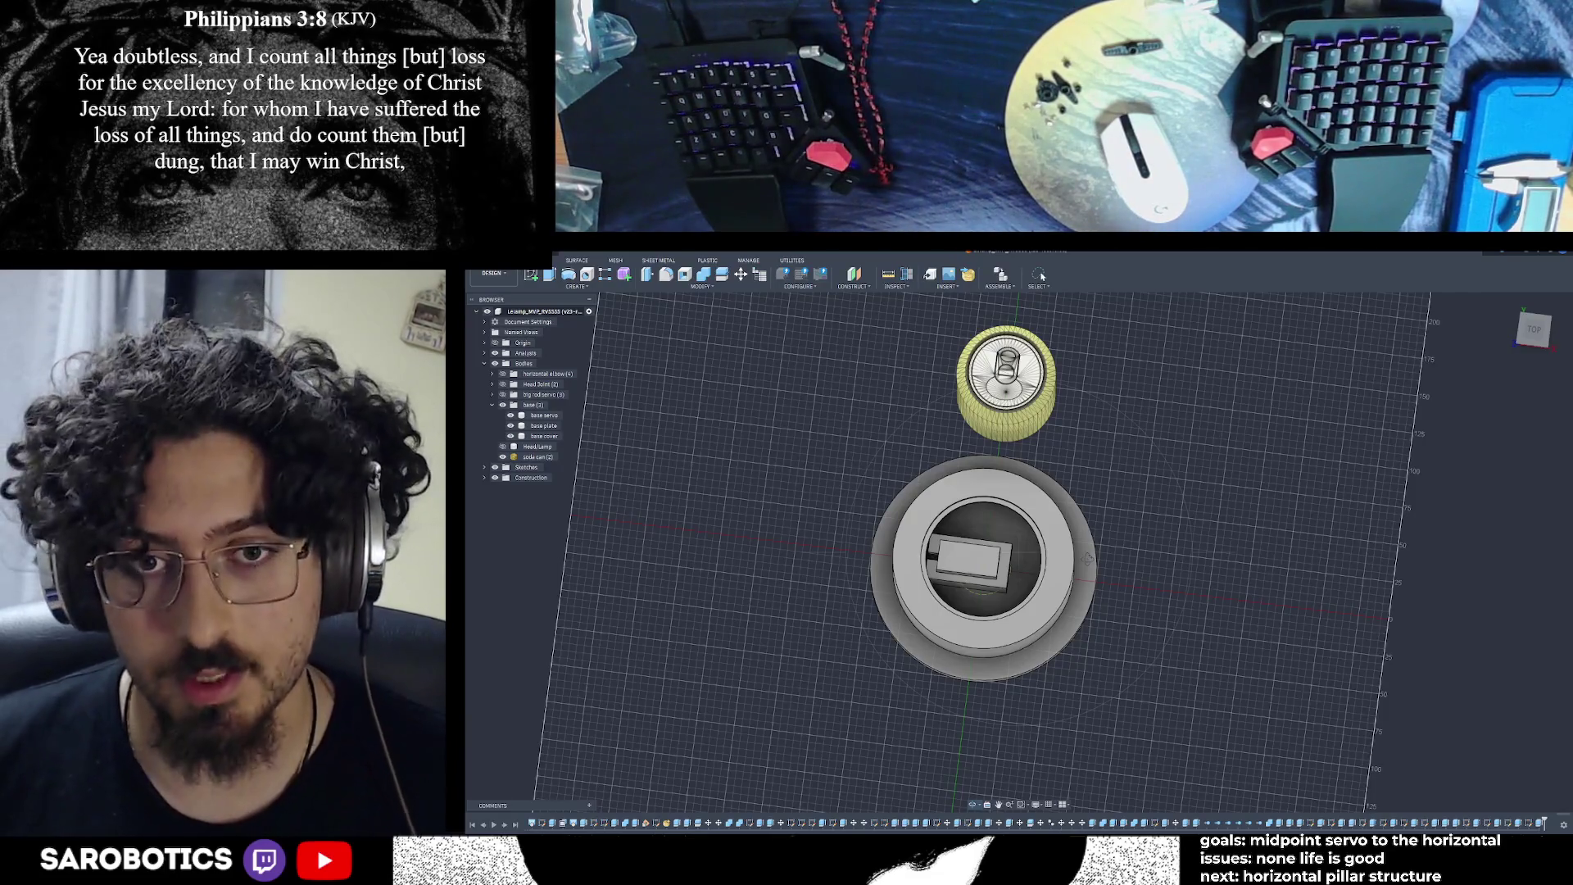
pyautogui.moveTo(1087, 559)
pyautogui.keyDown('shift'); pyautogui.mouseDown(button='middle')
pyautogui.moveTo(1032, 508)
pyautogui.moveTo(983, 565)
pyautogui.moveTo(991, 623)
pyautogui.moveTo(1024, 557)
pyautogui.moveTo(998, 552)
pyautogui.mouseUp(button='middle'); pyautogui.keyUp('shift')
pyautogui.rightClick(998, 552)
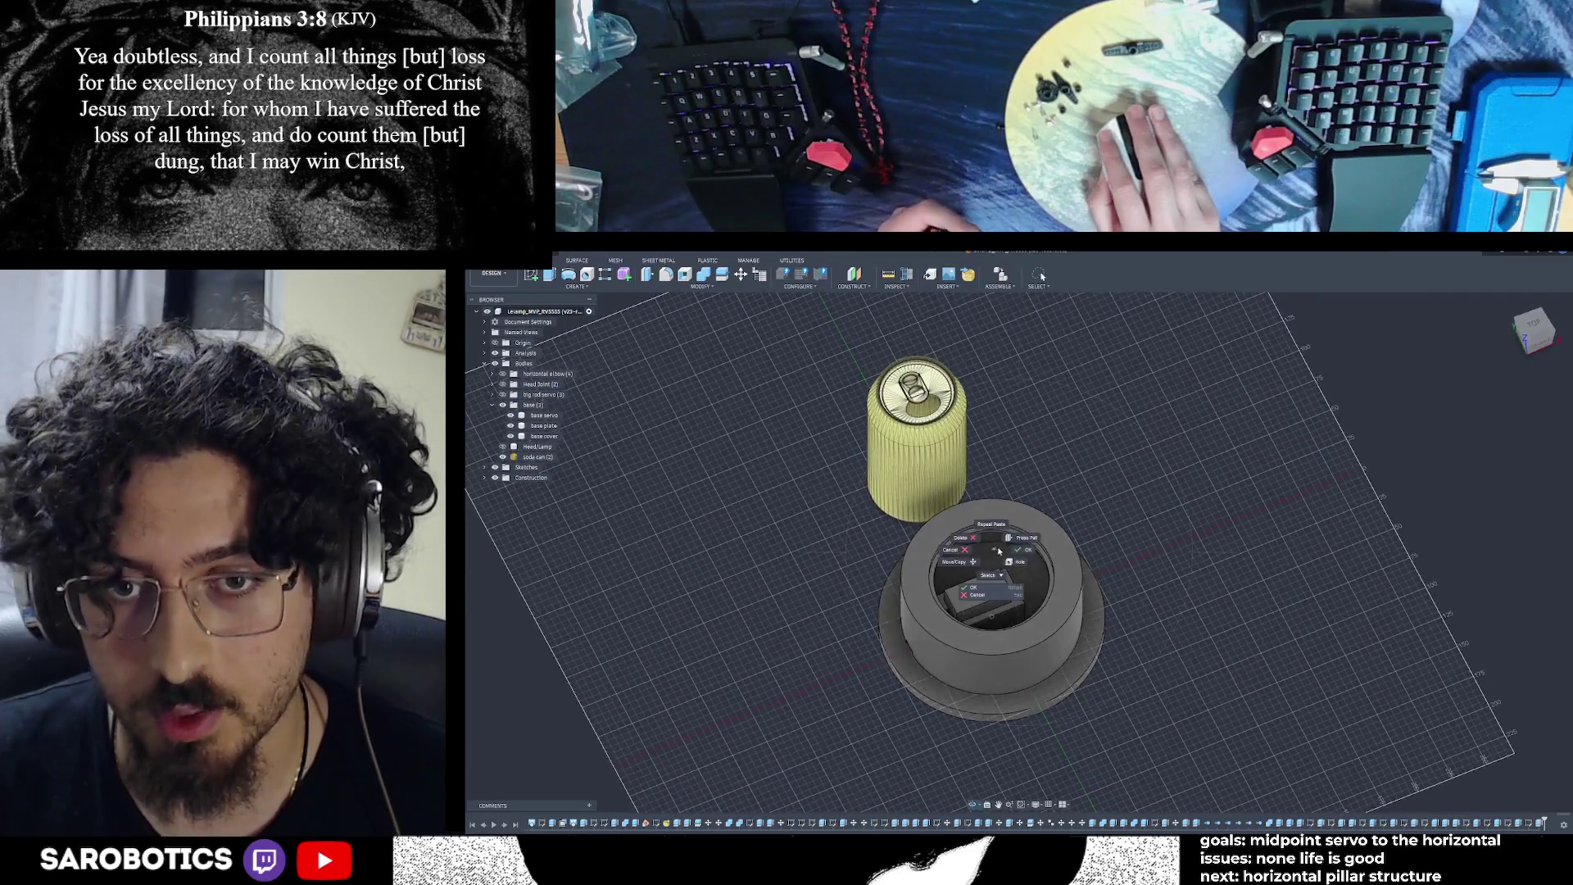
# Rotate the base cover body -180 degrees about its axis using Move/Copy
pyautogui.click(999, 551)
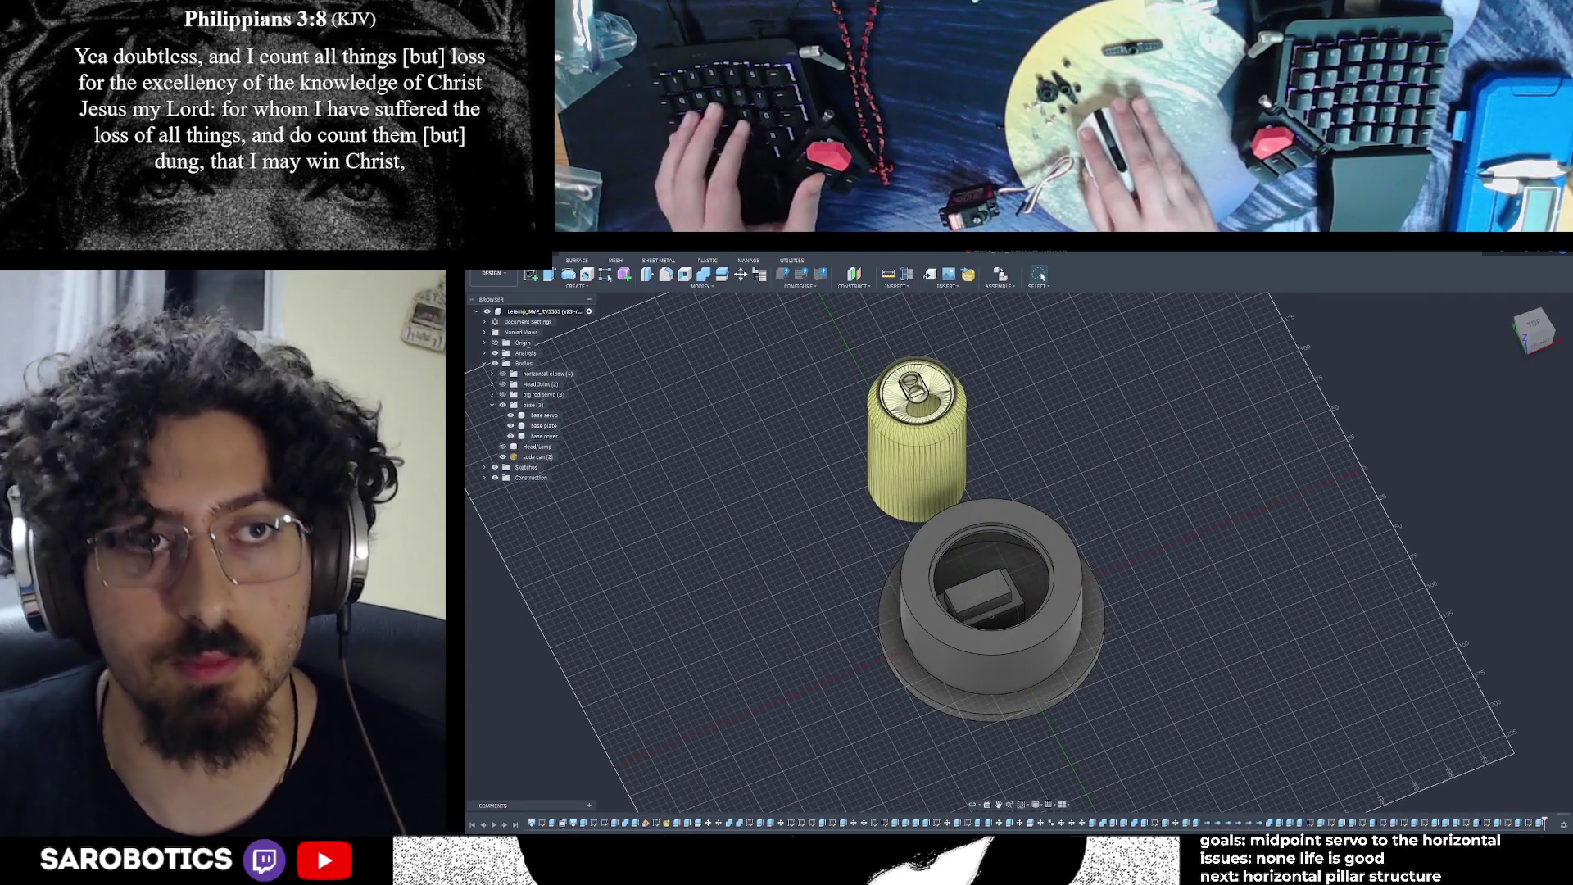
pyautogui.press('m')
pyautogui.click(1062, 546)
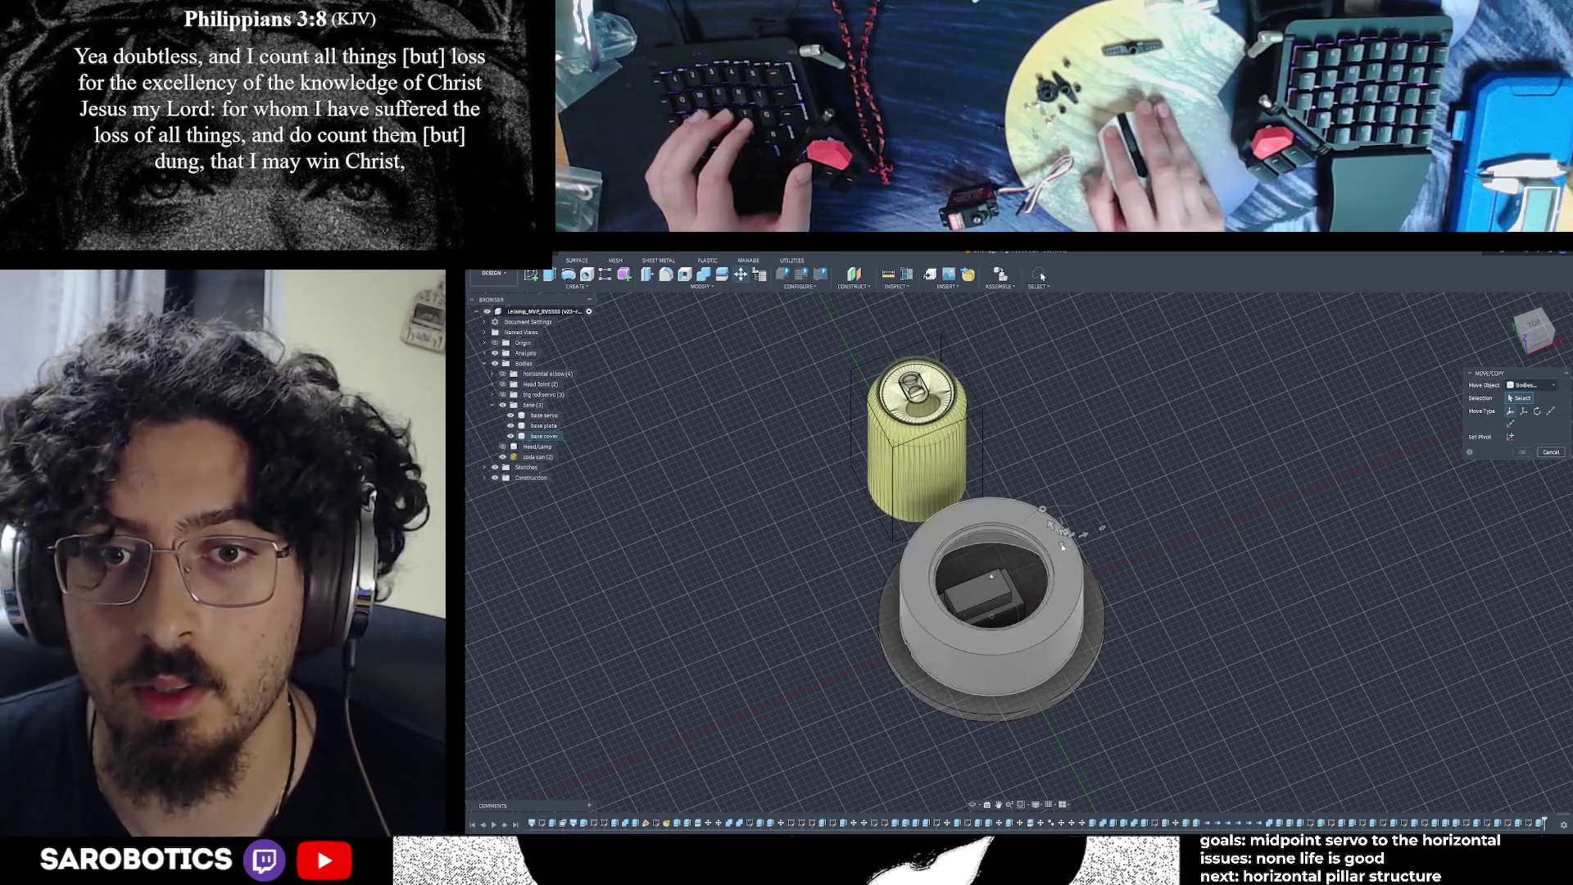
pyautogui.click(1062, 546)
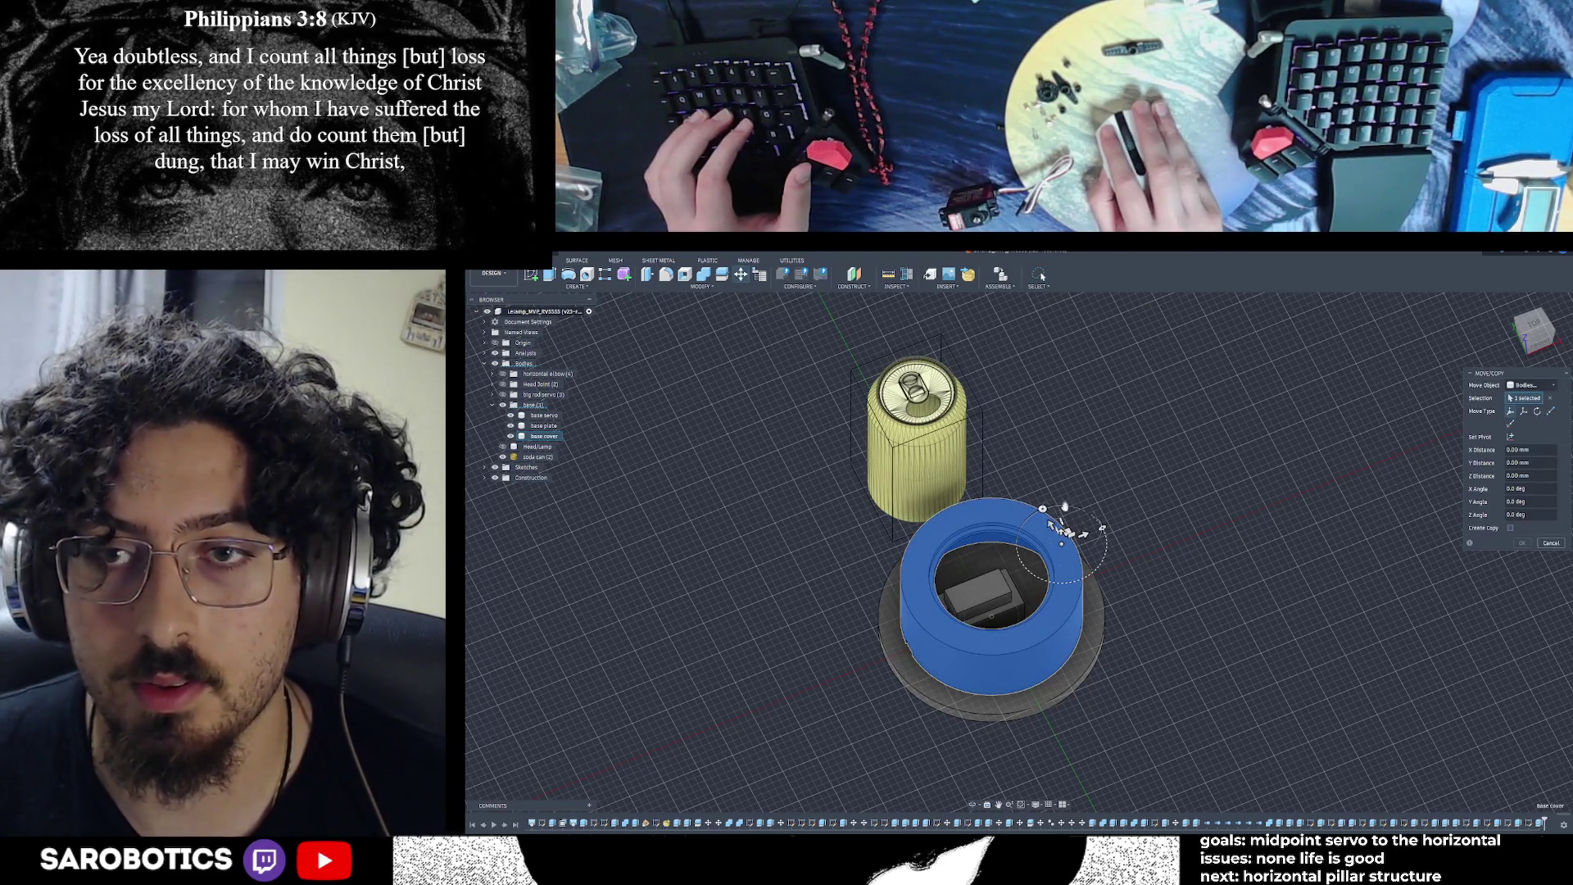
pyautogui.click(1536, 412)
pyautogui.click(1020, 507)
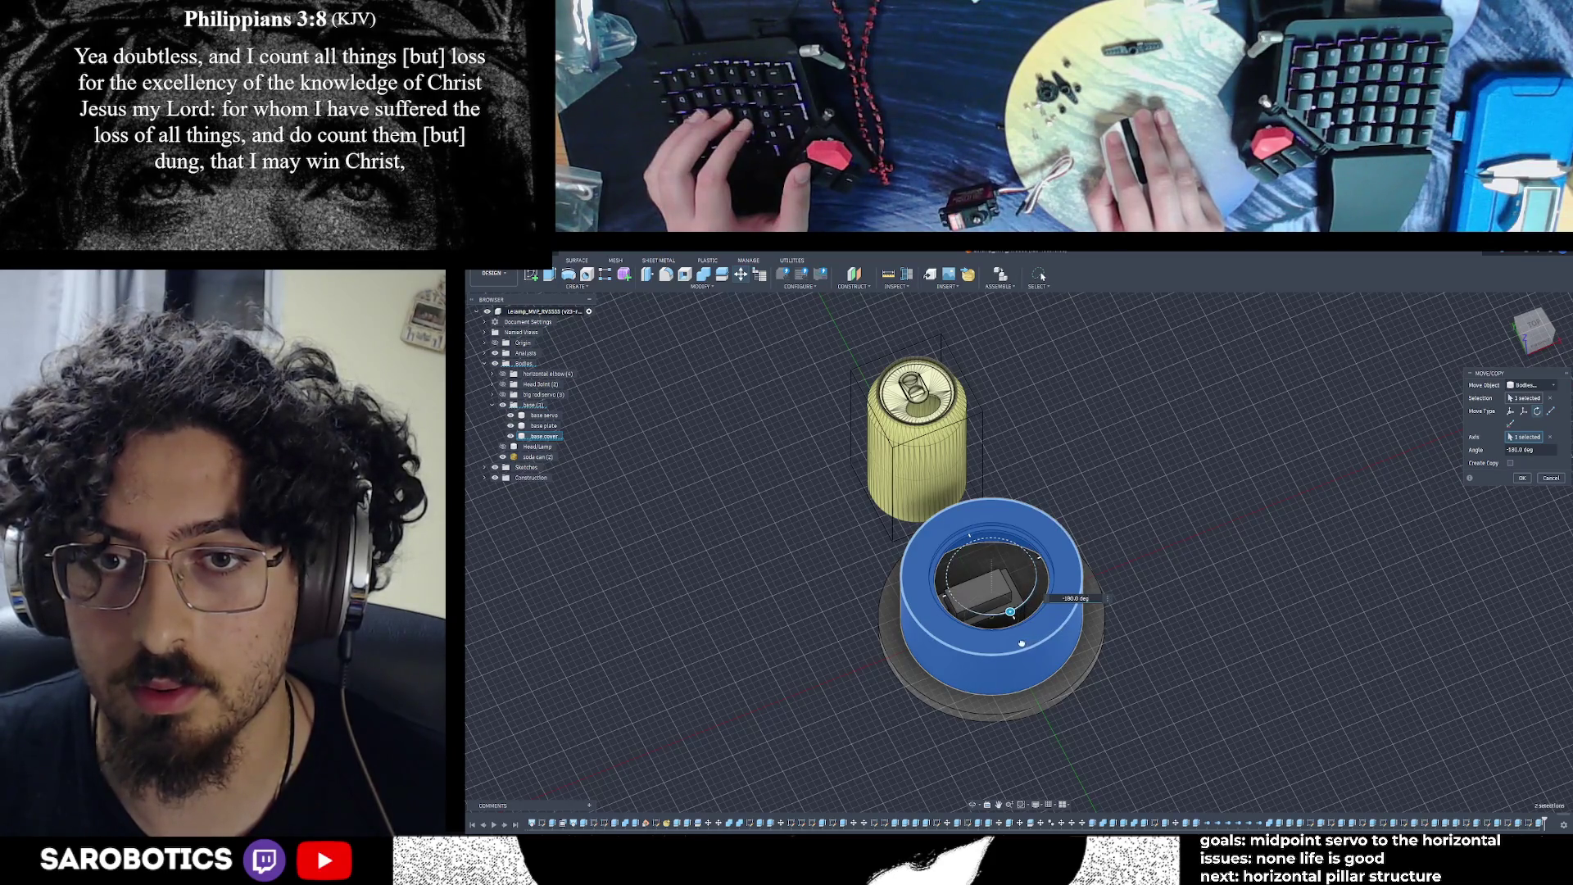
pyautogui.click(1519, 477)
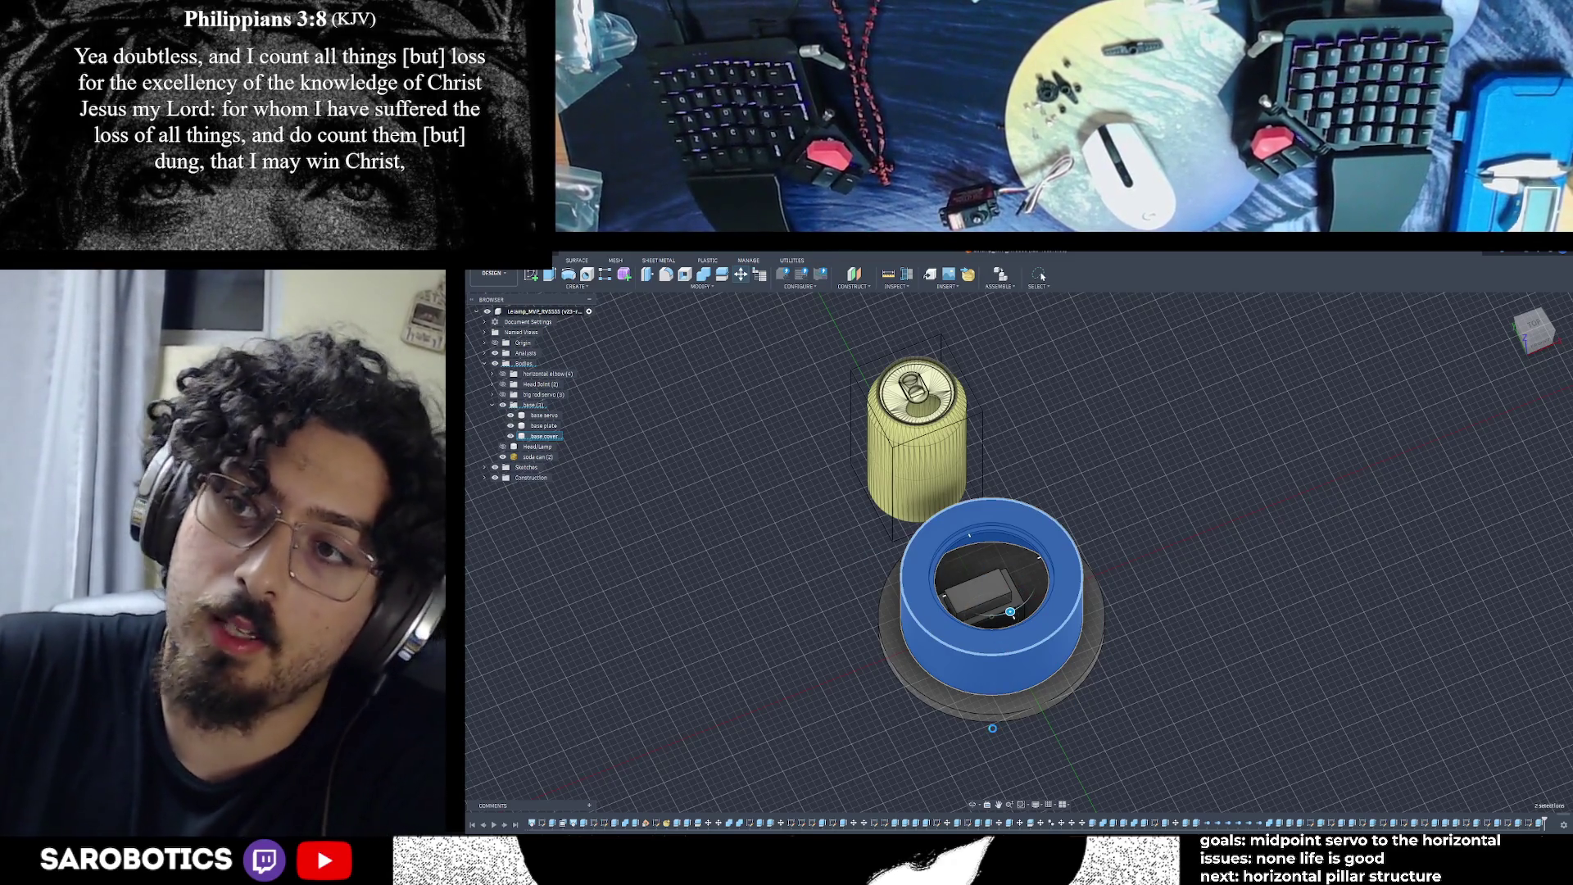
pyautogui.click(992, 727)
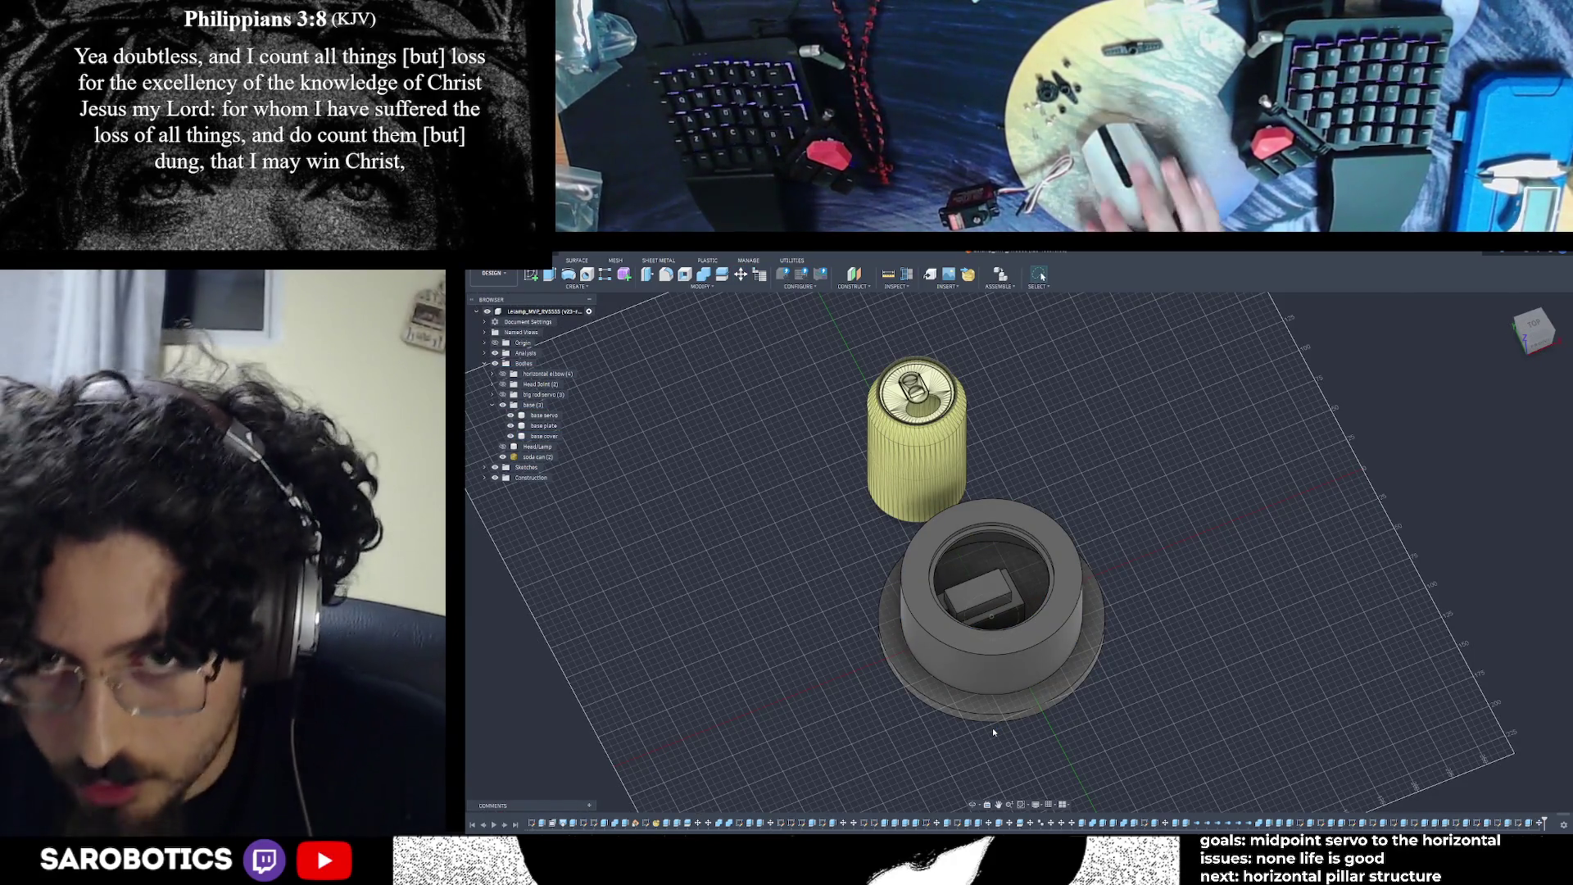
# Hide the base cover to reveal the servo block
pyautogui.scroll(3, 927, 609)
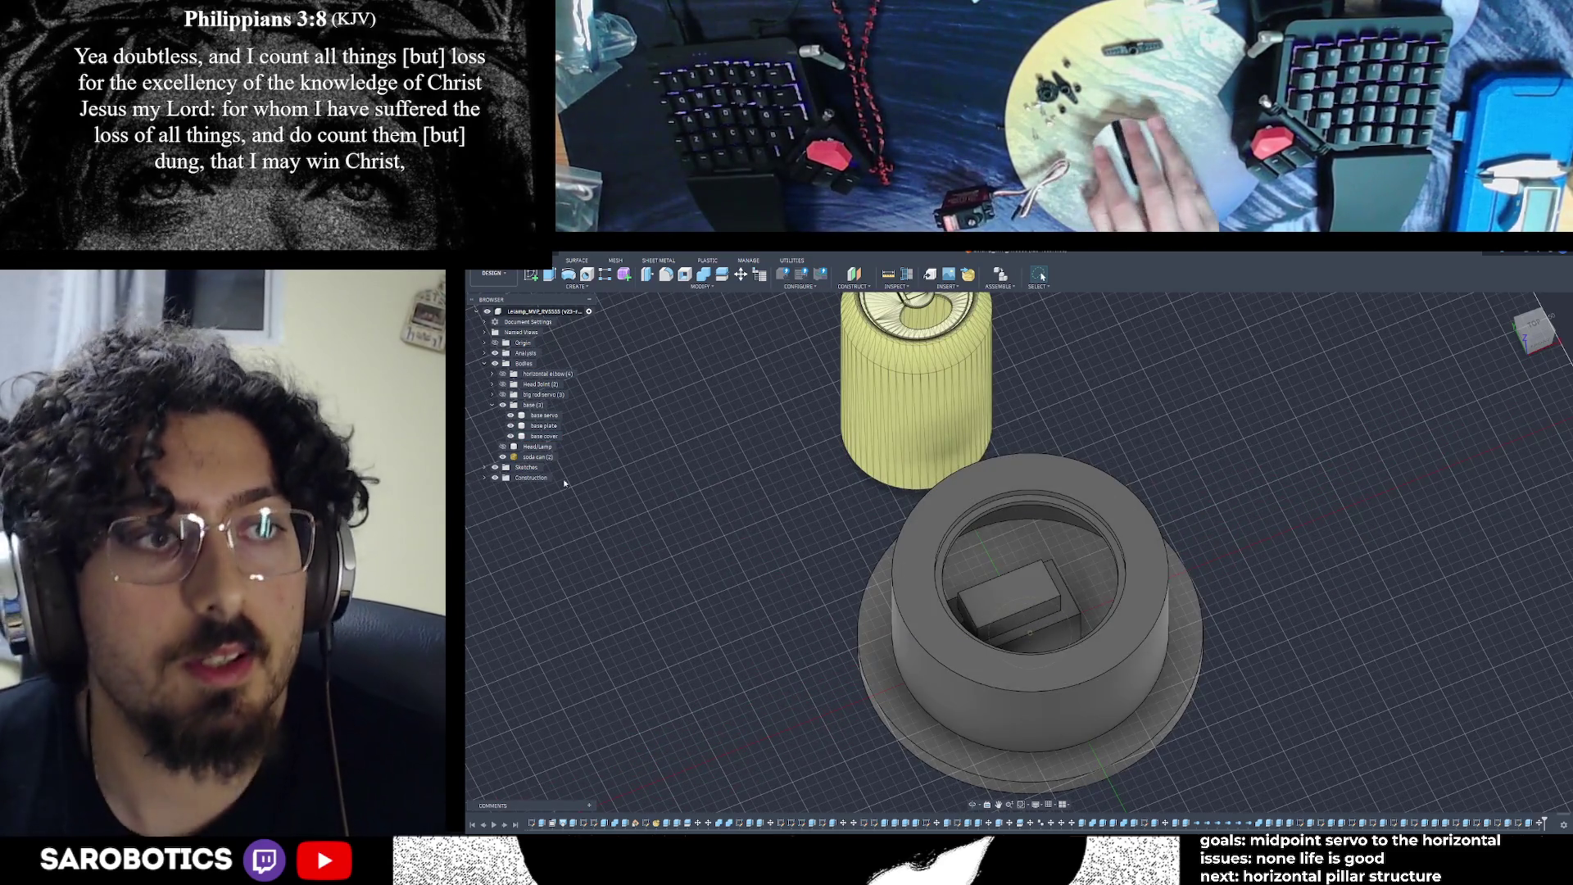
pyautogui.click(511, 436)
pyautogui.scroll(-2, 869, 574)
# Start a new sketch on the servo block's face from the left view
pyautogui.click(1525, 340)
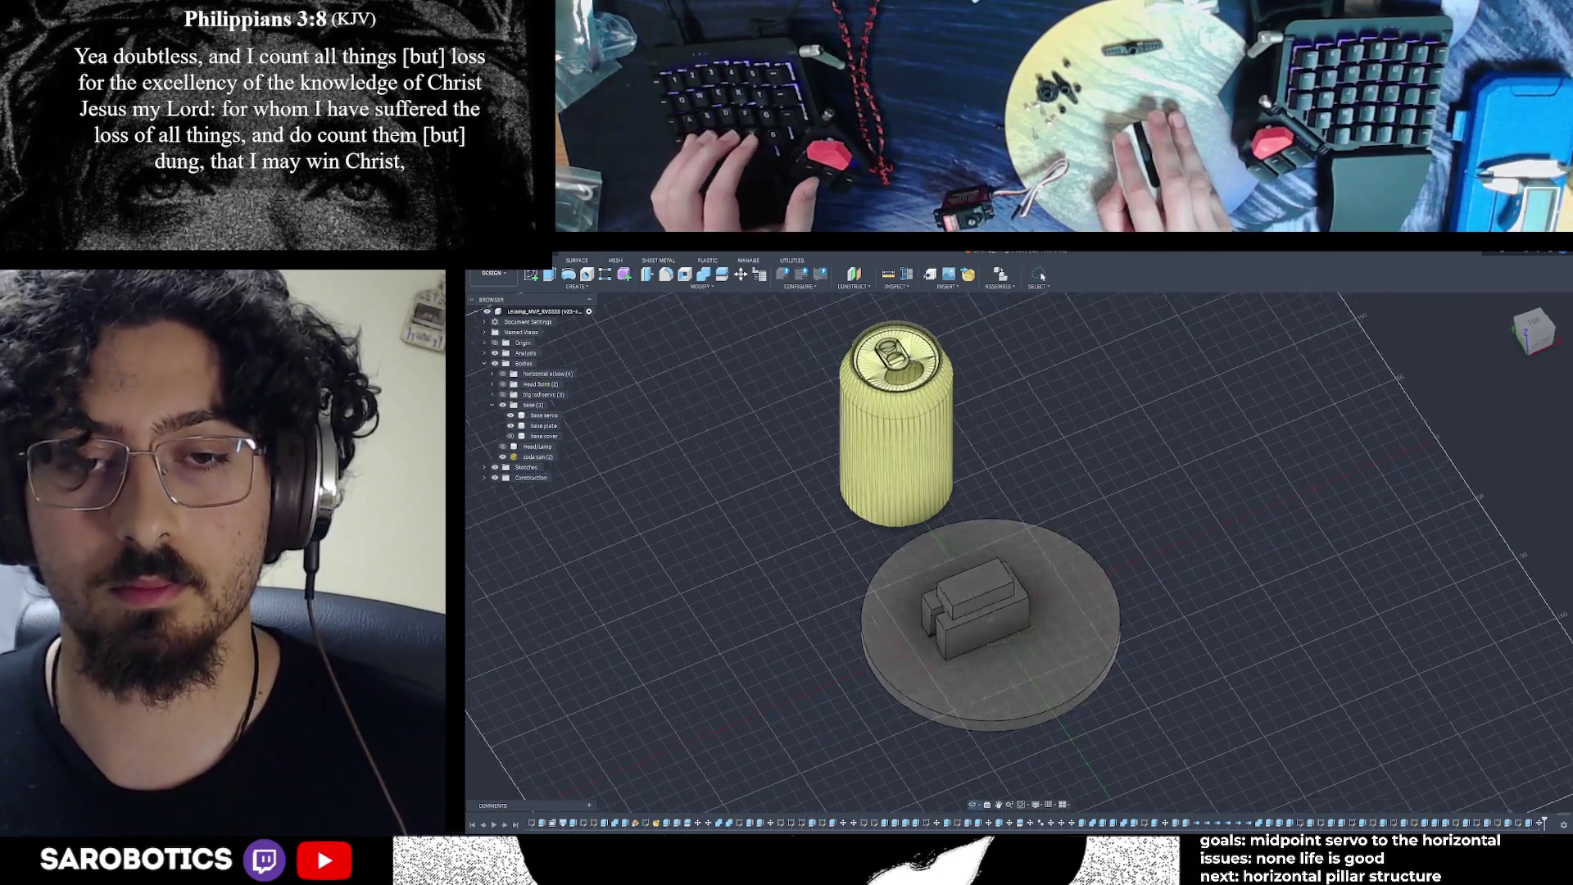
pyautogui.moveTo(1028, 664)
pyautogui.keyDown('shift'); pyautogui.mouseDown(button='middle')
pyautogui.moveTo(1049, 729)
pyautogui.moveTo(1003, 668)
pyautogui.moveTo(1004, 628)
pyautogui.mouseUp(button='middle'); pyautogui.keyUp('shift')
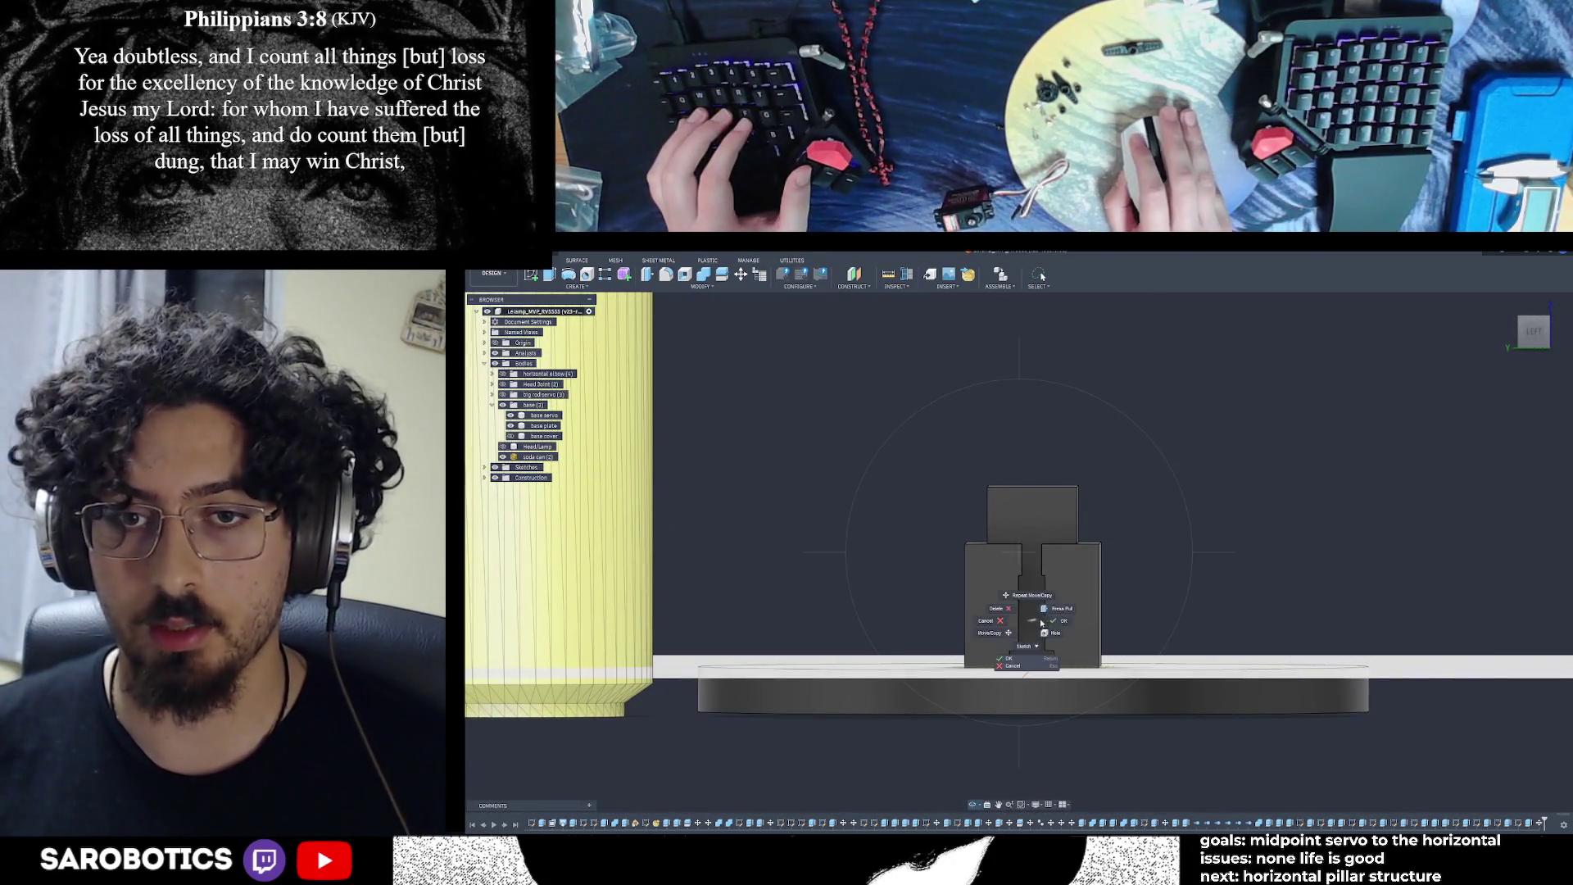
pyautogui.click(1545, 331)
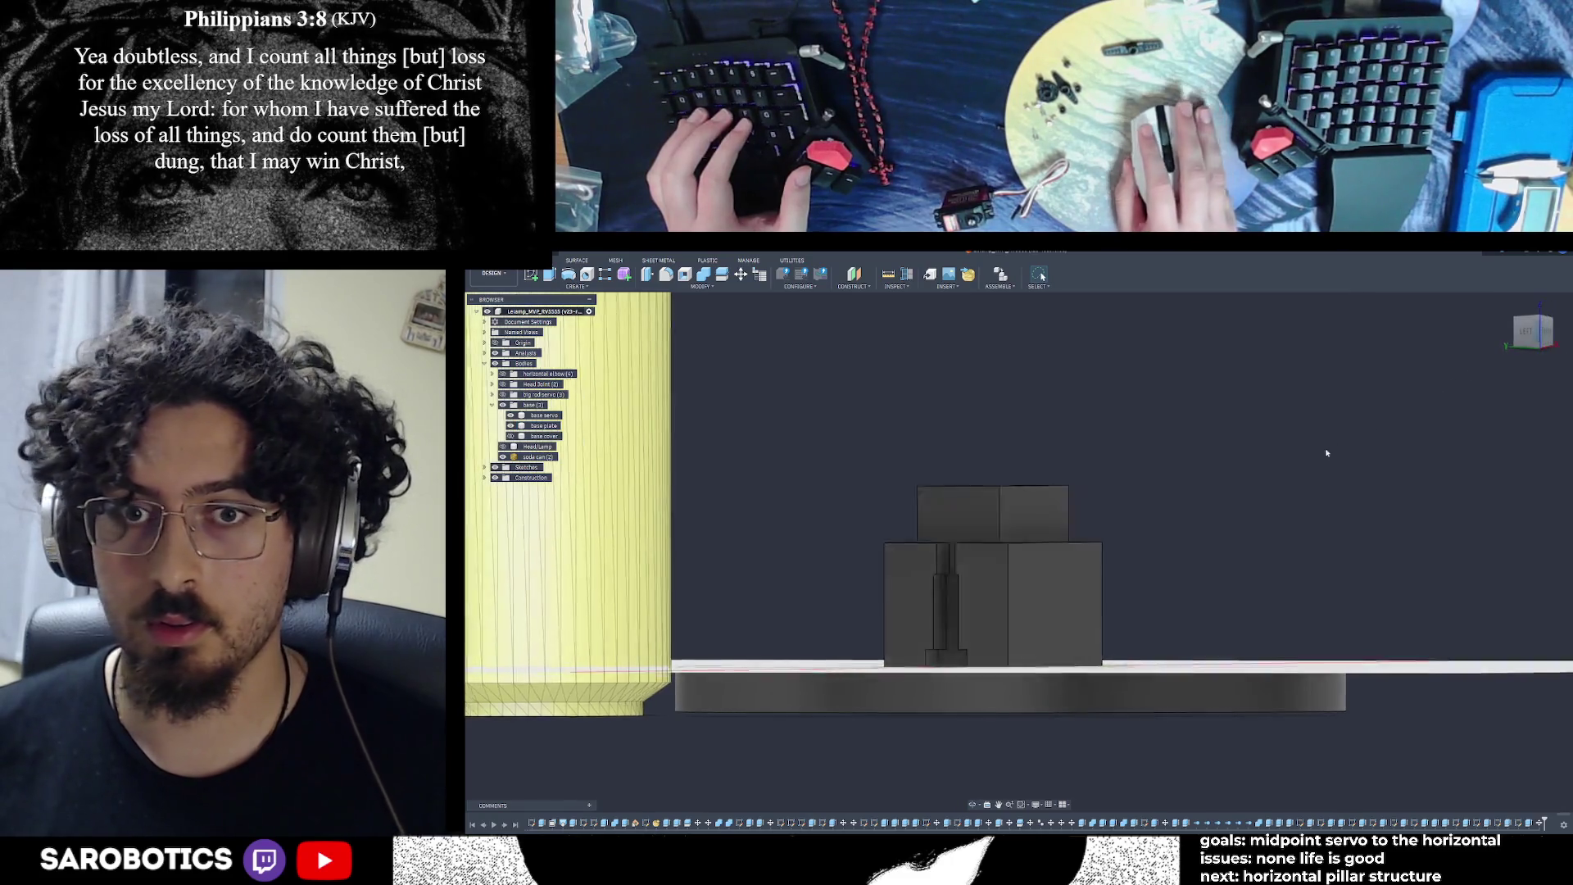
pyautogui.click(1524, 332)
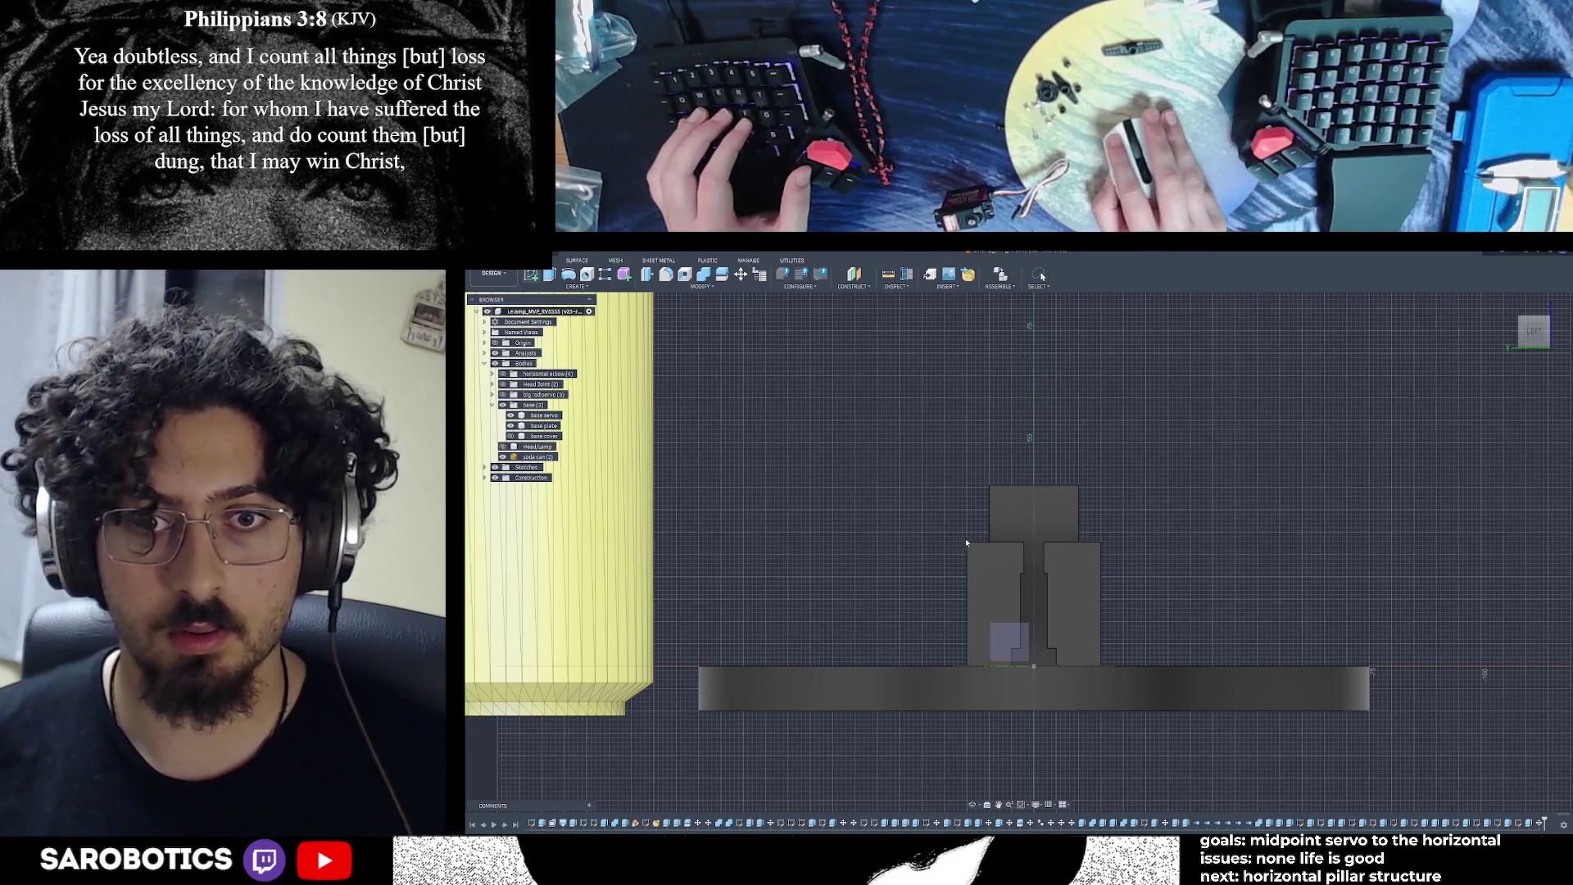
pyautogui.click(1055, 549)
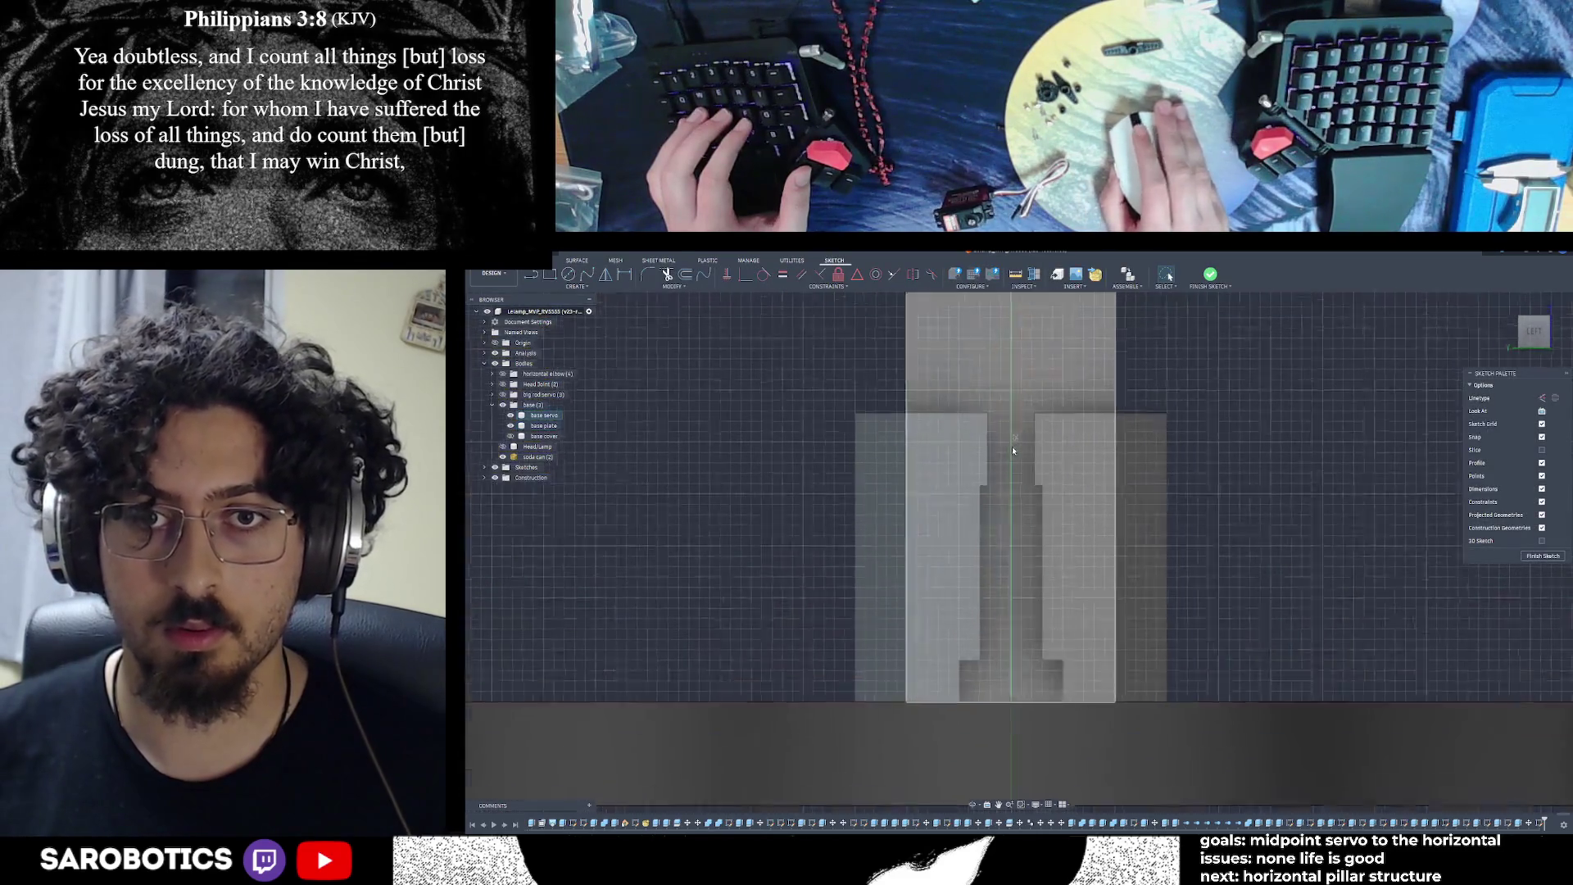
# Draw the slot's top-corner edge and a line down the left body edge
pyautogui.press('l')
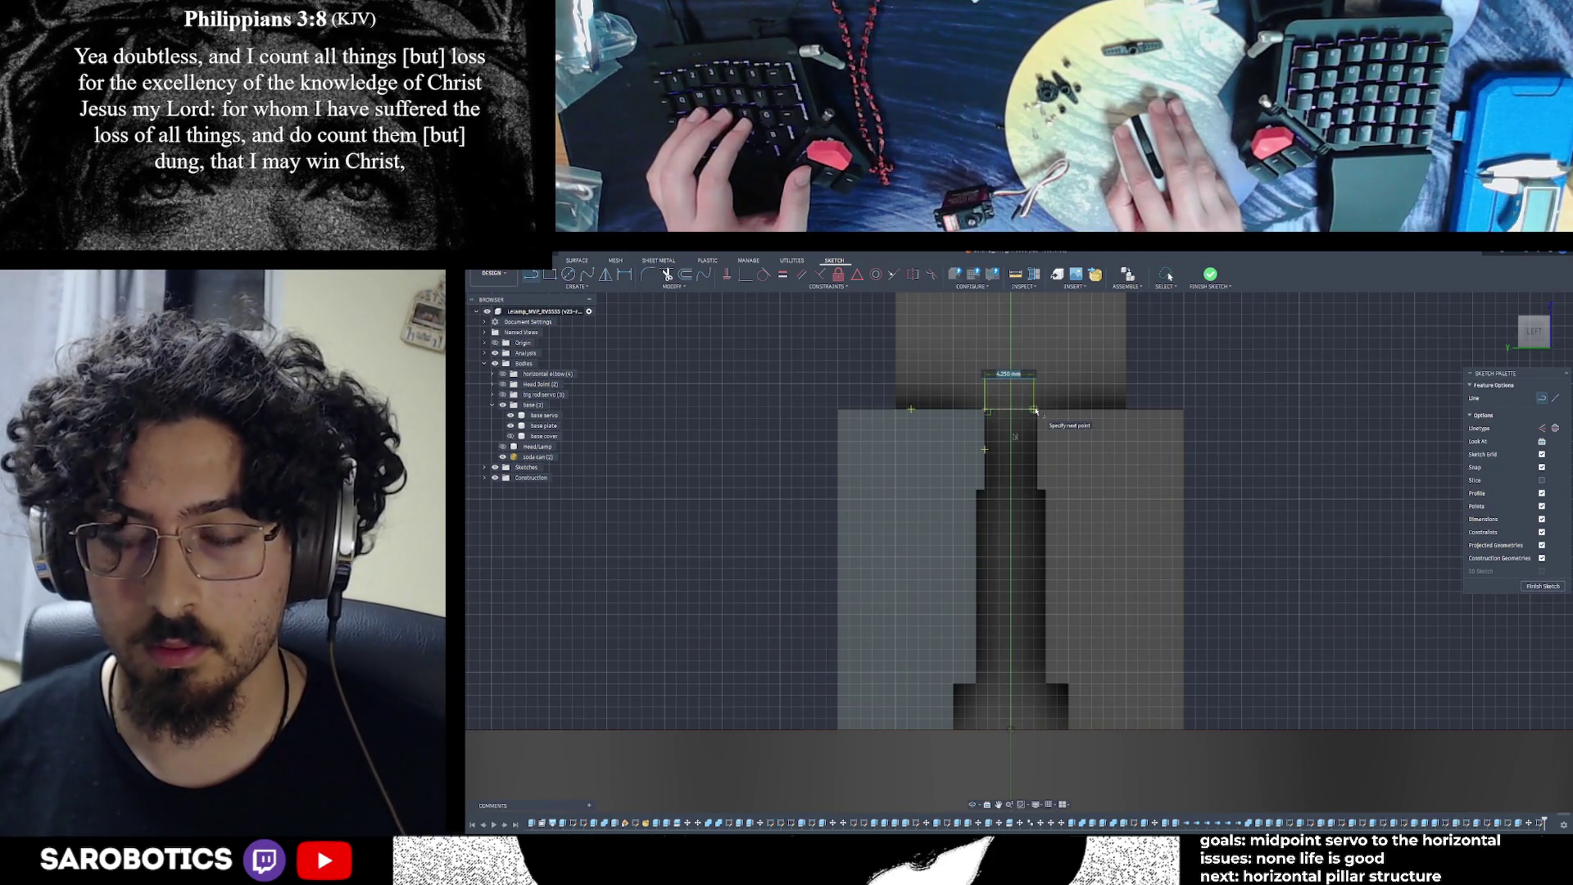
pyautogui.press('Escape')
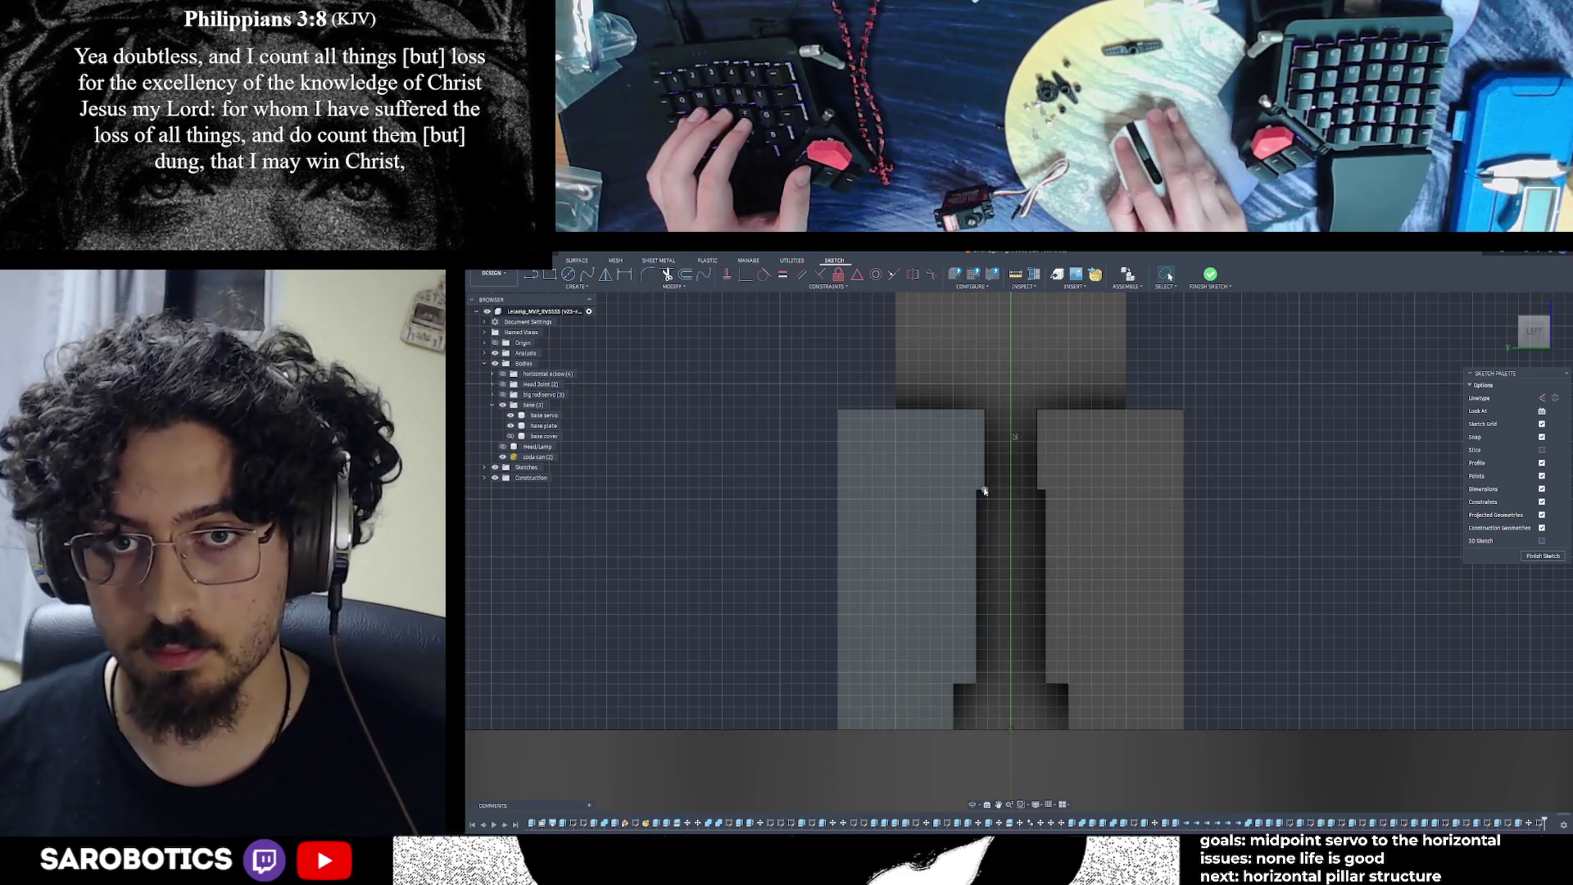
pyautogui.press('l')
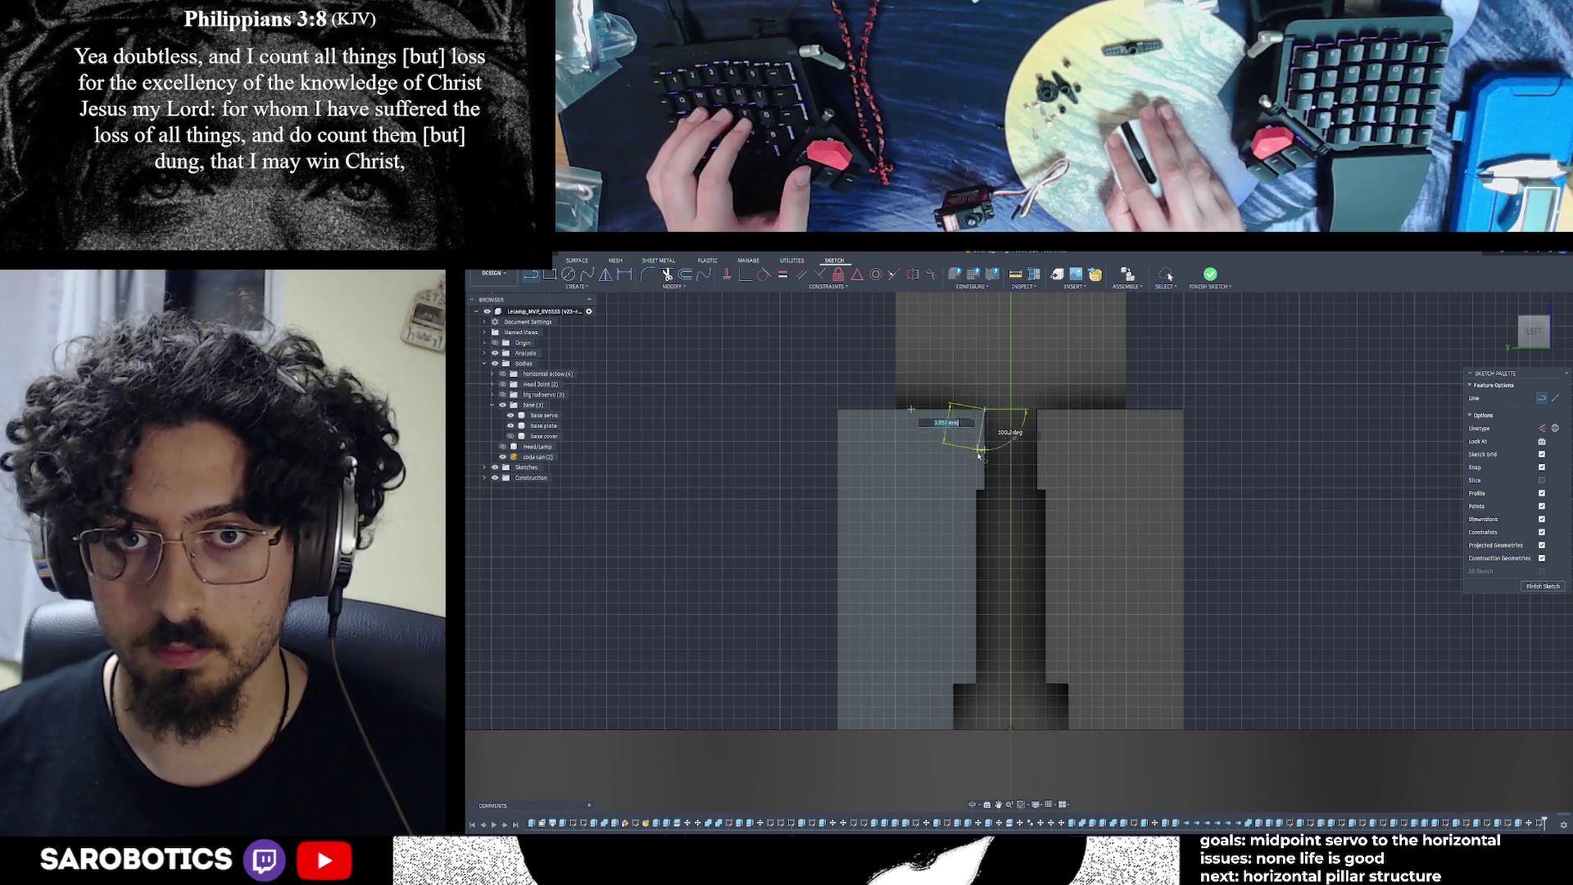
pyautogui.click(986, 490)
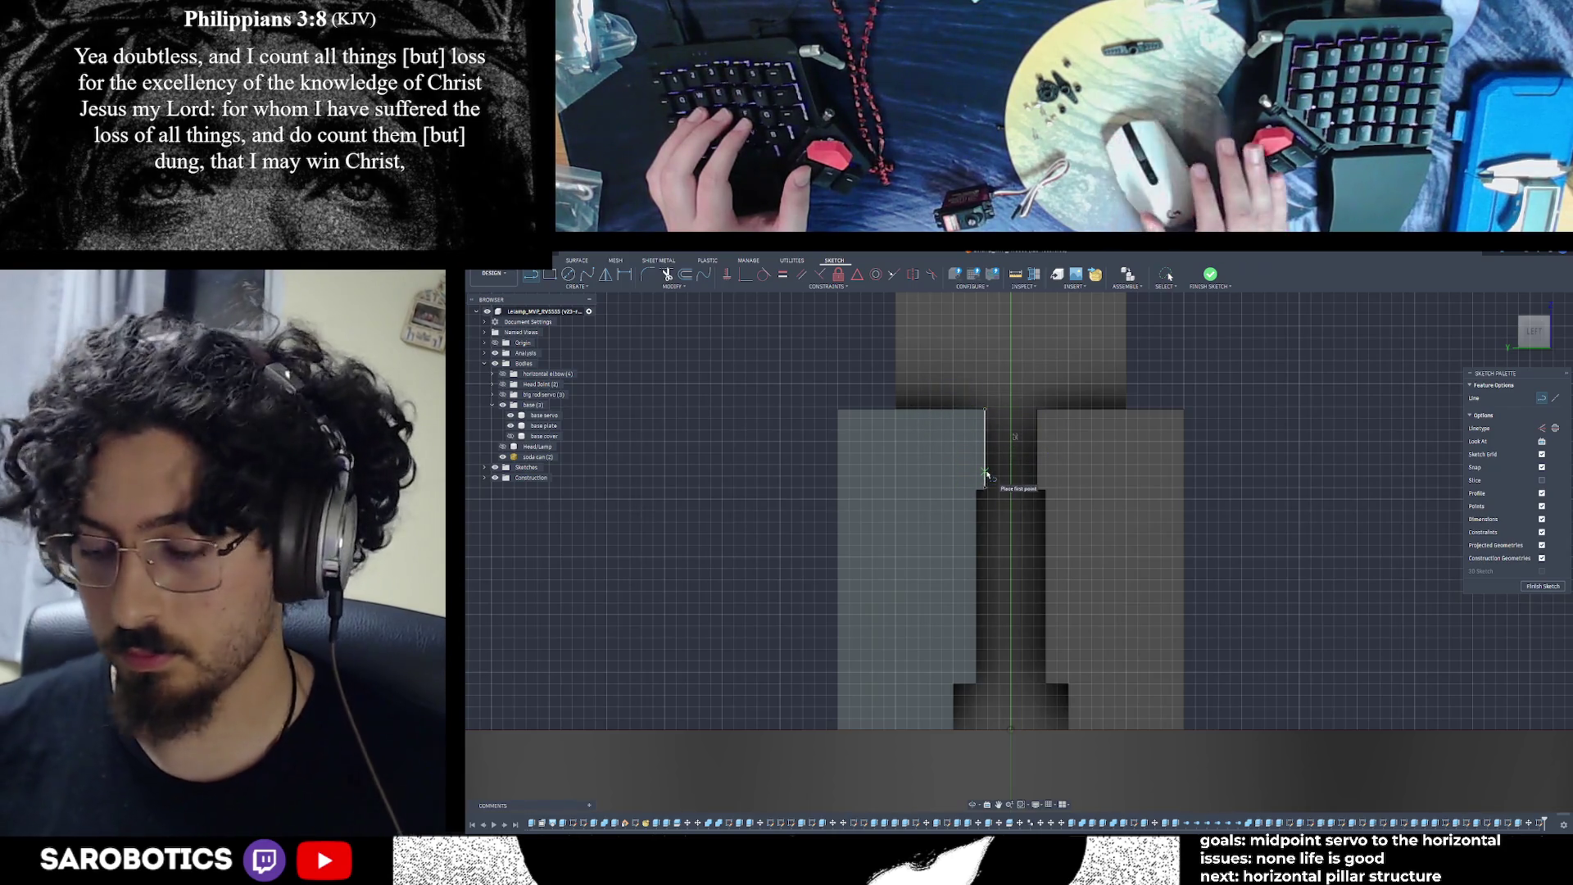
pyautogui.hotkey('ctrl', 'z')
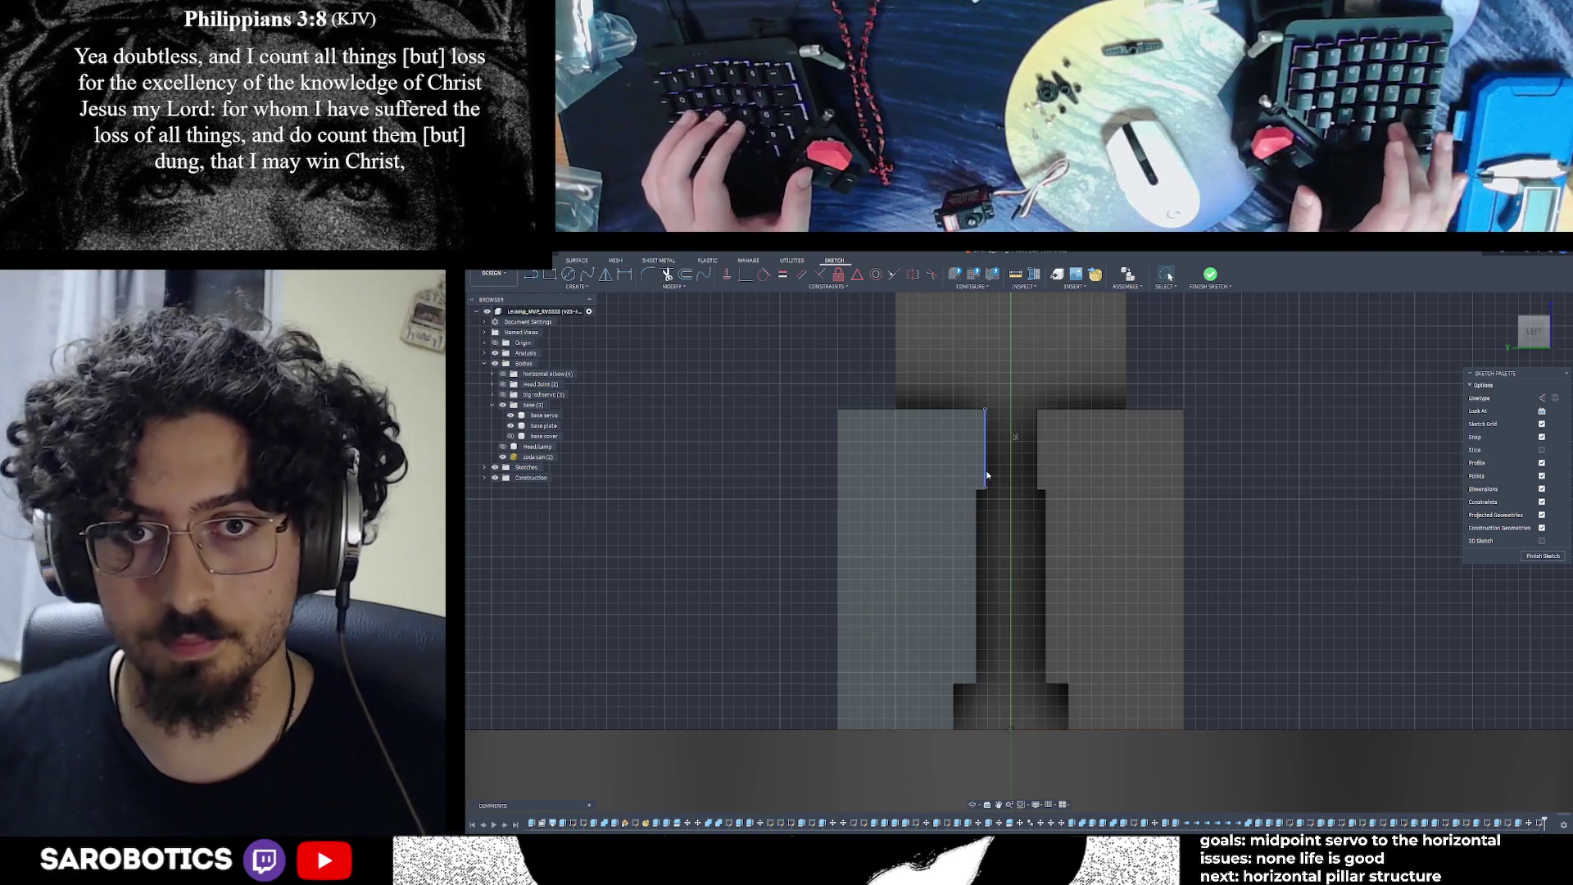
pyautogui.press('Escape')
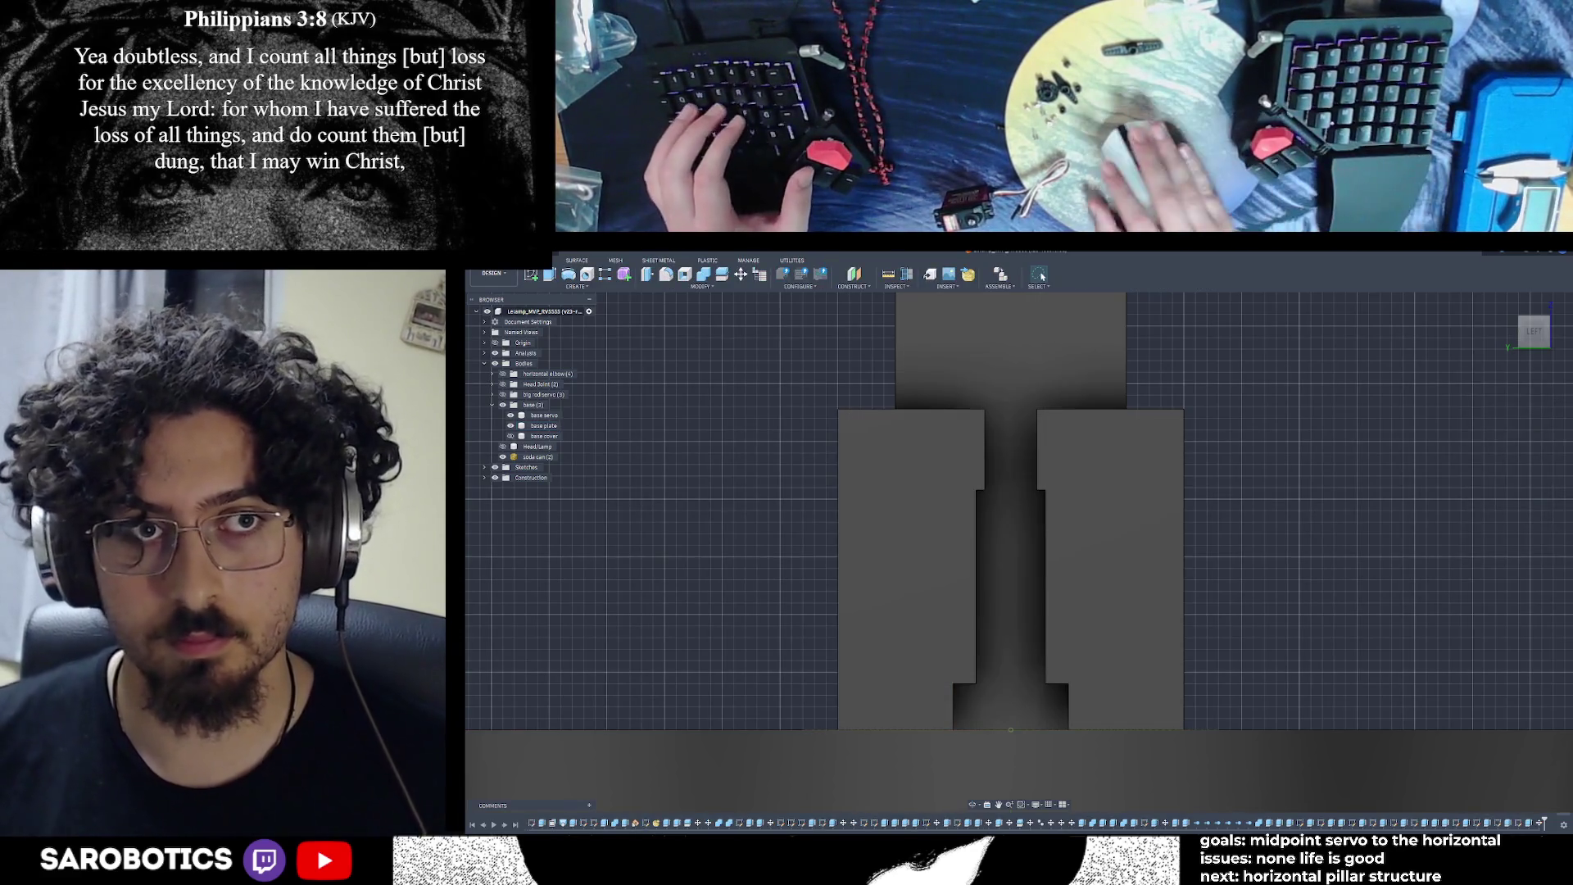
pyautogui.hotkey('ctrl', 'z')
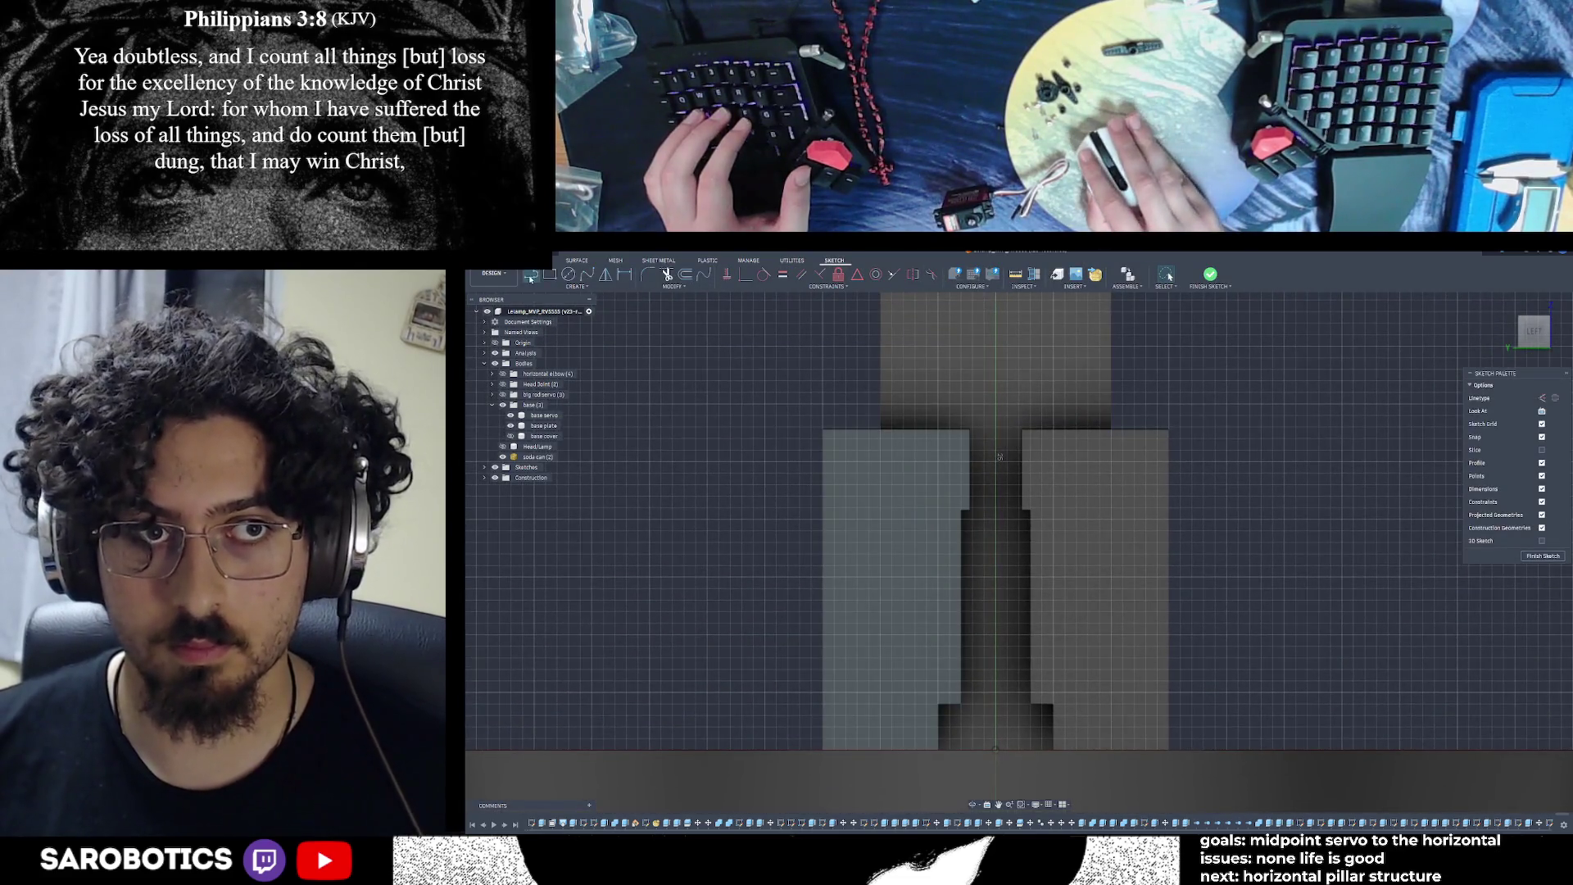
pyautogui.click(530, 276)
pyautogui.click(970, 430)
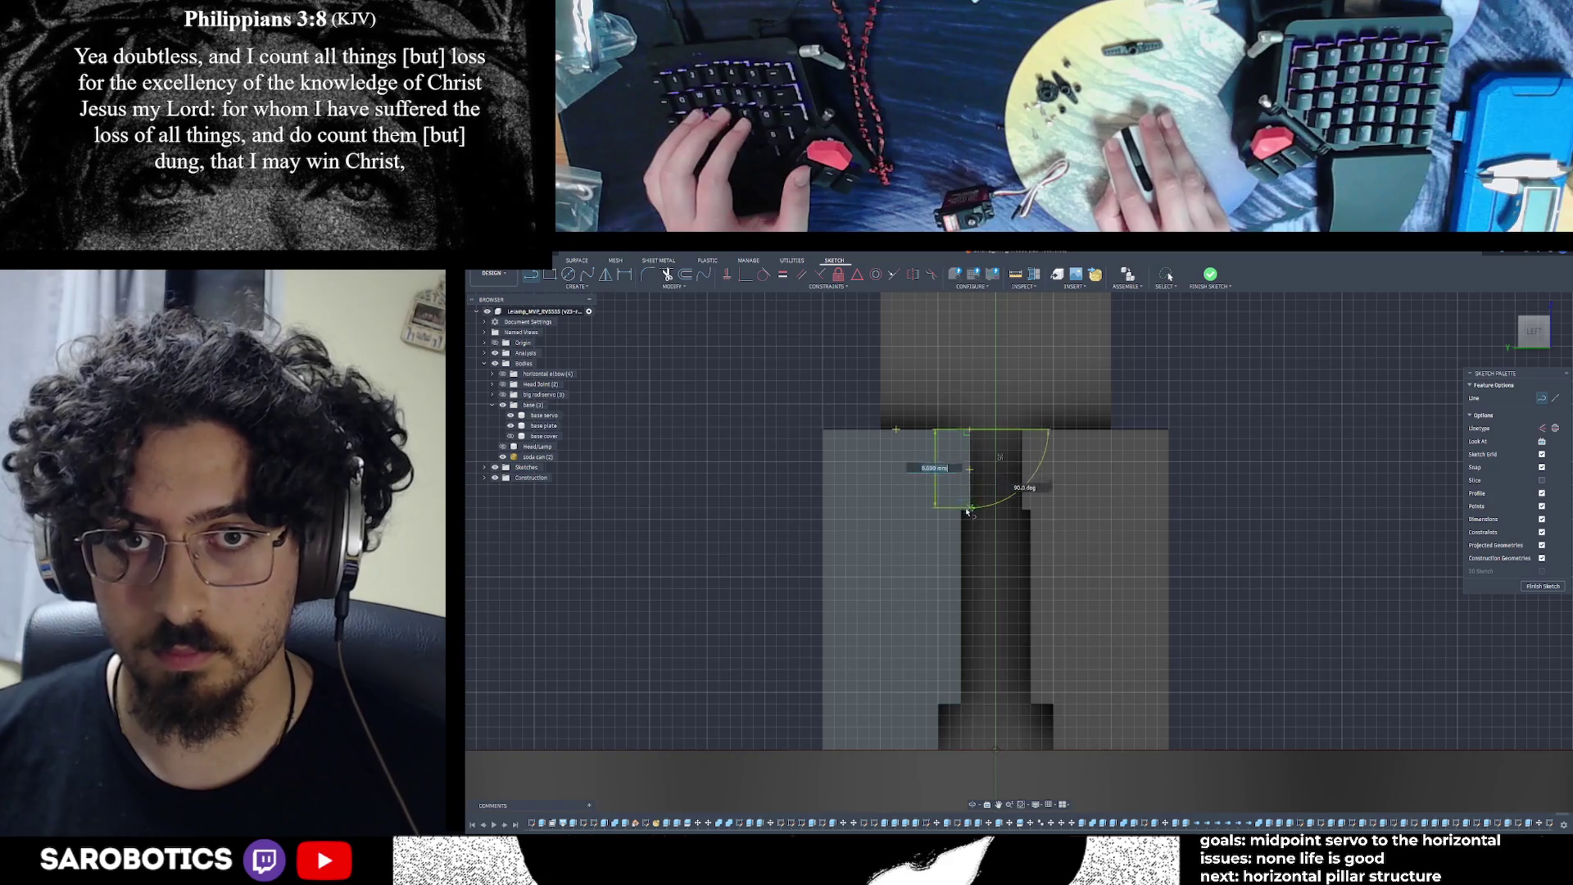
pyautogui.doubleClick(969, 511)
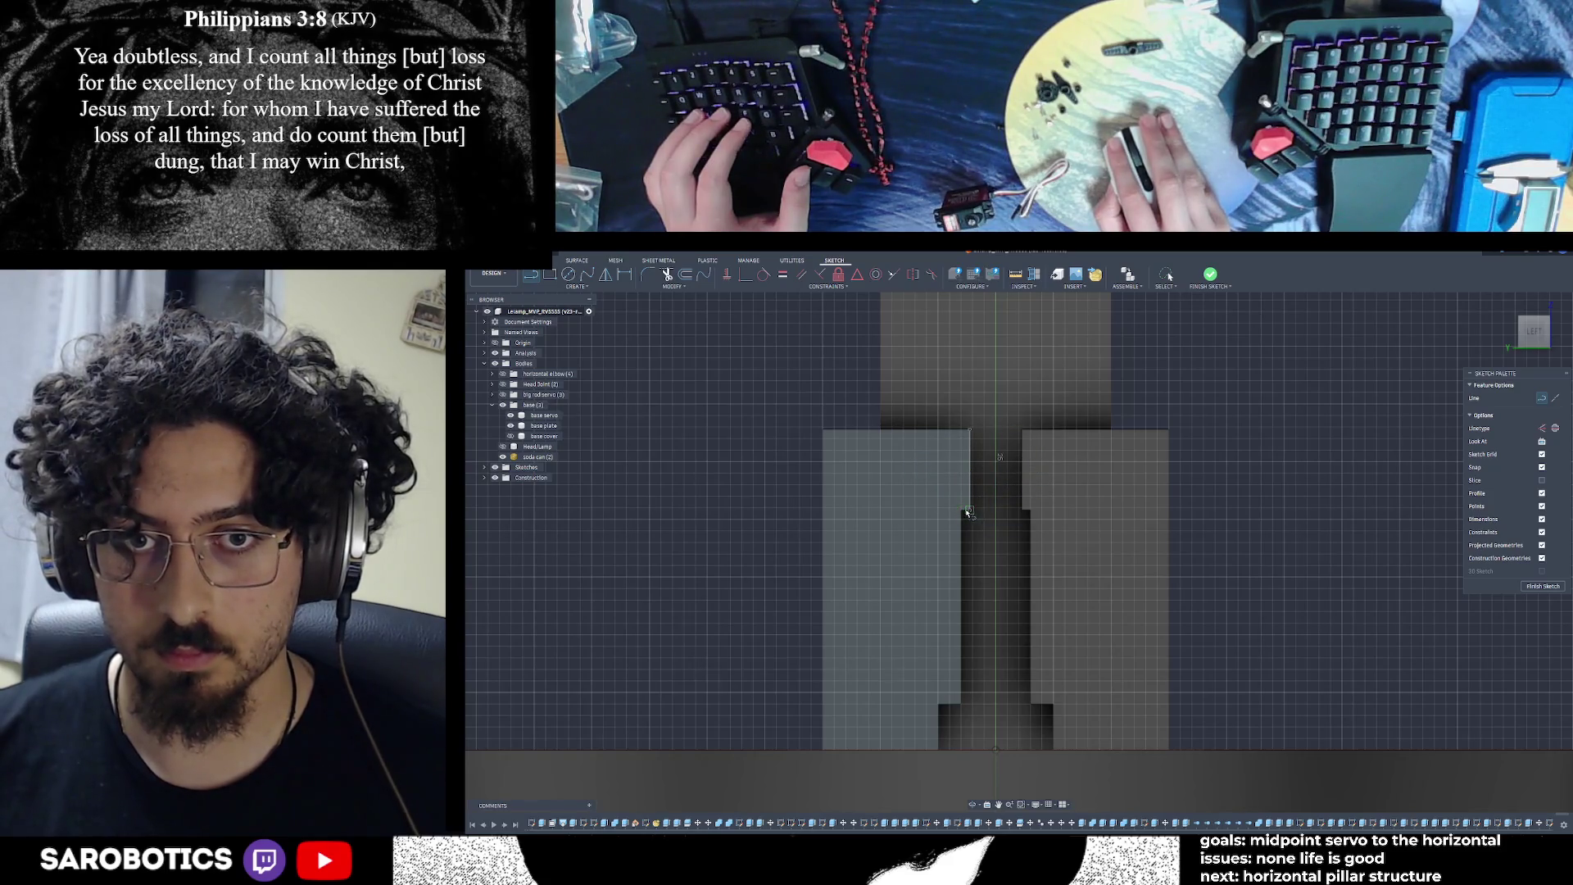
pyautogui.click(963, 512)
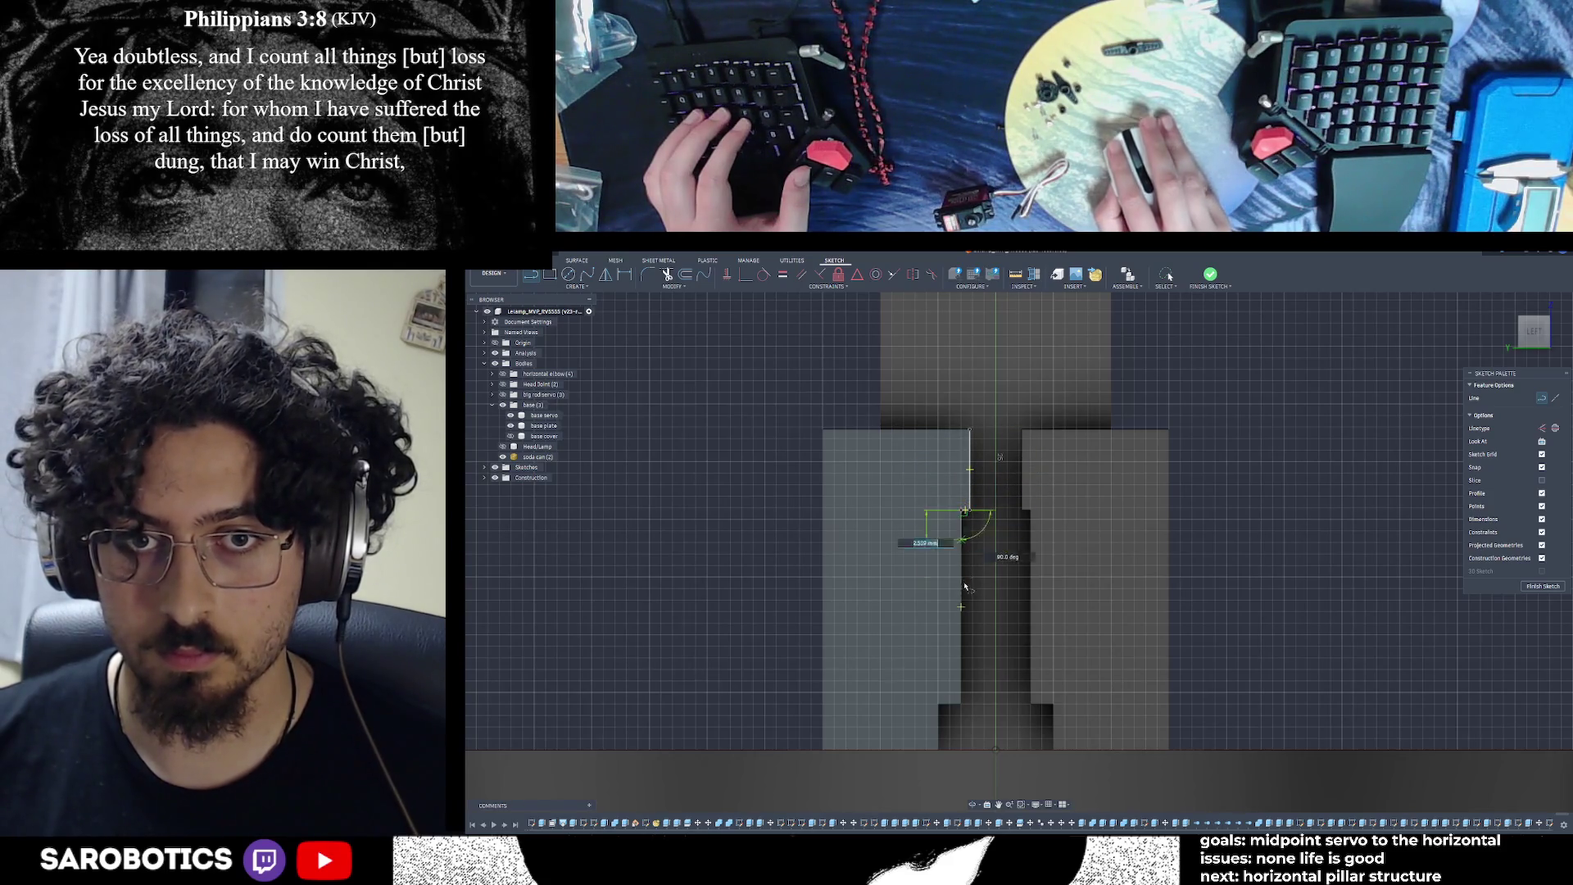
pyautogui.click(961, 703)
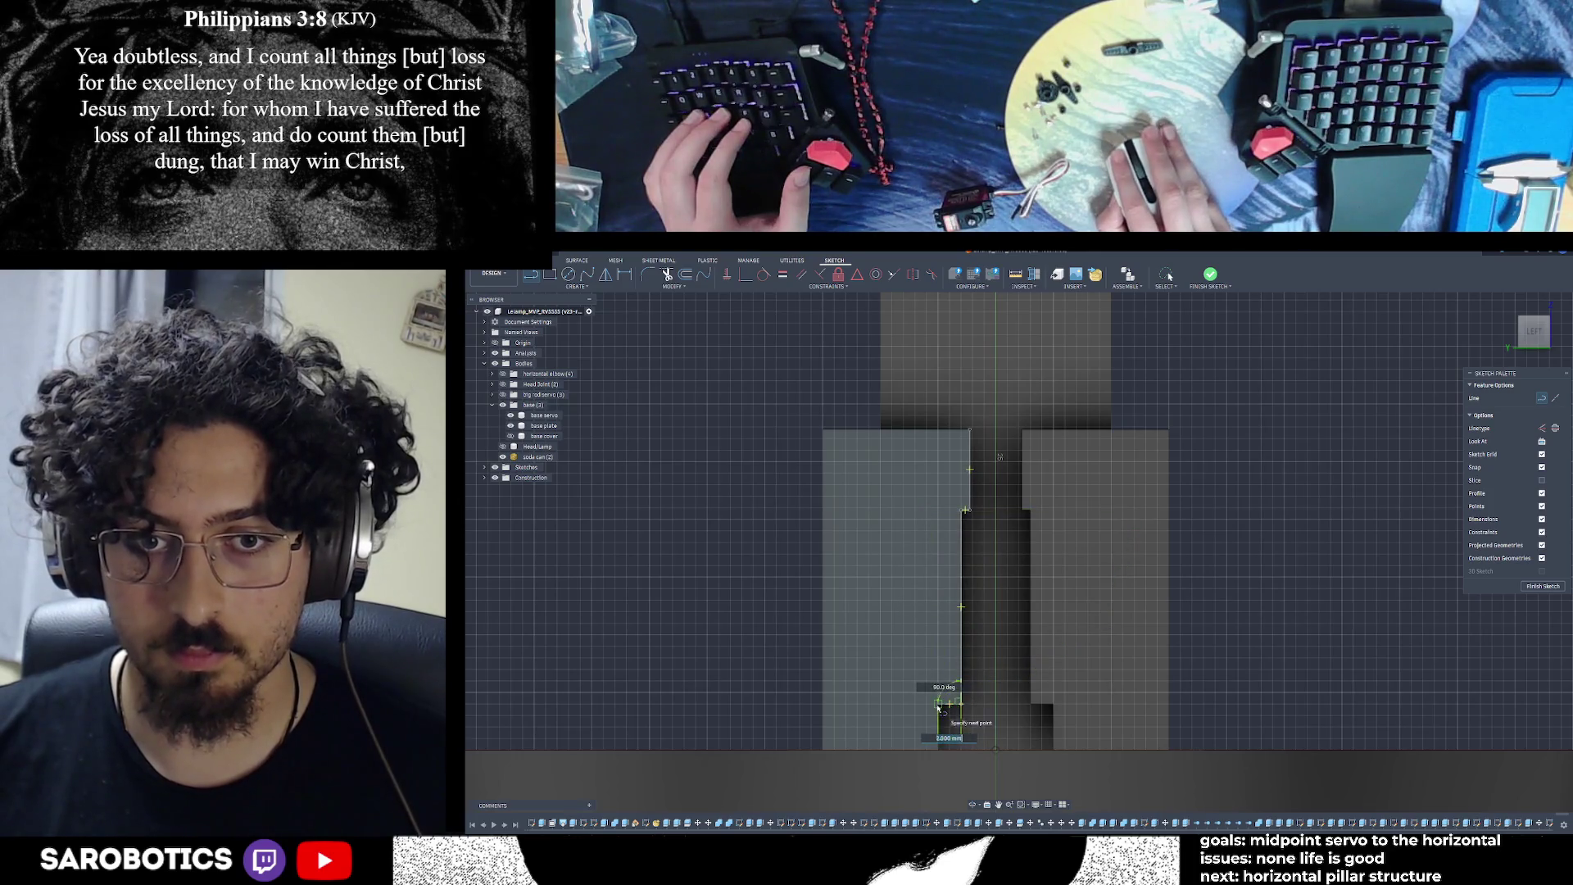
pyautogui.press('Escape')
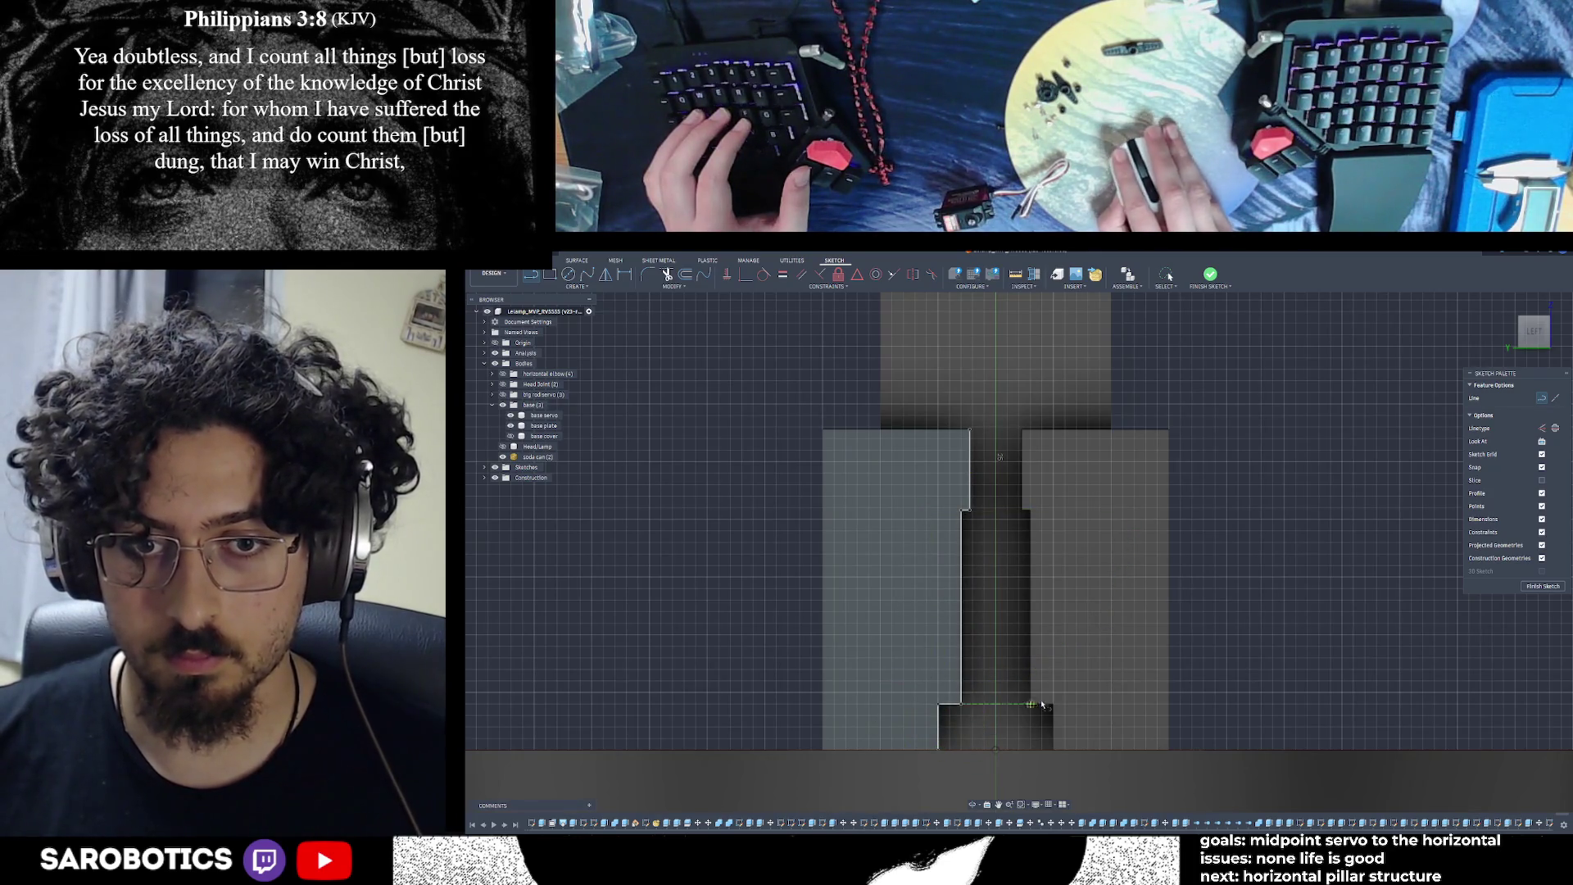
# Draw the vertical slot edges from the bottom edge, including the 16.8 mm line, up to the top corner
pyautogui.click(1055, 750)
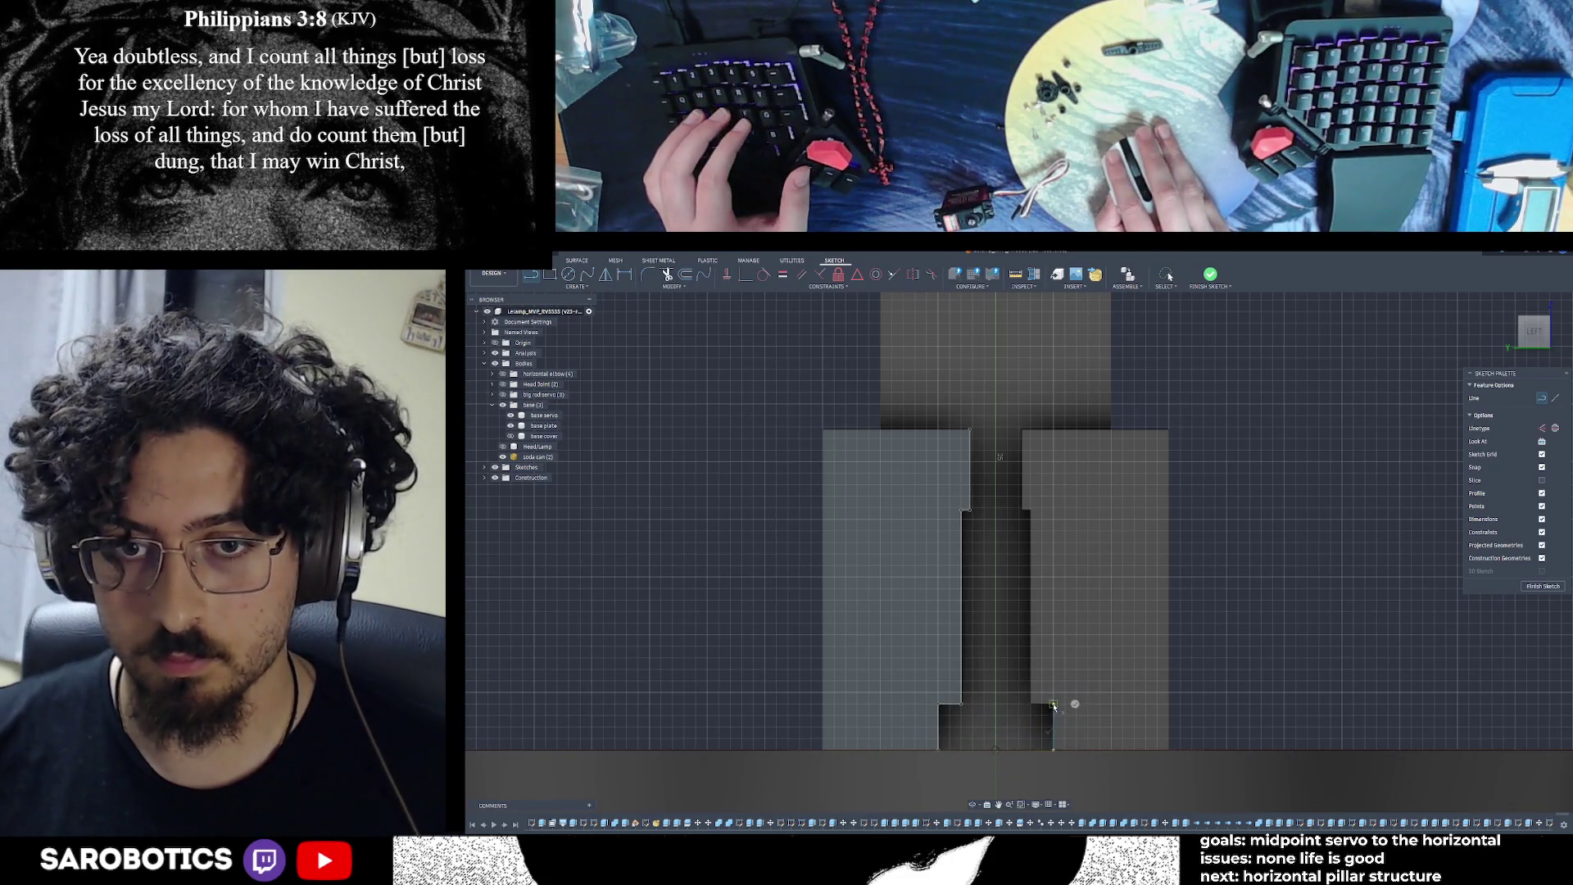
pyautogui.click(1054, 705)
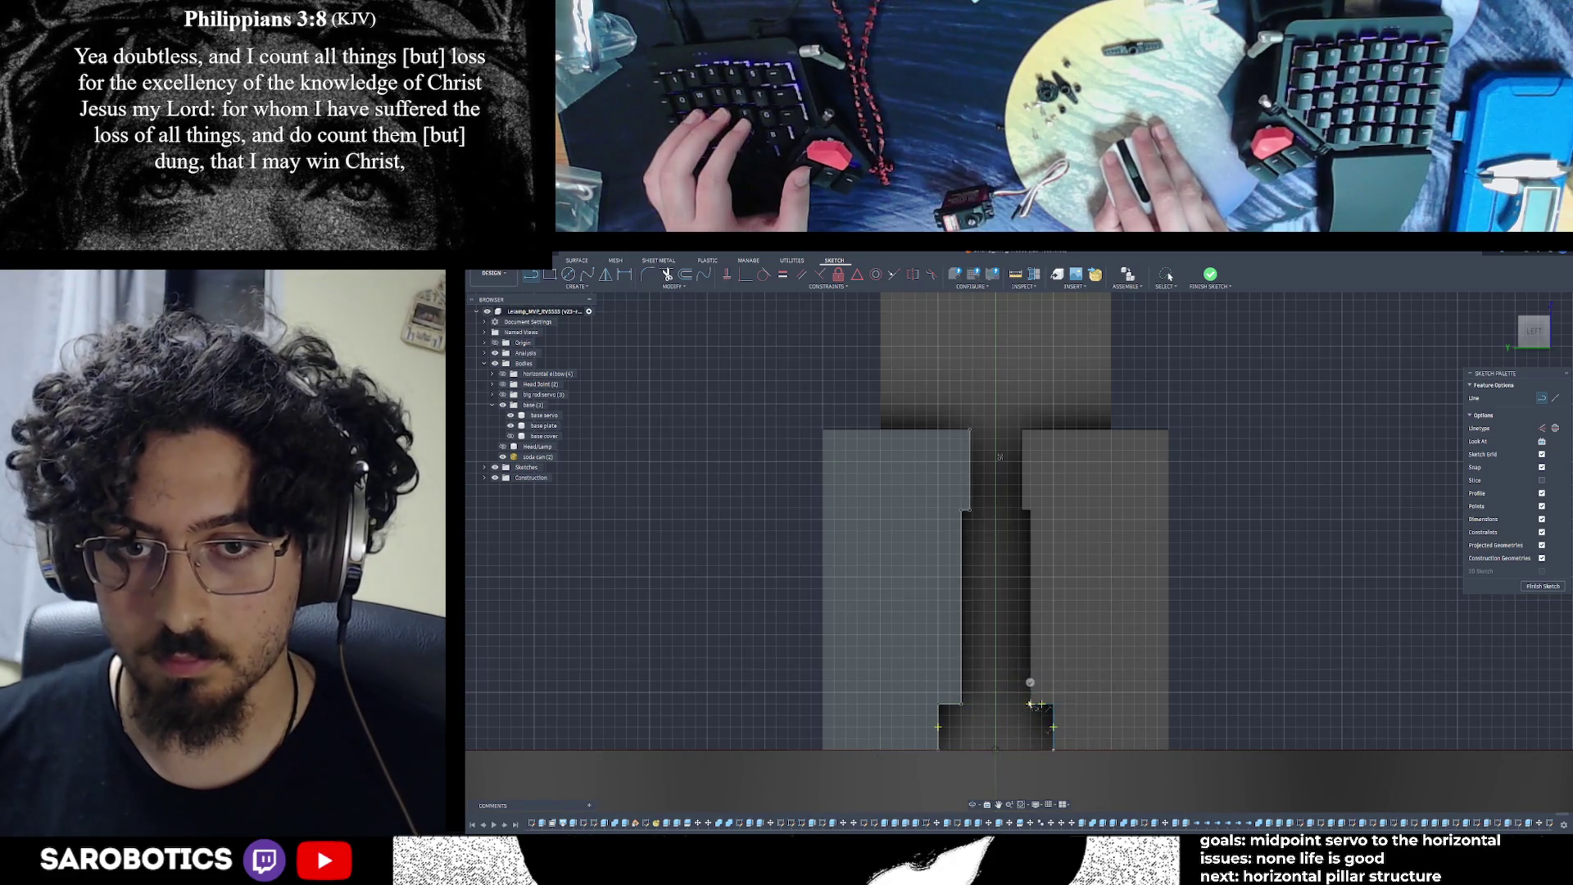
pyautogui.click(1030, 704)
pyautogui.scroll(5, 1031, 514)
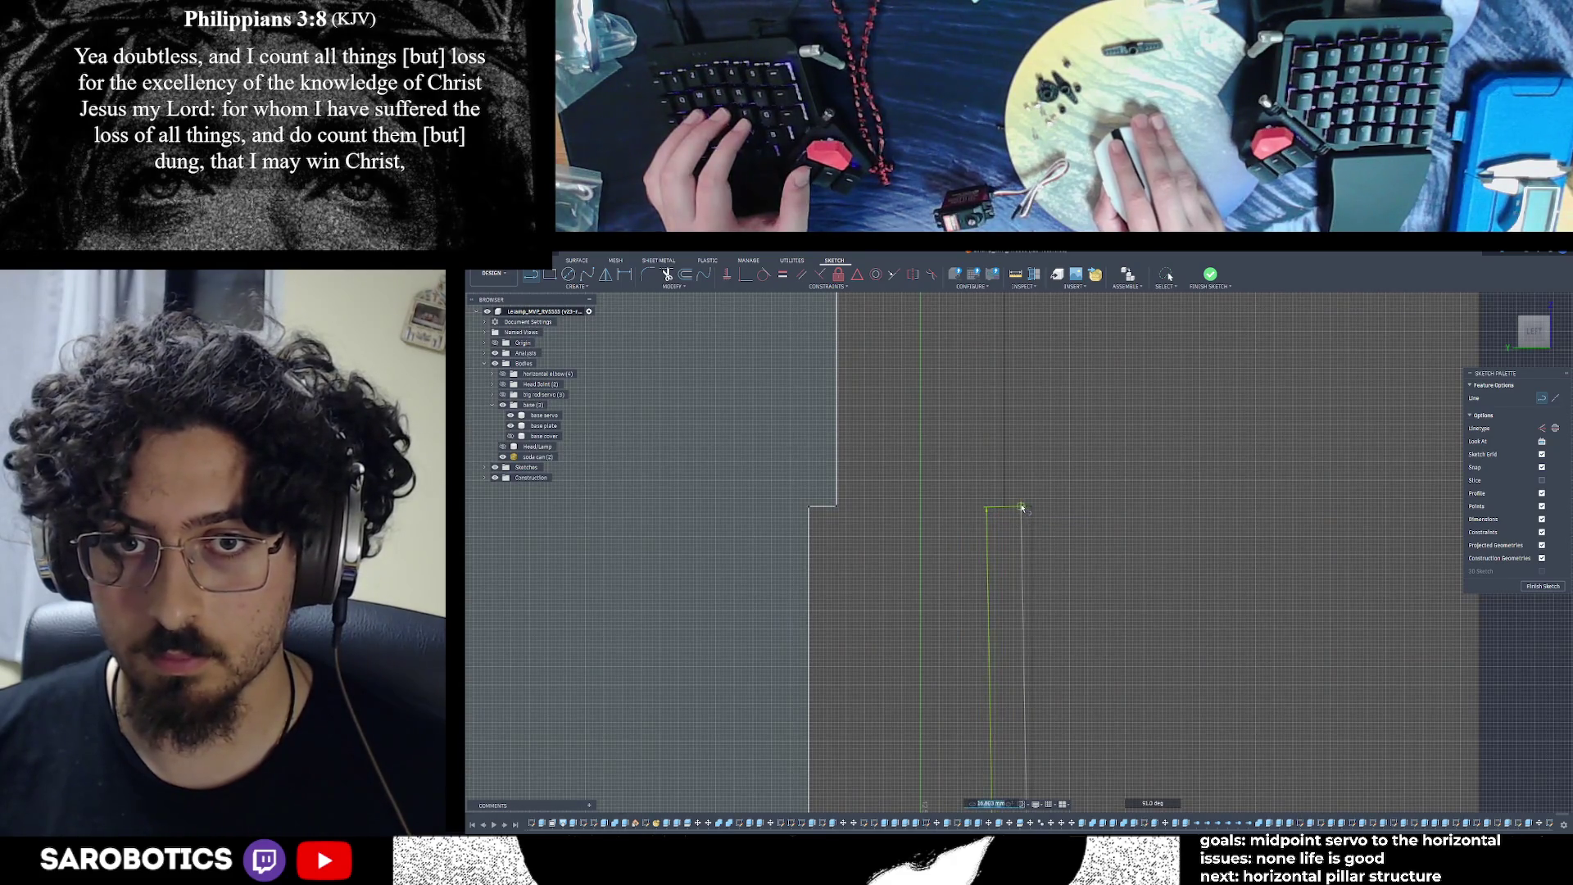
pyautogui.scroll(3, 1033, 508)
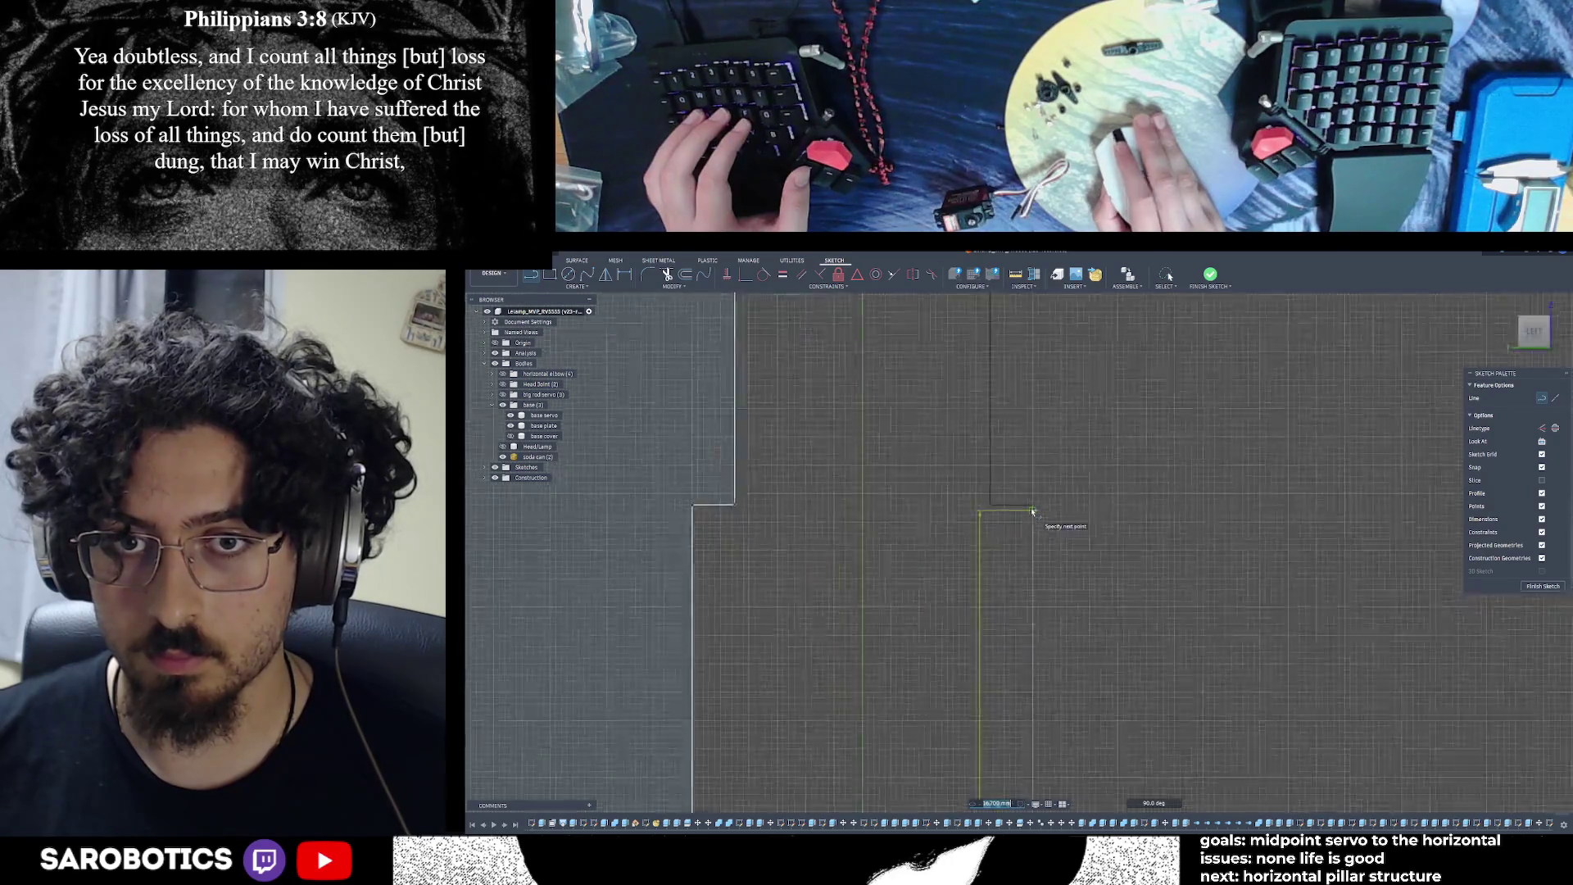
pyautogui.scroll(-6, 1032, 506)
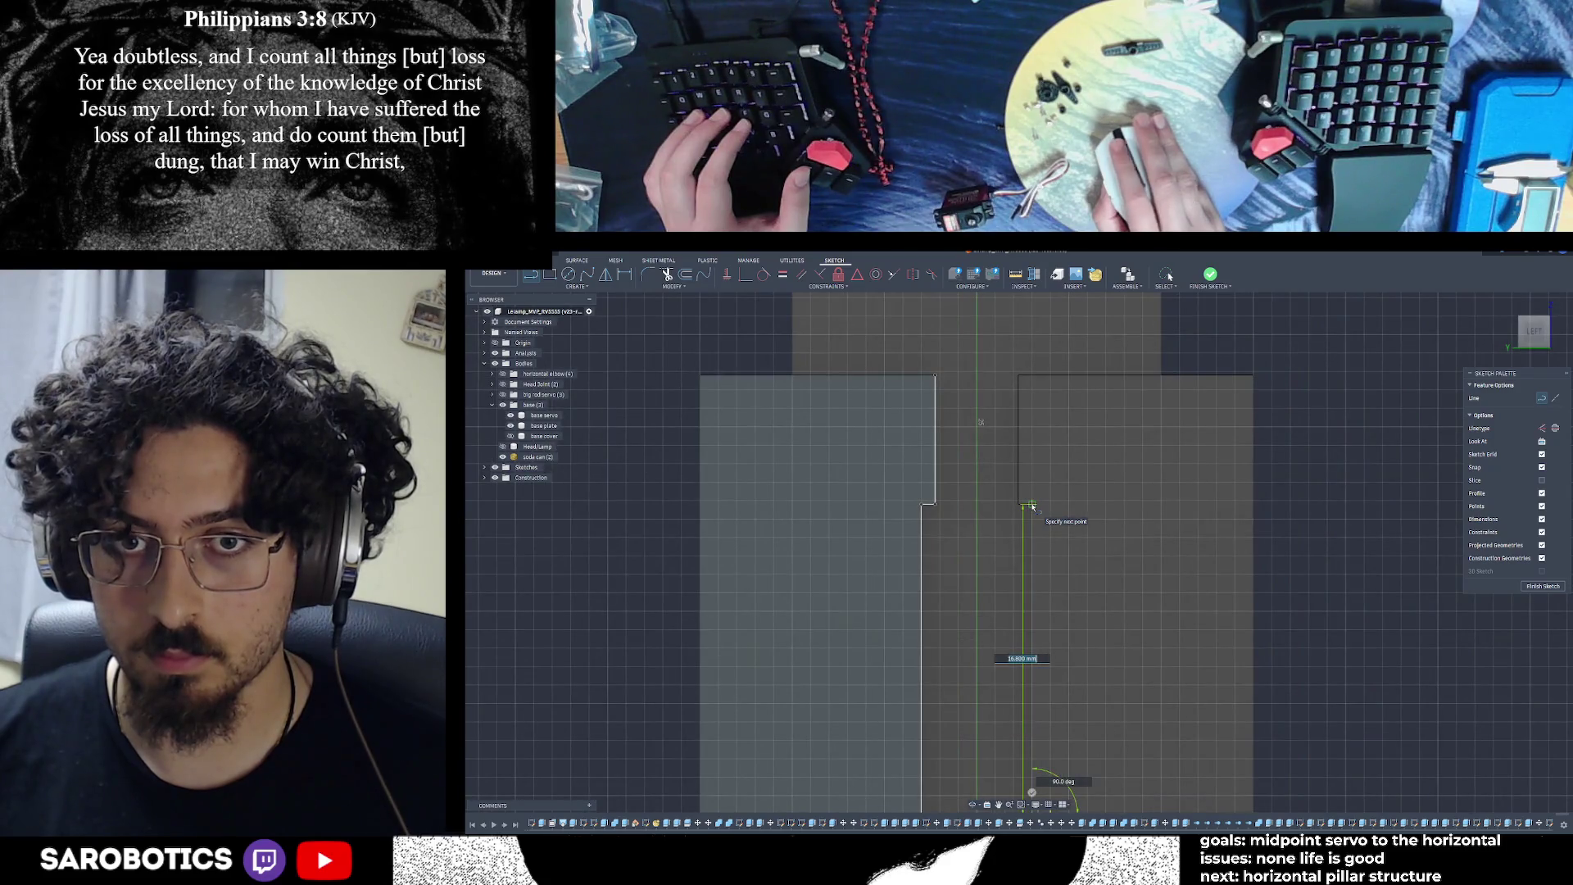
pyautogui.scroll(-3, 1032, 506)
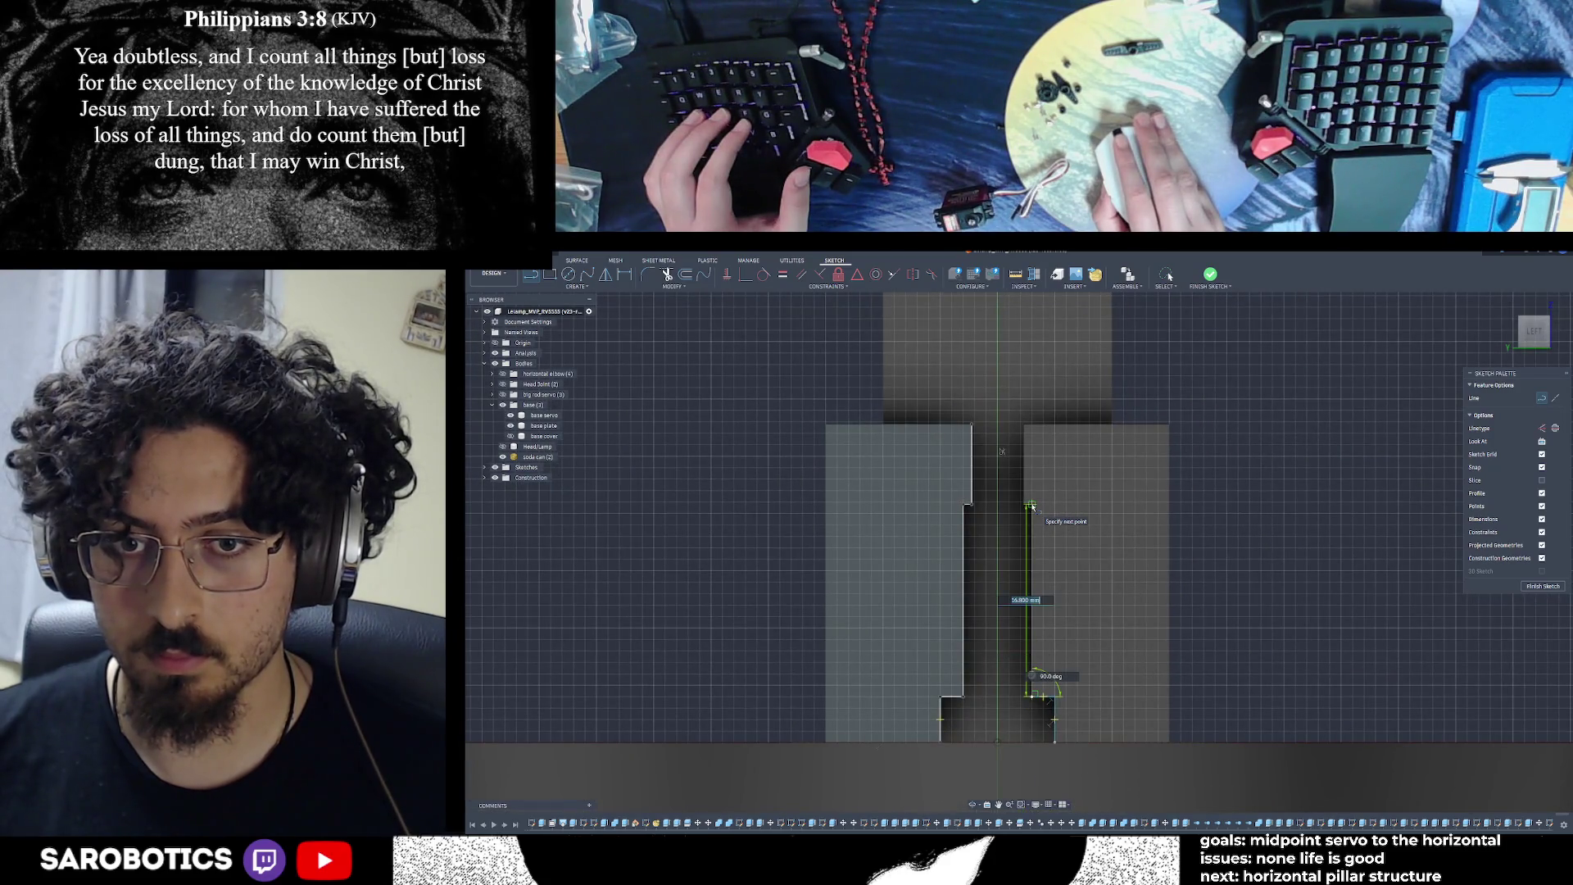
pyautogui.scroll(5, 1032, 506)
pyautogui.click(1032, 506)
pyautogui.moveTo(1014, 506); pyautogui.dragTo(1014, 318)
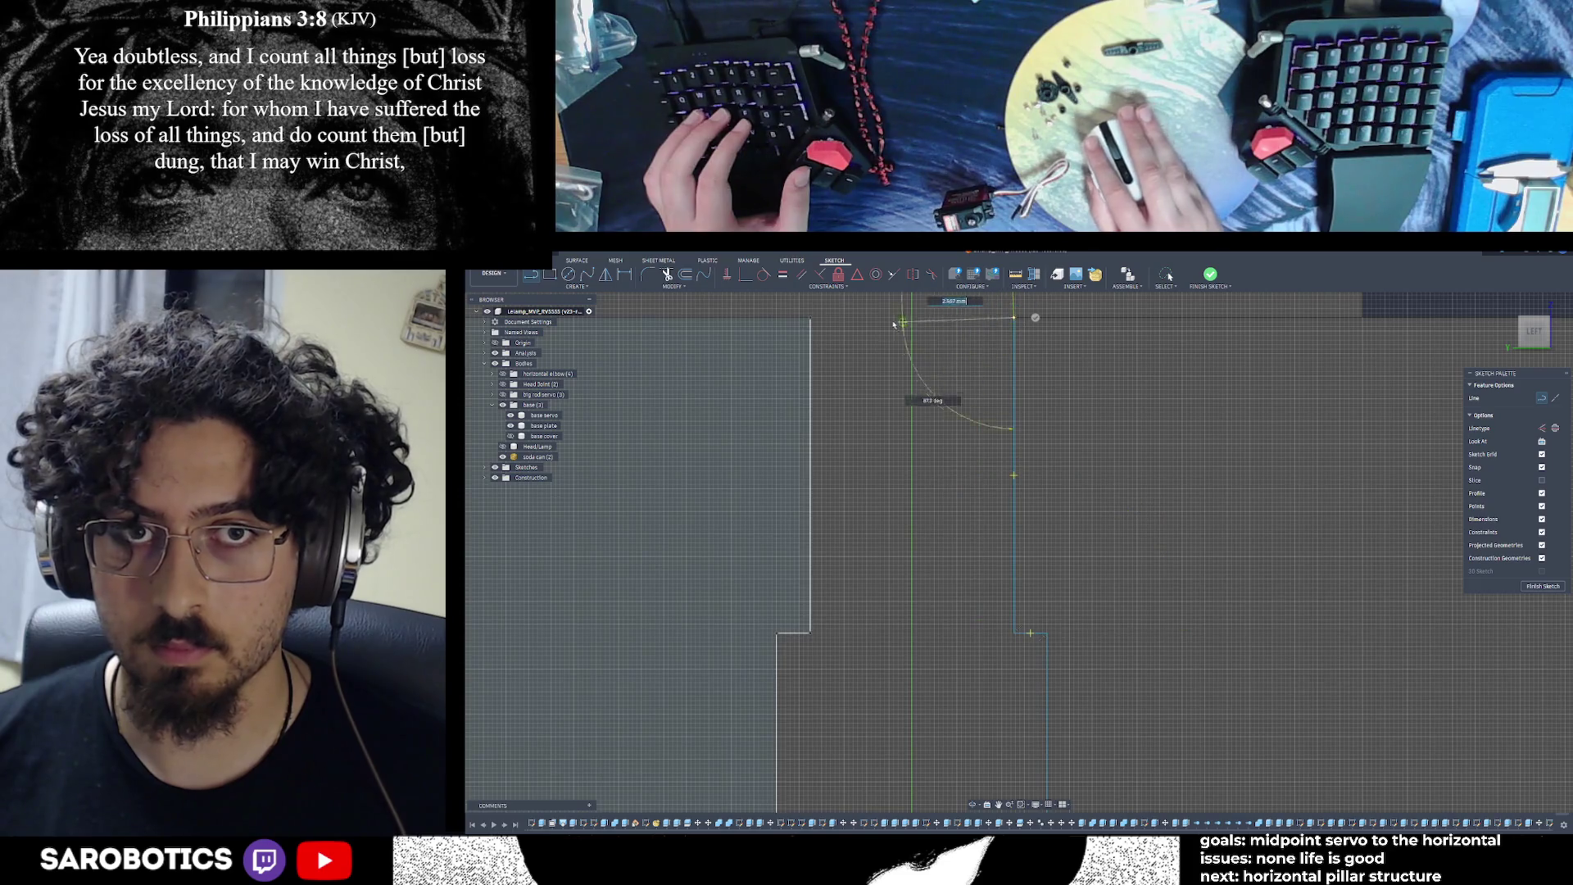
pyautogui.click(812, 319)
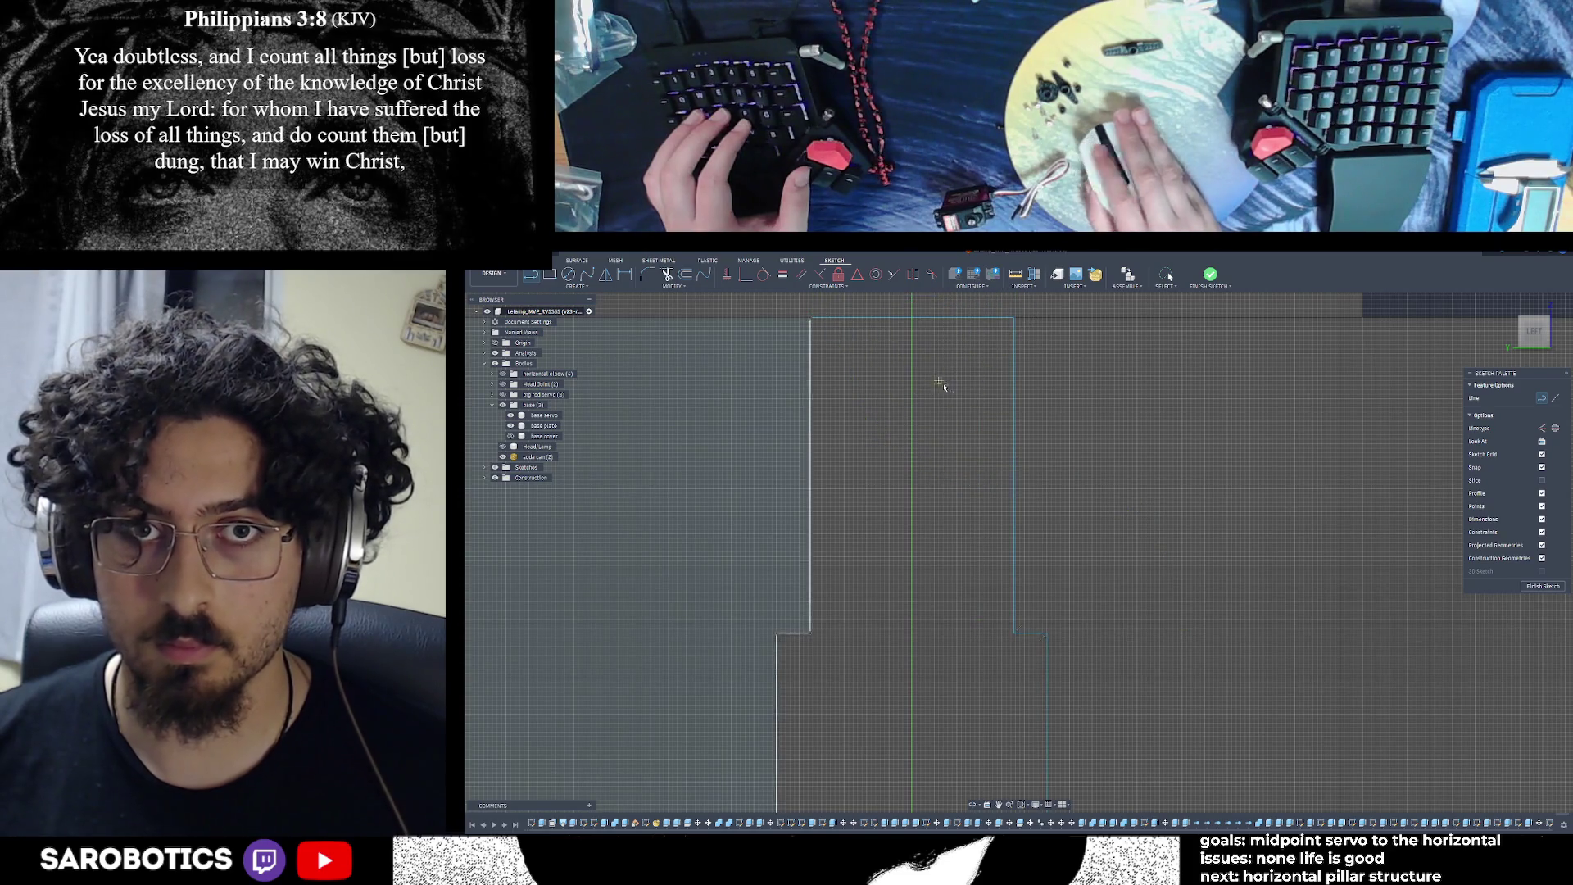
# Close the slot outline at the bottom-right corner and finish the sketch
pyautogui.scroll(-4, 943, 410)
pyautogui.scroll(-3, 954, 480)
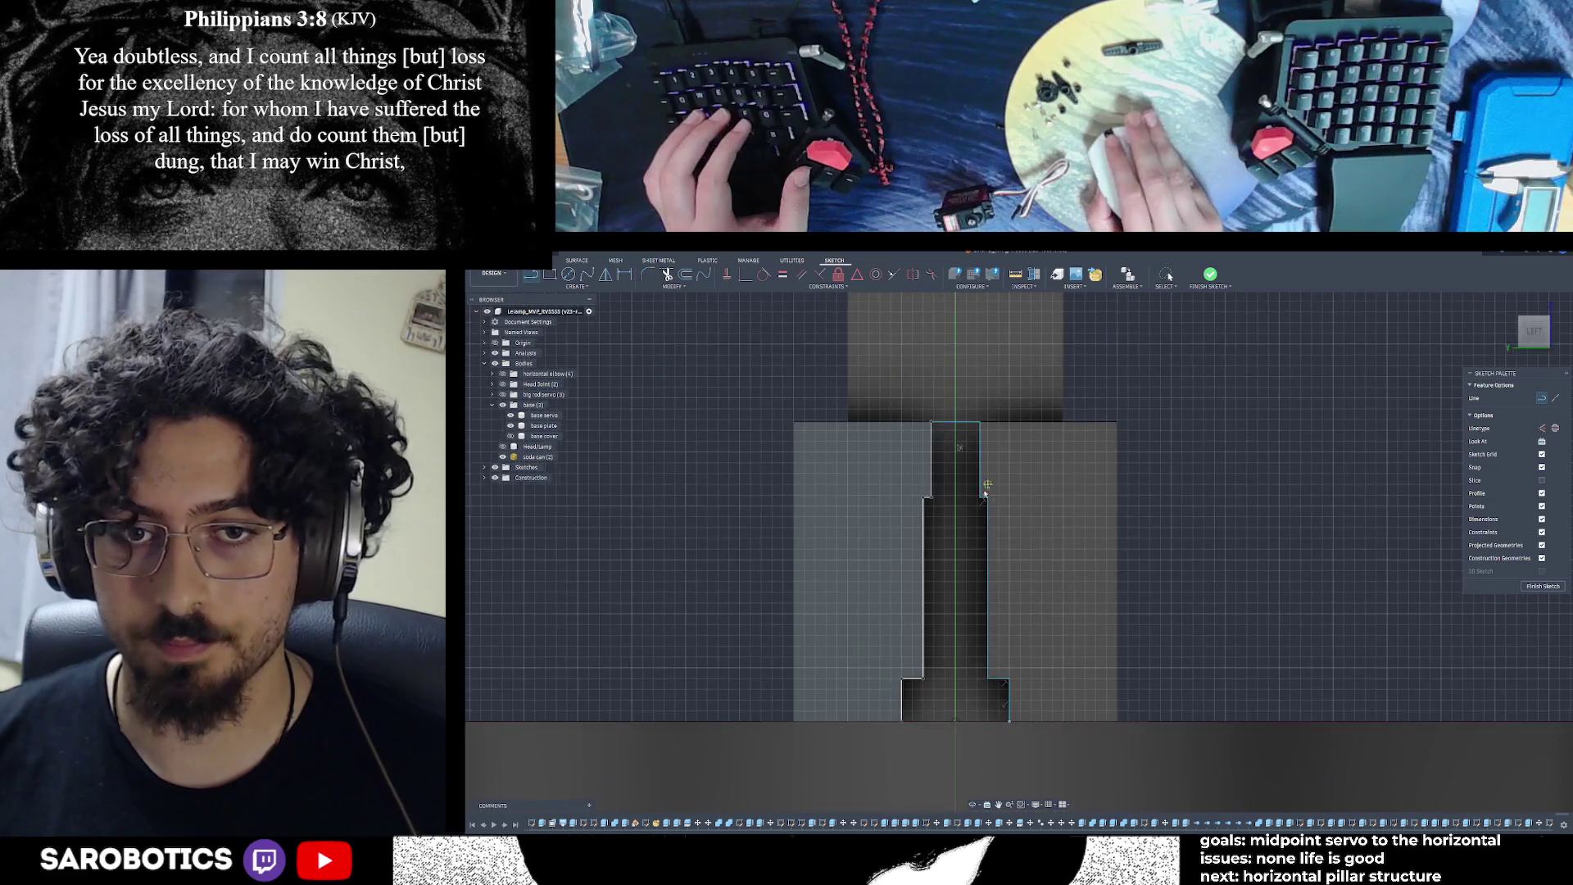
pyautogui.rightClick(956, 544)
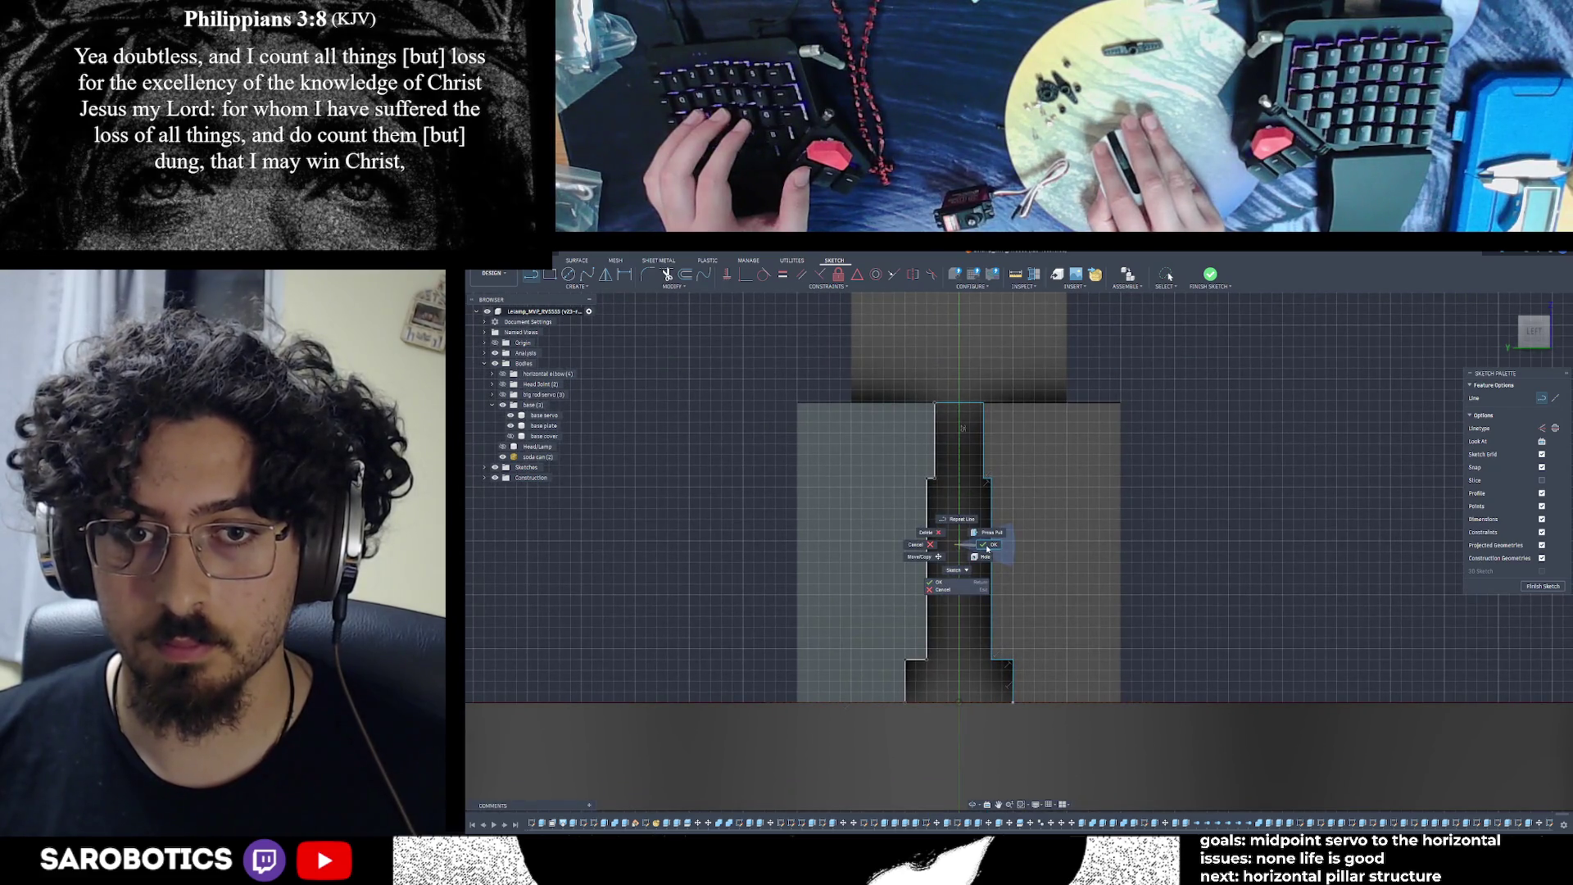
pyautogui.click(1073, 519)
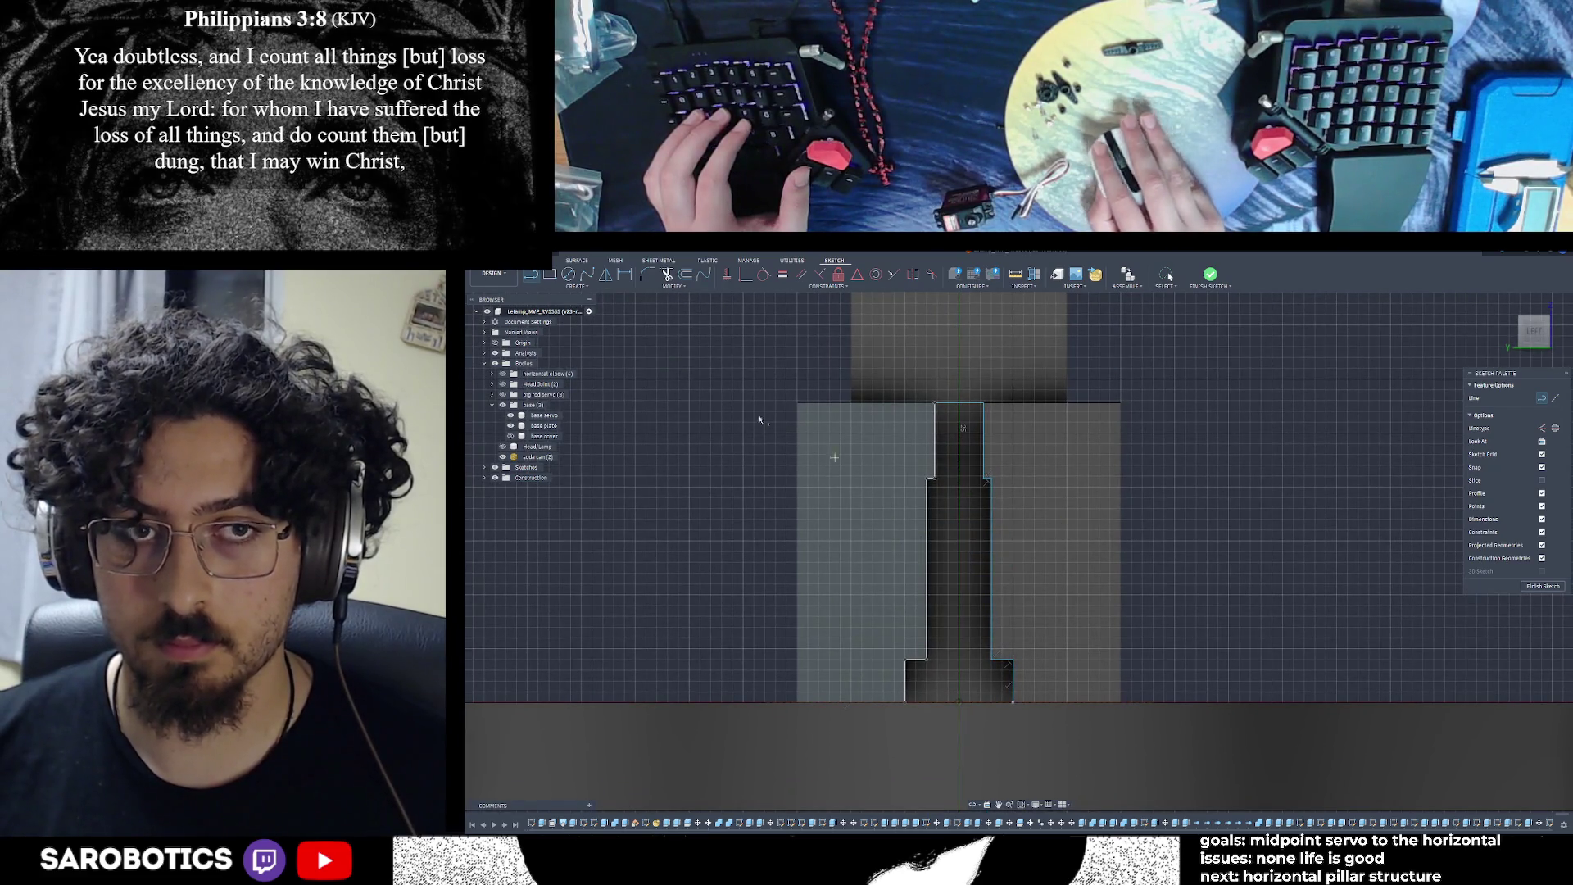
pyautogui.click(1012, 701)
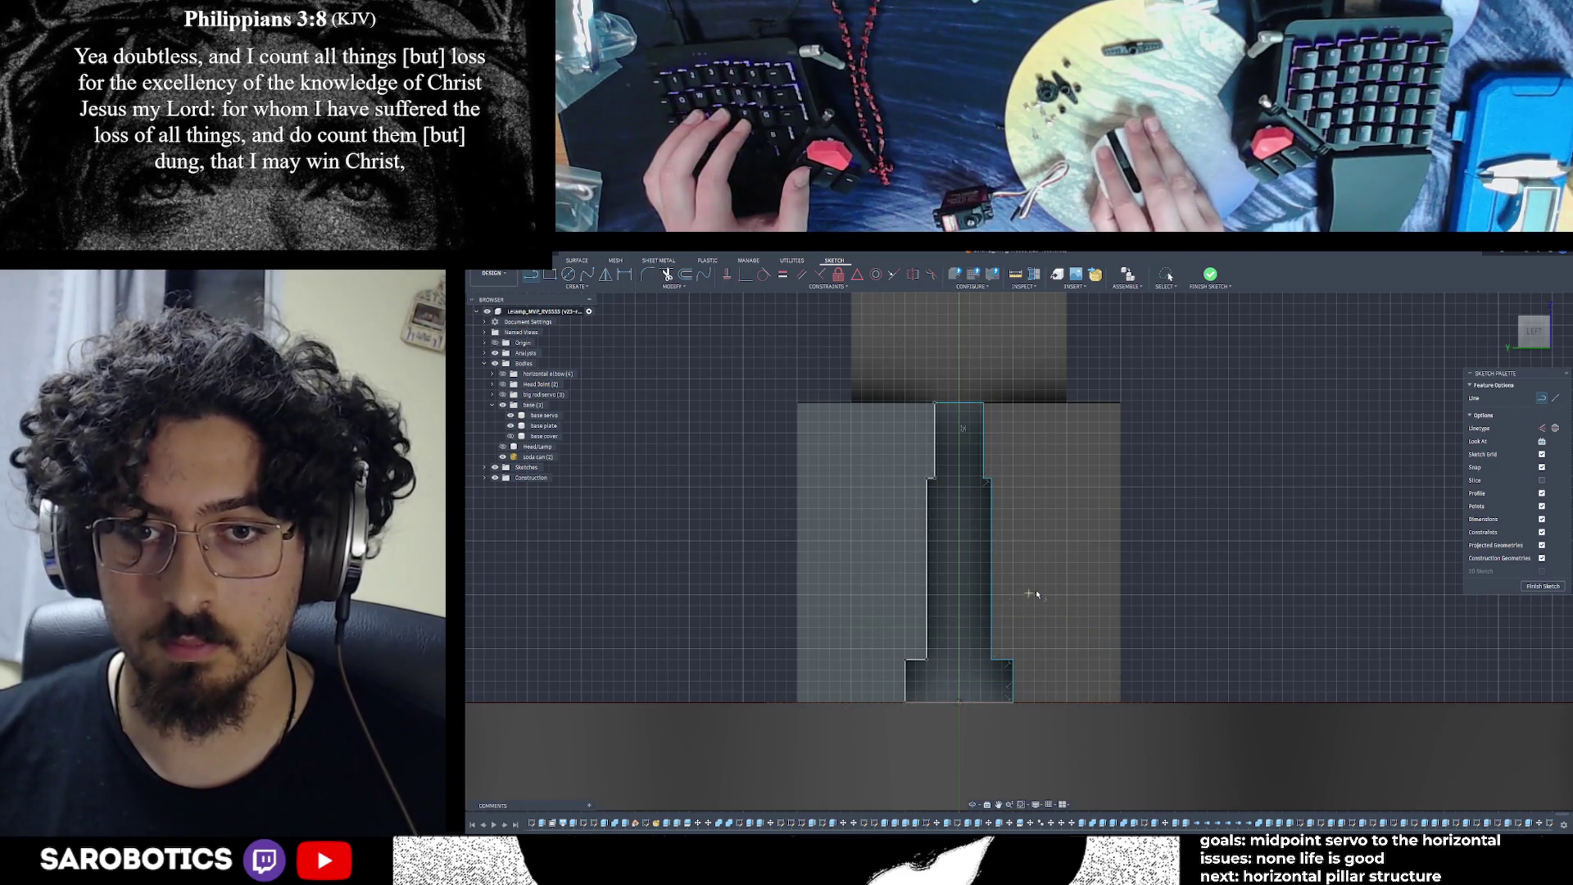
pyautogui.click(1543, 586)
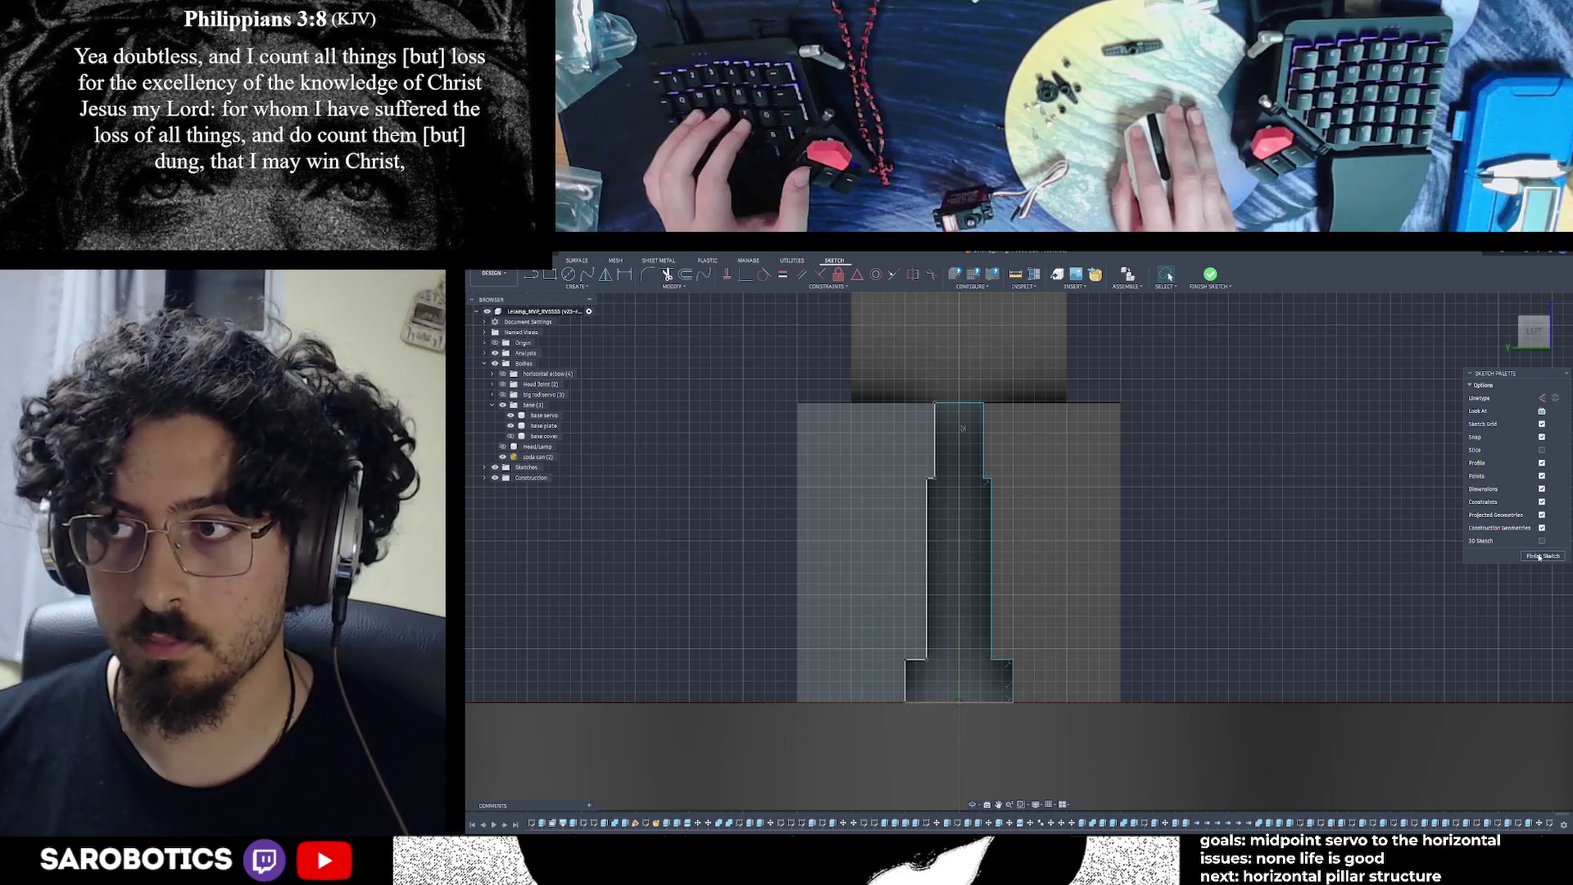
pyautogui.scroll(-1, 1272, 632)
pyautogui.press('F6')
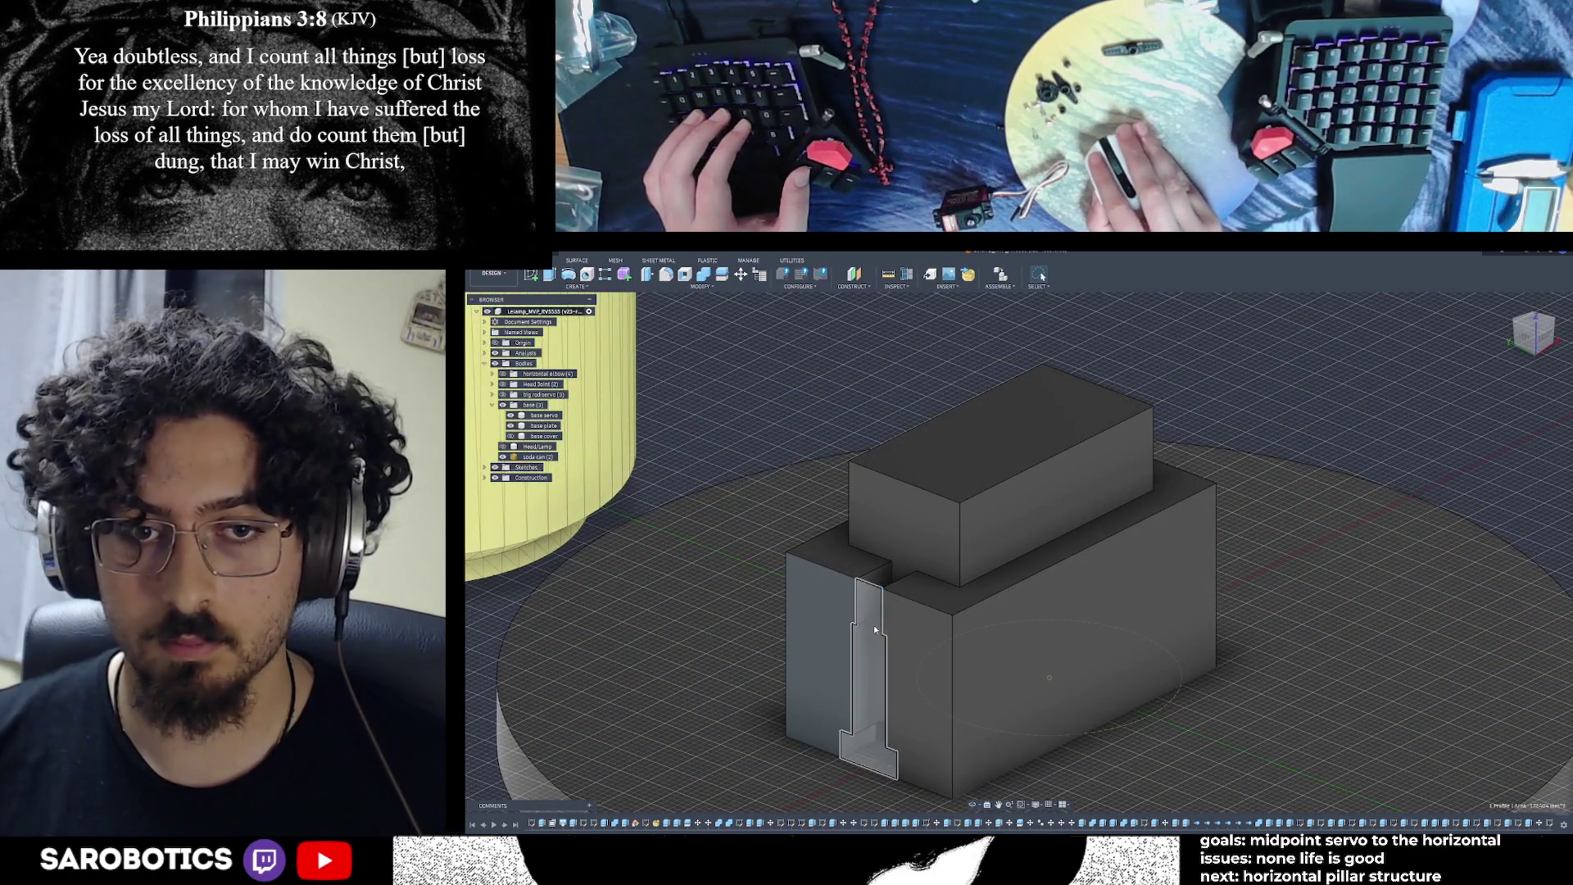
# Extrude the side slot profile as a -41 mm Cut through the selected base bodies
pyautogui.click(875, 632)
pyautogui.click(569, 276)
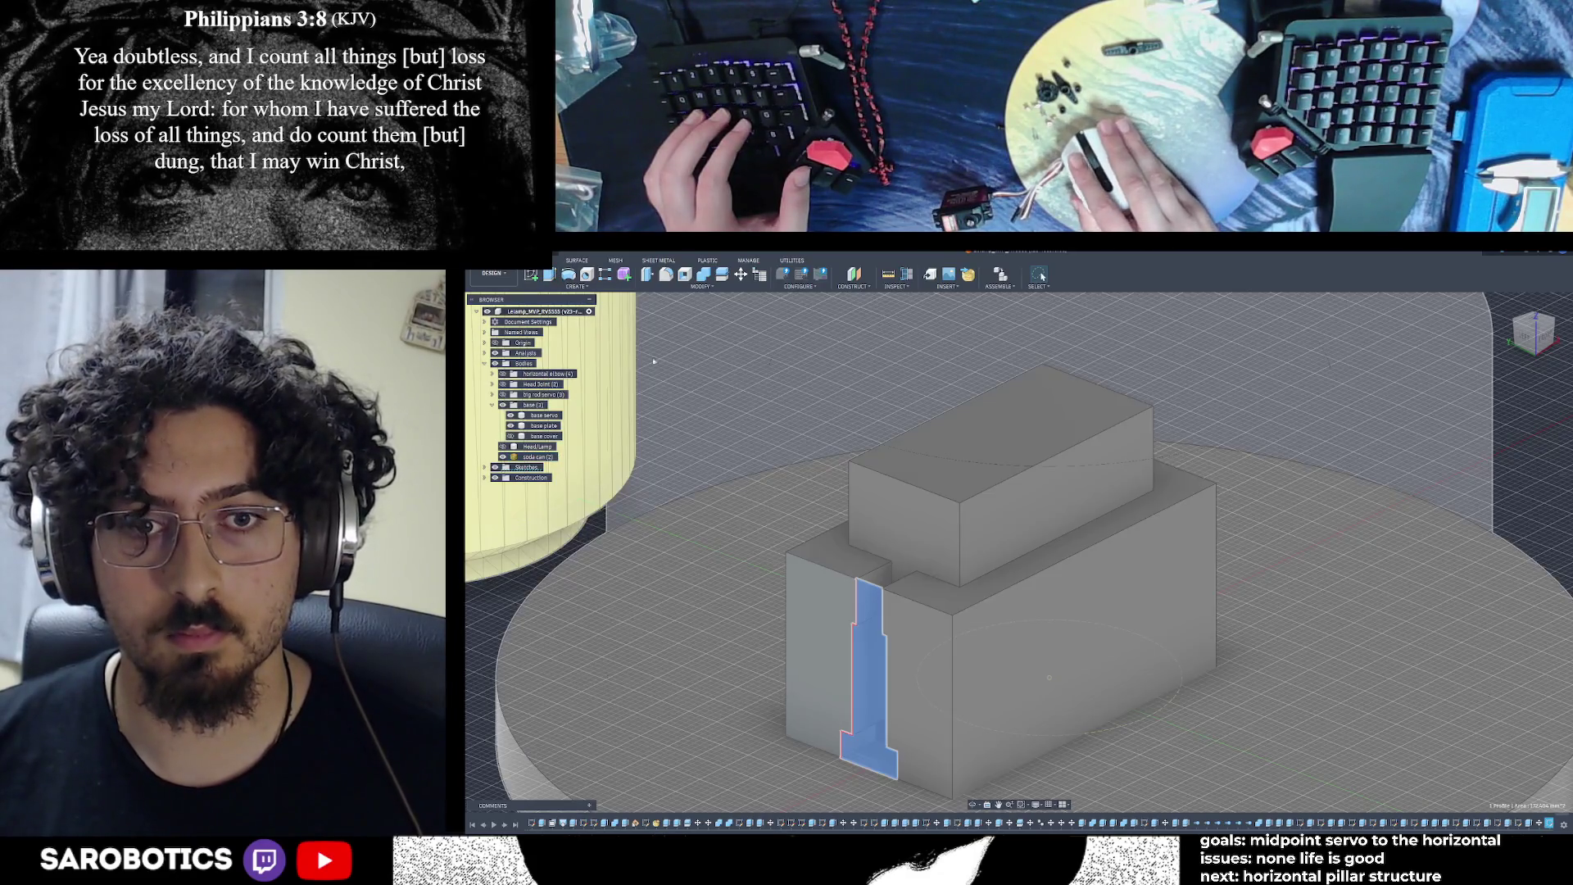
pyautogui.moveTo(905, 672); pyautogui.dragTo(1177, 555)
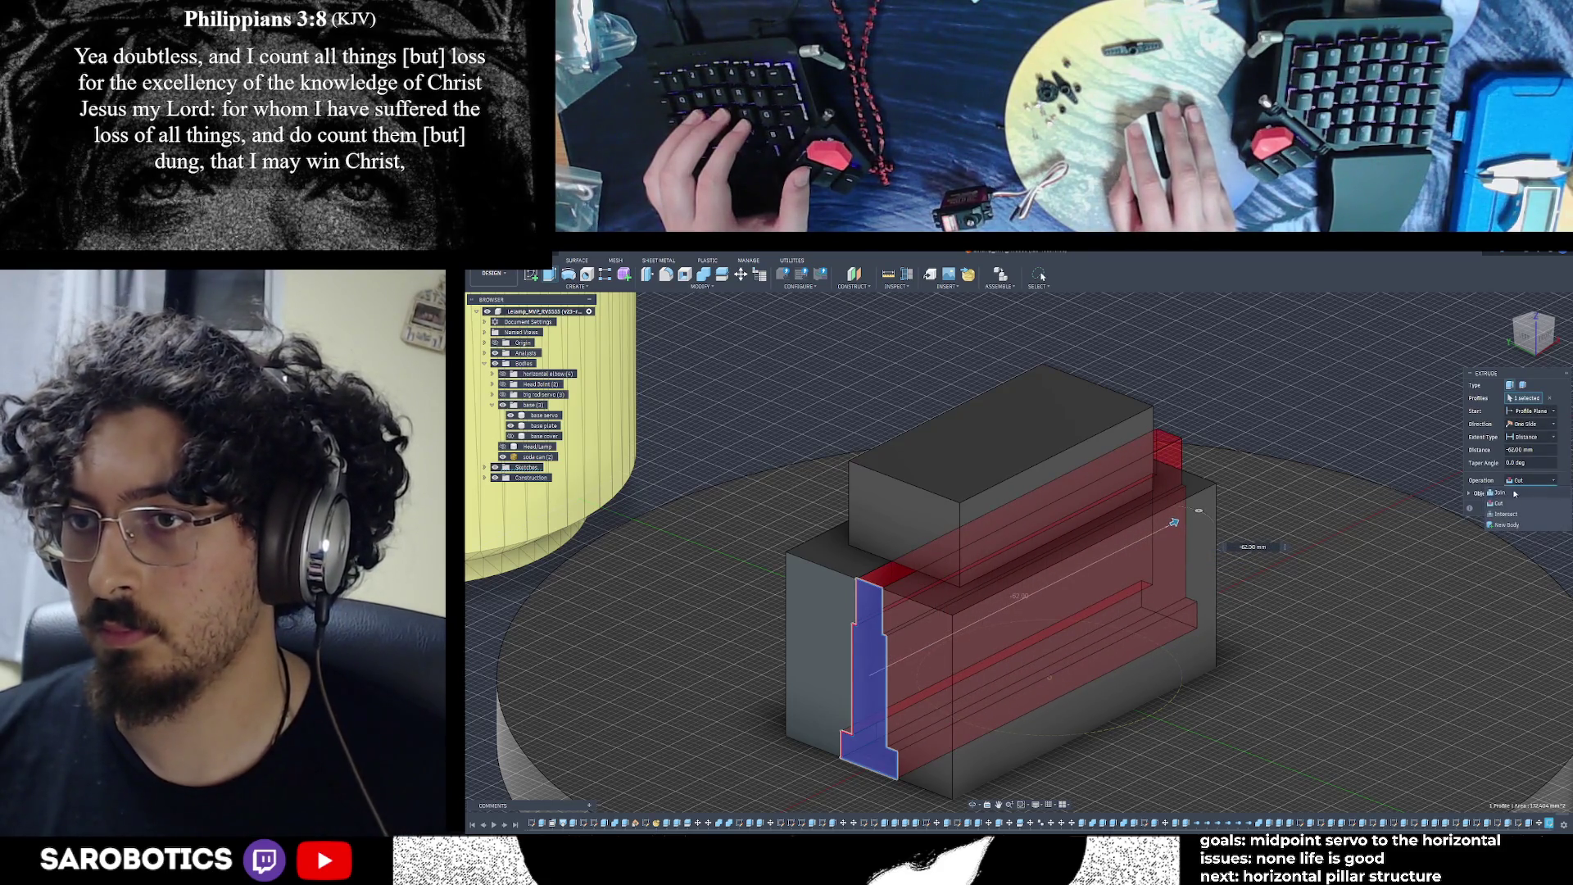
pyautogui.click(1469, 494)
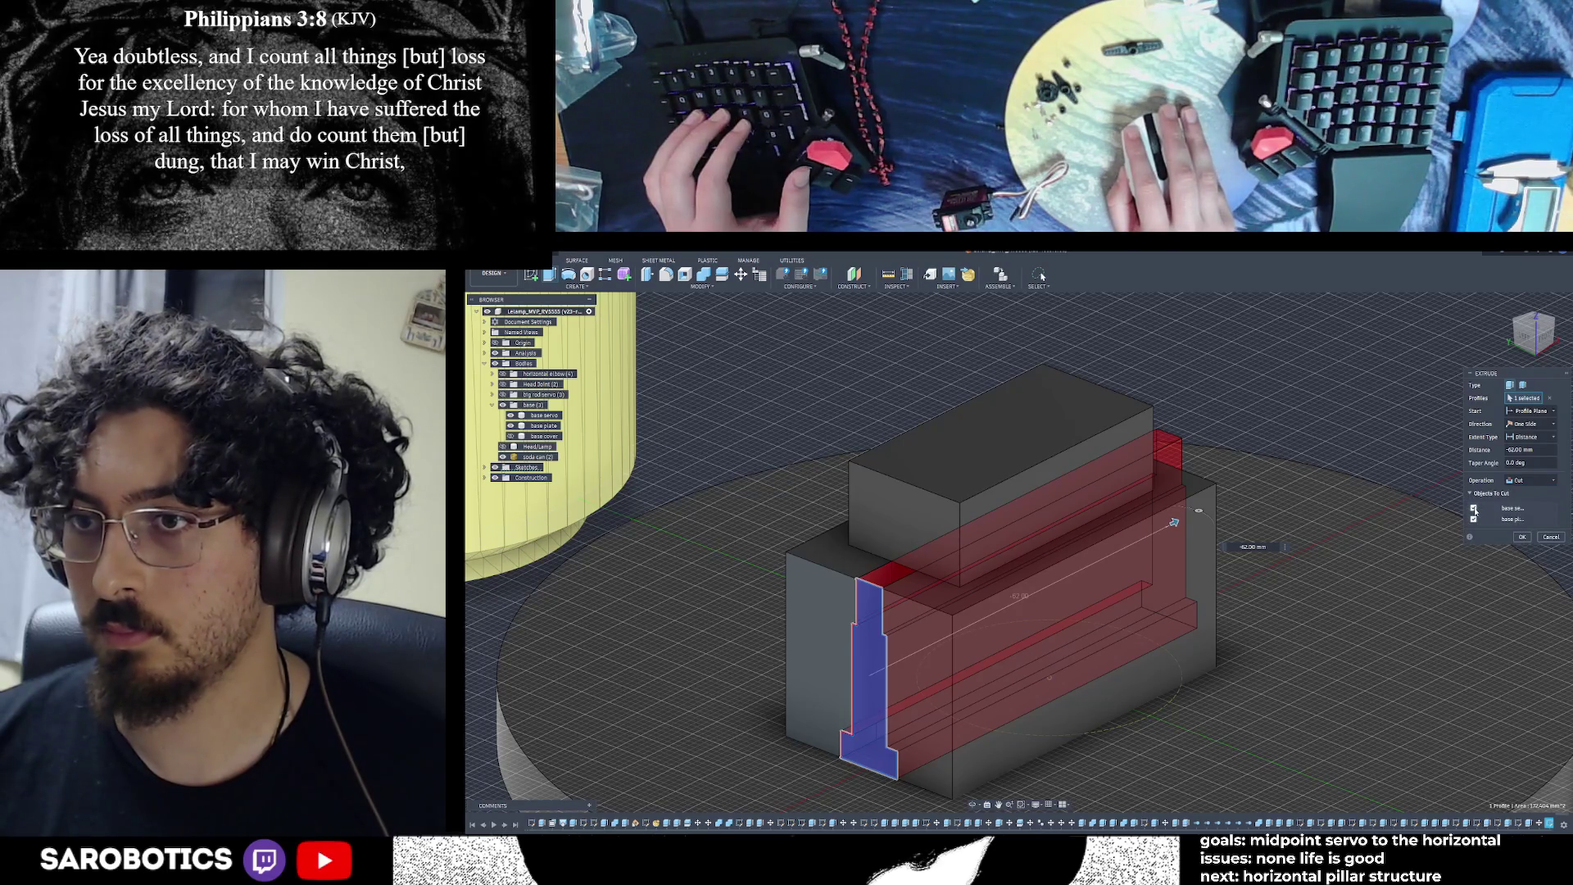
pyautogui.click(1522, 537)
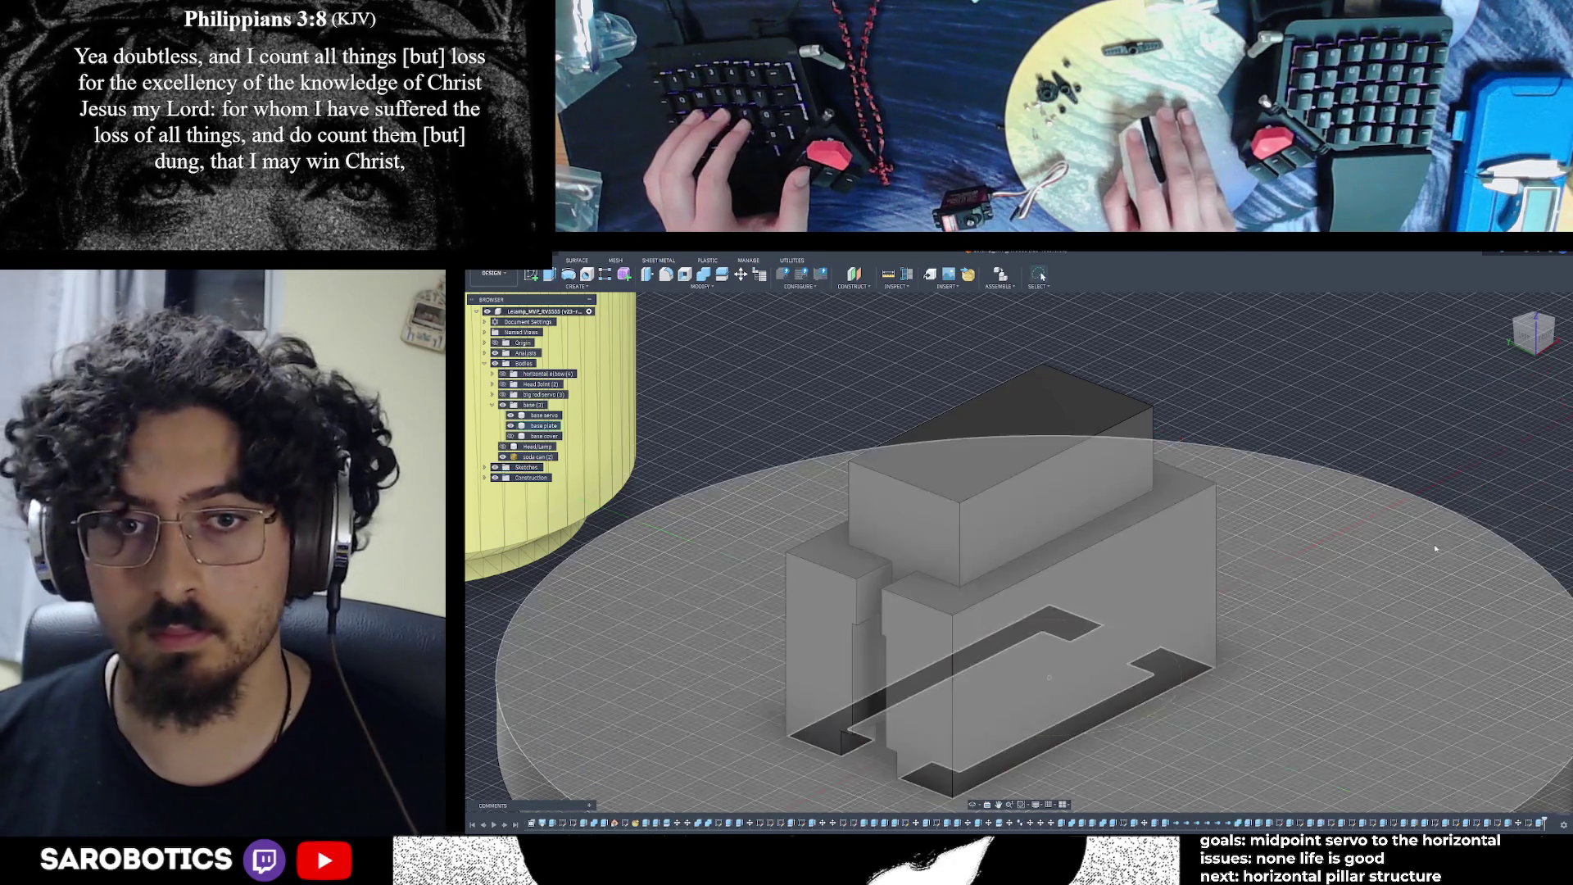
pyautogui.keyDown('shift'); pyautogui.moveTo(1140, 568); pyautogui.dragTo(1180, 546, button='middle'); pyautogui.keyUp('shift')
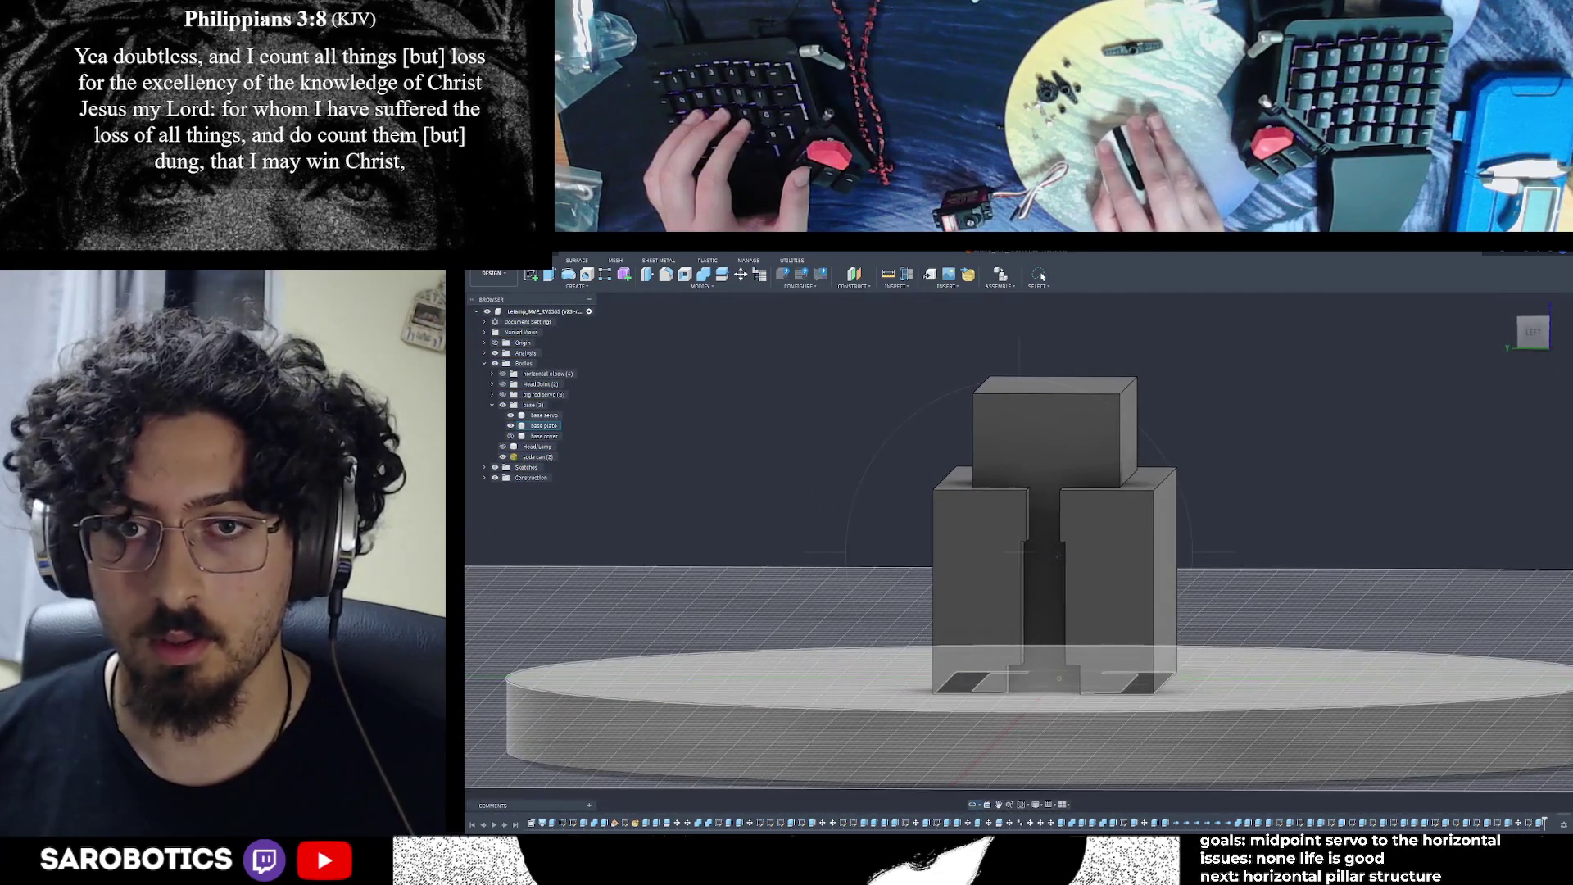
pyautogui.moveTo(1085, 557)
pyautogui.keyDown('shift'); pyautogui.mouseDown(button='middle')
pyautogui.moveTo(1035, 557)
pyautogui.moveTo(1036, 621)
pyautogui.moveTo(781, 516)
pyautogui.mouseUp(button='middle'); pyautogui.keyUp('shift')
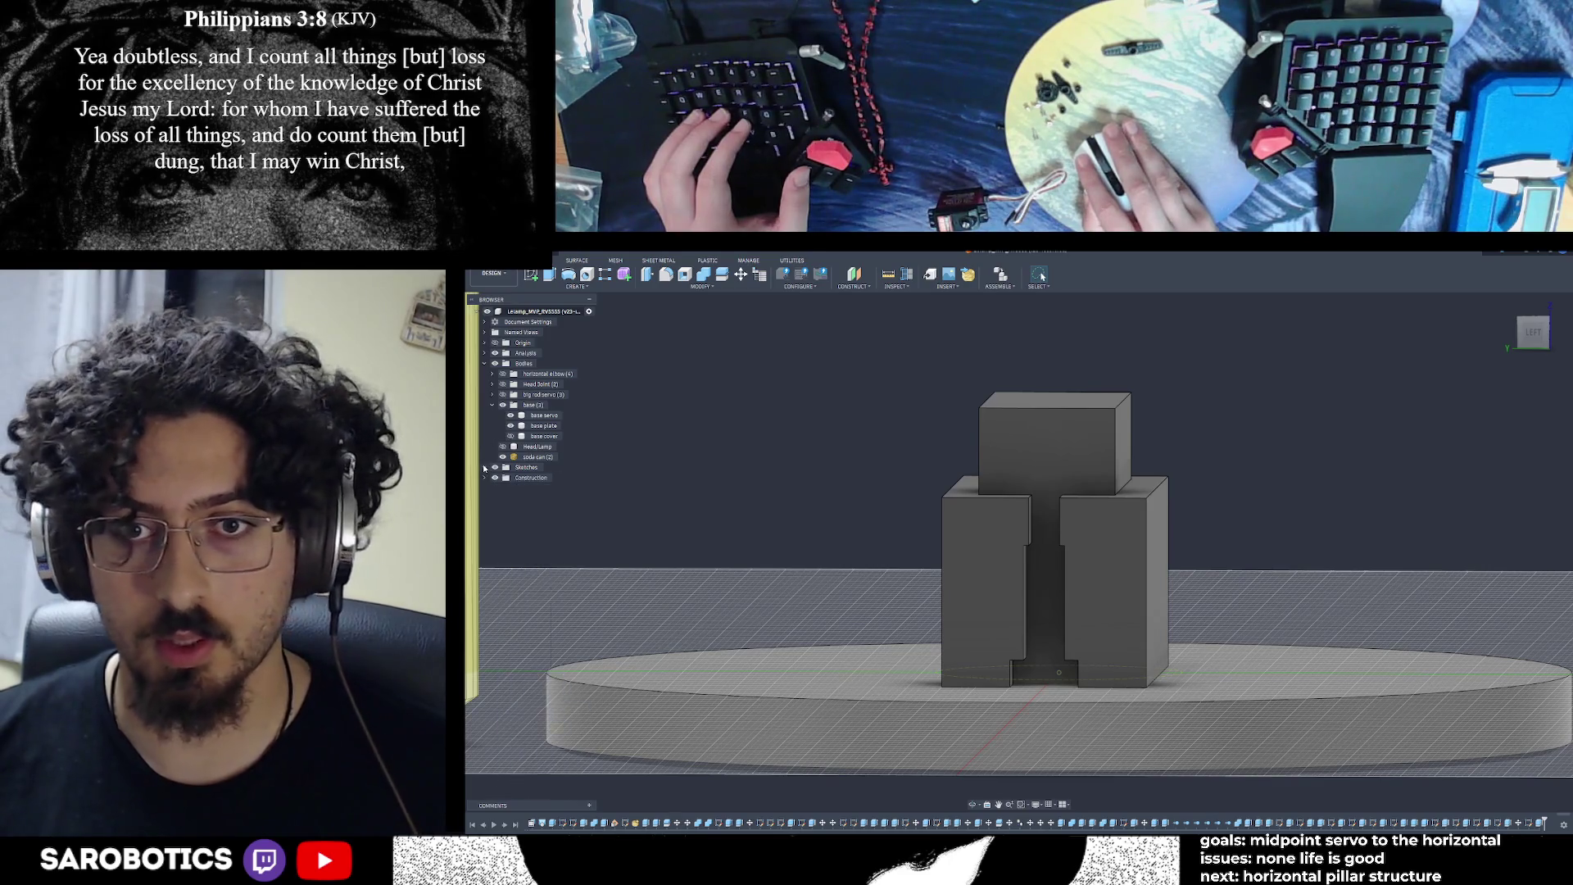
pyautogui.keyDown('shift'); pyautogui.moveTo(975, 807); pyautogui.dragTo(918, 540, button='middle'); pyautogui.keyUp('shift')
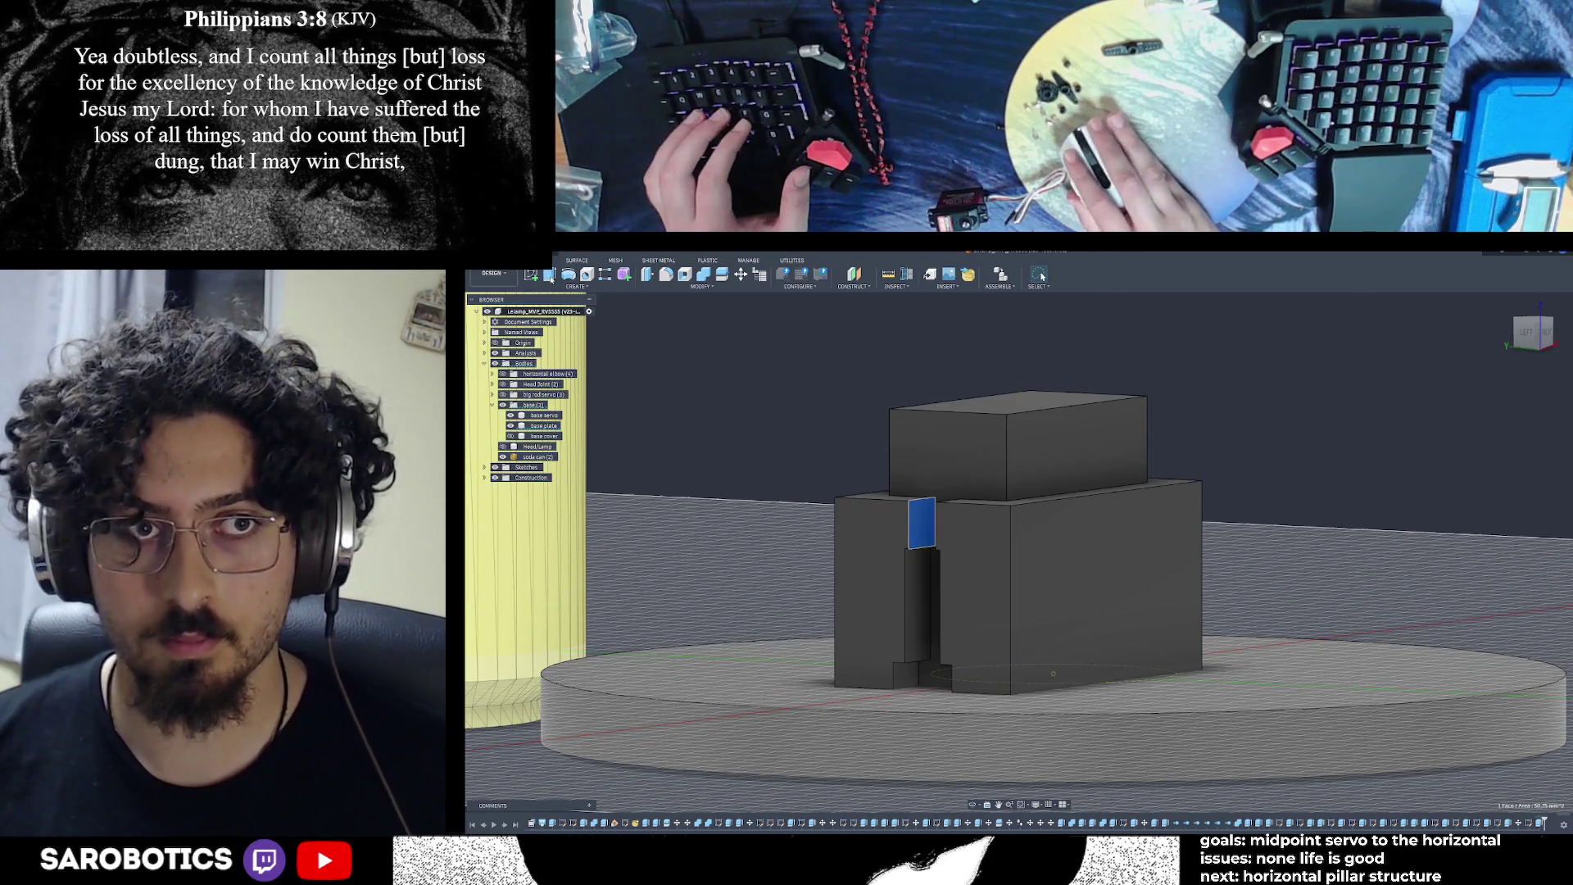
# Cut the selected face 6 mm and offset the slot's inner face by 6 mm
pyautogui.press('e')
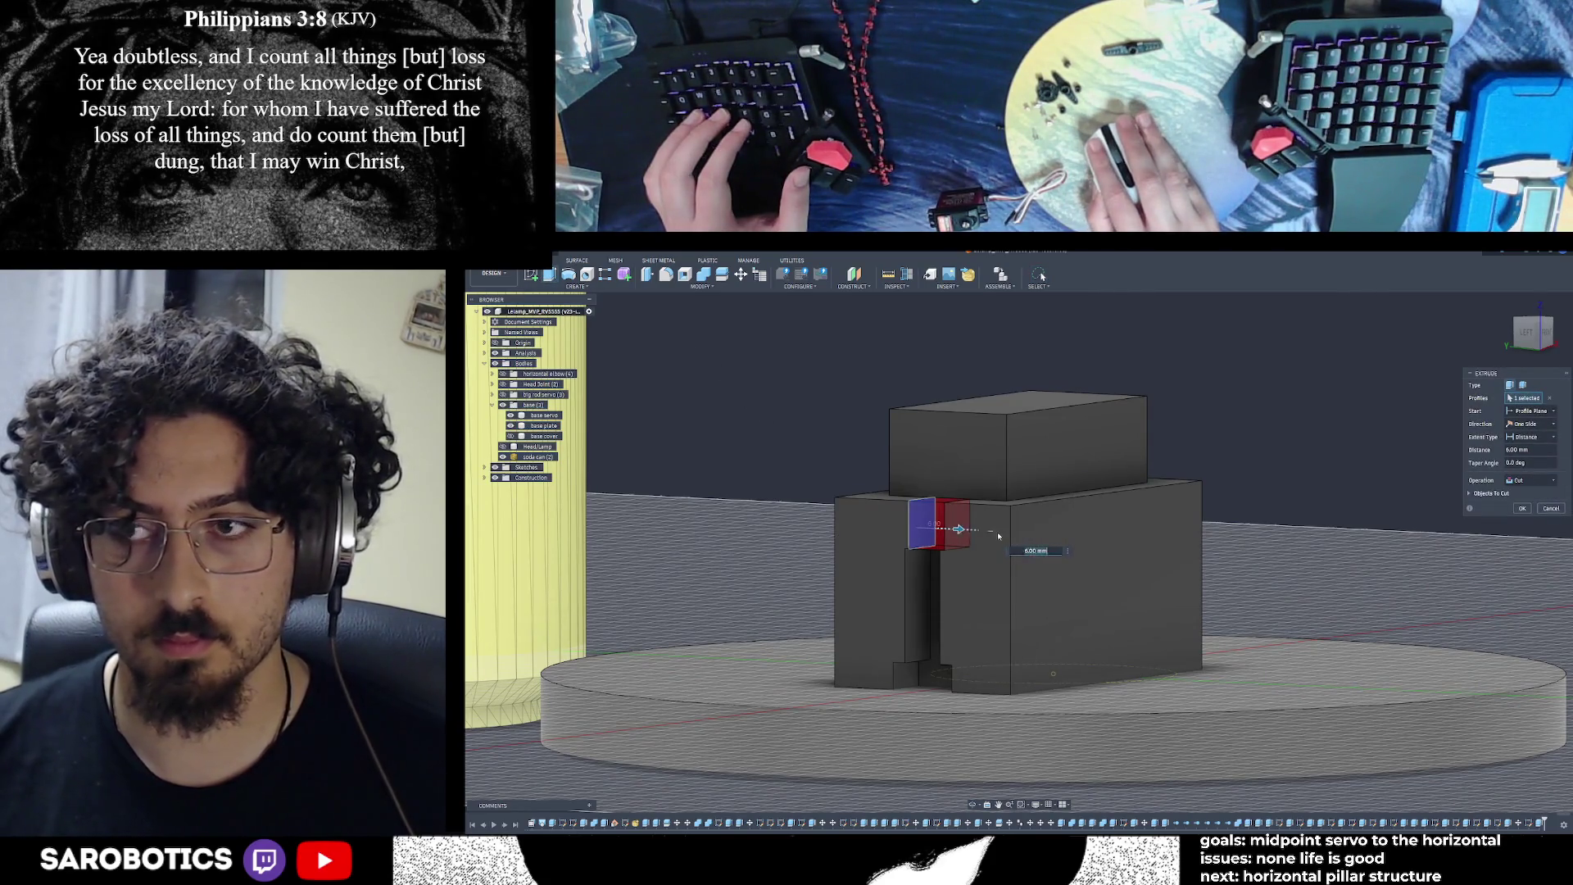
pyautogui.click(1531, 481)
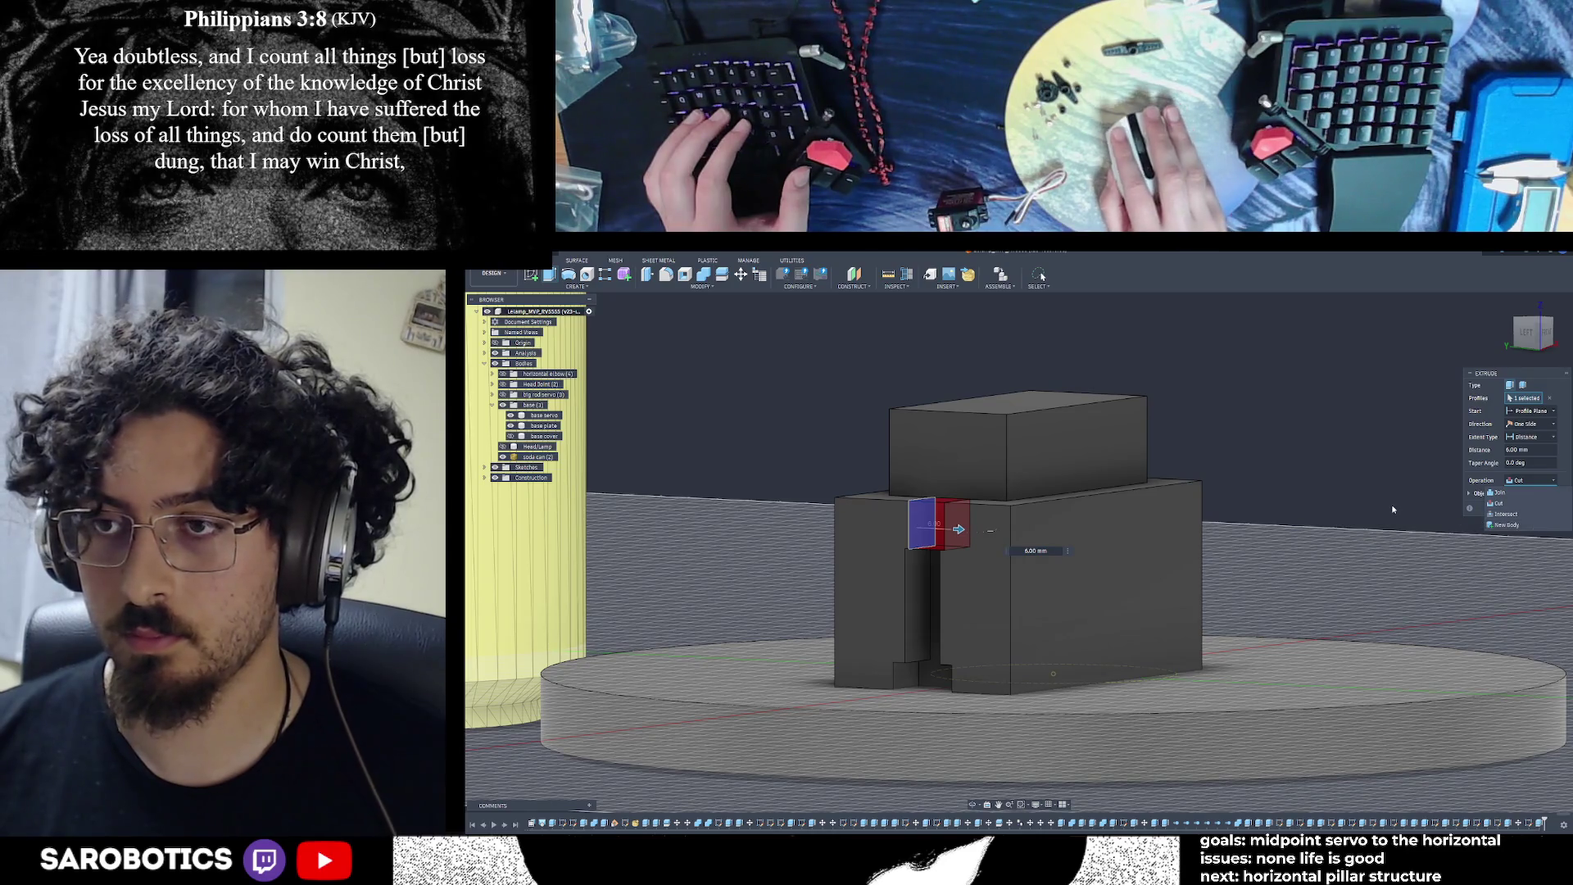
pyautogui.press('Return')
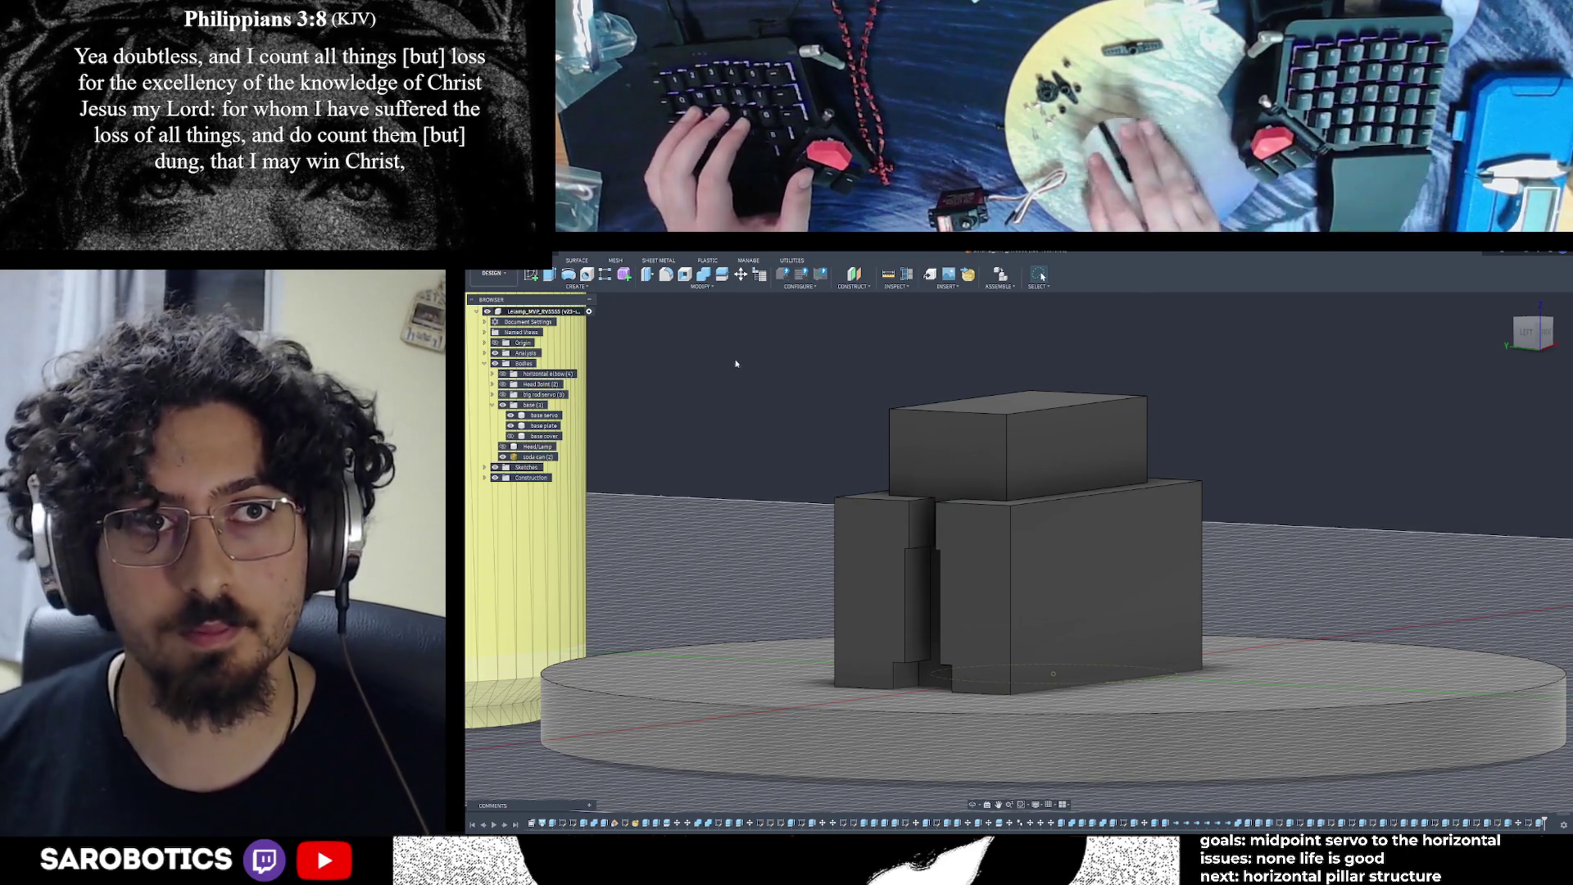
pyautogui.press('q')
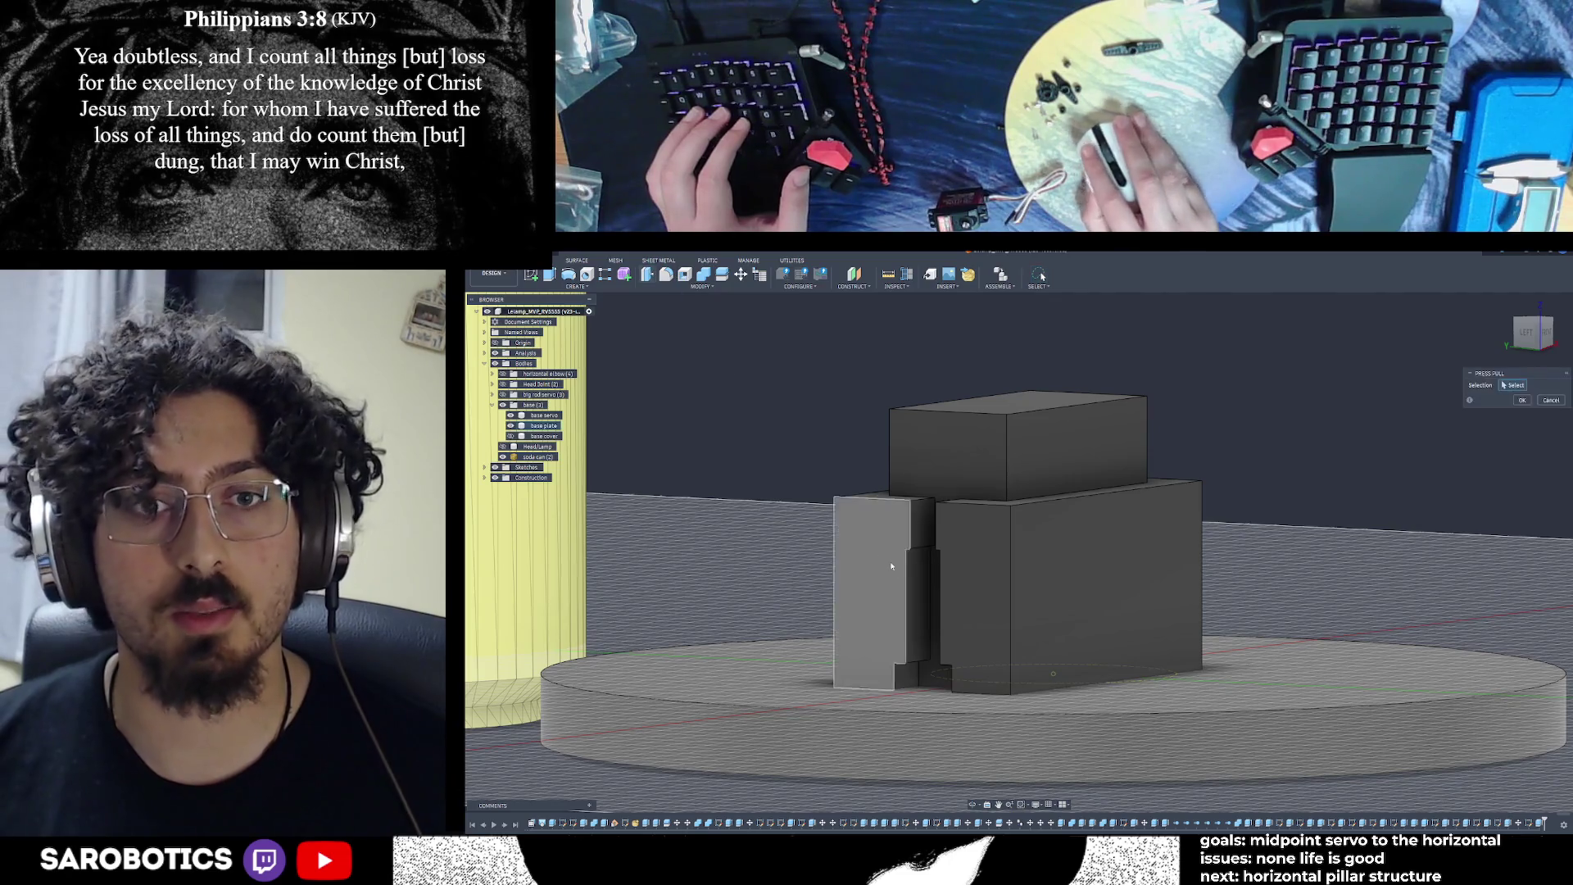
pyautogui.click(919, 606)
pyautogui.moveTo(952, 579); pyautogui.dragTo(957, 579)
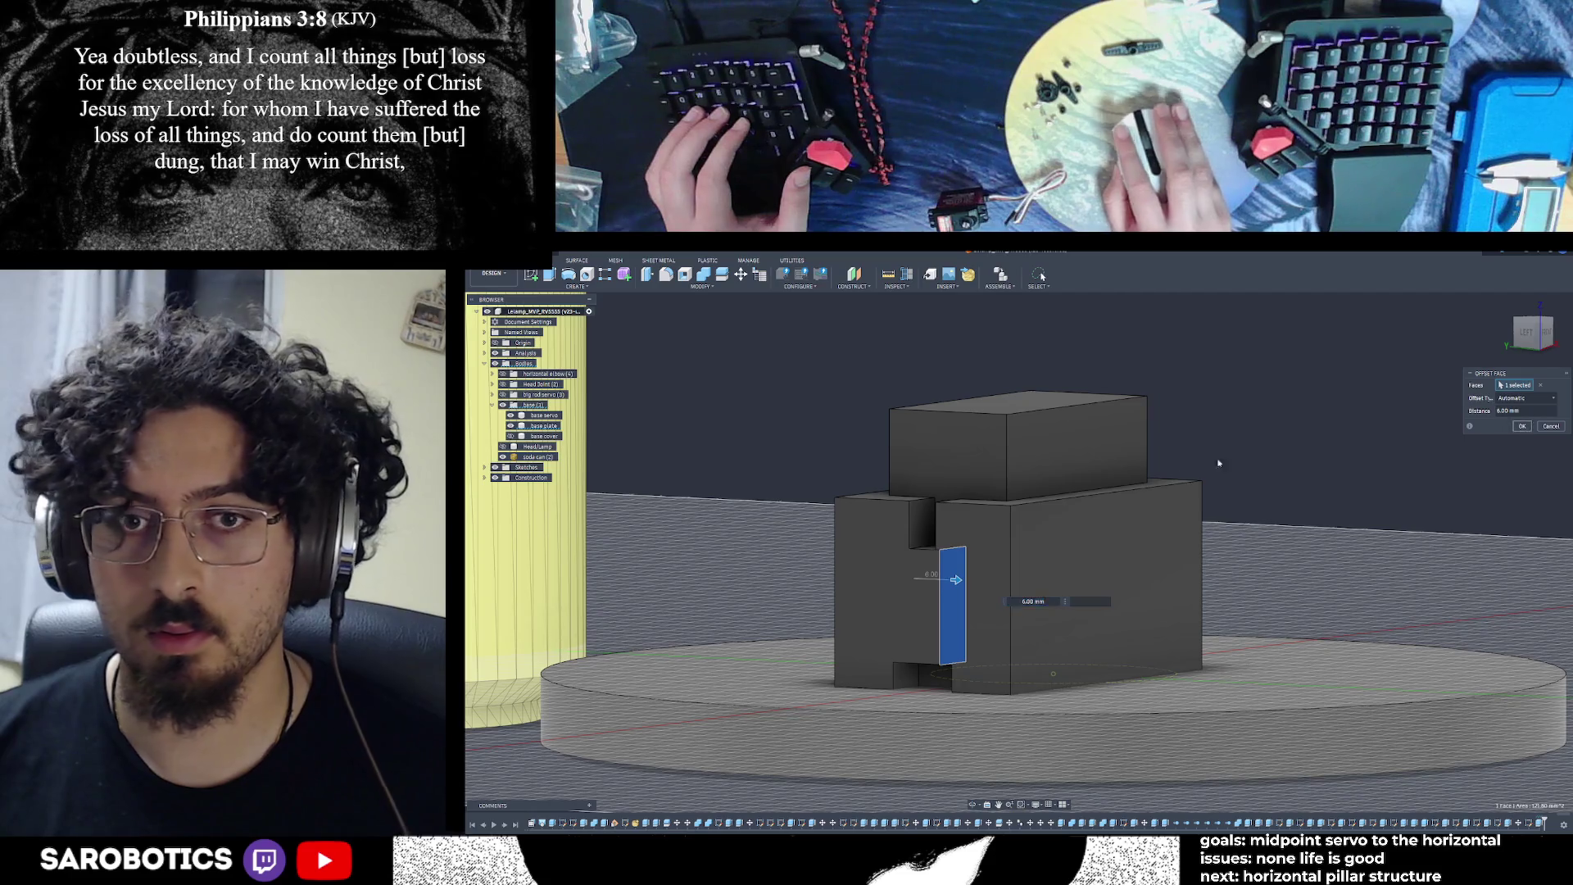
pyautogui.press('Return')
# Begin a second offset on the small slot-top face, previewing about 4.5 mm in the left view
pyautogui.click(913, 529)
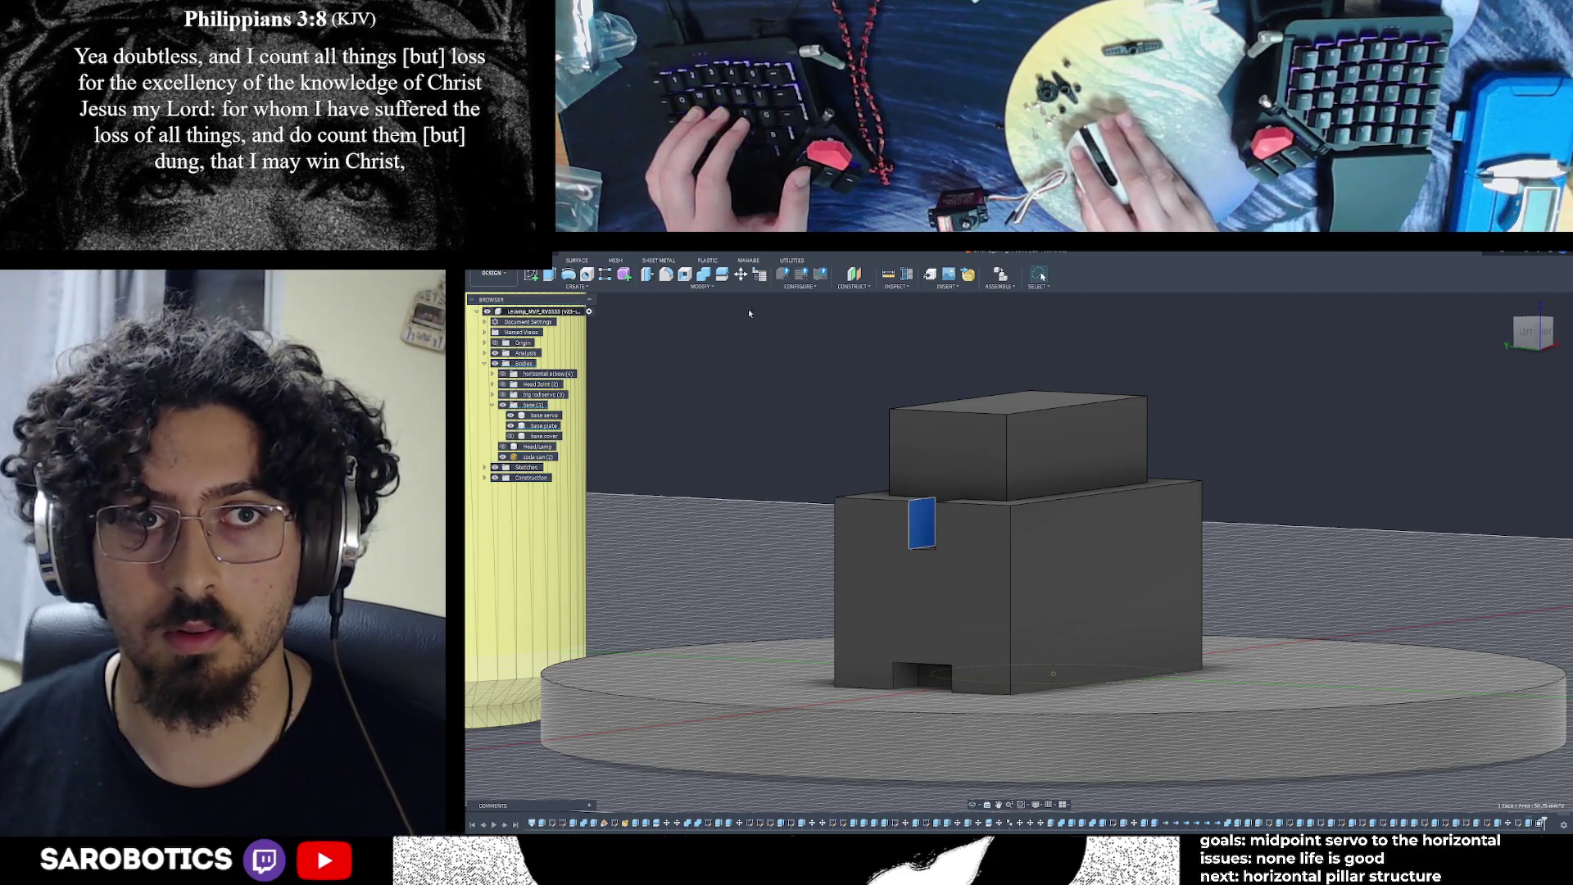
pyautogui.press('q')
pyautogui.moveTo(922, 528); pyautogui.dragTo(950, 530)
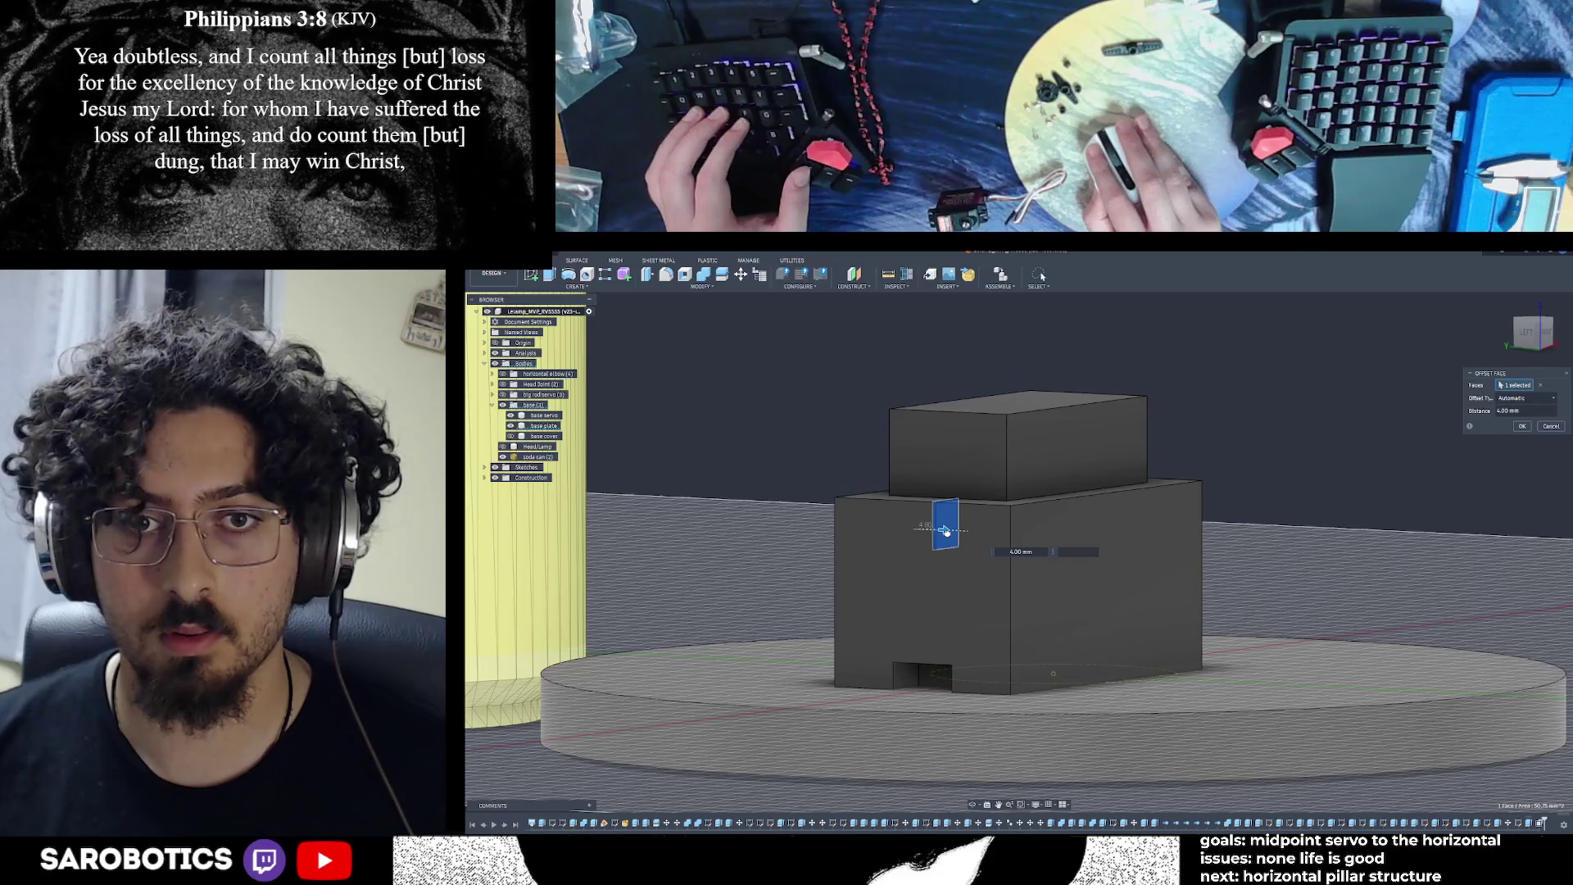
pyautogui.click(1527, 333)
pyautogui.moveTo(957, 526); pyautogui.dragTo(945, 527)
pyautogui.scroll(5, 962, 526)
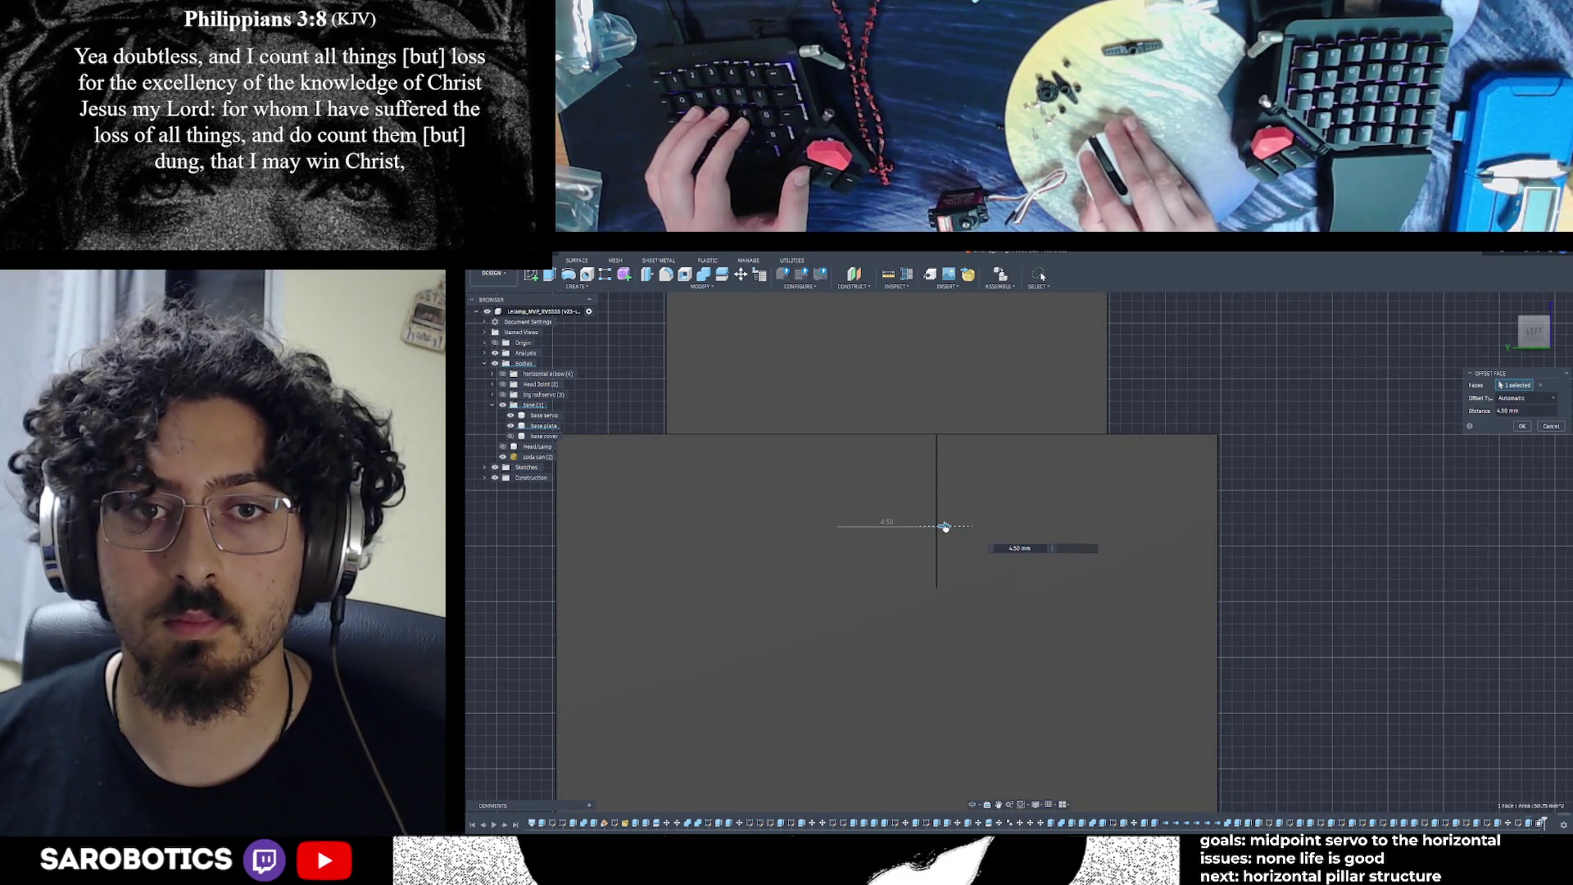
# Confirm the second face offset and view the slot bodies in perspective
pyautogui.click(1522, 426)
pyautogui.scroll(-3, 1033, 597)
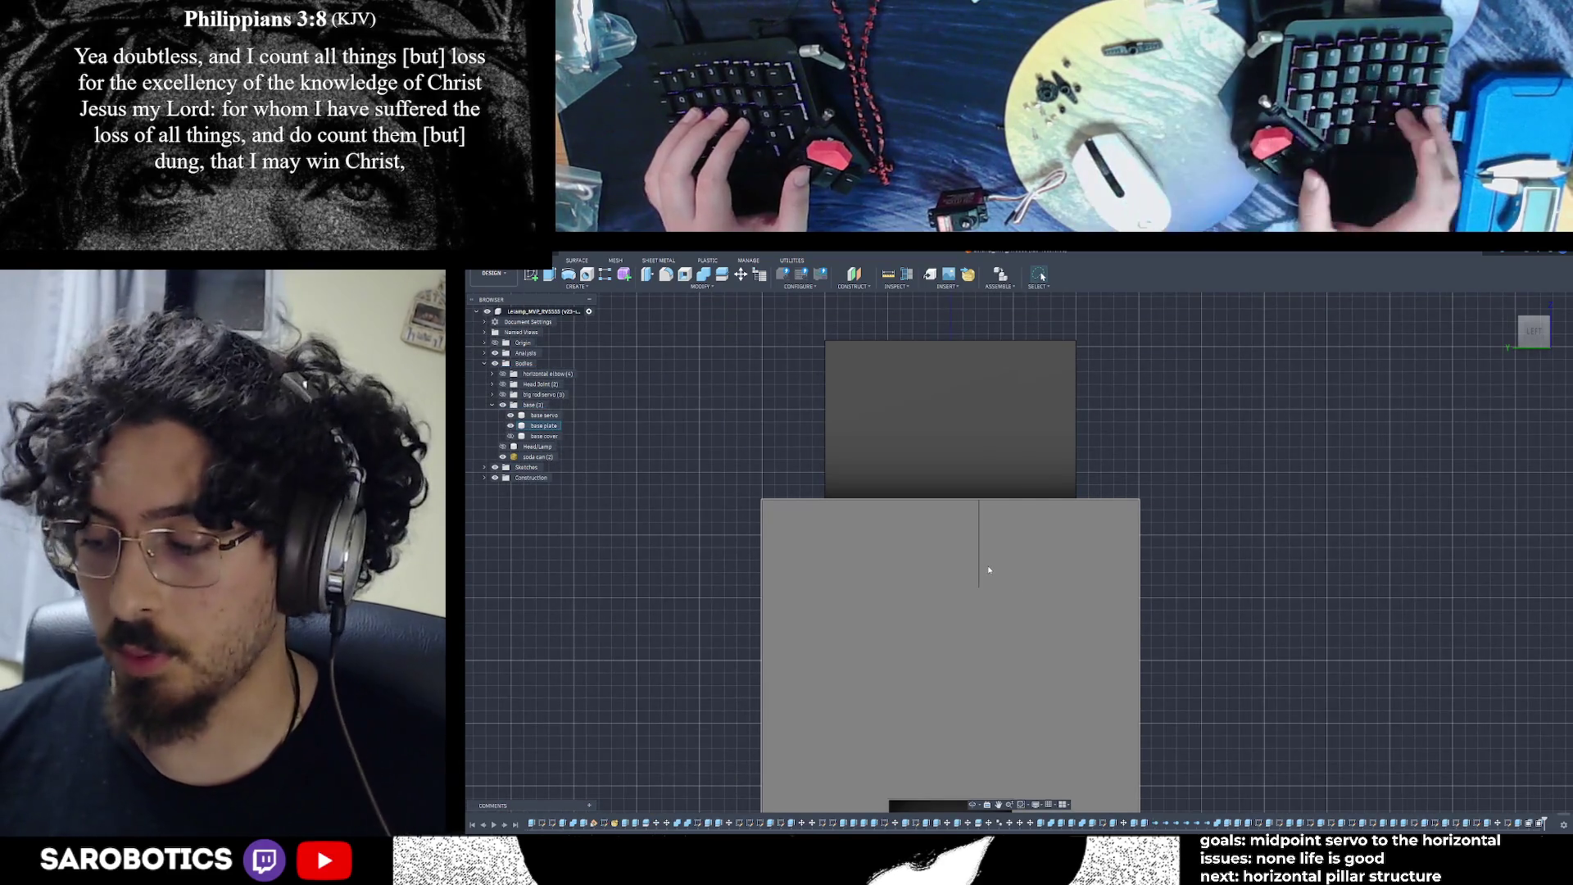
pyautogui.scroll(-5, 887, 607)
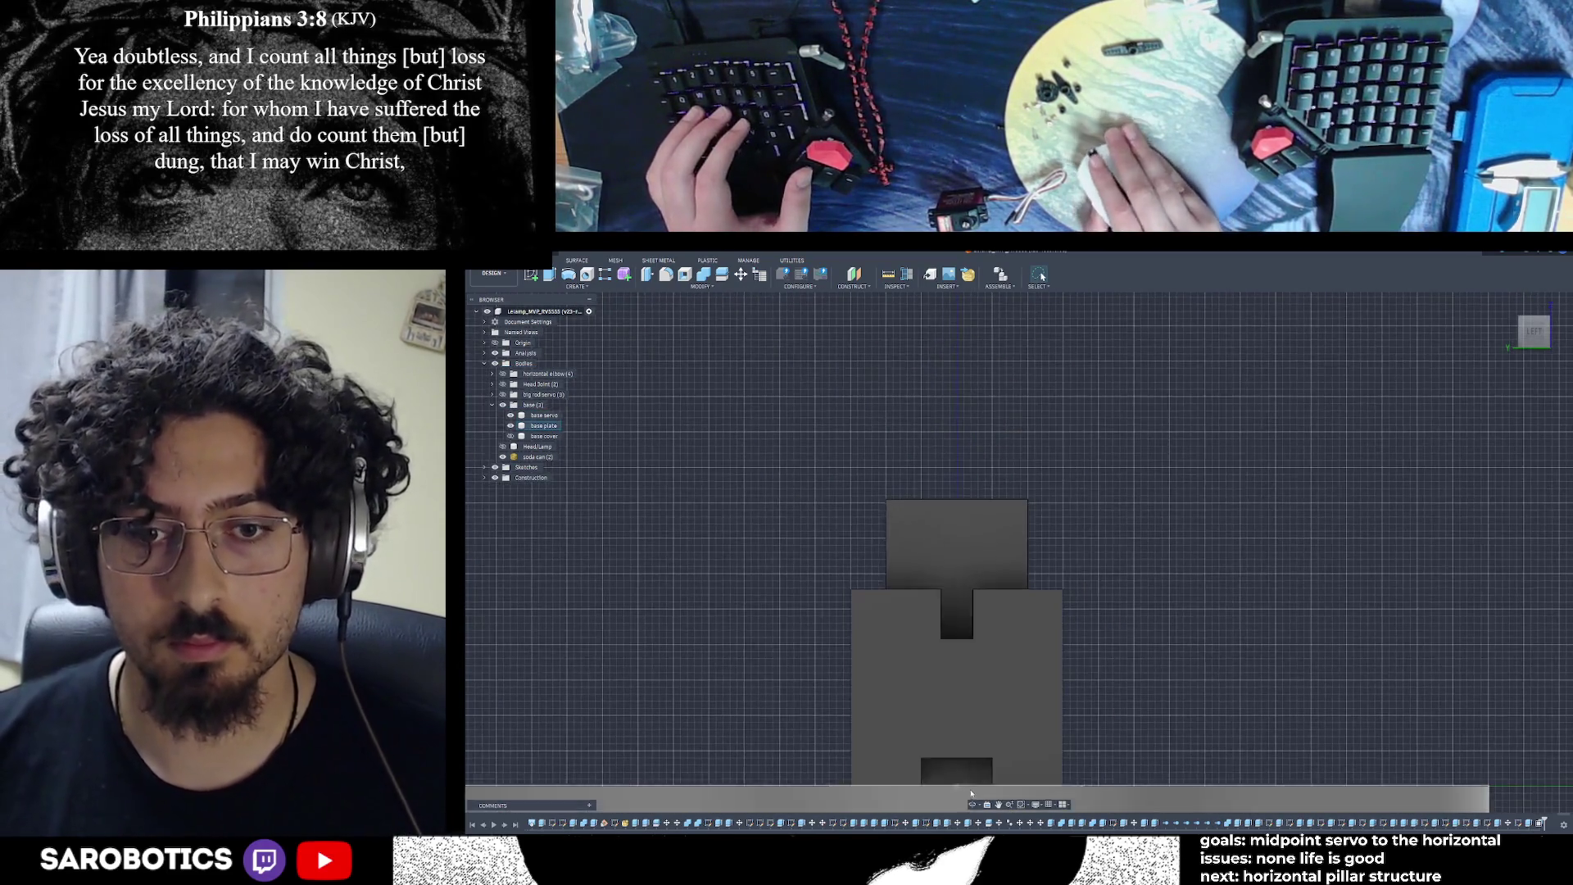
pyautogui.keyDown('shift'); pyautogui.moveTo(886, 607); pyautogui.dragTo(887, 540, button='middle'); pyautogui.keyUp('shift')
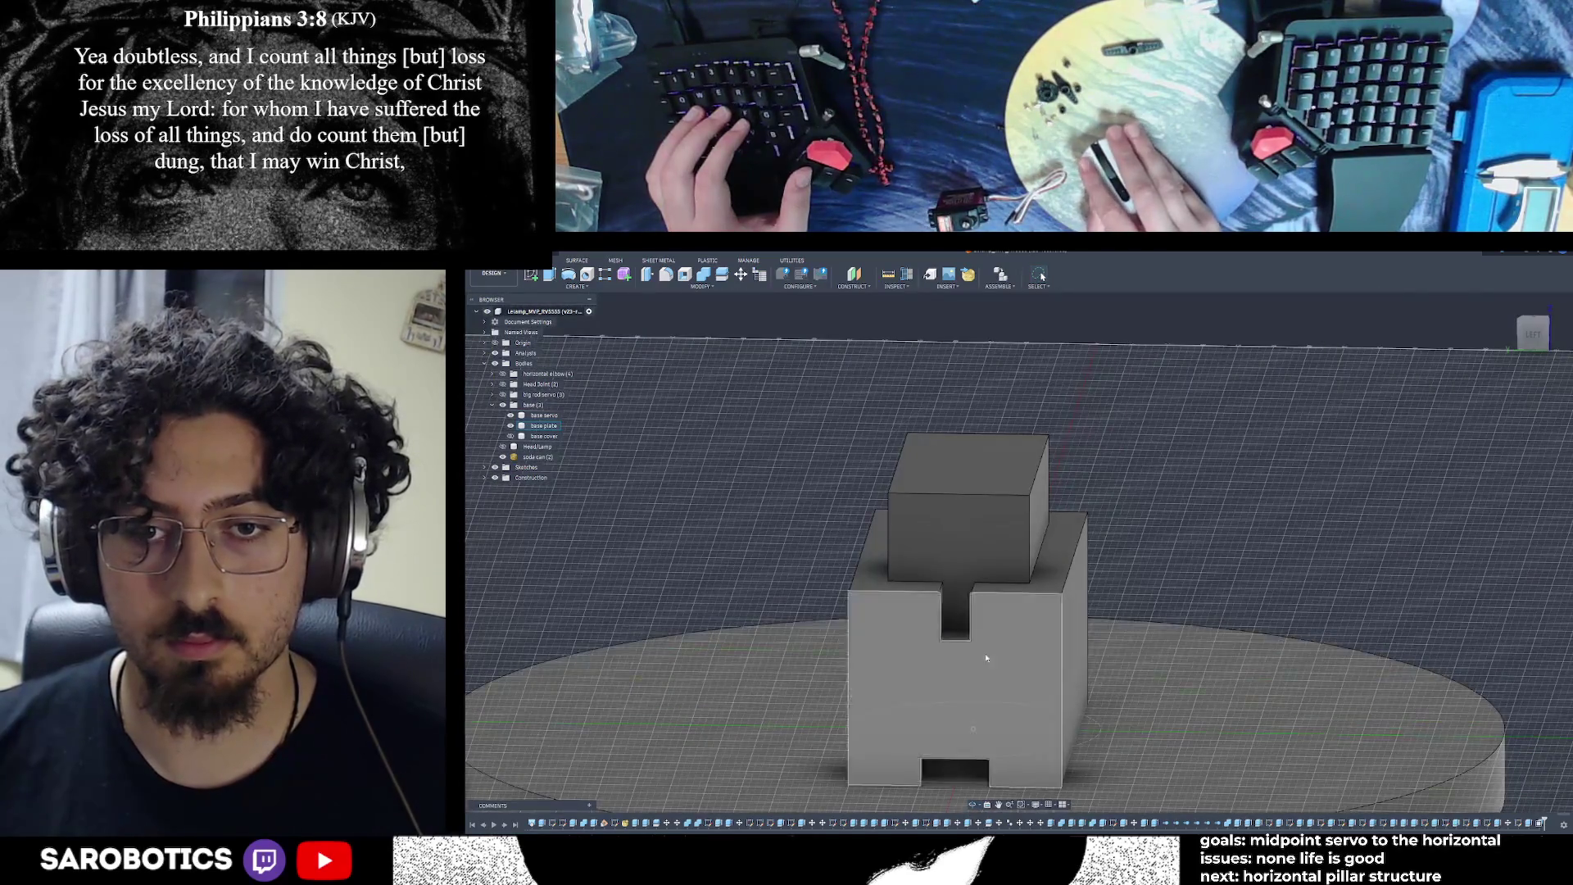
pyautogui.scroll(3, 943, 616)
# Extrude the notch's side face To Object up to the opposite slot face as an Intersect
pyautogui.click(942, 612)
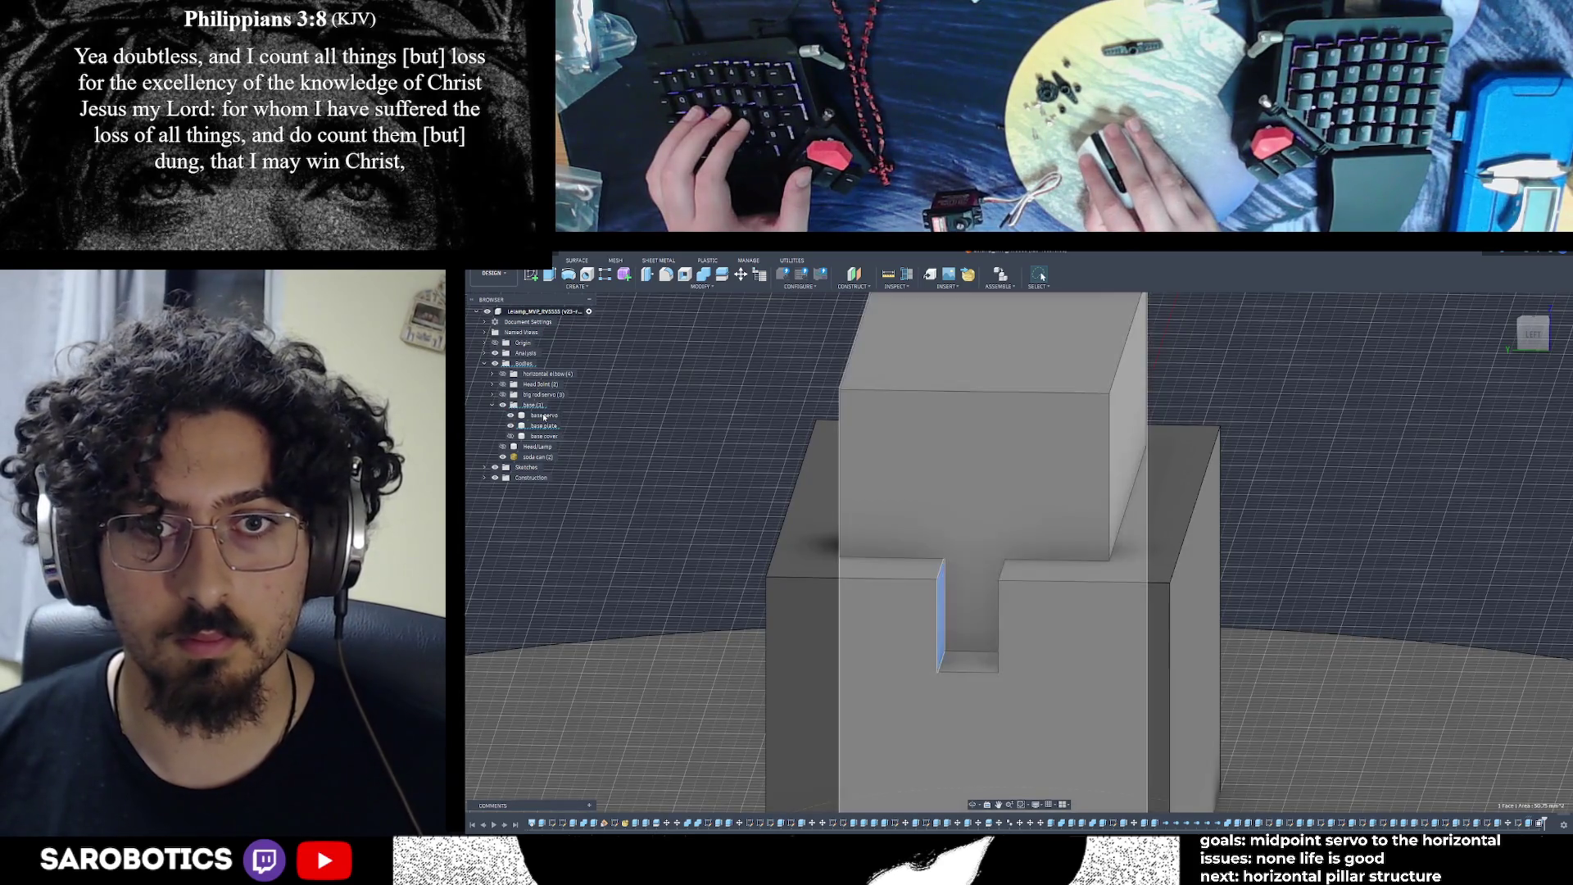
pyautogui.press('e')
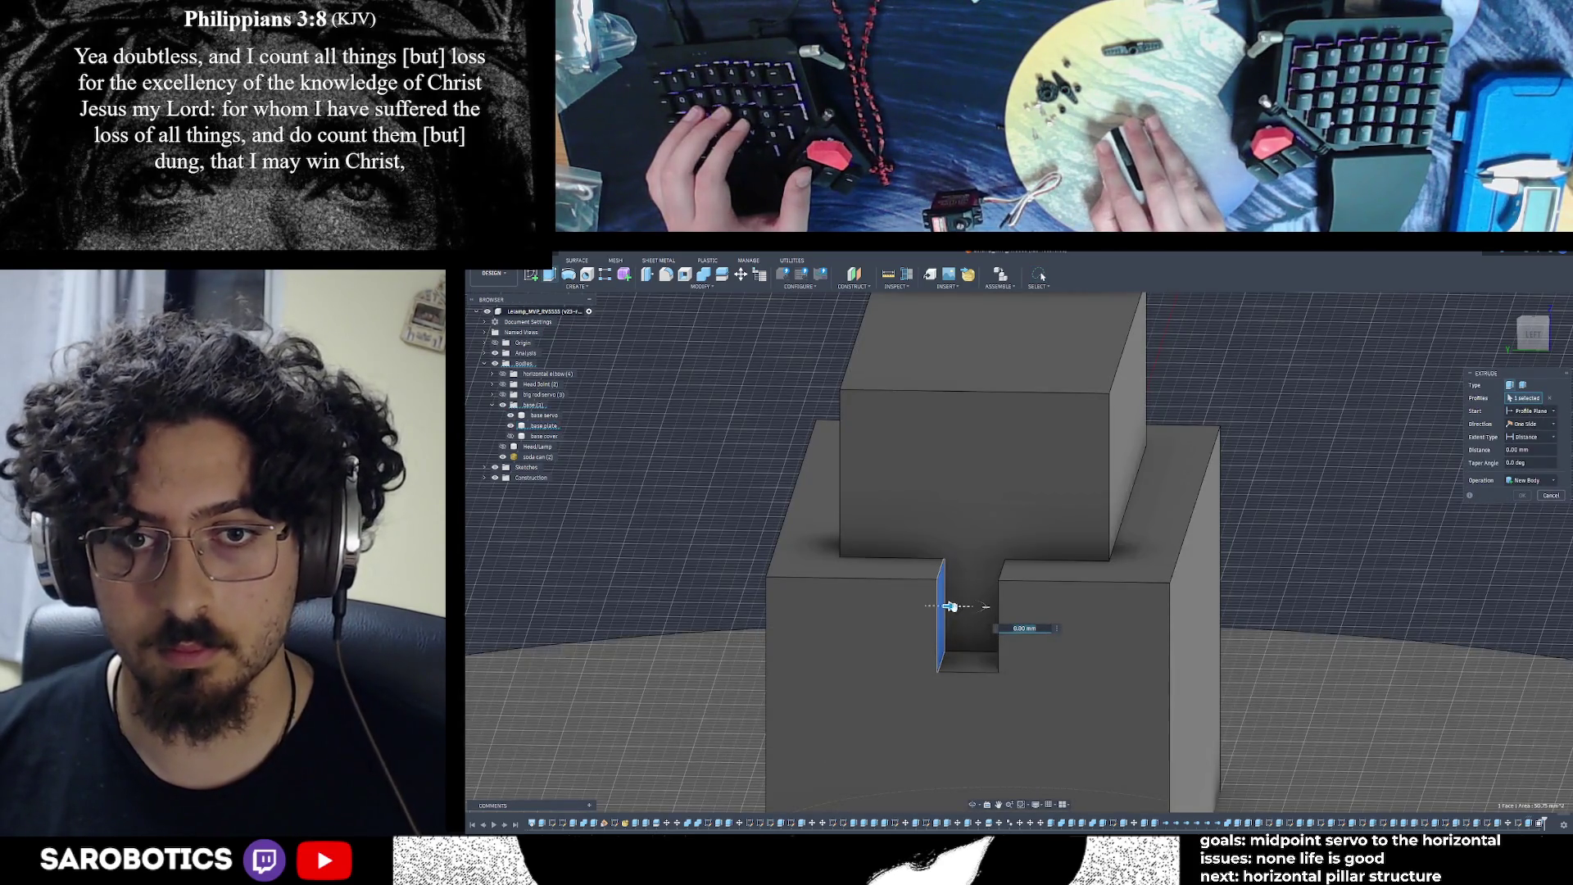
pyautogui.moveTo(1012, 605); pyautogui.dragTo(967, 607)
pyautogui.keyDown('shift'); pyautogui.moveTo(988, 783); pyautogui.dragTo(1393, 483, button='middle'); pyautogui.keyUp('shift')
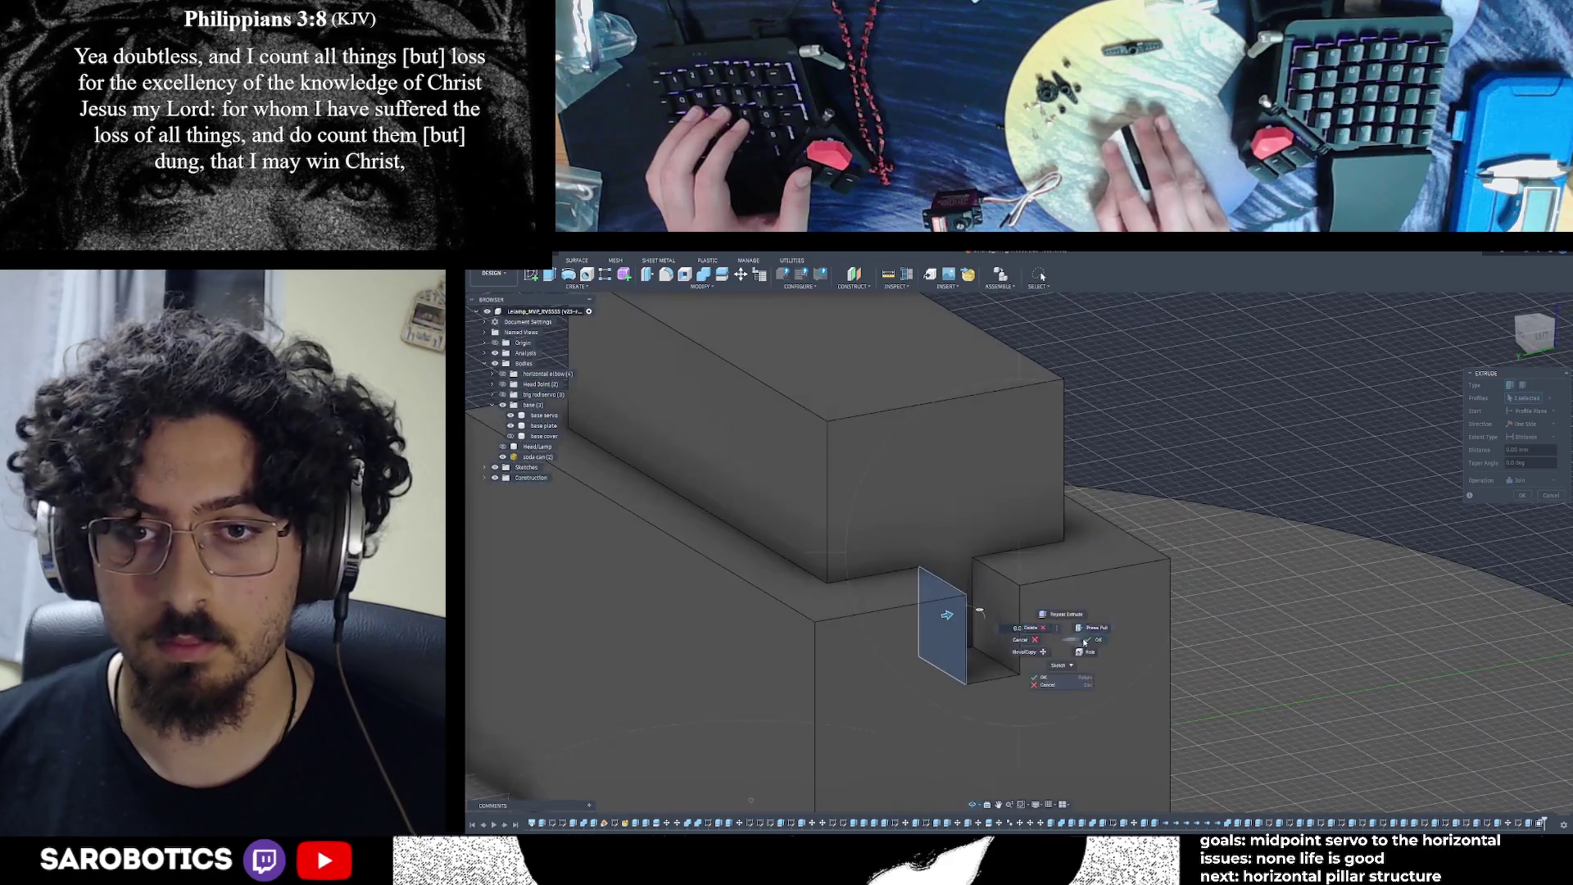
pyautogui.click(1552, 437)
pyautogui.click(1525, 462)
pyautogui.click(1006, 611)
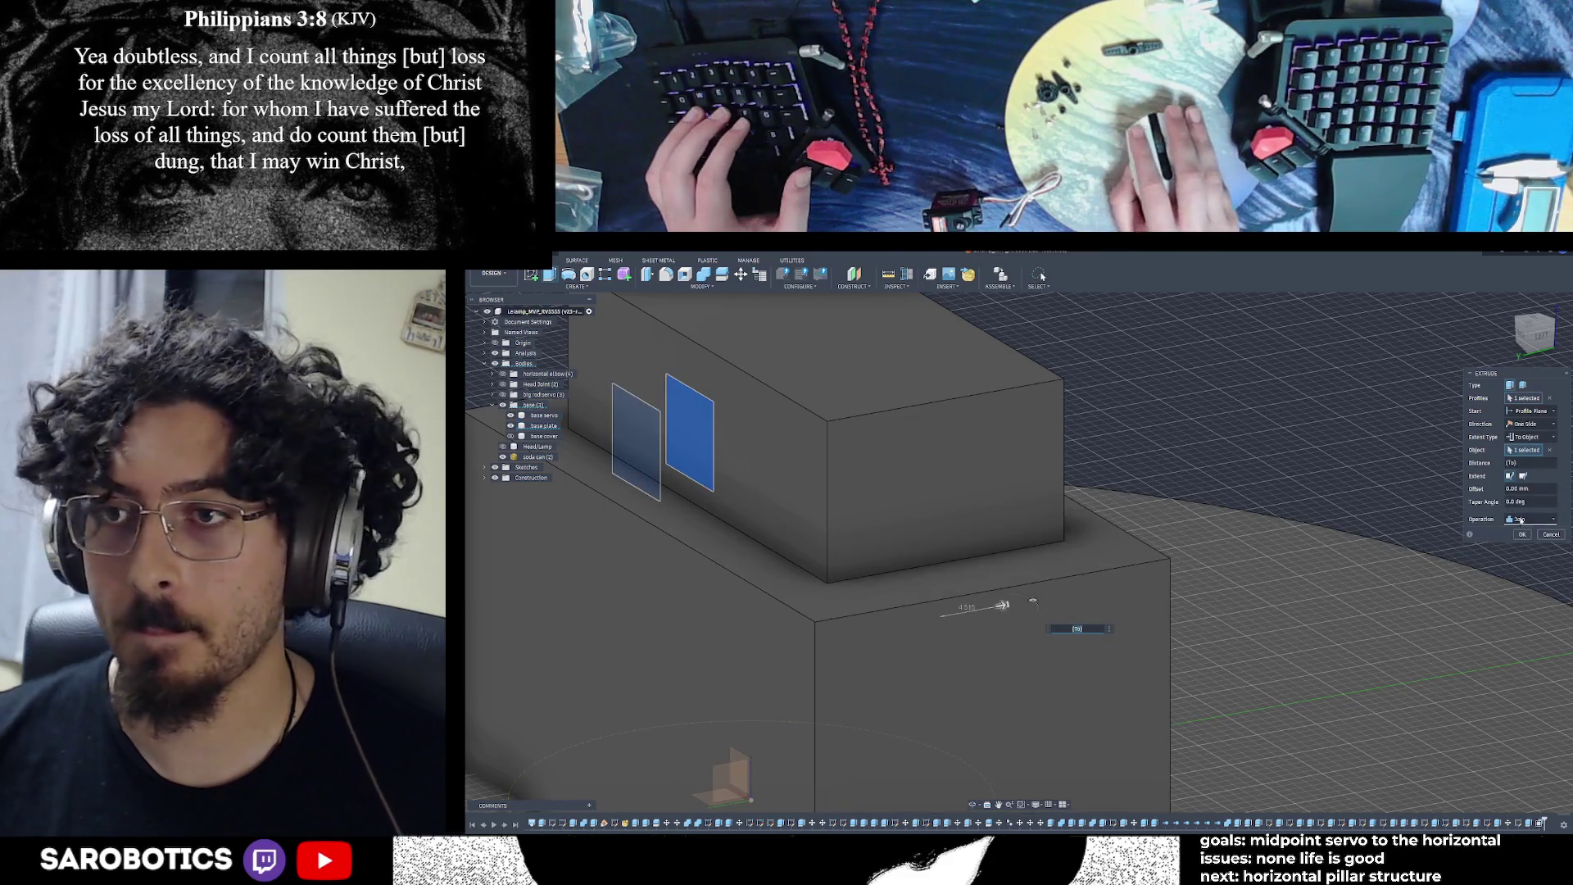
pyautogui.click(1528, 519)
pyautogui.click(1512, 559)
pyautogui.press('Return')
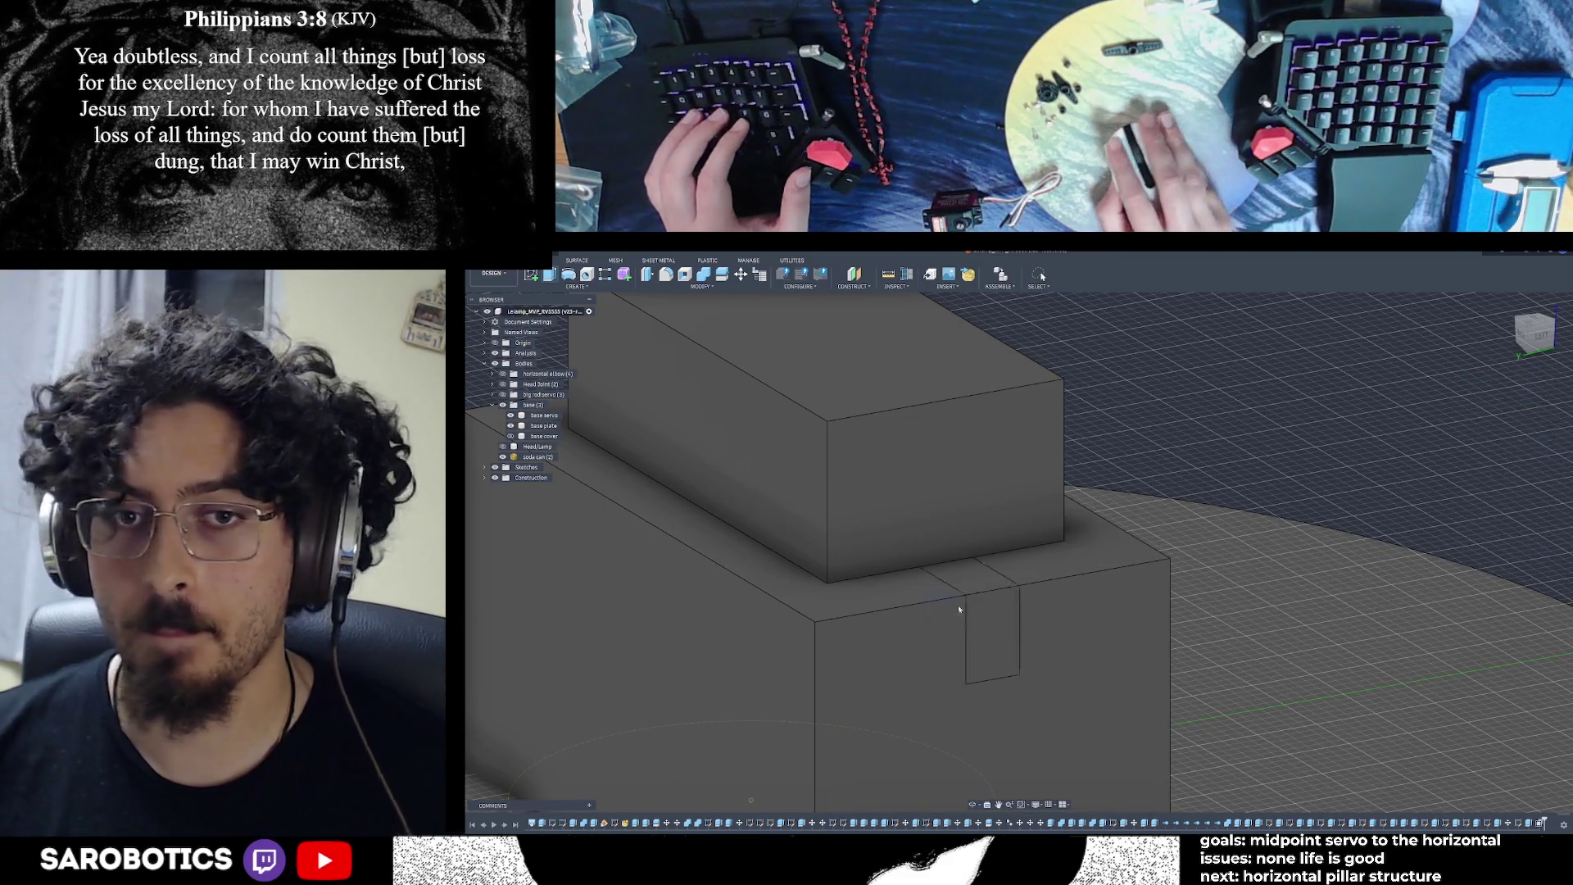
pyautogui.click(951, 624)
# Join the slot filler into the base, then fill the notch by extruding its face To Object
pyautogui.press('c')
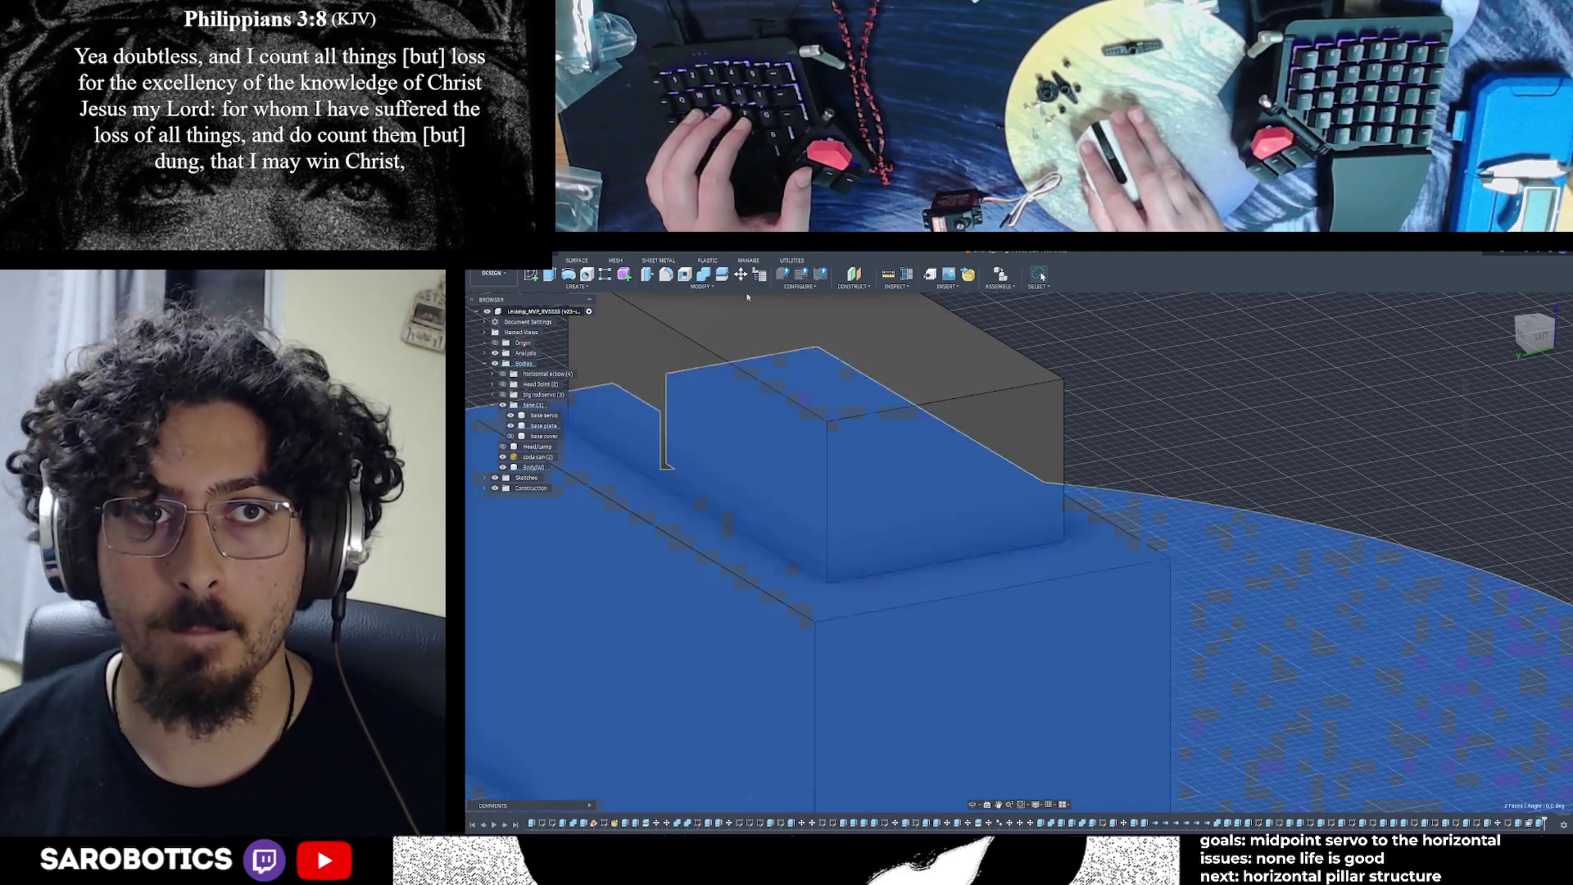
pyautogui.press('Return')
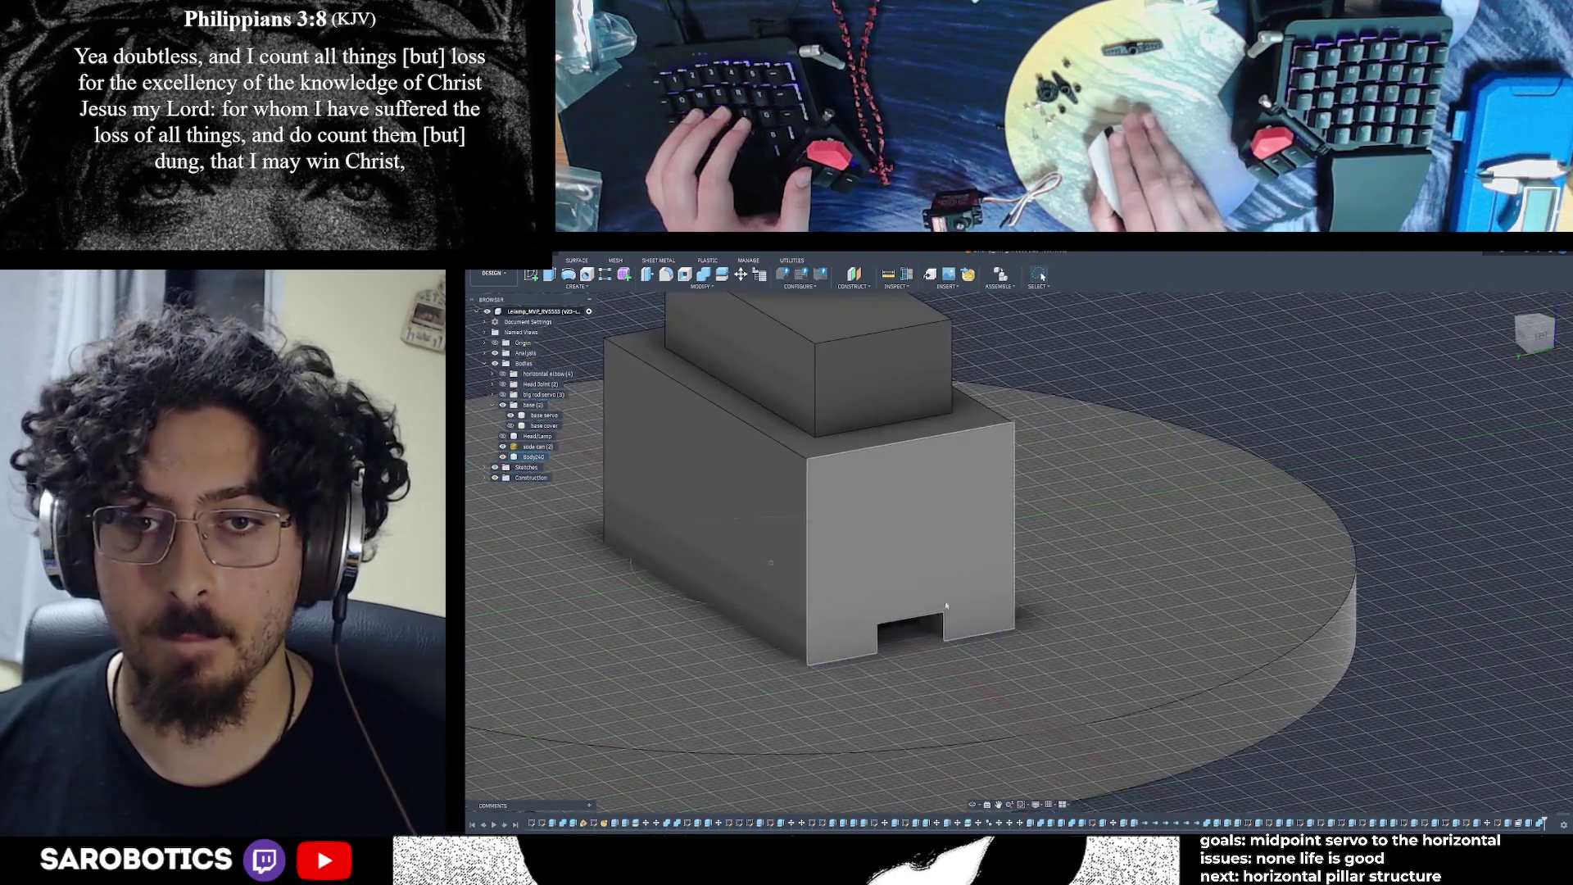
pyautogui.press('e')
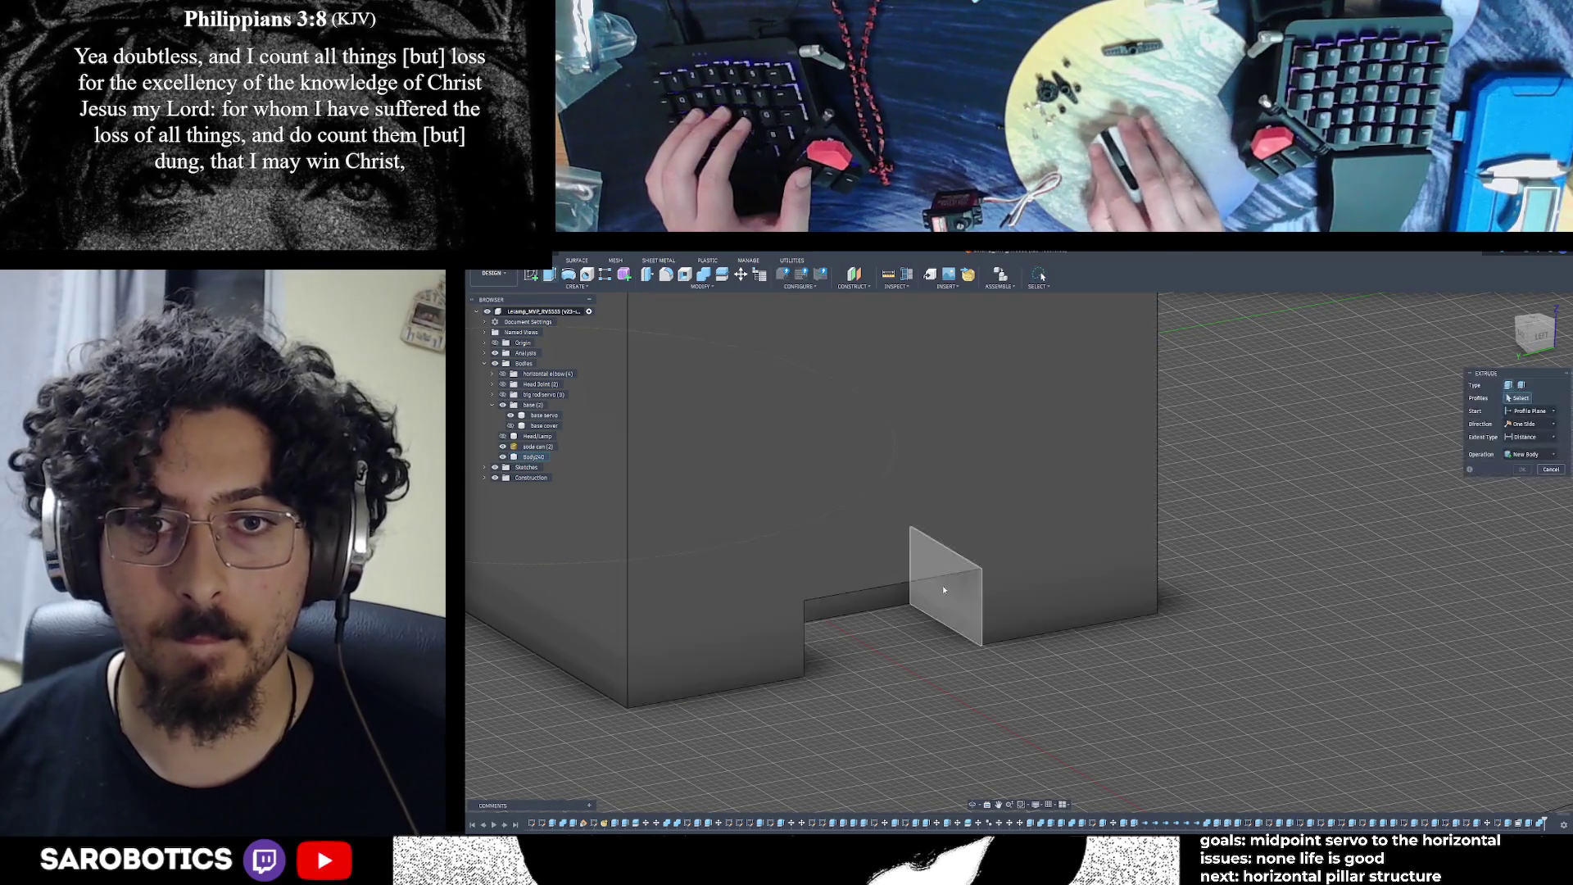
pyautogui.click(945, 587)
pyautogui.keyDown('shift'); pyautogui.moveTo(905, 592); pyautogui.dragTo(1076, 629, button='middle'); pyautogui.keyUp('shift')
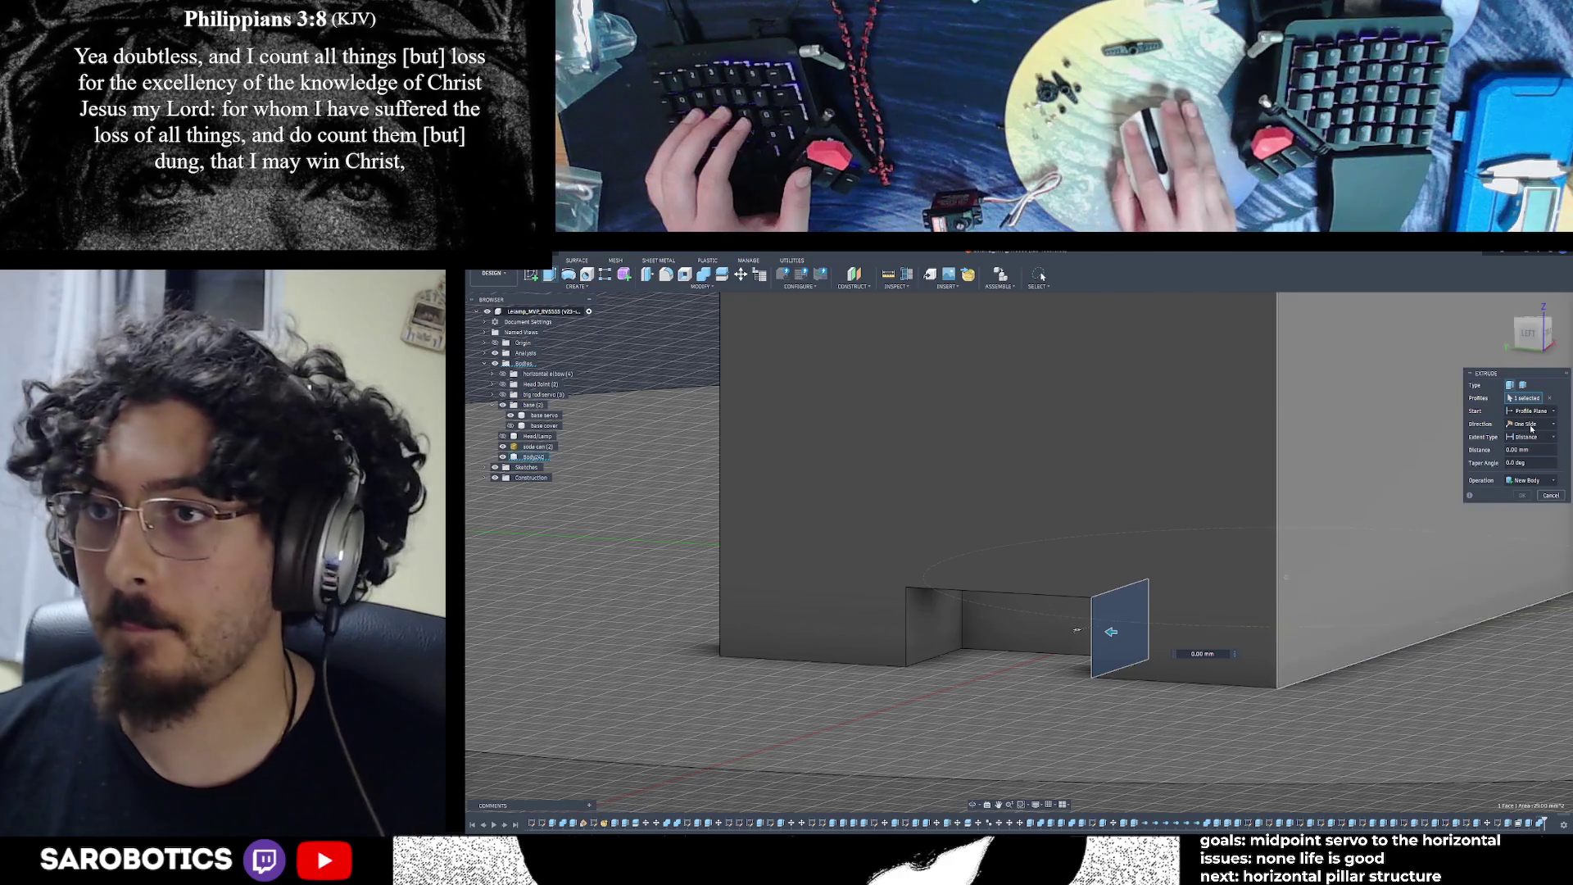
pyautogui.click(1536, 436)
pyautogui.click(1523, 458)
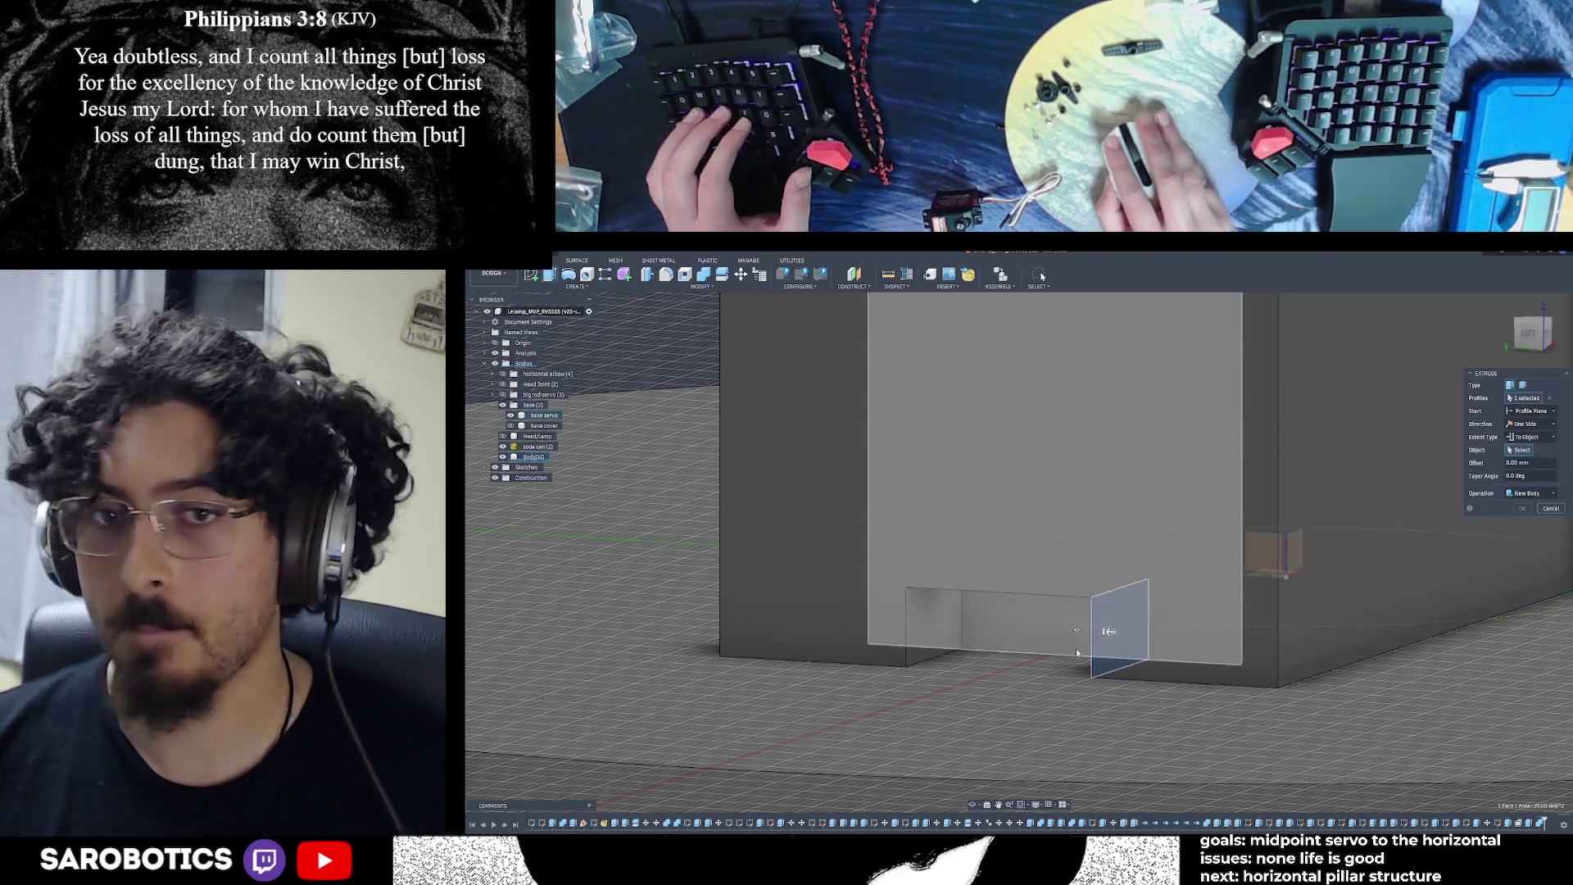
pyautogui.click(933, 625)
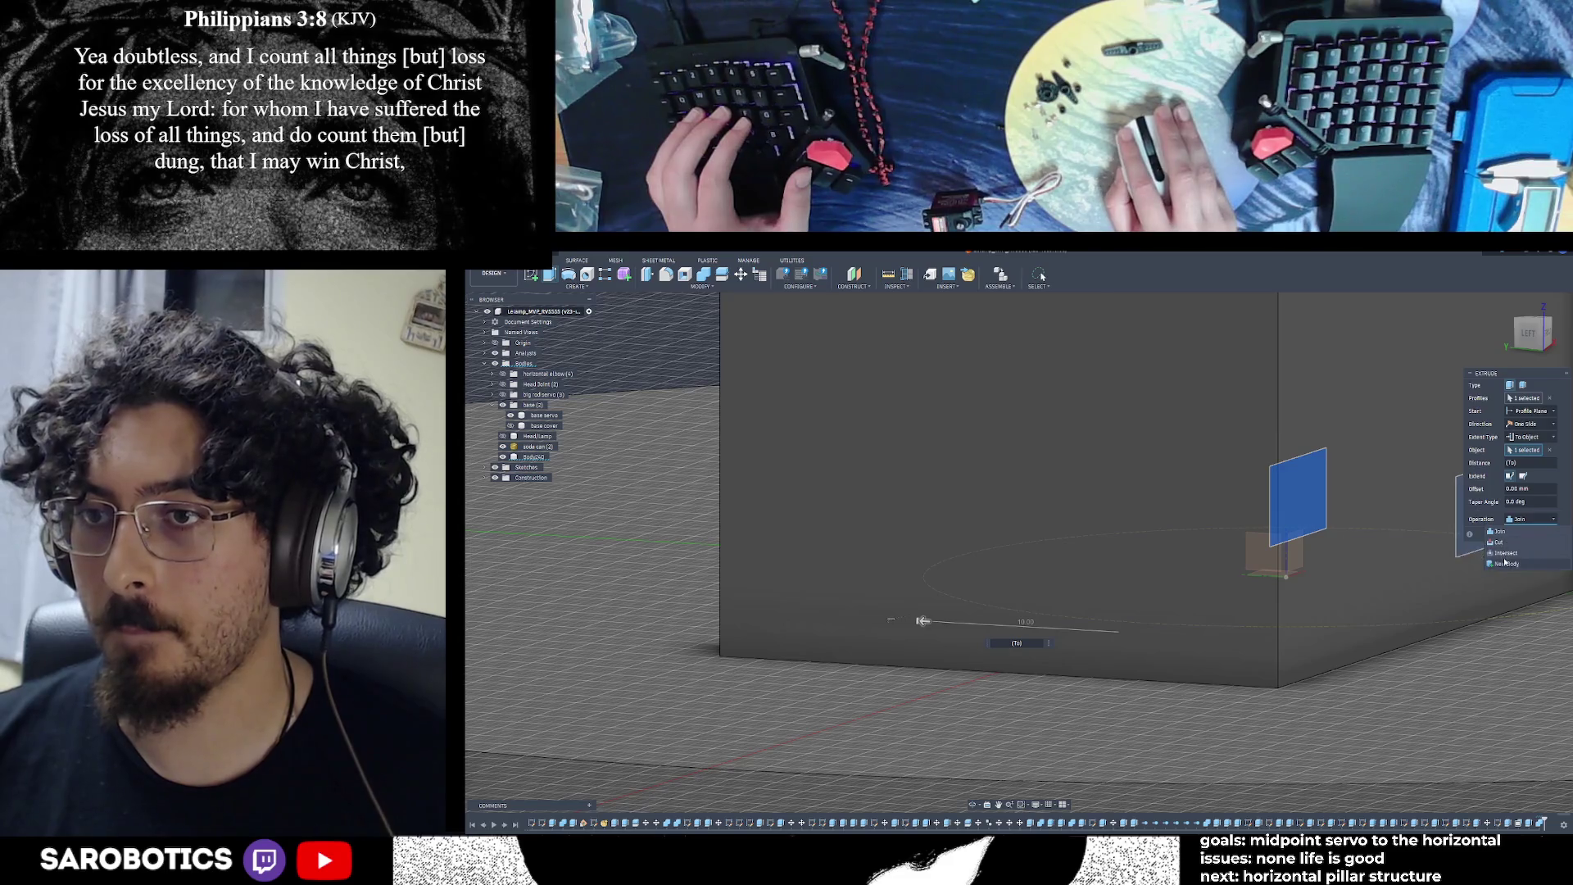
pyautogui.click(1521, 534)
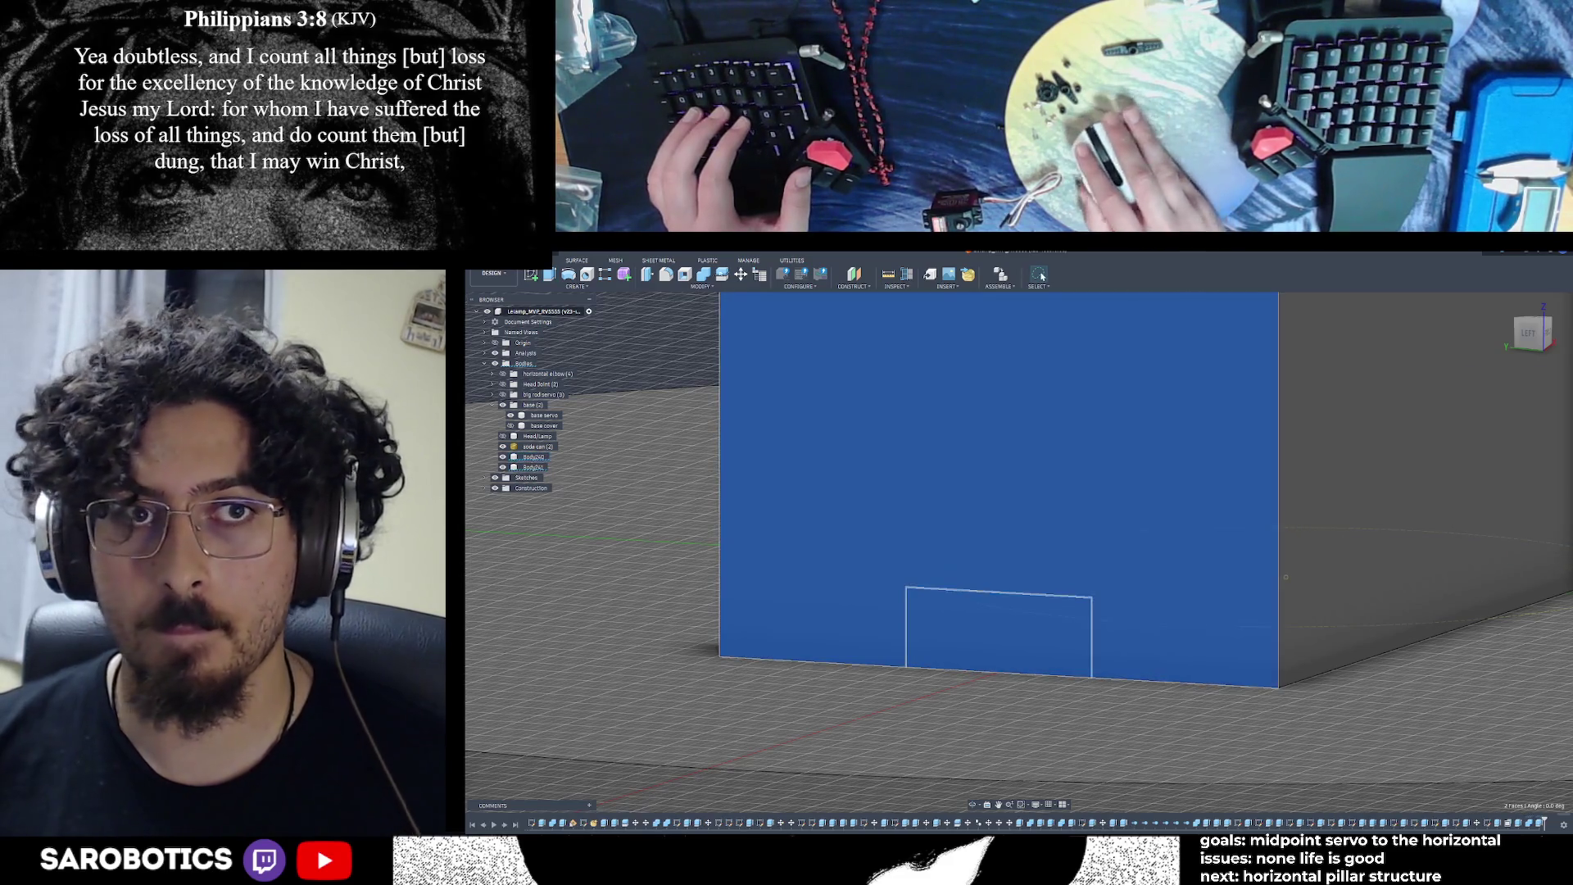
pyautogui.hotkey('ctrl', 'z')
# Switch to the top view and start a new sketch on the block's top face
pyautogui.scroll(-5, 1039, 732)
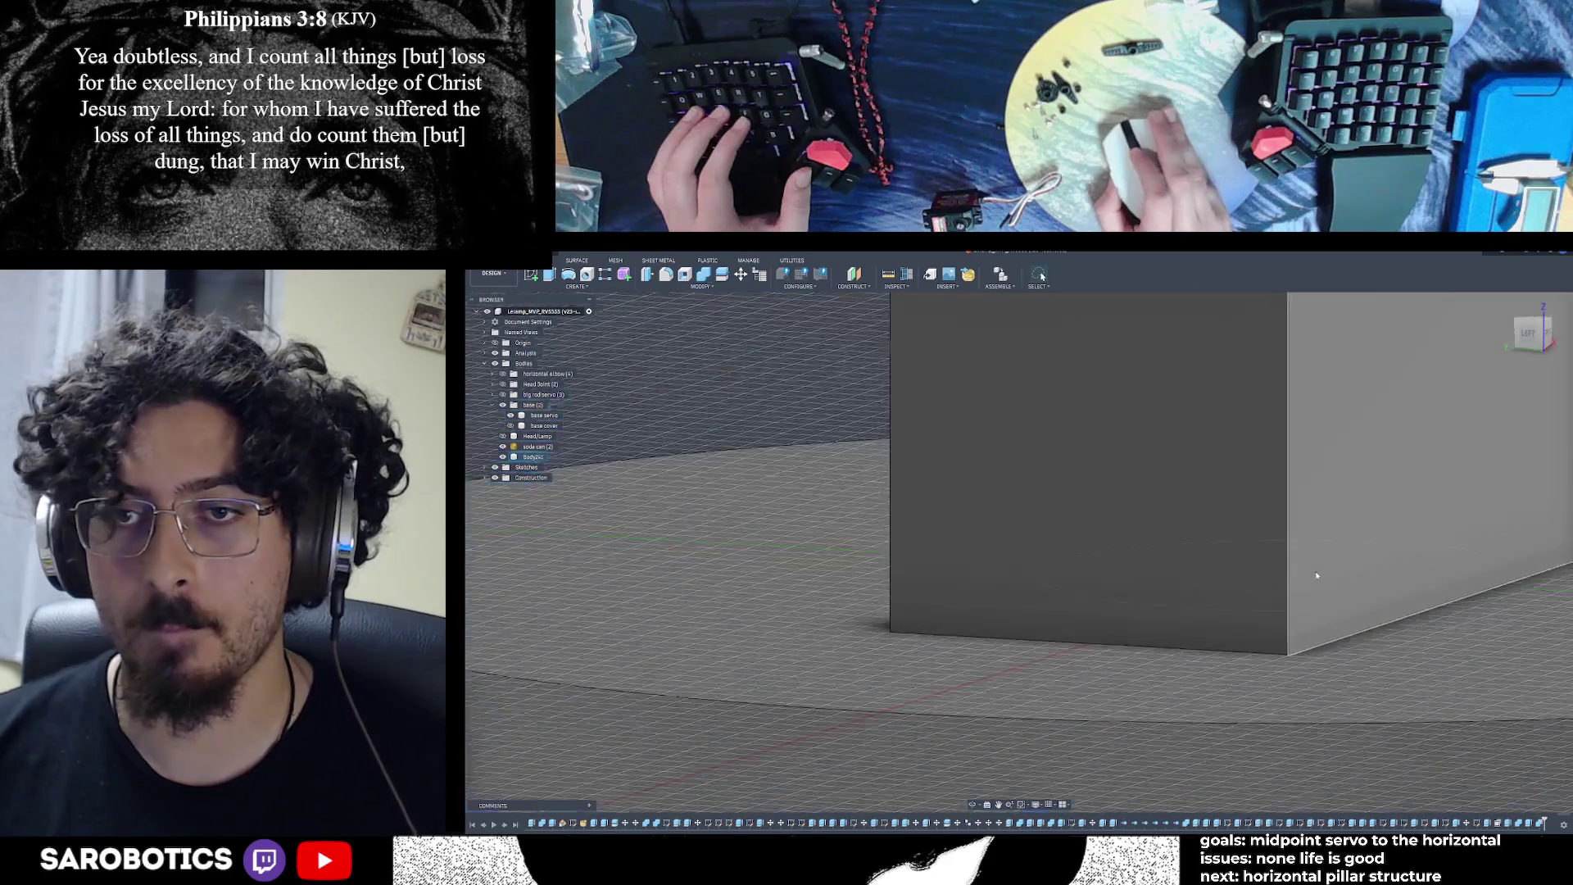
pyautogui.click(973, 805)
pyautogui.moveTo(983, 737)
pyautogui.mouseDown()
pyautogui.moveTo(1032, 623)
pyautogui.moveTo(999, 589)
pyautogui.moveTo(1065, 622)
pyautogui.mouseUp()
pyautogui.moveTo(1024, 573)
pyautogui.mouseDown()
pyautogui.moveTo(1065, 459)
pyautogui.moveTo(1000, 557)
pyautogui.moveTo(979, 532)
pyautogui.moveTo(989, 517)
pyautogui.mouseUp()
pyautogui.click(1529, 330)
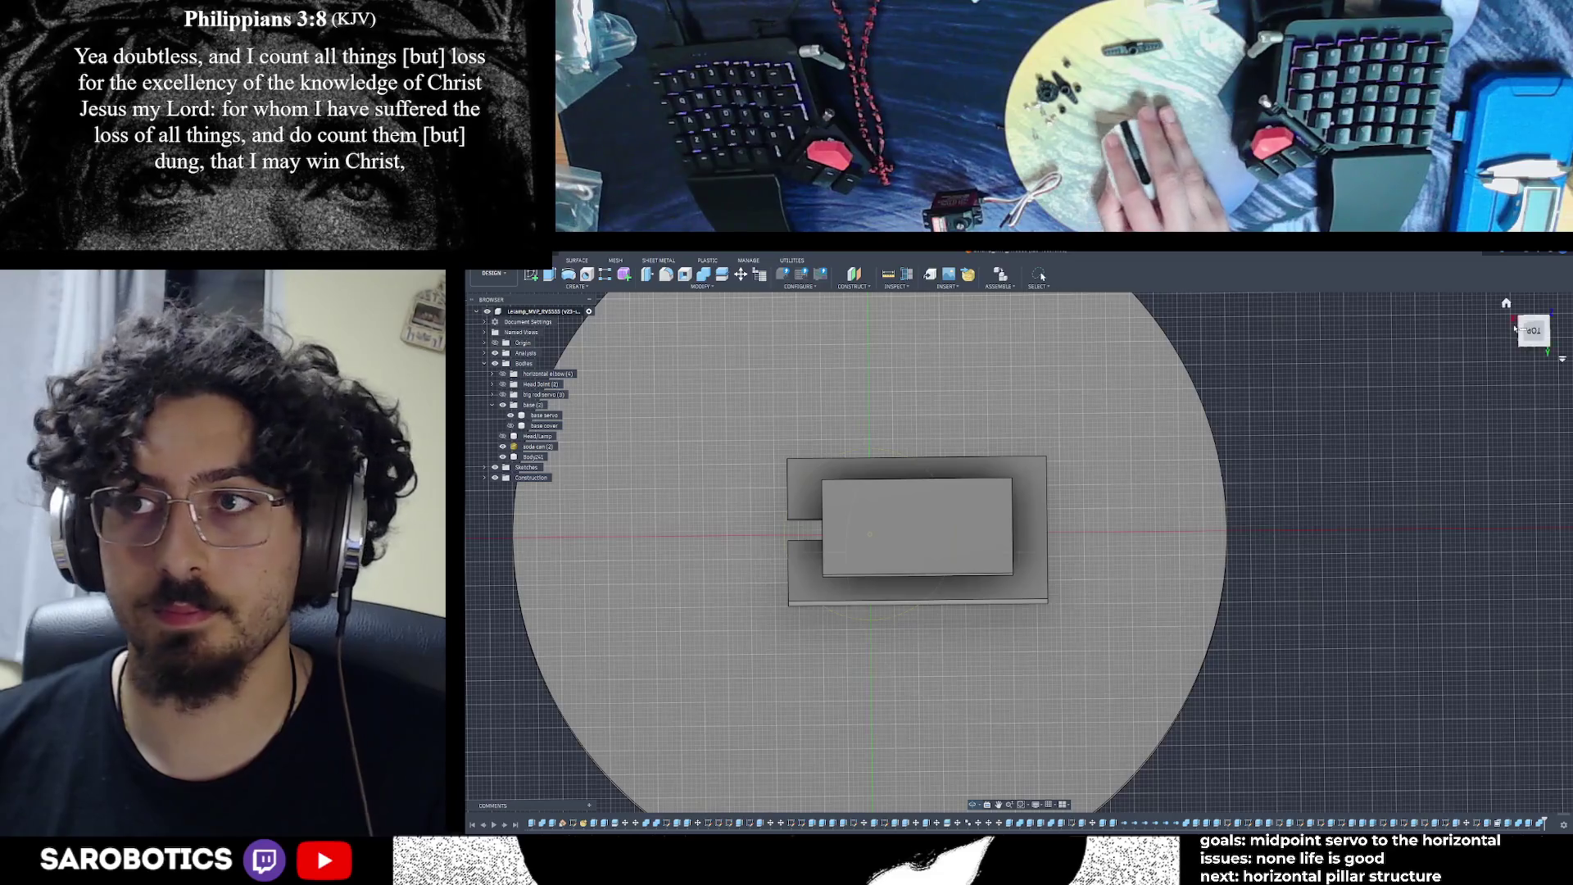
pyautogui.scroll(2, 1047, 527)
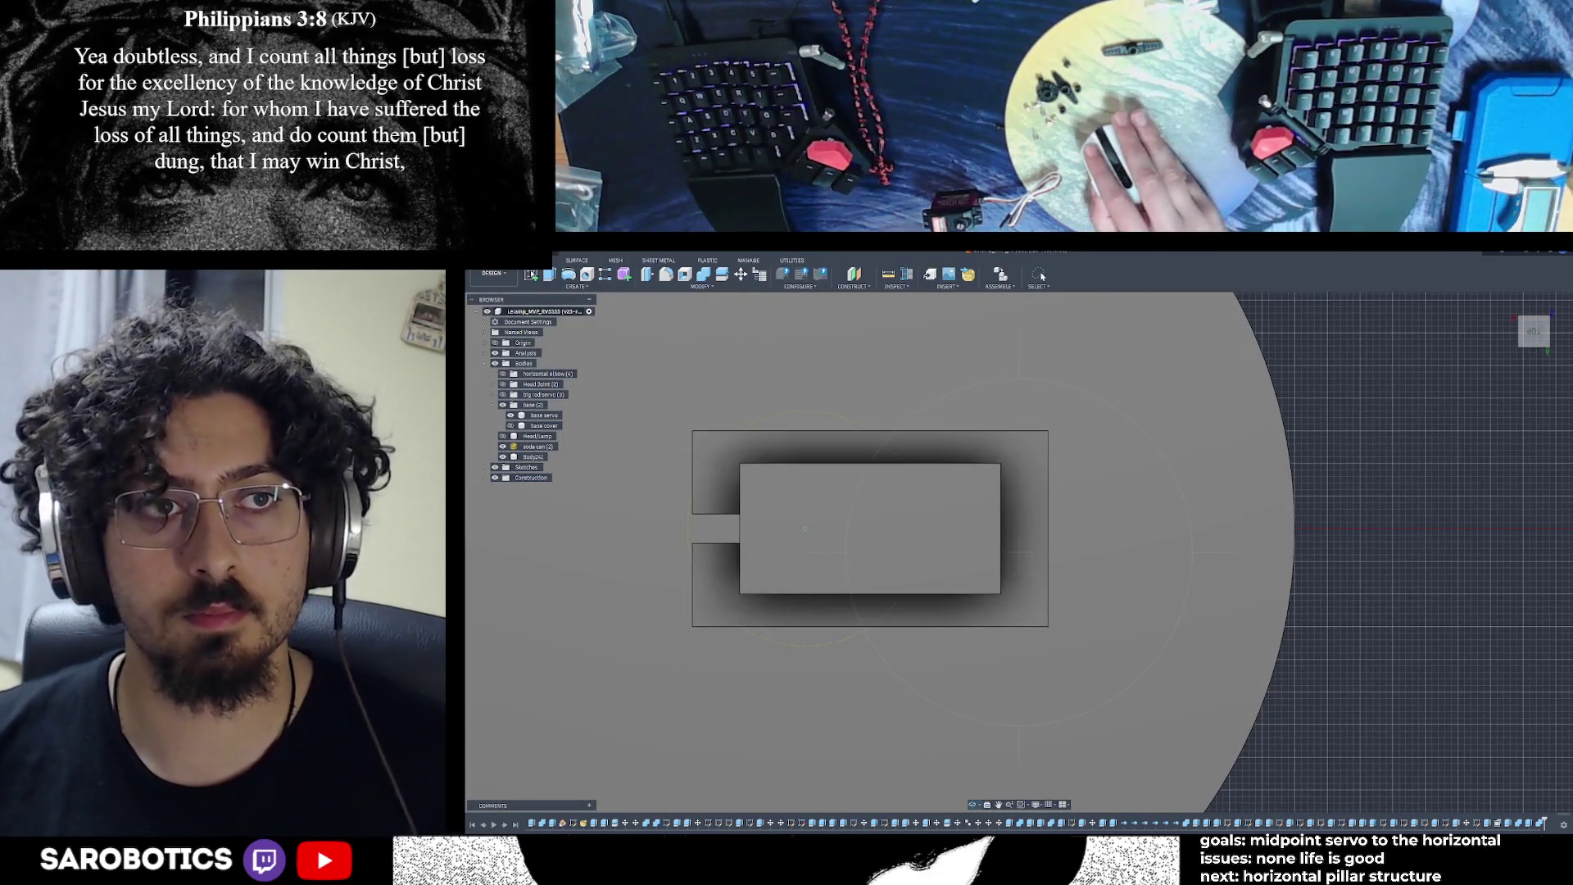
pyautogui.press('s')
pyautogui.click(1014, 544)
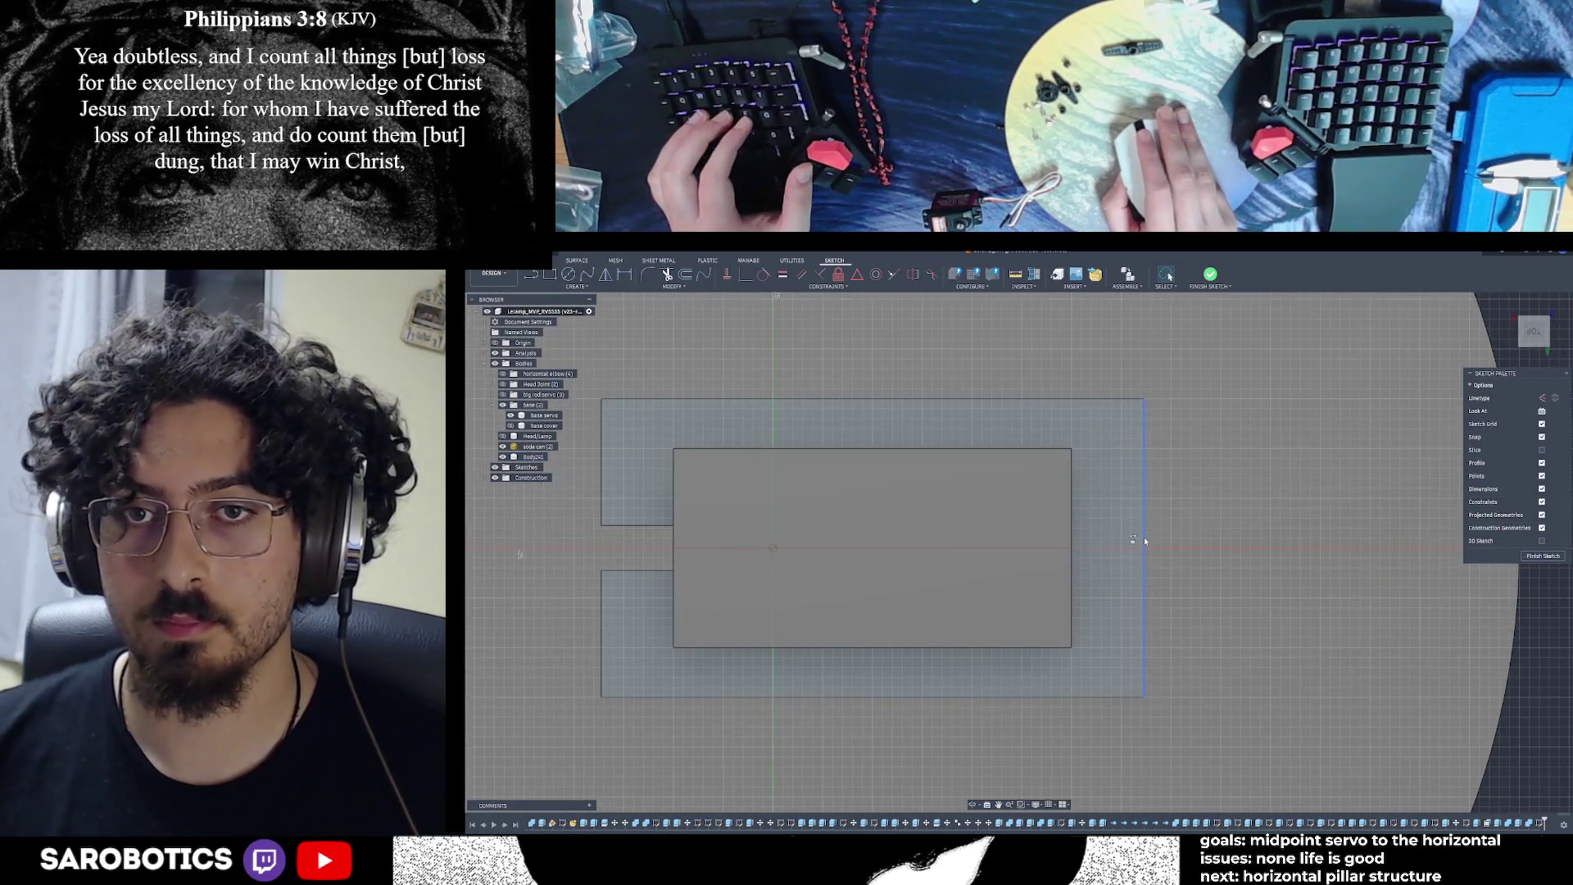
# Draw a vertical line across the block near its right end and a 3 mm line from its base
pyautogui.scroll(1, 1144, 537)
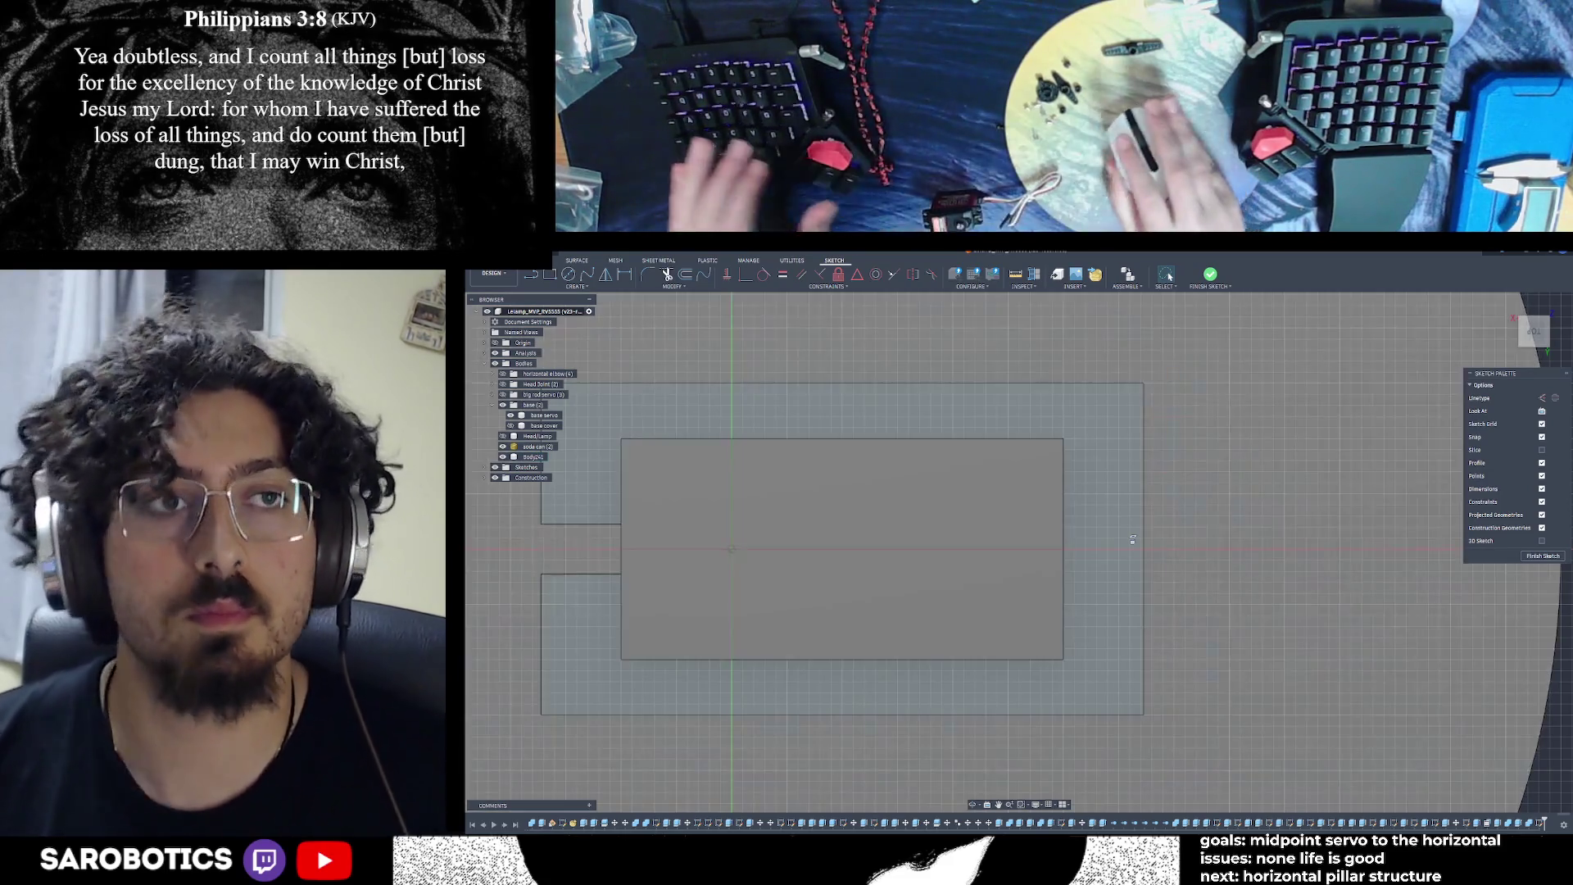
pyautogui.press('l')
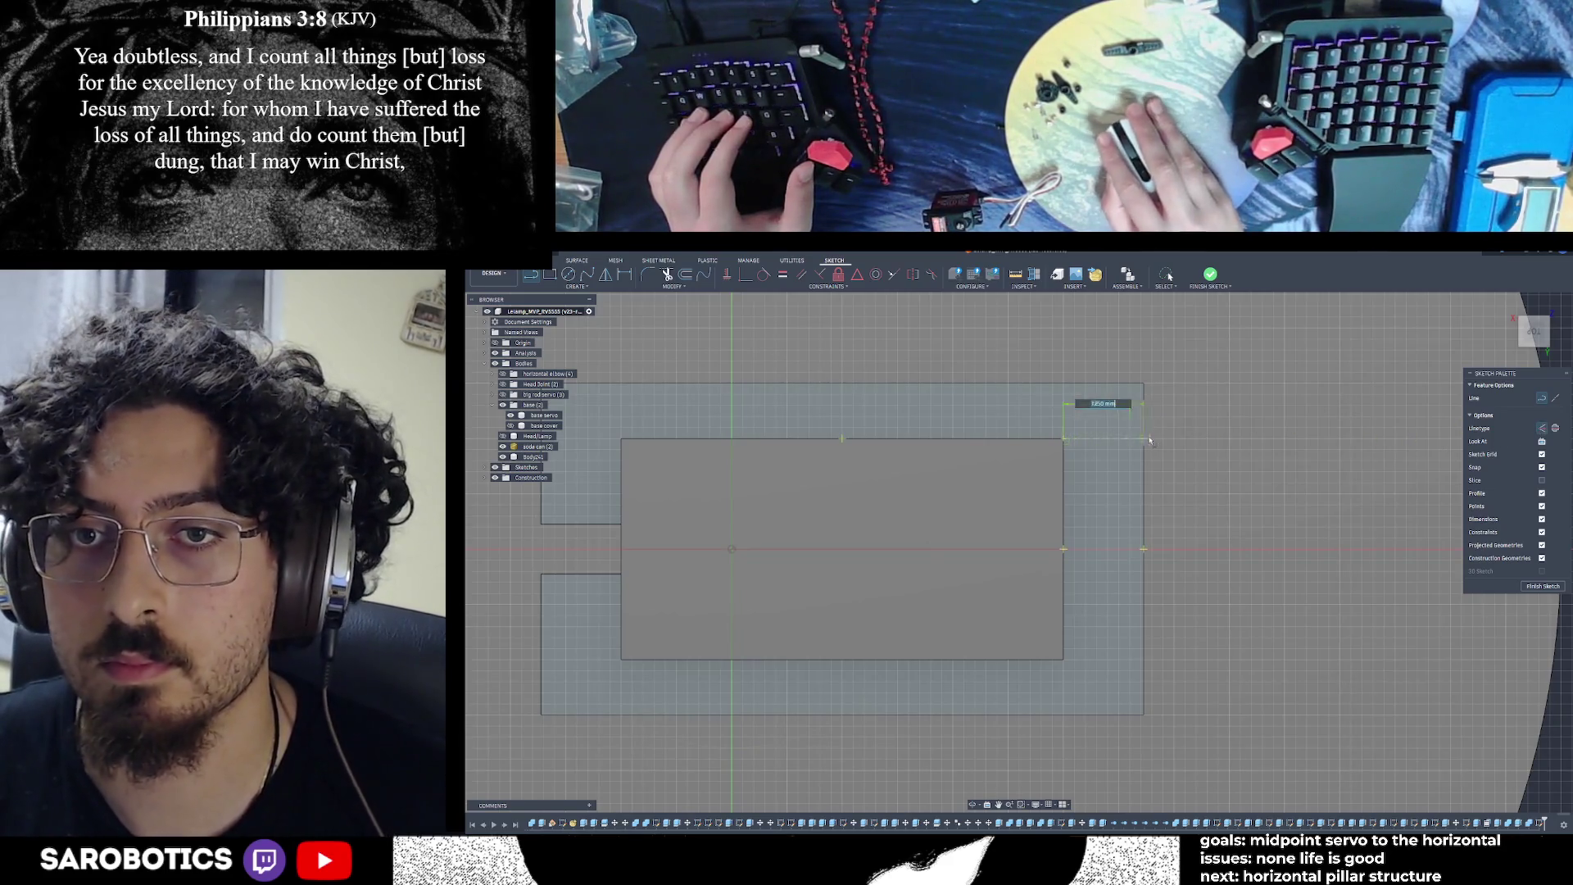
pyautogui.moveTo(1119, 443); pyautogui.dragTo(1141, 460)
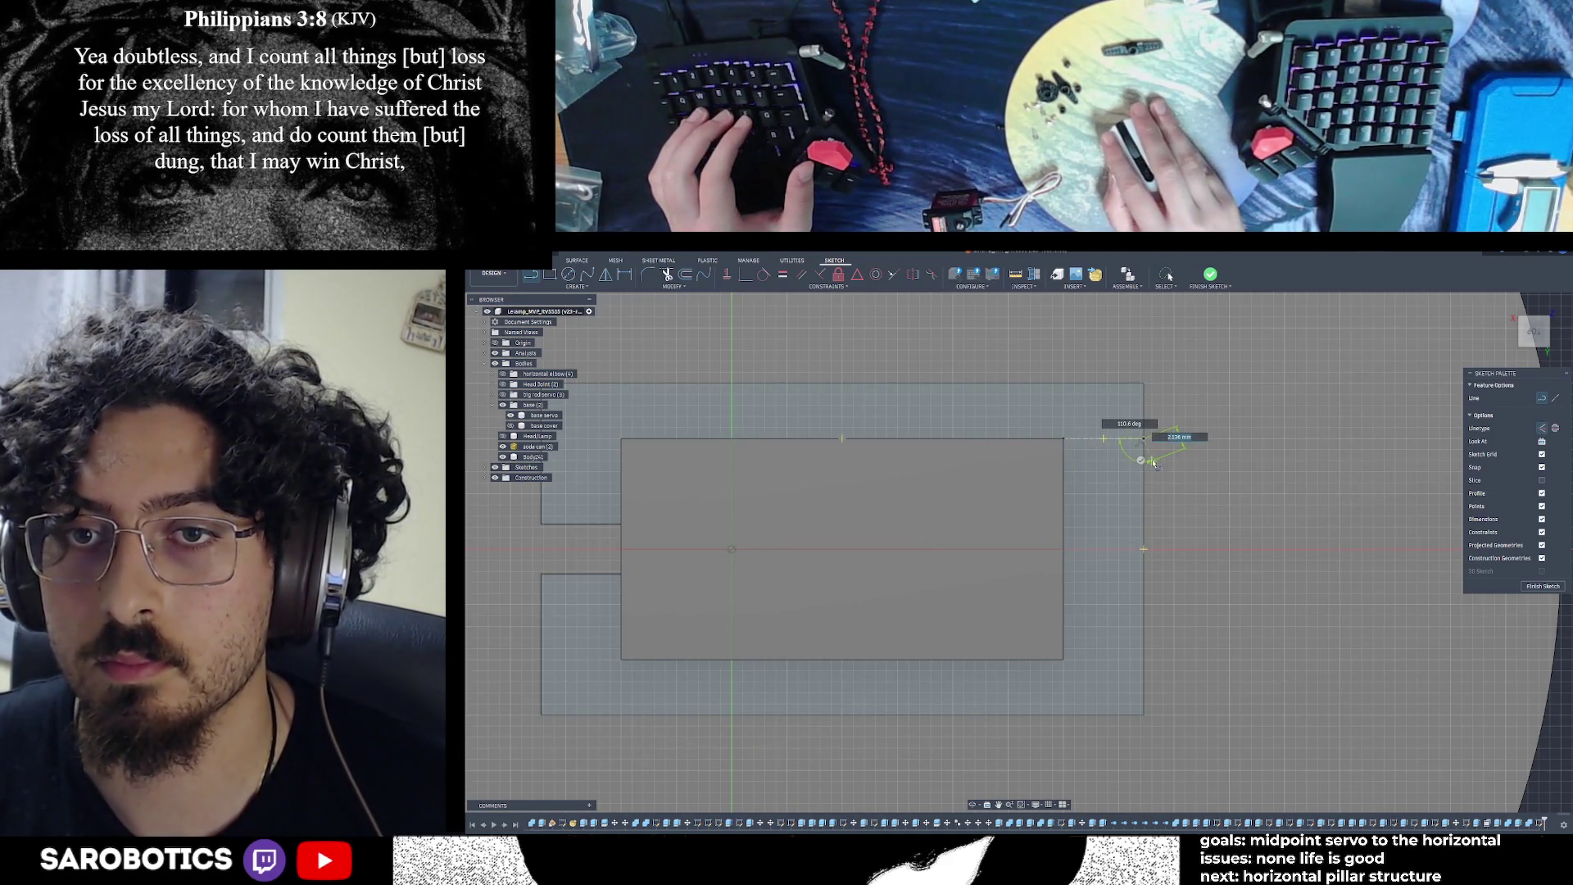
pyautogui.press('Escape')
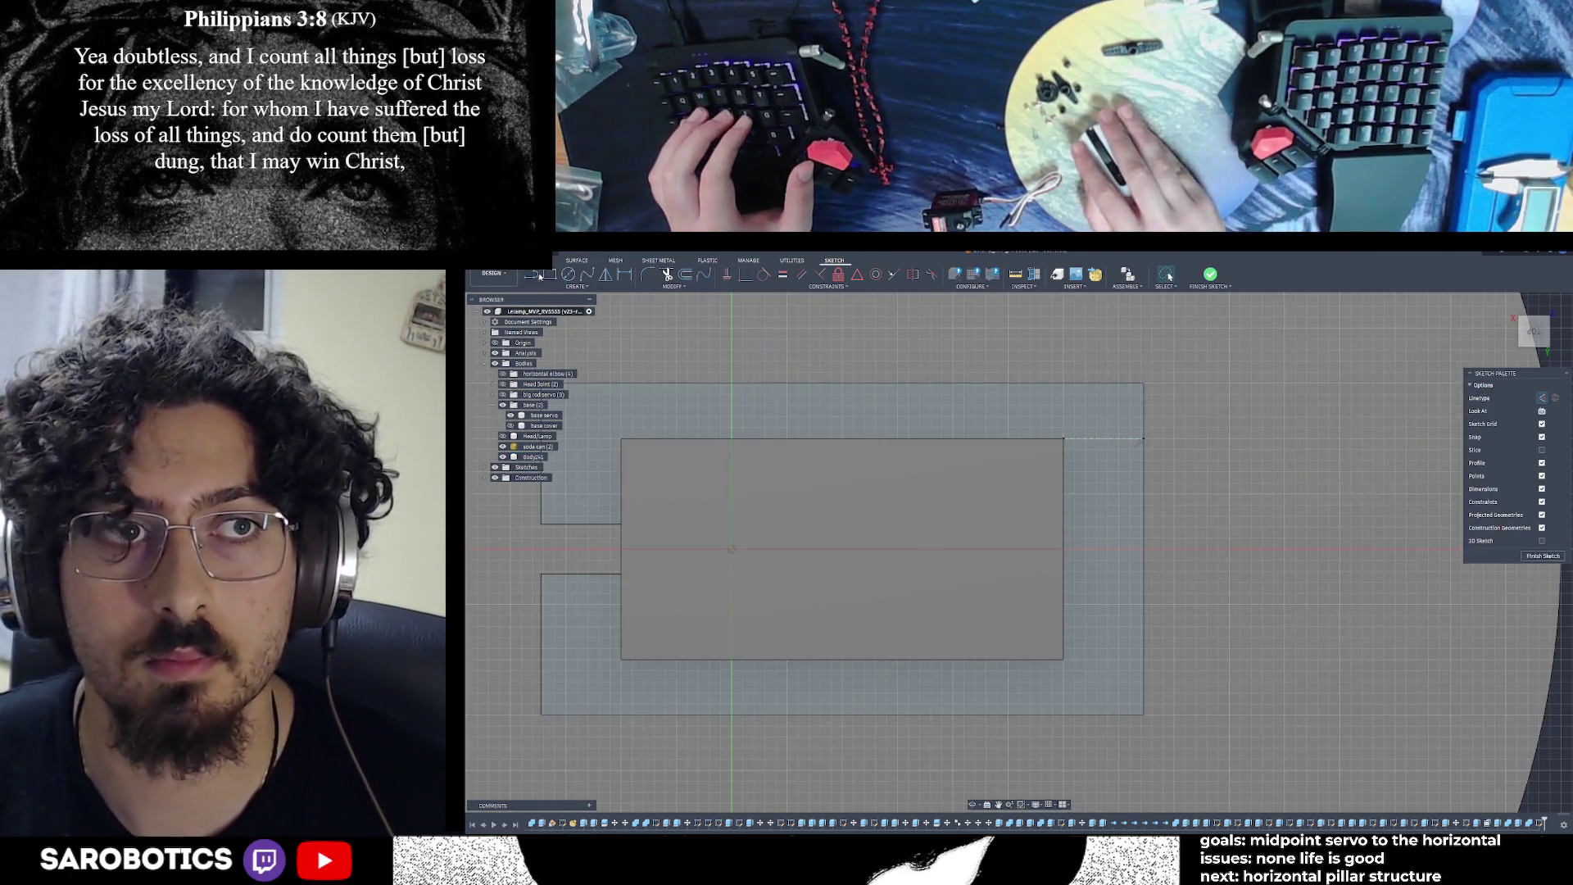
pyautogui.press('l')
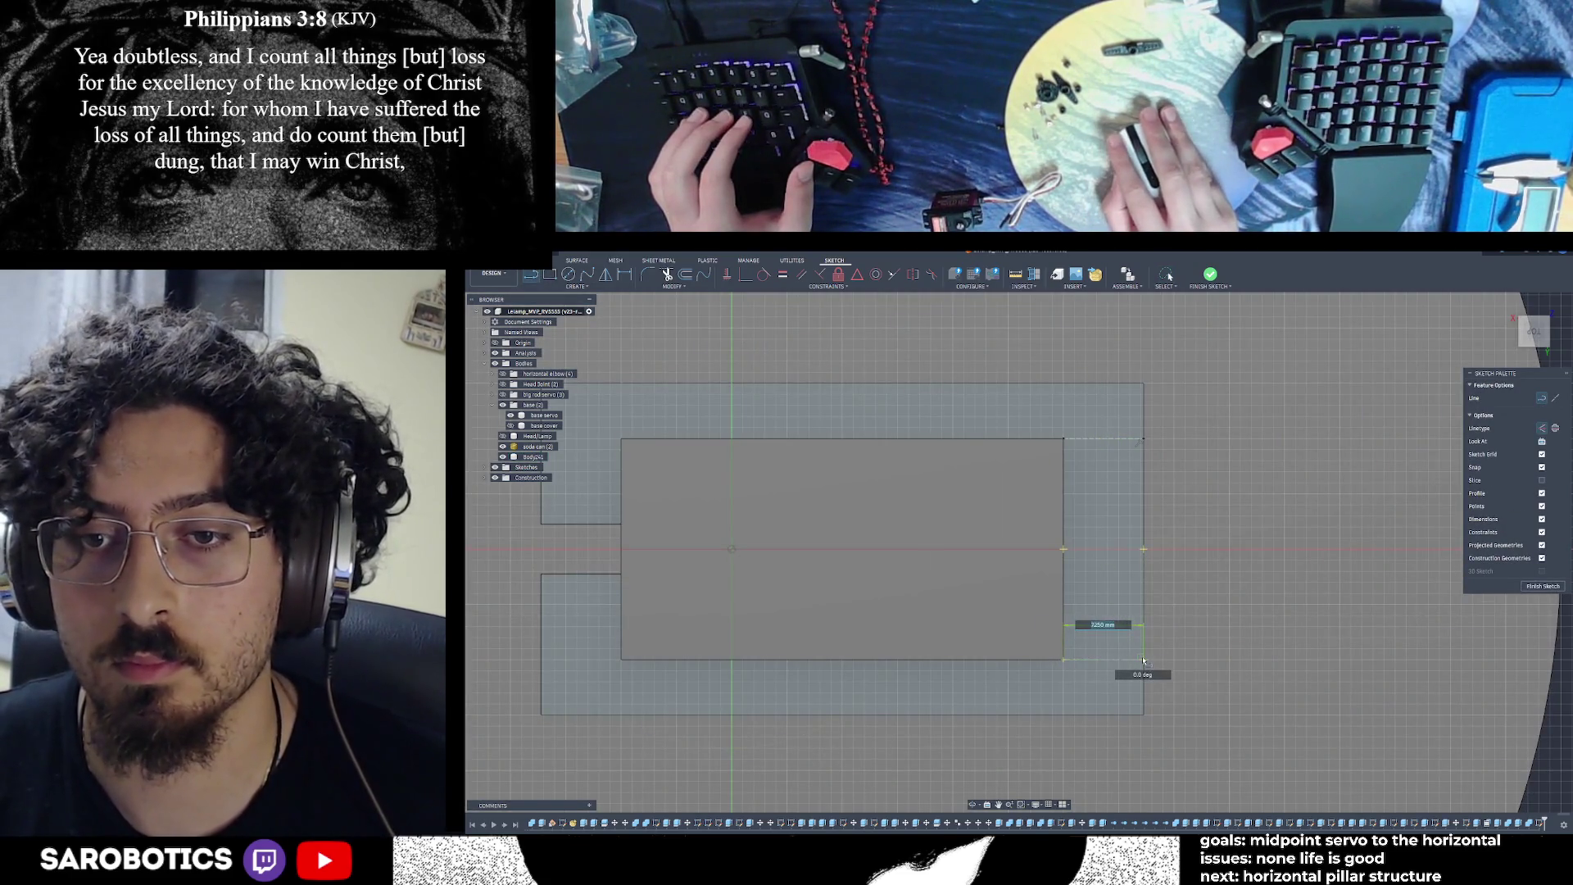
pyautogui.press('Escape')
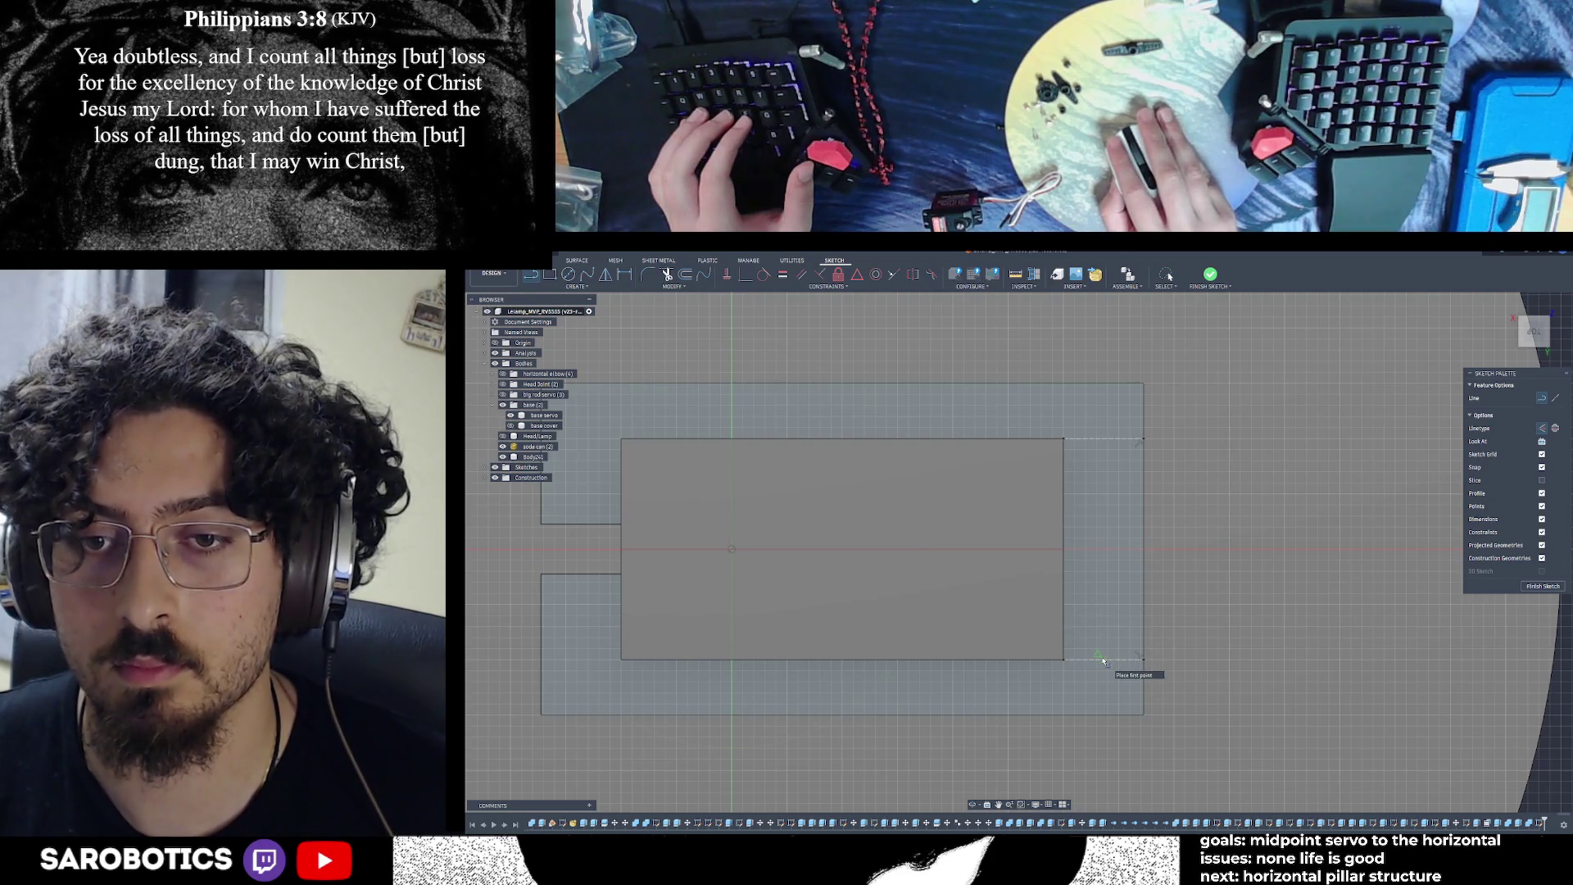
pyautogui.click(1102, 660)
pyautogui.click(1103, 440)
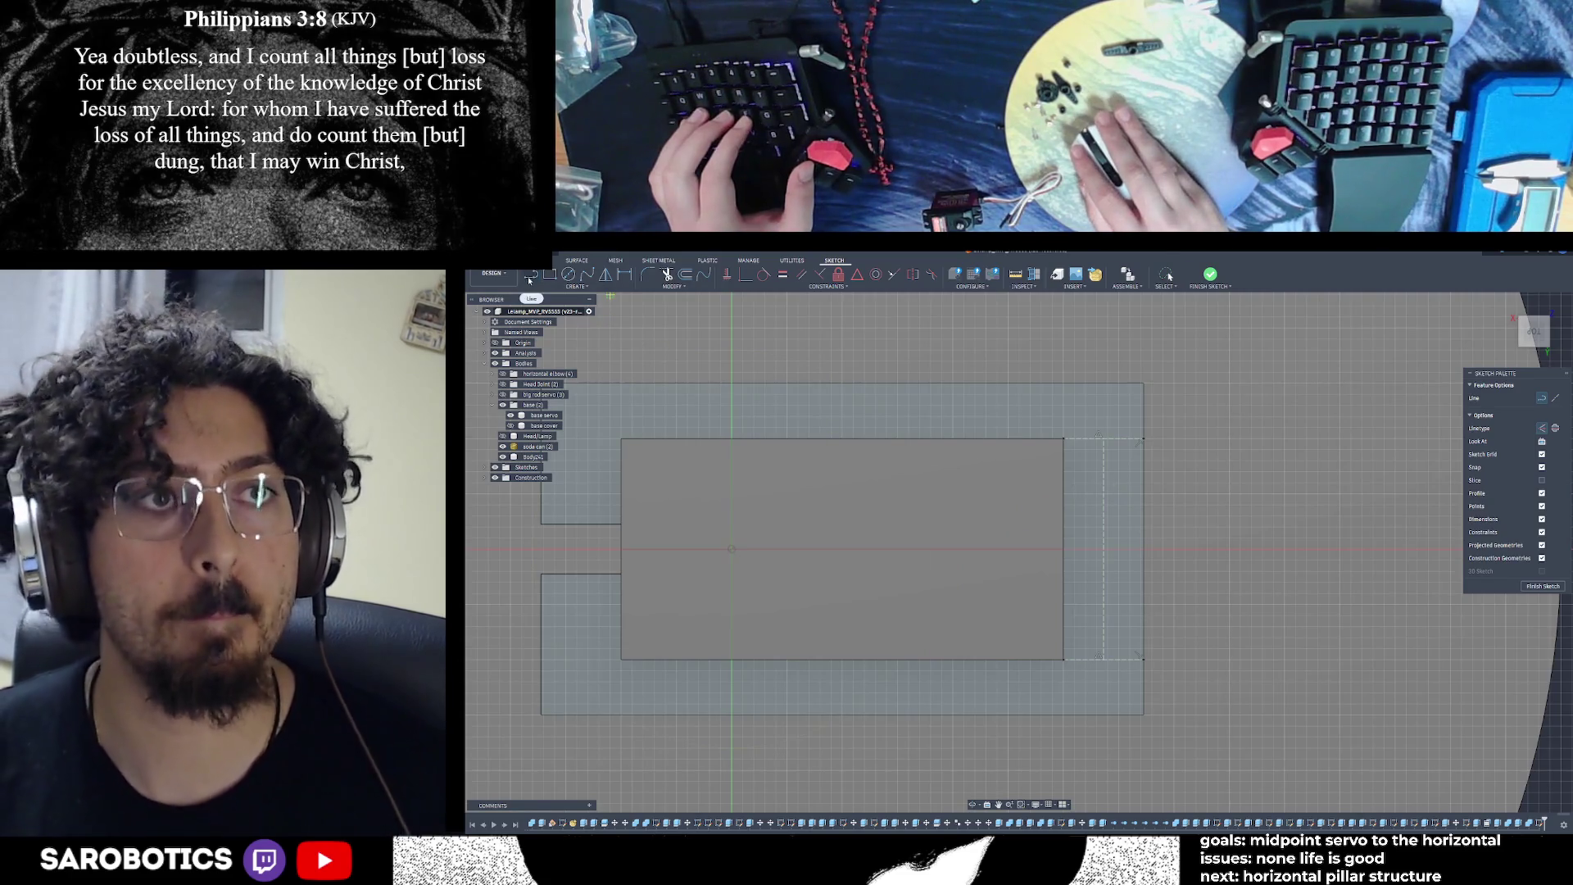
pyautogui.click(1103, 660)
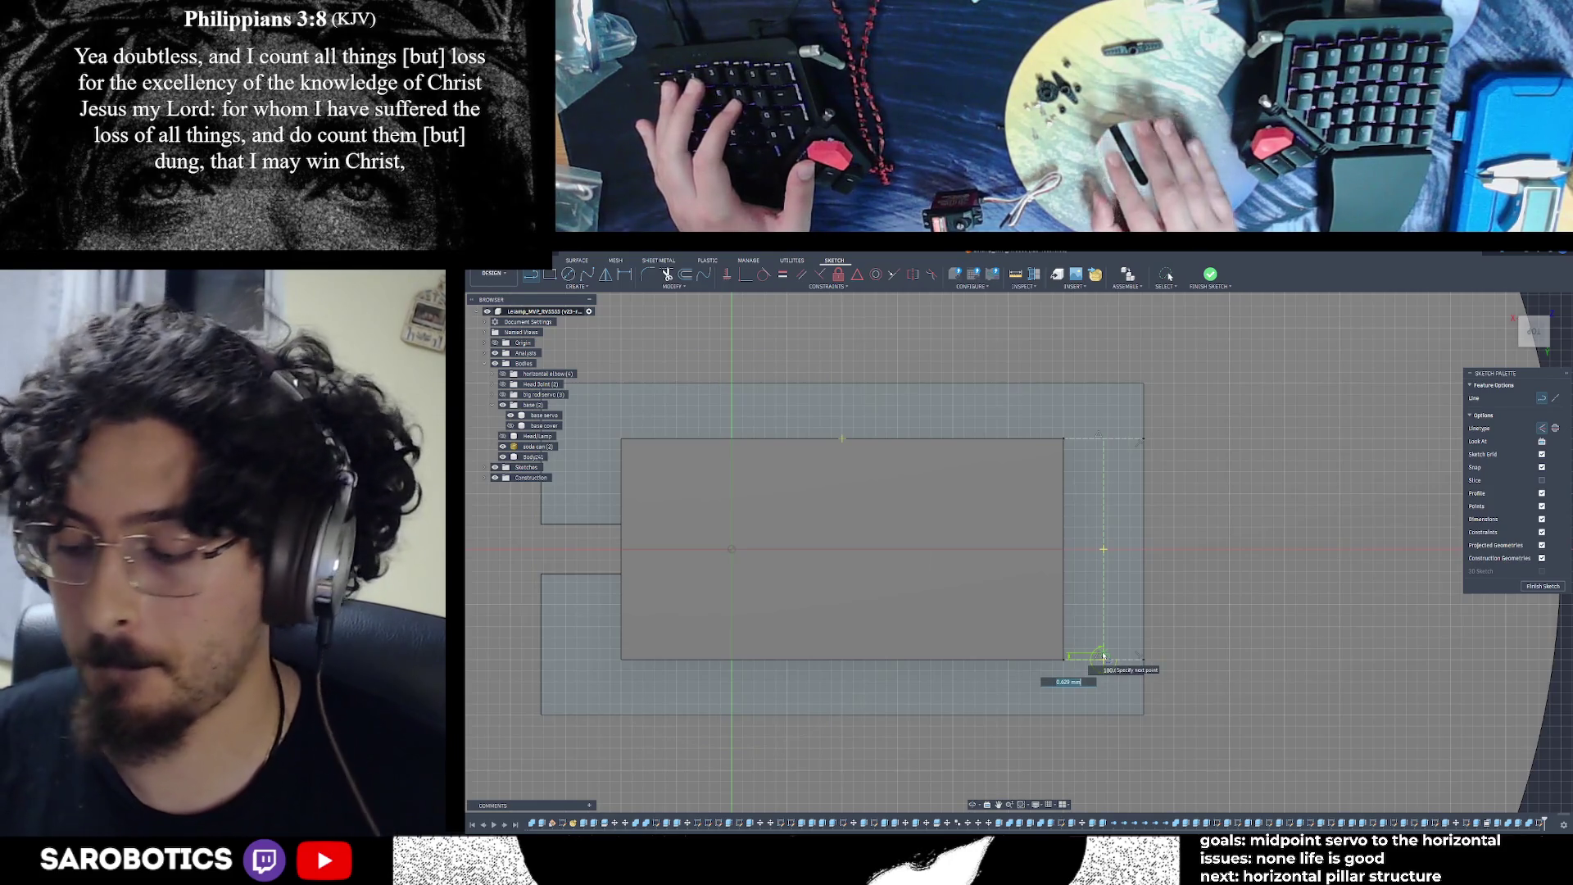
pyautogui.write('3')
pyautogui.press('Tab')
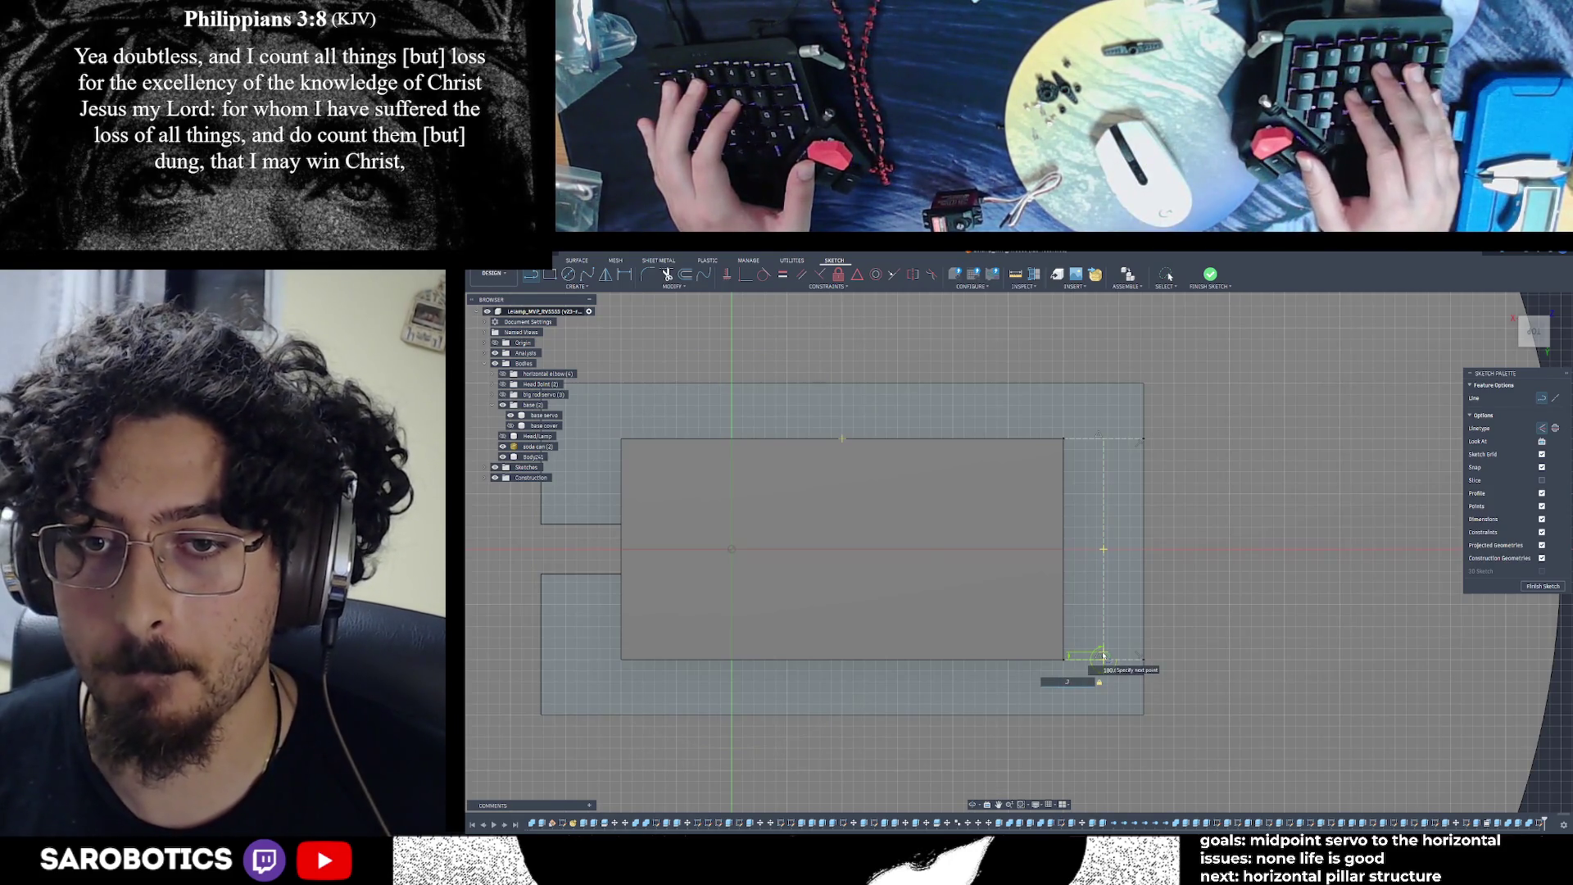
pyautogui.press('Return')
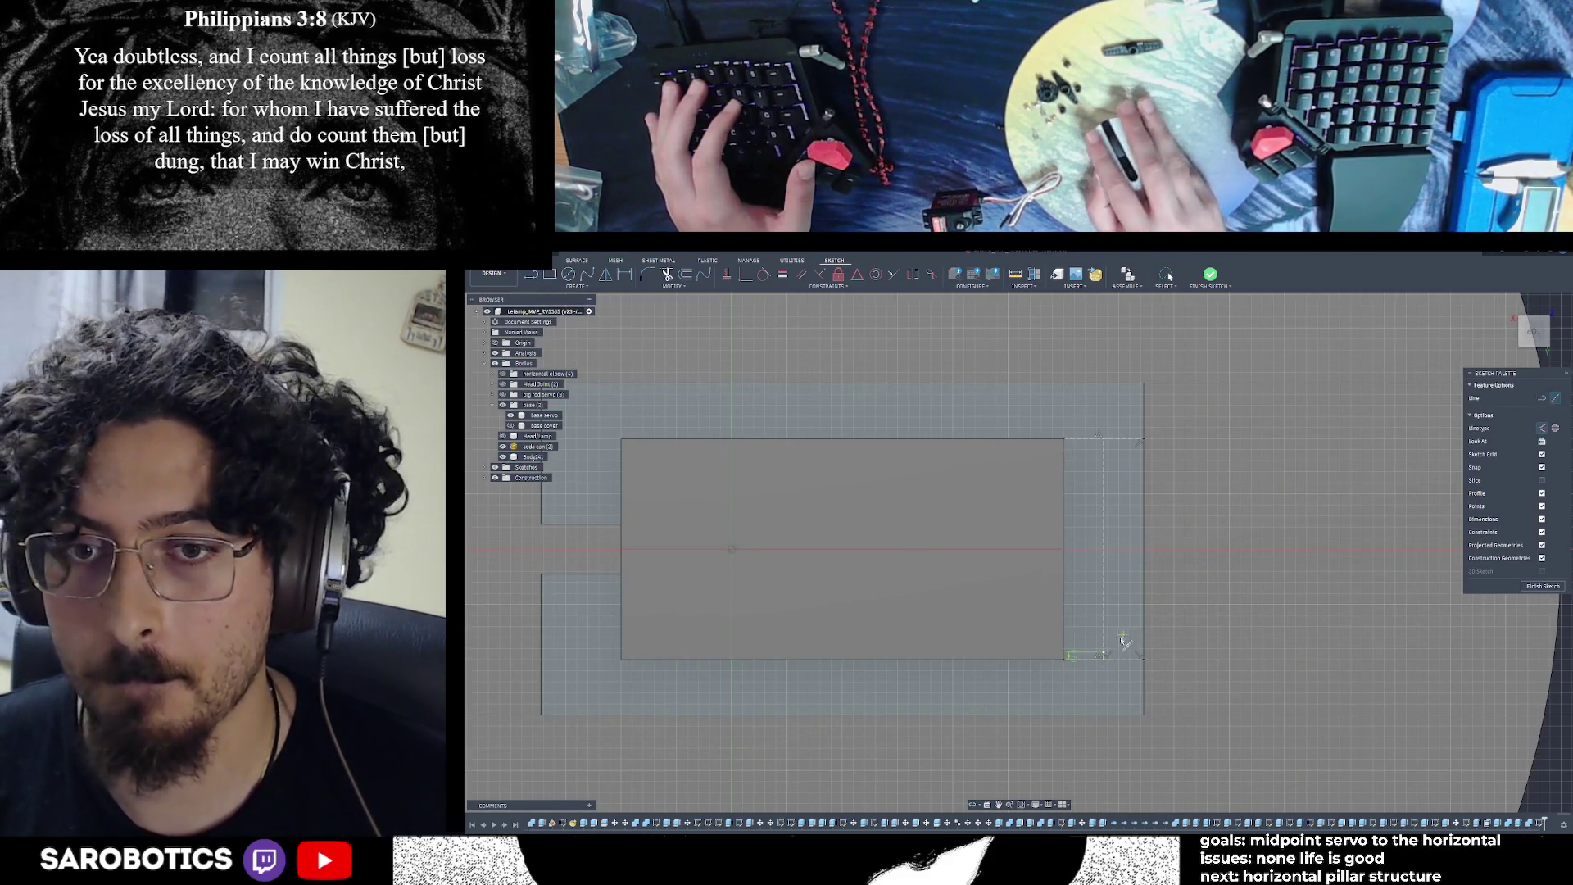
# Add the short bottom and top strip lines and close the strip with a 4.3 mm line
pyautogui.click(1112, 653)
pyautogui.click(1146, 655)
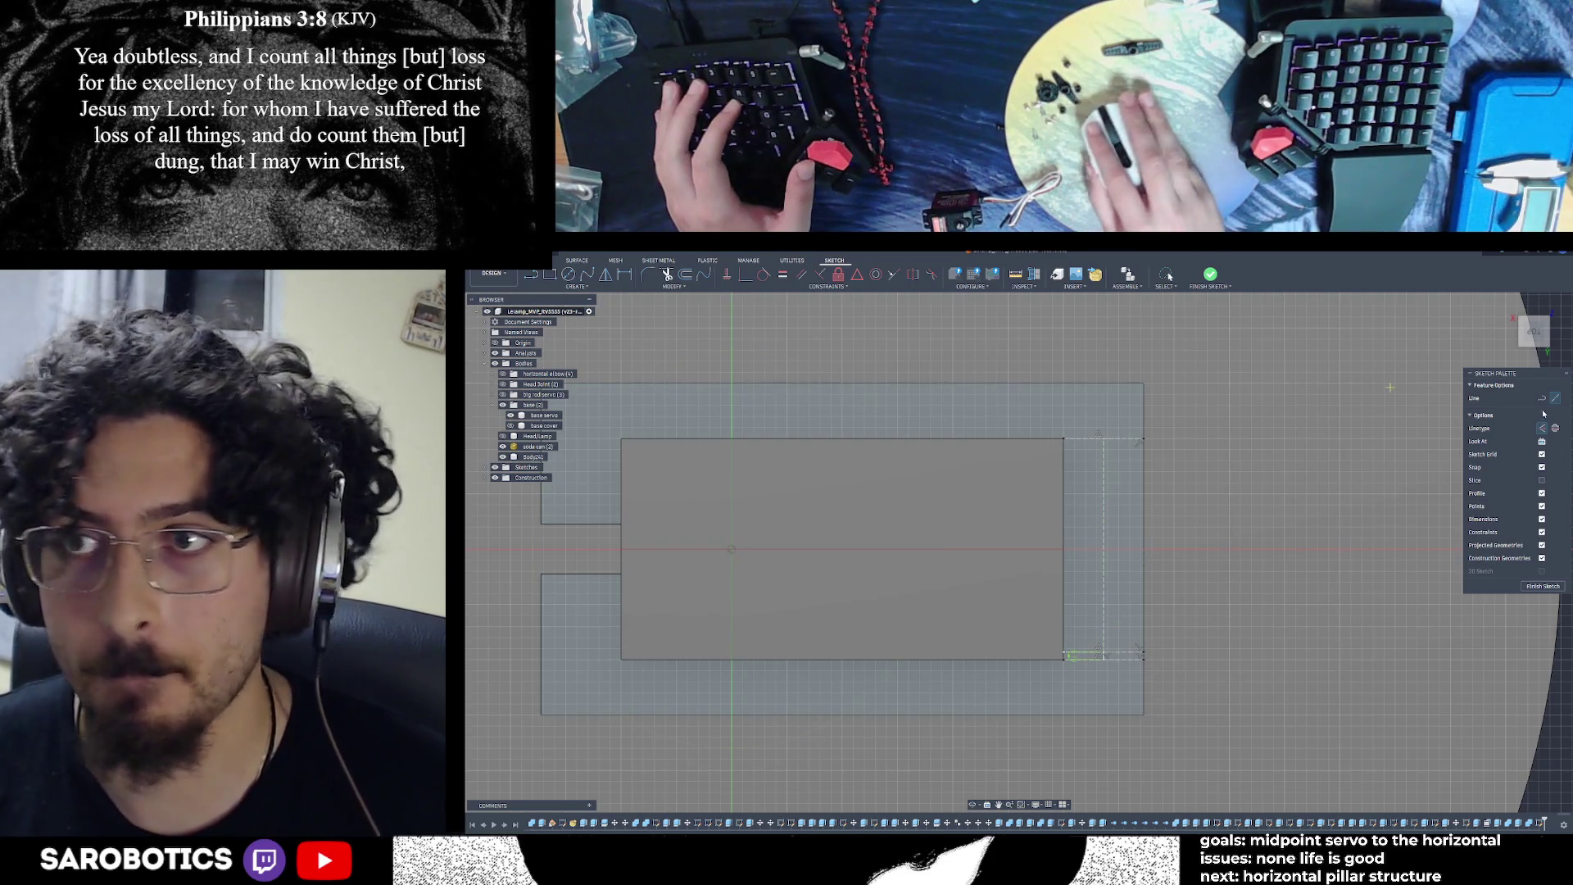
pyautogui.click(1106, 445)
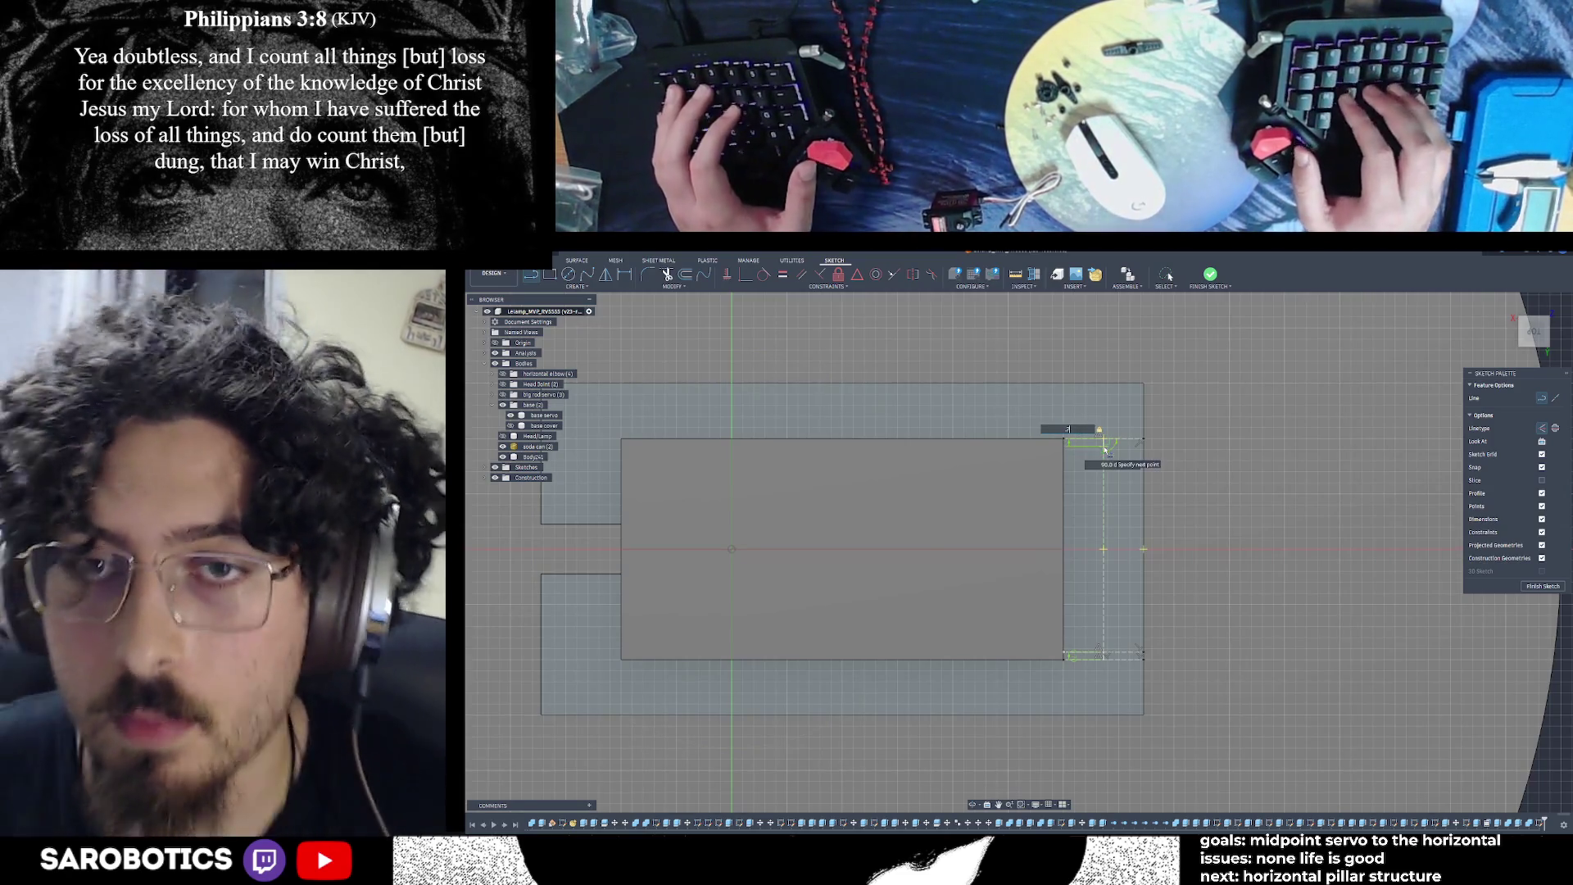
pyautogui.press('Escape')
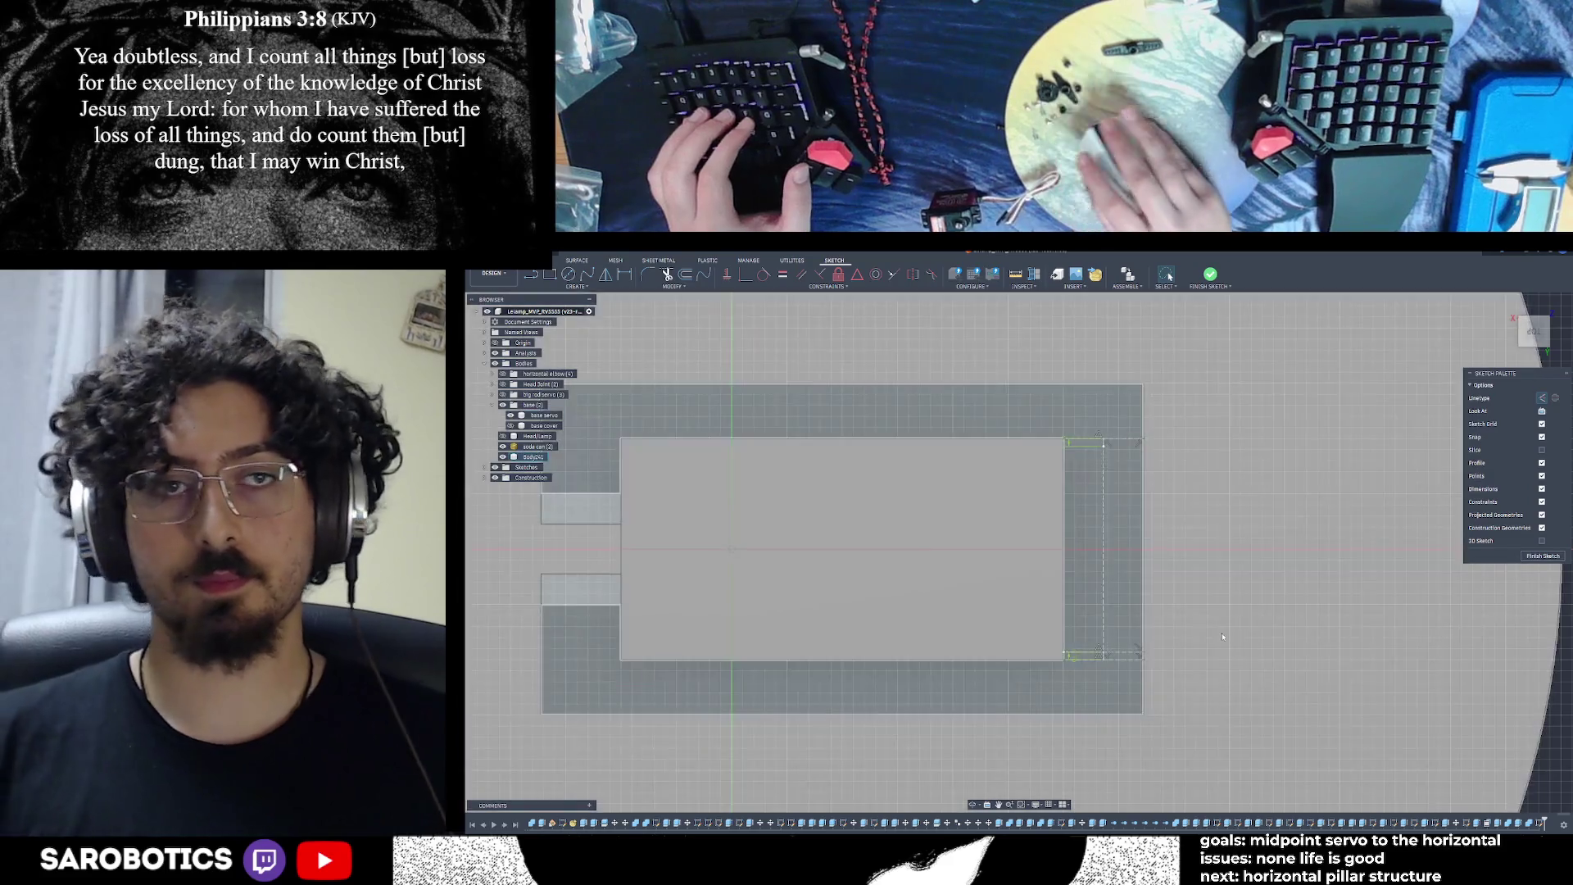
pyautogui.press('l')
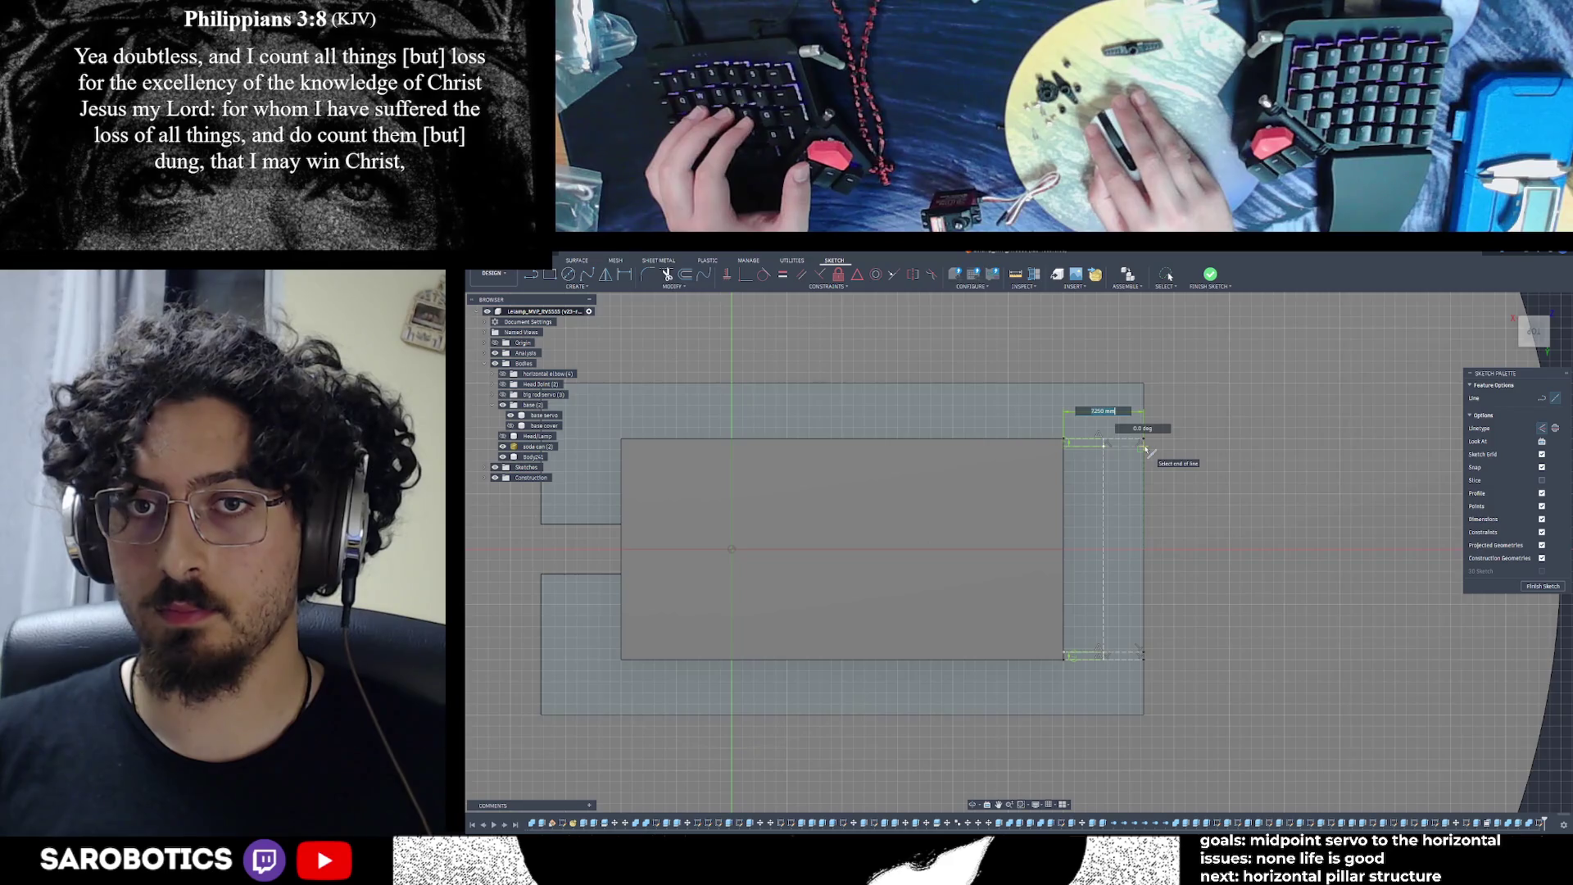
pyautogui.click(1145, 448)
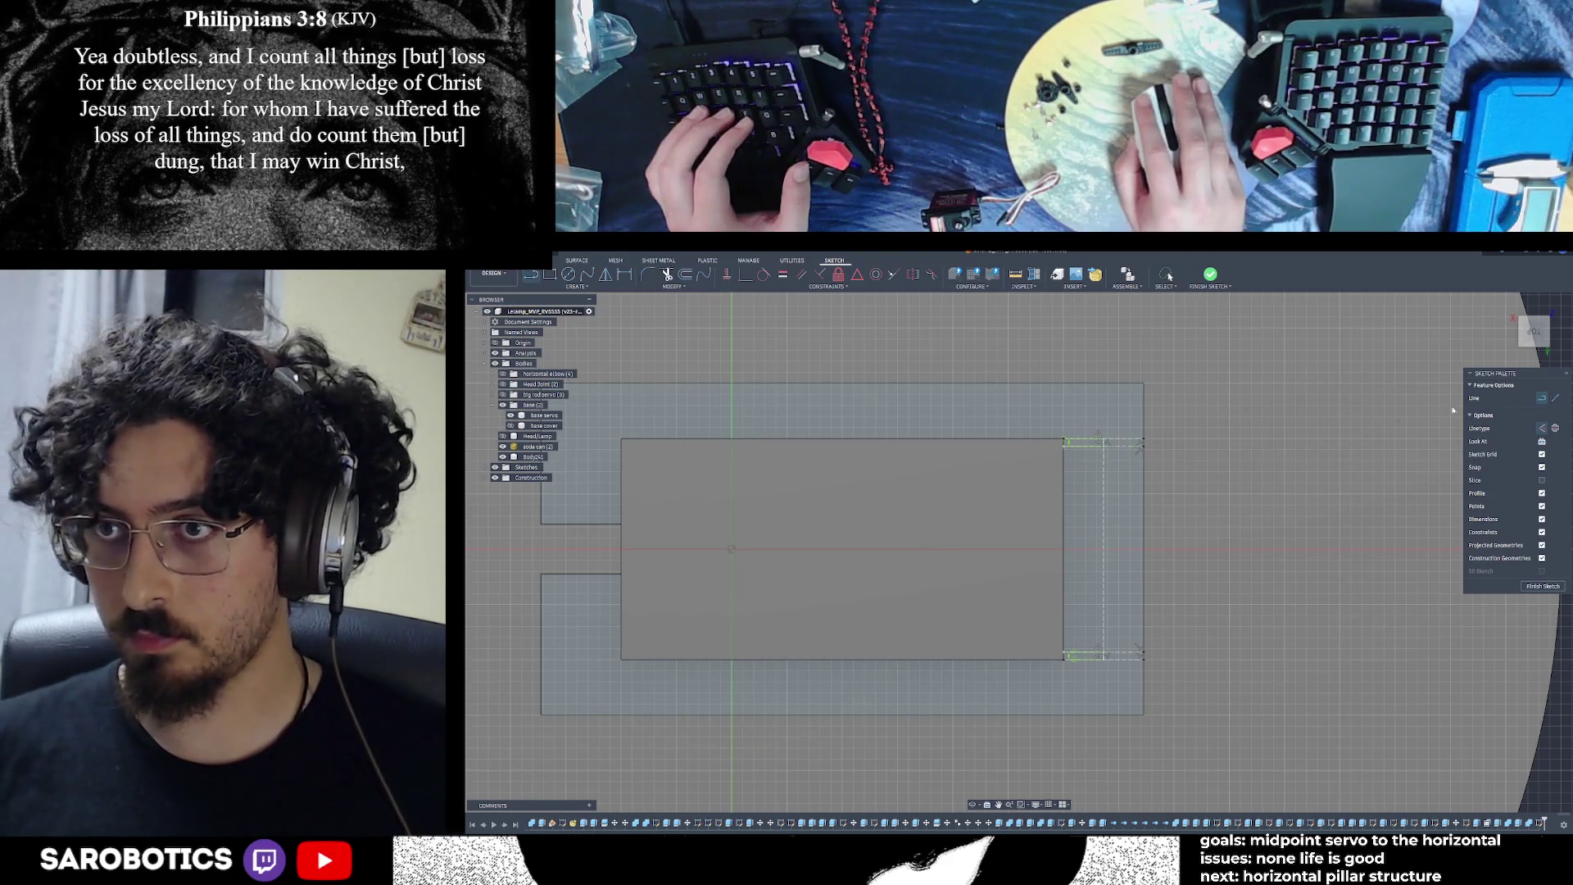
pyautogui.click(1103, 444)
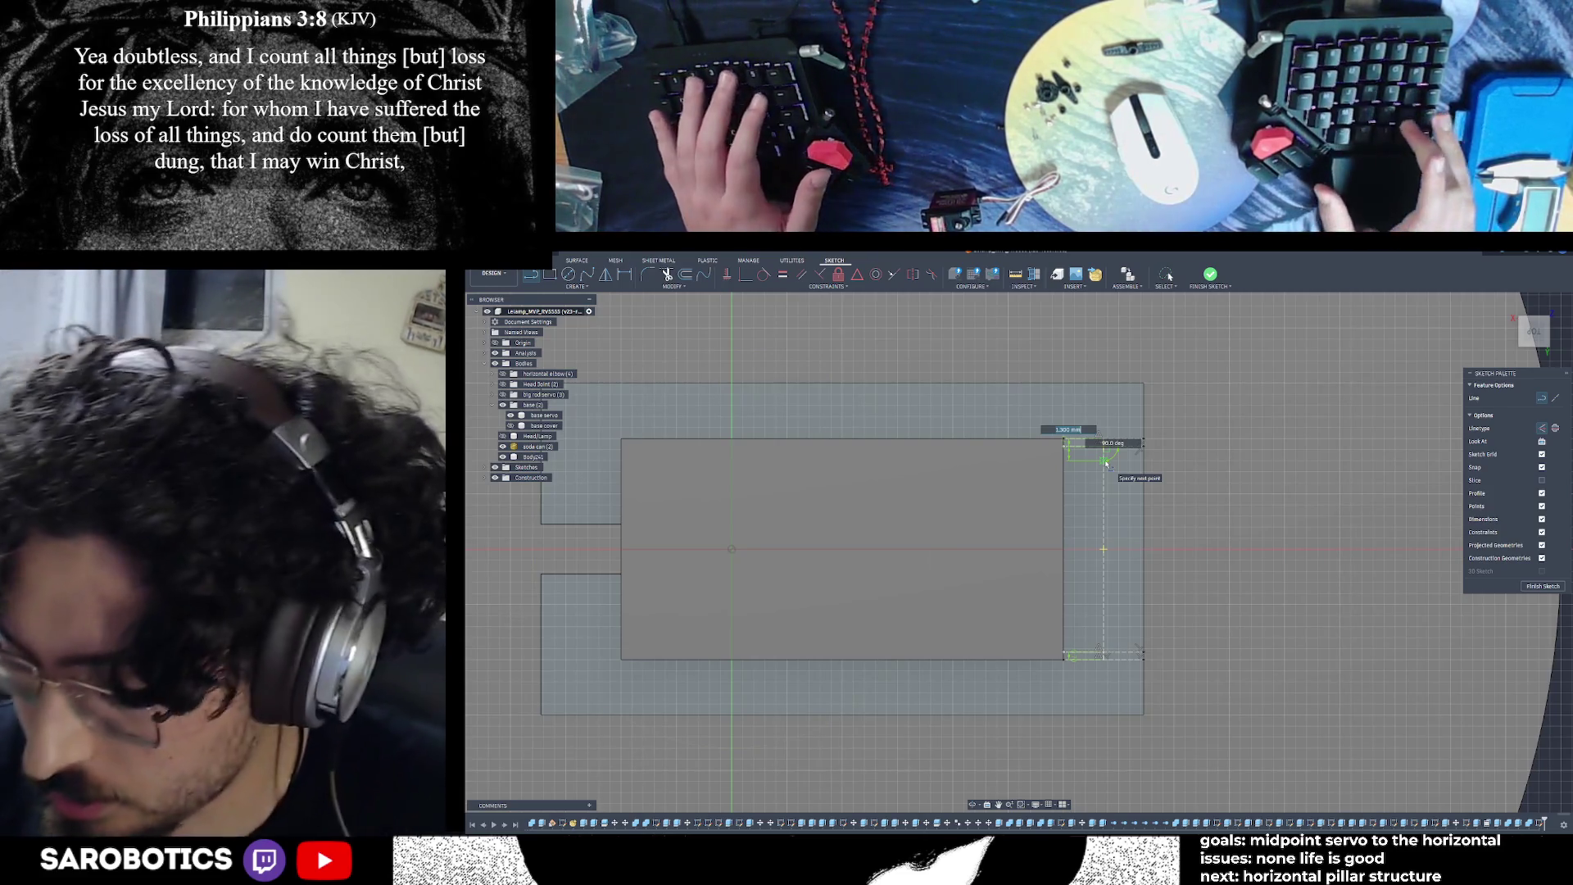
pyautogui.write('4.3')
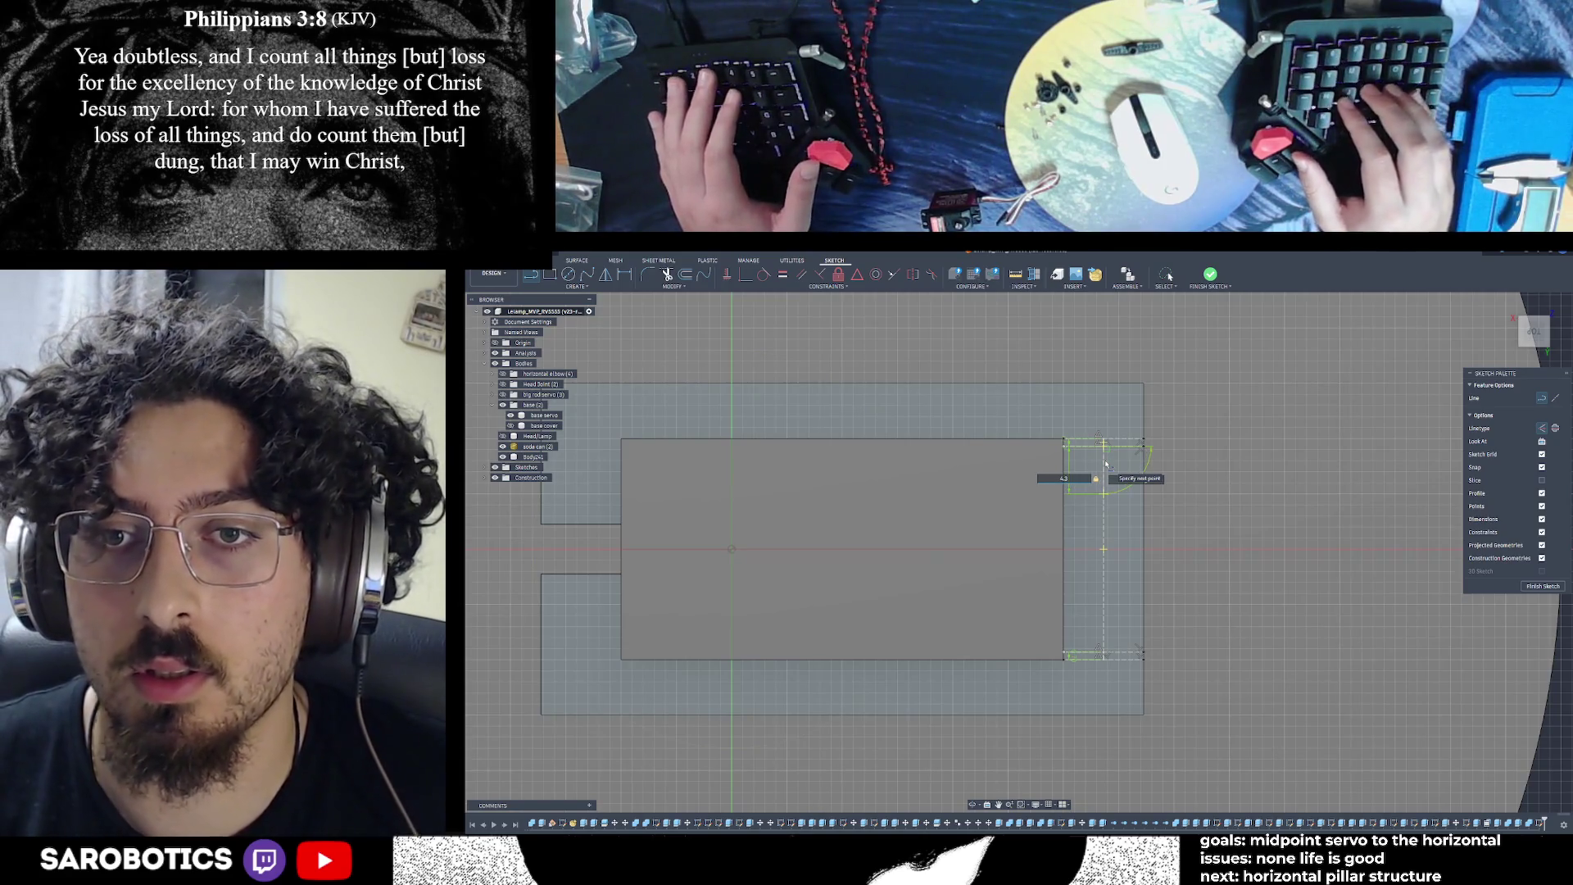
pyautogui.press('Return')
pyautogui.press('c')
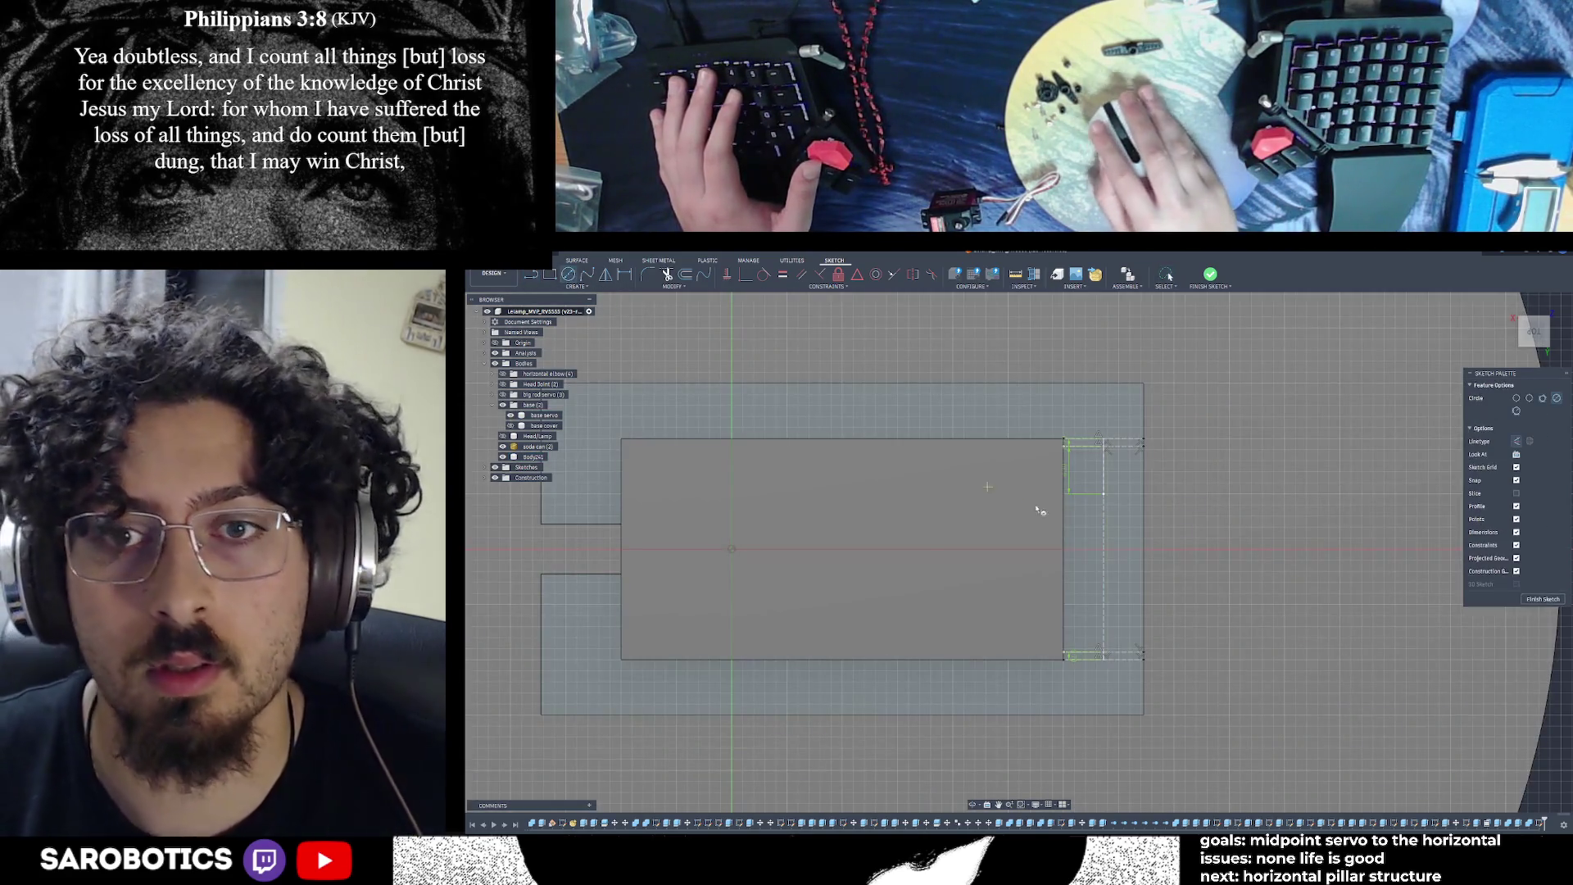
# Place the first mounting-hole circle in the strip and start a line from its centre
pyautogui.click(1104, 494)
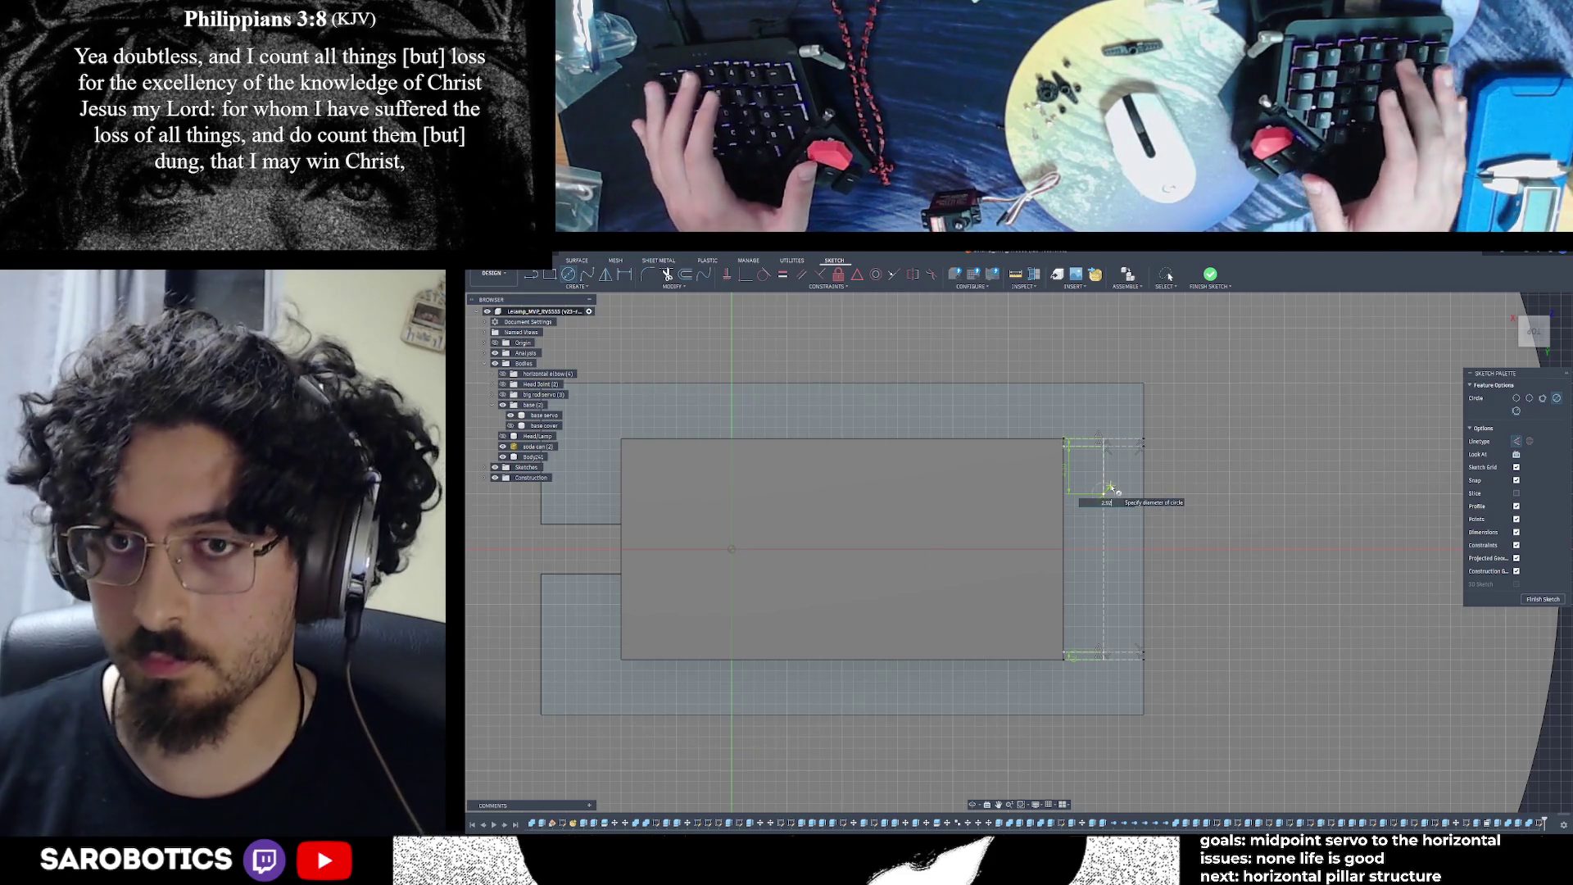
pyautogui.press('Return')
pyautogui.press('Escape')
pyautogui.press('l')
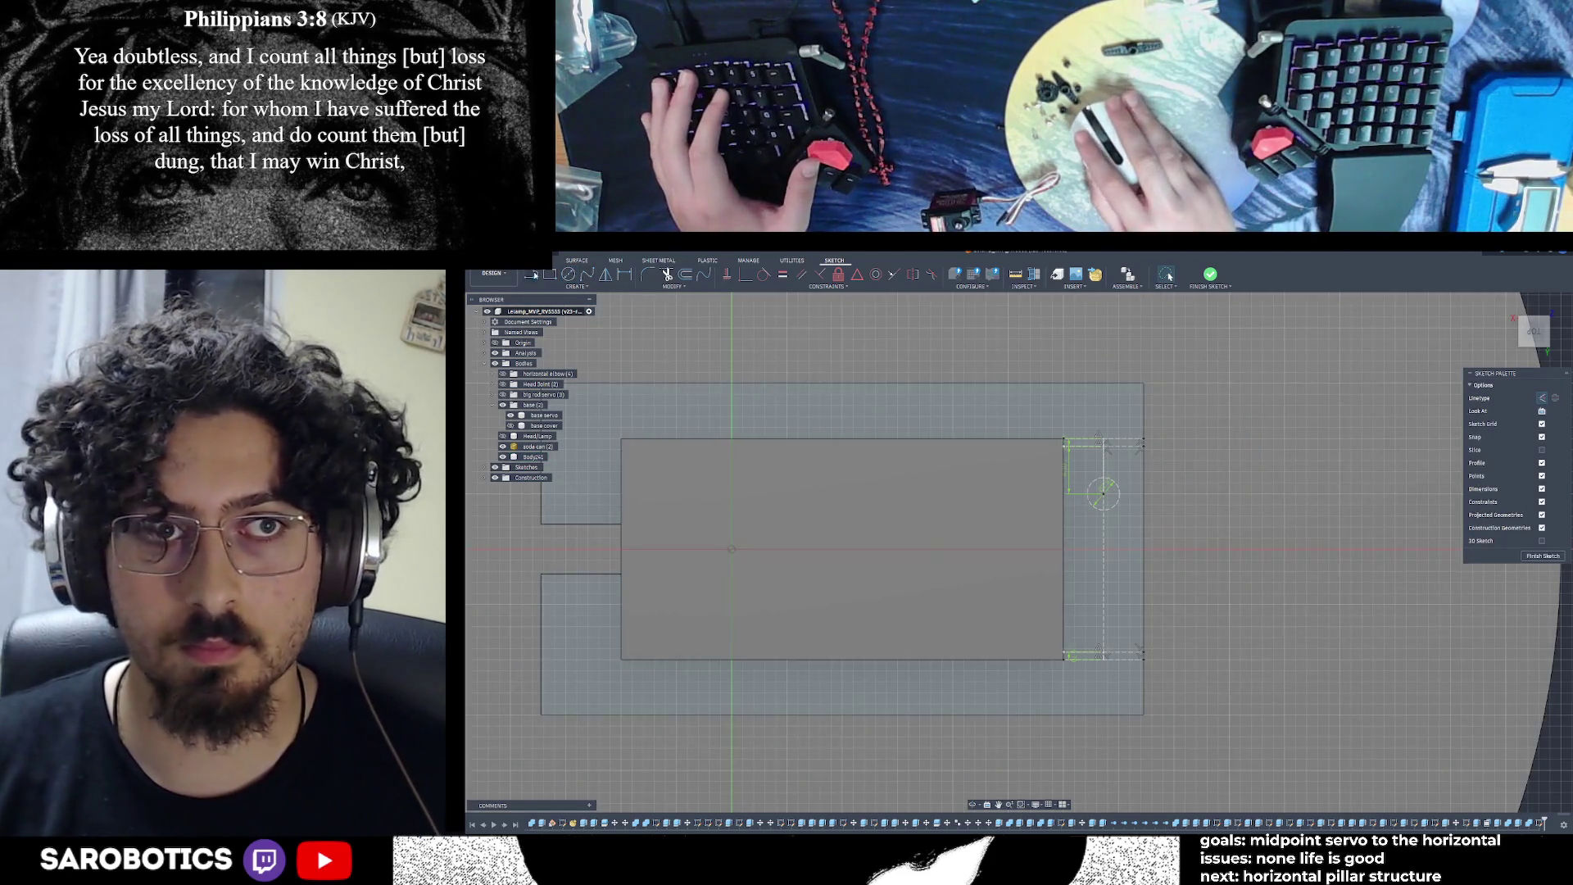
pyautogui.press('Escape')
pyautogui.click(1106, 492)
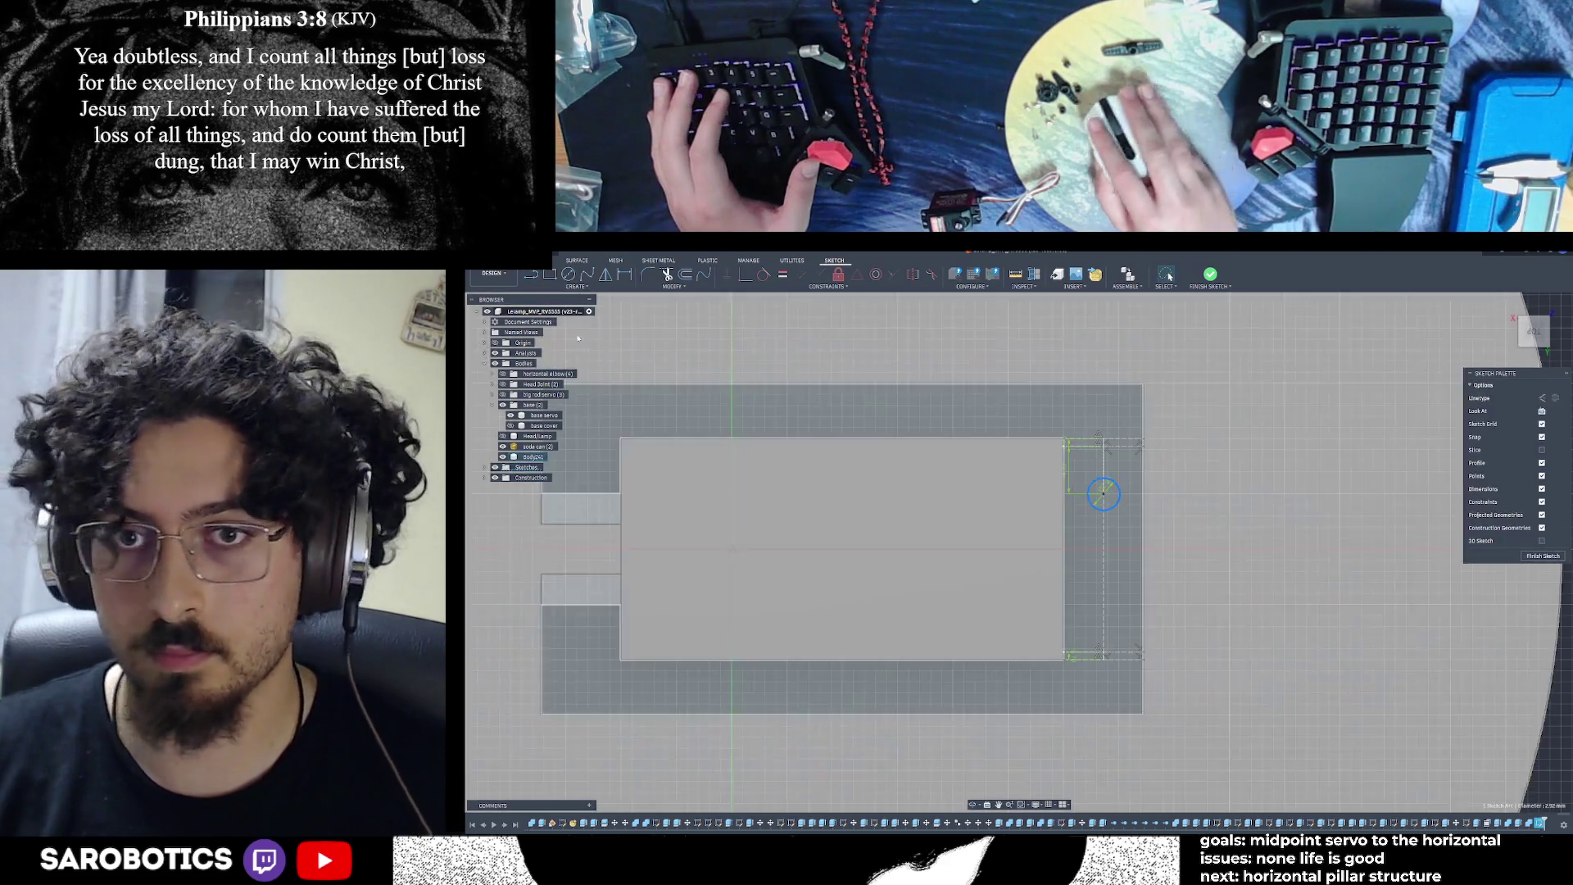
pyautogui.press('l')
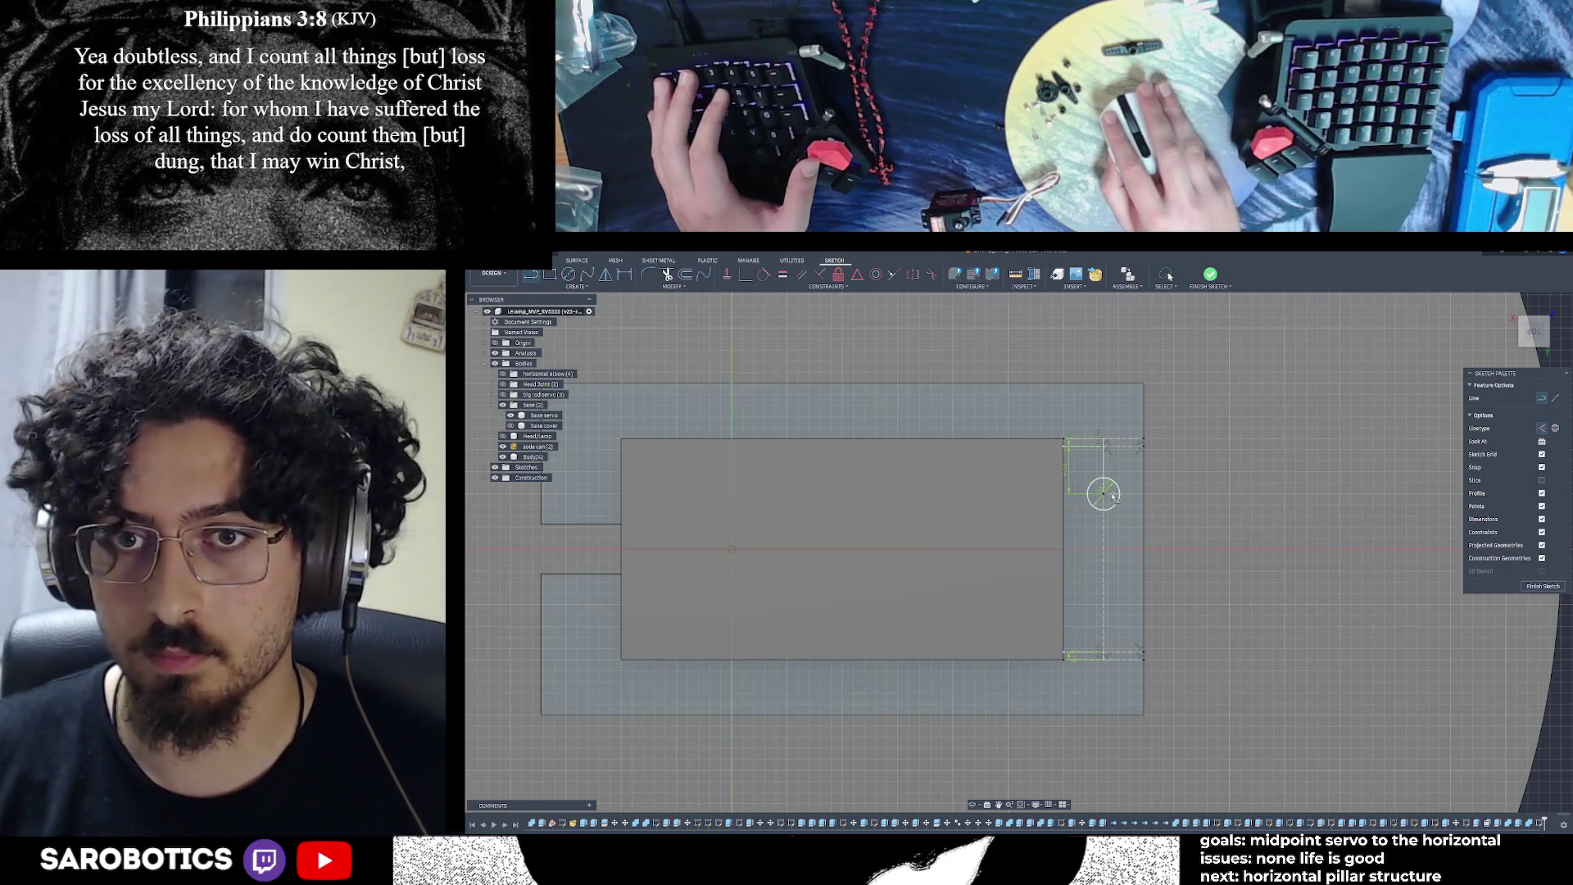
pyautogui.click(1104, 495)
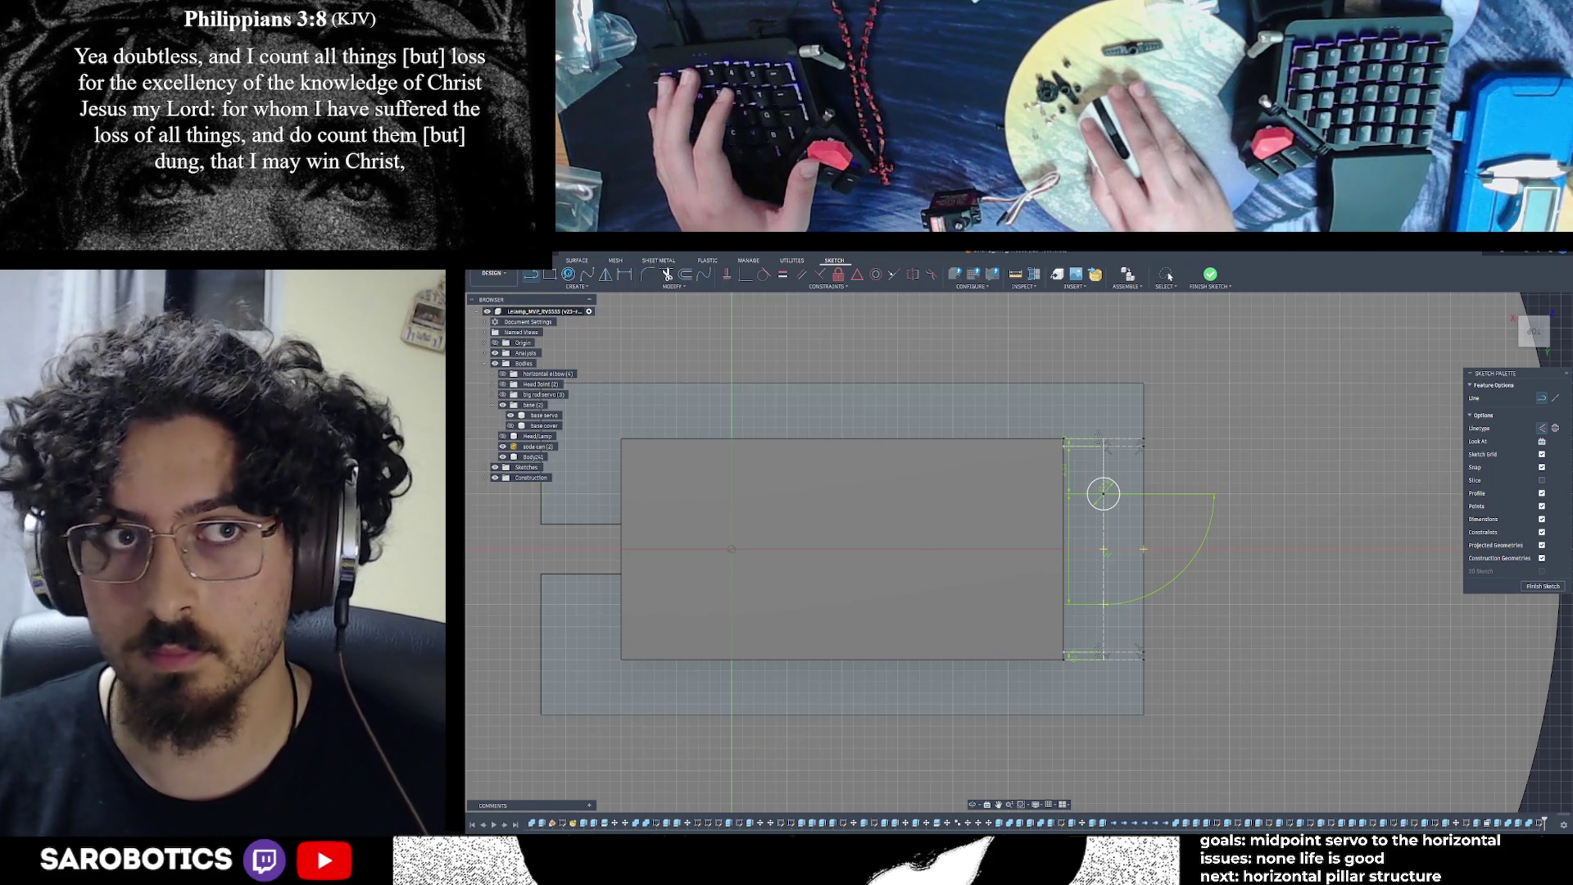
# Add a second circle of 2.92 mm diameter stacked below it in the strip
pyautogui.press('c')
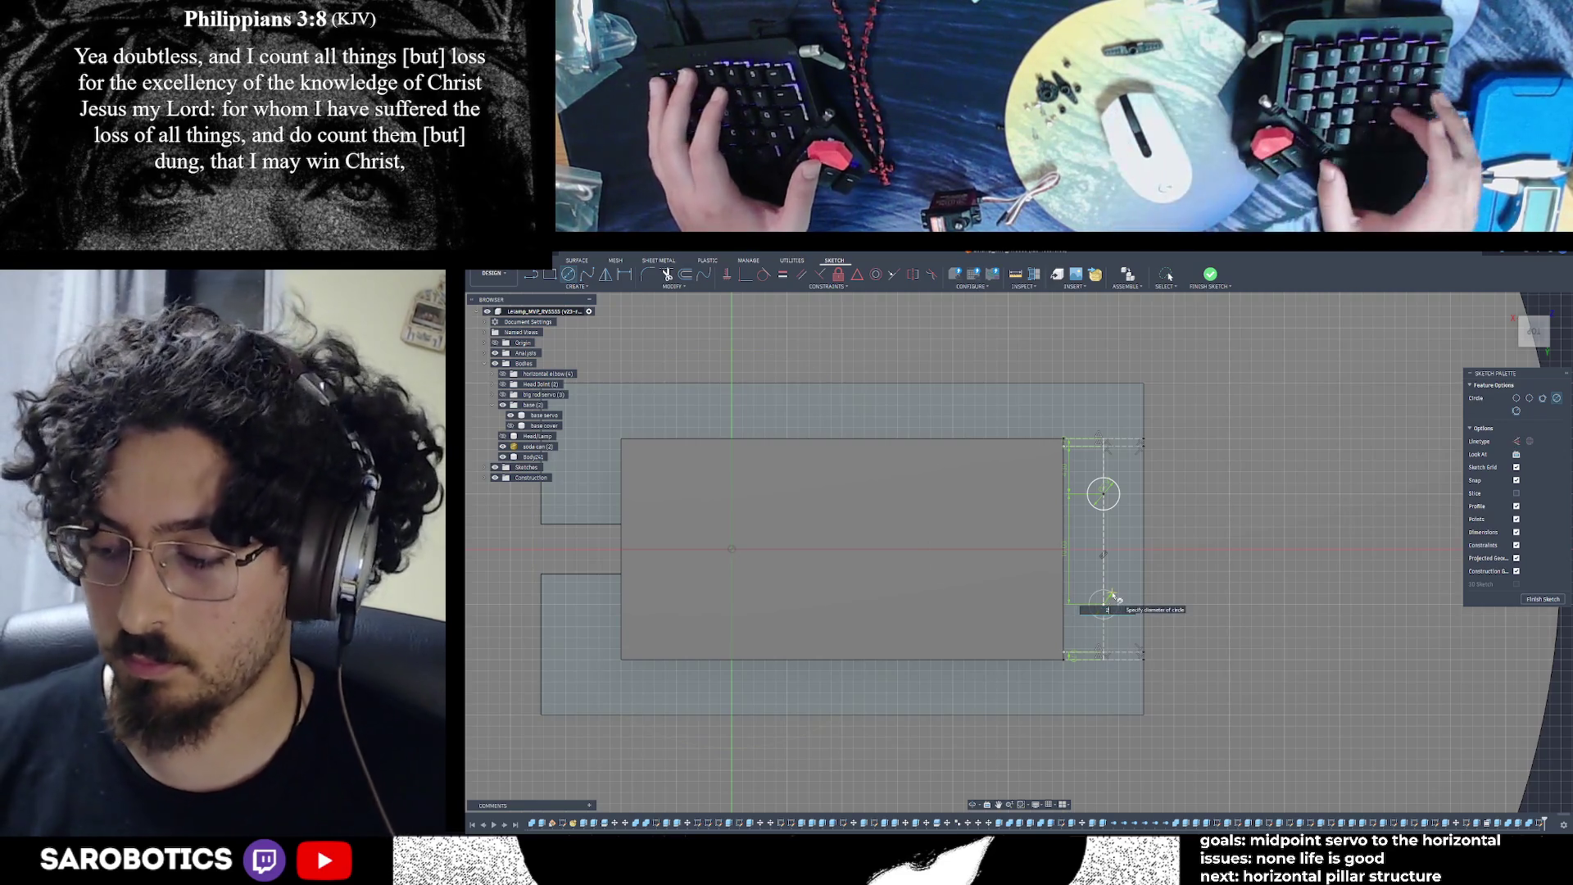
pyautogui.write('2.92')
pyautogui.press('Return')
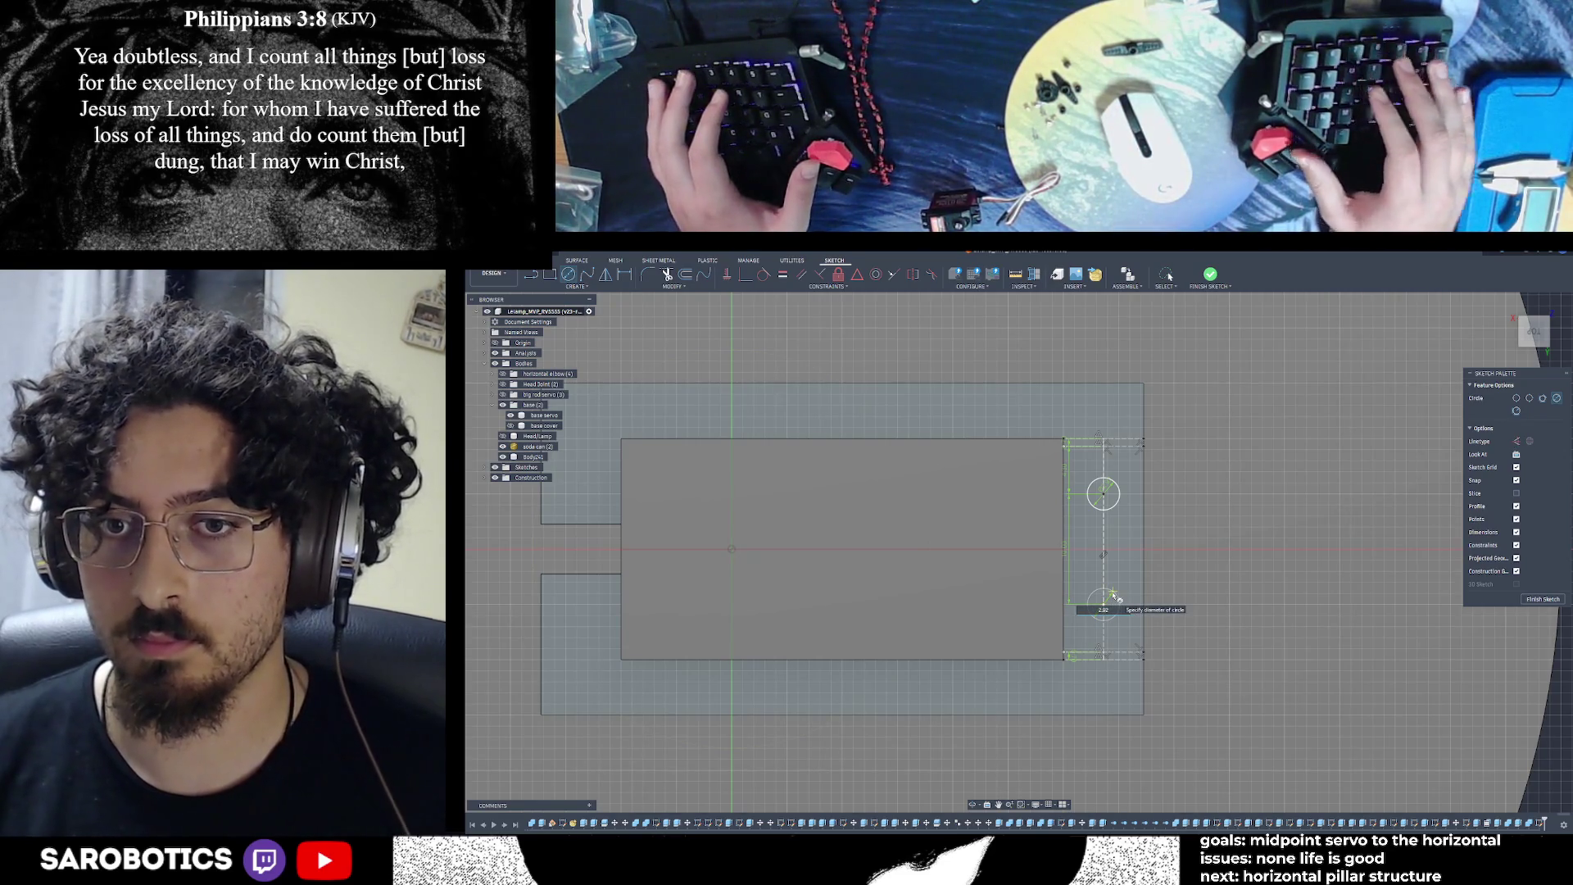
pyautogui.press('Escape')
pyautogui.moveTo(929, 593)
pyautogui.mouseDown(button='middle')
pyautogui.moveTo(1152, 576)
pyautogui.moveTo(1065, 547)
pyautogui.mouseUp(button='middle')
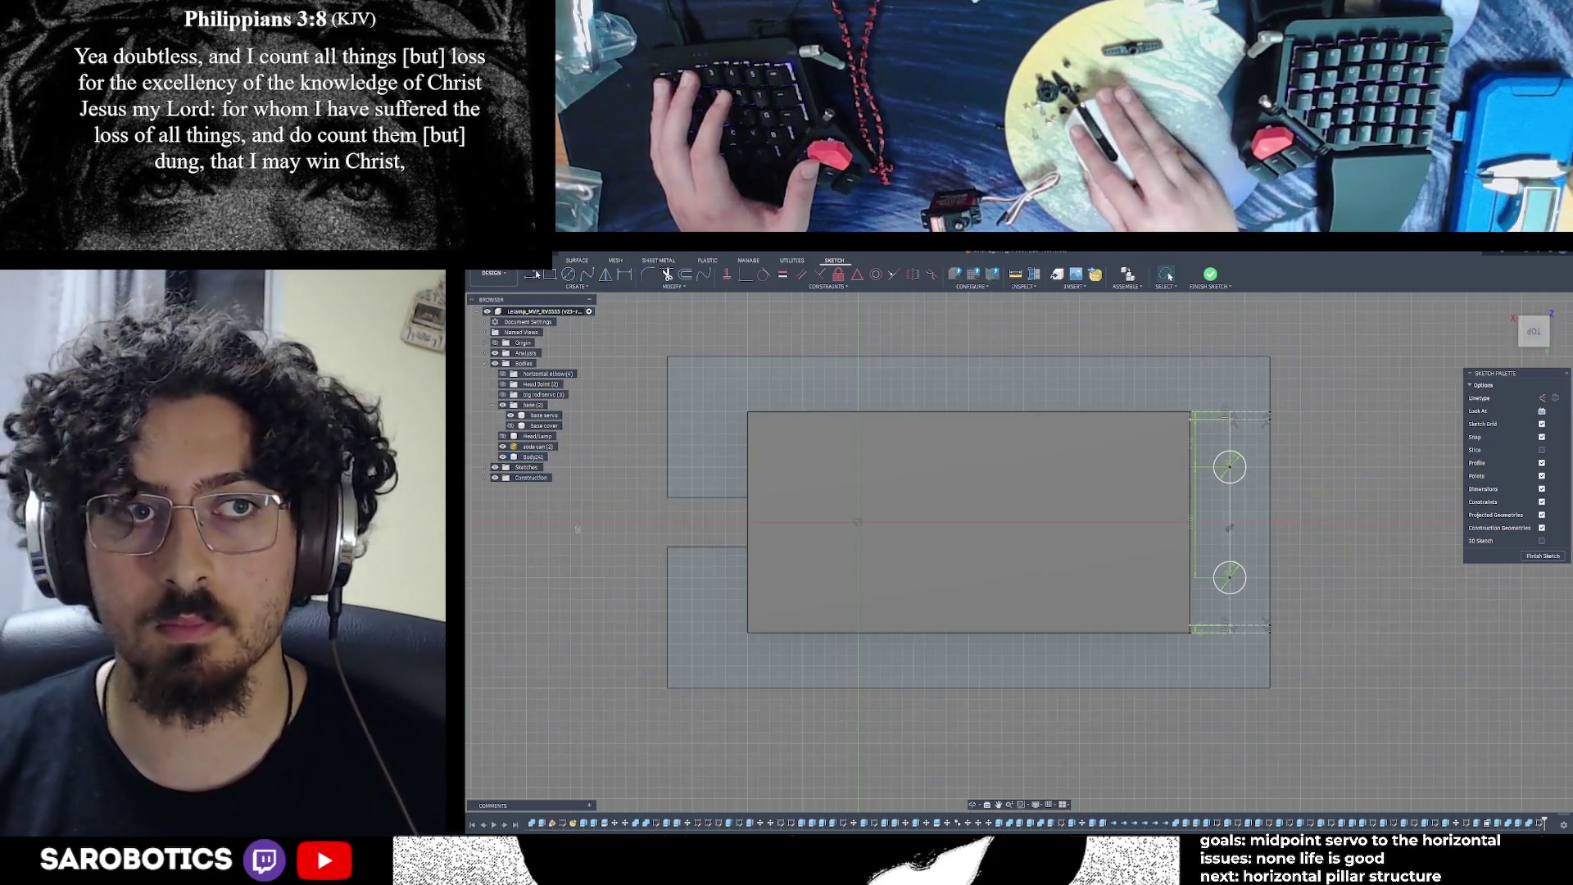
# Try starting lines near the lower circle and its centre, then cancel both attempts
pyautogui.press('l')
pyautogui.click(1233, 596)
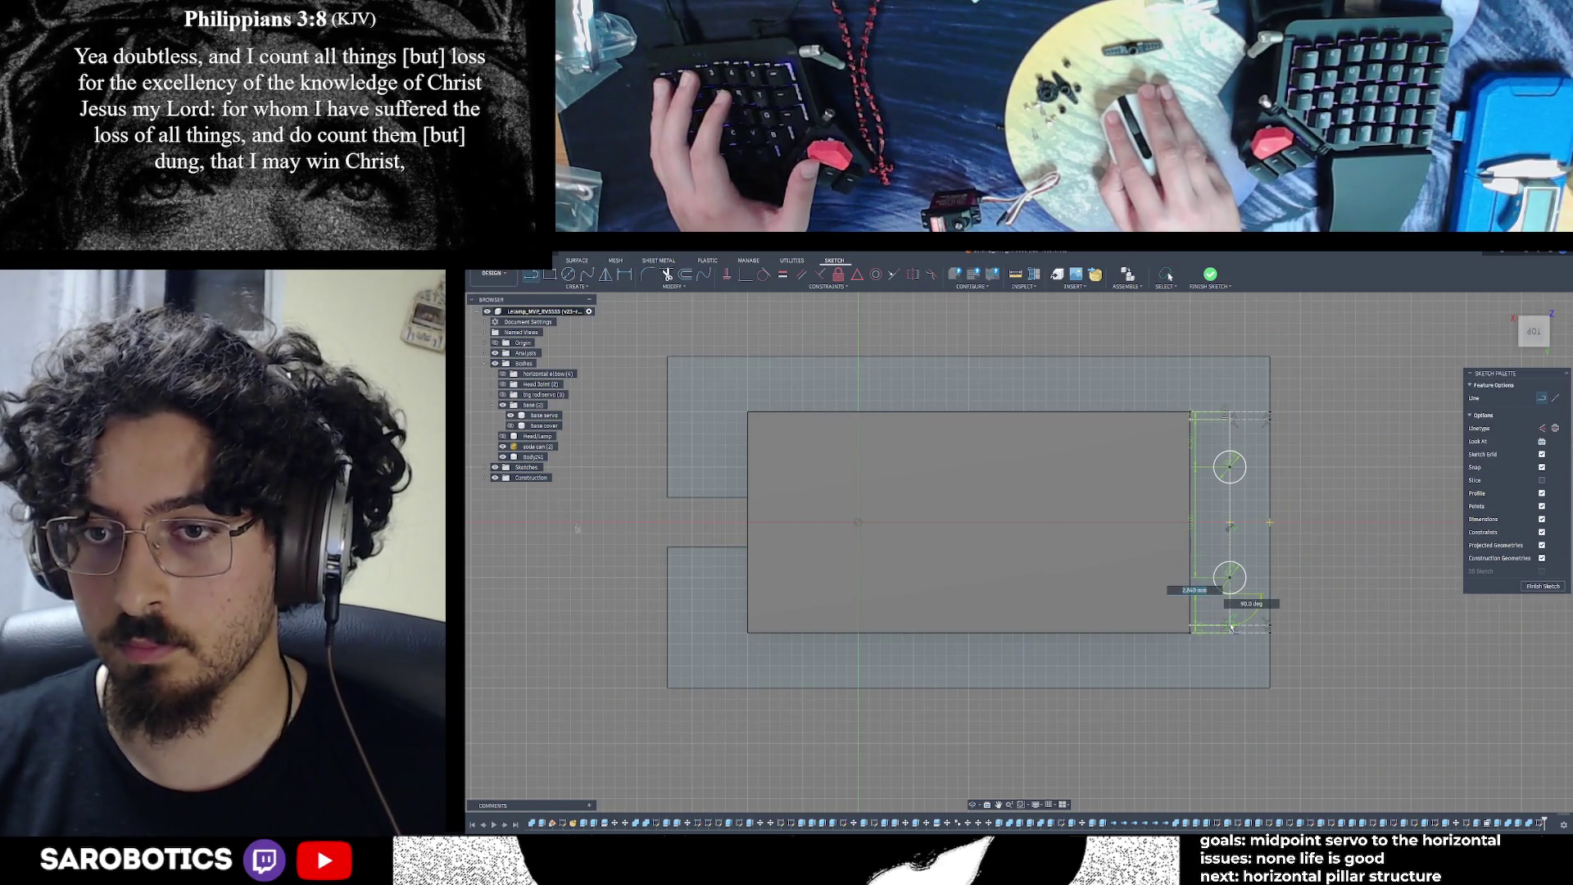
pyautogui.scroll(2, 1232, 627)
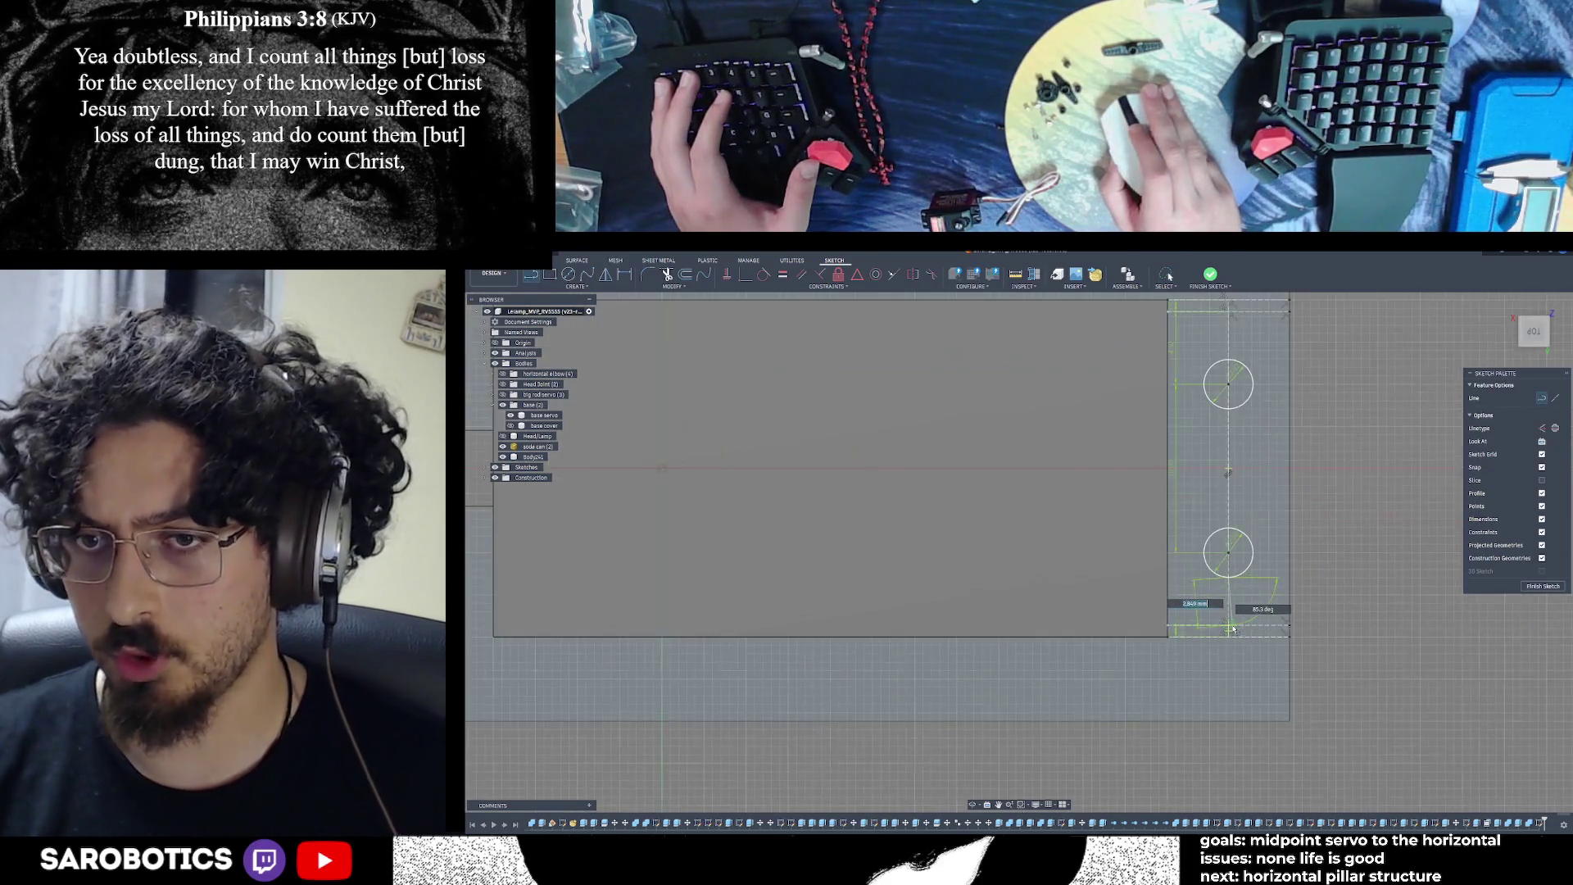
pyautogui.scroll(-2, 1229, 627)
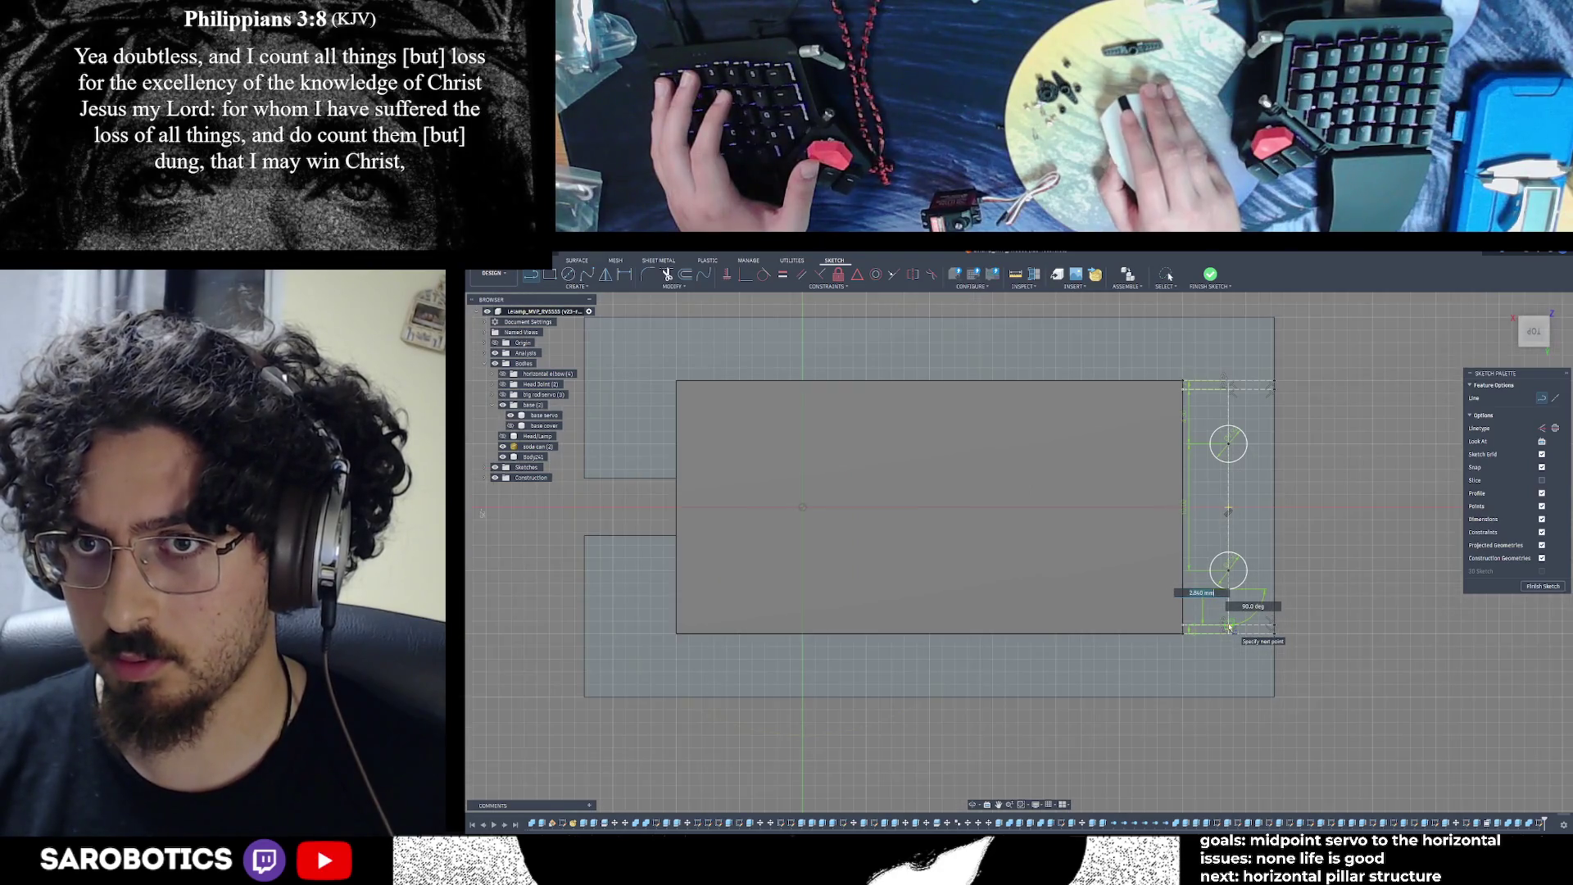
pyautogui.press('Escape')
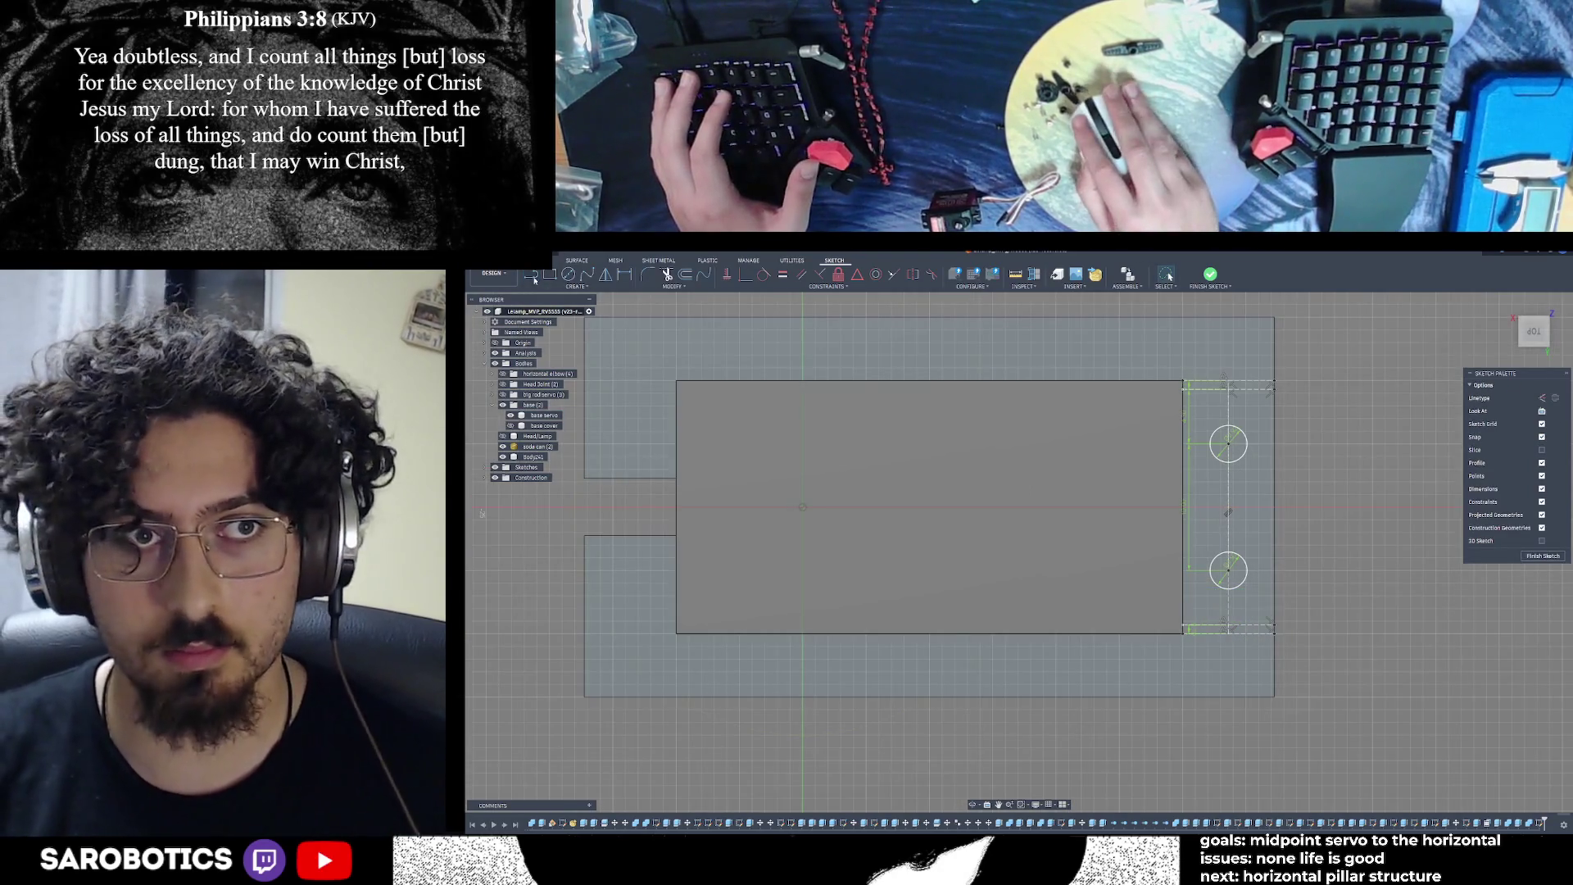
pyautogui.click(1229, 571)
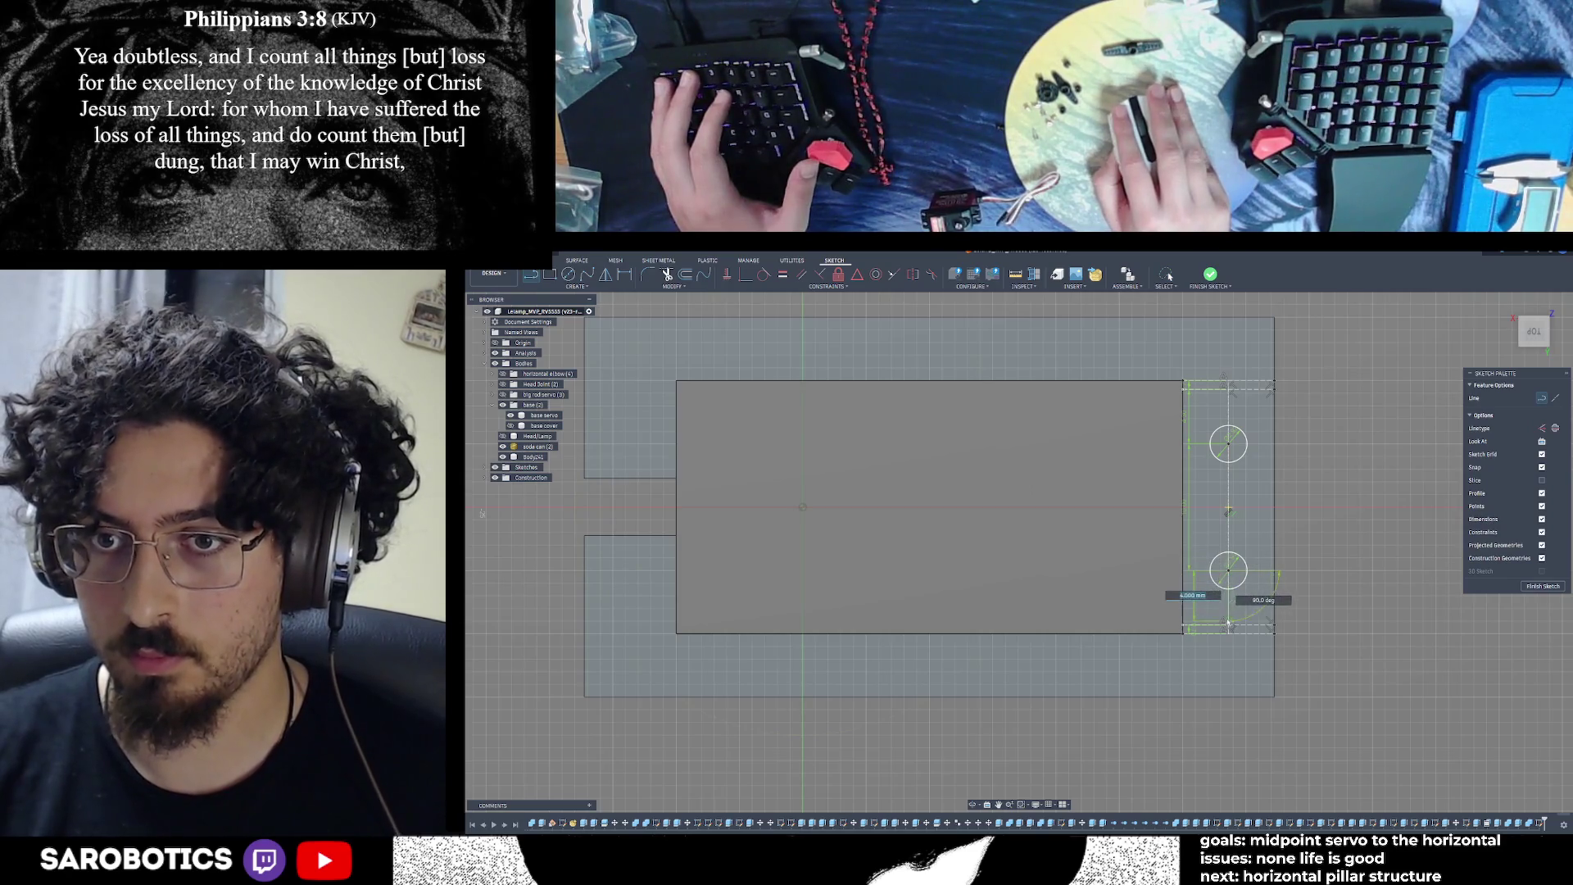
pyautogui.press('Escape')
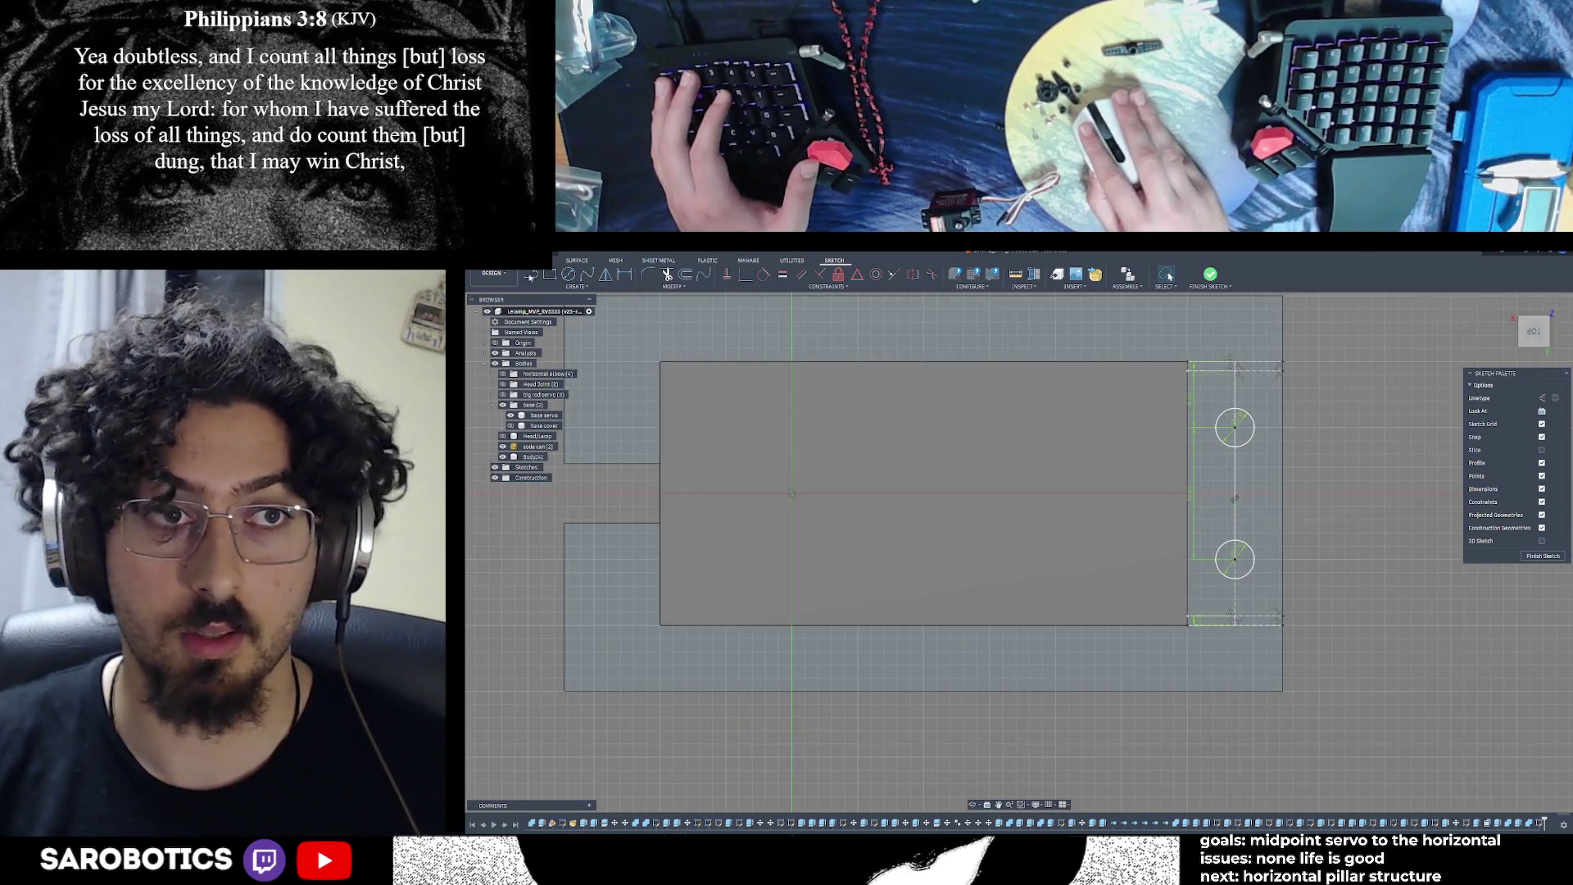
# On the base's left side, draw 7.25 mm horizontal lines from the top-left and lower-left corners
pyautogui.click(529, 277)
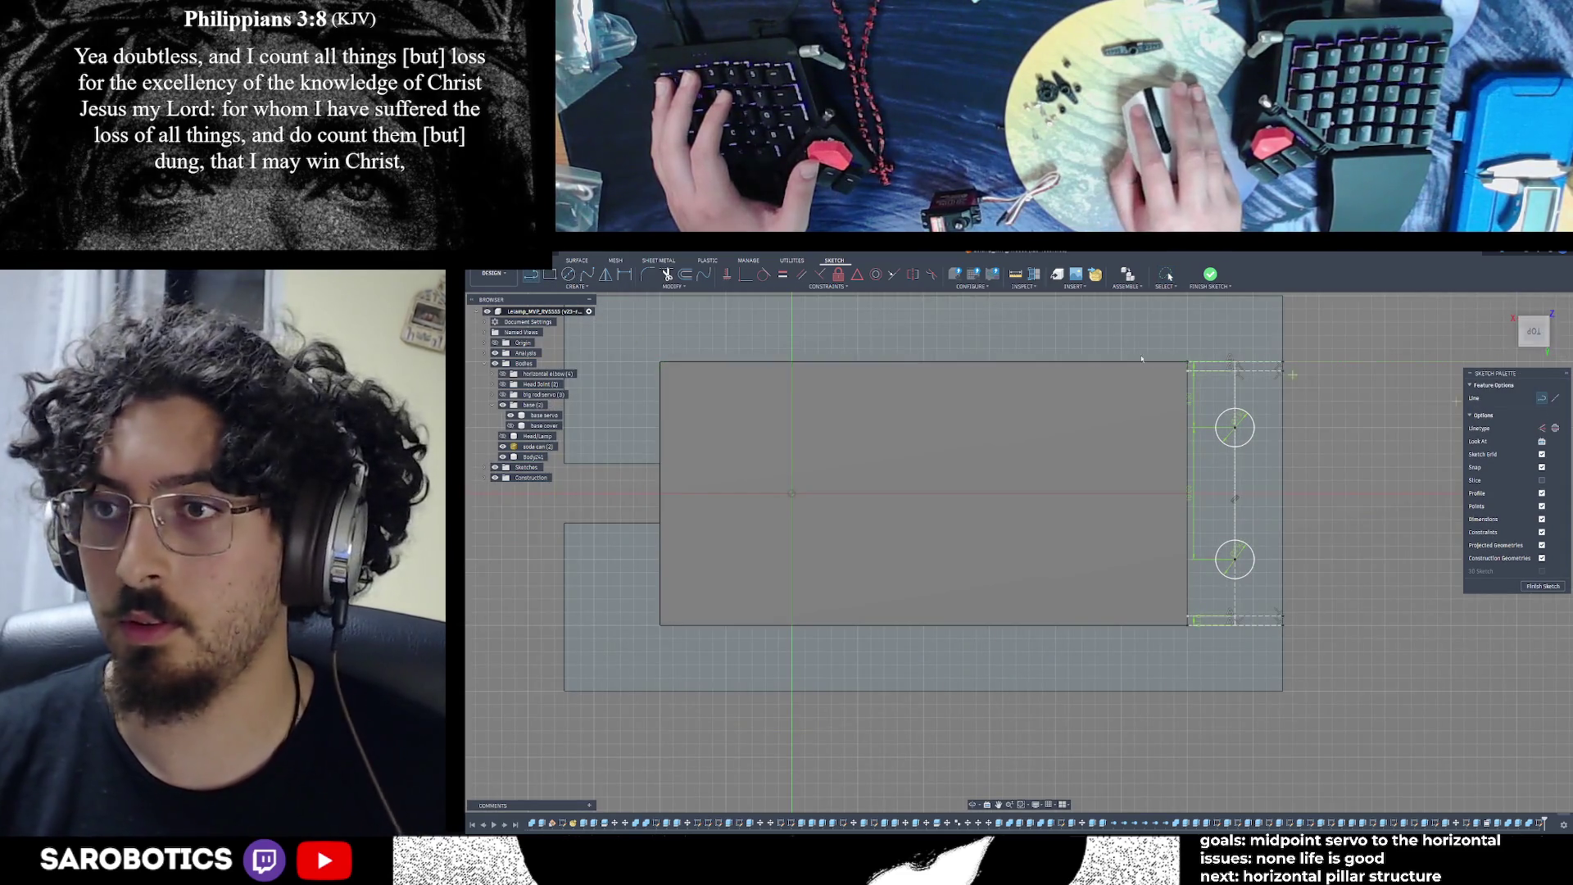
pyautogui.moveTo(915, 428); pyautogui.dragTo(1204, 419, button='middle')
pyautogui.click(1090, 374)
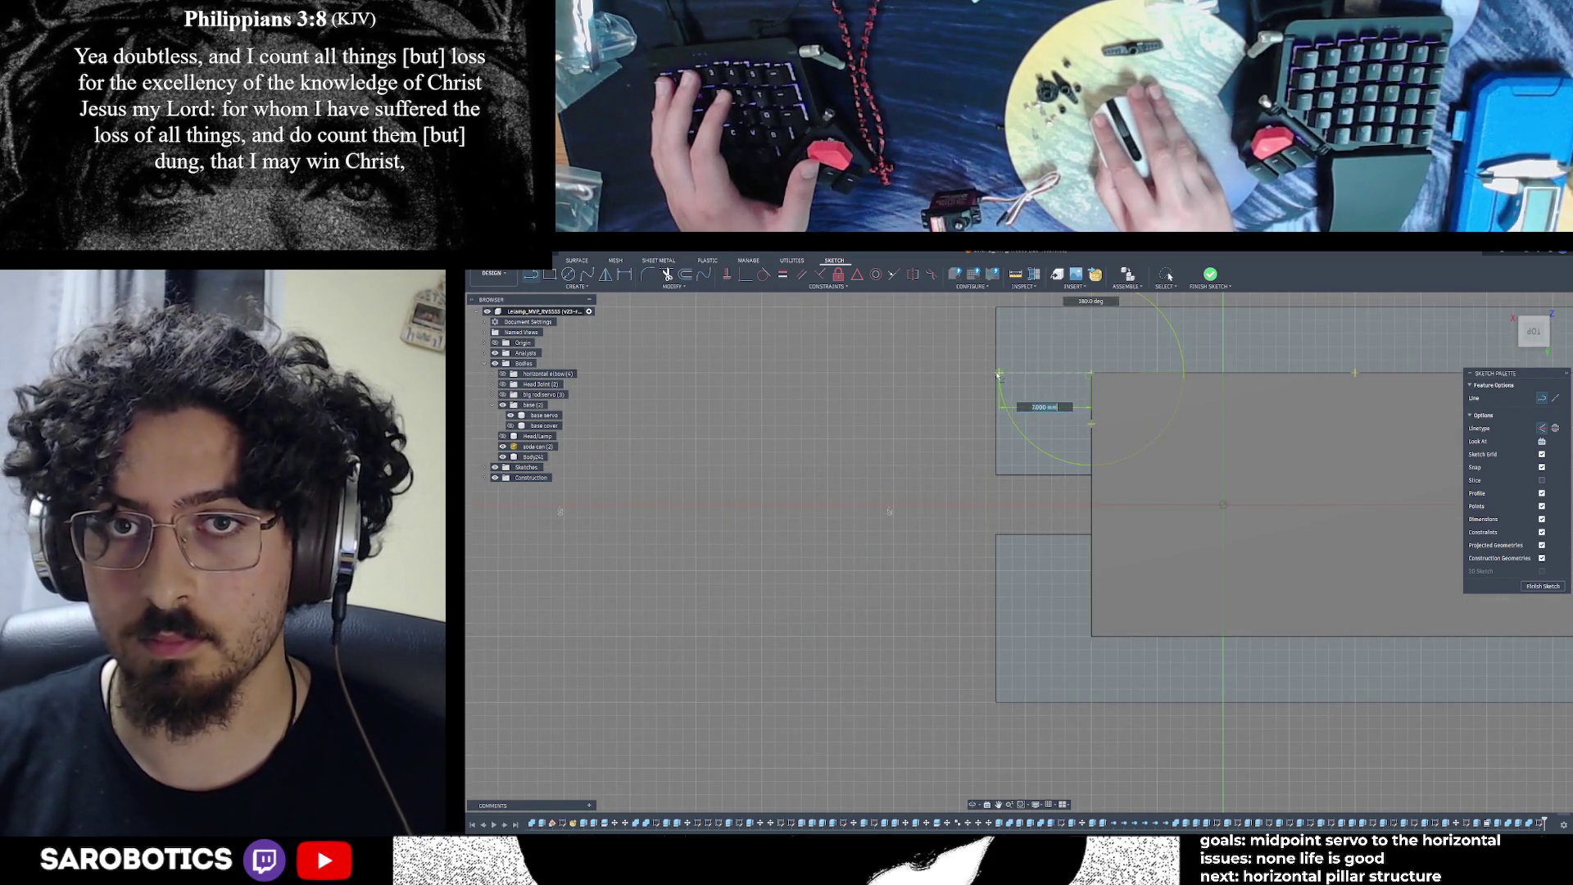
pyautogui.click(995, 375)
pyautogui.press('Escape')
pyautogui.click(1091, 637)
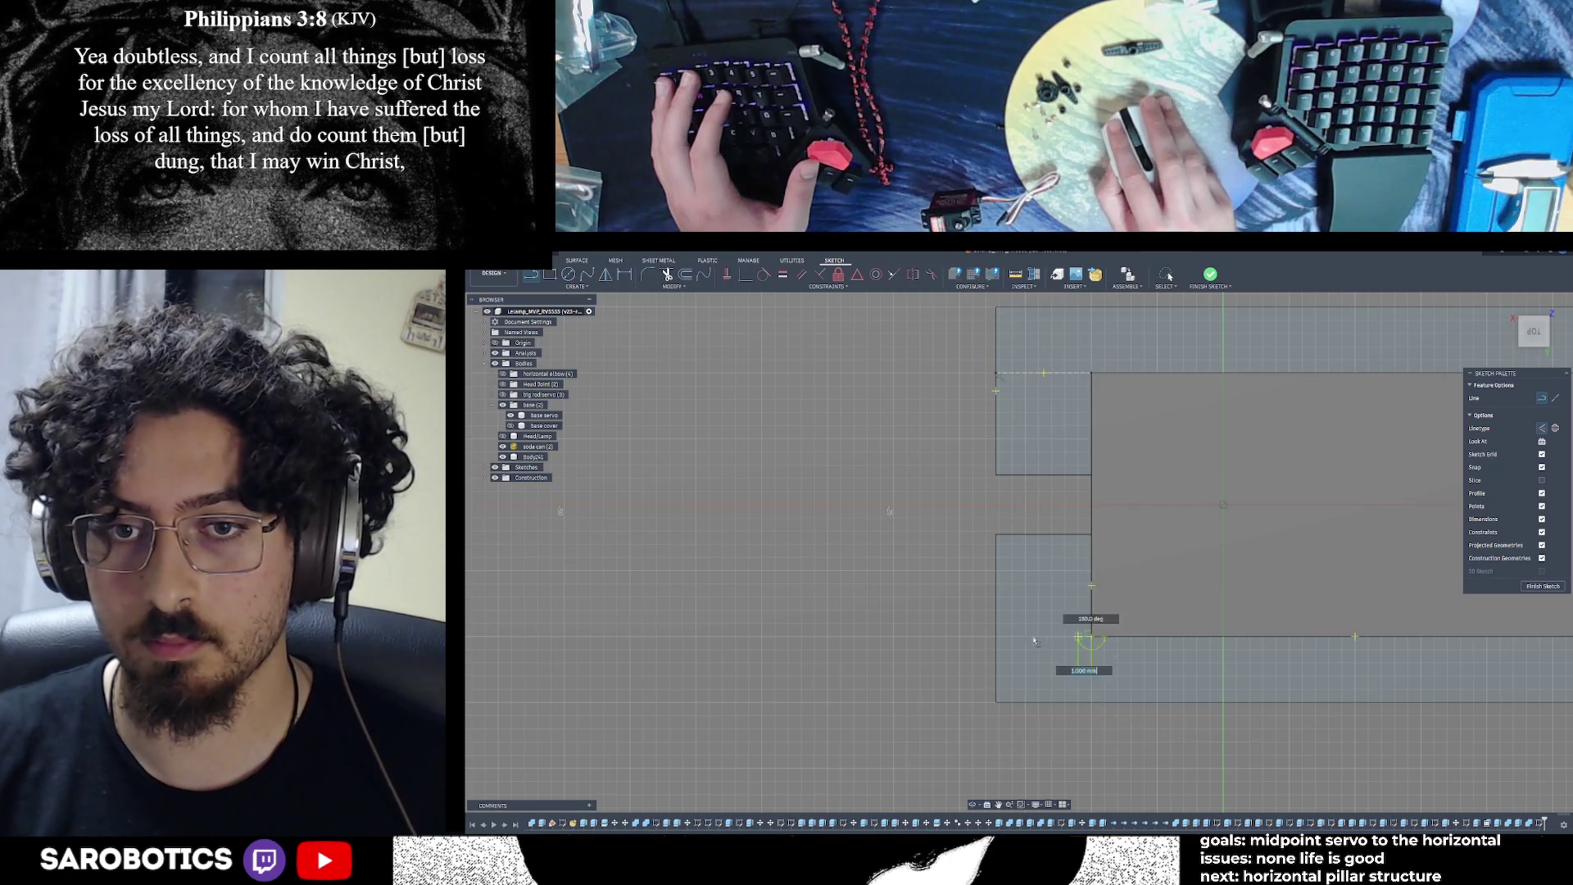
pyautogui.click(996, 638)
# Draw a vertical line along the left edge joining the strip's ends
pyautogui.scroll(-3, 1117, 622)
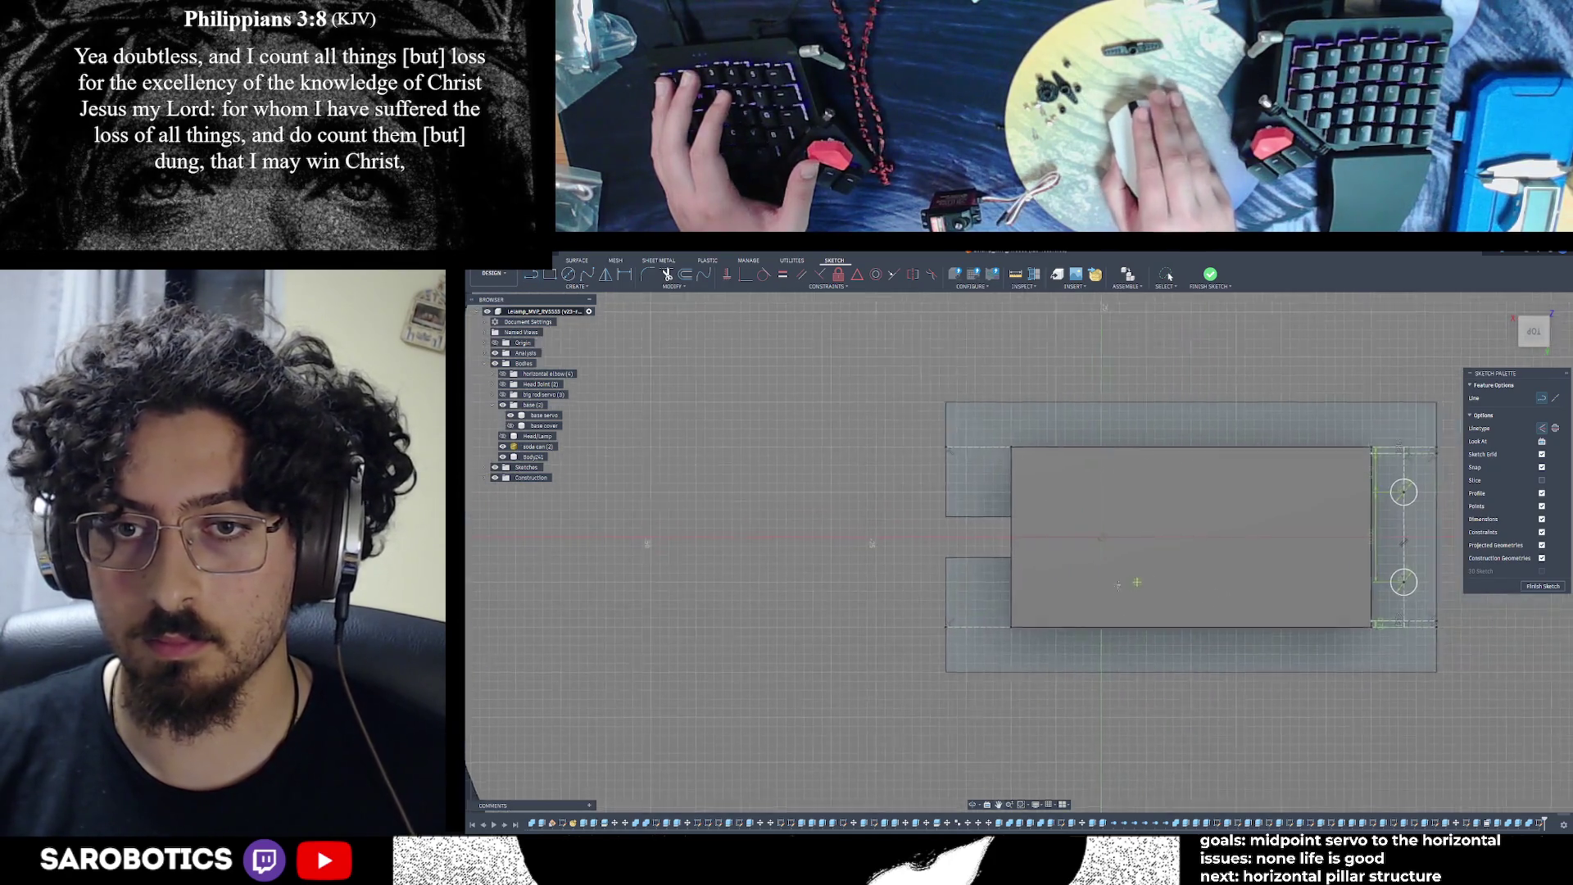
pyautogui.scroll(3, 1014, 544)
pyautogui.scroll(-2, 1081, 516)
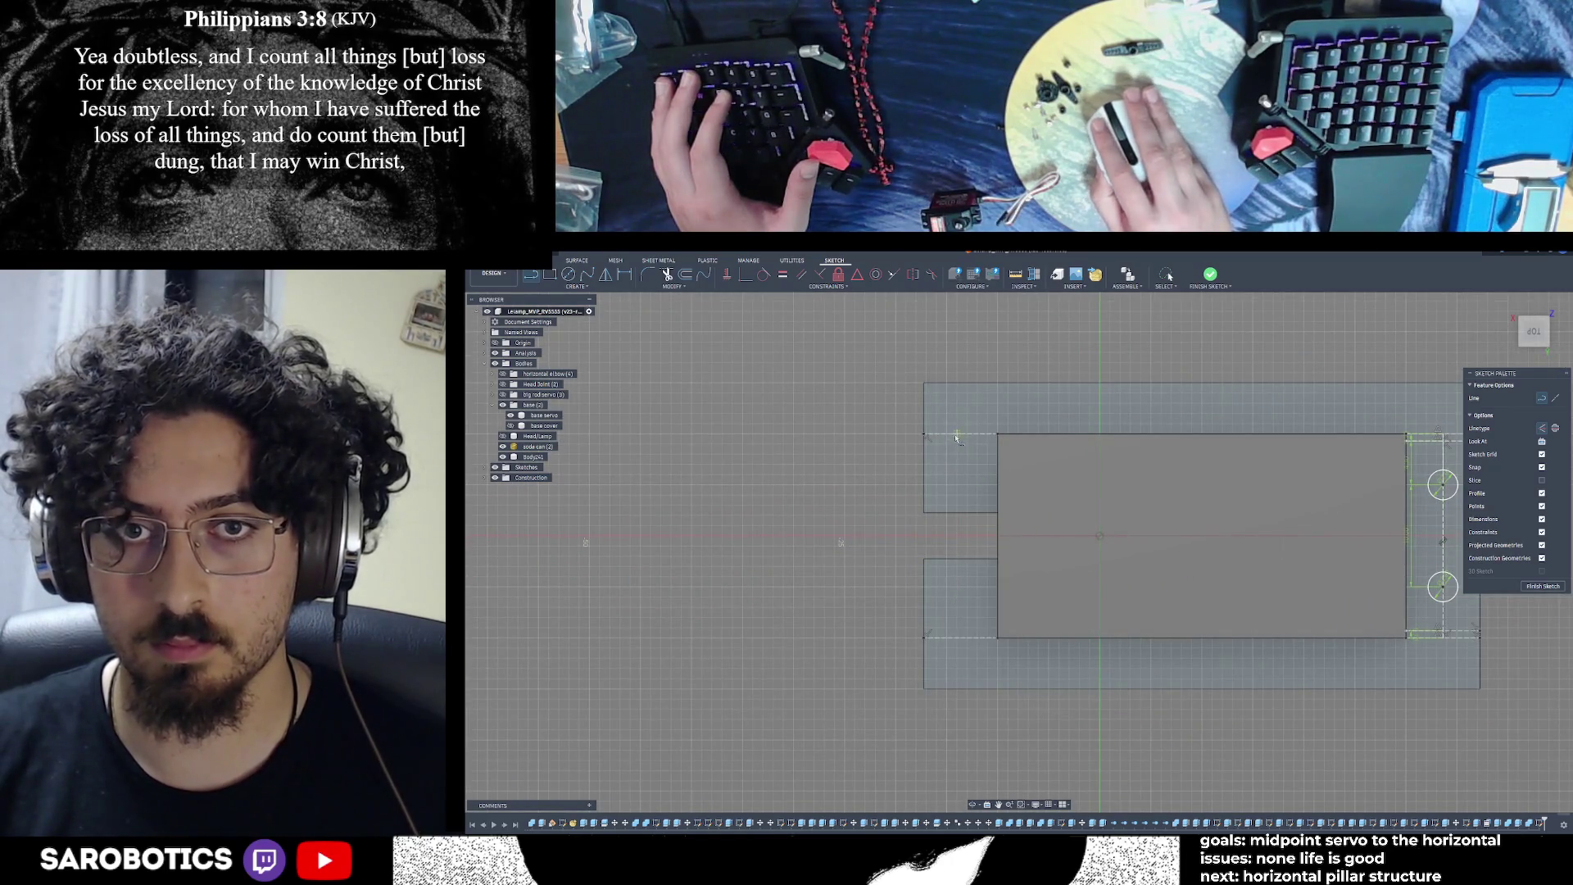
pyautogui.click(958, 434)
pyautogui.click(959, 636)
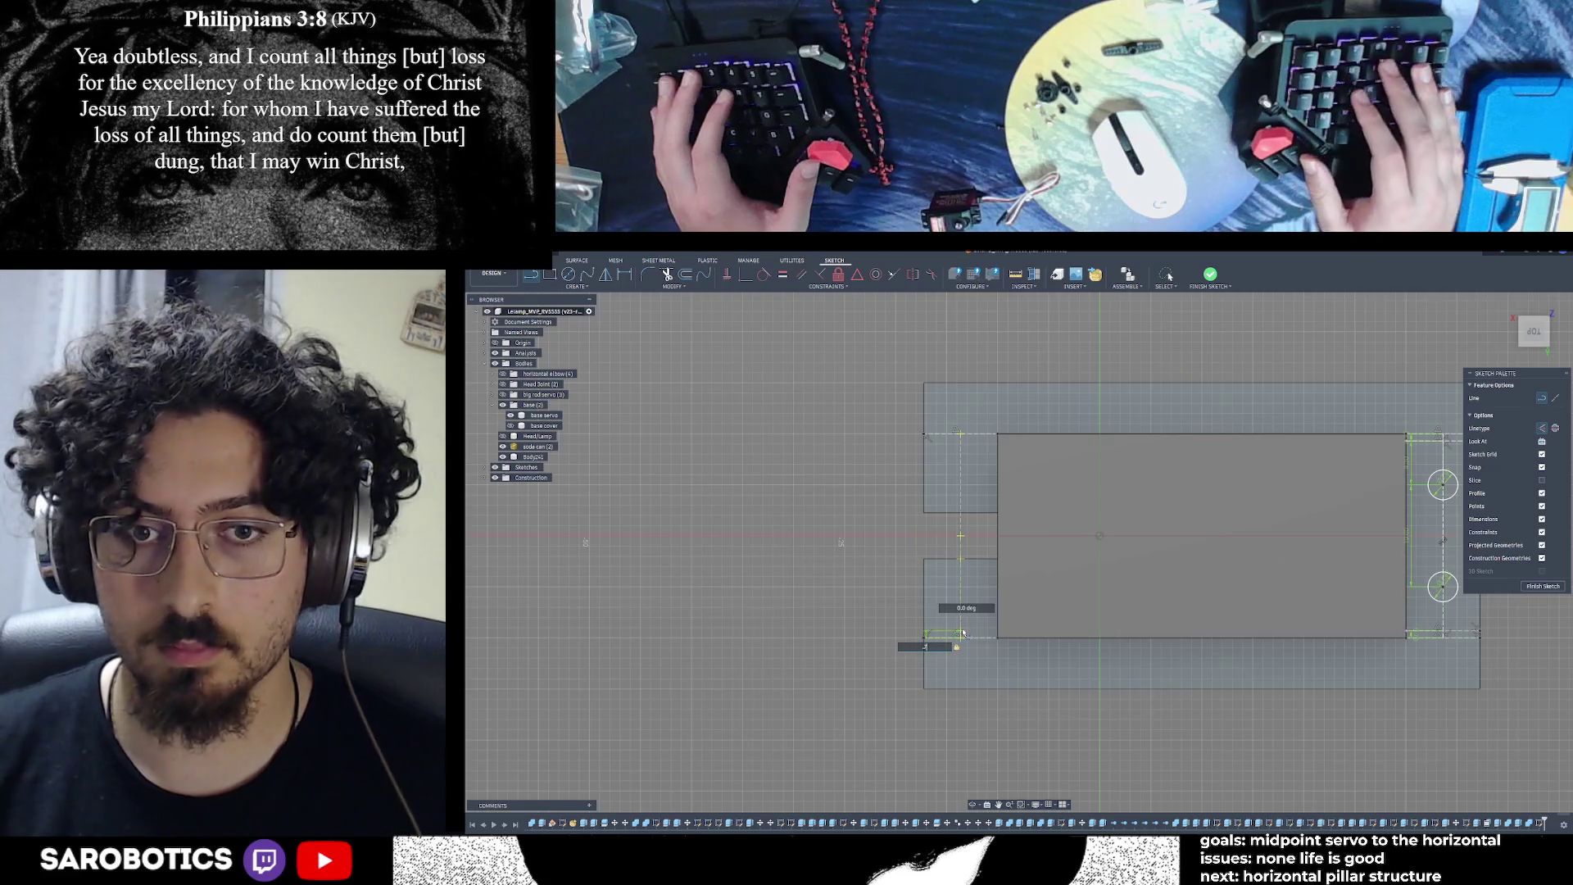
pyautogui.press('Escape')
# Attempt another line from the upper-left sketch point with a typed value of /7, then cancel it
pyautogui.press('l')
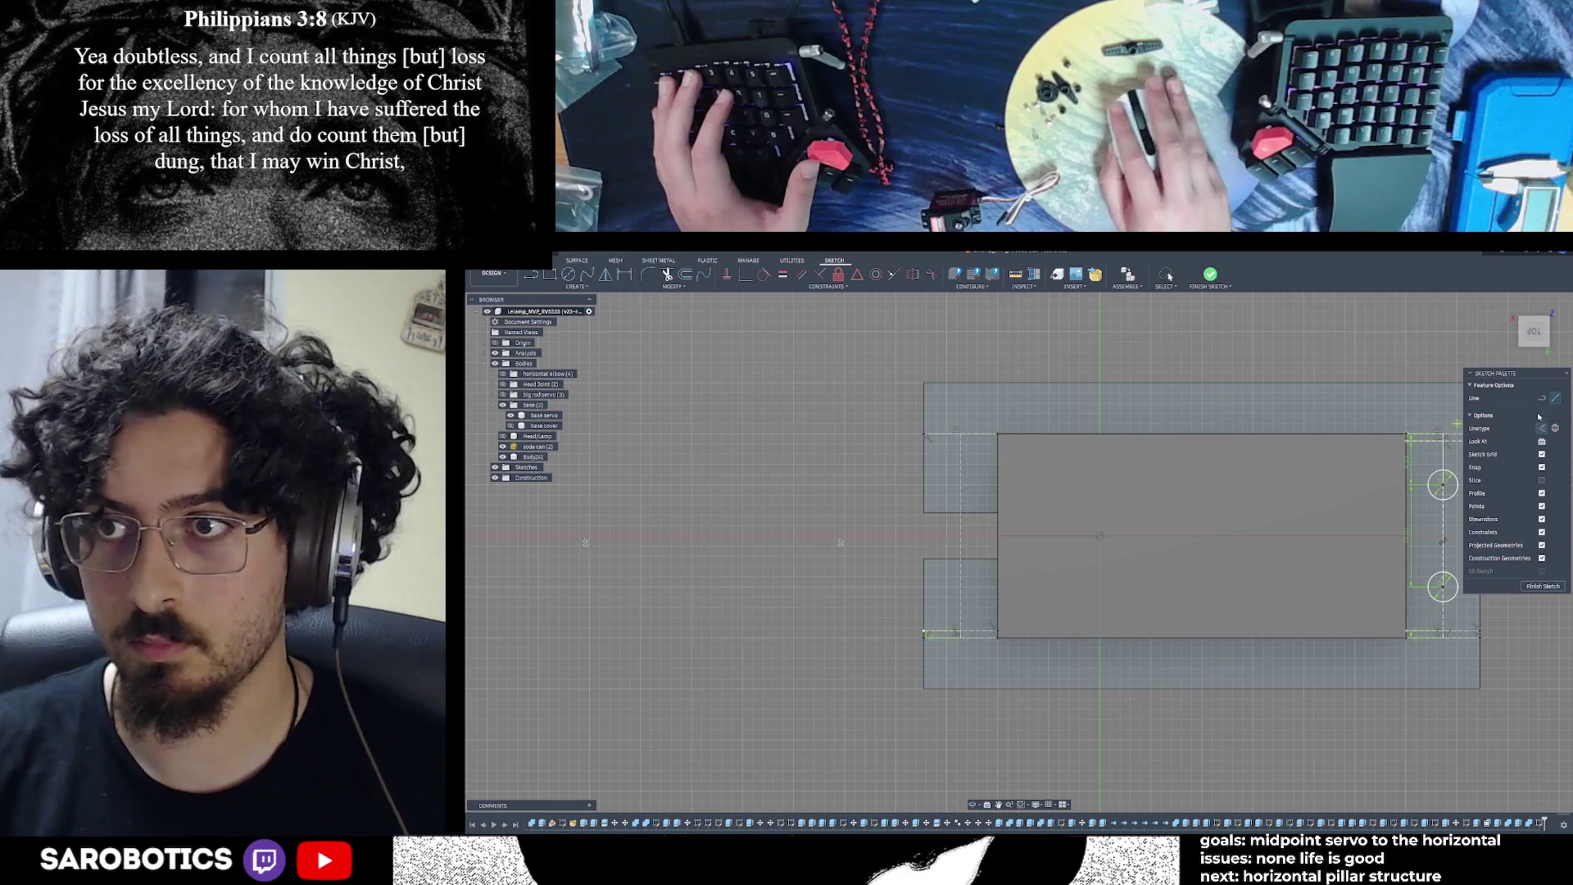
pyautogui.click(961, 435)
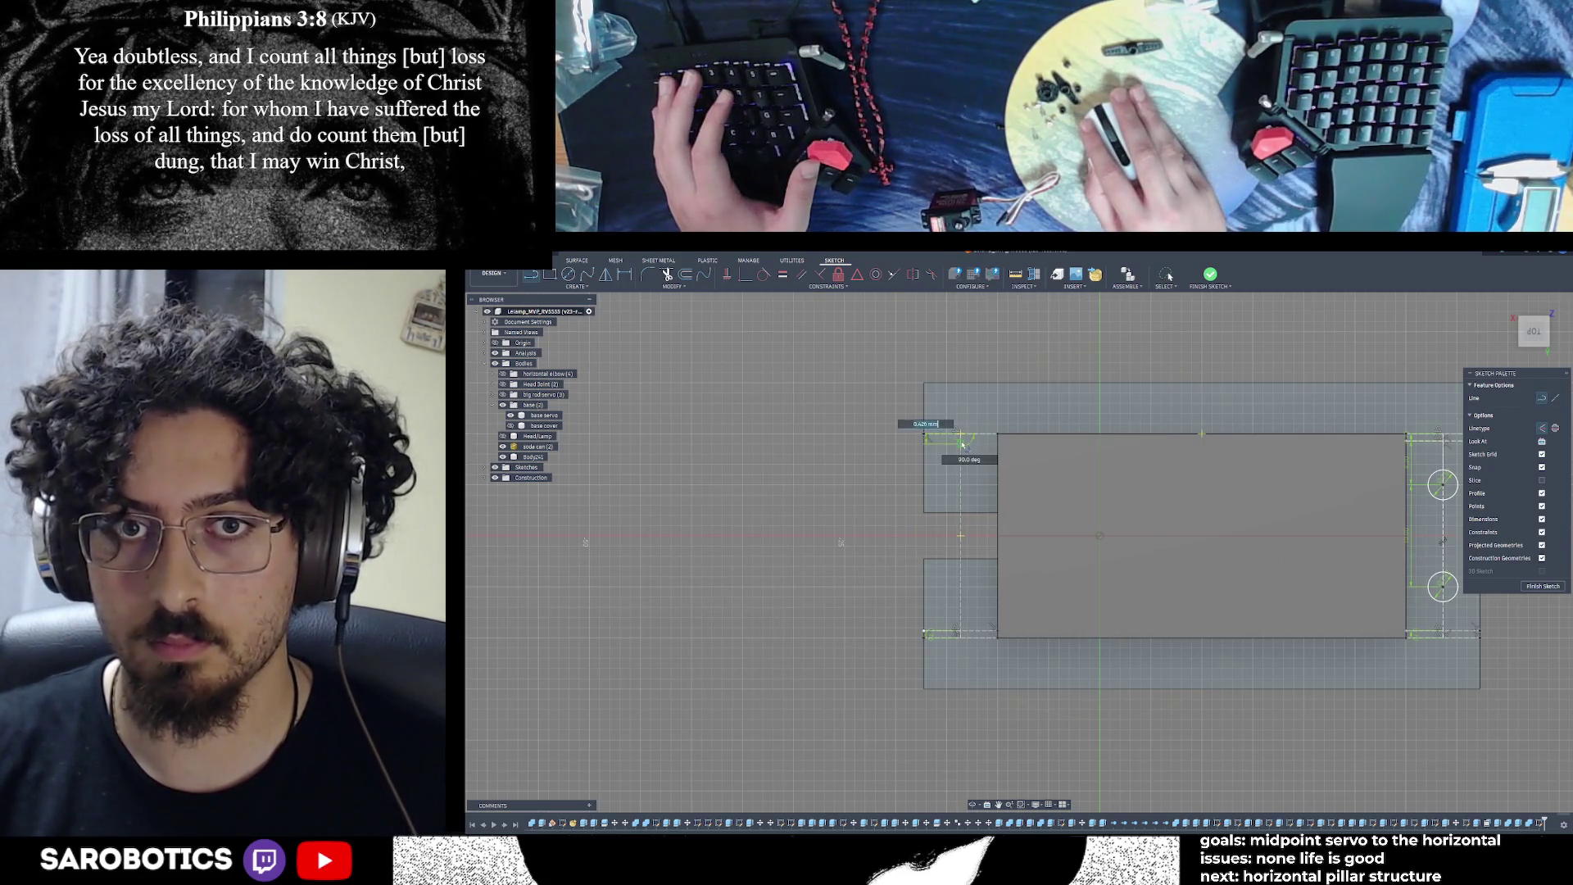
pyautogui.write('/7')
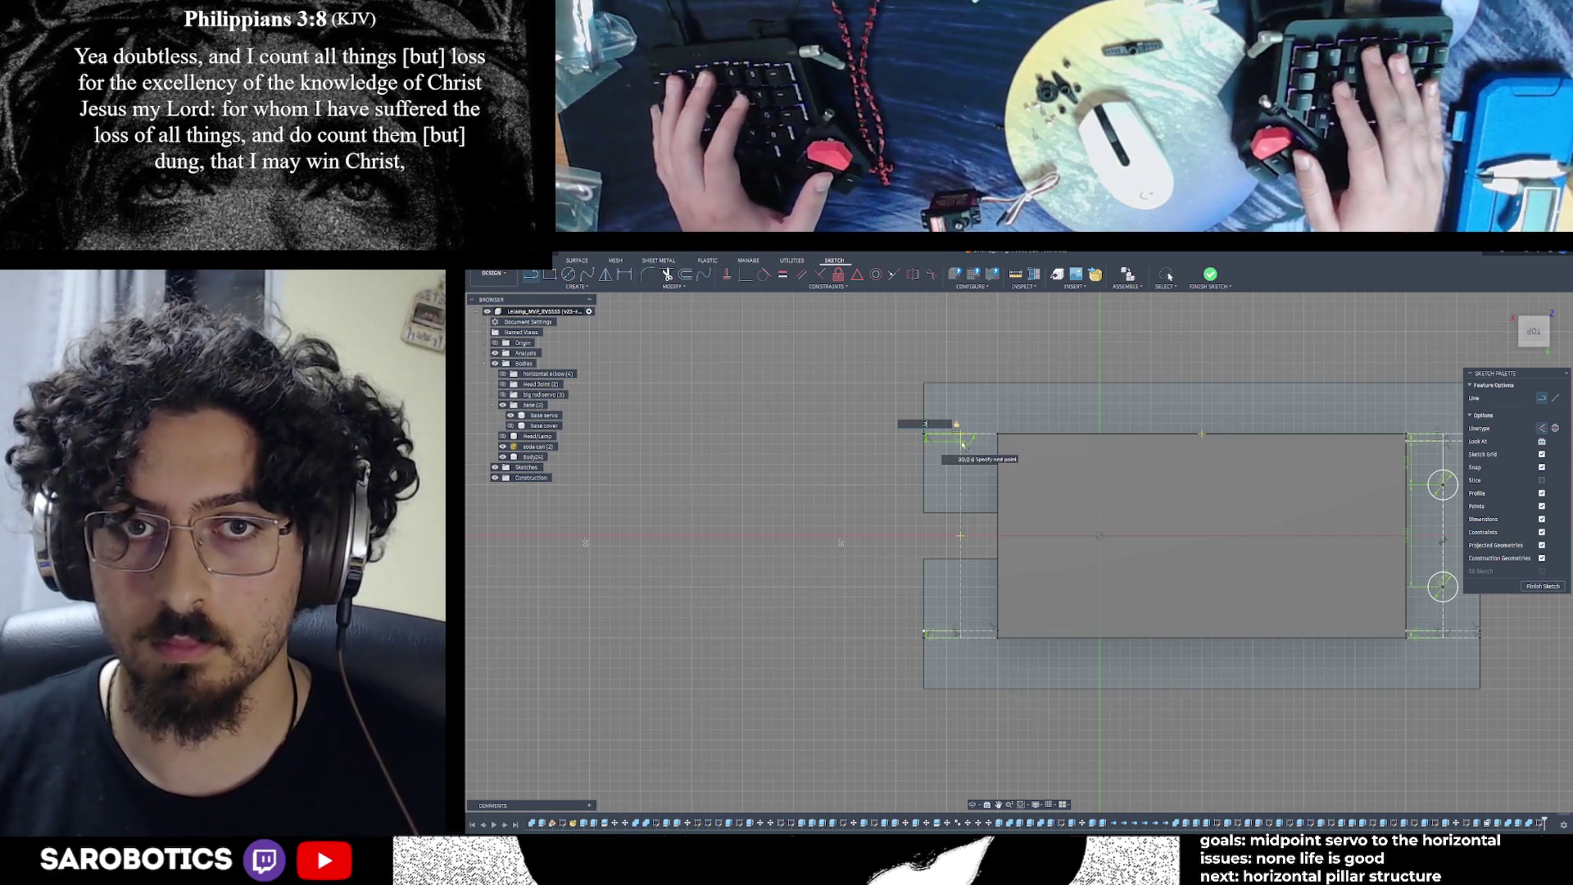
pyautogui.press('Escape')
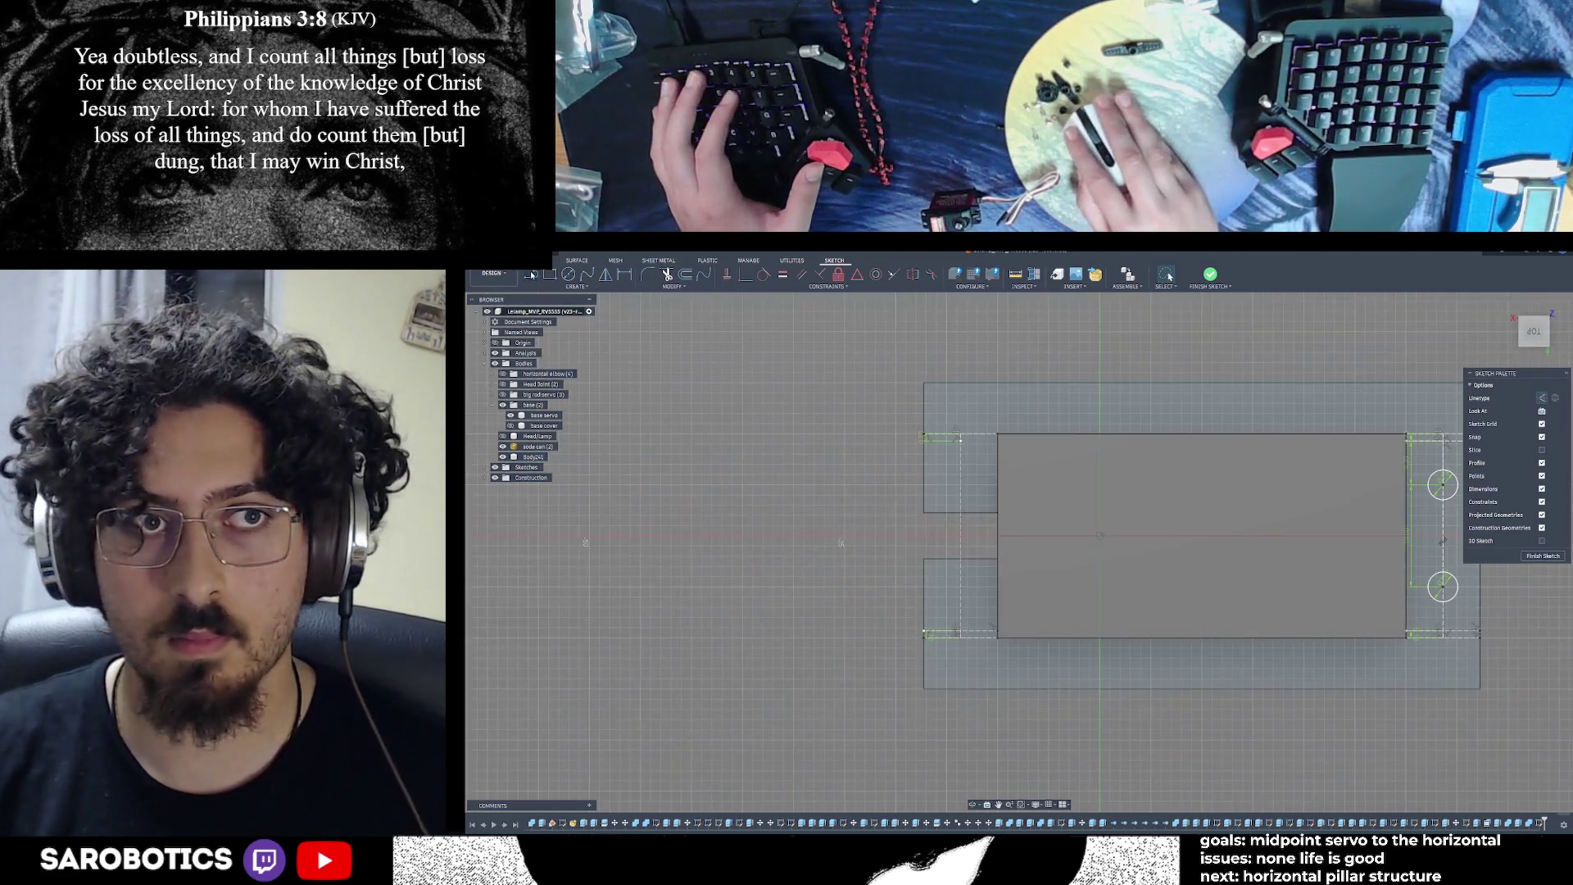
pyautogui.press('l')
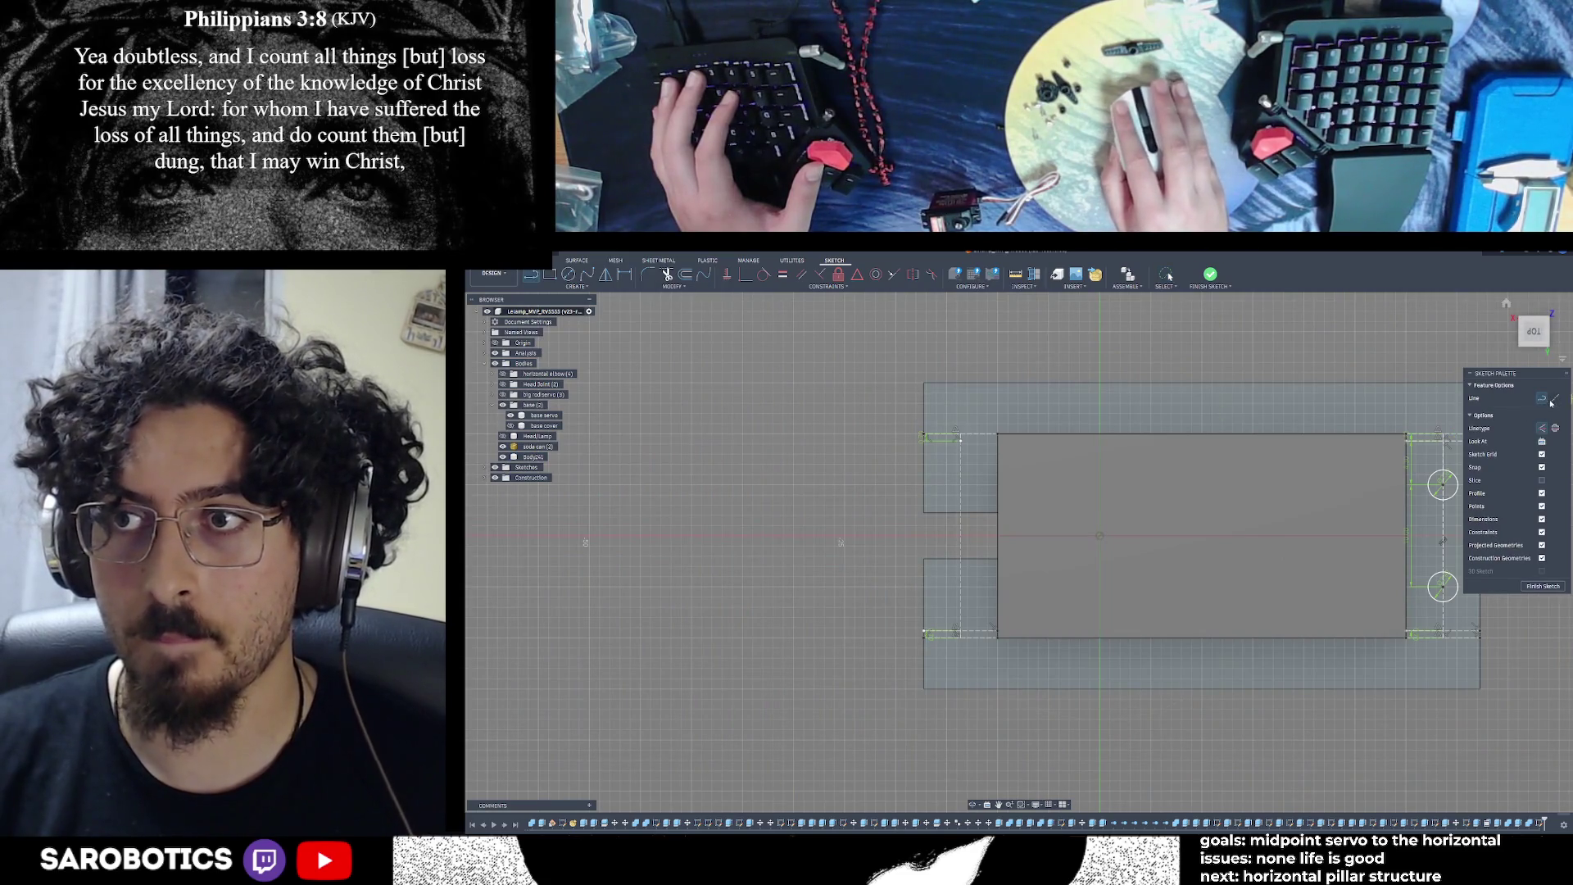
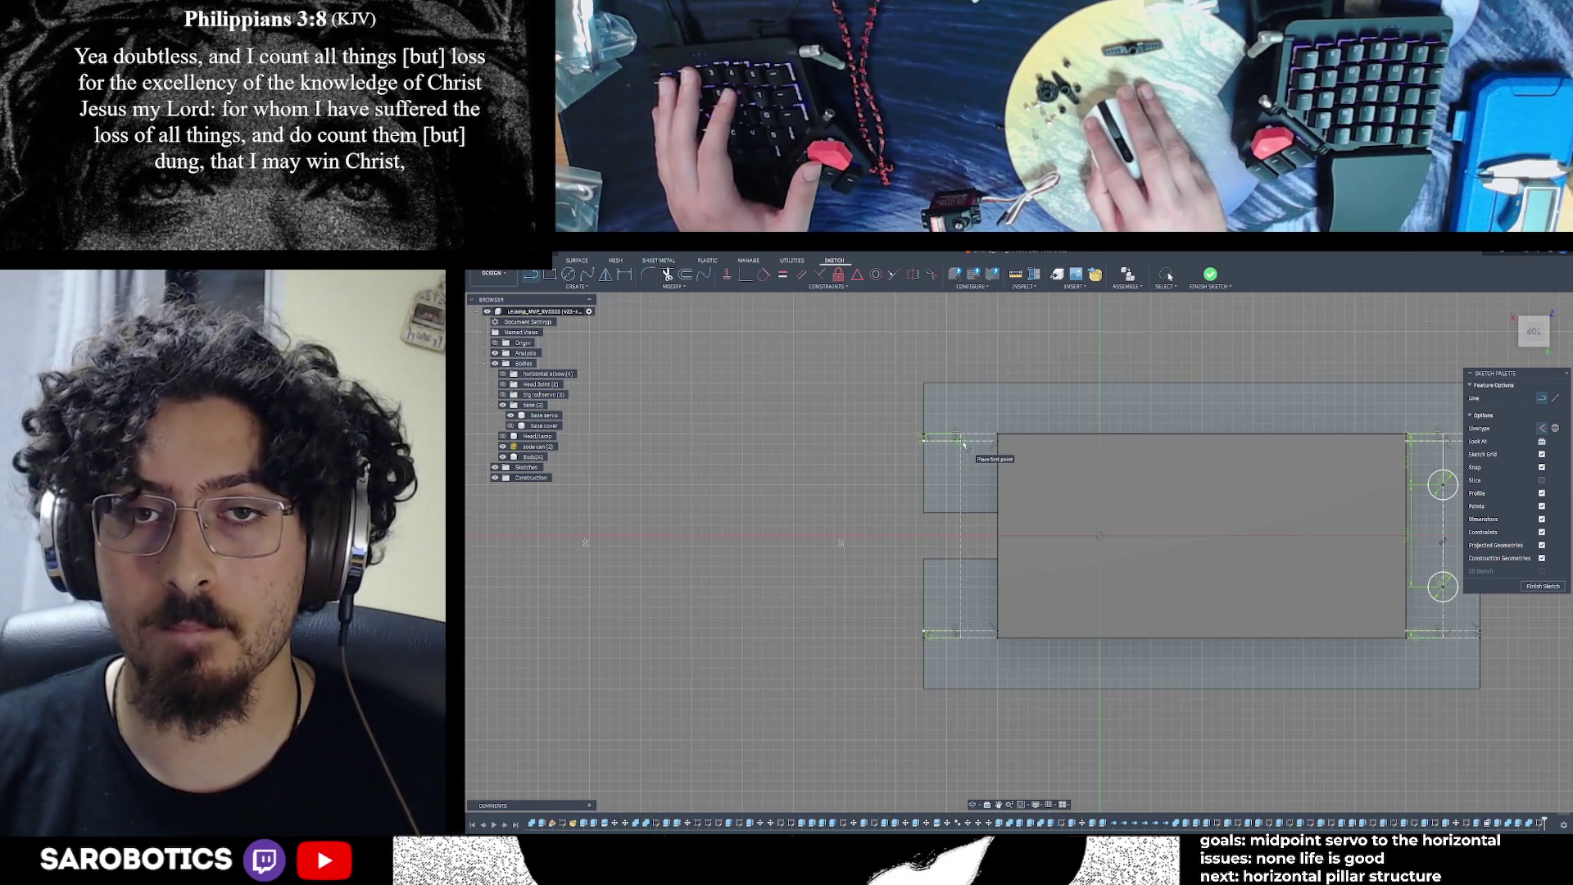
# Draw a 4.5 mm guide line from the centre line and place the upper-left hole circle
pyautogui.click(961, 439)
pyautogui.write('4.5')
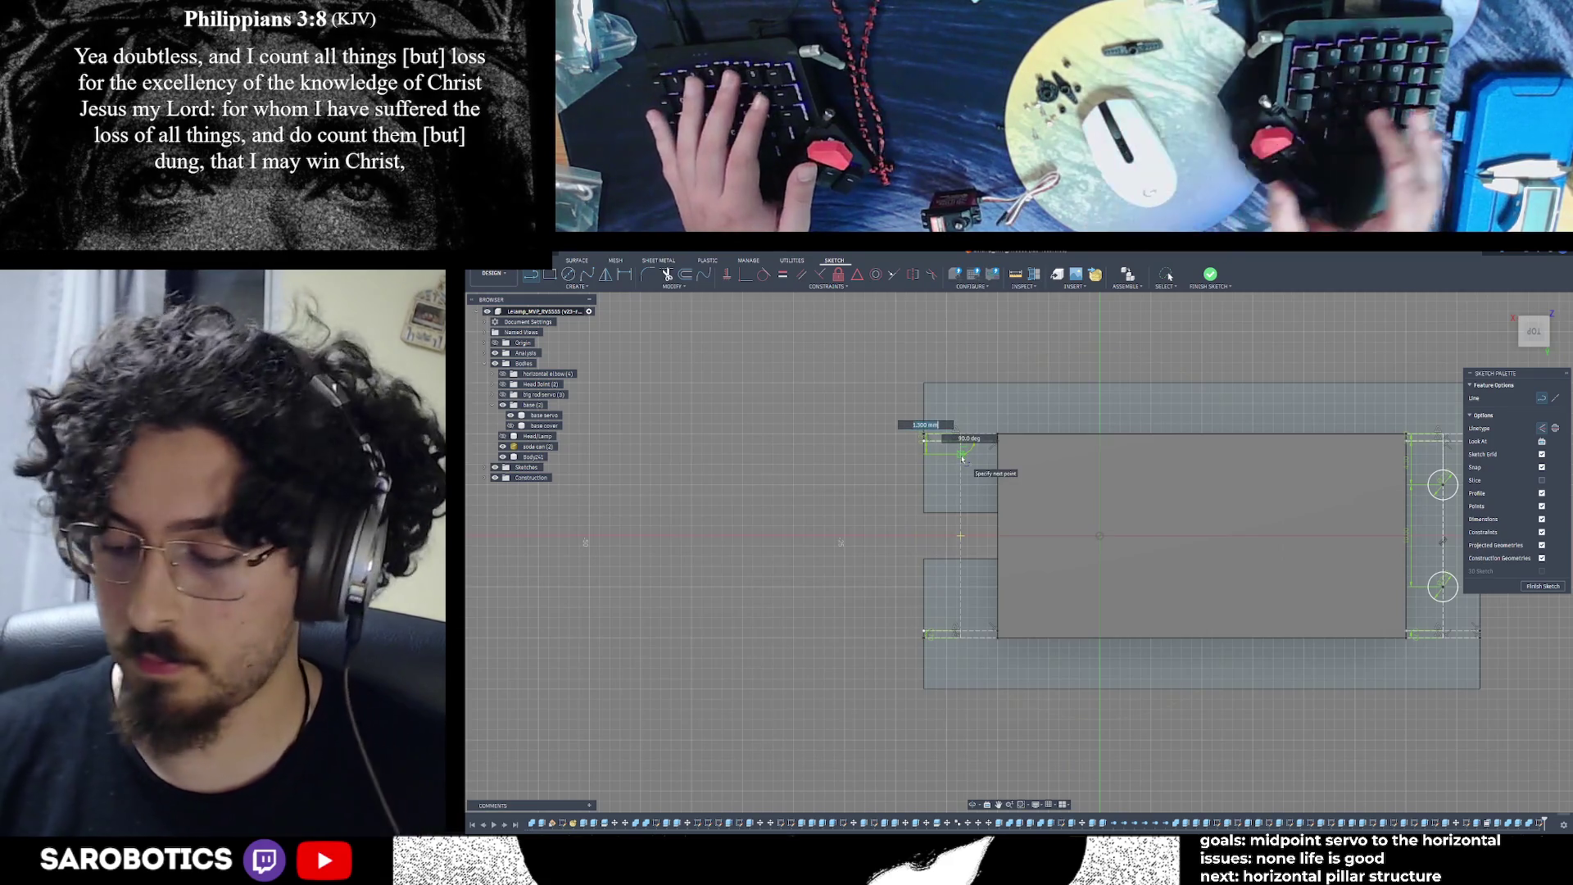
pyautogui.press('Return')
pyautogui.press('Escape')
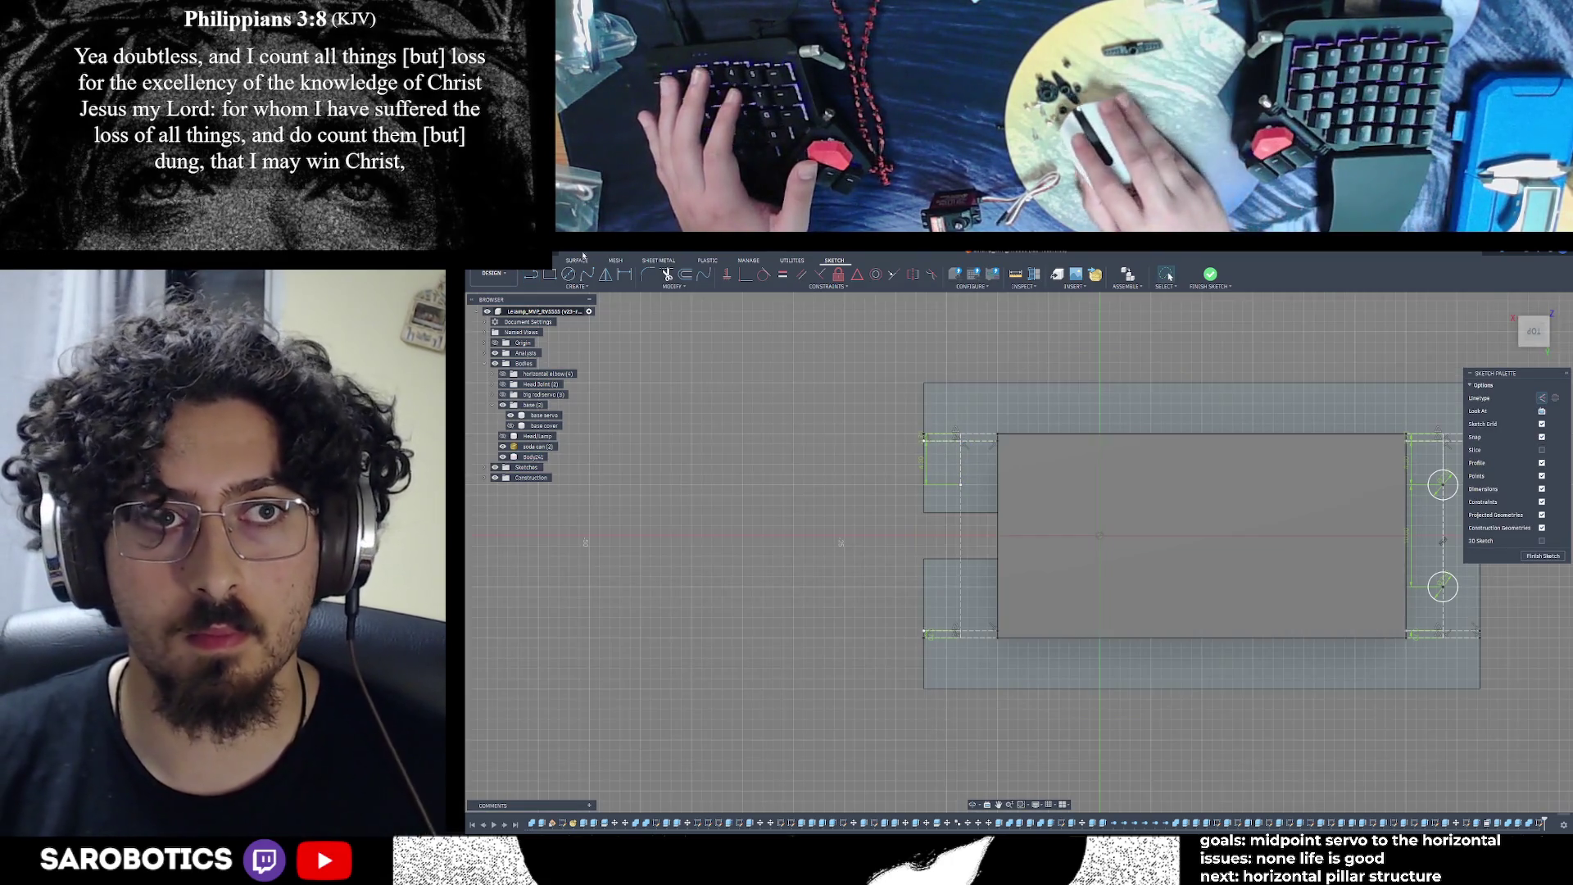
pyautogui.click(567, 274)
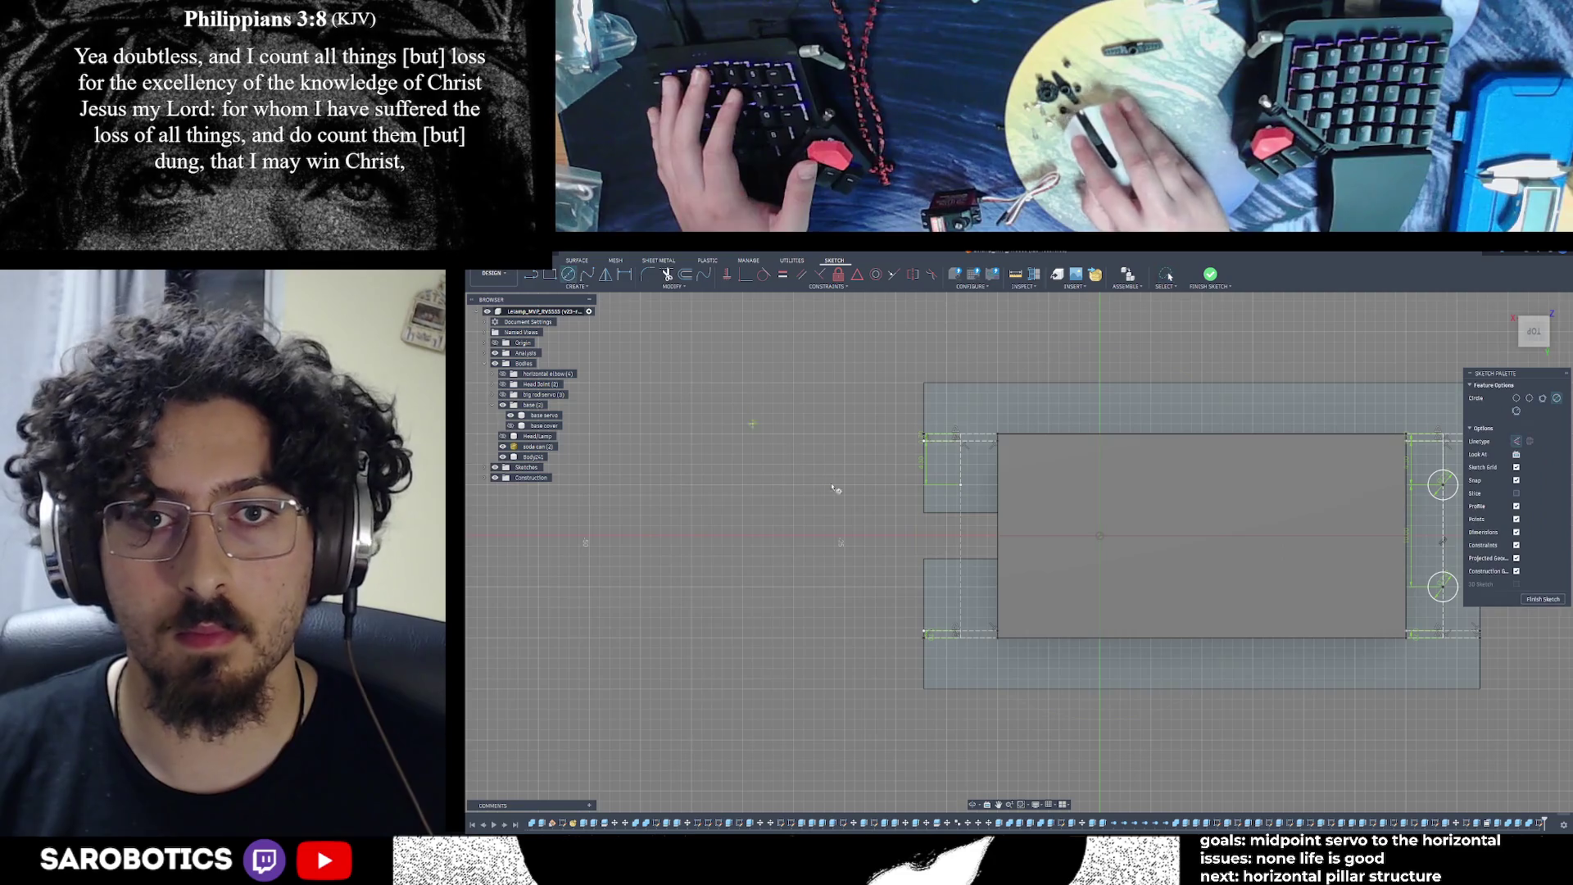
pyautogui.click(966, 476)
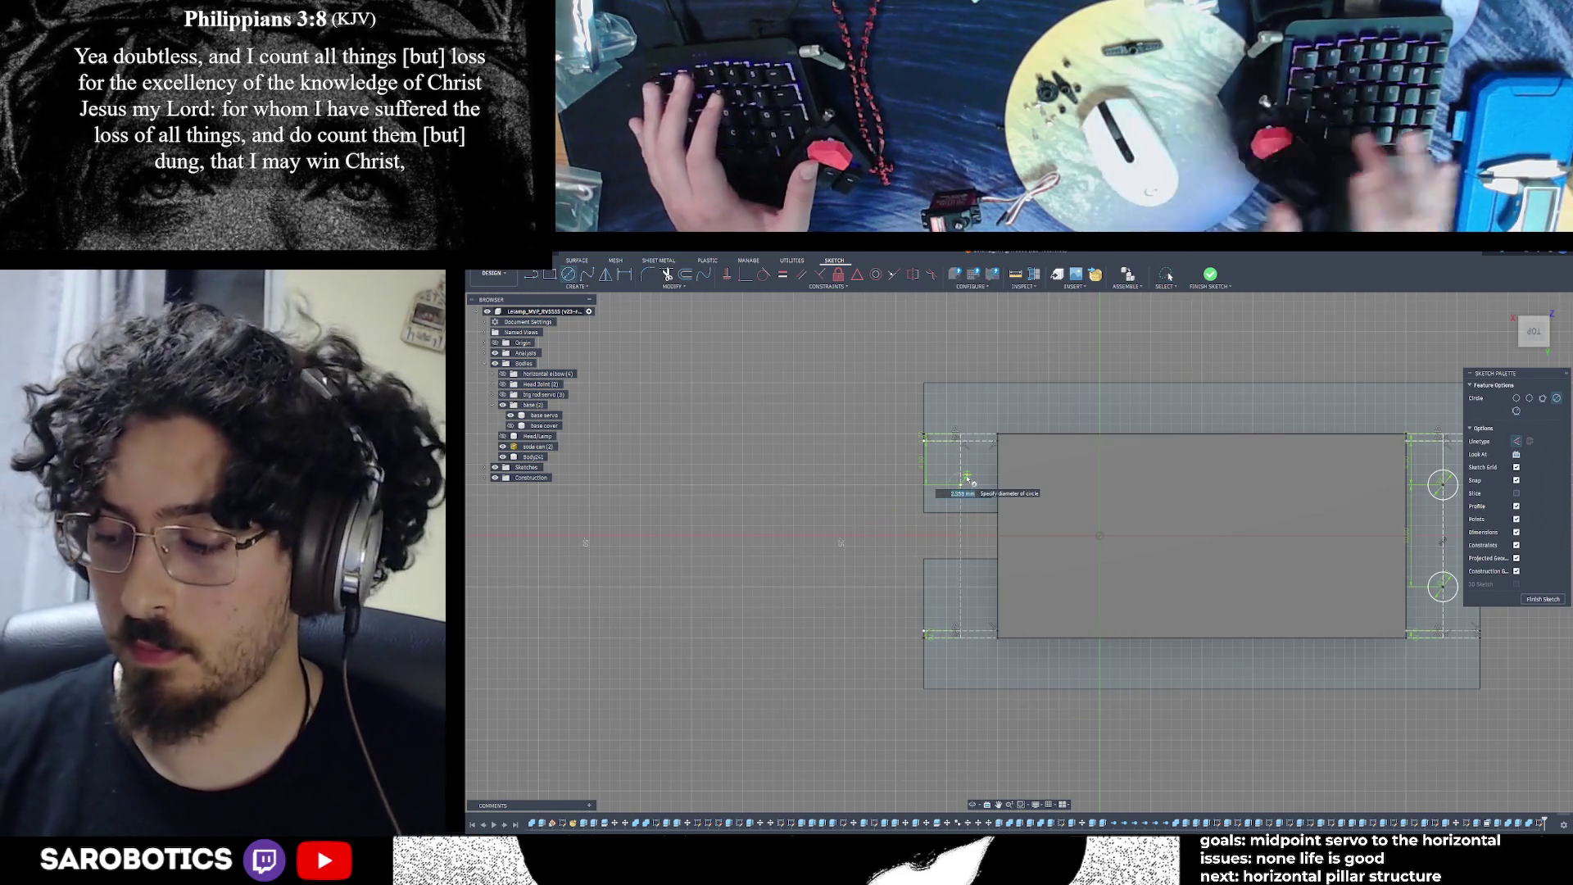
pyautogui.press('Return')
pyautogui.press('Escape')
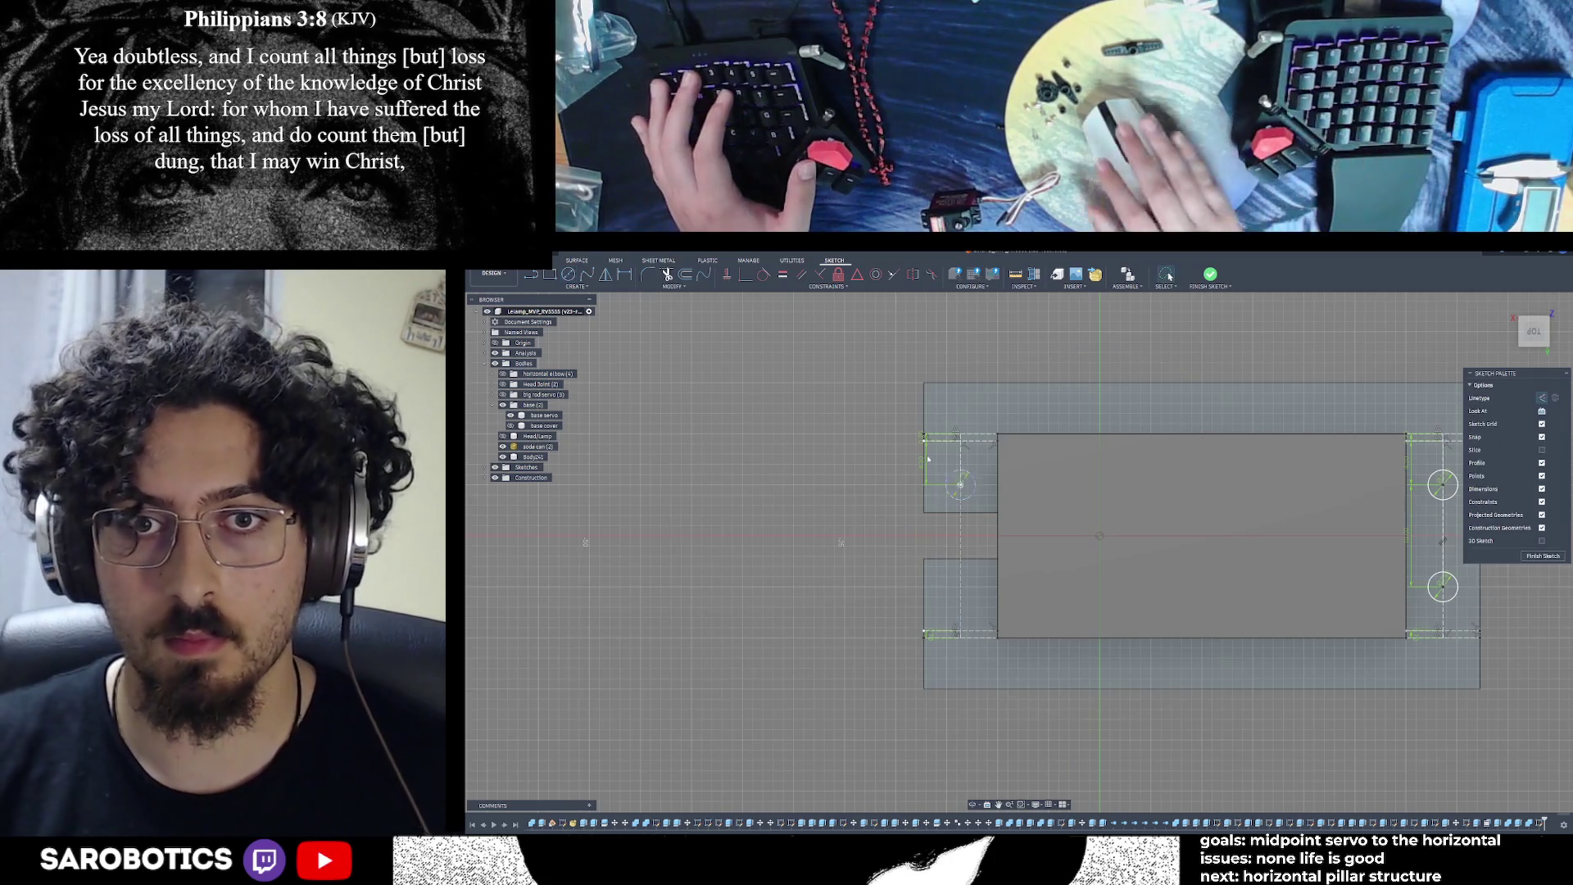
# Draw a short line below that centre and add the lower-left circle at 5 mm diameter
pyautogui.press('l')
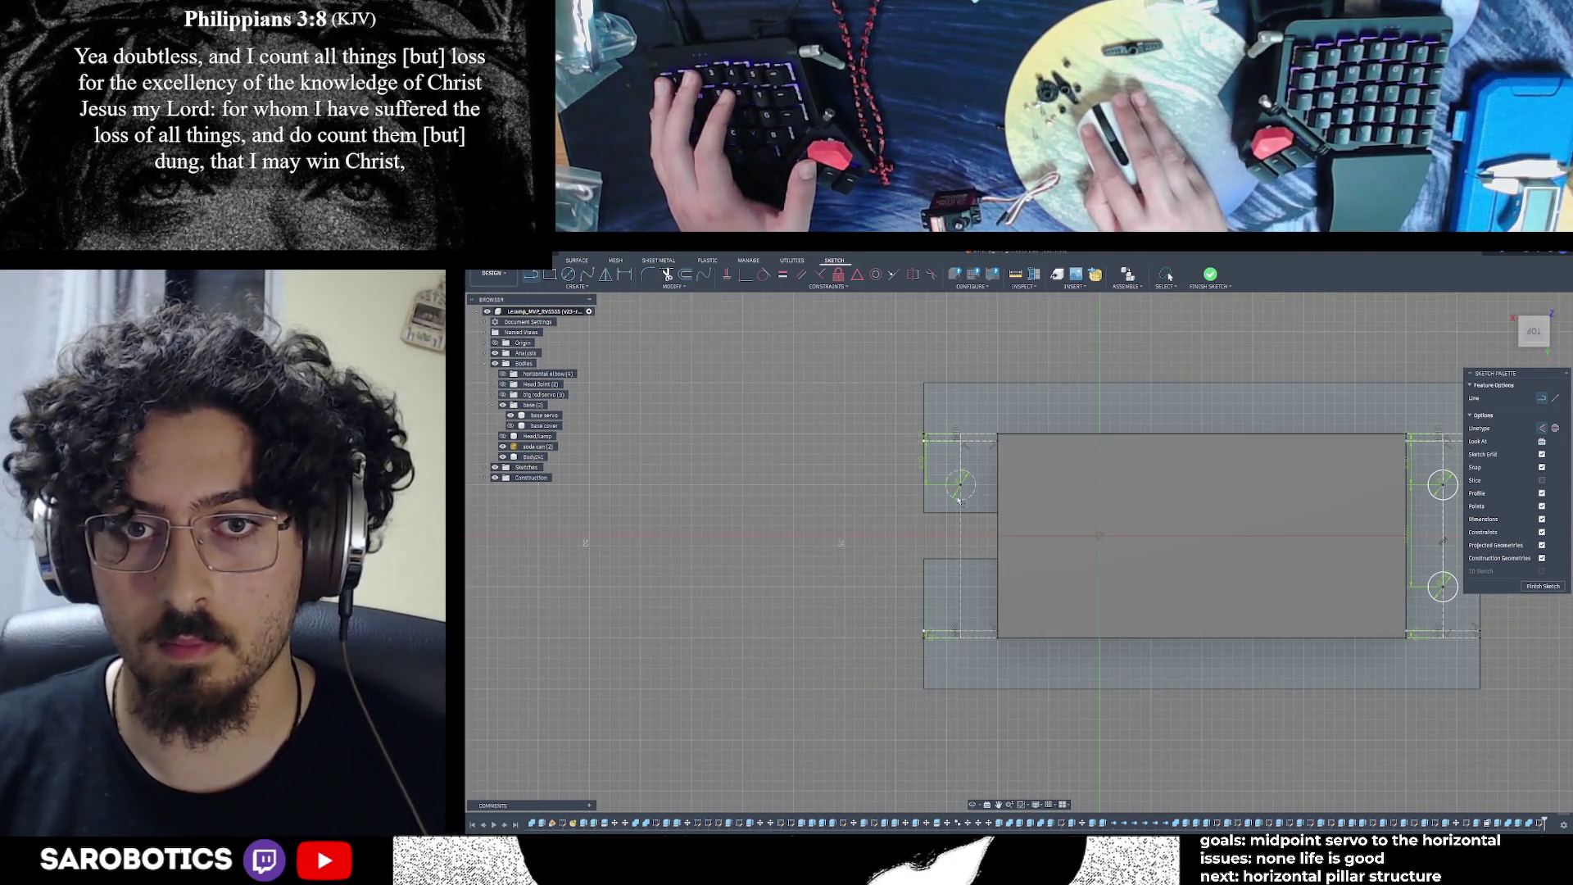
pyautogui.click(961, 486)
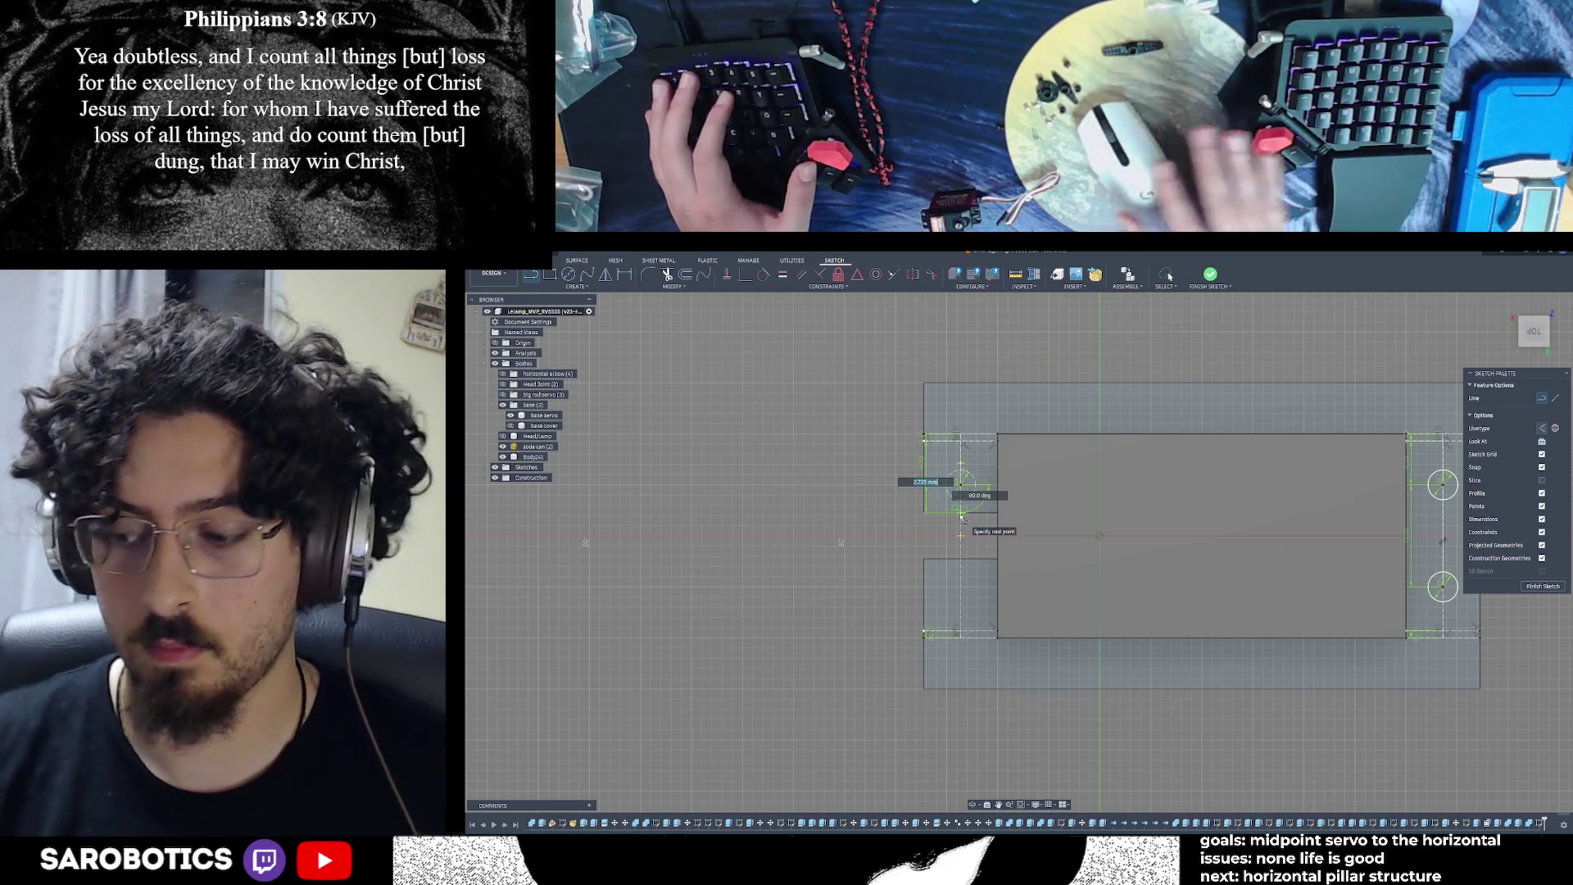
pyautogui.click(961, 516)
pyautogui.press('Escape')
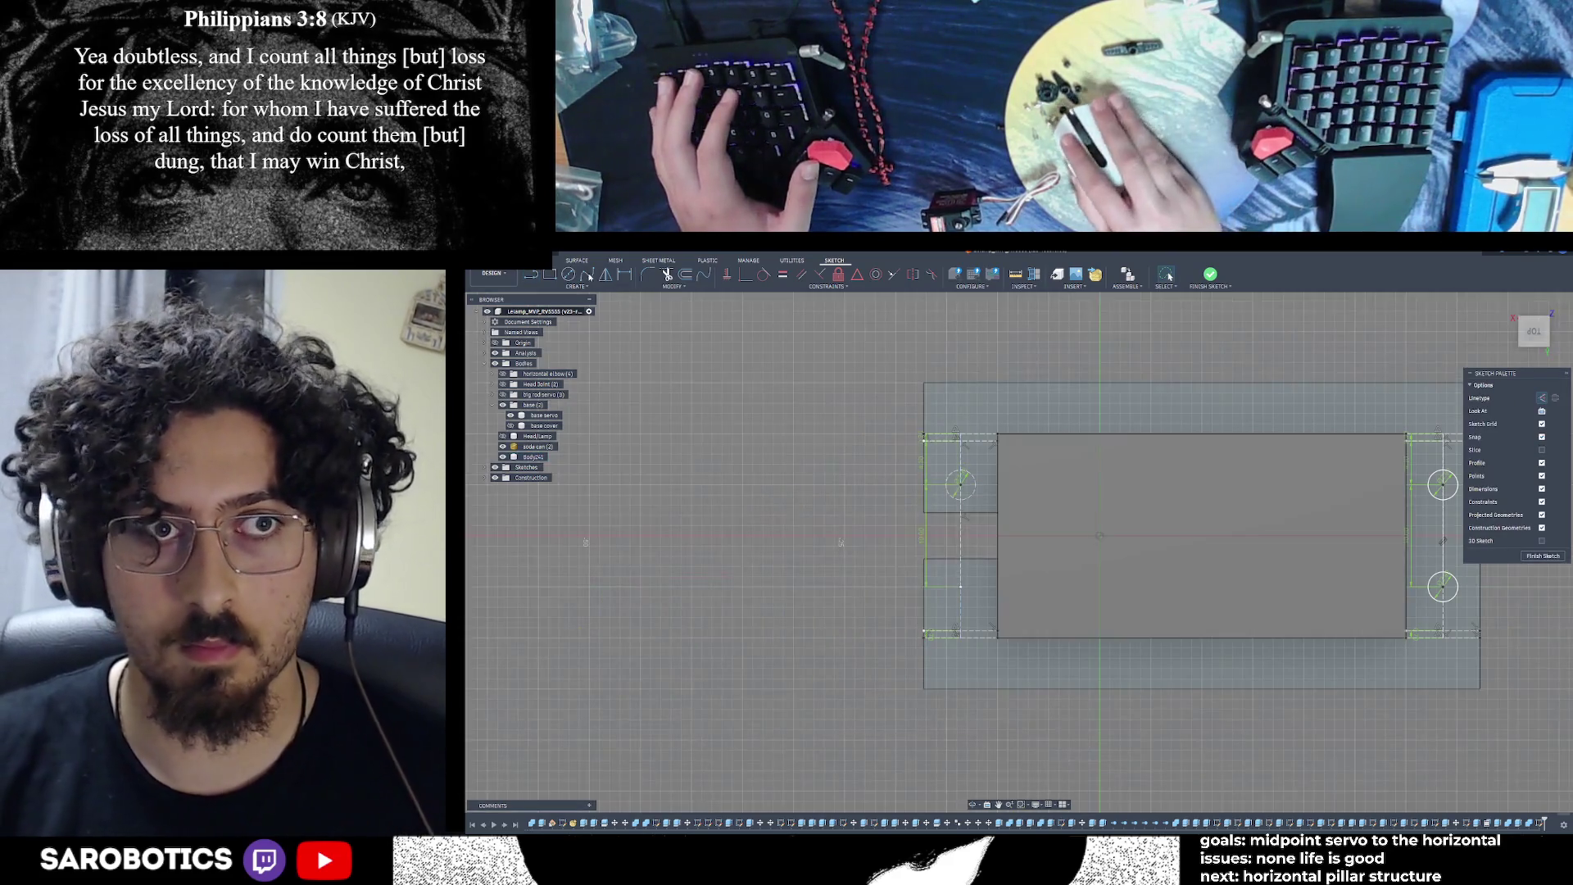
pyautogui.press('c')
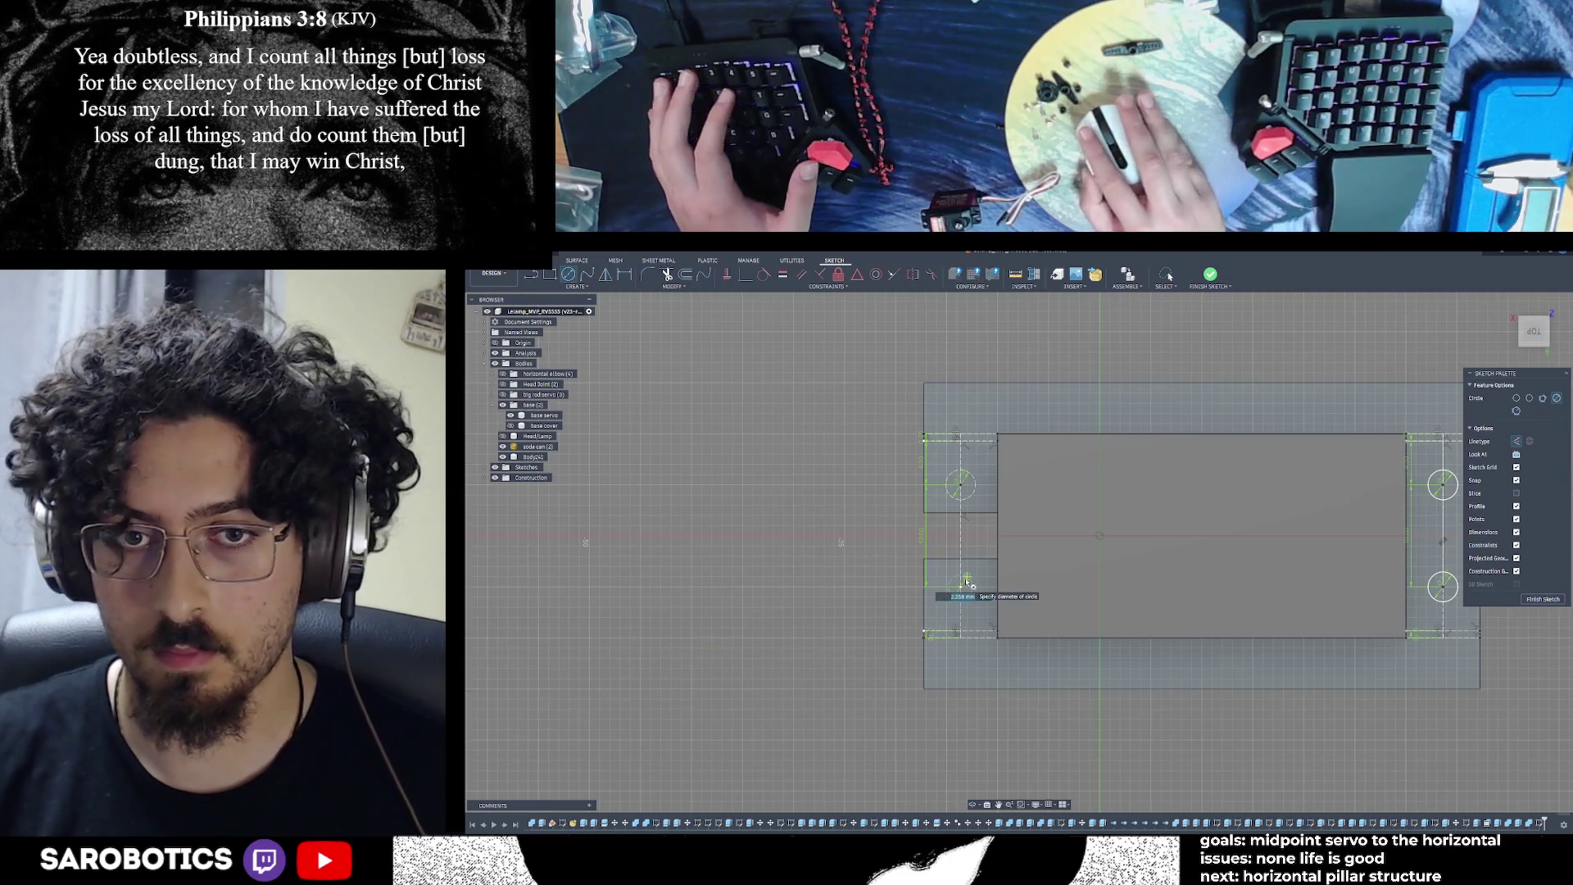
pyautogui.write('5')
pyautogui.press('Return')
pyautogui.press('Escape')
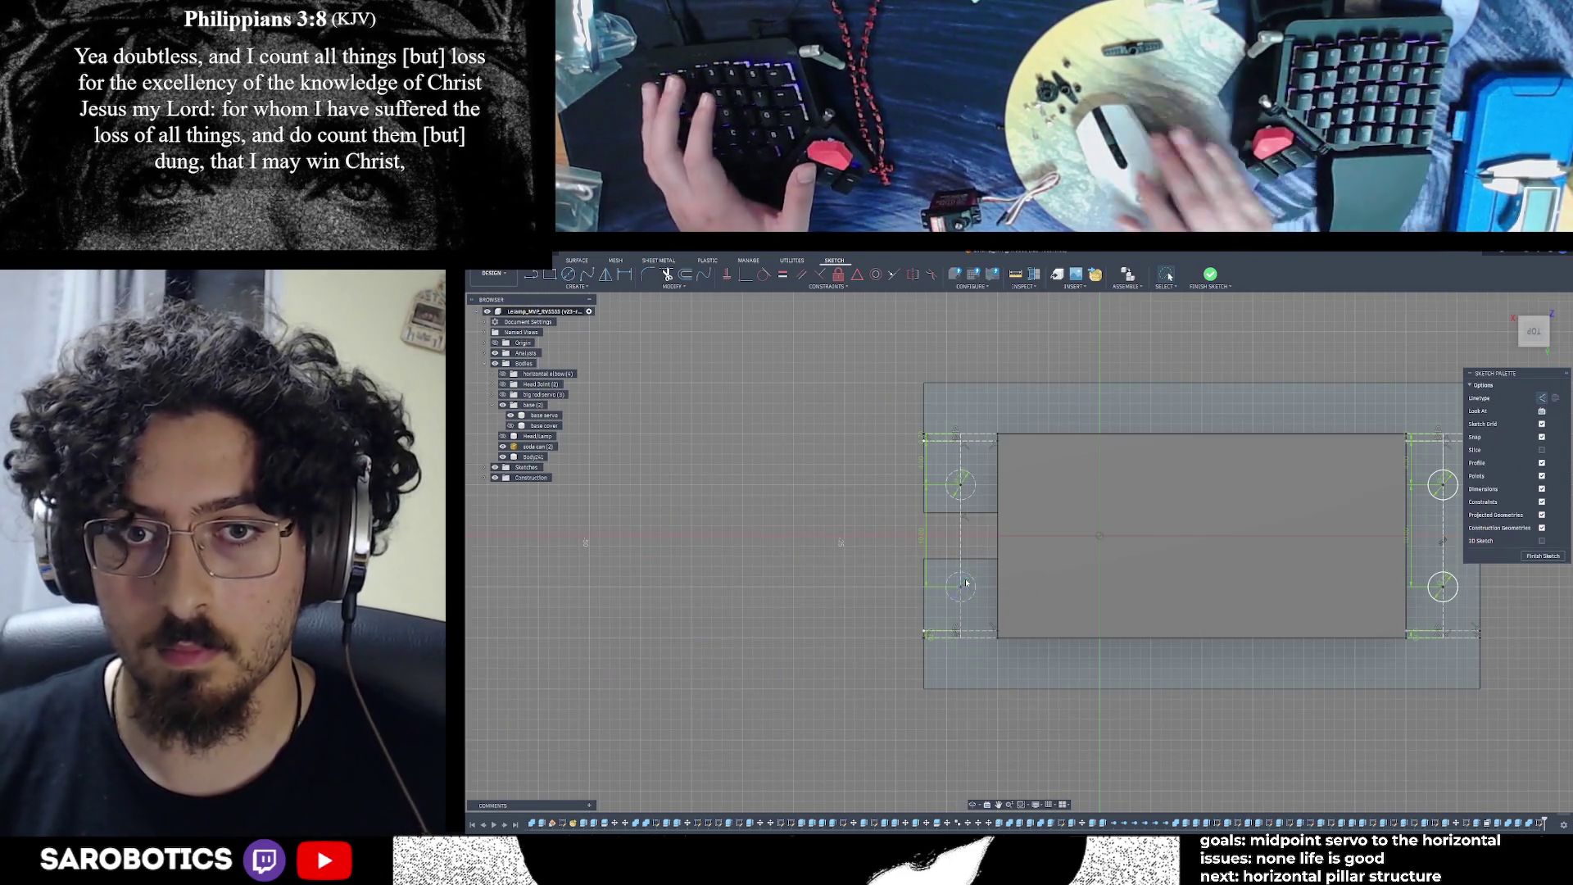
# Check the two left hole circles by selecting them, then finish the sketch
pyautogui.click(970, 577)
pyautogui.keyDown('shift'); pyautogui.click(970, 476); pyautogui.keyUp('shift')
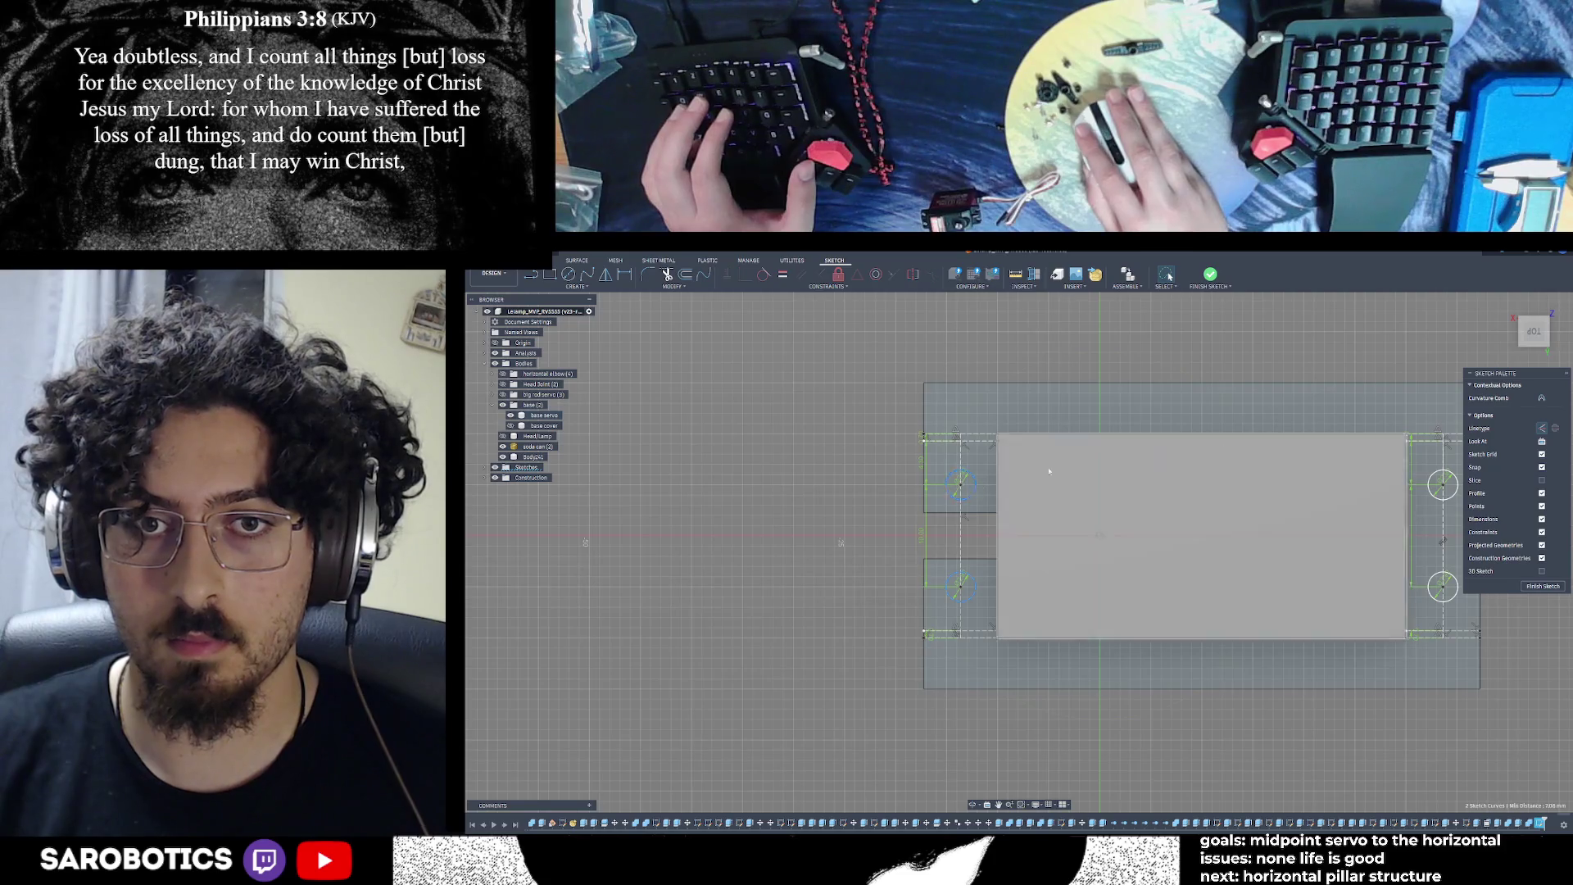
pyautogui.click(795, 475)
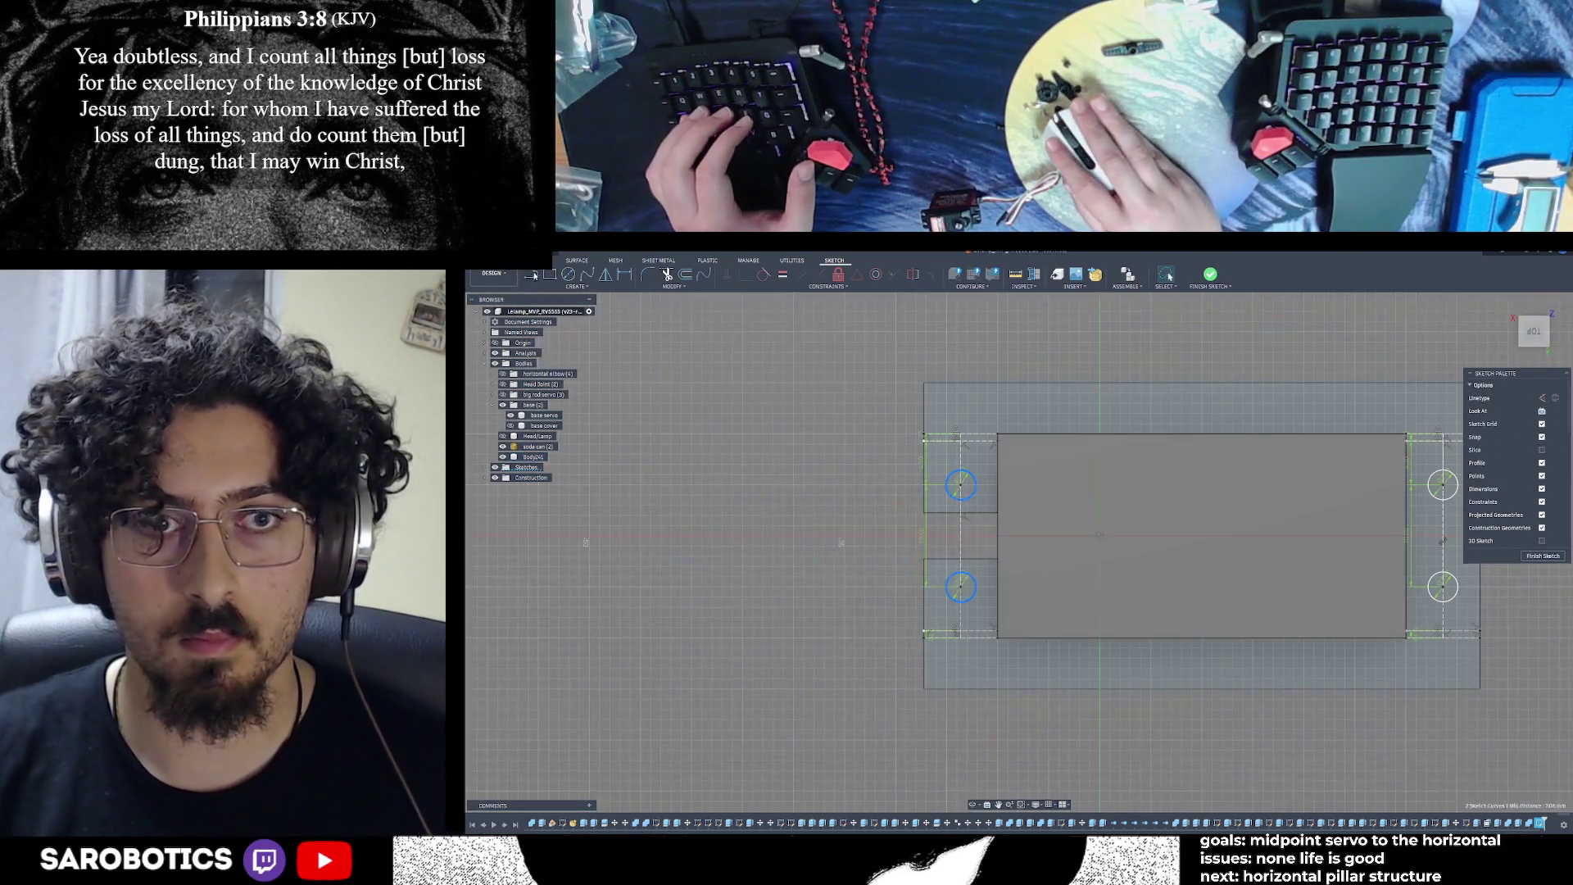
pyautogui.press('l')
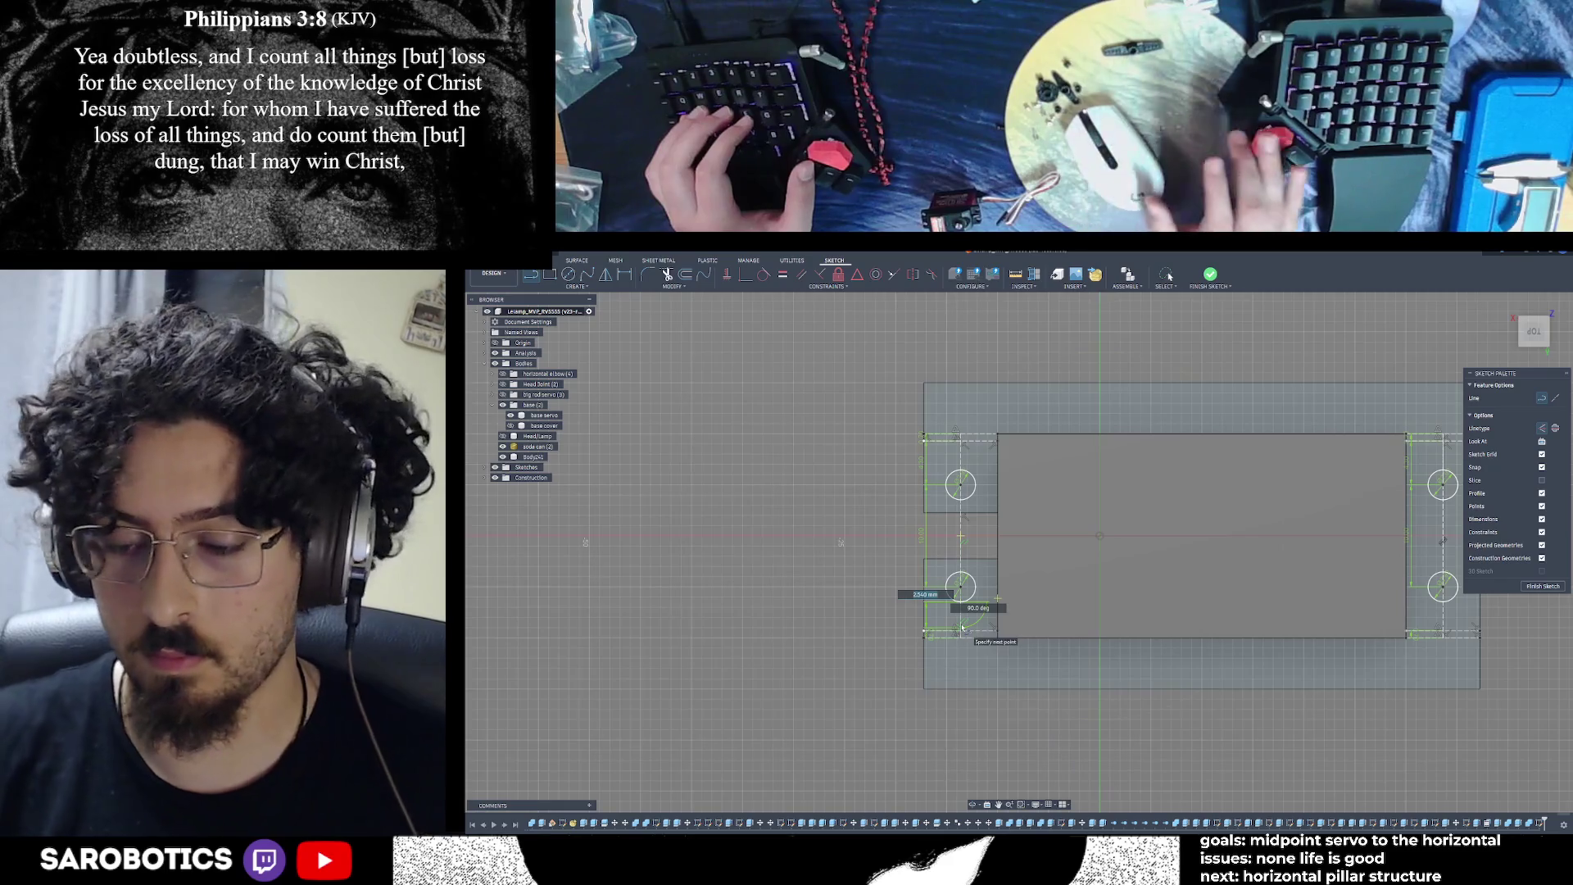
pyautogui.press('Escape')
pyautogui.press('l')
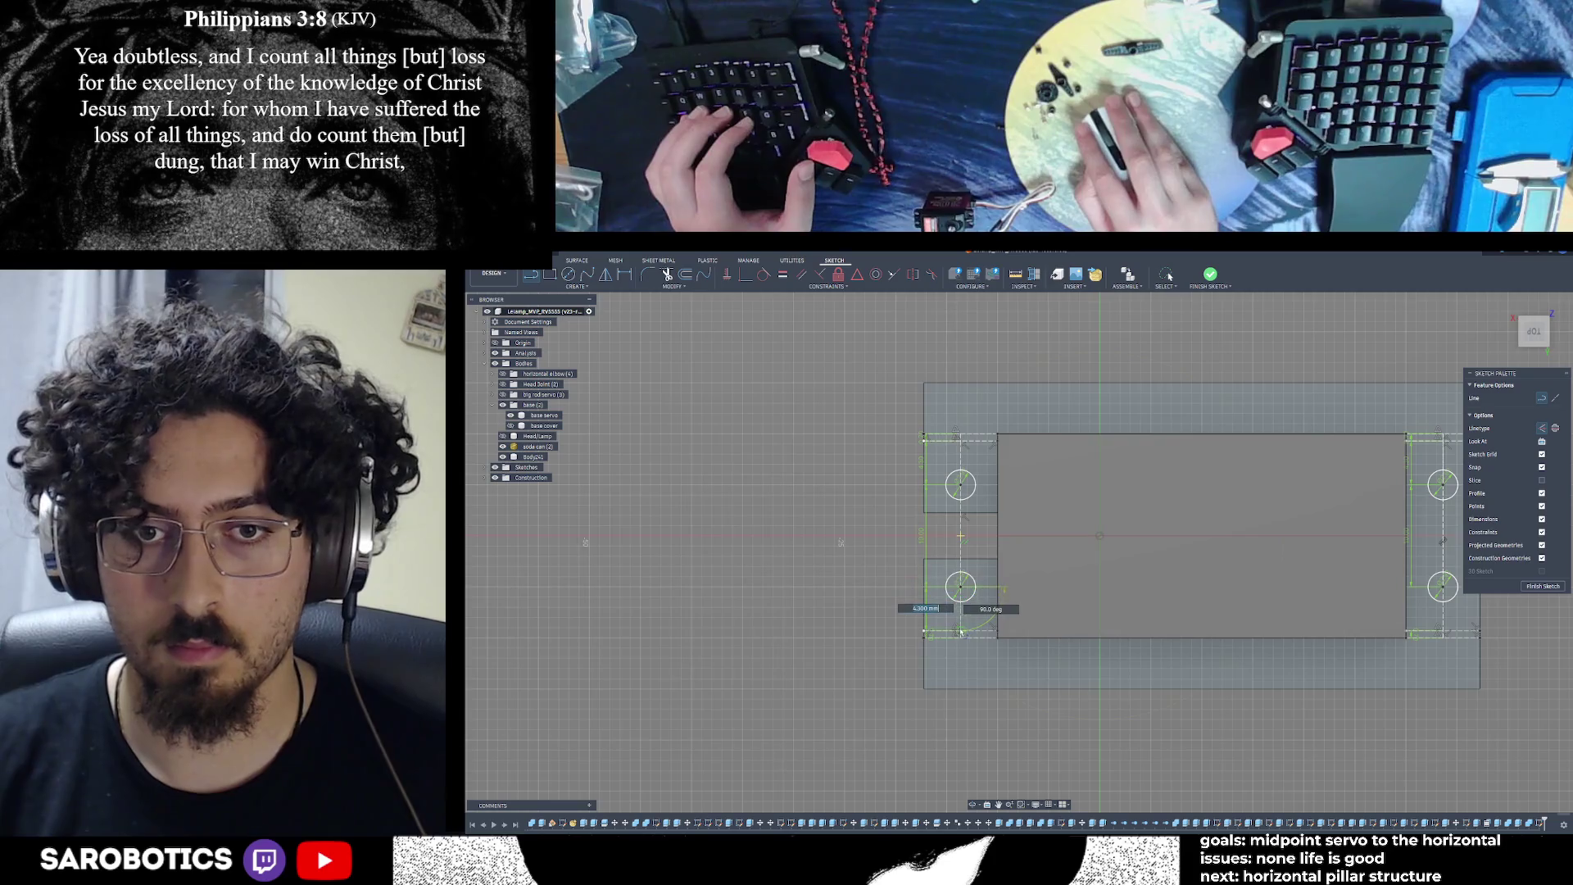
pyautogui.press('Escape')
pyautogui.hotkey('ctrl', 'Return')
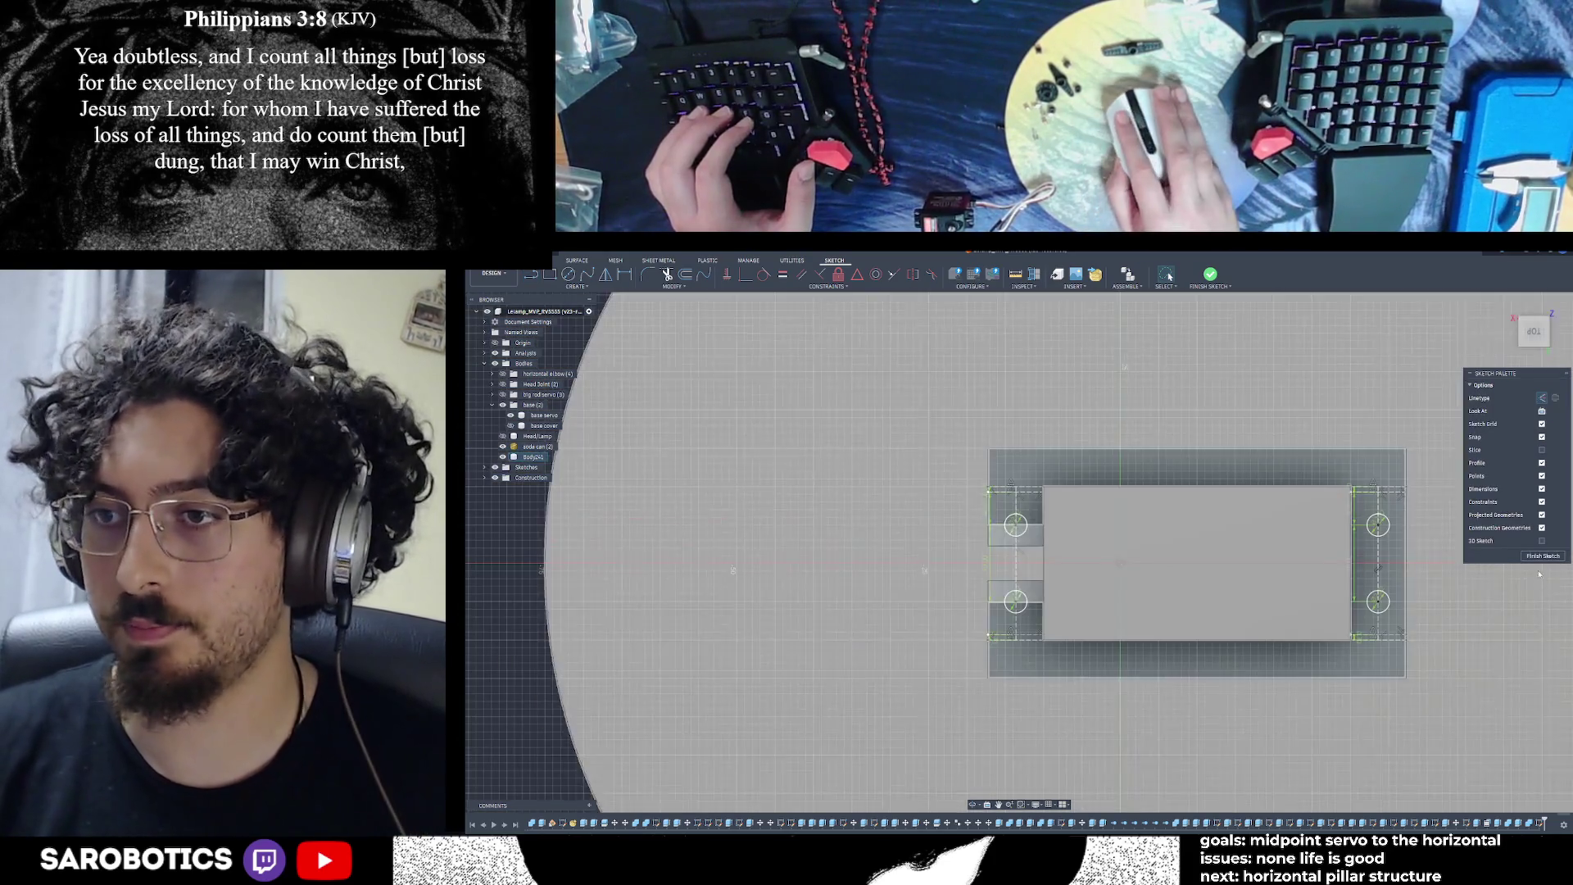
# Save a new version of the design described as 'made holes'
pyautogui.hotkey('ctrl', 's')
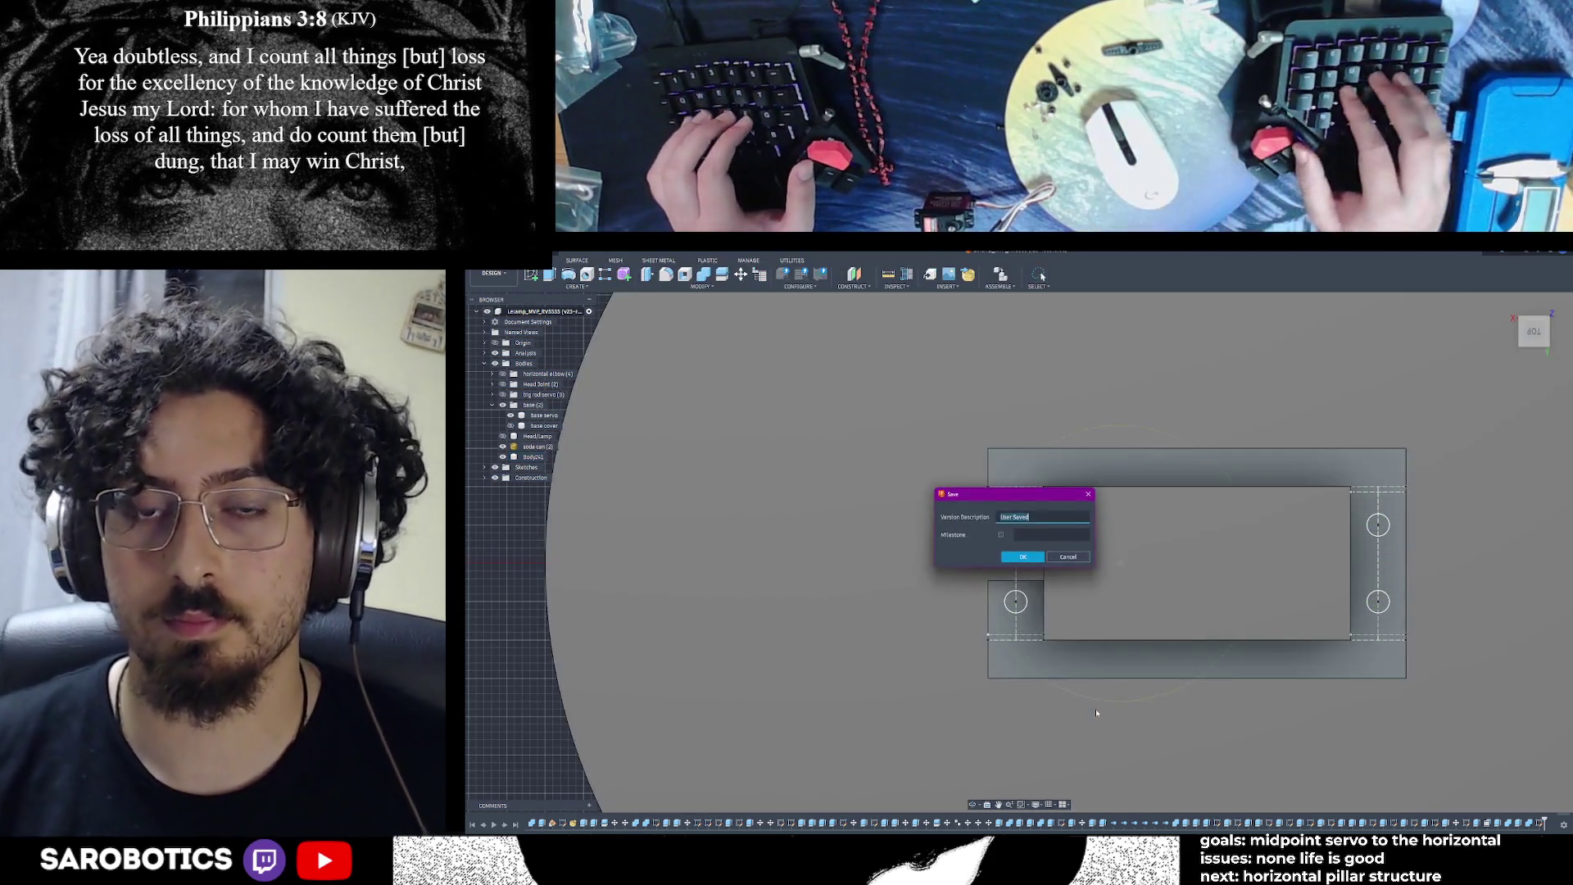
pyautogui.write('made holes')
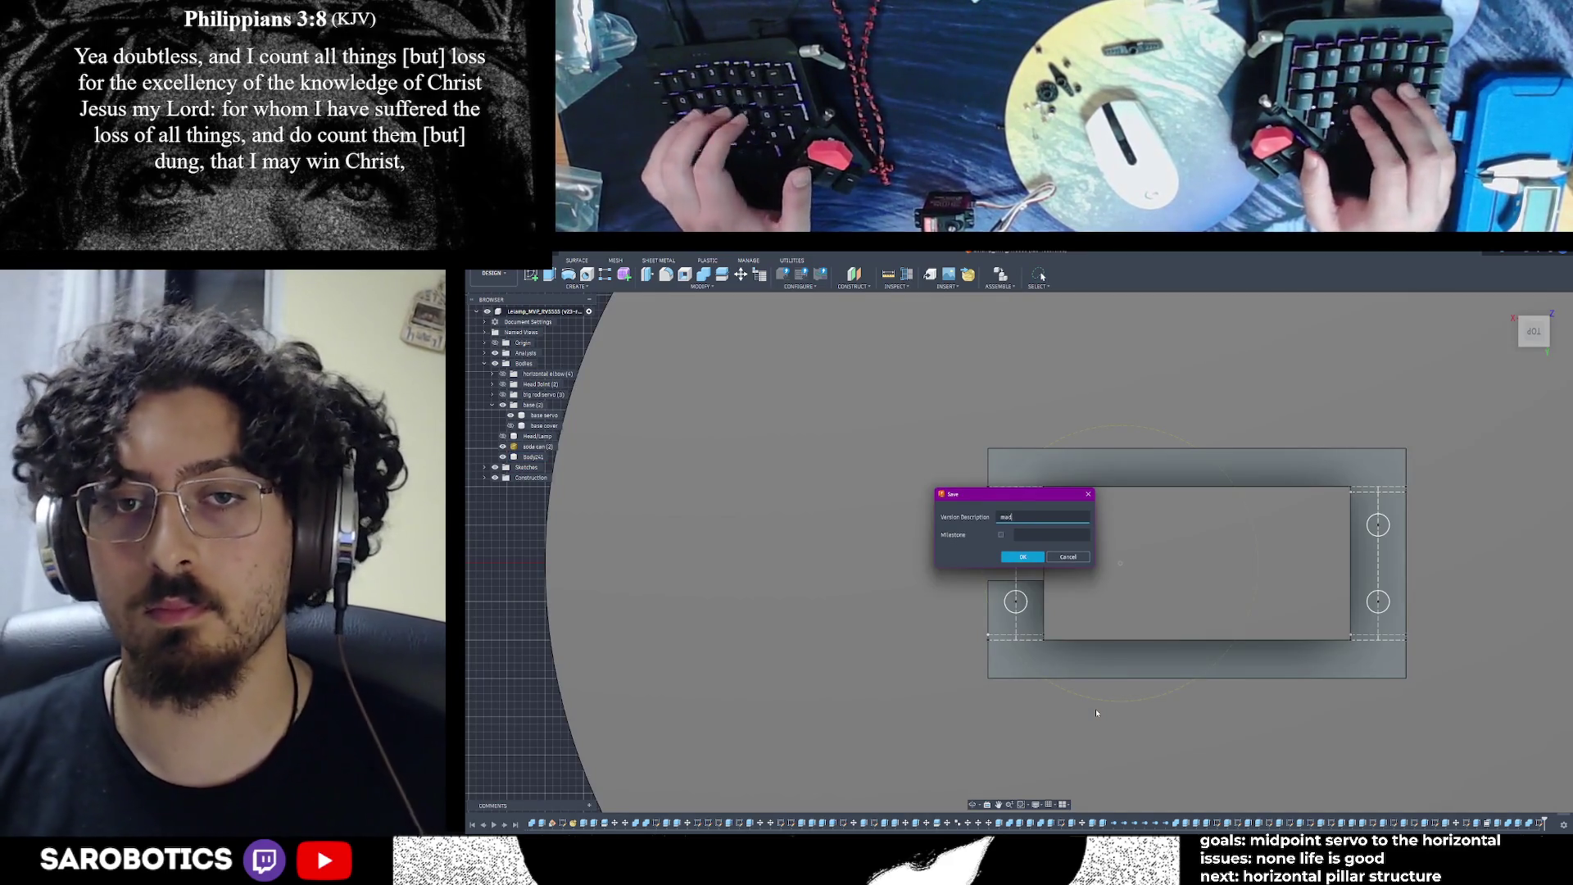
pyautogui.press('Return')
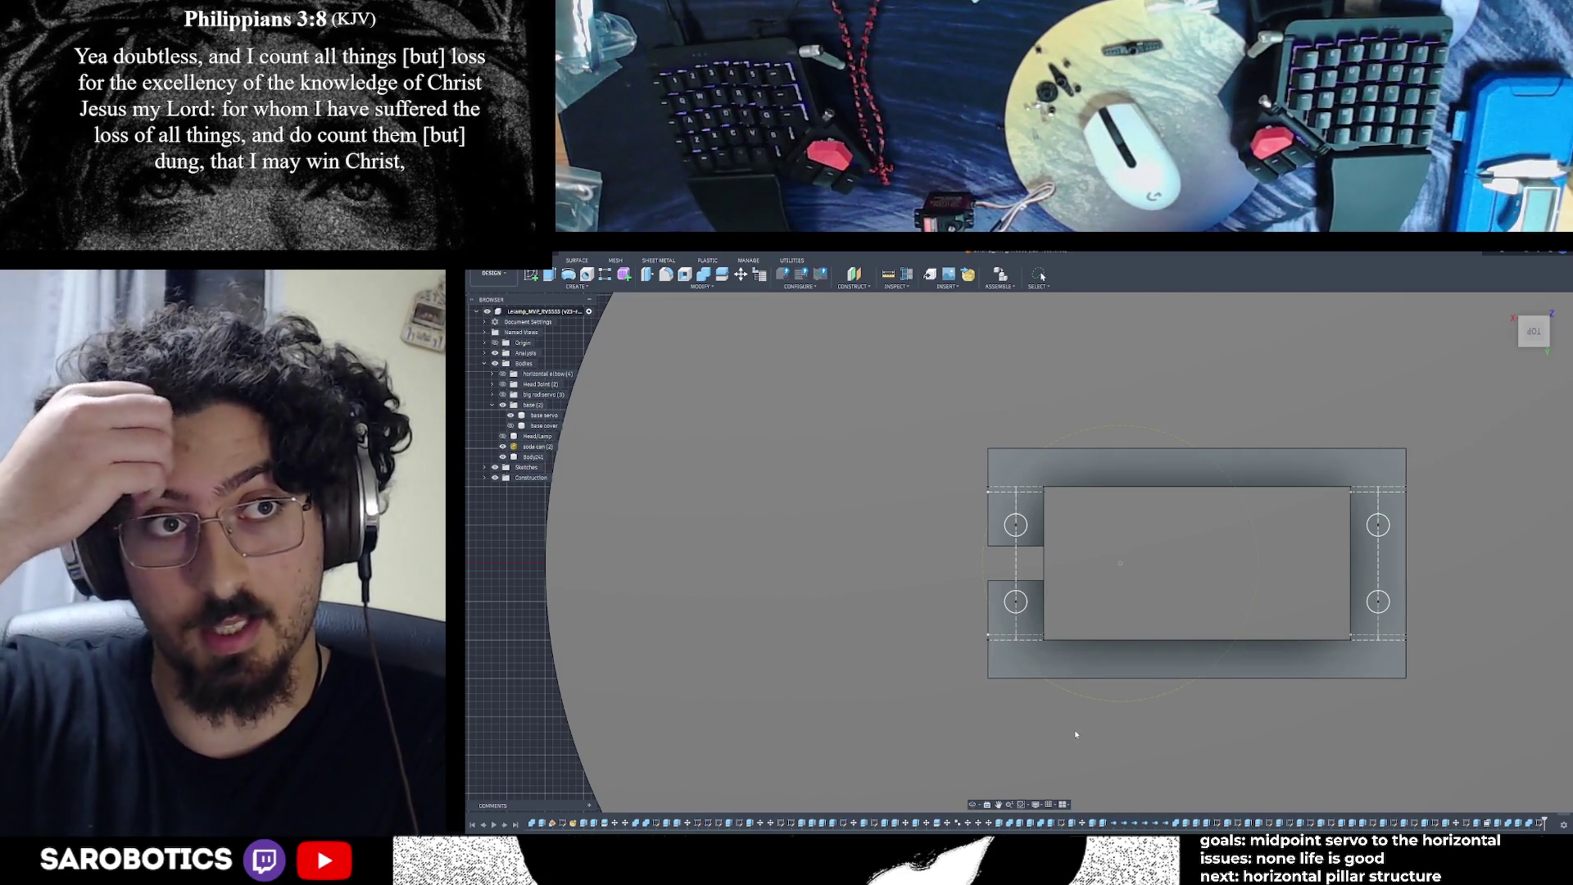
# View the left tabs from above and select the two hole circles
pyautogui.press('F6')
pyautogui.keyDown('shift'); pyautogui.moveTo(1081, 524); pyautogui.dragTo(1087, 458, button='middle'); pyautogui.keyUp('shift')
pyautogui.scroll(4, 1086, 533)
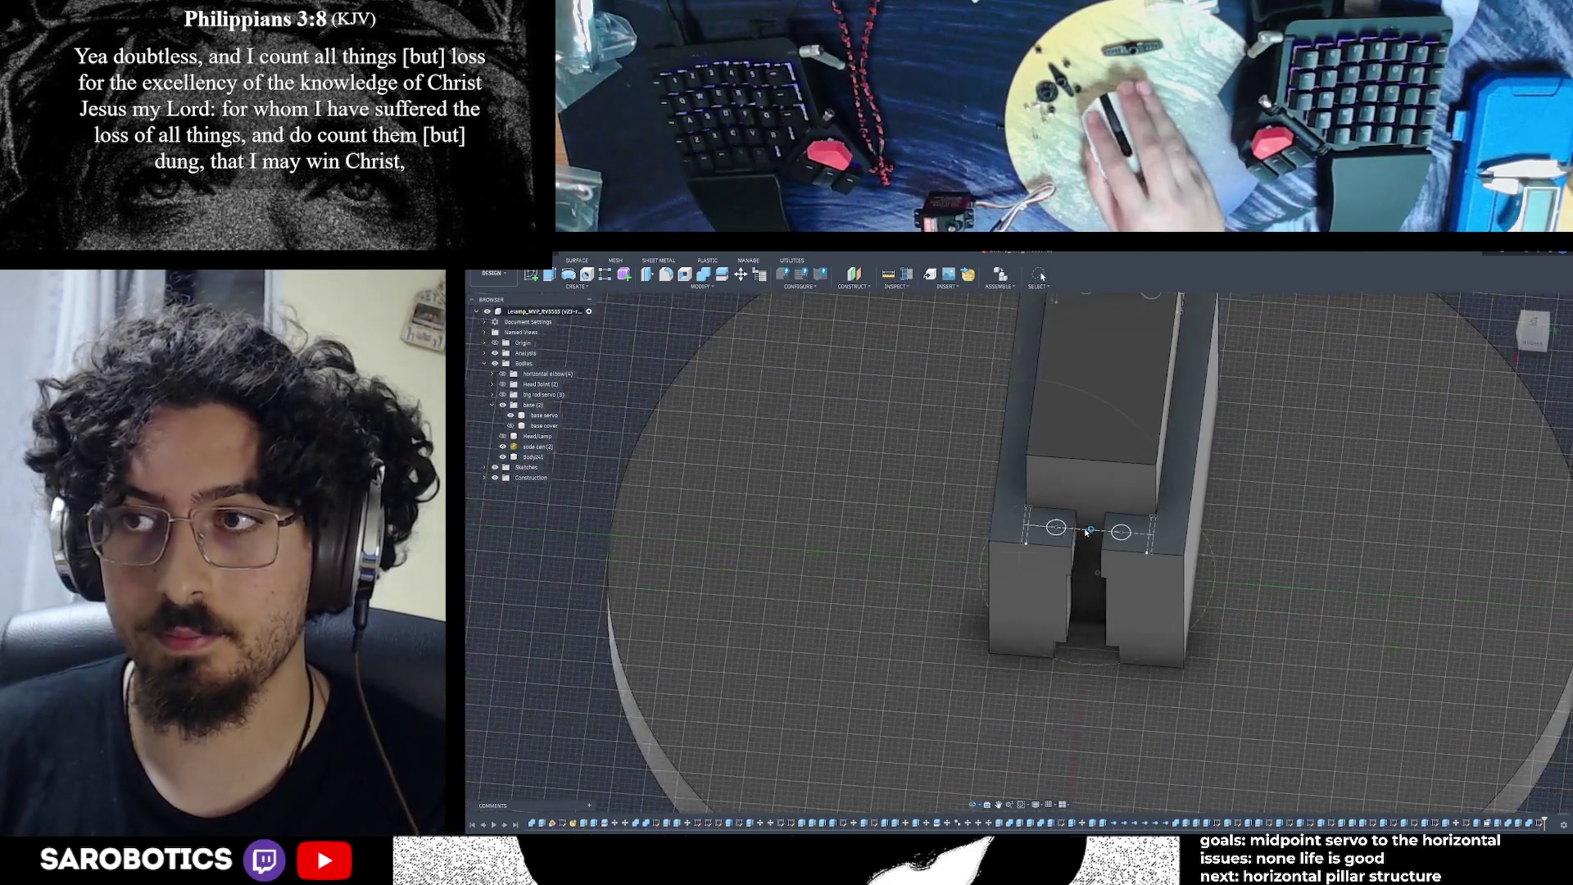
pyautogui.moveTo(1086, 533); pyautogui.dragTo(967, 549, button='middle')
pyautogui.scroll(2, 983, 555)
pyautogui.click(988, 556)
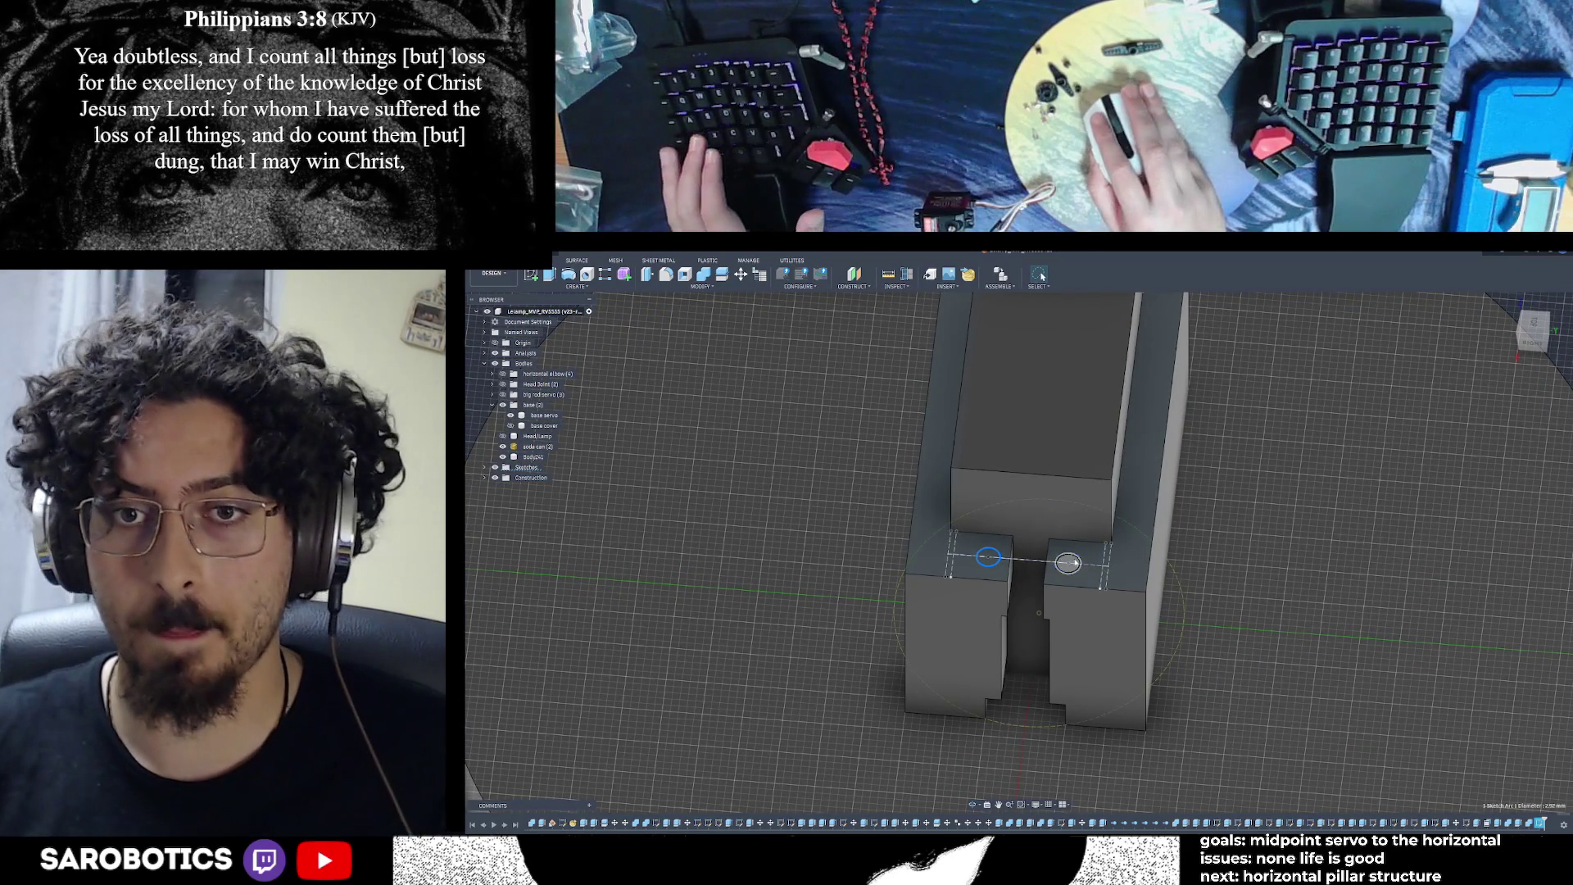
pyautogui.scroll(-3, 1073, 562)
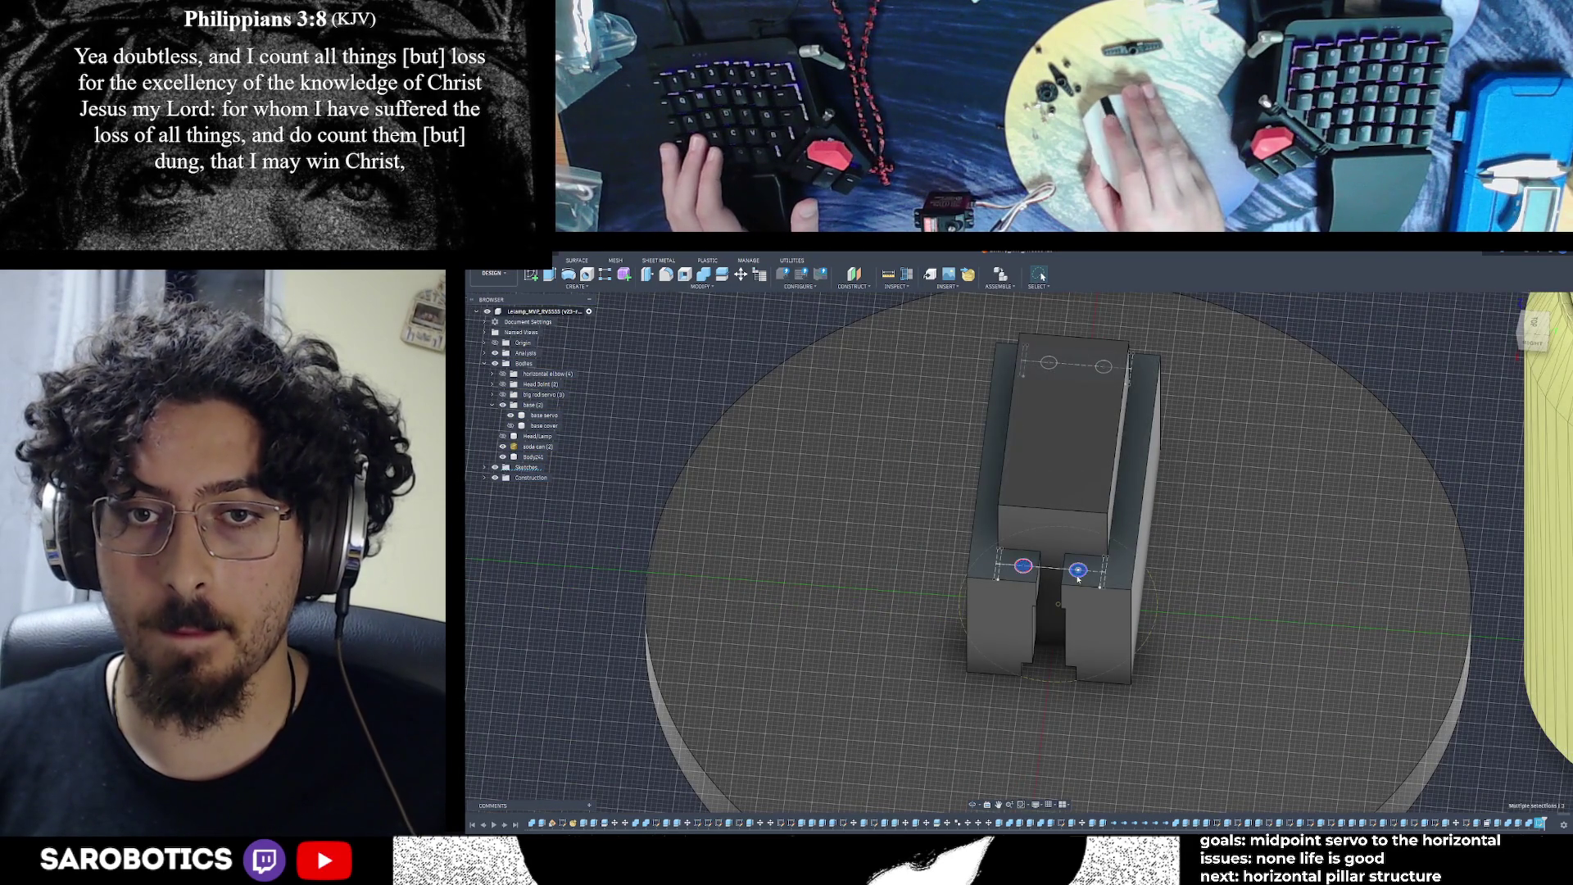
pyautogui.scroll(-5, 1078, 578)
pyautogui.moveTo(1078, 578)
pyautogui.keyDown('shift'); pyautogui.mouseDown(button='middle')
pyautogui.moveTo(964, 795)
pyautogui.moveTo(1025, 501)
pyautogui.mouseUp(button='middle'); pyautogui.keyUp('shift')
pyautogui.scroll(5, 976, 807)
pyautogui.scroll(3, 1026, 504)
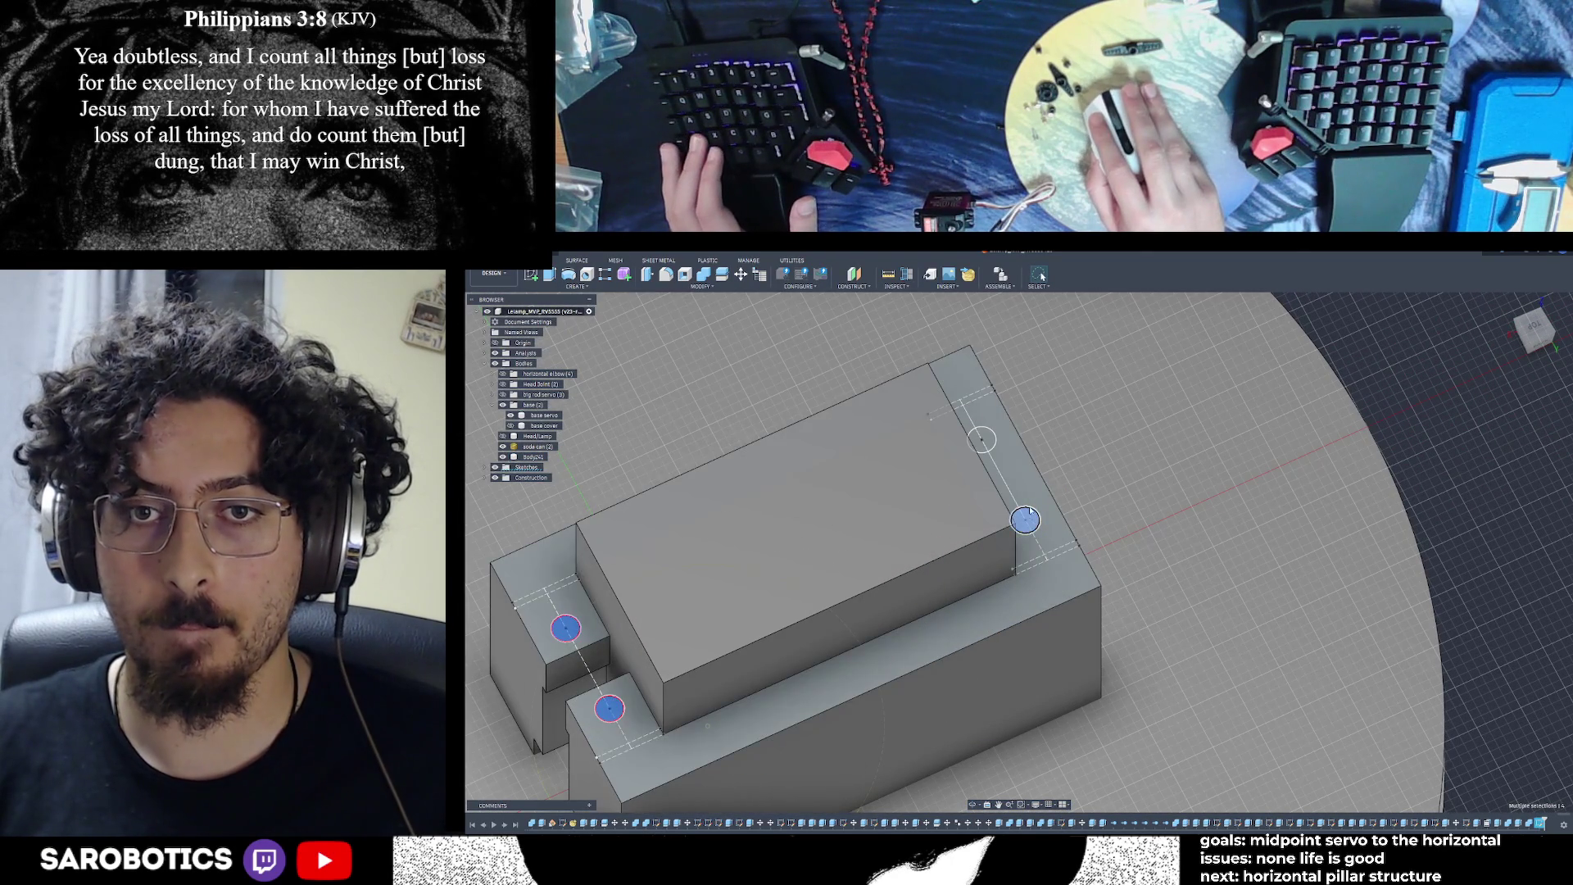
pyautogui.click(982, 440)
# Extrude the selected hole circles 7 mm as a cut into the base block
pyautogui.scroll(-5, 995, 546)
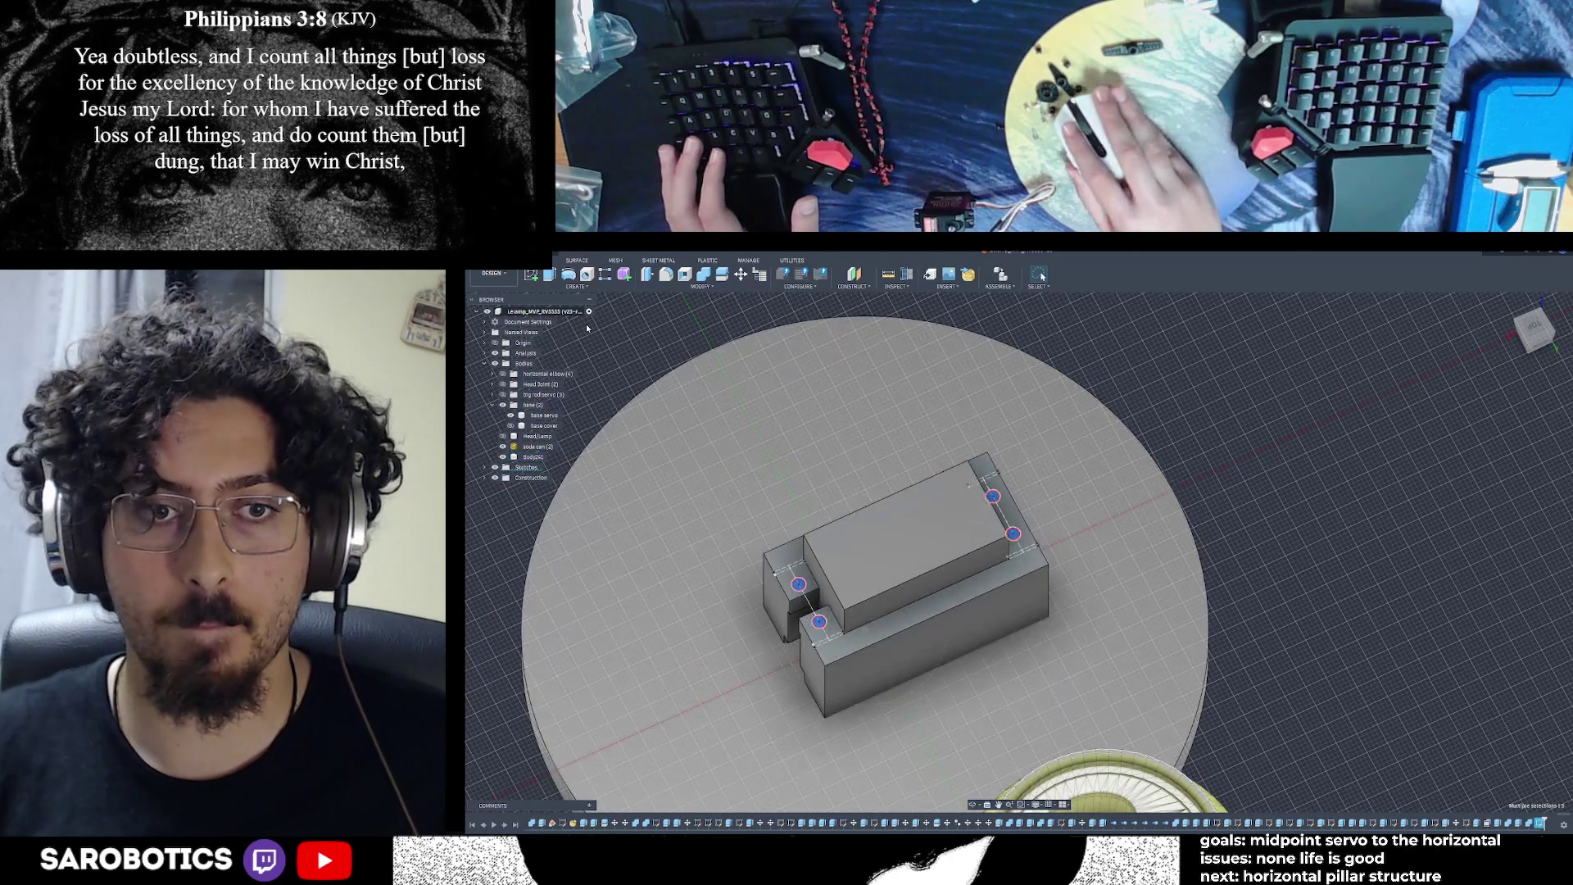
pyautogui.click(549, 276)
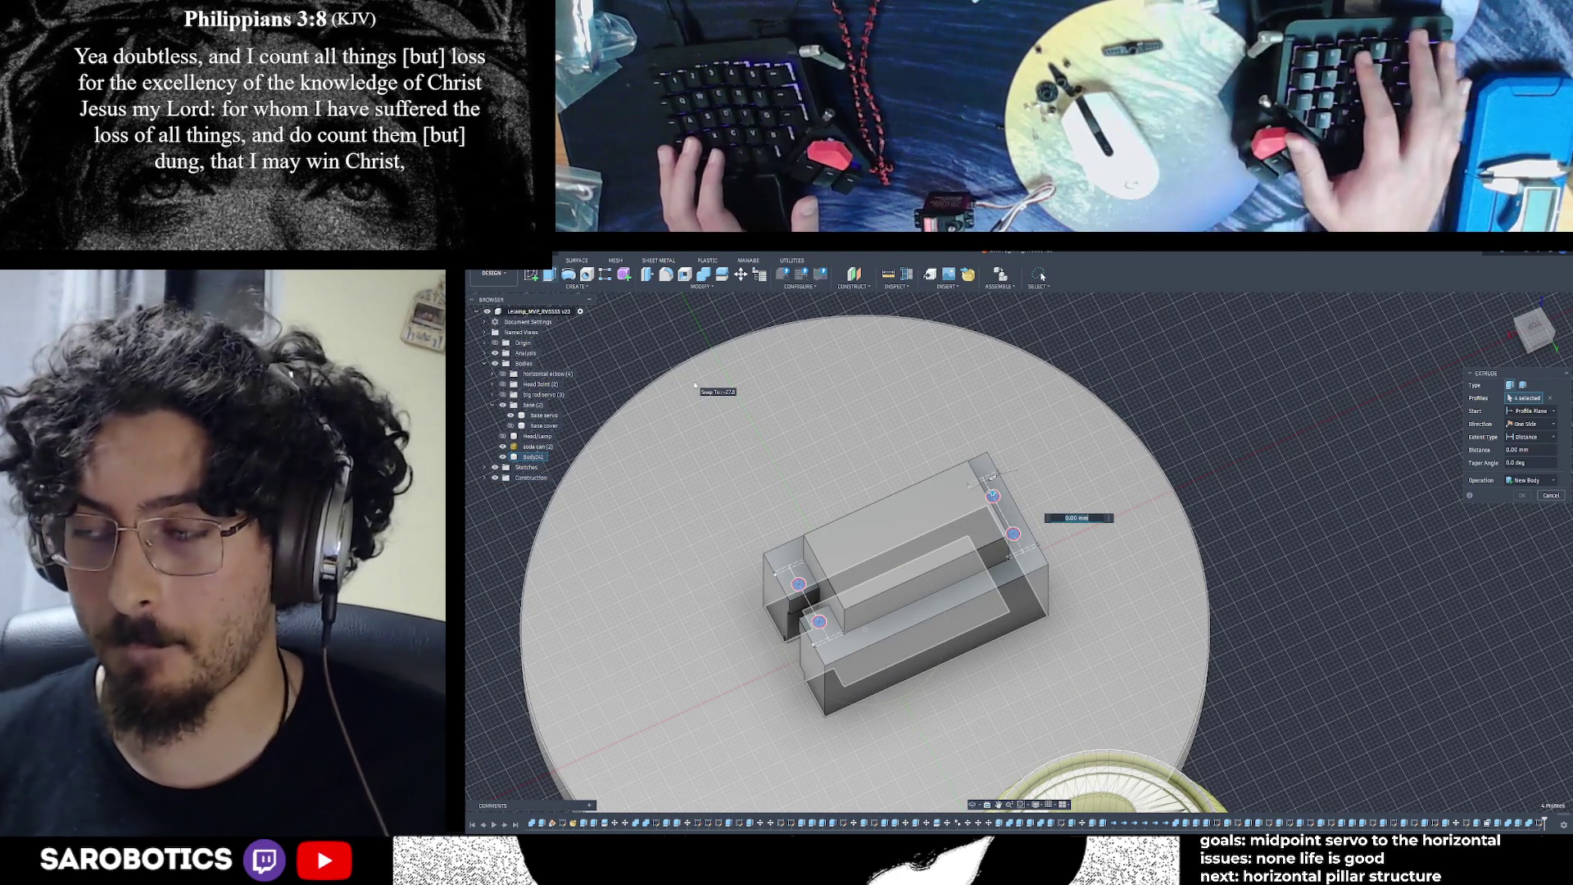
pyautogui.write('7')
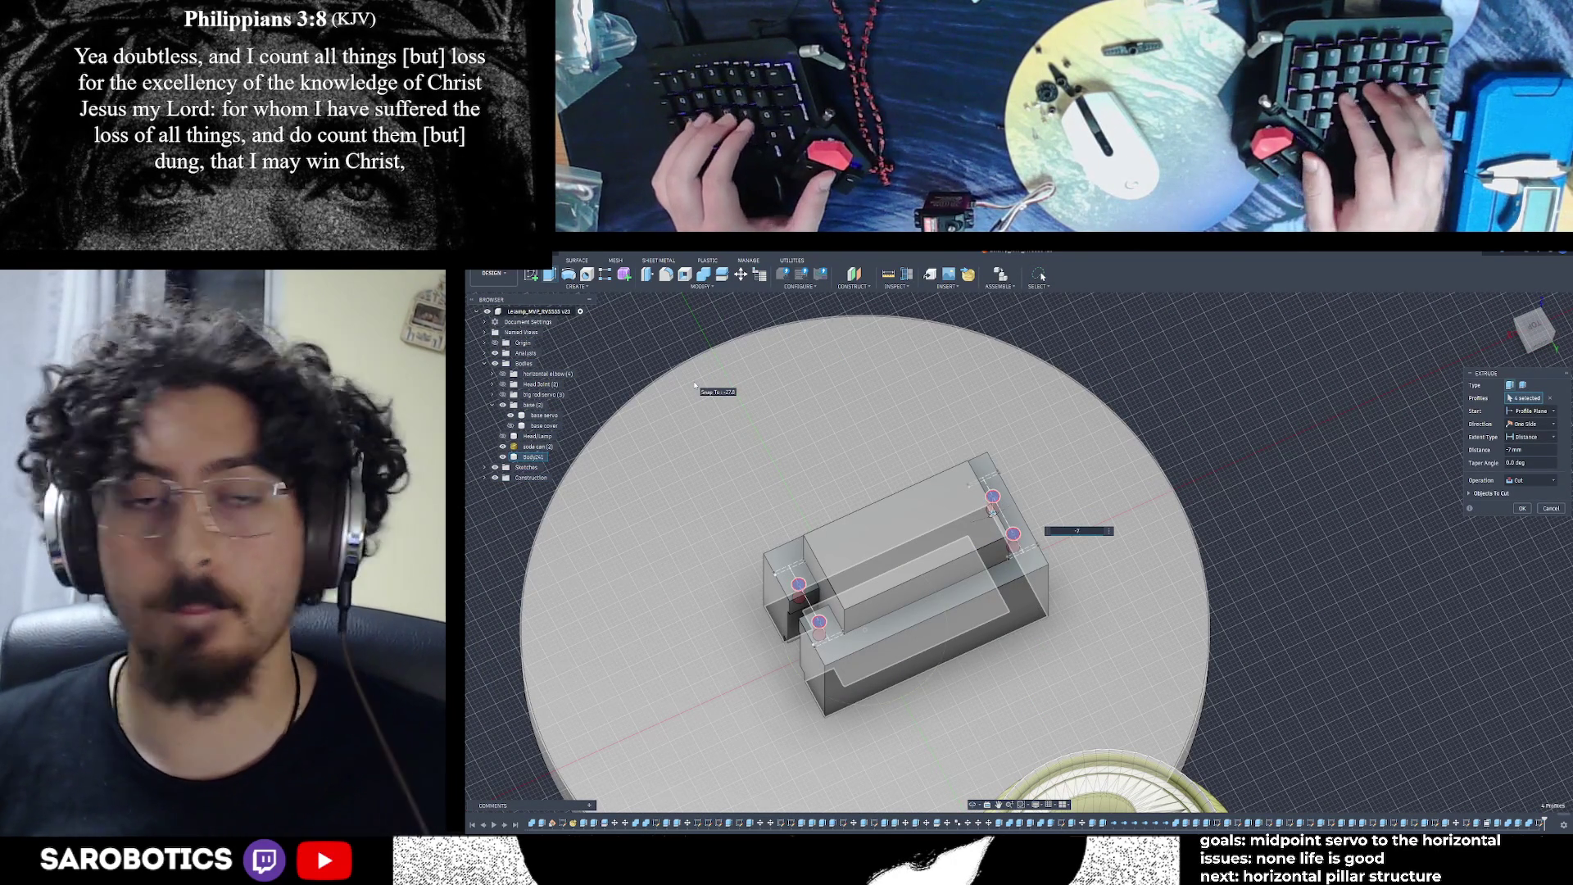
pyautogui.press('Return')
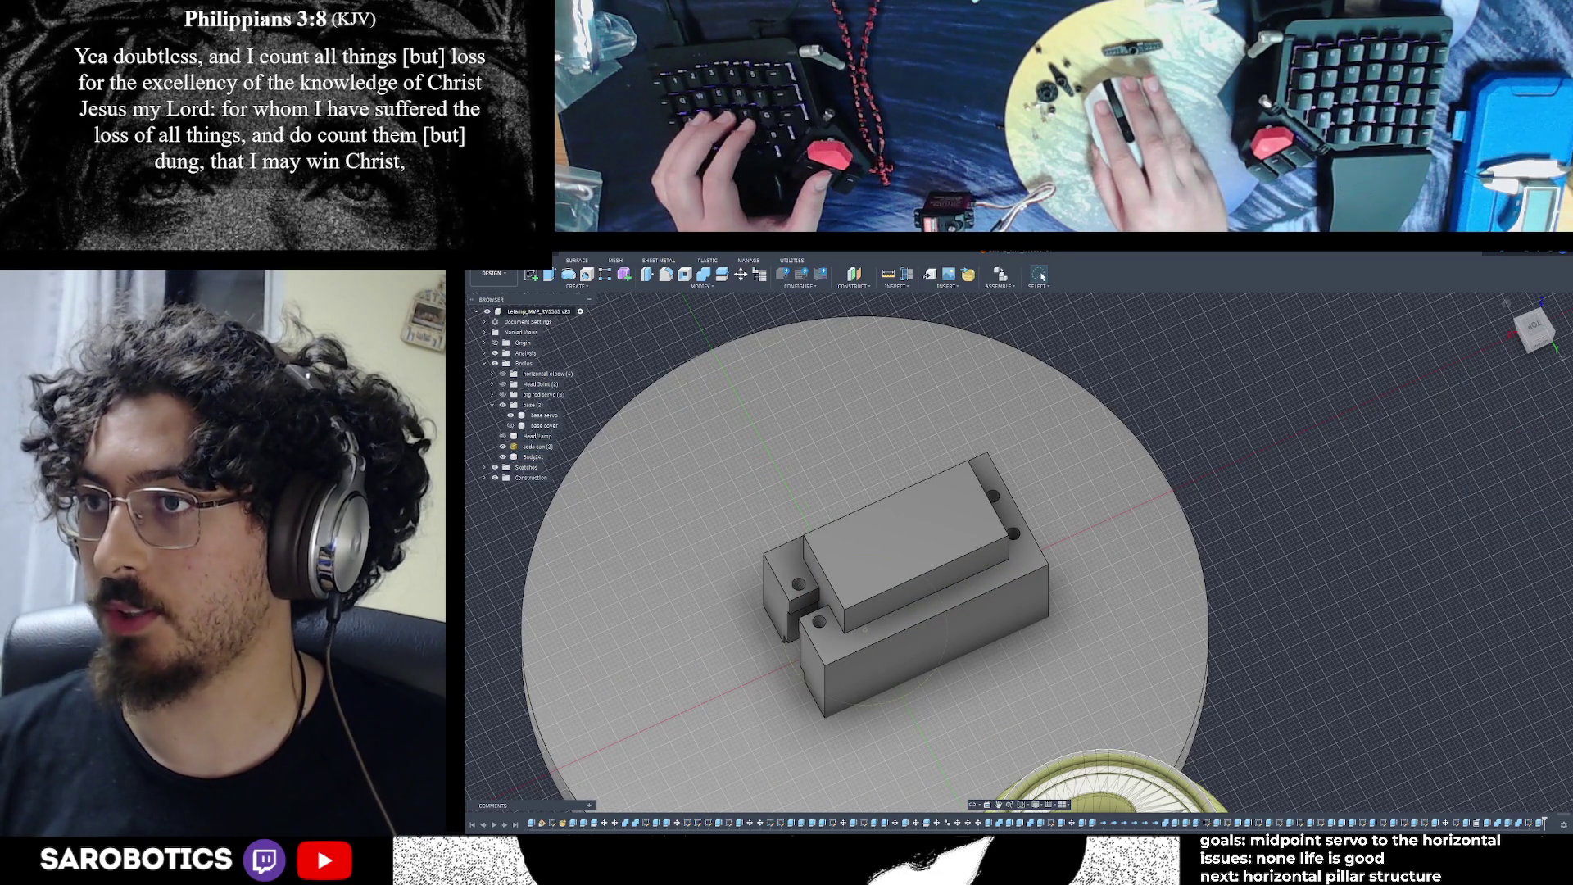
pyautogui.scroll(-3, 949, 631)
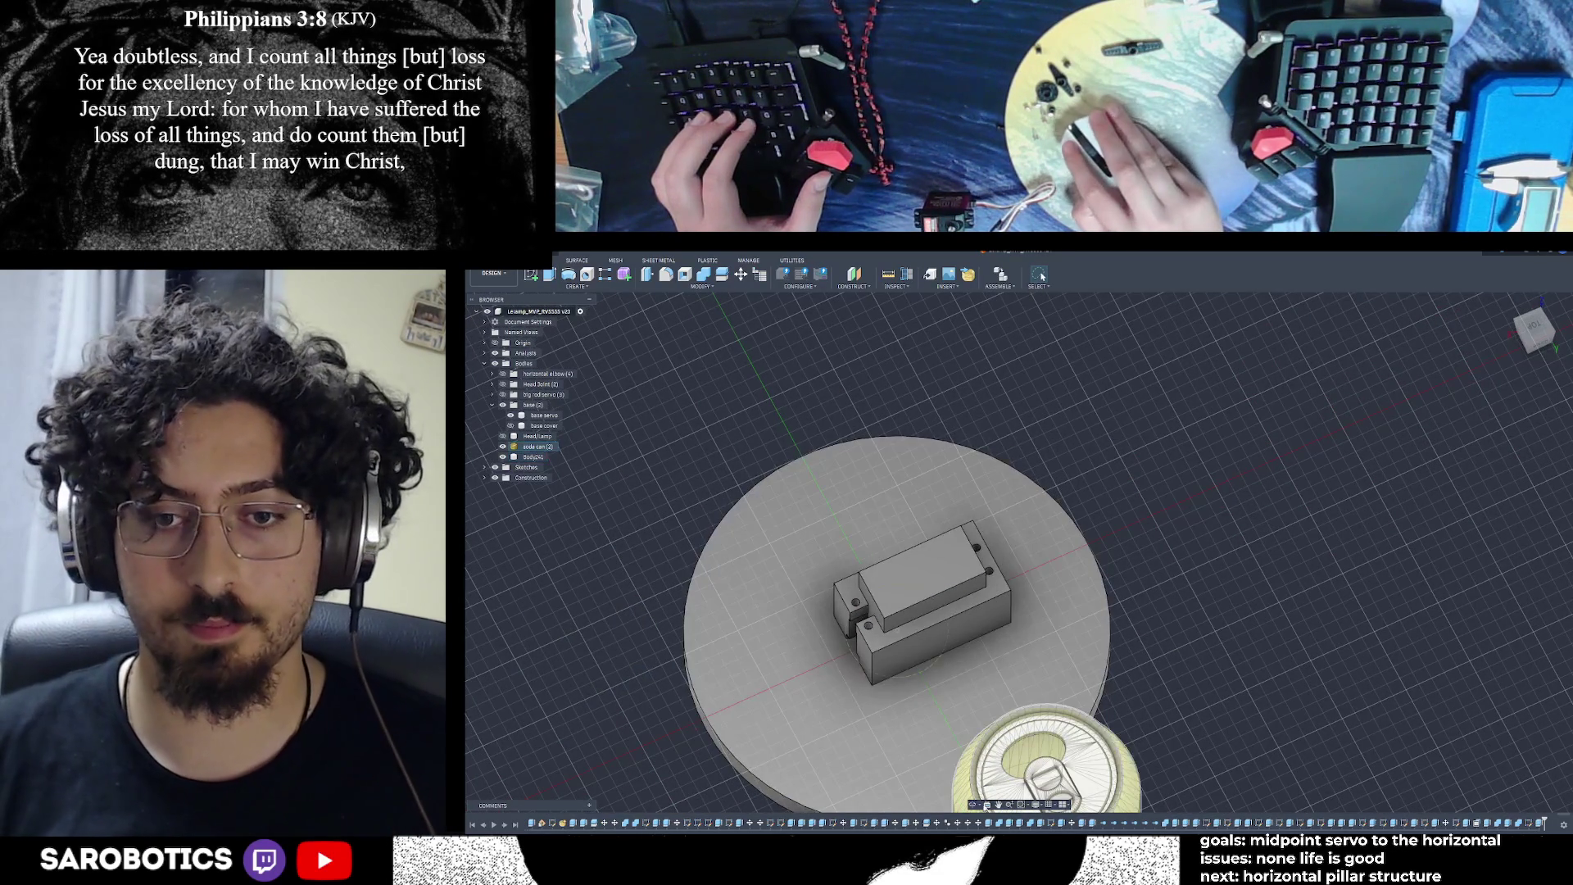
# Show the base cover, Big rod servo, Head Joint and horizontal elbow bodies again
pyautogui.moveTo(1065, 524)
pyautogui.keyDown('shift'); pyautogui.mouseDown(button='middle')
pyautogui.moveTo(1096, 620)
pyautogui.moveTo(998, 624)
pyautogui.moveTo(1026, 658)
pyautogui.moveTo(1040, 643)
pyautogui.mouseUp(button='middle'); pyautogui.keyUp('shift')
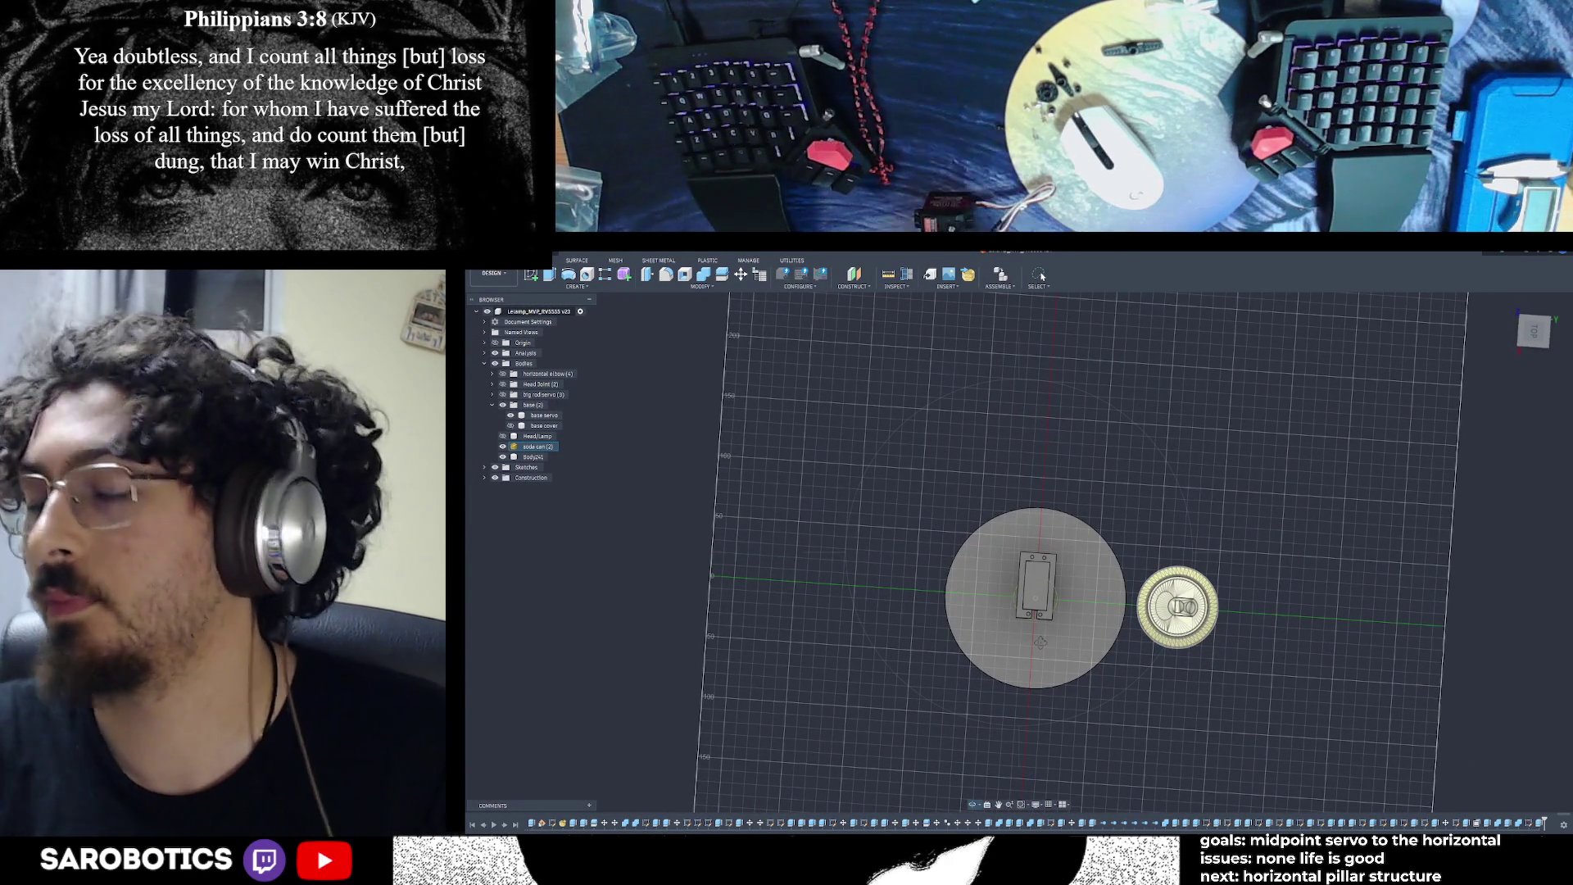
pyautogui.press('F6')
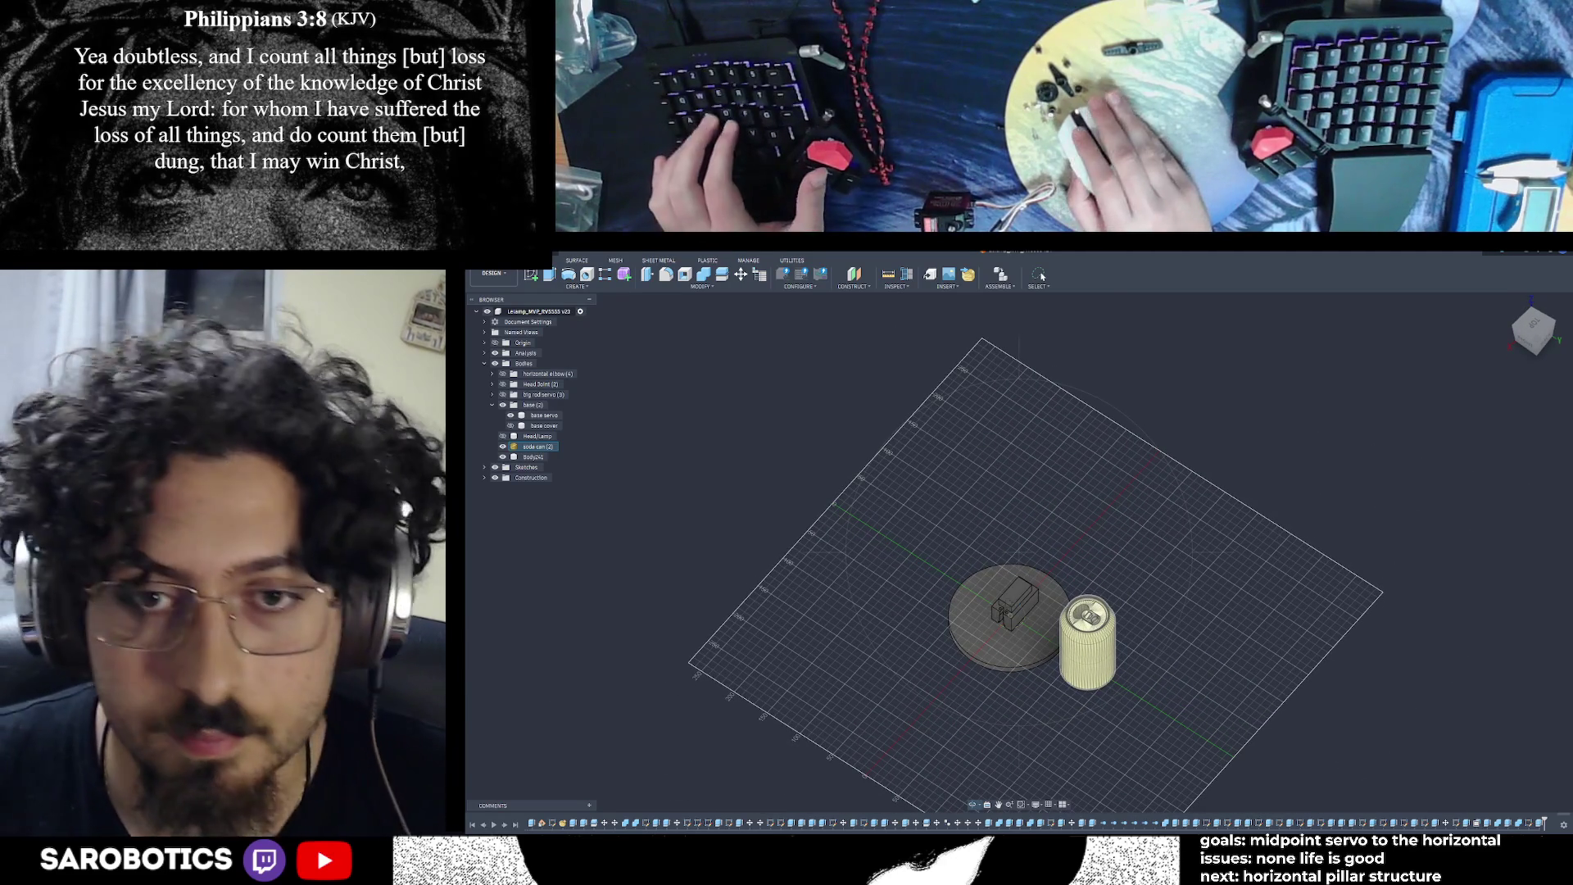
pyautogui.rightClick(1008, 610)
pyautogui.click(1029, 607)
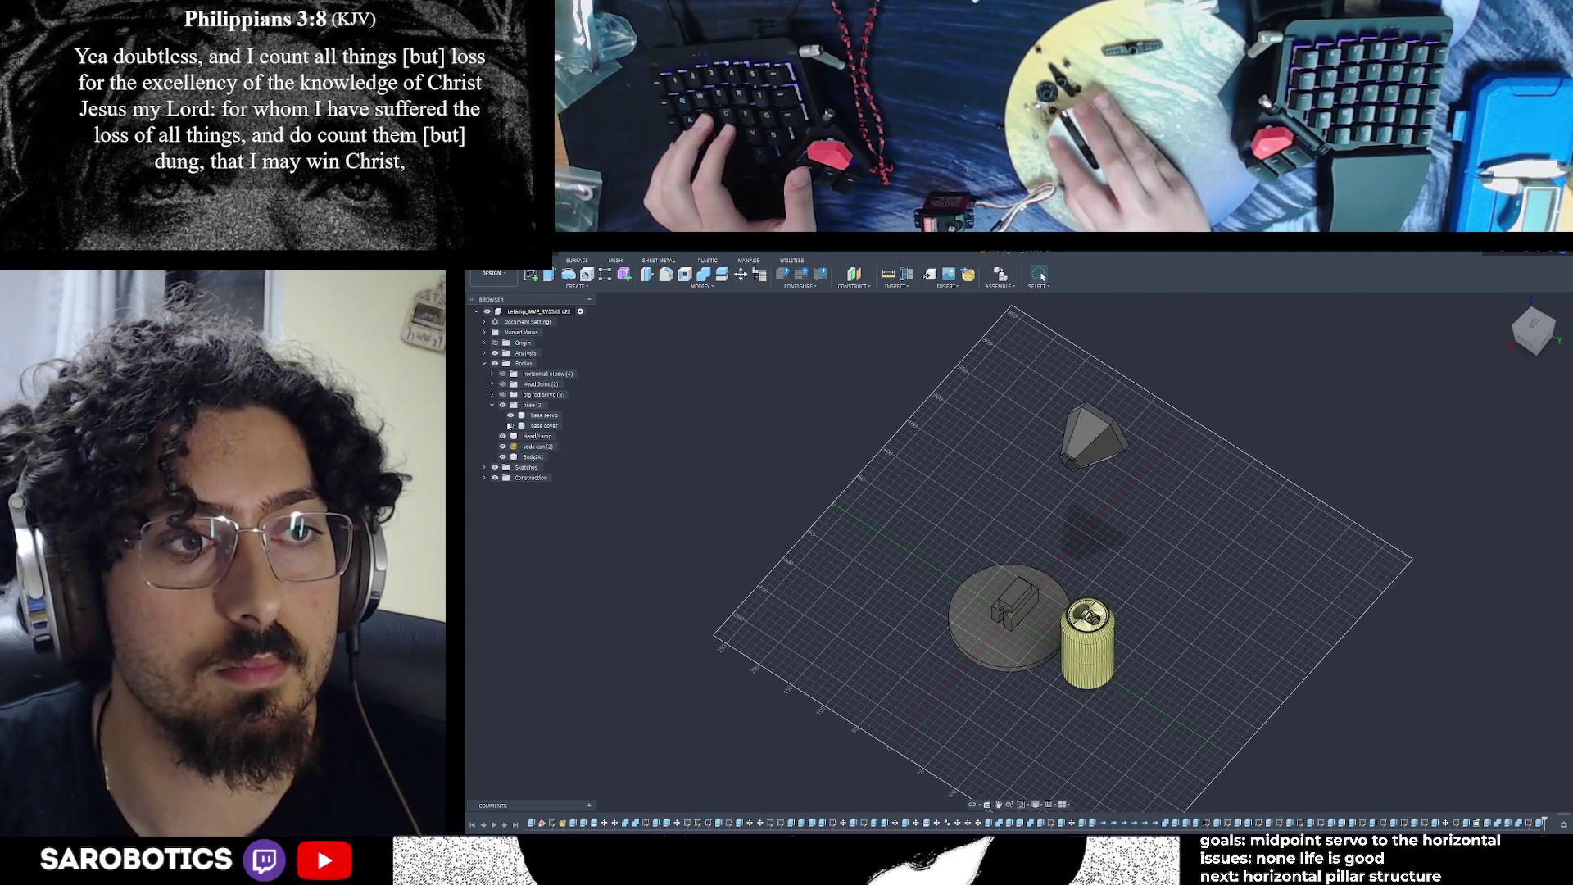
pyautogui.click(510, 426)
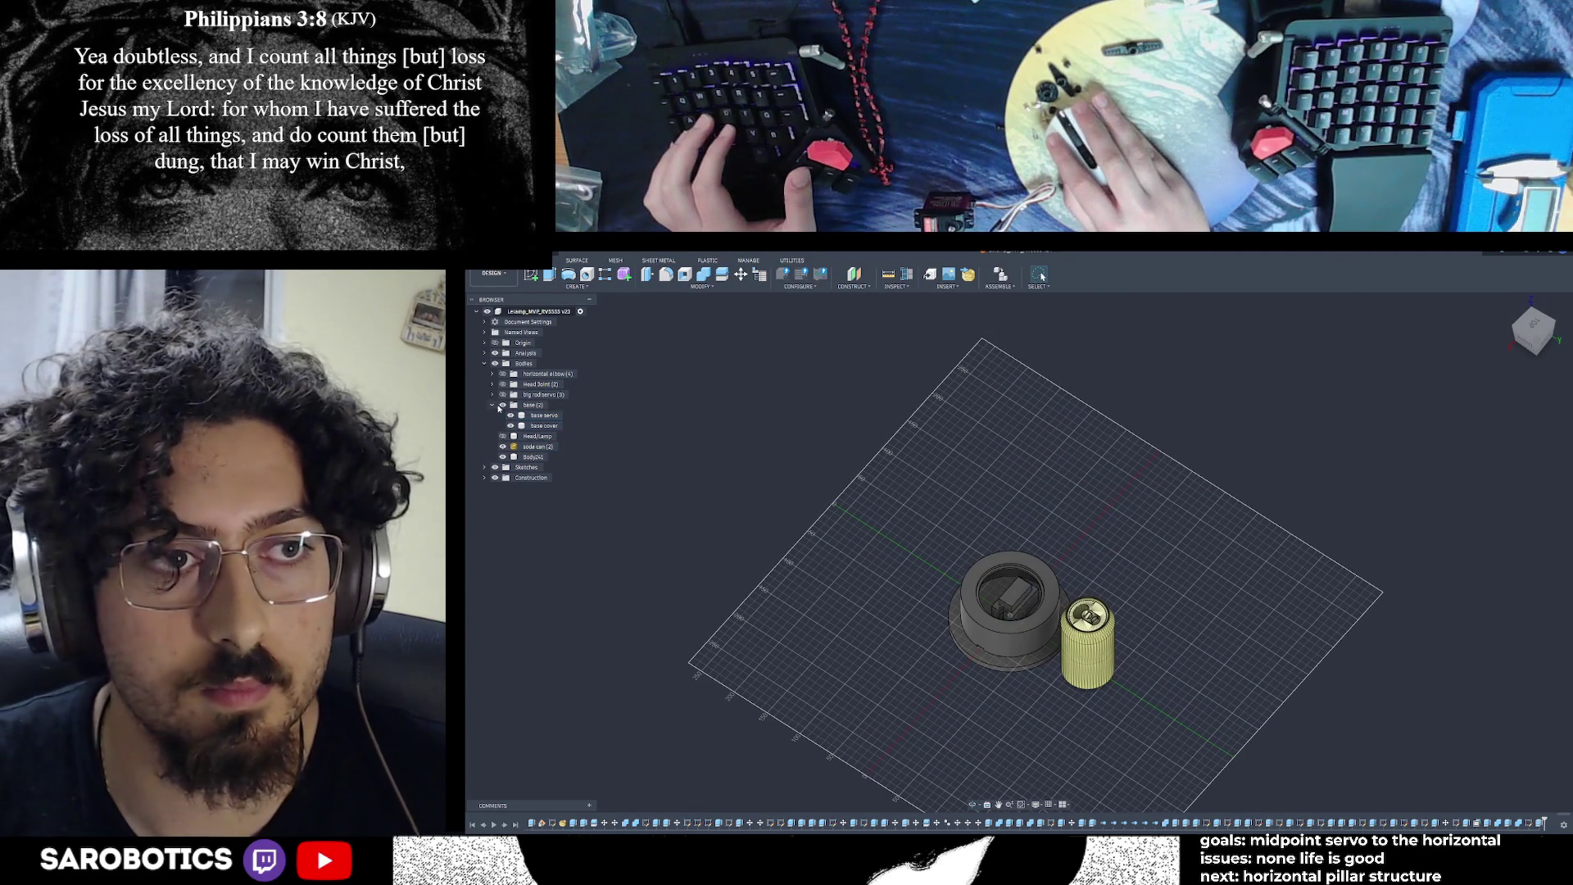
pyautogui.click(502, 395)
pyautogui.click(503, 384)
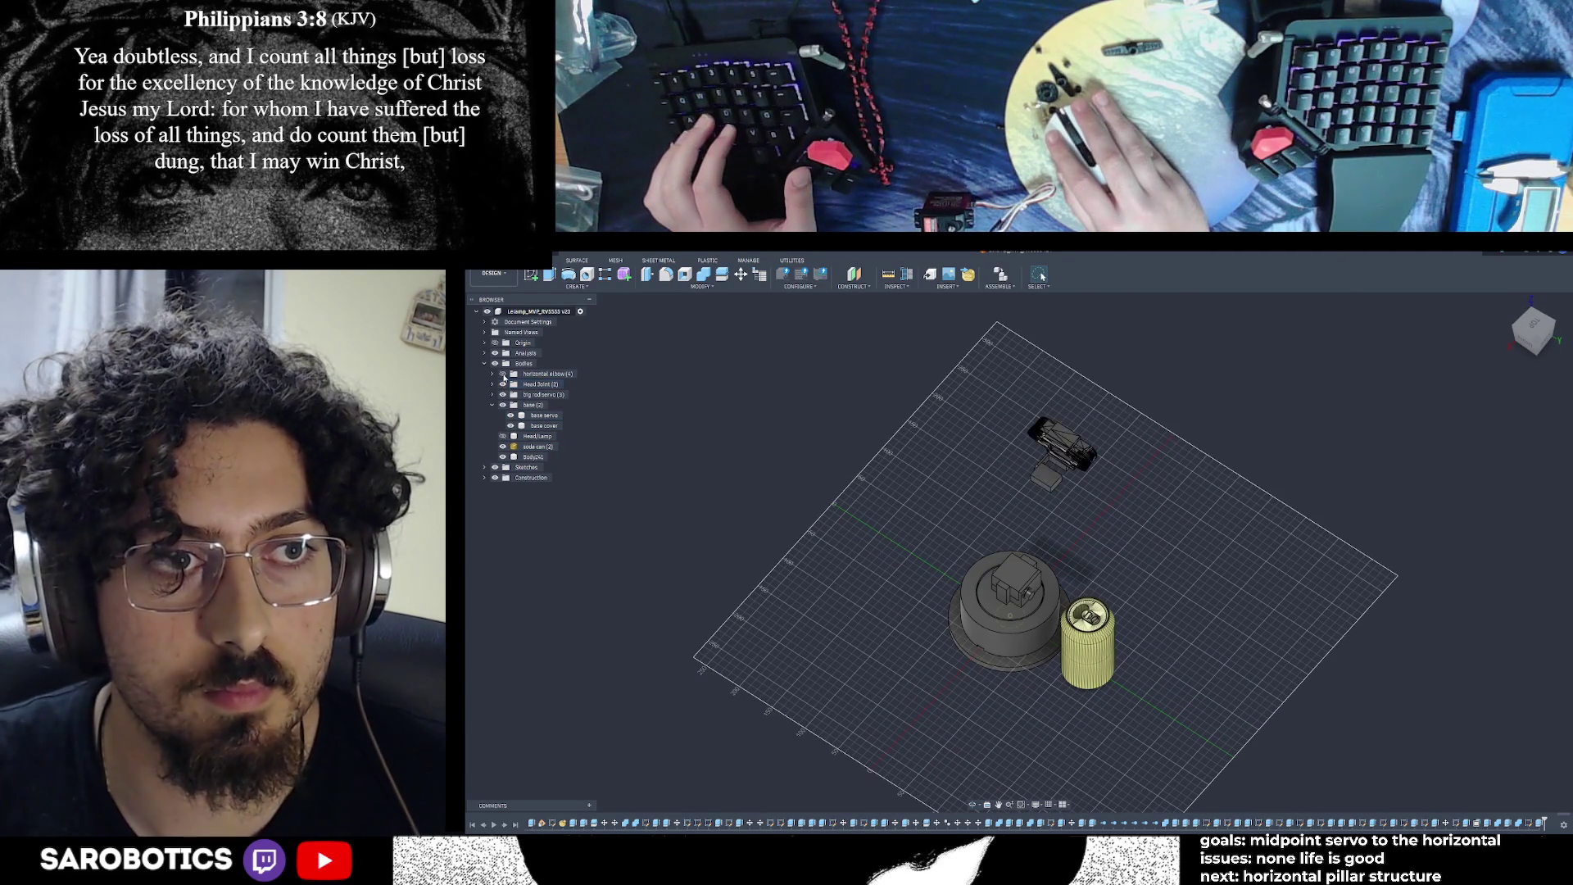
pyautogui.click(503, 375)
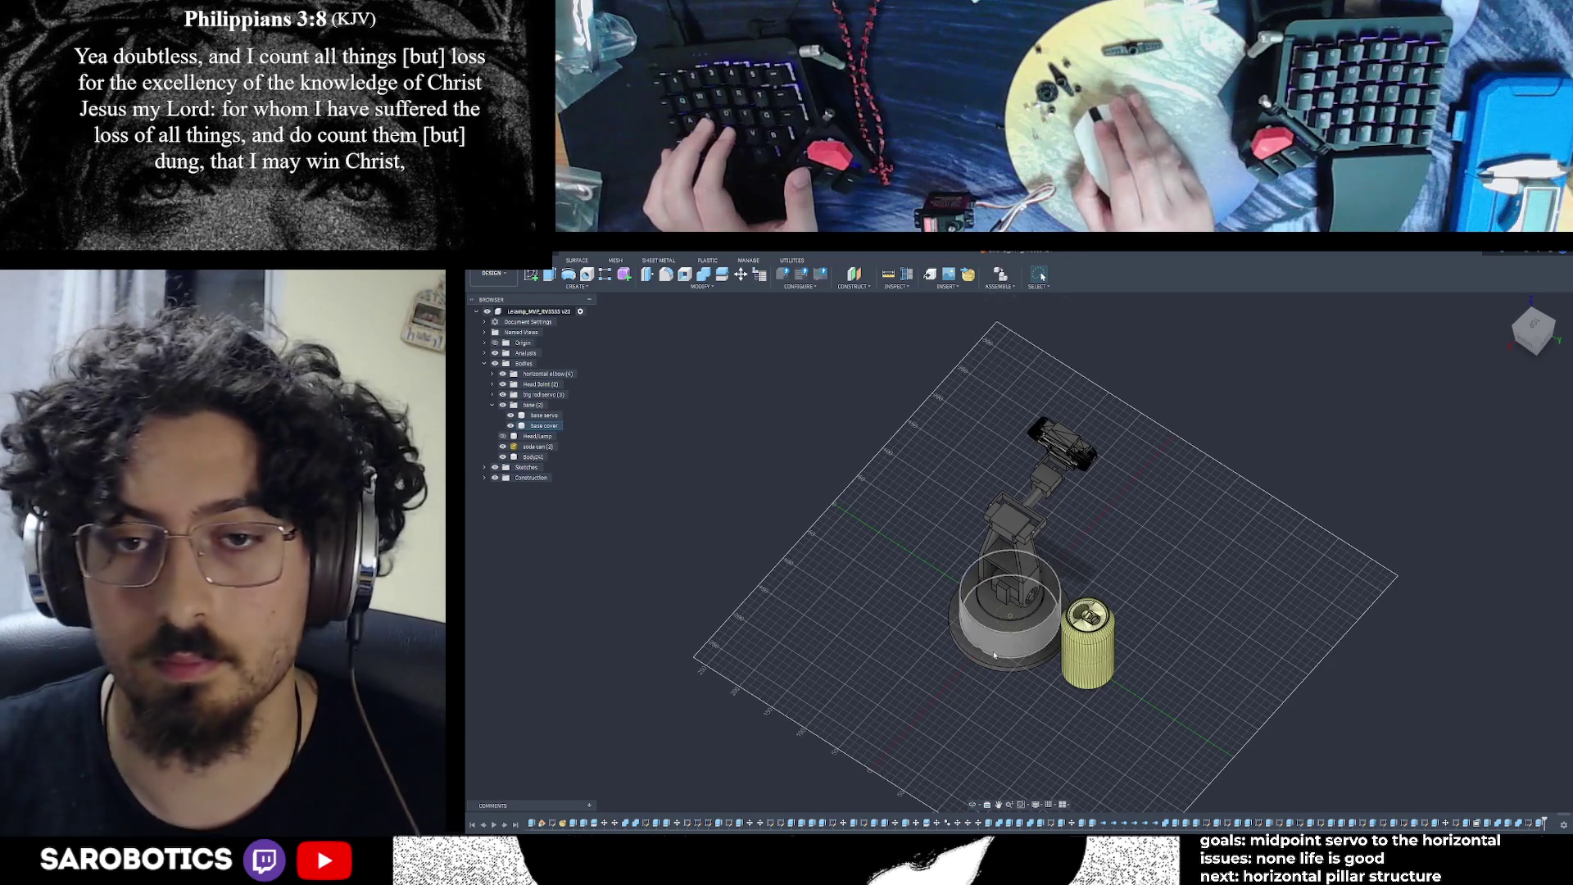
# View the arm from the other side and begin saving a new version
pyautogui.scroll(2, 990, 776)
pyautogui.moveTo(1041, 276)
pyautogui.keyDown('shift'); pyautogui.mouseDown(button='middle')
pyautogui.moveTo(983, 410)
pyautogui.moveTo(1021, 593)
pyautogui.mouseUp(button='middle'); pyautogui.keyUp('shift')
pyautogui.hotkey('ctrl', 's')
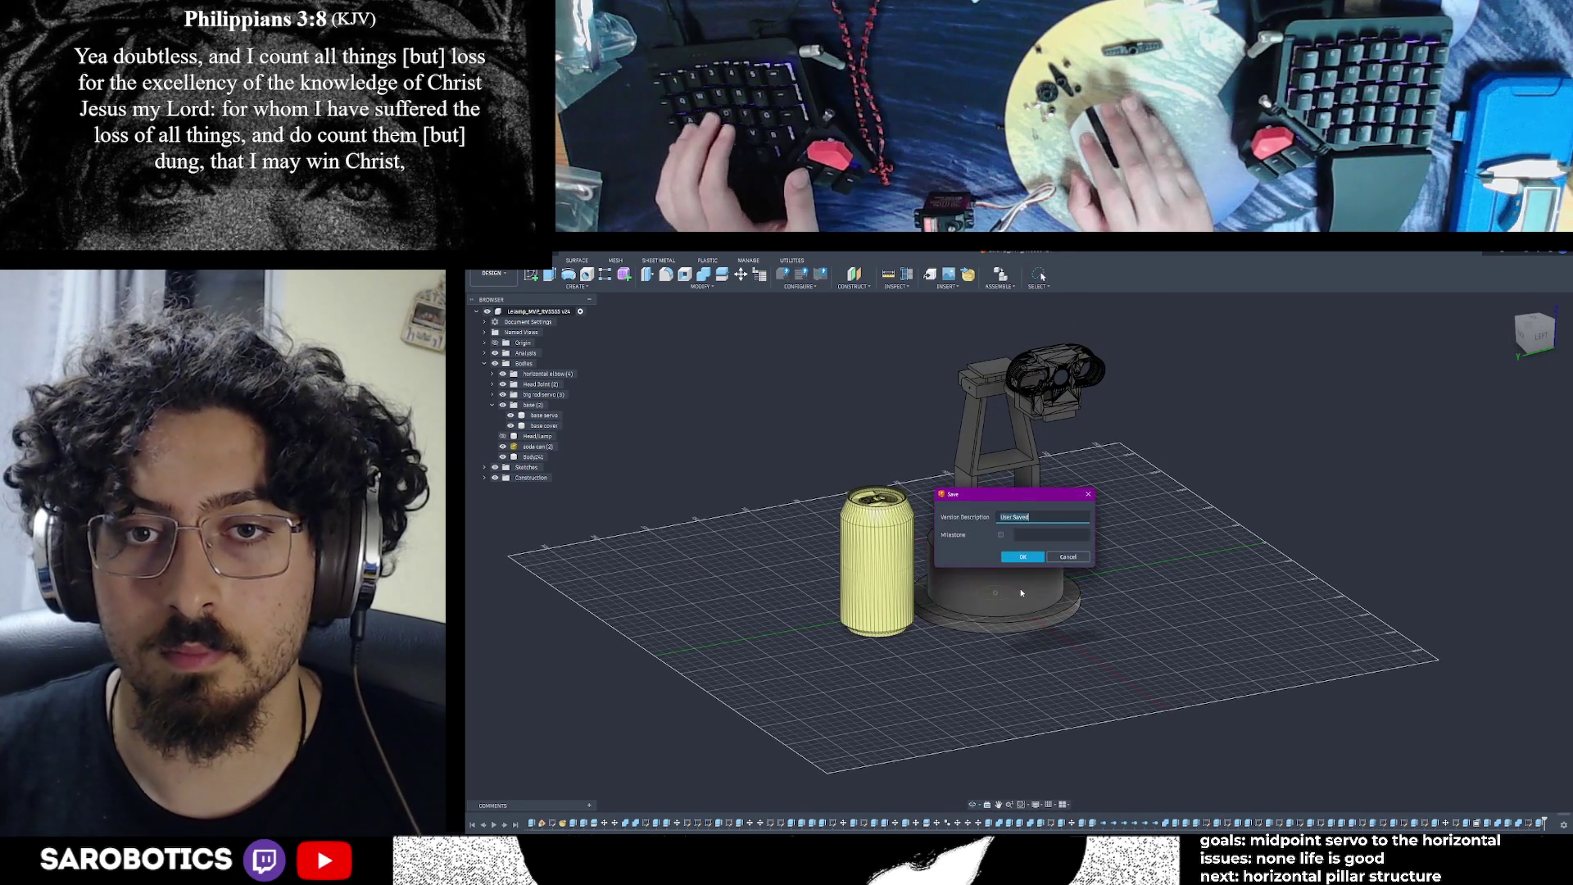
# Save the version with the description 'holes done'
pyautogui.write('holes done')
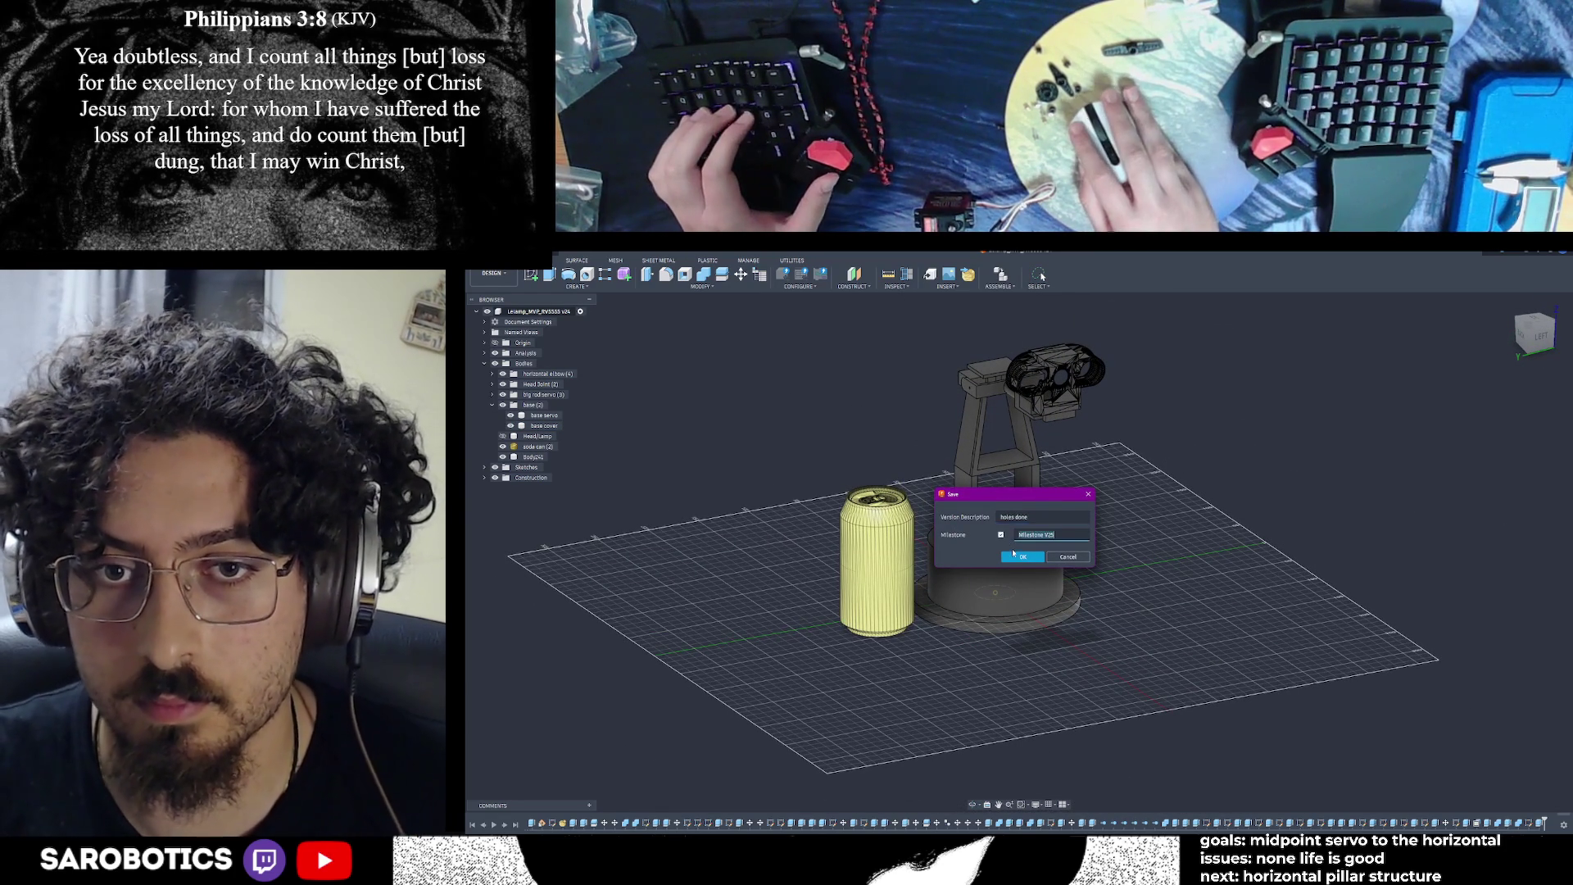
pyautogui.click(1018, 557)
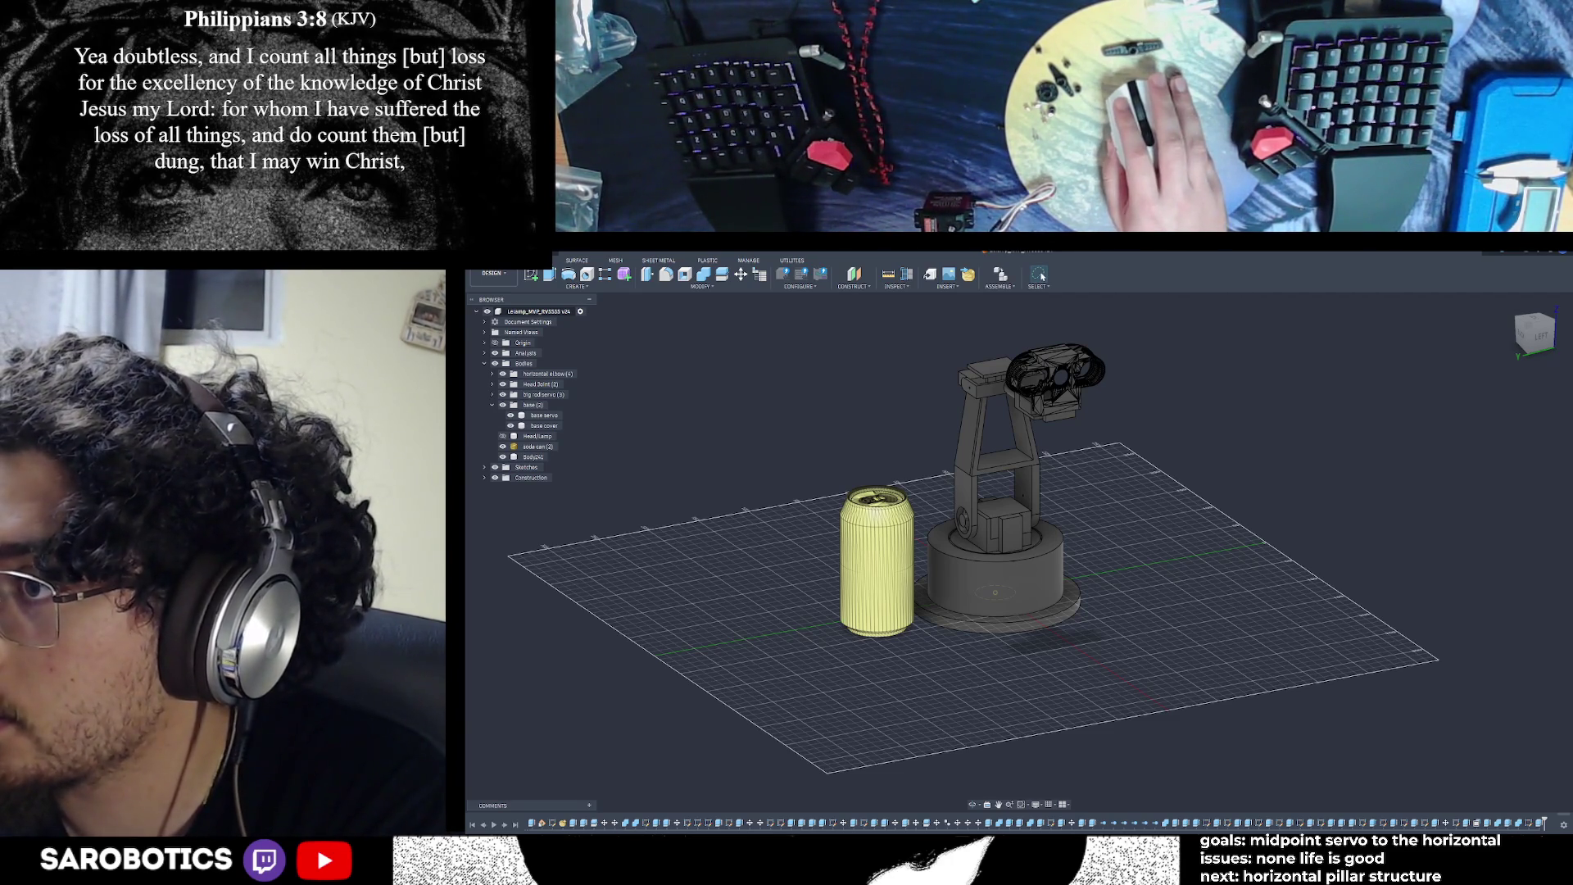
pyautogui.scroll(-3, 1480, 544)
pyautogui.scroll(2, 1286, 588)
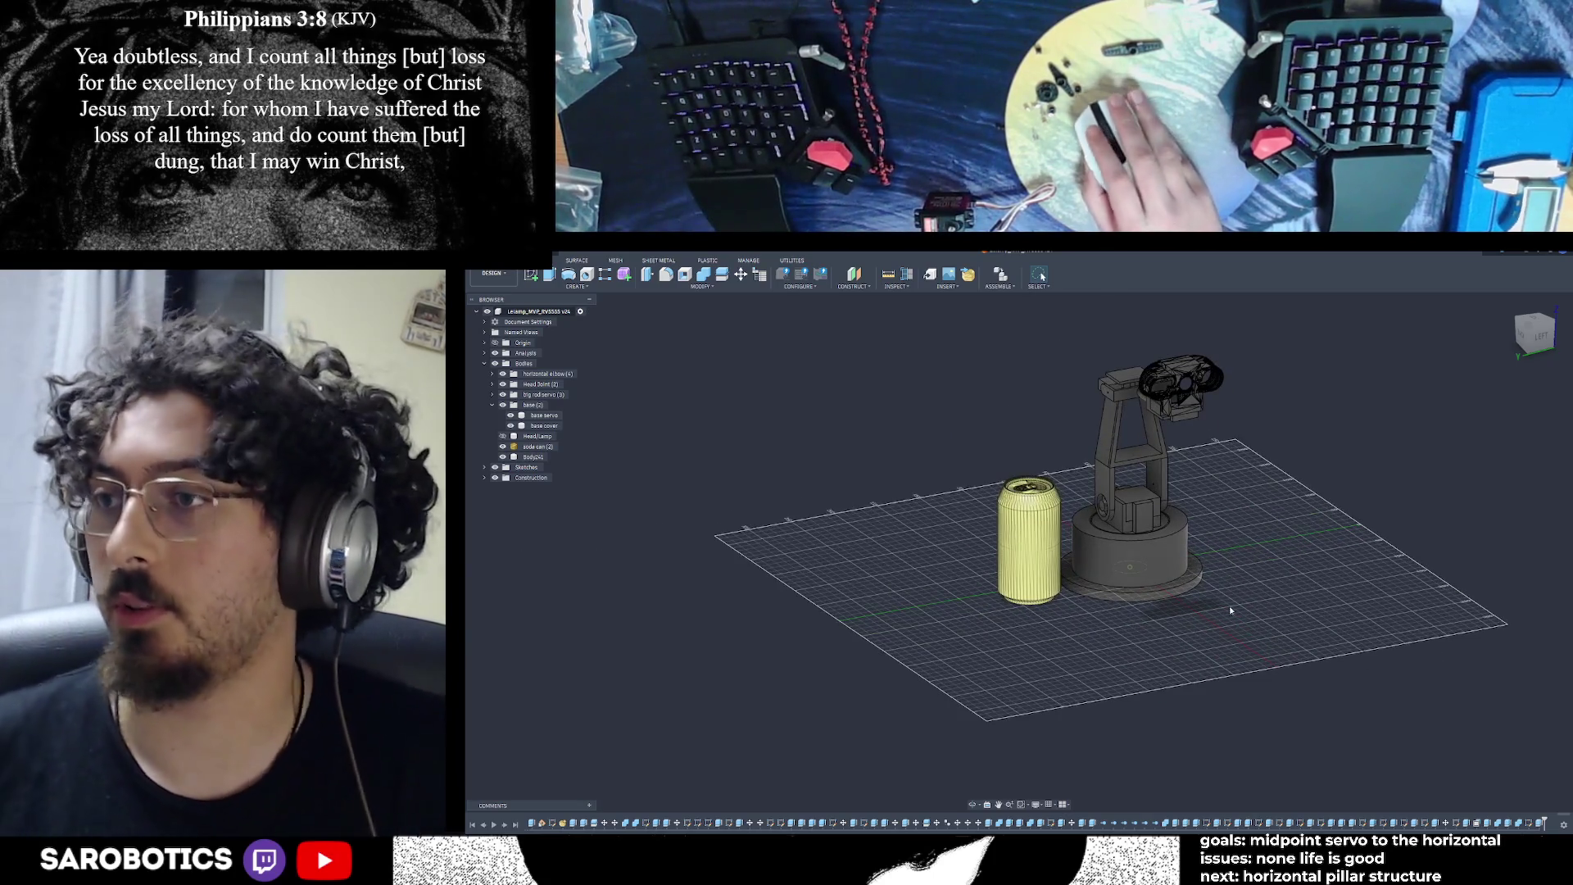
pyautogui.keyDown('shift'); pyautogui.moveTo(1065, 524); pyautogui.dragTo(852, 532, button='middle'); pyautogui.keyUp('shift')
pyautogui.moveTo(1016, 491)
pyautogui.keyDown('shift'); pyautogui.mouseDown(button='middle')
pyautogui.moveTo(1006, 655)
pyautogui.moveTo(1006, 557)
pyautogui.moveTo(1229, 540)
pyautogui.moveTo(1290, 607)
pyautogui.moveTo(1479, 592)
pyautogui.mouseUp(button='middle'); pyautogui.keyUp('shift')
pyautogui.scroll(5, 1006, 525)
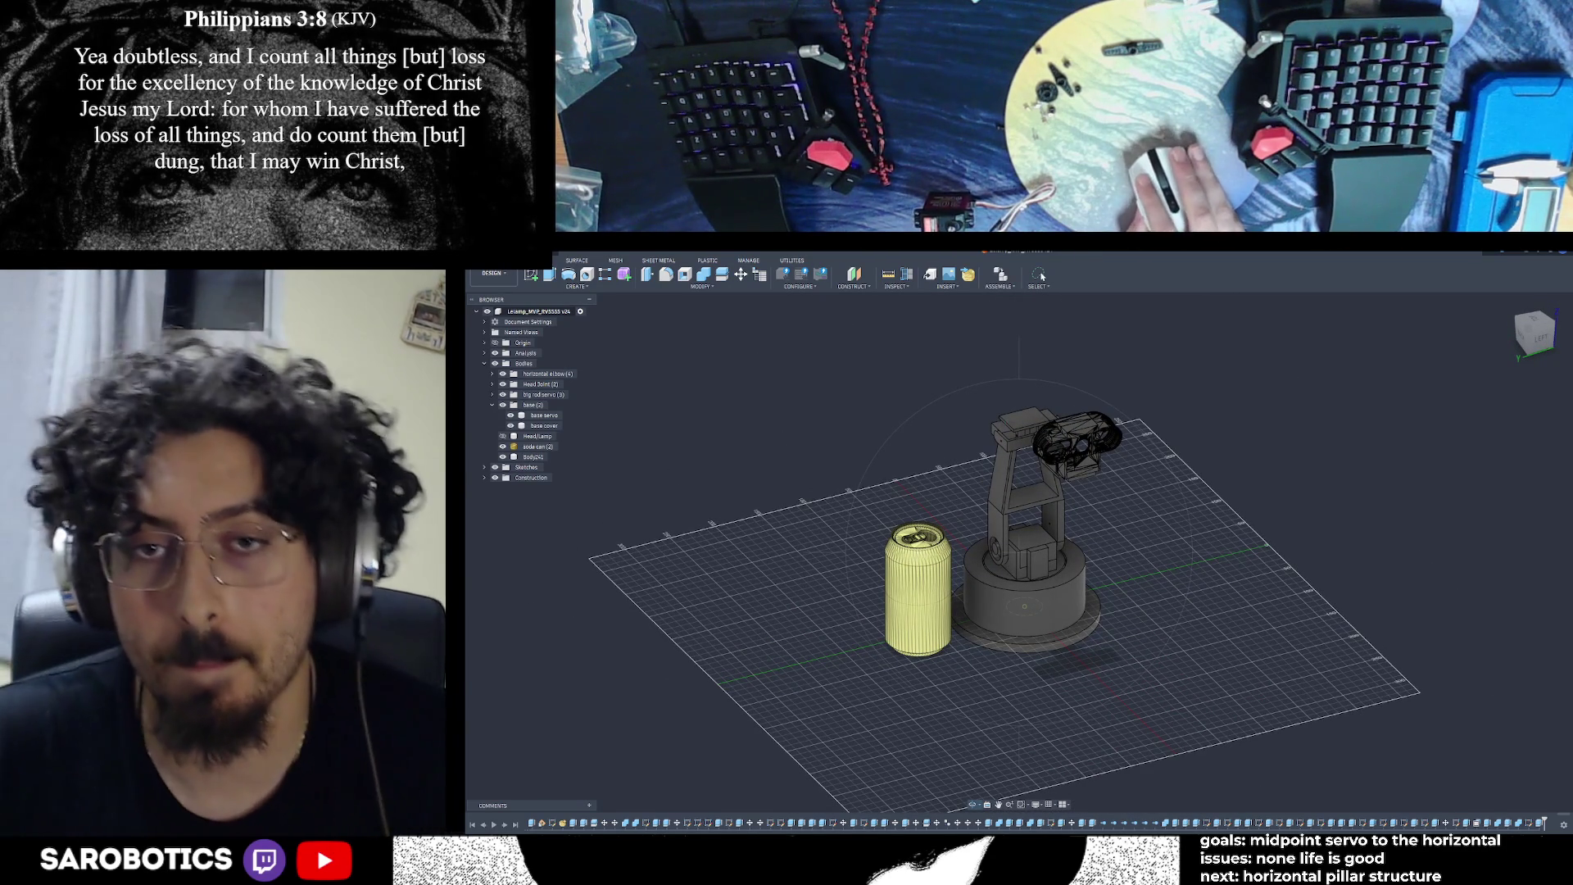
pyautogui.click(1538, 337)
pyautogui.moveTo(1065, 491)
pyautogui.keyDown('shift'); pyautogui.mouseDown(button='middle')
pyautogui.moveTo(1098, 426)
pyautogui.moveTo(1065, 491)
pyautogui.moveTo(1114, 467)
pyautogui.moveTo(1097, 483)
pyautogui.moveTo(1163, 491)
pyautogui.moveTo(1172, 426)
pyautogui.moveTo(1196, 491)
pyautogui.moveTo(1221, 410)
pyautogui.moveTo(1204, 491)
pyautogui.moveTo(1204, 438)
pyautogui.moveTo(1471, 408)
pyautogui.mouseUp(button='middle'); pyautogui.keyUp('shift')
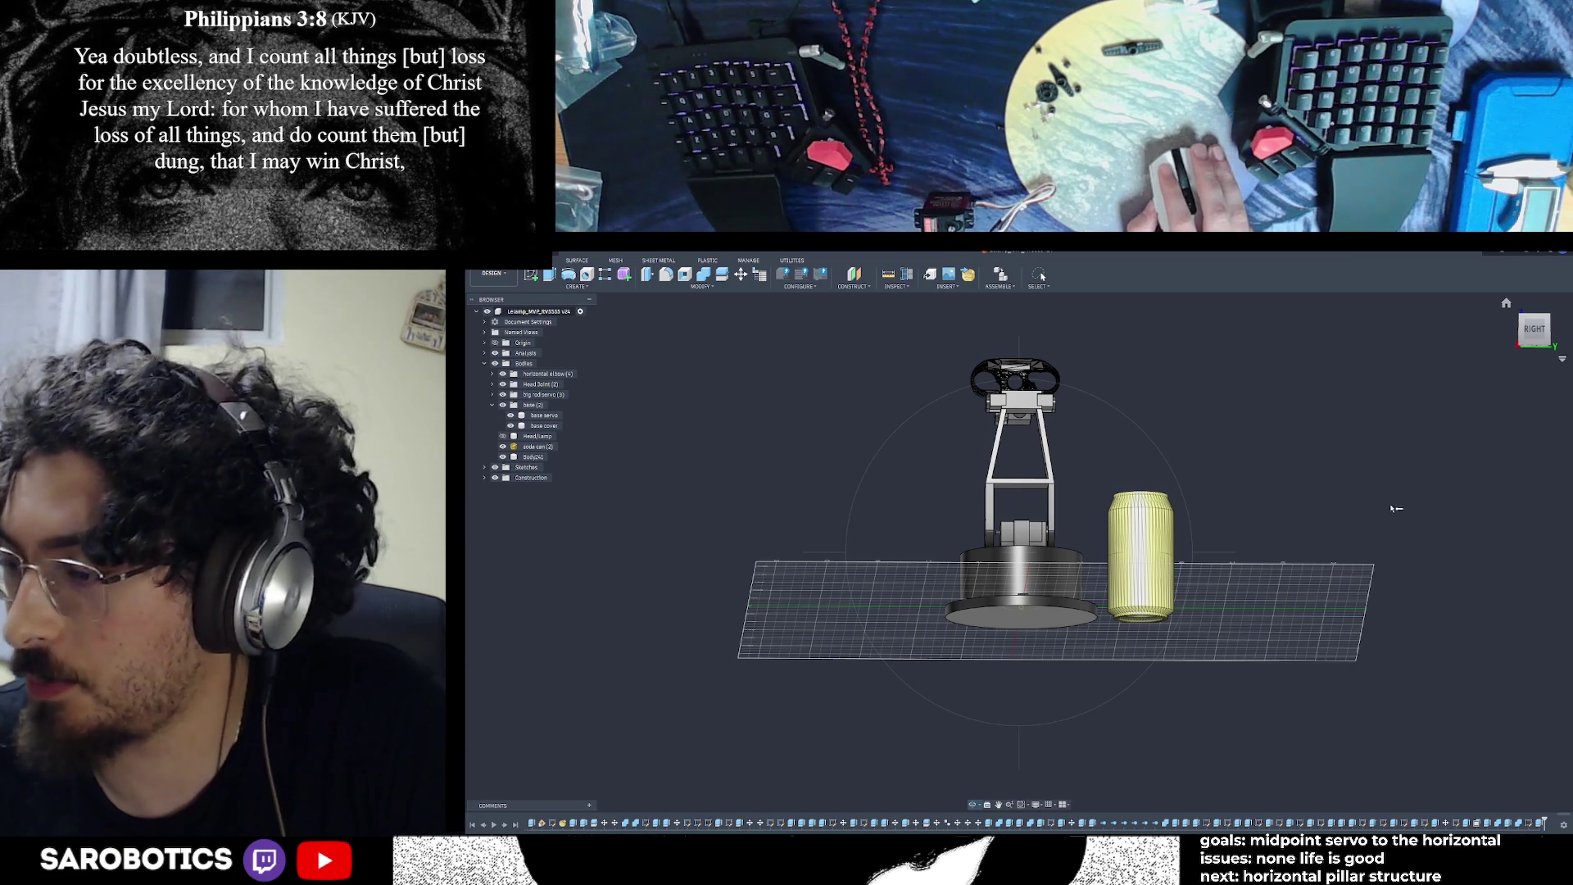
pyautogui.scroll(-2, 1177, 517)
pyautogui.keyDown('shift'); pyautogui.moveTo(1013, 535); pyautogui.dragTo(901, 540, button='middle'); pyautogui.keyUp('shift')
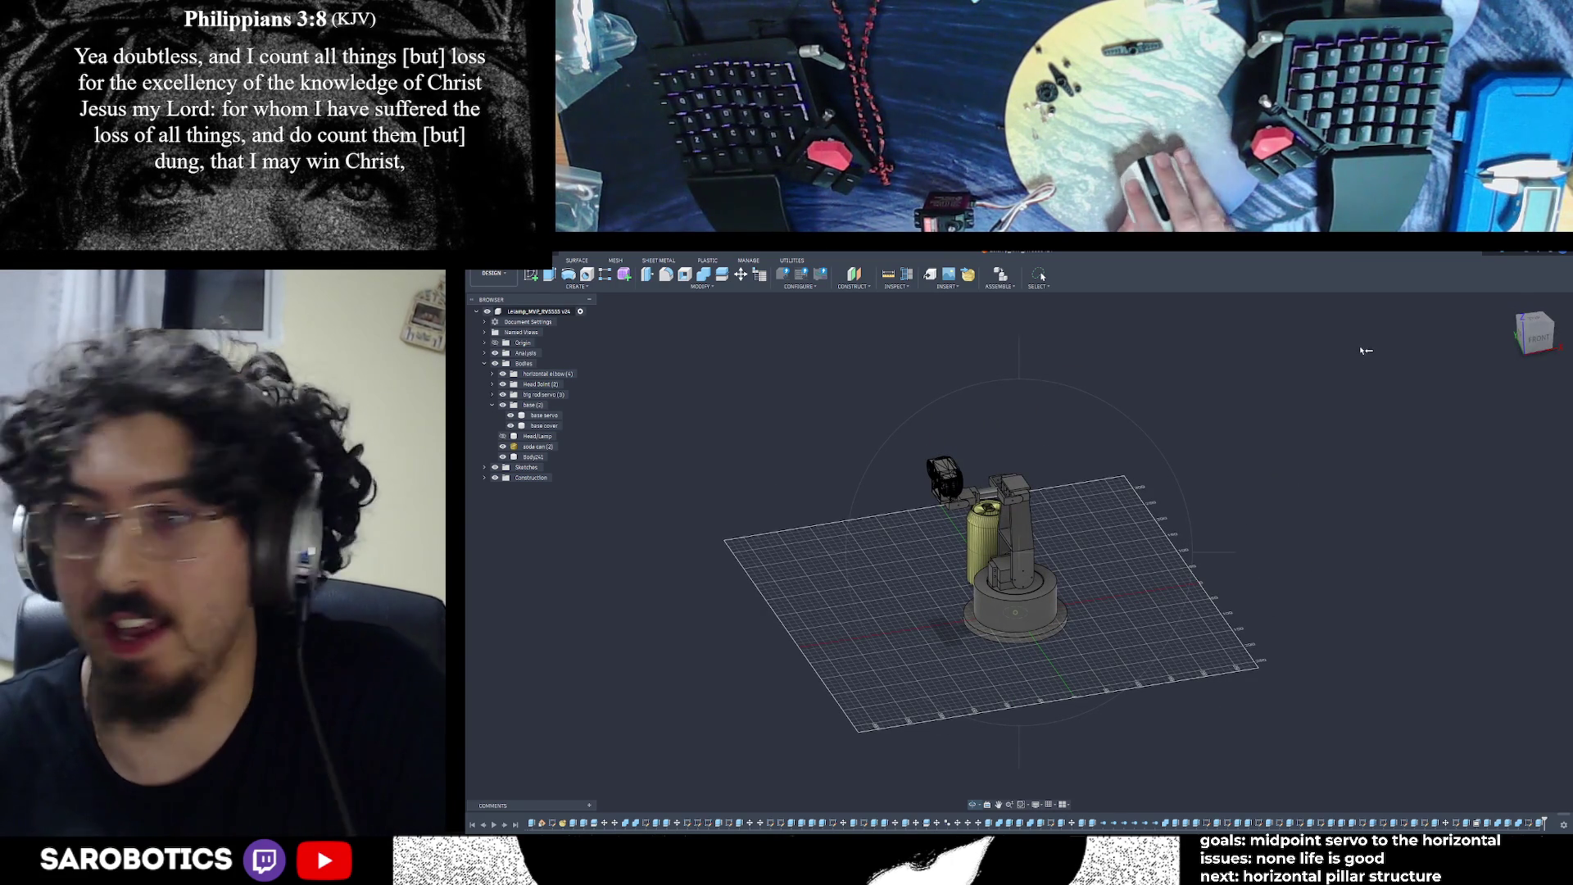
pyautogui.moveTo(1024, 532)
pyautogui.keyDown('shift'); pyautogui.mouseDown(button='middle')
pyautogui.moveTo(942, 540)
pyautogui.moveTo(926, 515)
pyautogui.moveTo(993, 611)
pyautogui.moveTo(1029, 594)
pyautogui.moveTo(967, 459)
pyautogui.mouseUp(button='middle'); pyautogui.keyUp('shift')
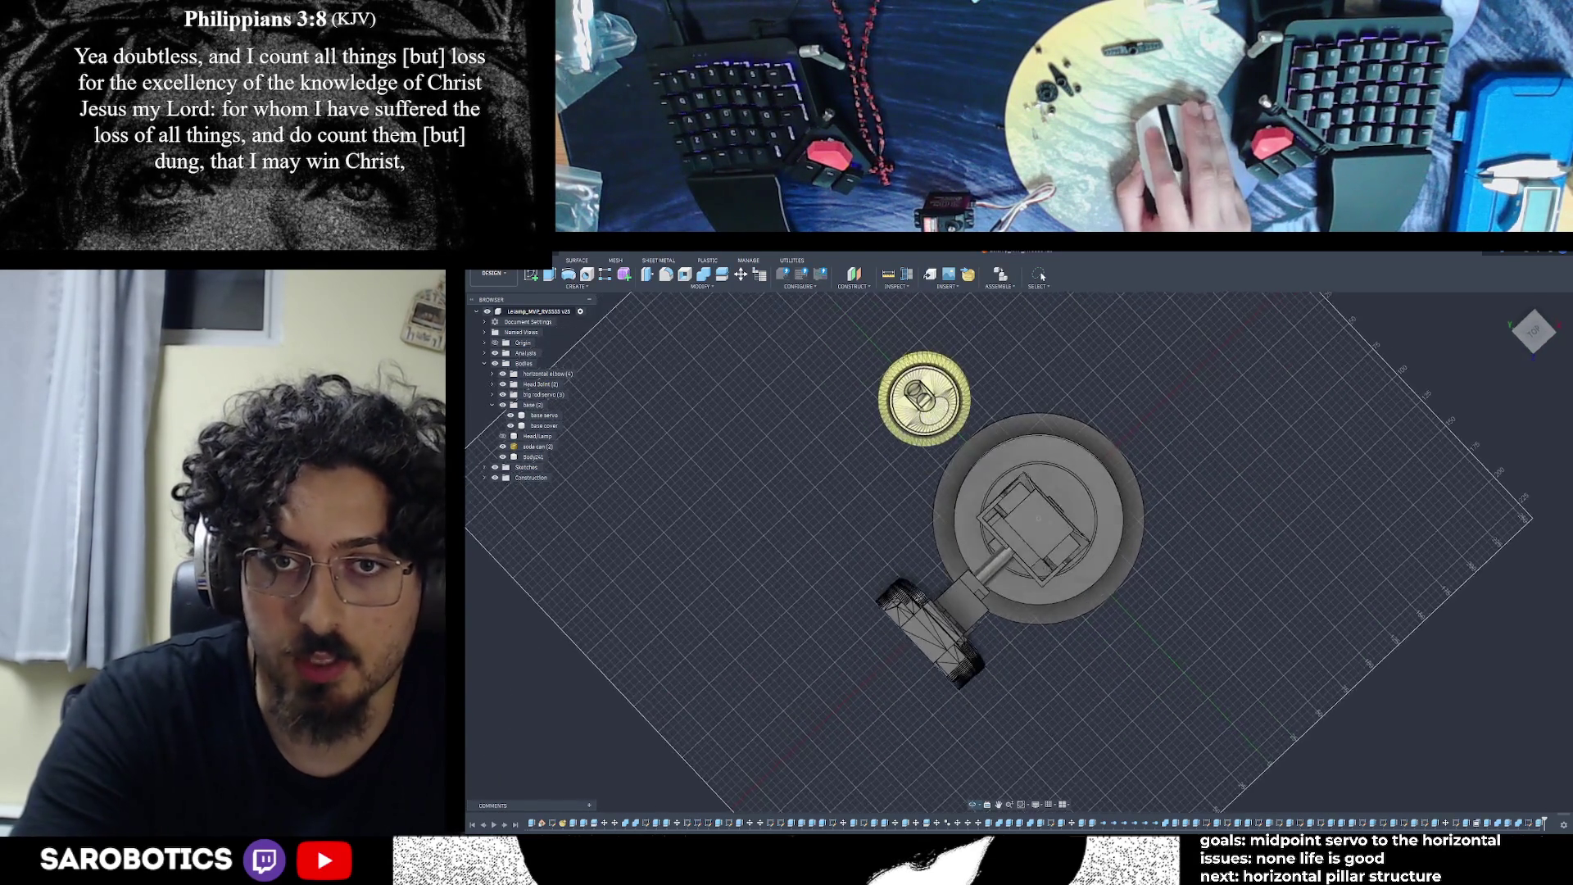
pyautogui.press('F6')
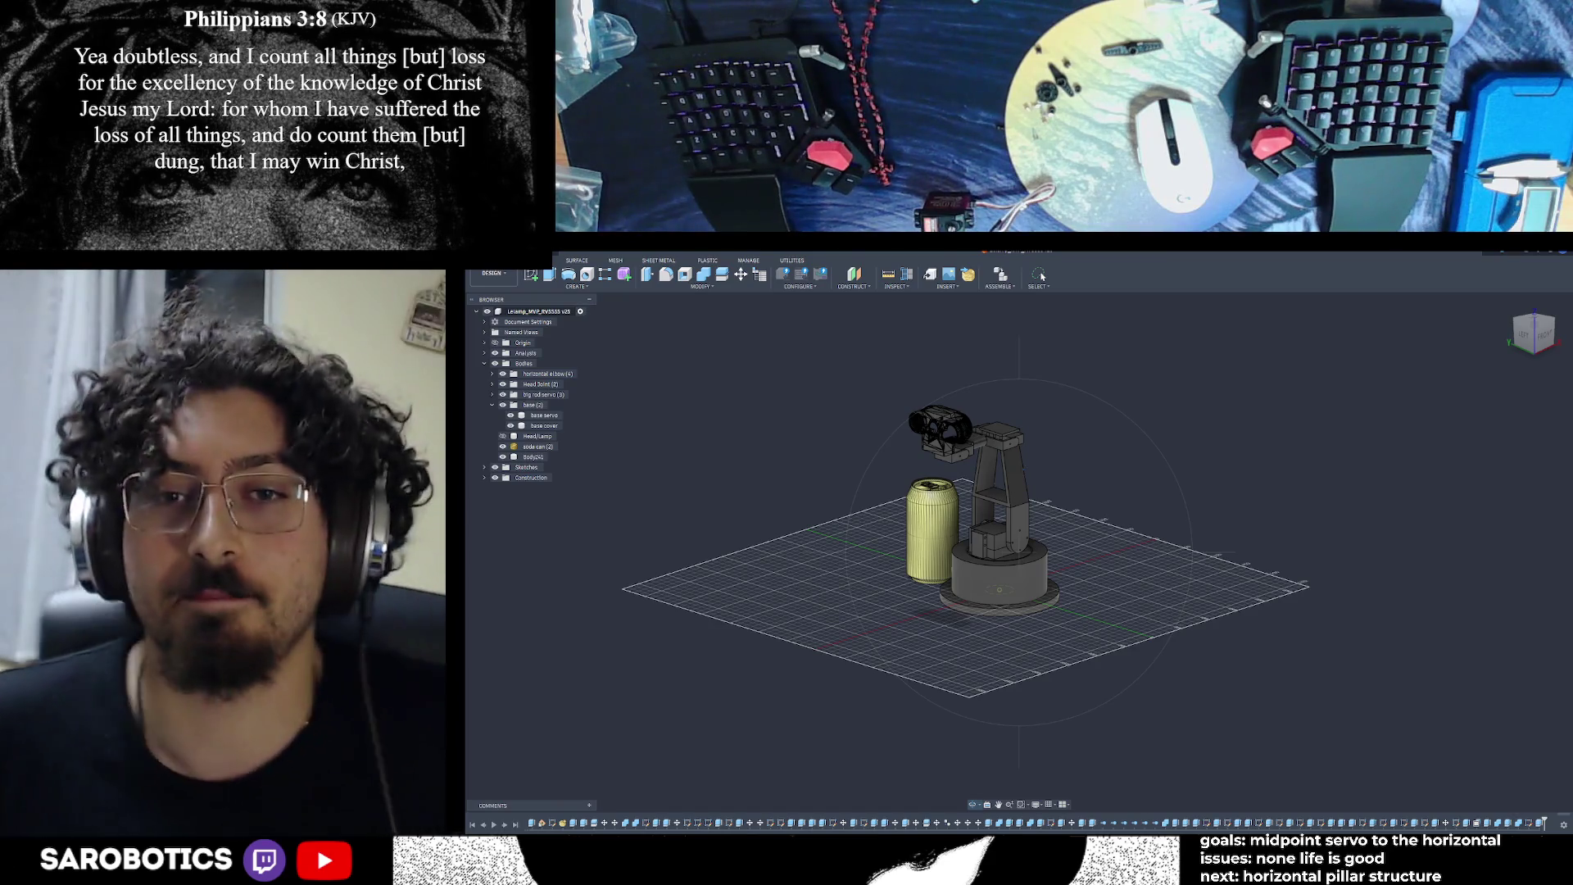
pyautogui.keyDown('shift'); pyautogui.moveTo(1042, 277); pyautogui.dragTo(1042, 277, button='middle'); pyautogui.keyUp('shift')
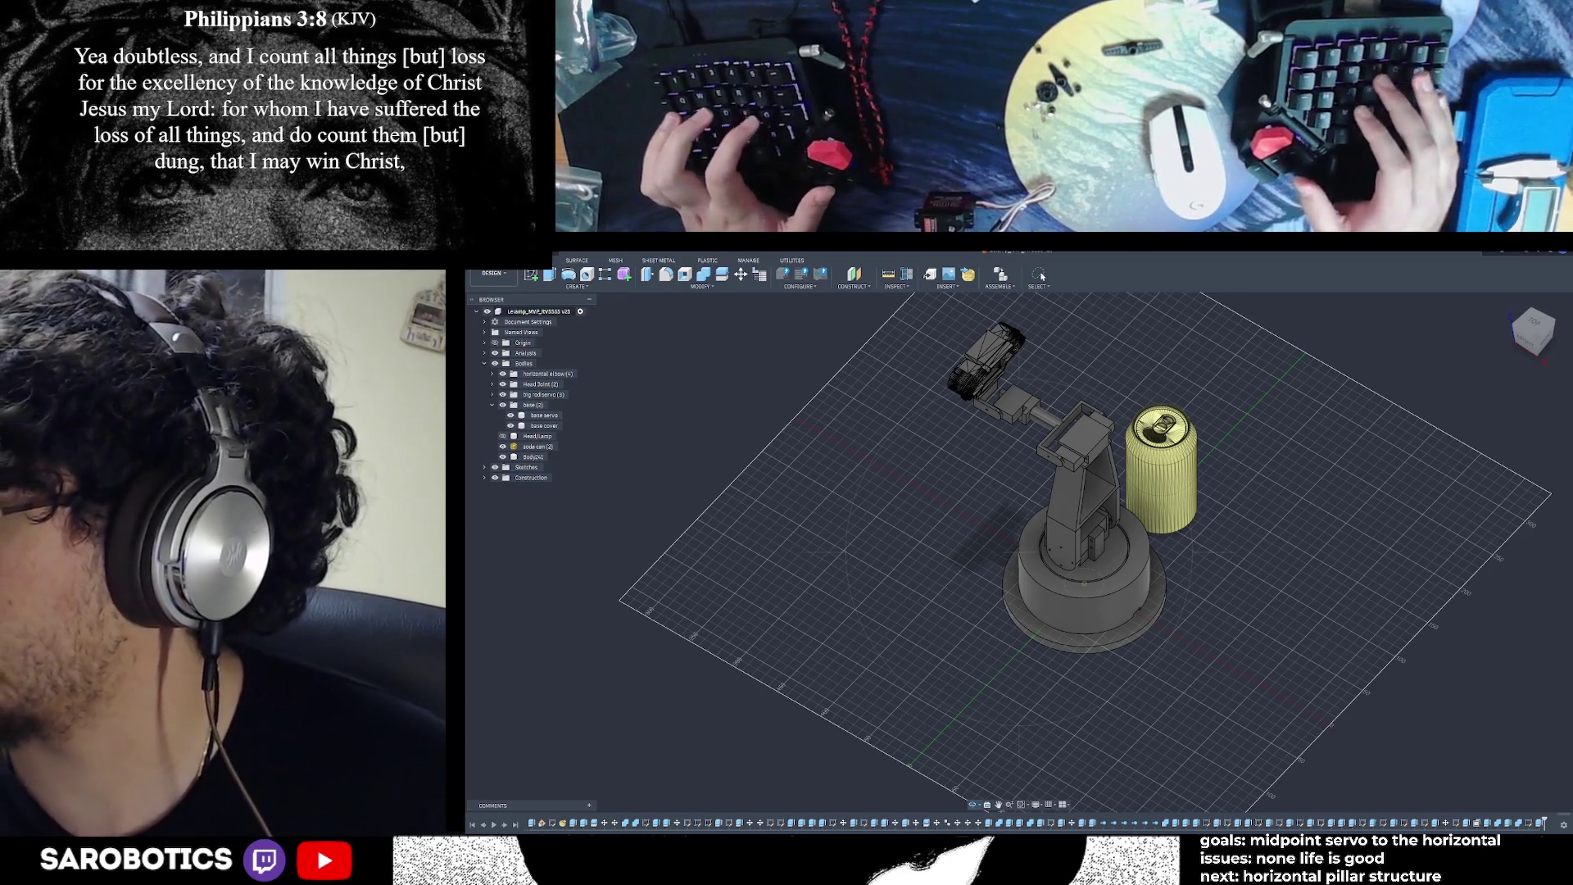
pyautogui.keyDown('shift'); pyautogui.moveTo(1042, 277); pyautogui.dragTo(1043, 277, button='middle'); pyautogui.keyUp('shift')
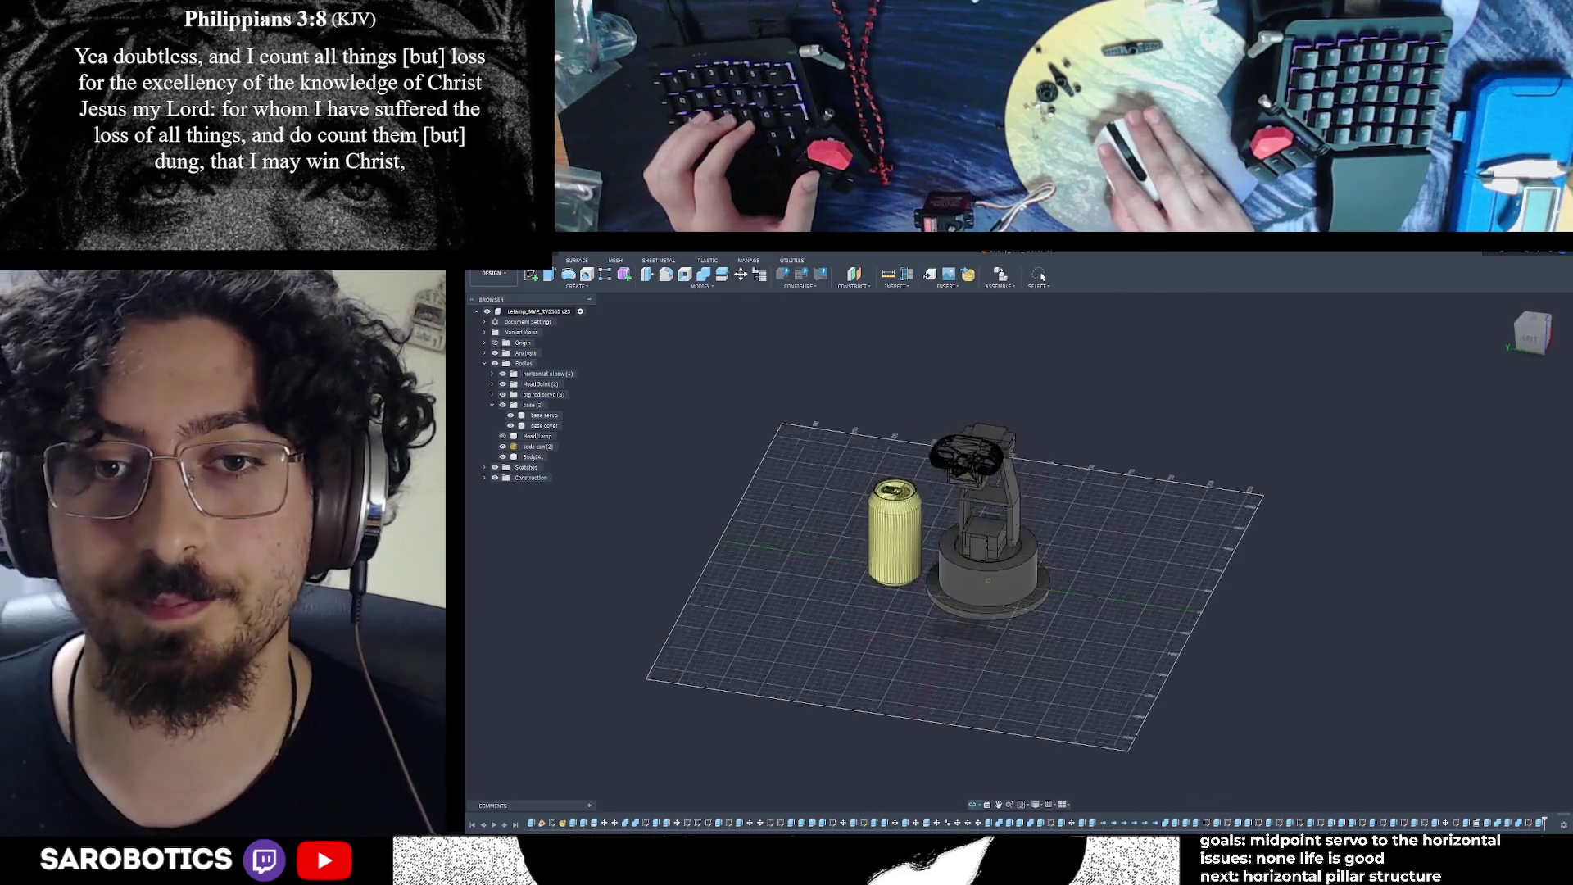
pyautogui.moveTo(1042, 277)
pyautogui.keyDown('shift'); pyautogui.mouseDown(button='middle')
pyautogui.moveTo(1037, 653)
pyautogui.moveTo(966, 643)
pyautogui.mouseUp(button='middle'); pyautogui.keyUp('shift')
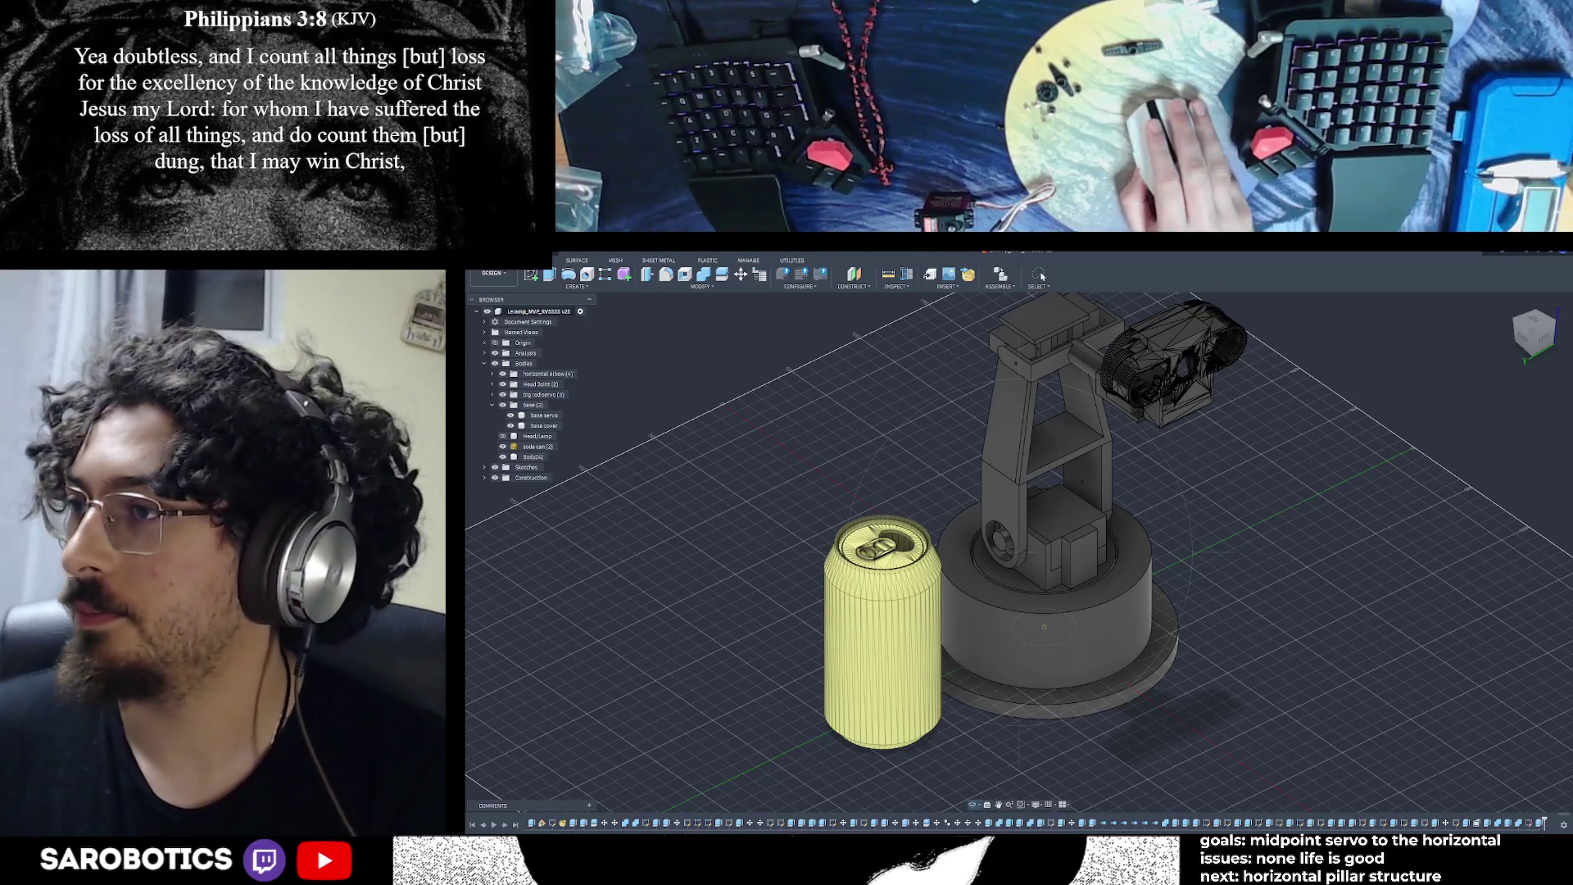
pyautogui.moveTo(1355, 452)
pyautogui.keyDown('shift'); pyautogui.mouseDown(button='middle')
pyautogui.moveTo(1137, 511)
pyautogui.moveTo(1049, 590)
pyautogui.moveTo(950, 491)
pyautogui.moveTo(1040, 533)
pyautogui.moveTo(1020, 553)
pyautogui.moveTo(942, 492)
pyautogui.moveTo(975, 532)
pyautogui.mouseUp(button='middle'); pyautogui.keyUp('shift')
pyautogui.scroll(5, 983, 574)
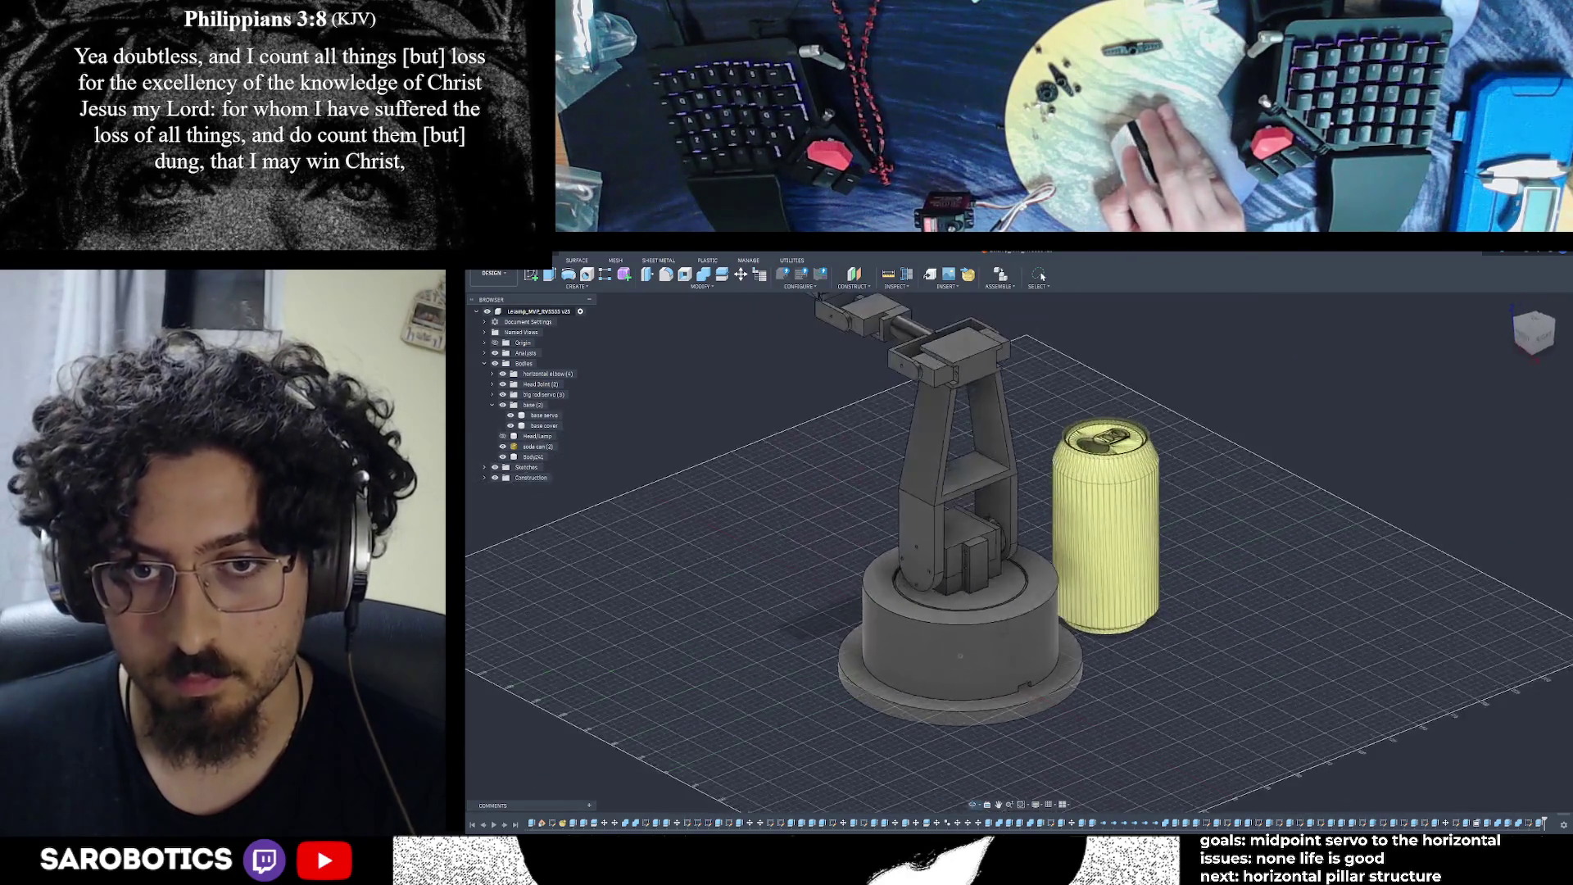
pyautogui.rightClick(1004, 631)
pyautogui.click(1006, 680)
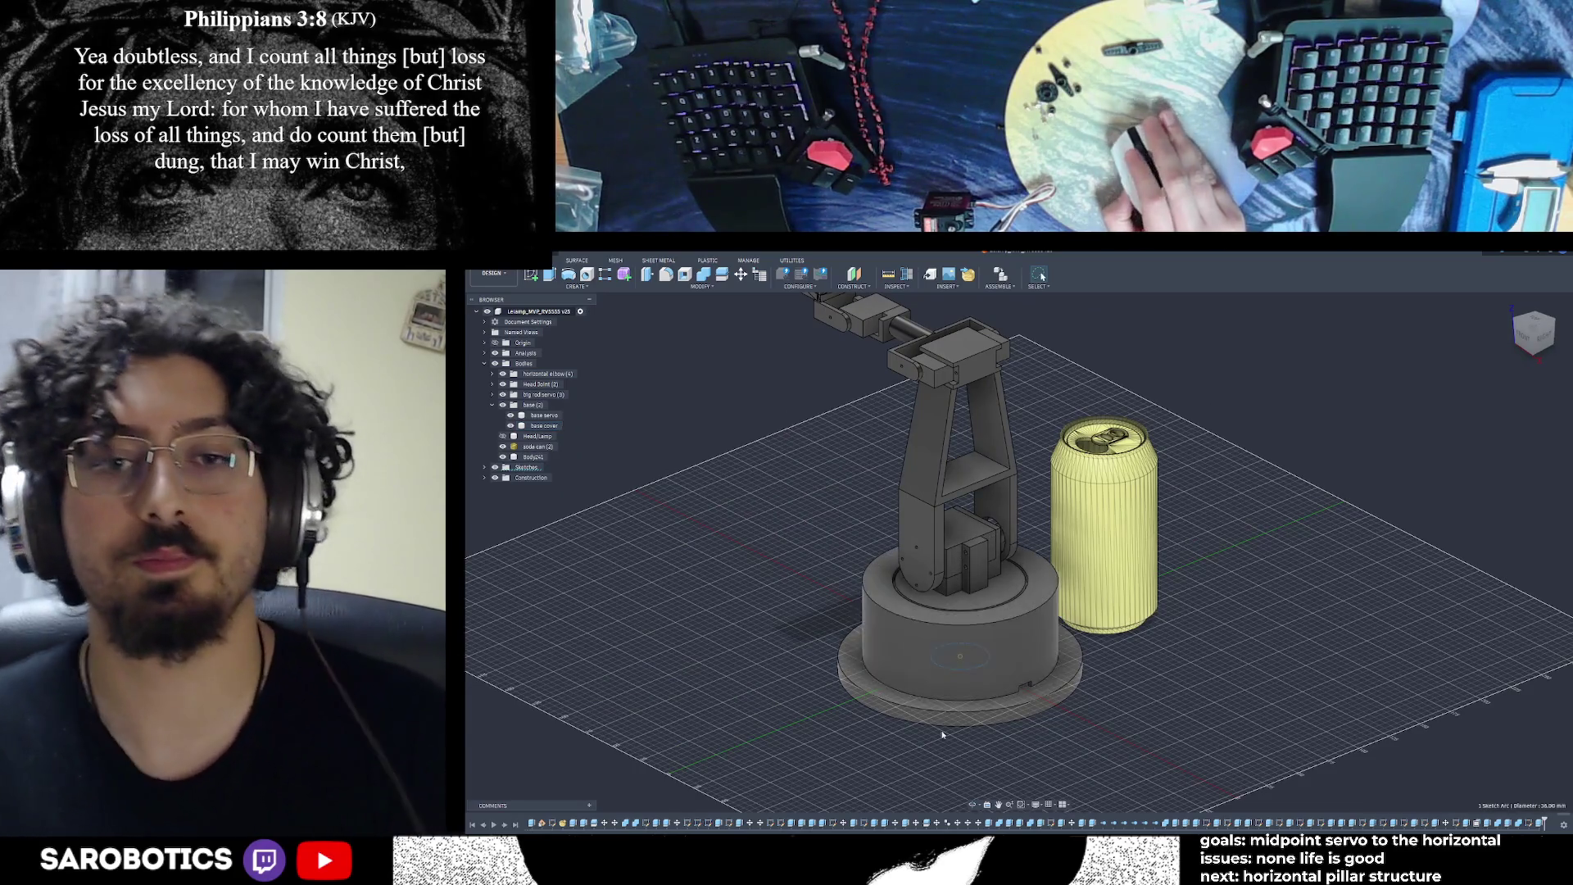
pyautogui.scroll(-3, 1002, 704)
pyautogui.keyDown('shift'); pyautogui.moveTo(990, 700); pyautogui.dragTo(950, 655, button='middle'); pyautogui.keyUp('shift')
pyautogui.scroll(5, 983, 680)
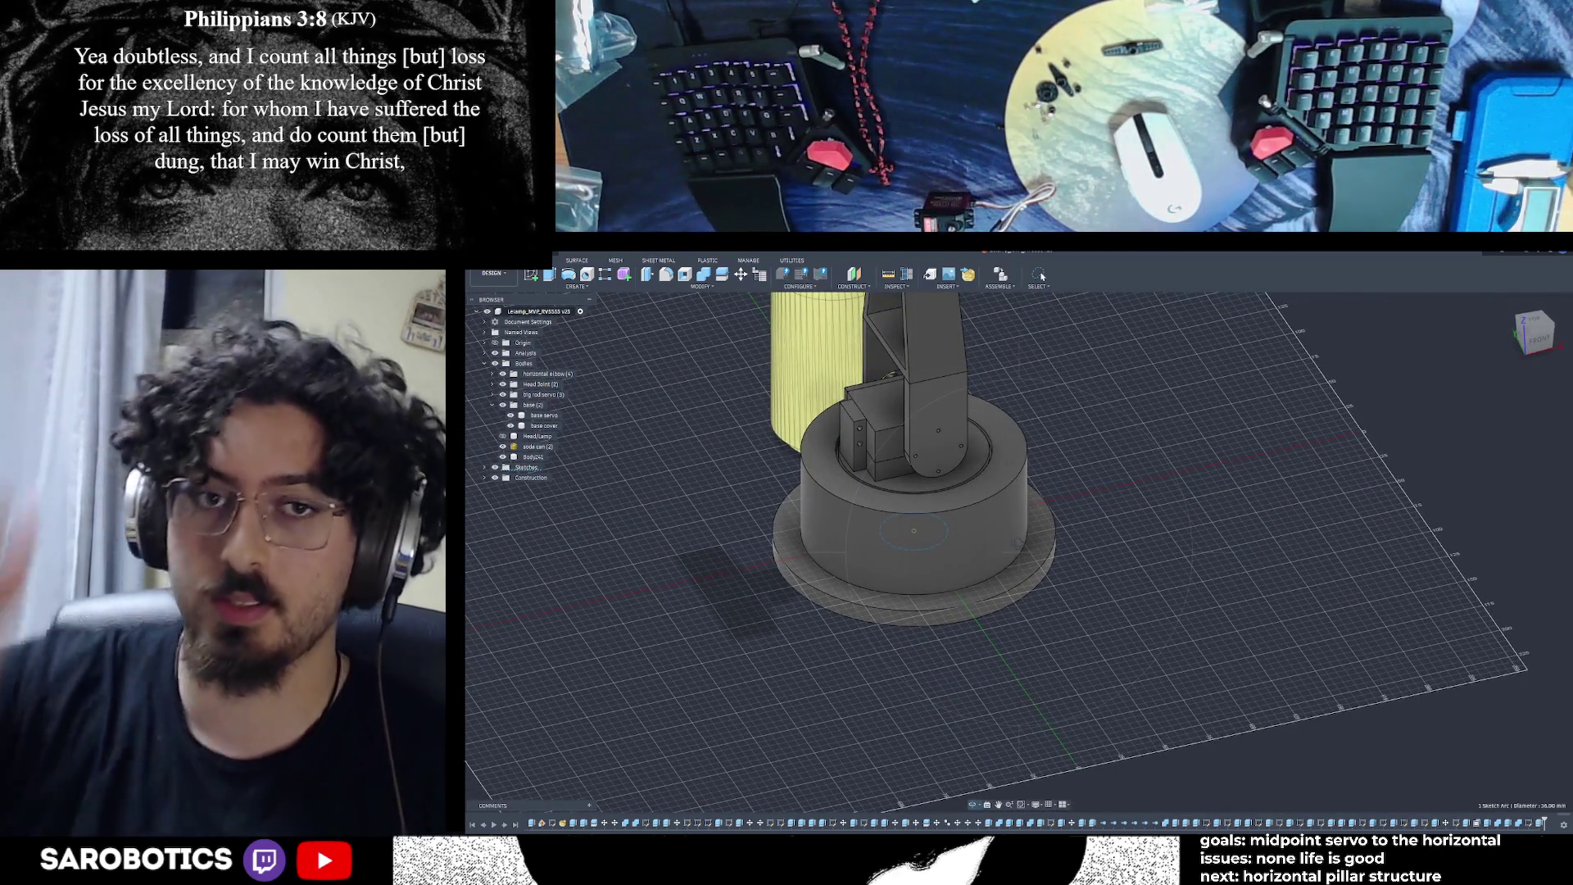
pyautogui.moveTo(1016, 549)
pyautogui.keyDown('shift'); pyautogui.mouseDown(button='middle')
pyautogui.moveTo(917, 524)
pyautogui.moveTo(934, 508)
pyautogui.moveTo(983, 516)
pyautogui.mouseUp(button='middle'); pyautogui.keyUp('shift')
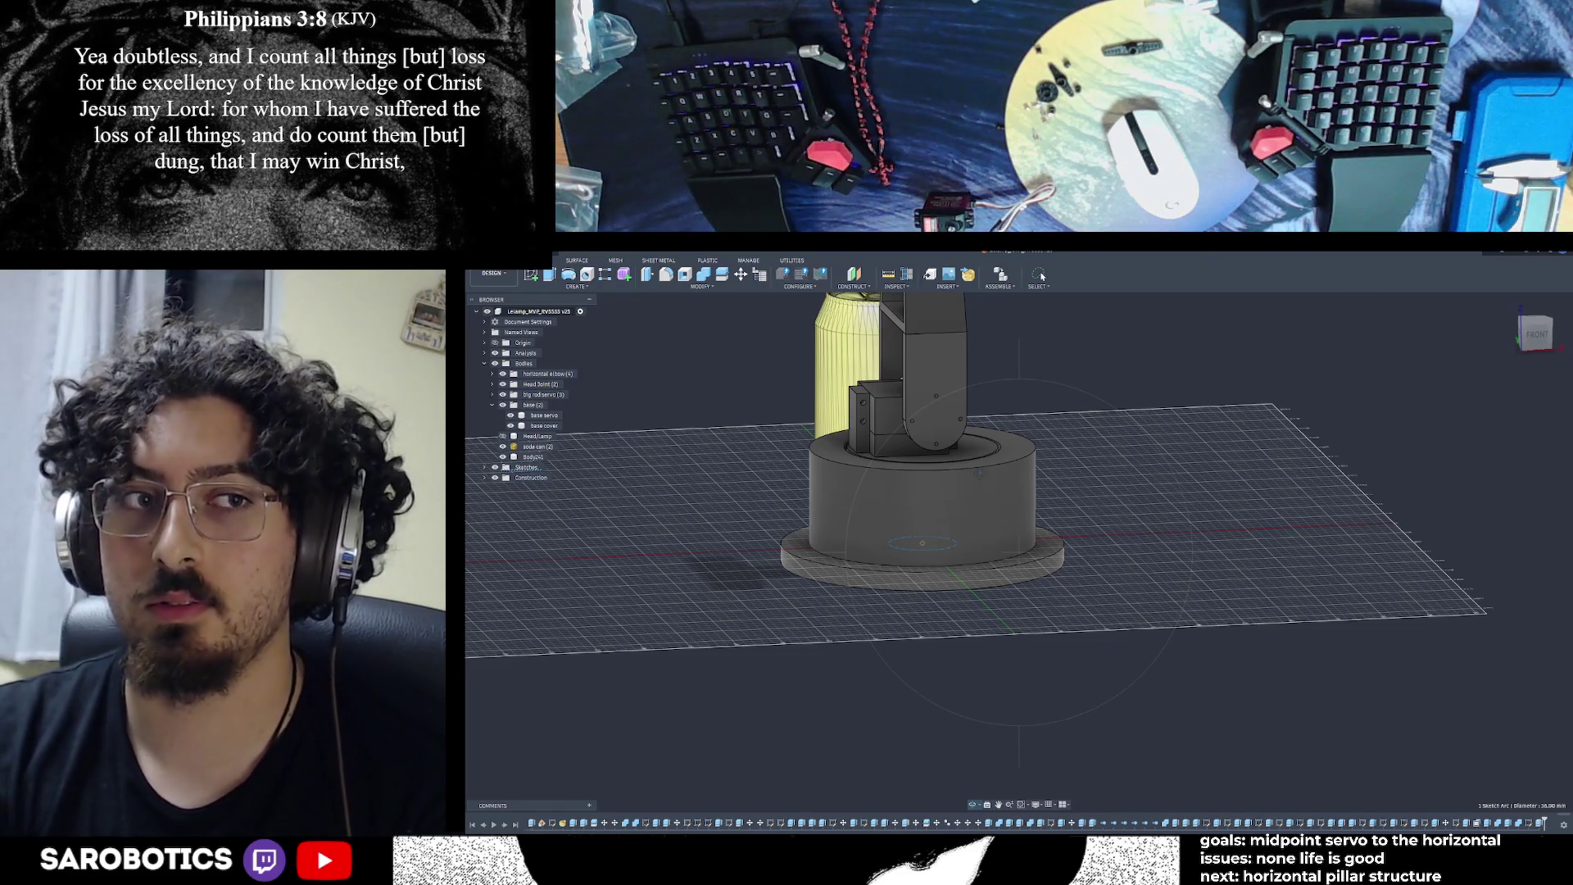
pyautogui.hotkey('shift', 'F6')
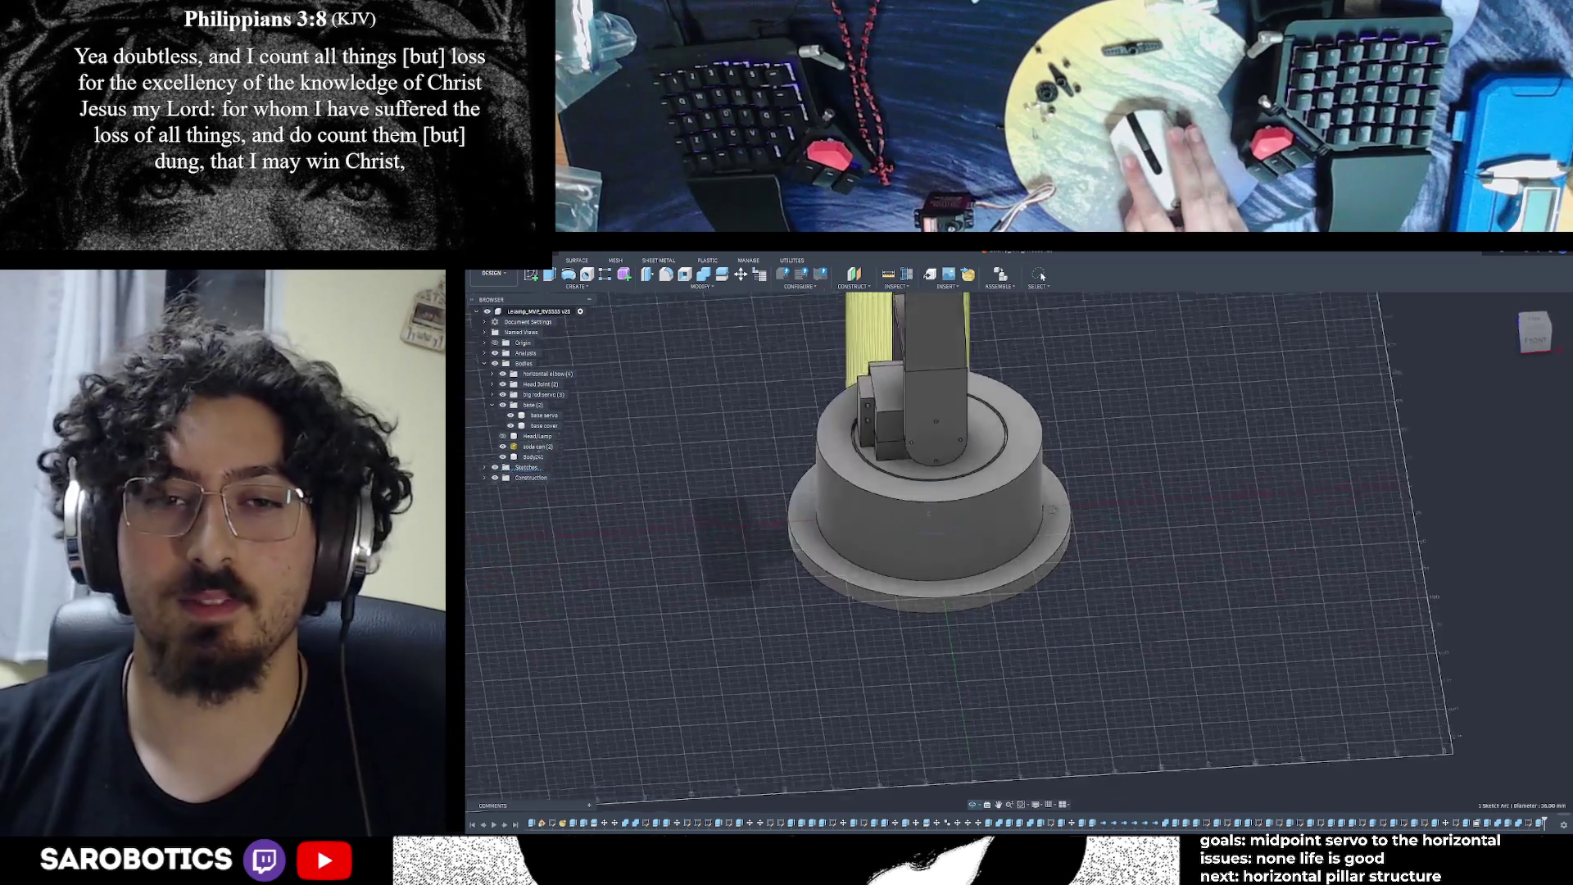
pyautogui.scroll(2, 930, 562)
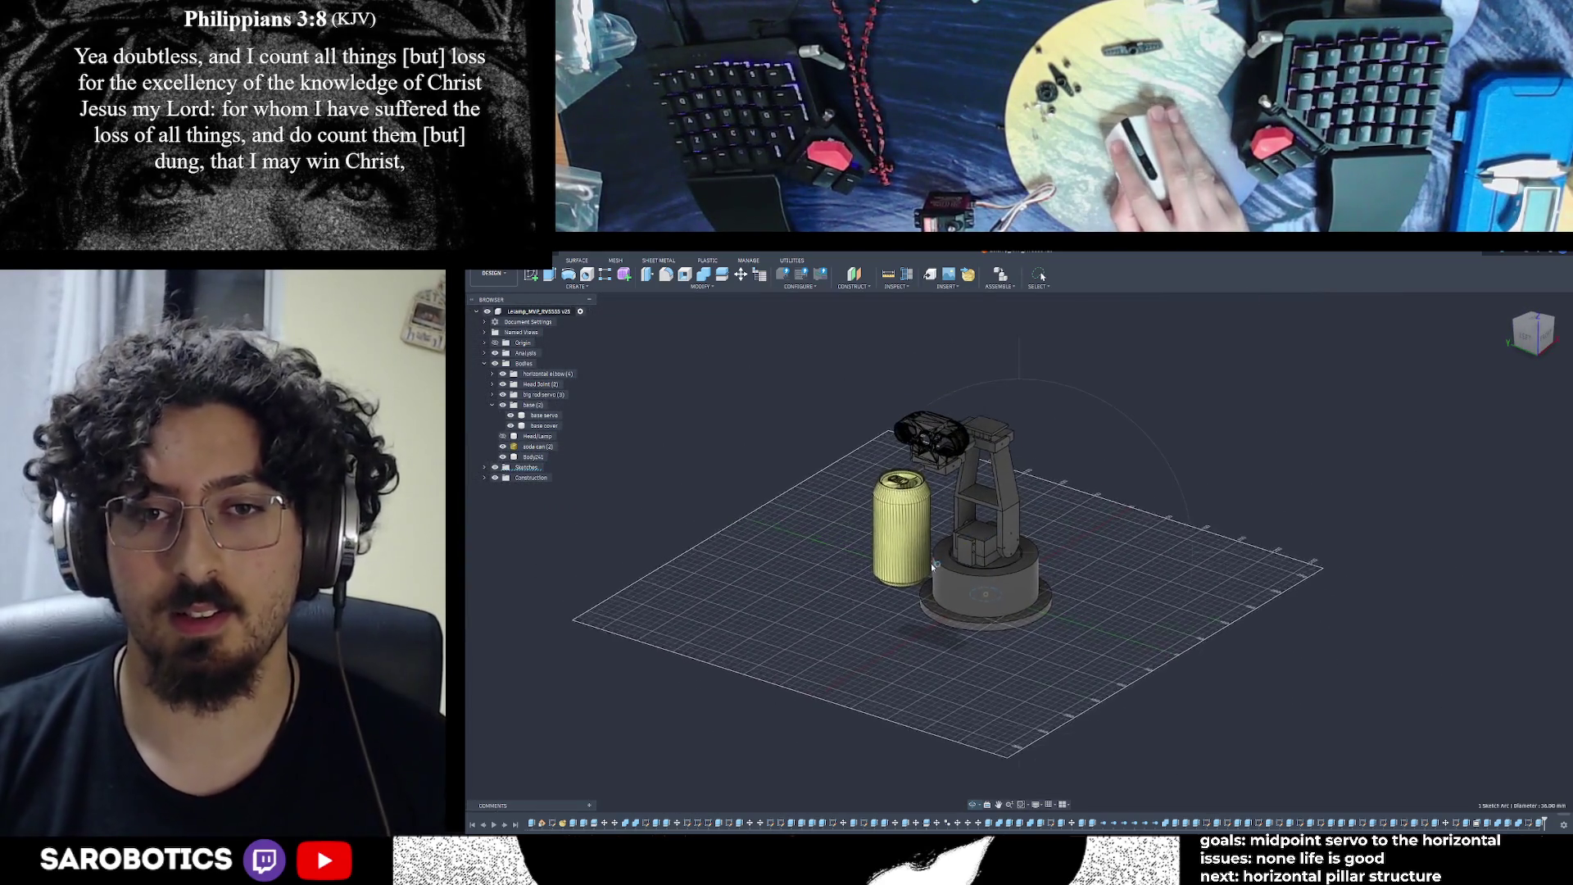
pyautogui.keyDown('shift'); pyautogui.moveTo(931, 562); pyautogui.dragTo(934, 508, button='middle'); pyautogui.keyUp('shift')
pyautogui.scroll(3, 934, 508)
pyautogui.moveTo(1018, 553)
pyautogui.keyDown('shift'); pyautogui.mouseDown(button='middle')
pyautogui.moveTo(1147, 553)
pyautogui.moveTo(1147, 458)
pyautogui.moveTo(1131, 558)
pyautogui.moveTo(1114, 565)
pyautogui.moveTo(1056, 533)
pyautogui.moveTo(1171, 491)
pyautogui.mouseUp(button='middle'); pyautogui.keyUp('shift')
pyautogui.moveTo(1016, 773)
pyautogui.keyDown('shift'); pyautogui.mouseDown(button='middle')
pyautogui.moveTo(1086, 704)
pyautogui.moveTo(1093, 748)
pyautogui.moveTo(1099, 703)
pyautogui.mouseUp(button='middle'); pyautogui.keyUp('shift')
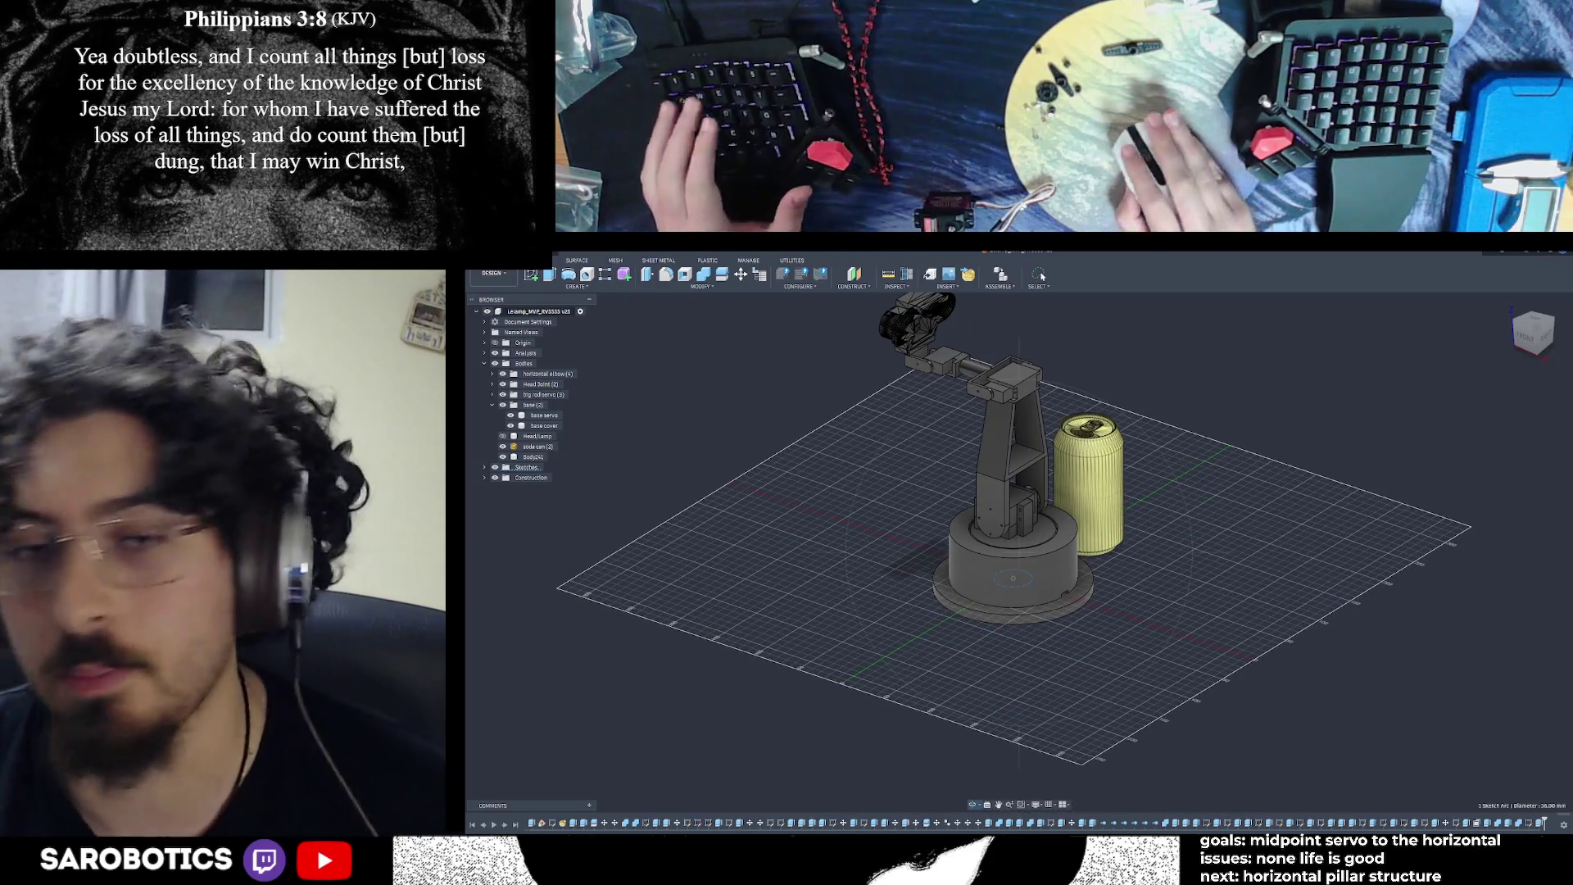
pyautogui.moveTo(1001, 544)
pyautogui.keyDown('shift'); pyautogui.mouseDown(button='middle')
pyautogui.moveTo(958, 525)
pyautogui.moveTo(762, 533)
pyautogui.moveTo(884, 508)
pyautogui.mouseUp(button='middle'); pyautogui.keyUp('shift')
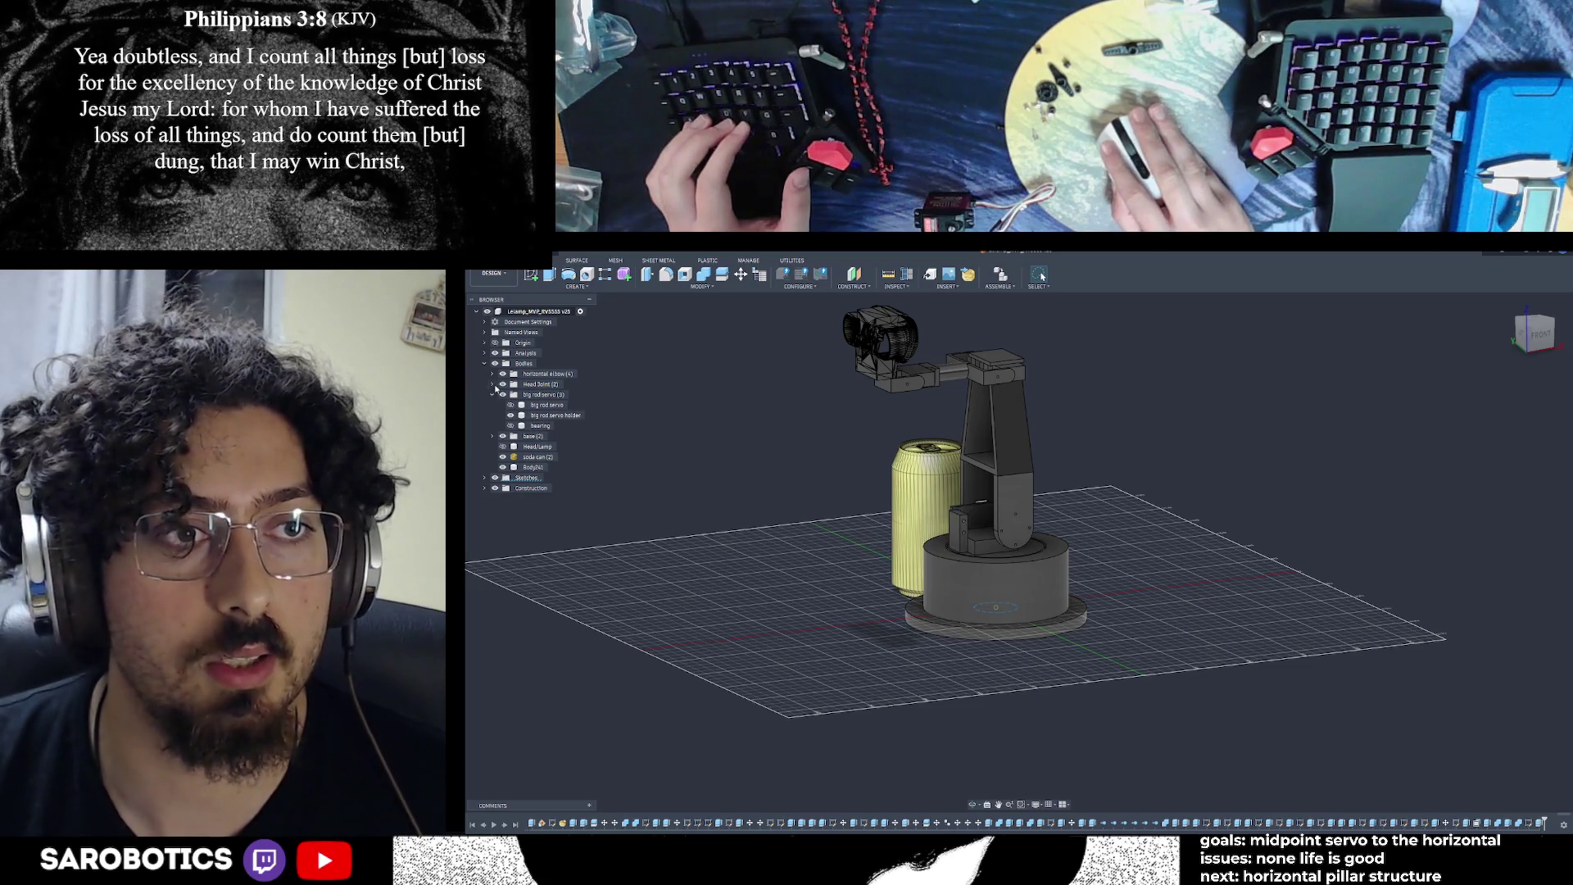
# Expand Head Joint and horizontal elbow to list their bodies, then collapse the Bodies folder
pyautogui.click(493, 385)
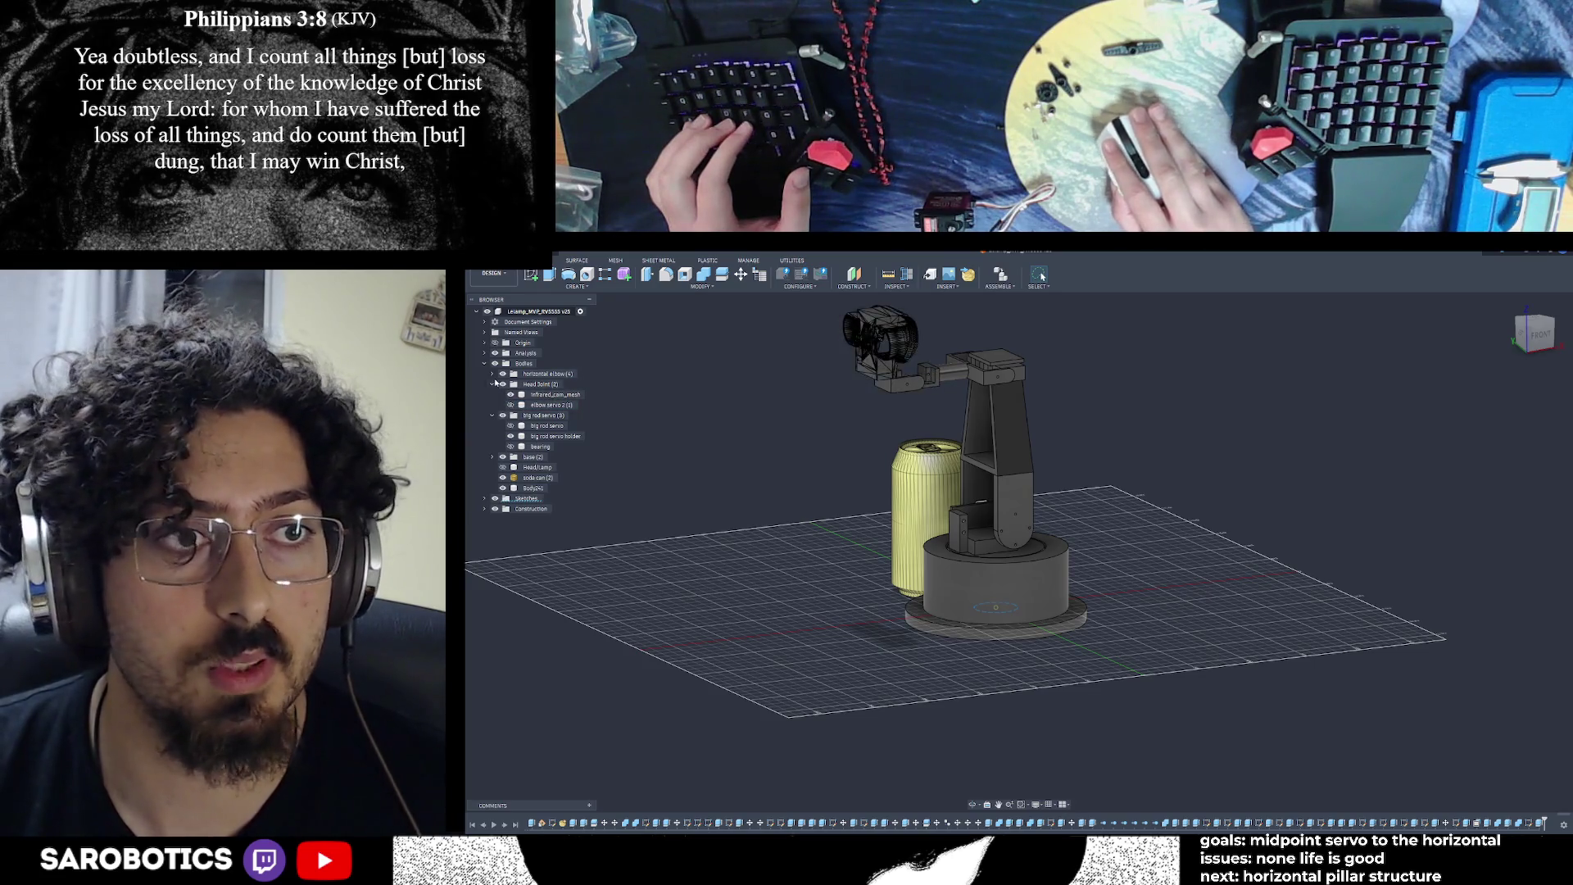
pyautogui.click(494, 375)
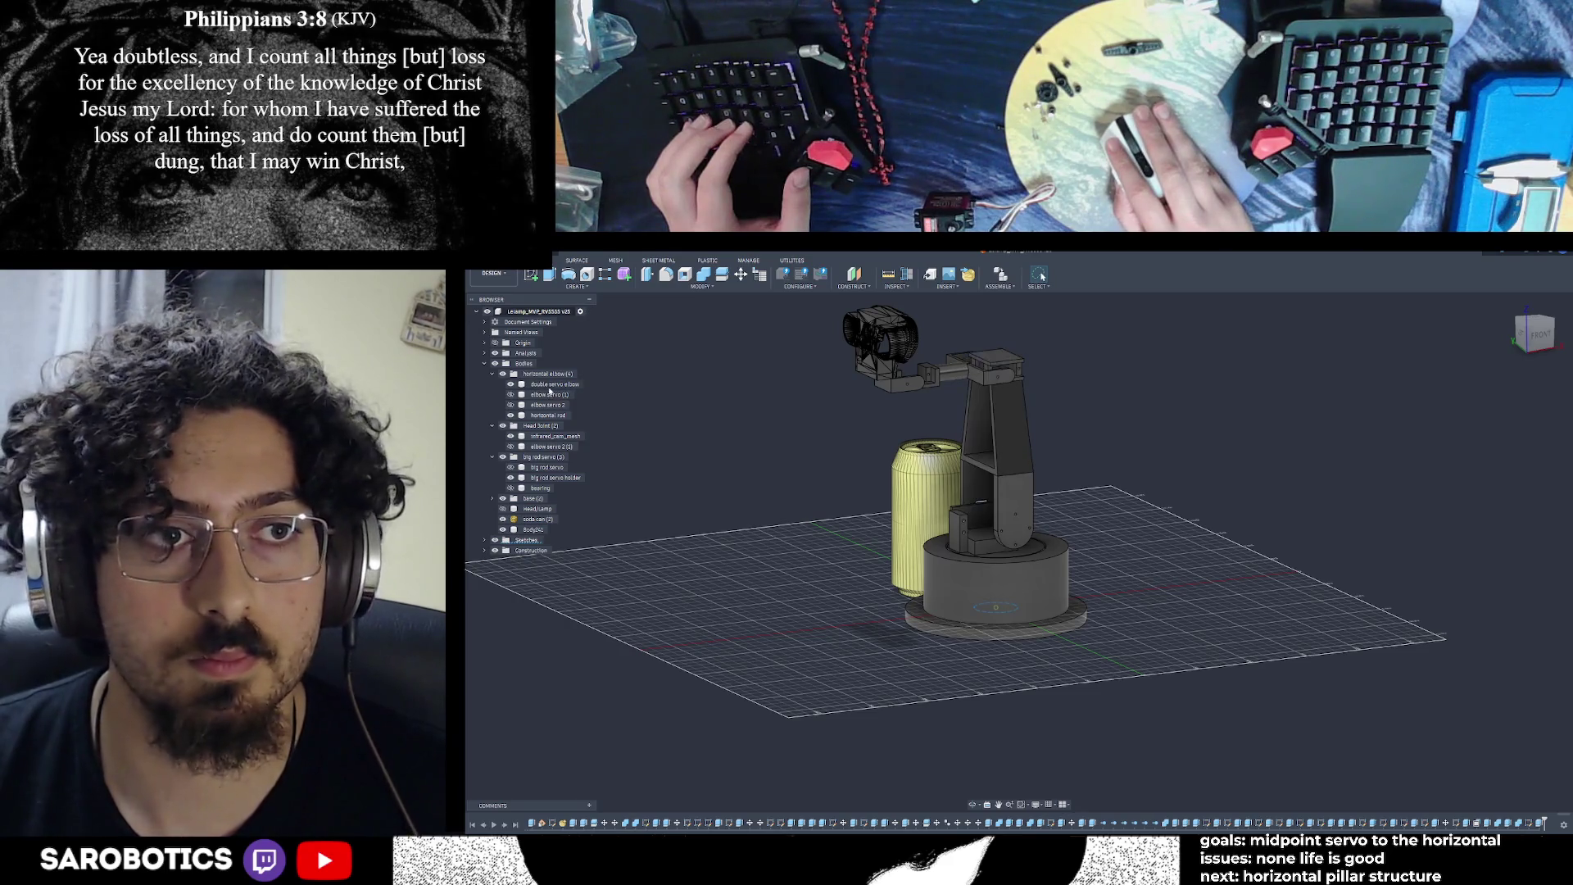
pyautogui.click(484, 364)
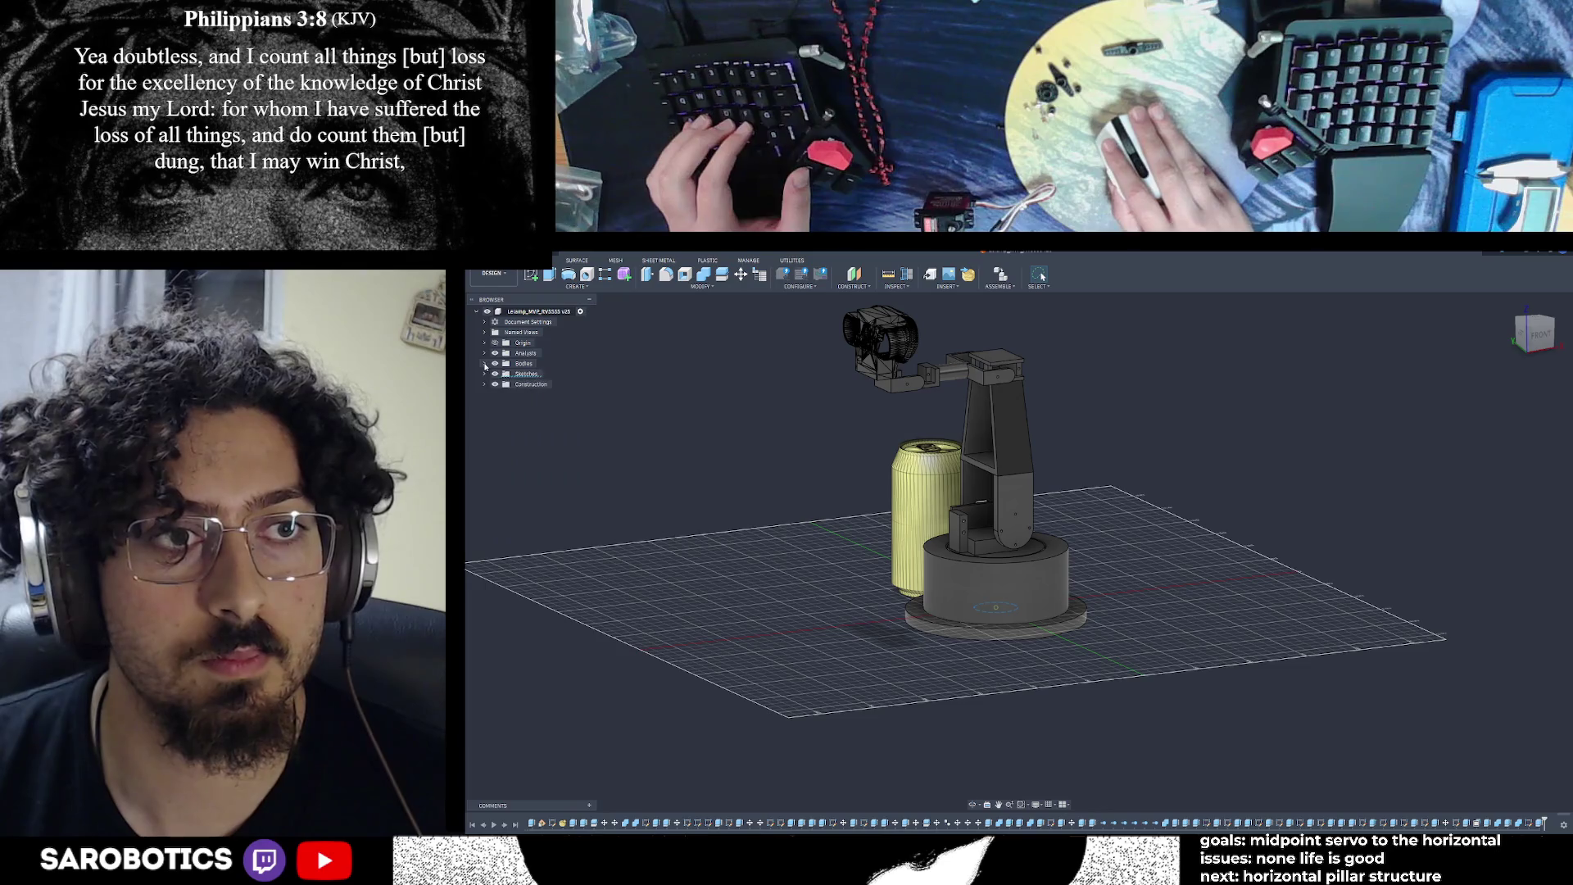
pyautogui.scroll(-2, 999, 777)
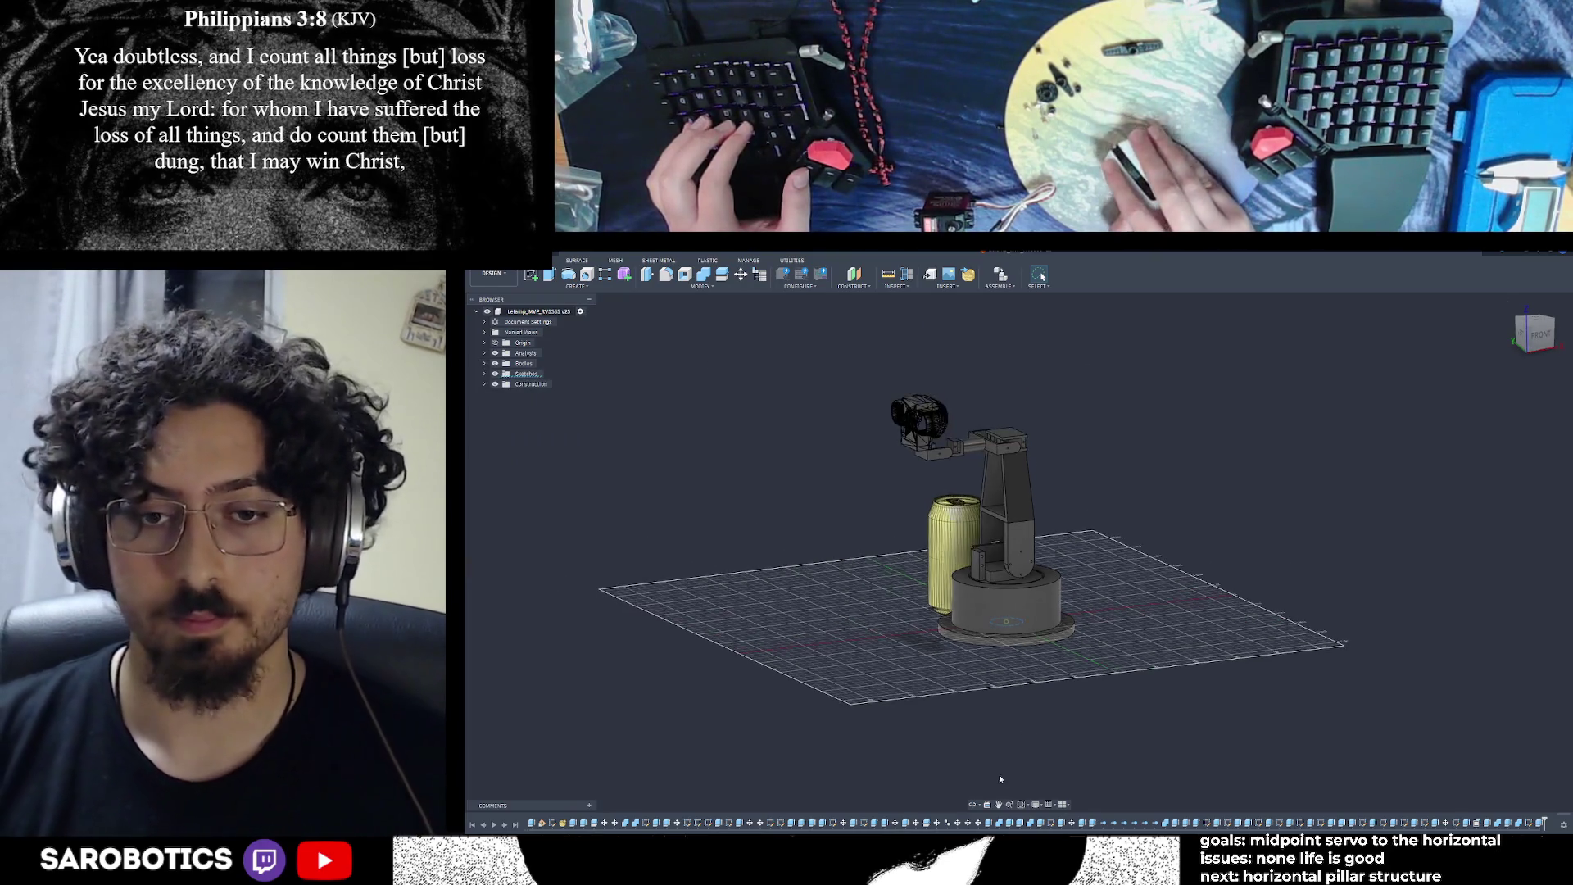
pyautogui.moveTo(1042, 277)
pyautogui.keyDown('shift'); pyautogui.mouseDown(button='middle')
pyautogui.moveTo(942, 278)
pyautogui.moveTo(1042, 277)
pyautogui.mouseUp(button='middle'); pyautogui.keyUp('shift')
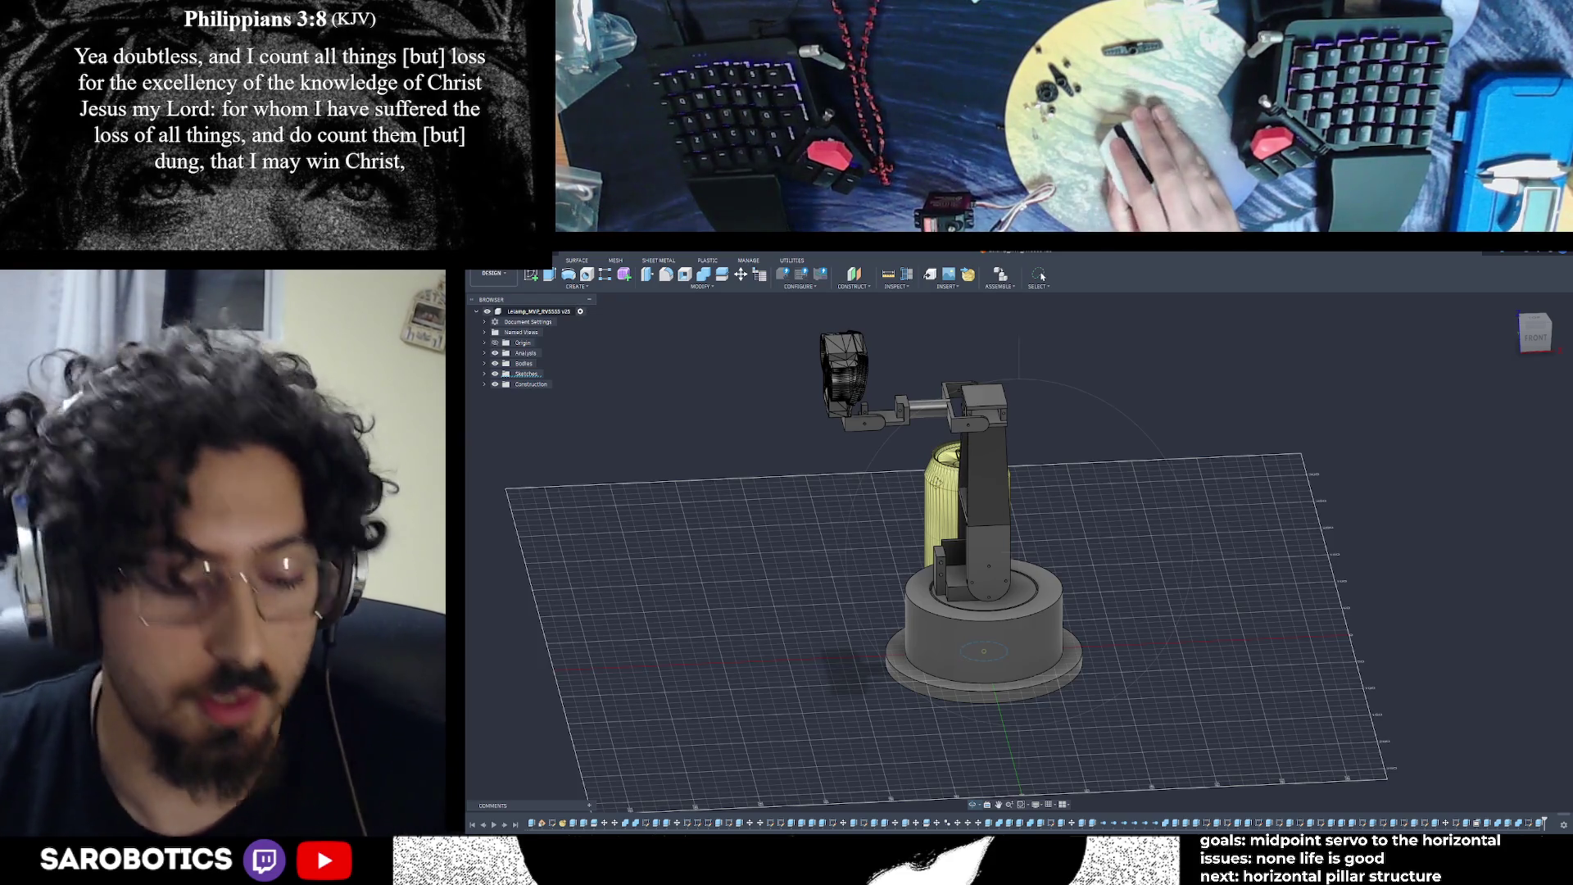
# Save a new design version described as 'ready to print MVP!'
pyautogui.hotkey('ctrl', 's')
pyautogui.write('ready')
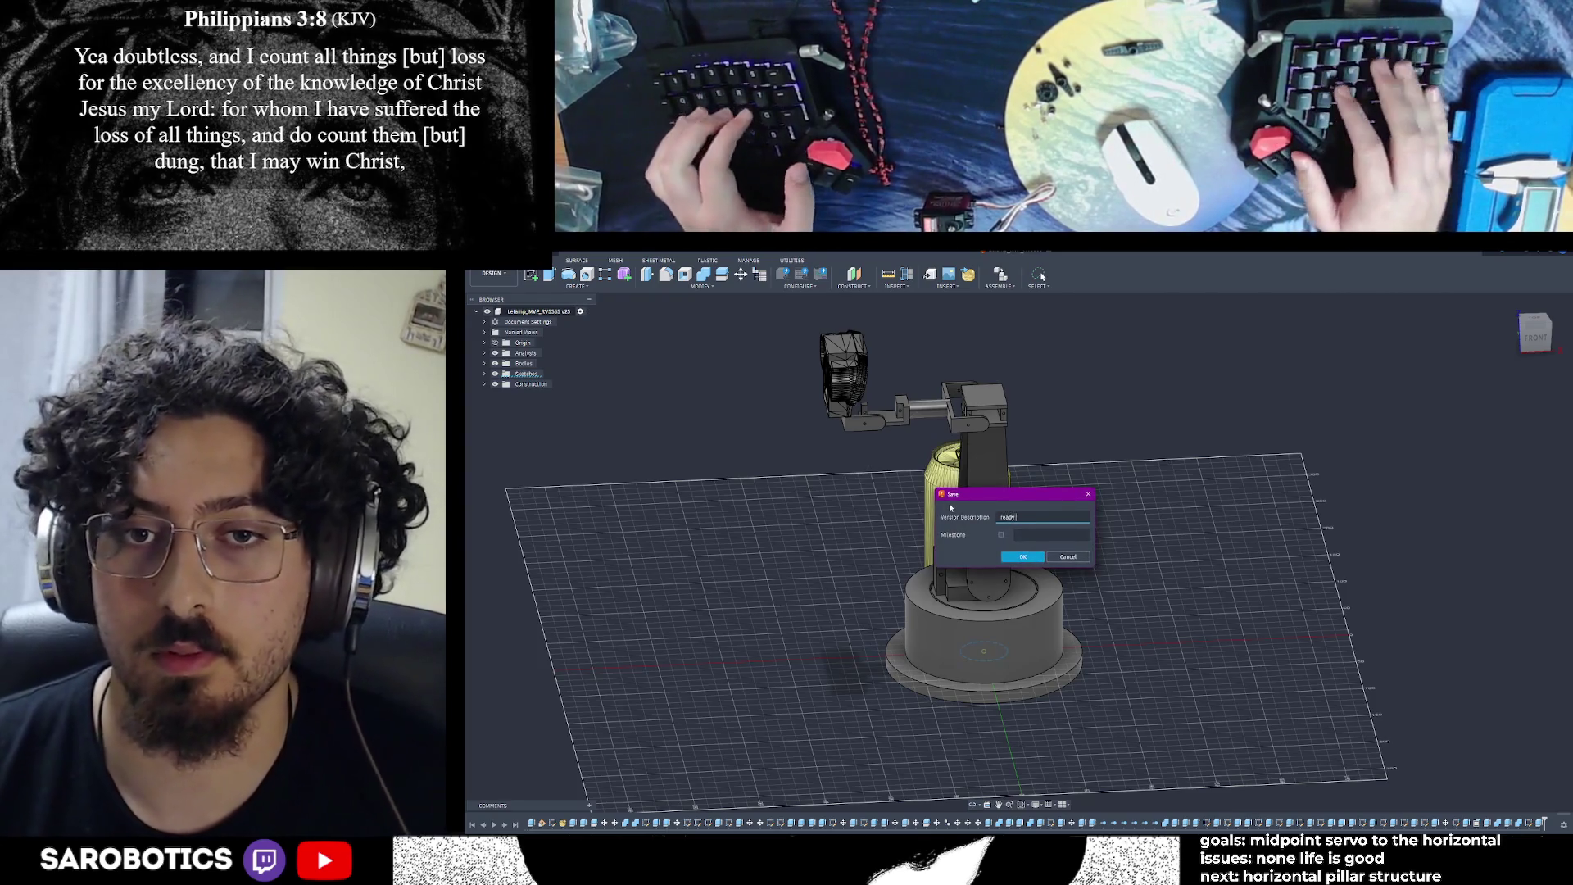
pyautogui.write(' to print MVP!')
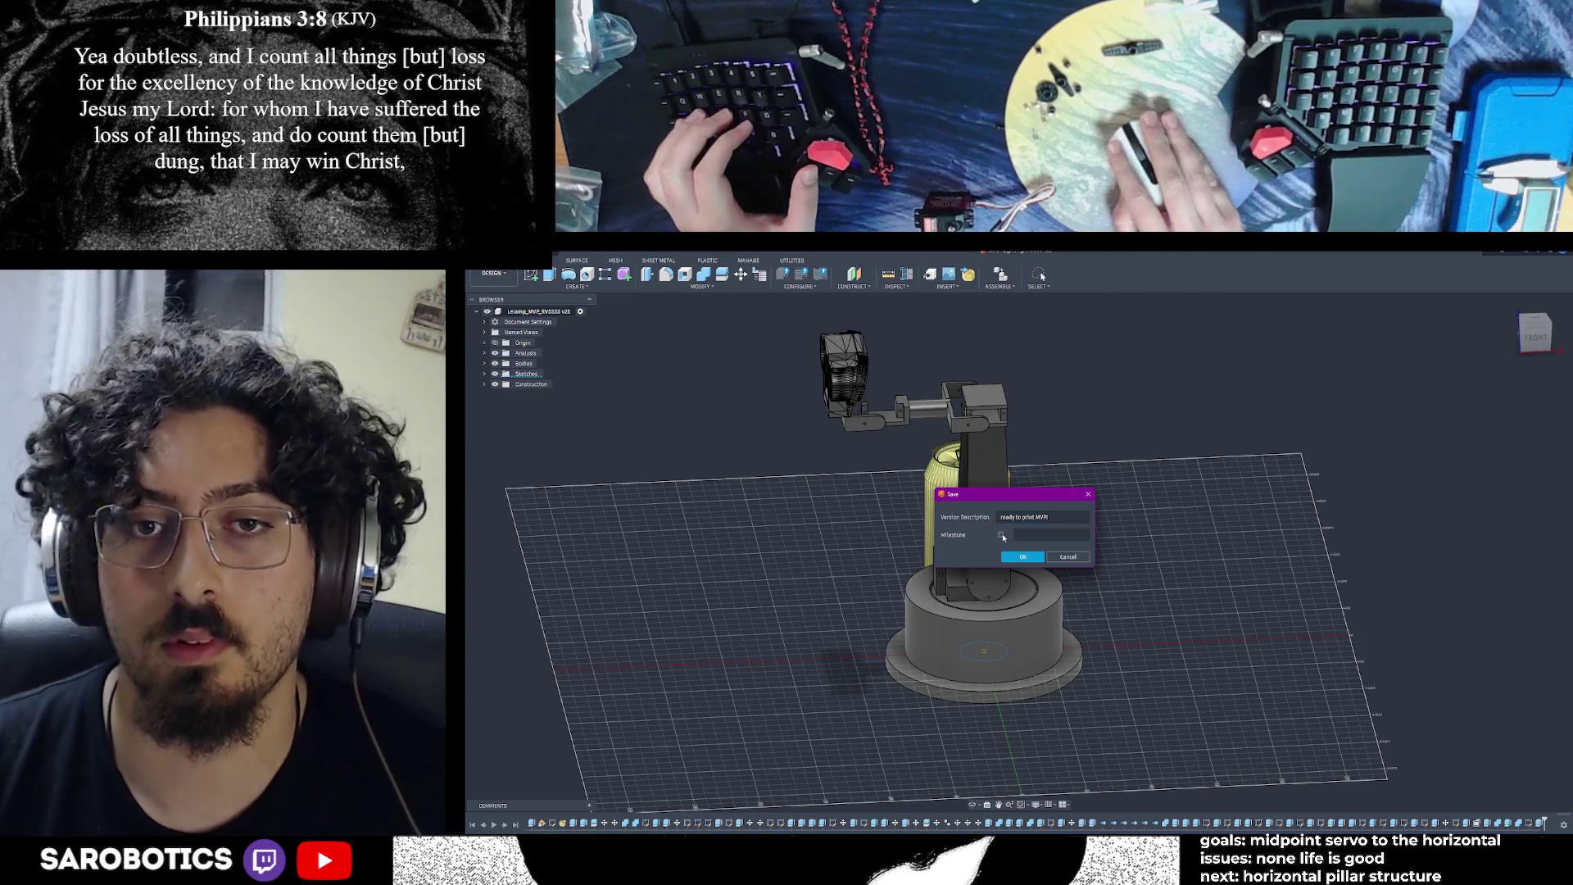
pyautogui.click(1023, 556)
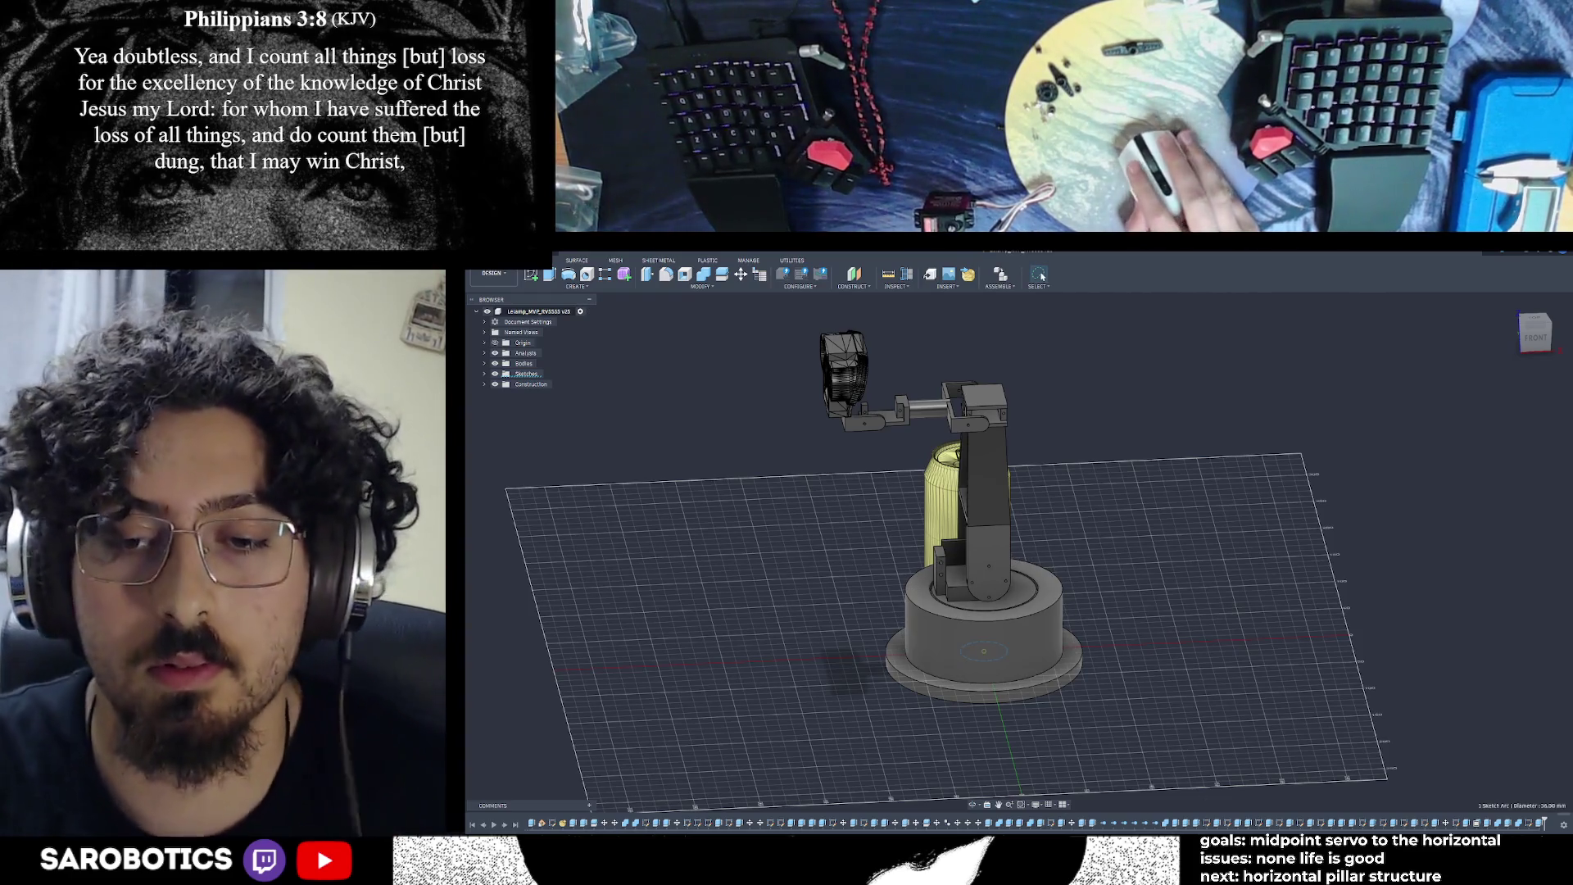
pyautogui.press('super')
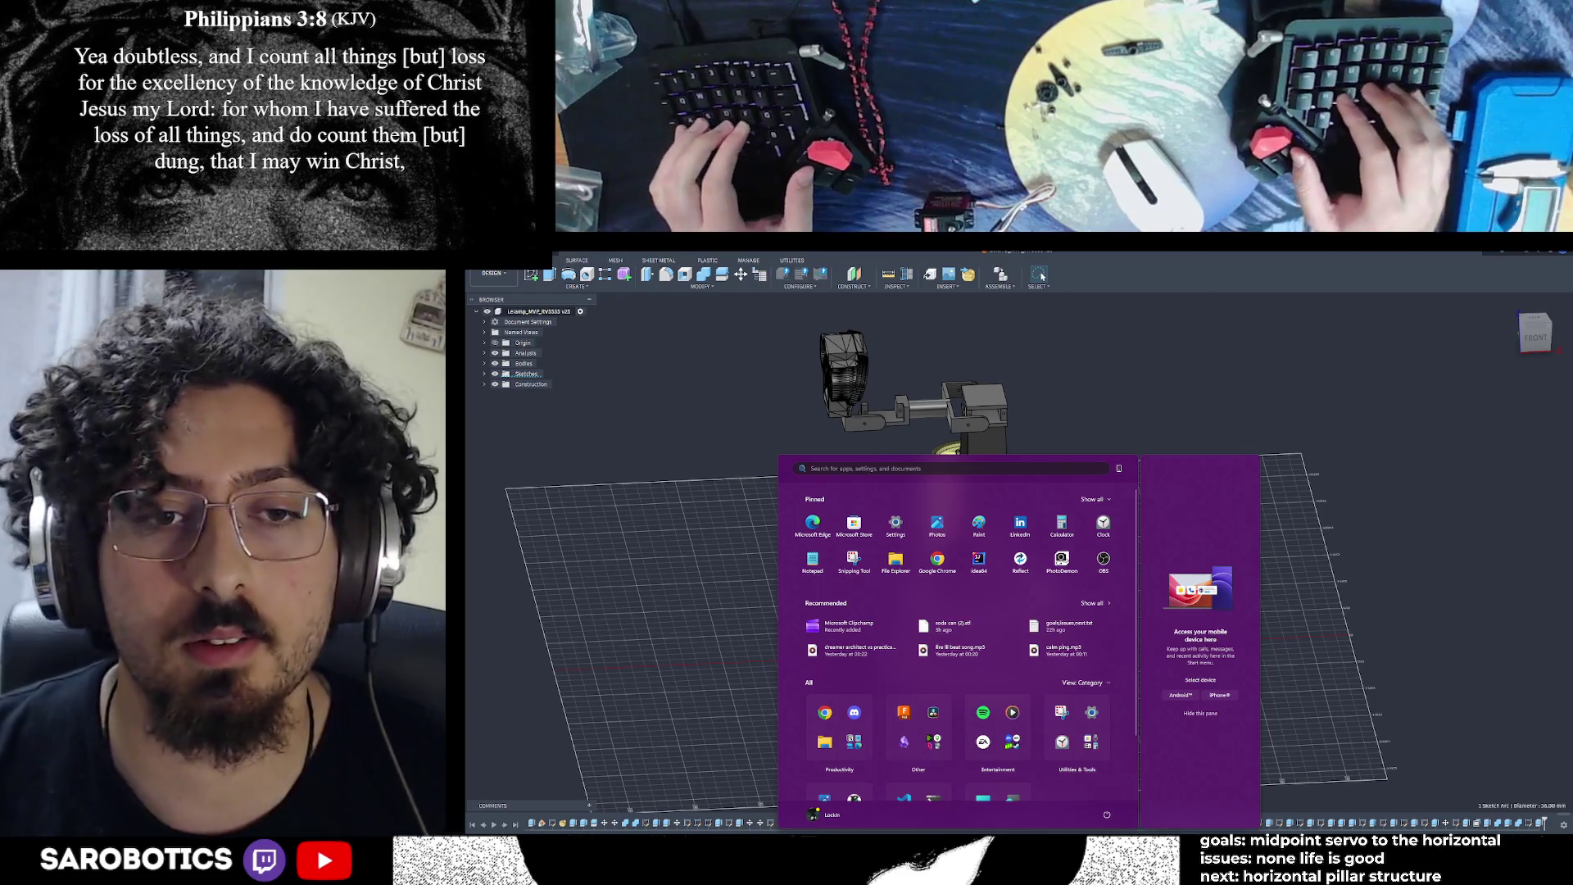
# Launch the Elegoo slicer from Windows search, dismiss its startup dialog and return to the plate view
pyautogui.press('super+s')
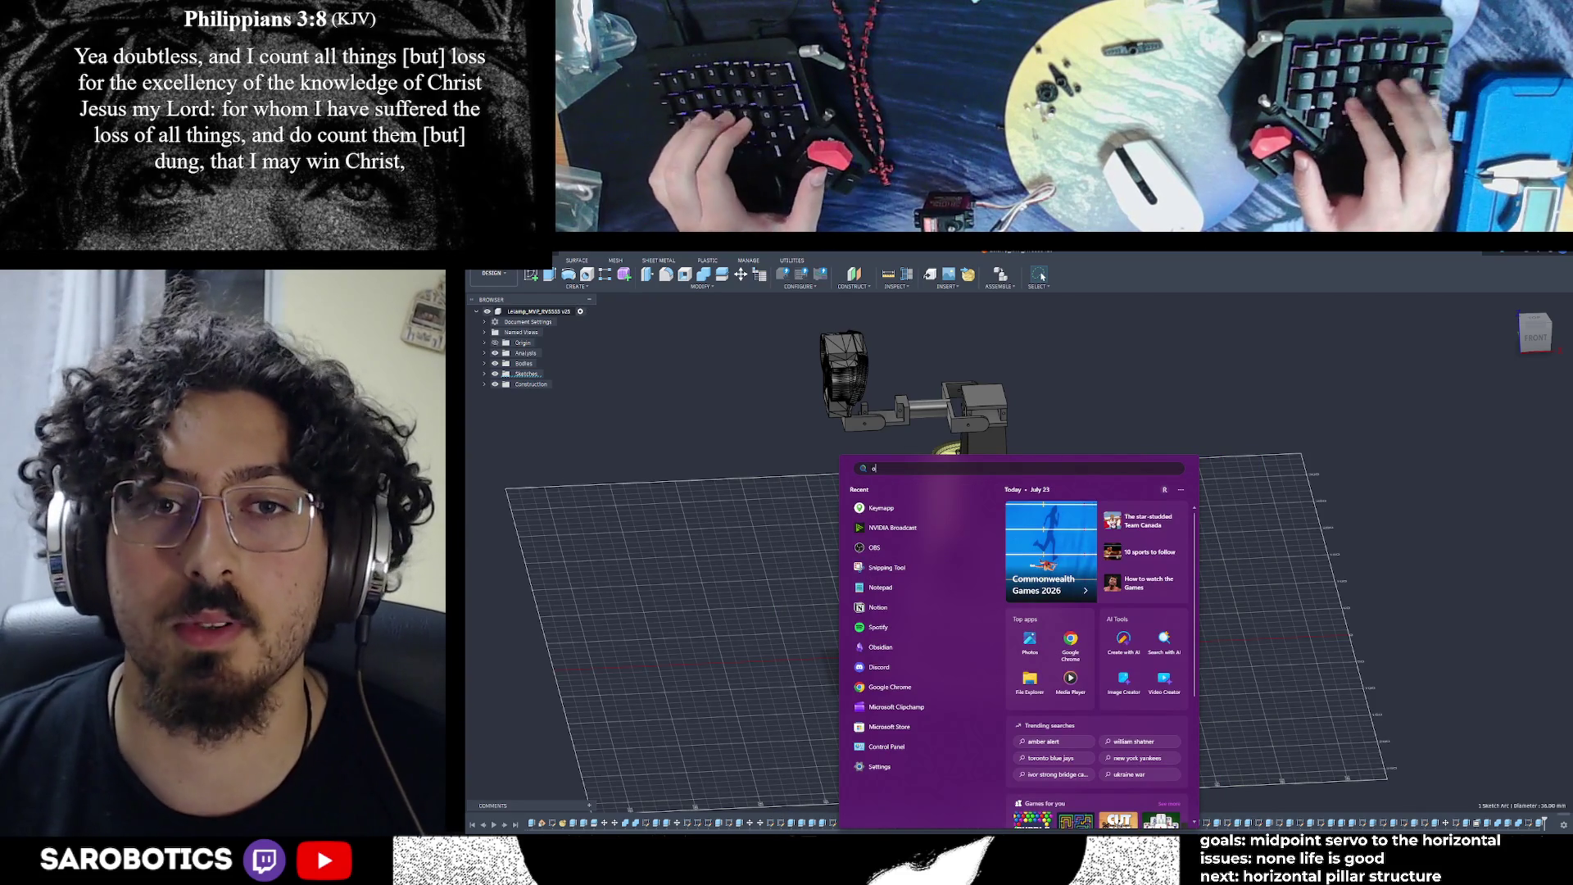
pyautogui.press('Escape')
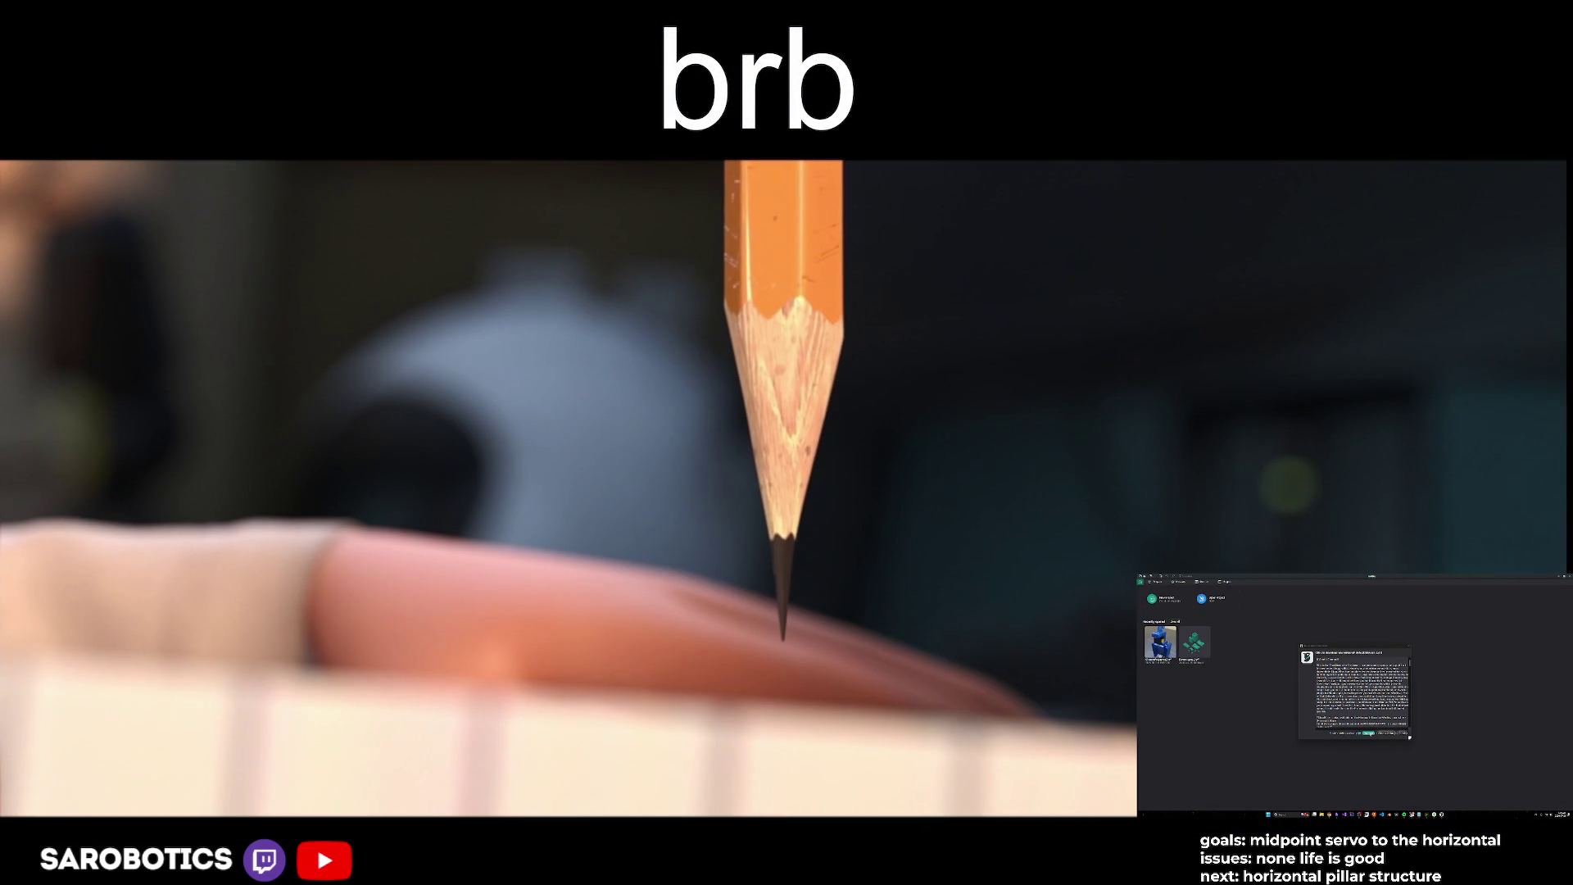
pyautogui.click(1384, 732)
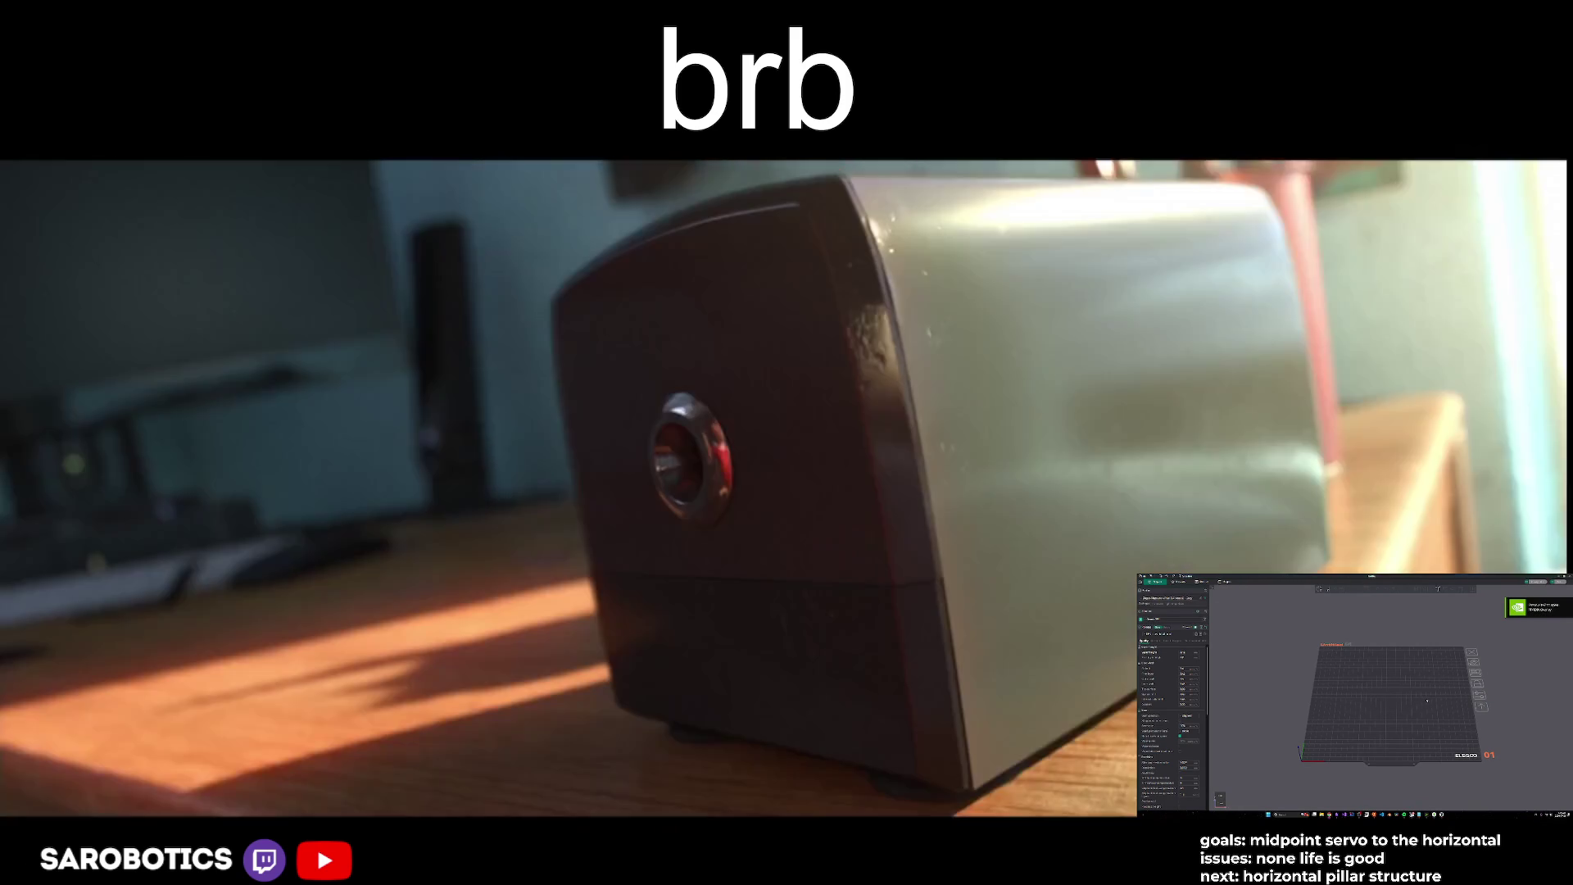
pyautogui.scroll(-2, 1426, 700)
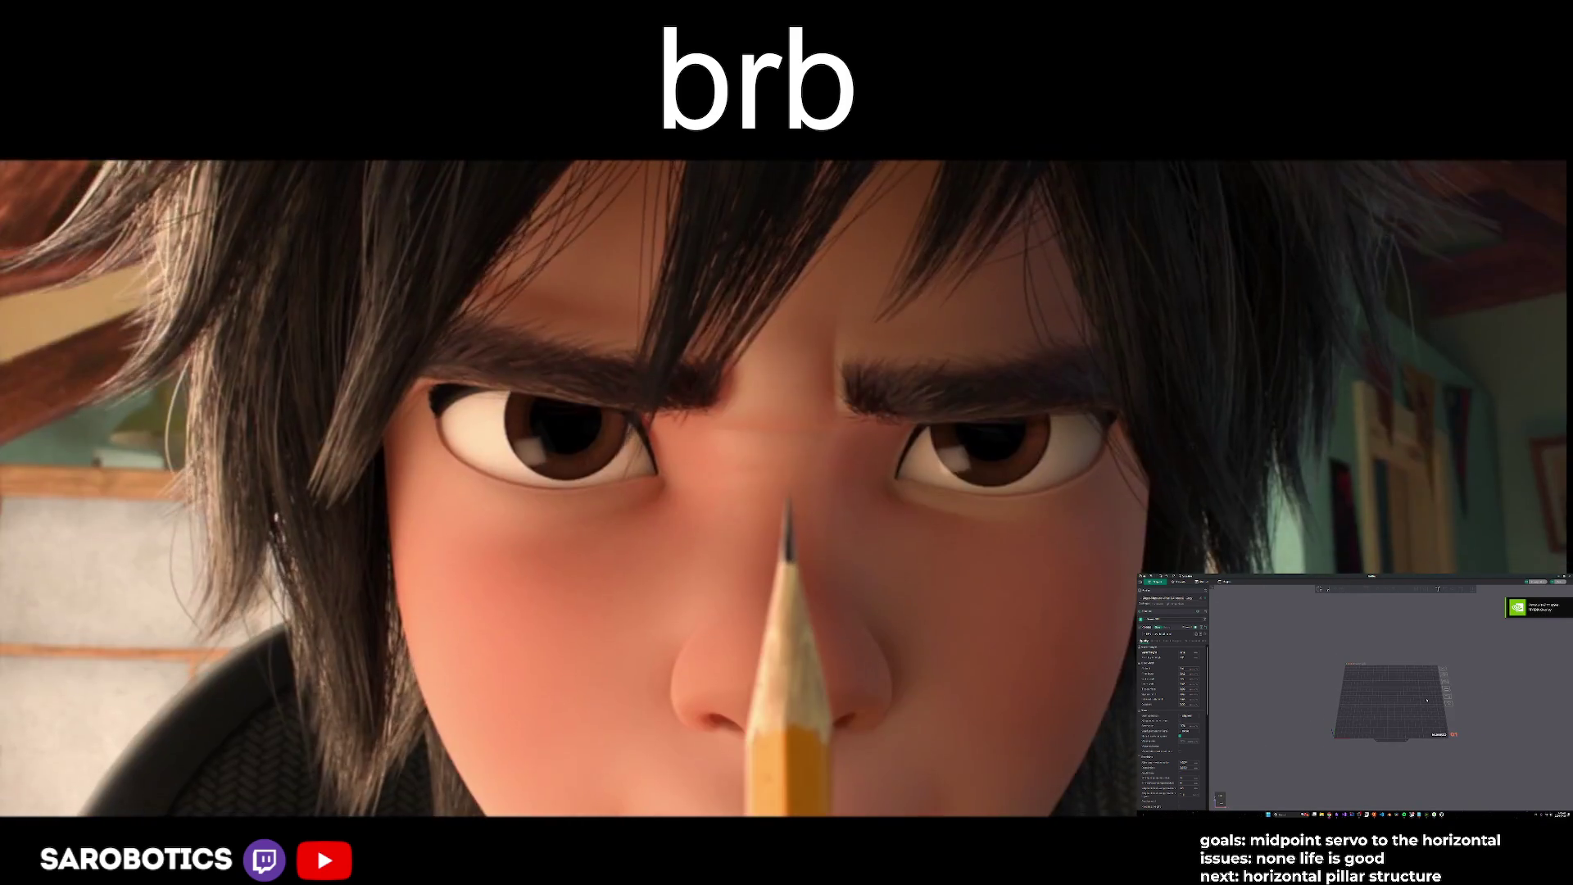
pyautogui.scroll(2, 1426, 701)
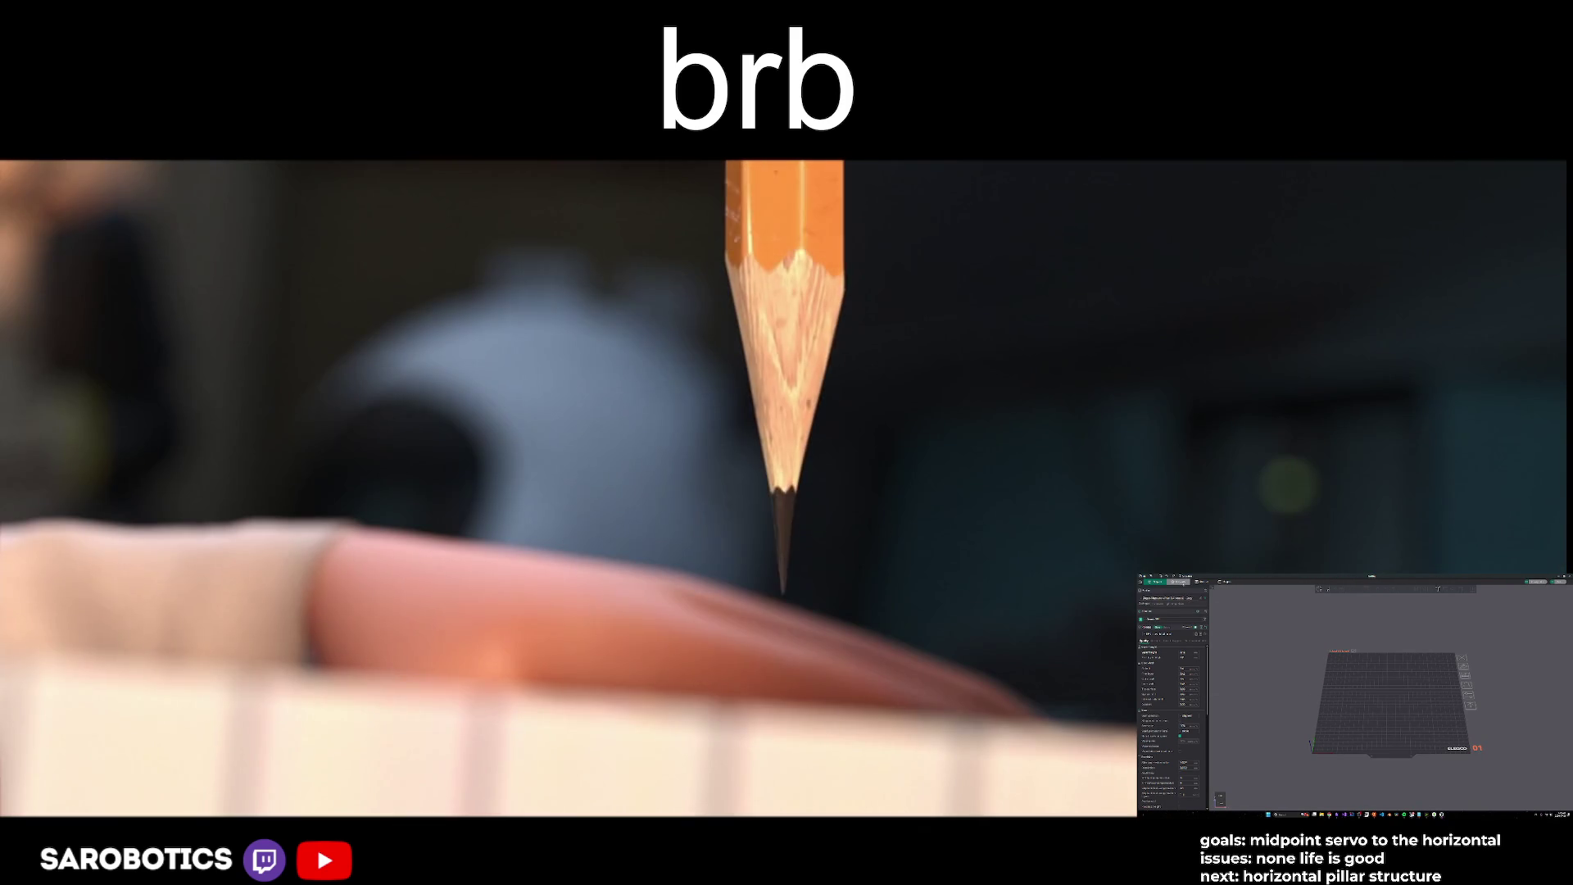
pyautogui.click(1201, 581)
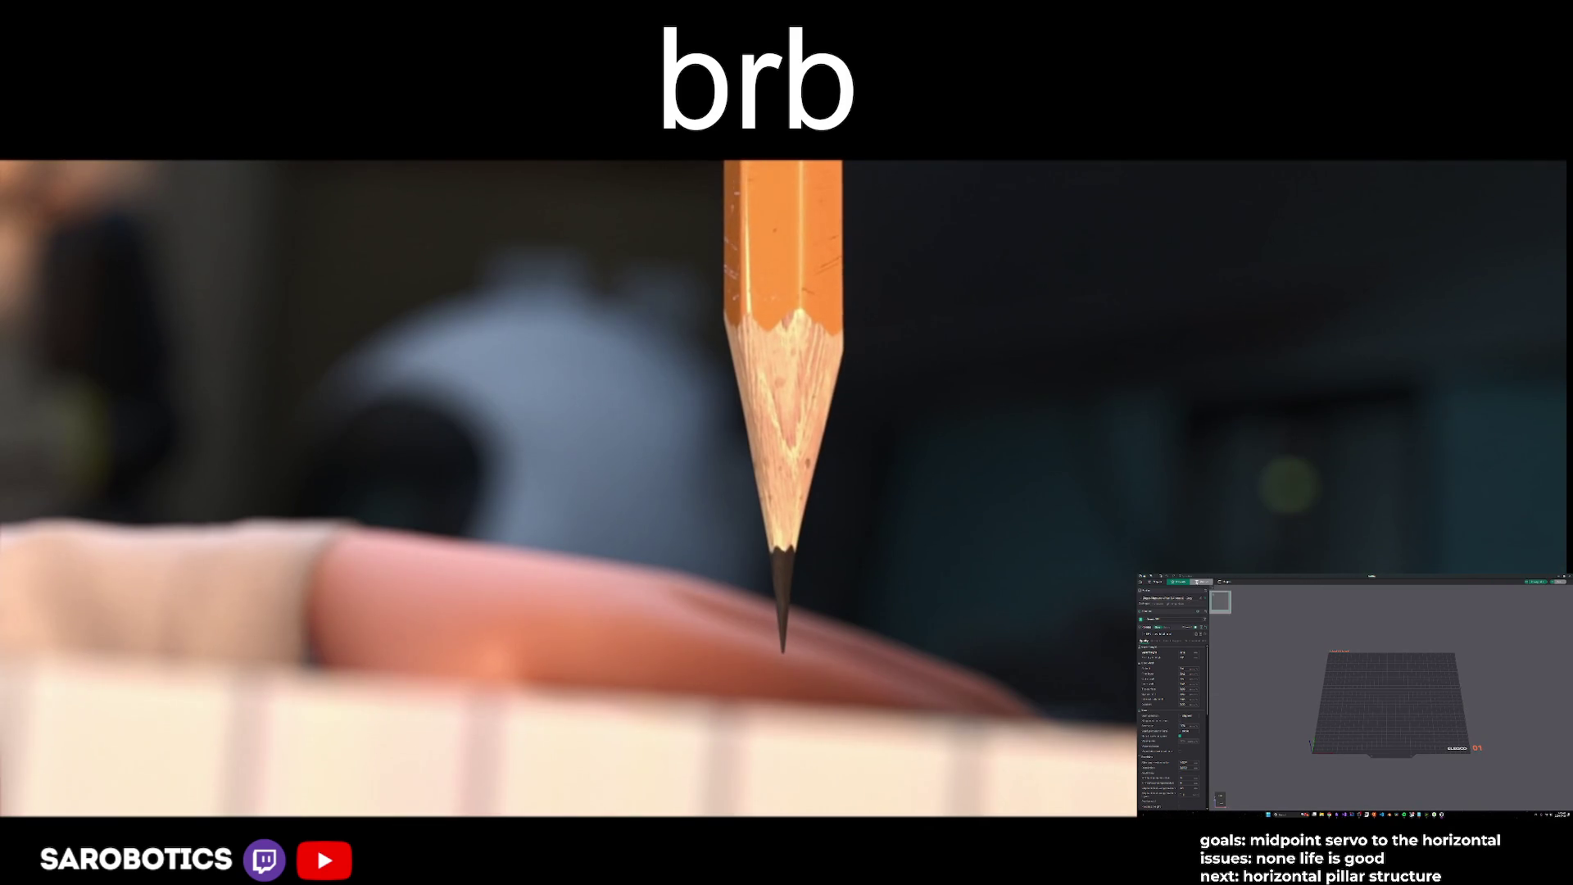
pyautogui.click(1155, 581)
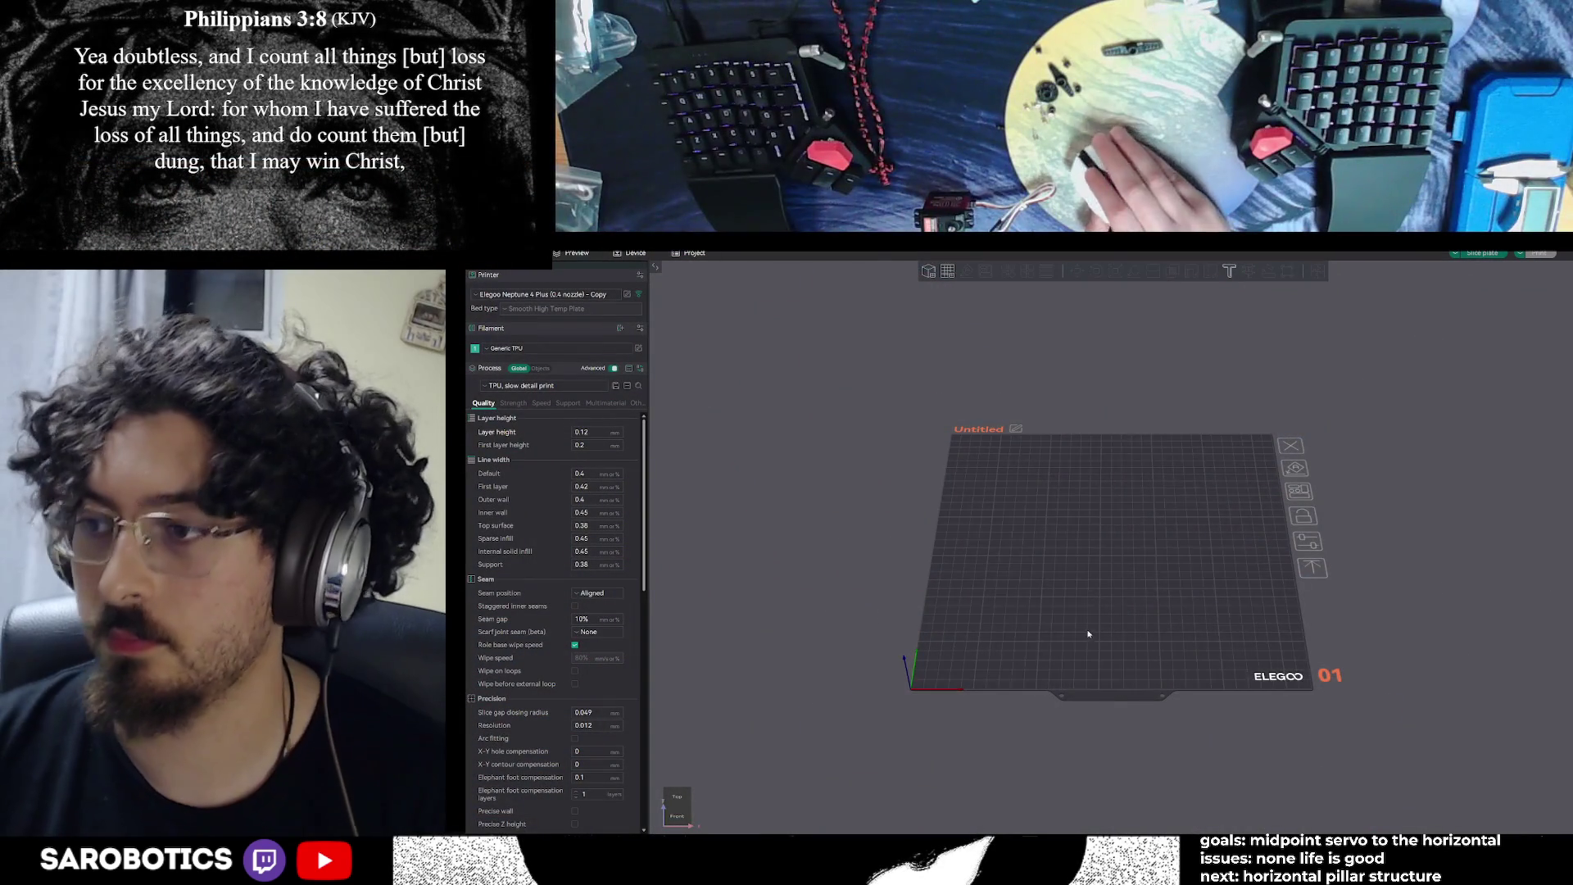
# Inspect the empty ElegooSlicer build plate from a low side angle, then switch back to Fusion 360
pyautogui.moveTo(1137, 634)
pyautogui.mouseDown()
pyautogui.moveTo(1123, 695)
pyautogui.moveTo(1041, 799)
pyautogui.moveTo(1101, 765)
pyautogui.moveTo(1132, 614)
pyautogui.moveTo(1139, 647)
pyautogui.moveTo(1076, 578)
pyautogui.mouseUp()
pyautogui.scroll(-5, 1131, 615)
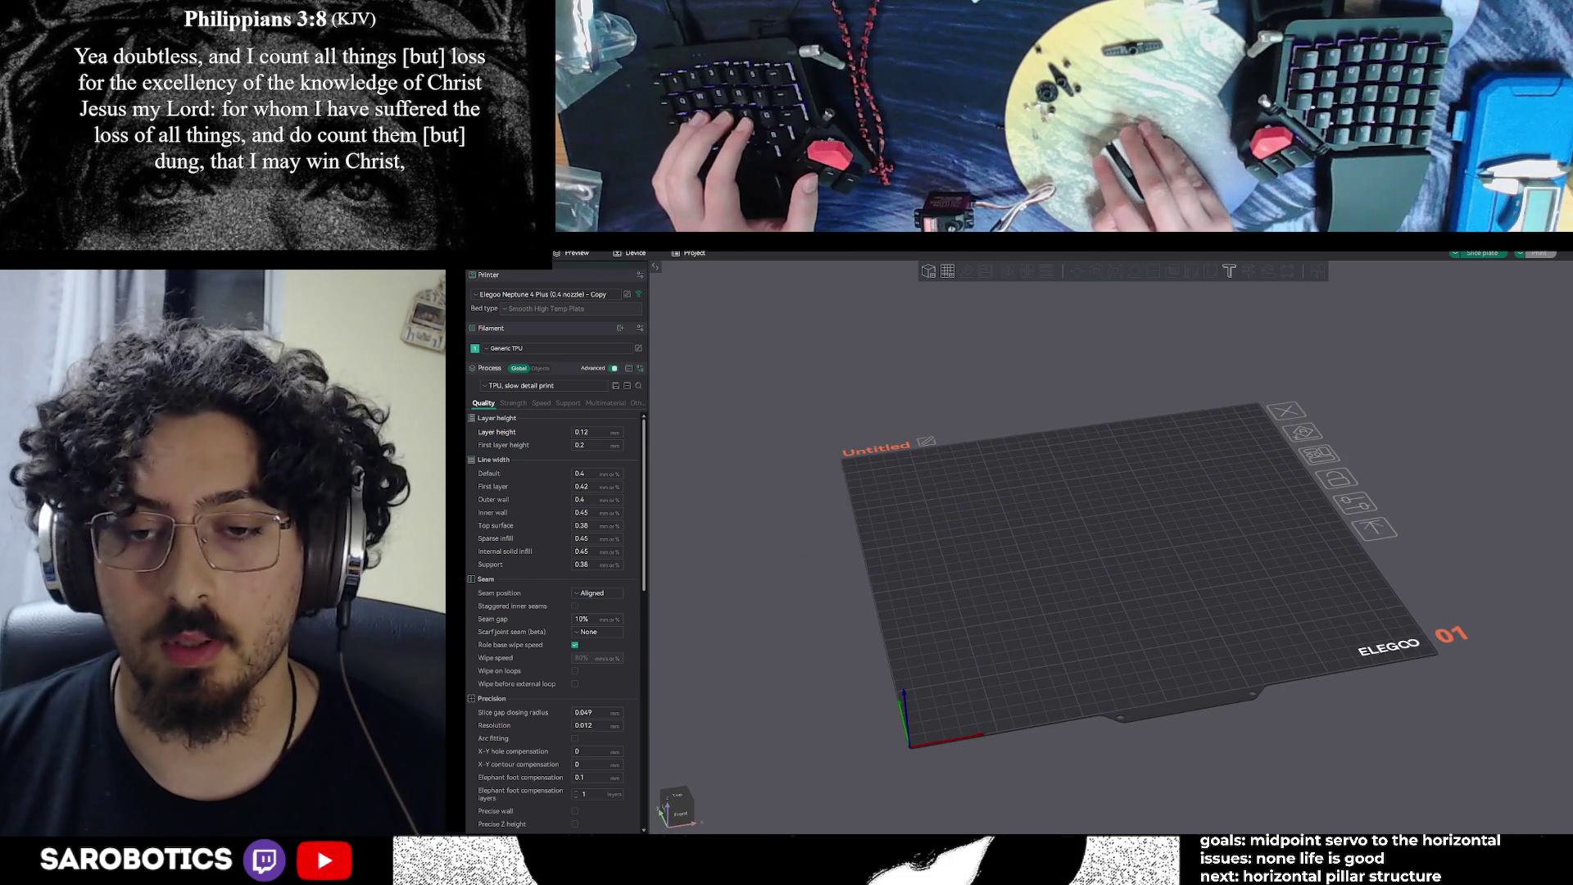
pyautogui.hotkey('alt', 'Tab')
pyautogui.scroll(-2, 971, 785)
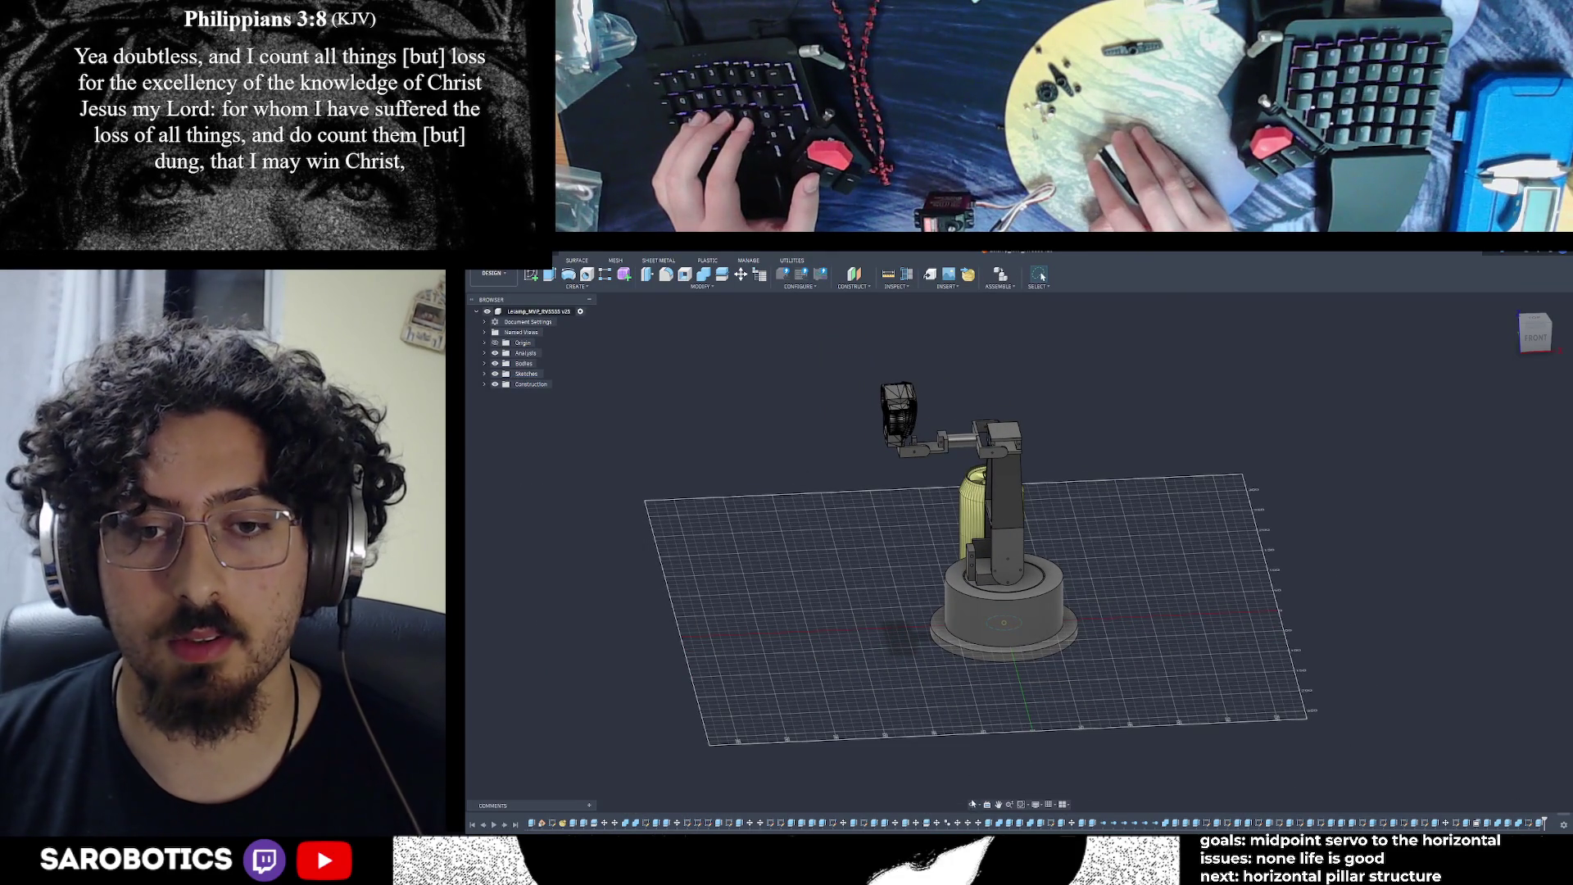
# Expand the design's Bodies list and hide the soda can body
pyautogui.keyDown('shift'); pyautogui.moveTo(1147, 547); pyautogui.dragTo(1036, 546, button='middle'); pyautogui.keyUp('shift')
pyautogui.rightClick(1035, 547)
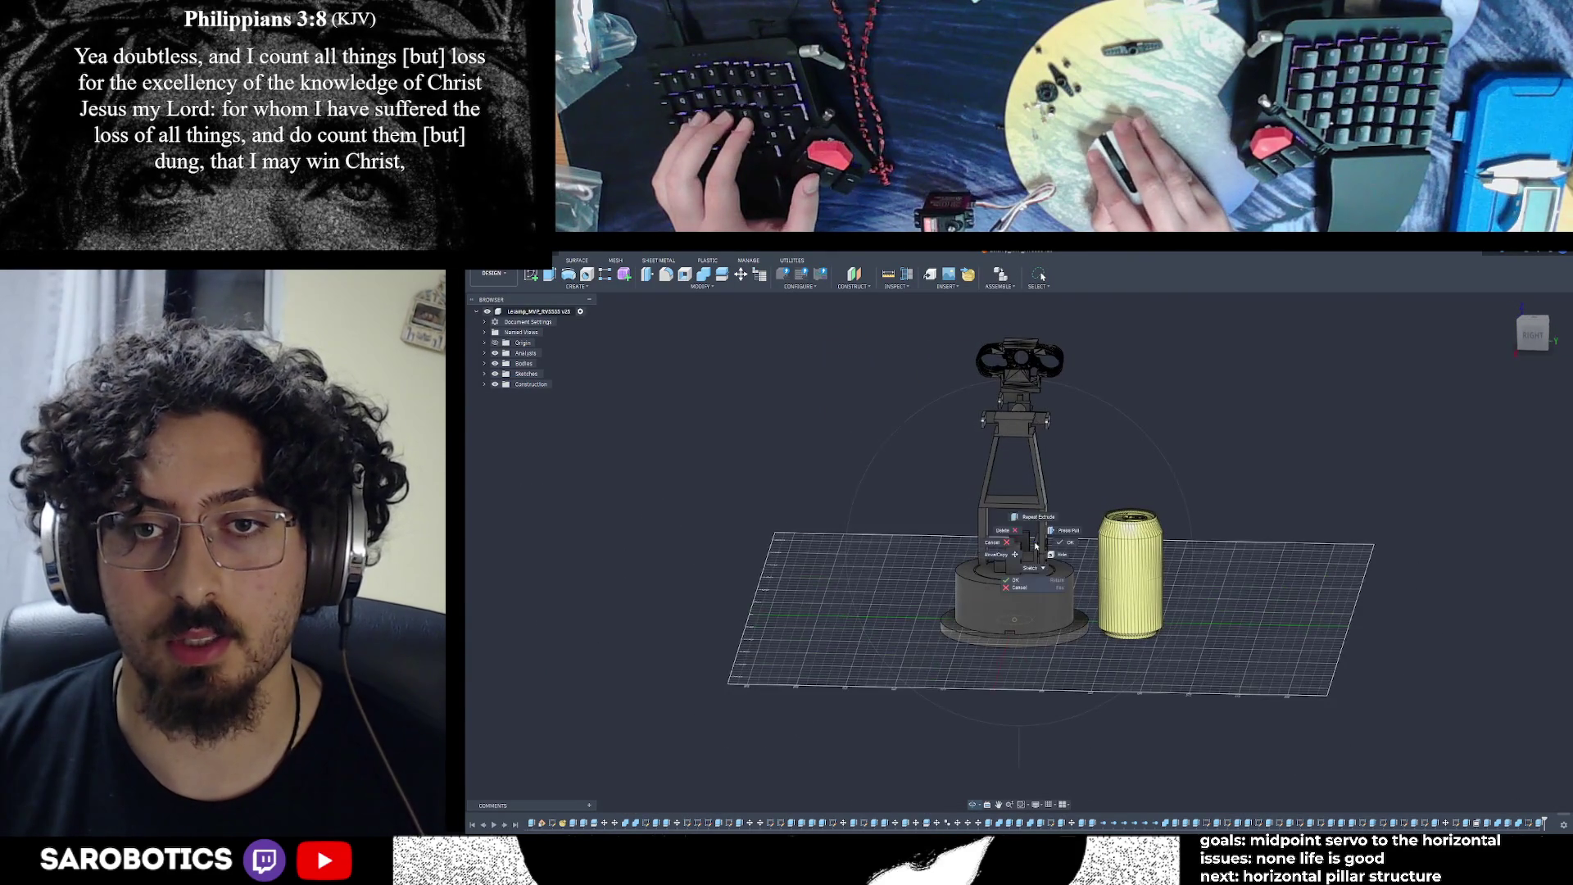
pyautogui.click(484, 363)
pyautogui.click(502, 519)
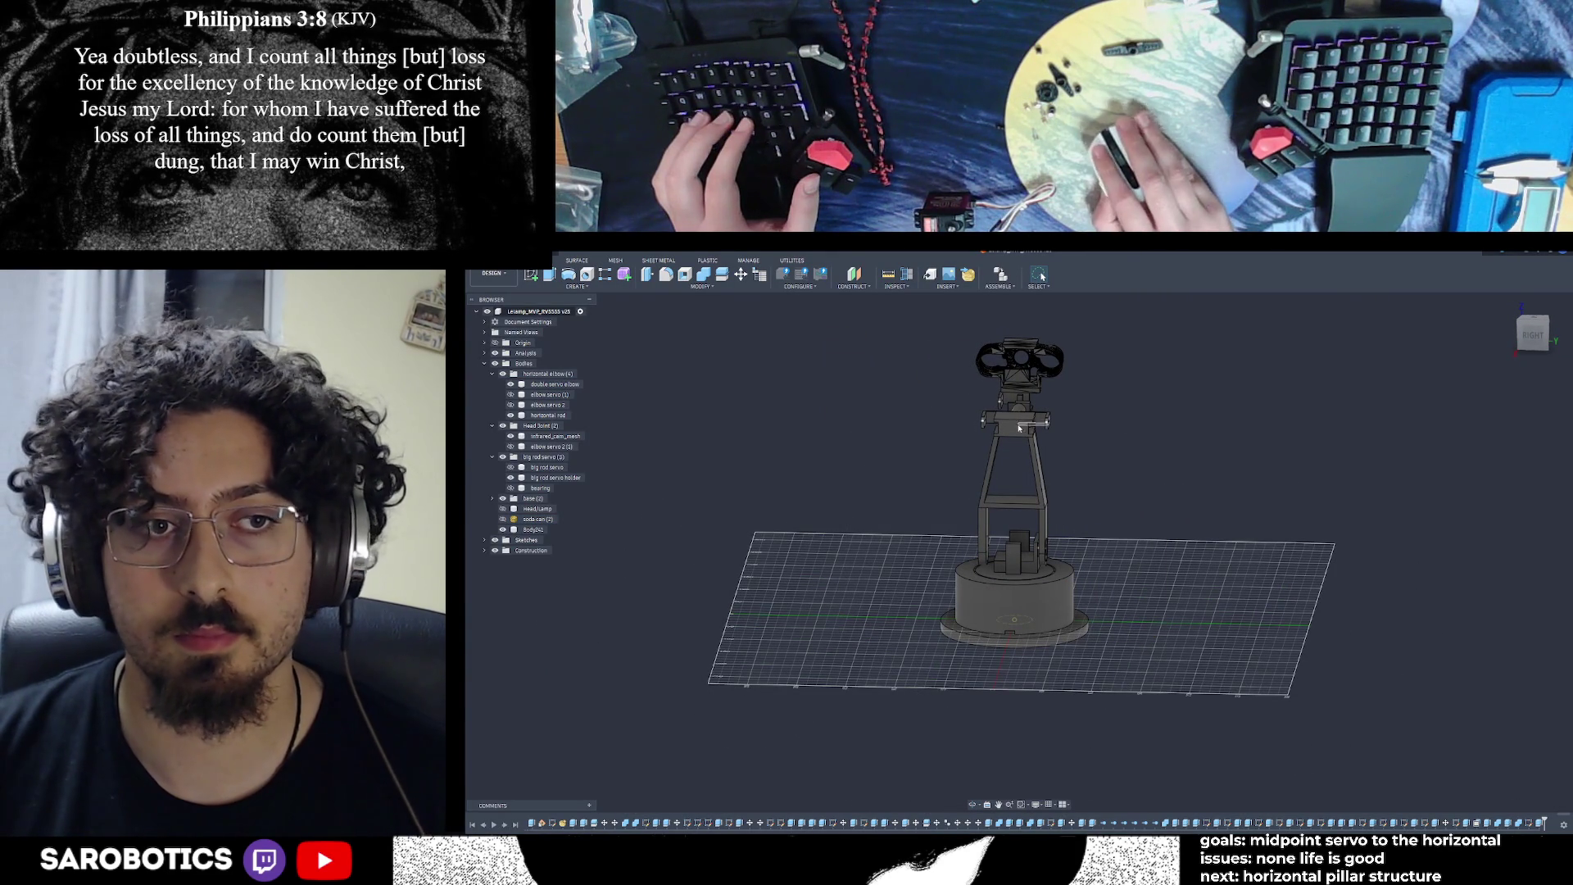
# Move the base plate body Body241 into the base folder
pyautogui.click(536, 530)
pyautogui.scroll(3, 722, 638)
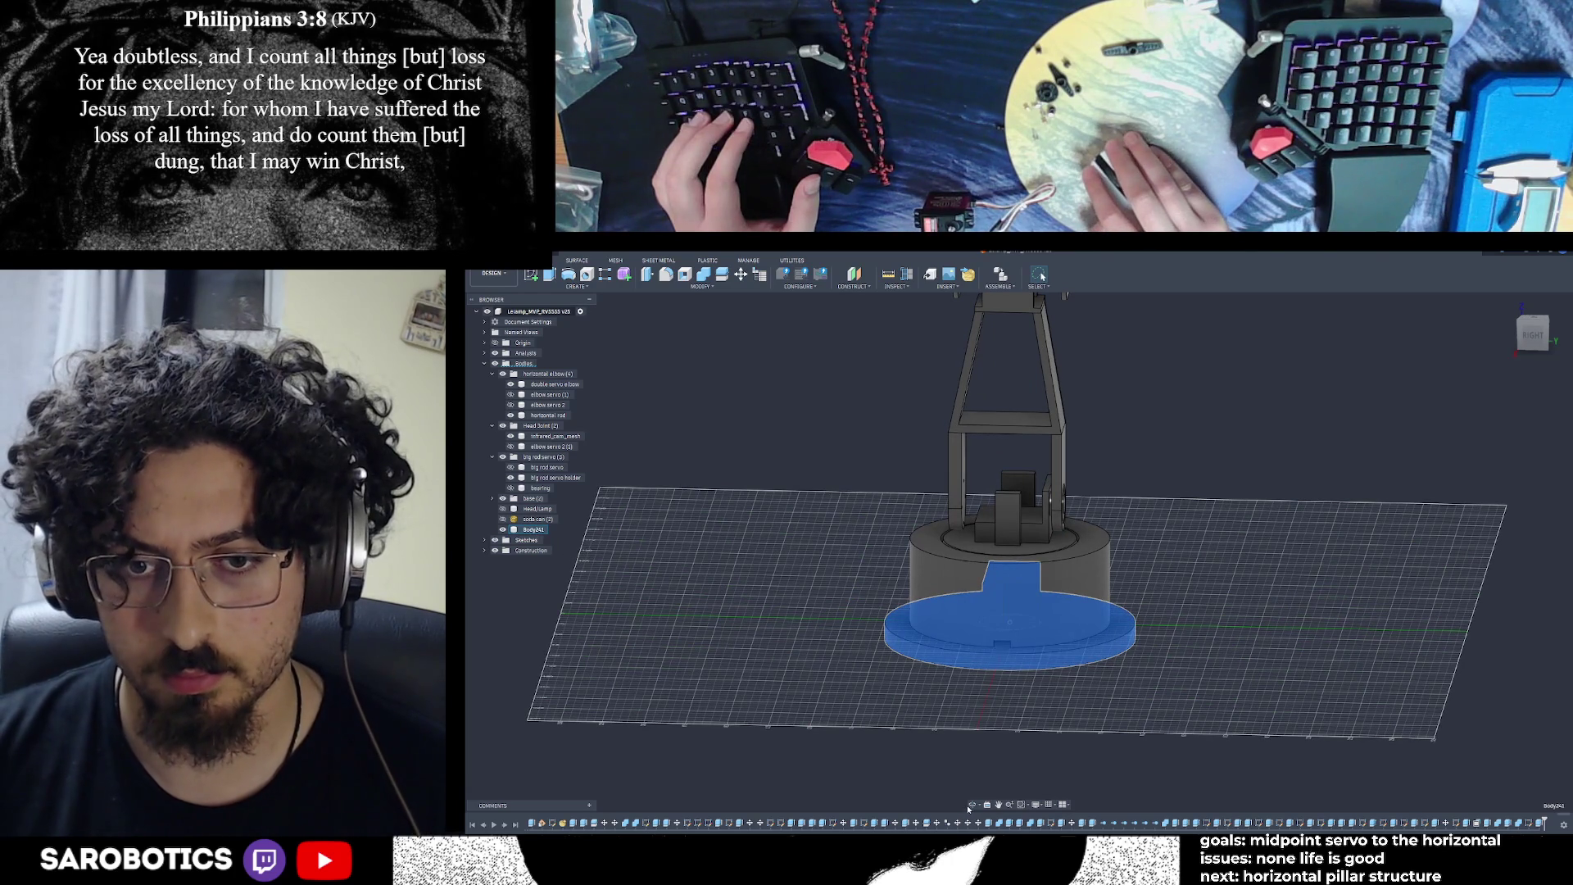
pyautogui.click(1126, 685)
pyautogui.moveTo(1126, 686)
pyautogui.keyDown('shift'); pyautogui.mouseDown(button='middle')
pyautogui.moveTo(1090, 681)
pyautogui.moveTo(1146, 678)
pyautogui.mouseUp(button='middle'); pyautogui.keyUp('shift')
pyautogui.click(533, 531)
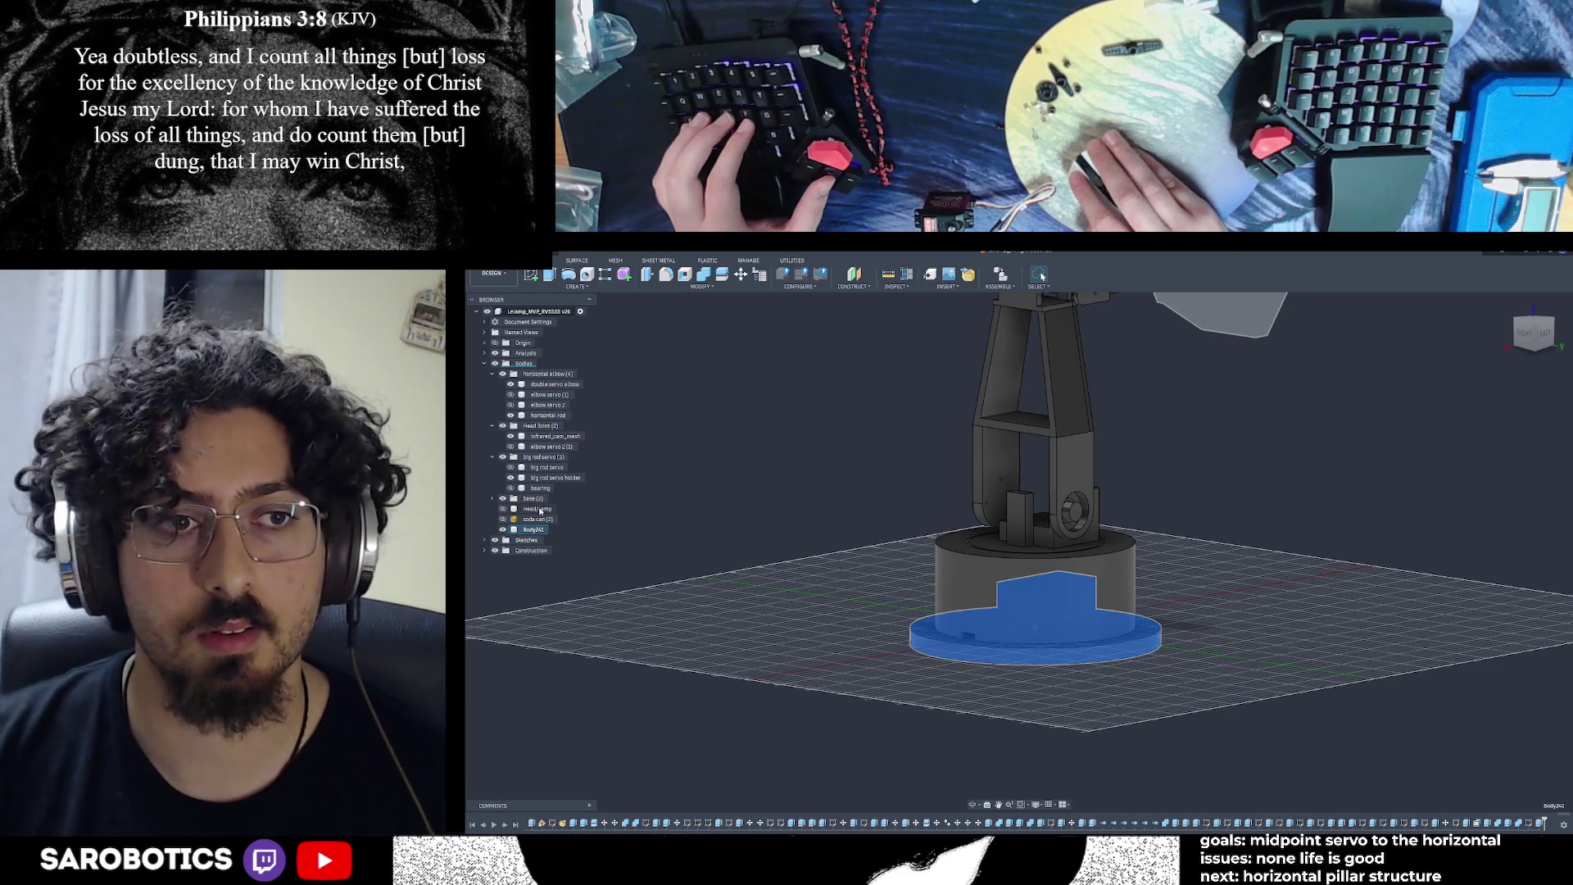
pyautogui.click(493, 498)
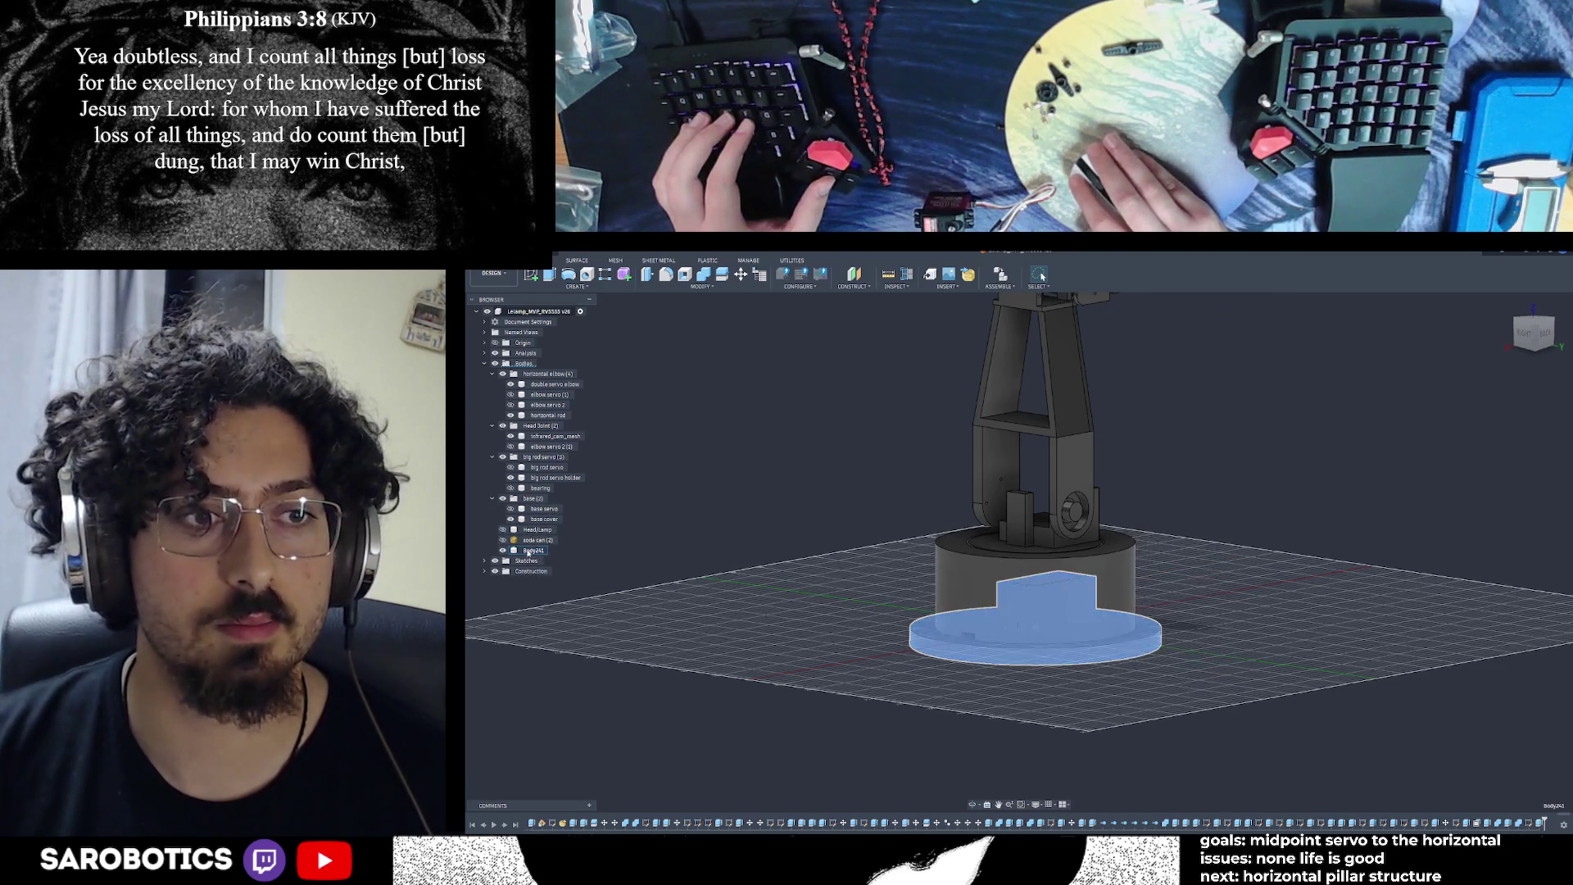
pyautogui.moveTo(533, 549); pyautogui.dragTo(532, 501)
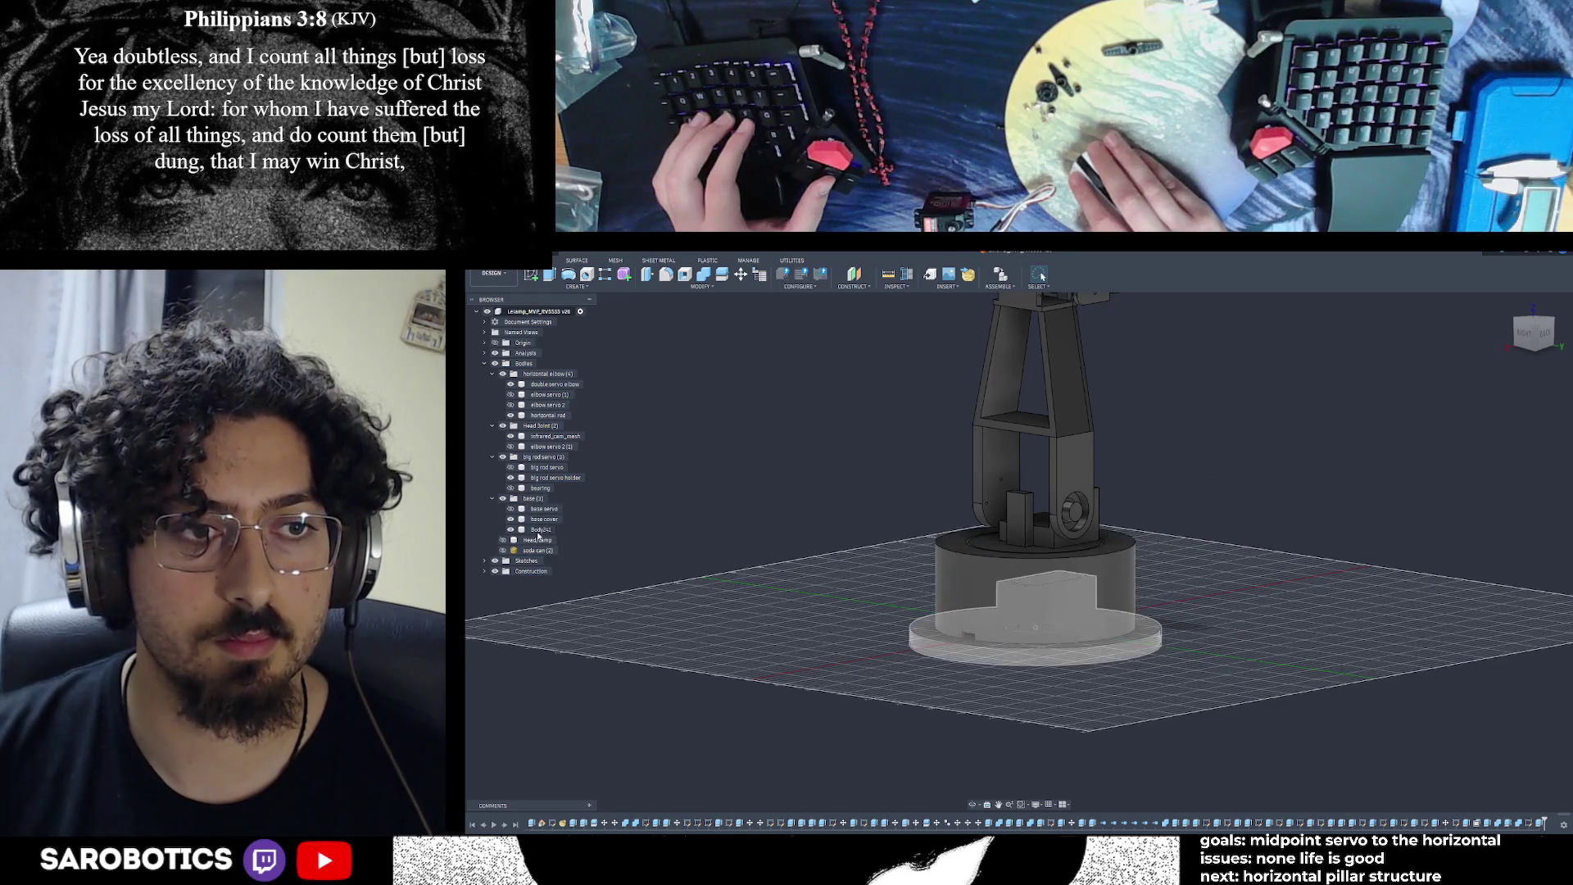
pyautogui.rightClick(539, 530)
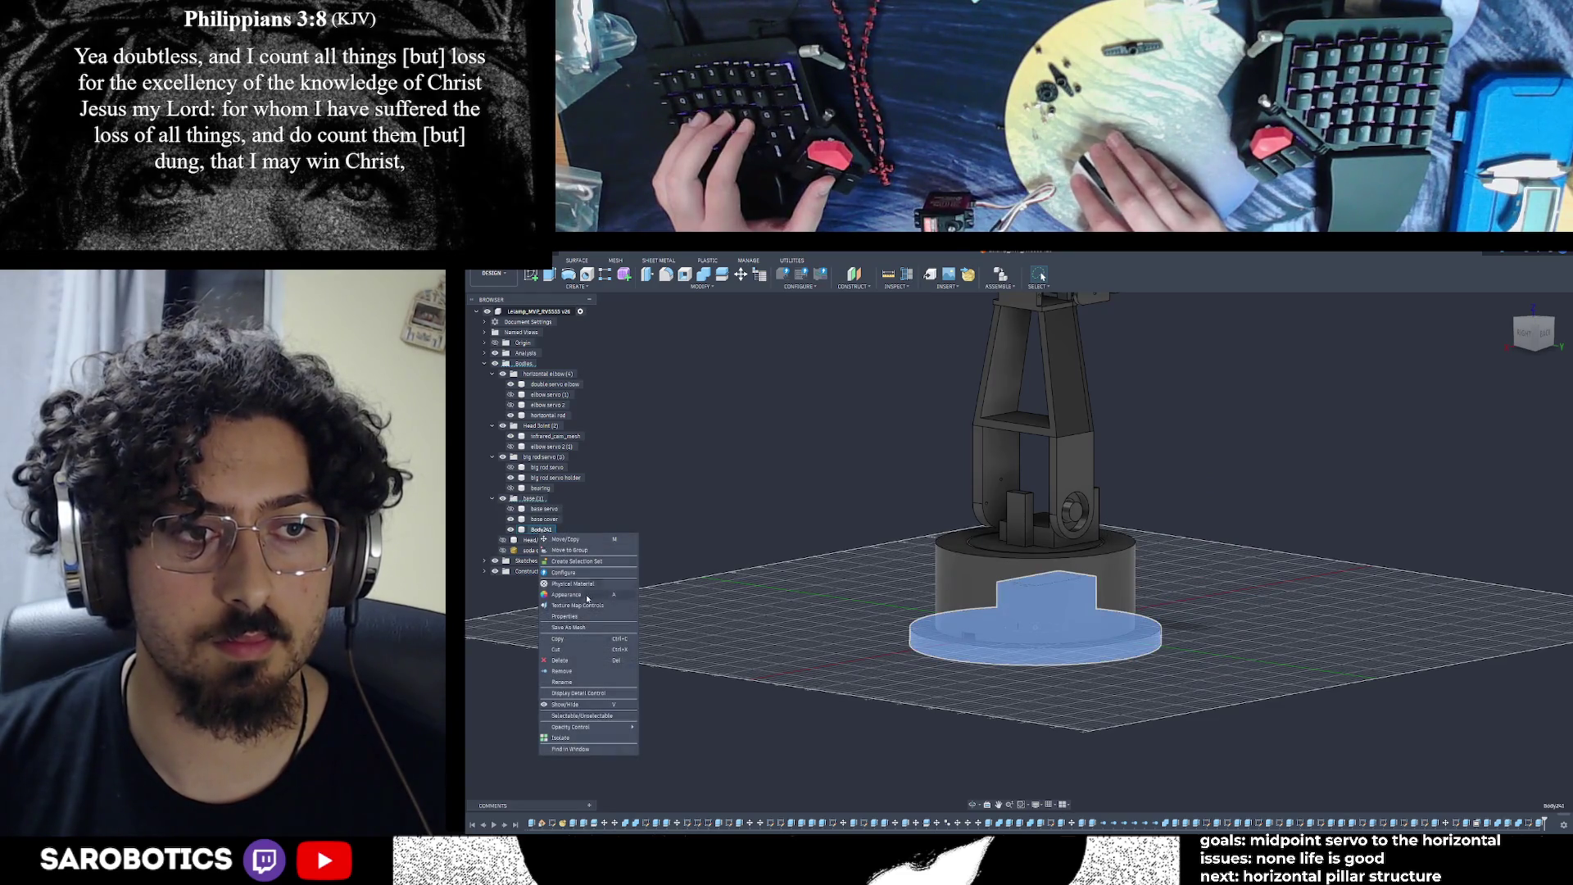
# Rename Body241 to 'base plate' and save a new version of the design
pyautogui.click(571, 682)
pyautogui.write('base plate')
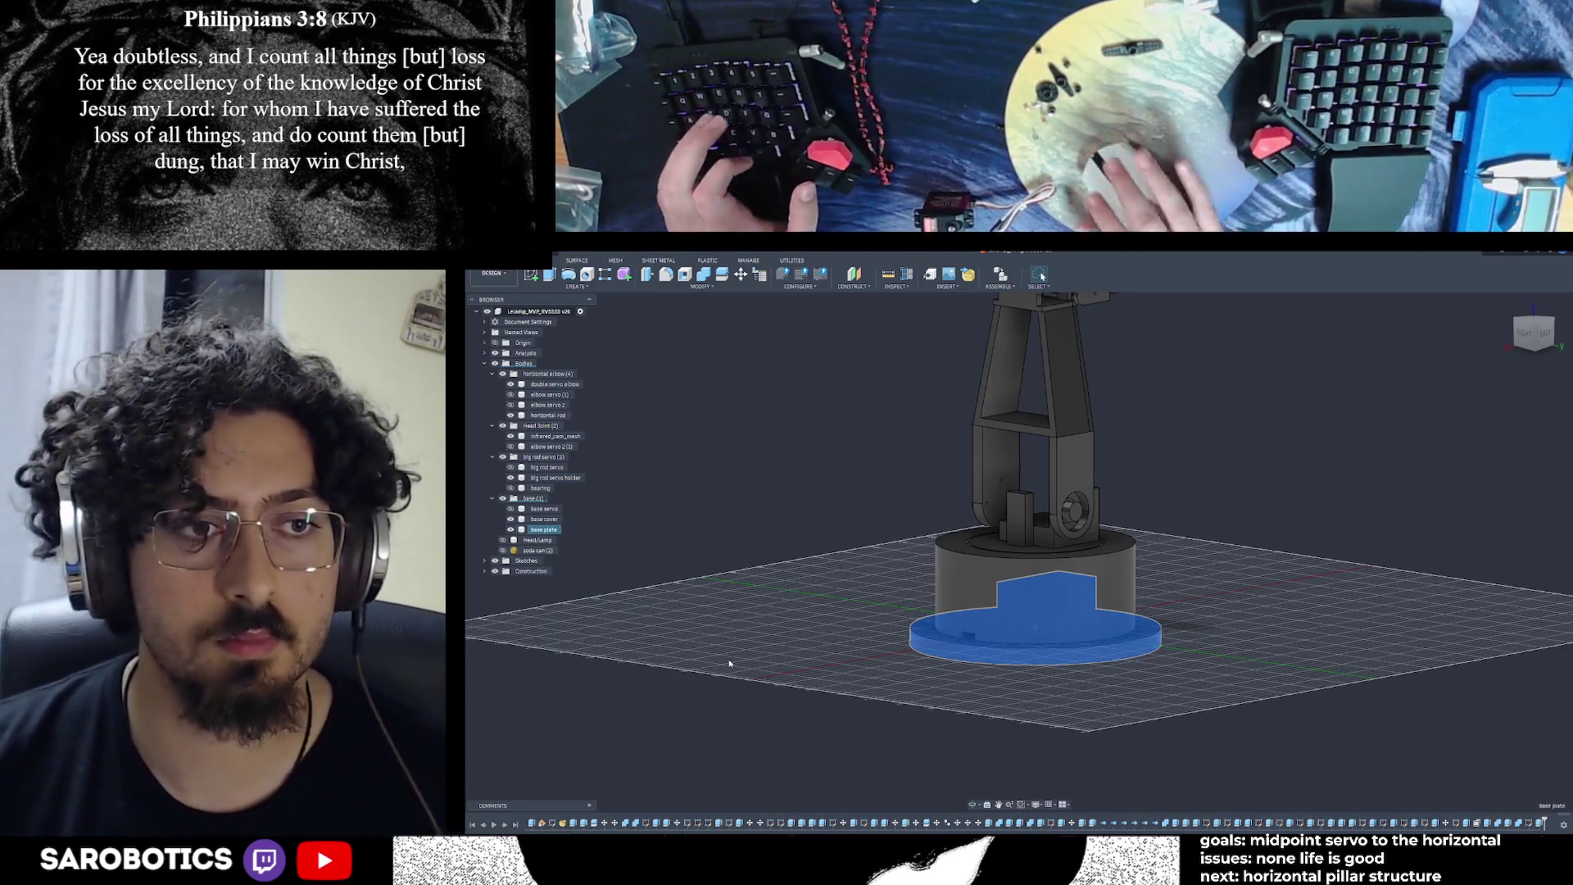
pyautogui.press('Return')
pyautogui.hotkey('ctrl', 's')
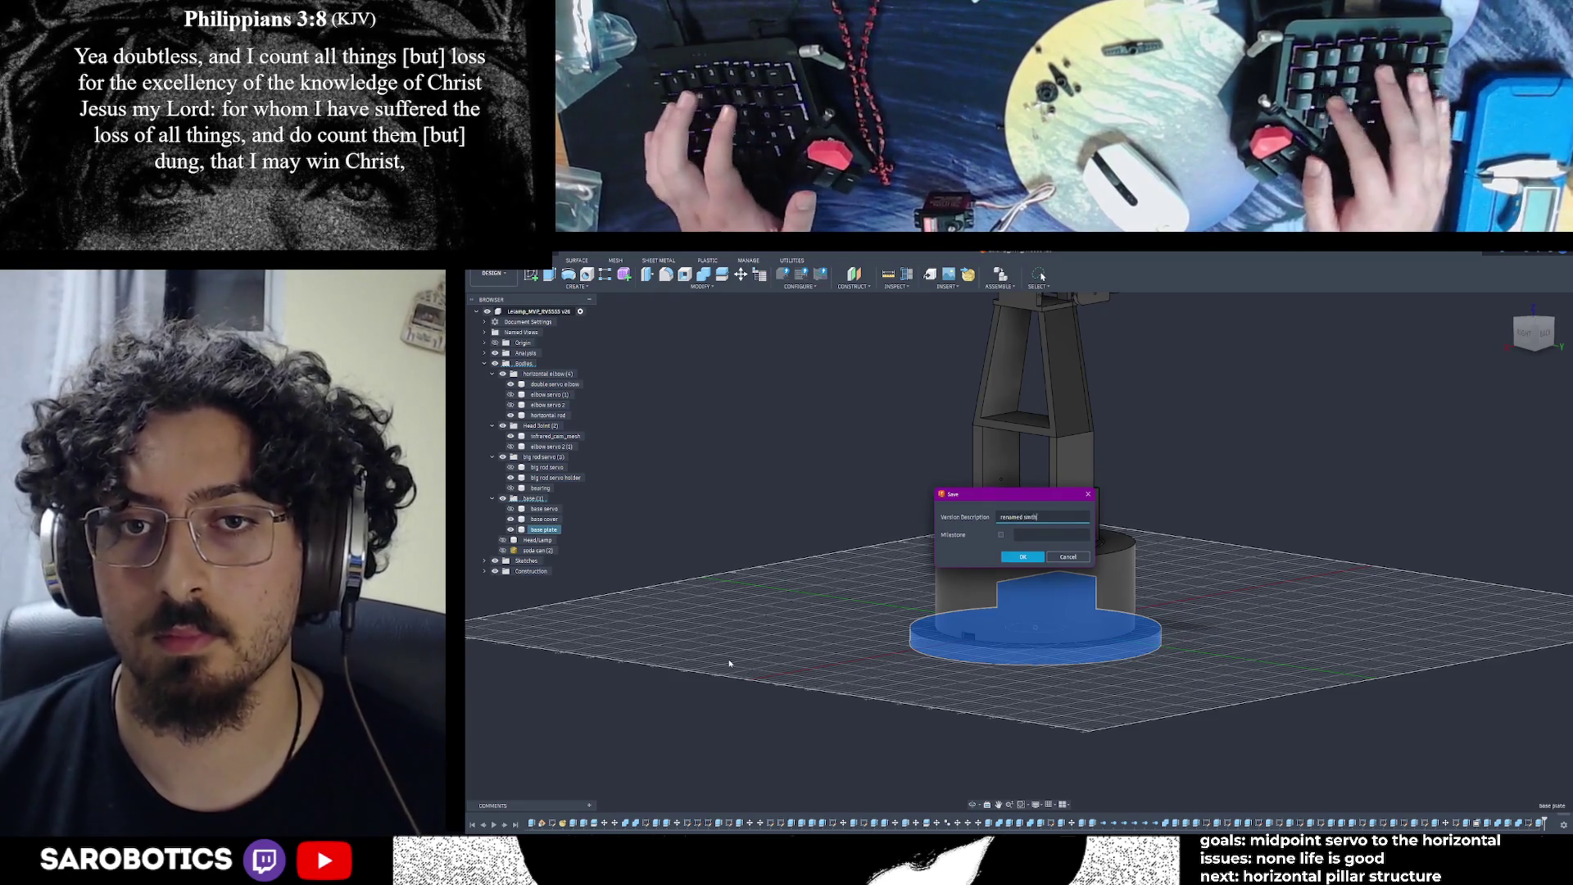
pyautogui.press('Return')
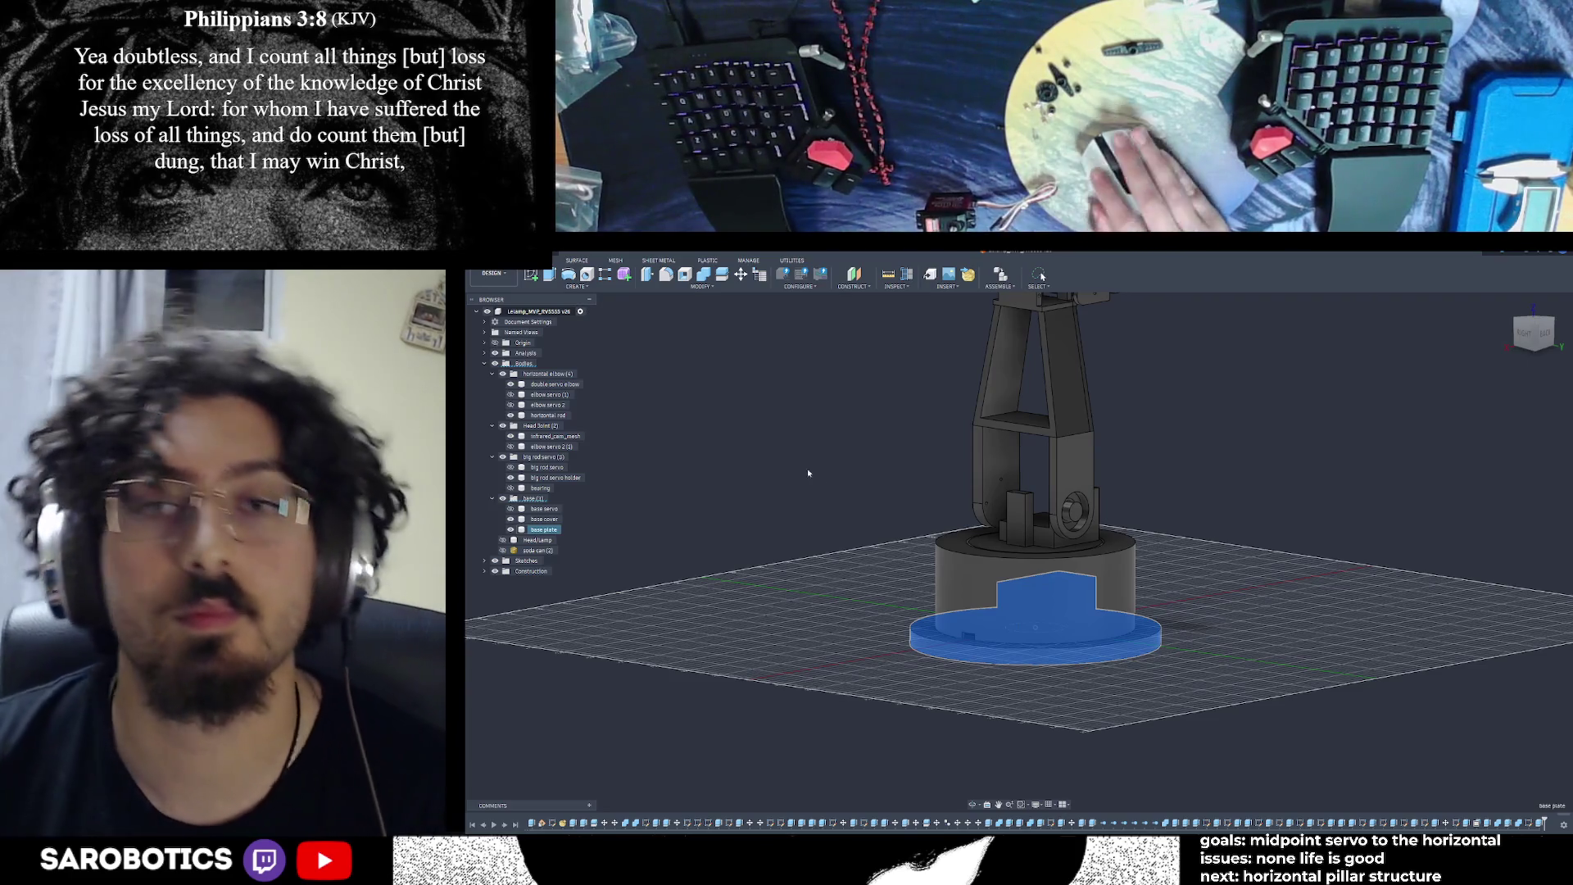
# Zoom the view and drag a selection box across the robot arm model
pyautogui.scroll(-5, 1127, 562)
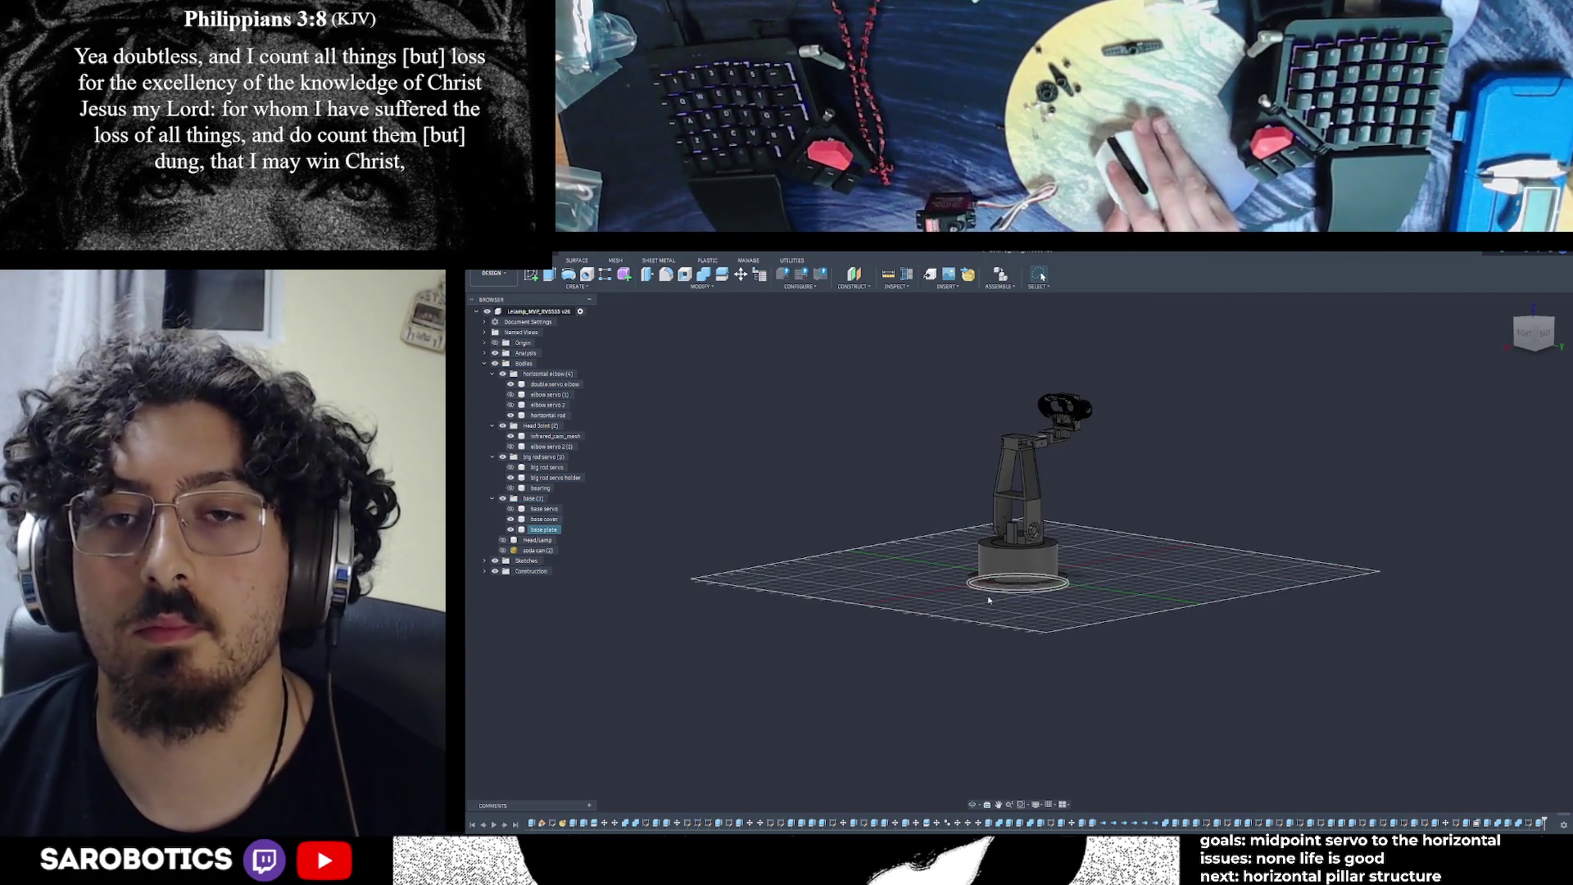
pyautogui.scroll(3, 1016, 532)
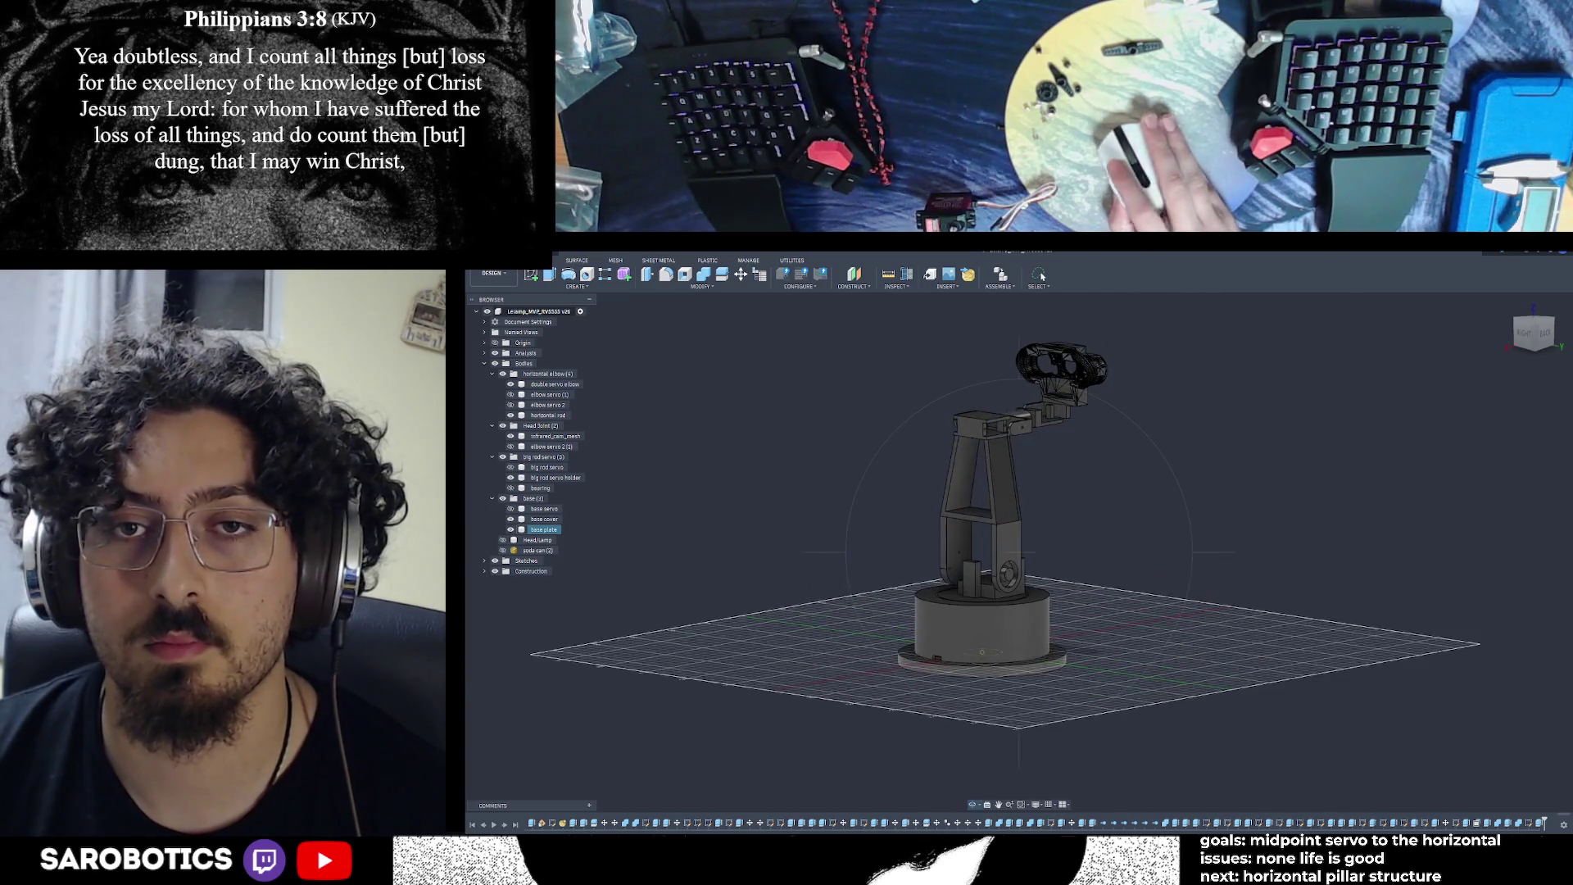
pyautogui.moveTo(893, 318)
pyautogui.mouseDown()
pyautogui.moveTo(1061, 449)
pyautogui.moveTo(1006, 657)
pyautogui.moveTo(1065, 639)
pyautogui.mouseUp()
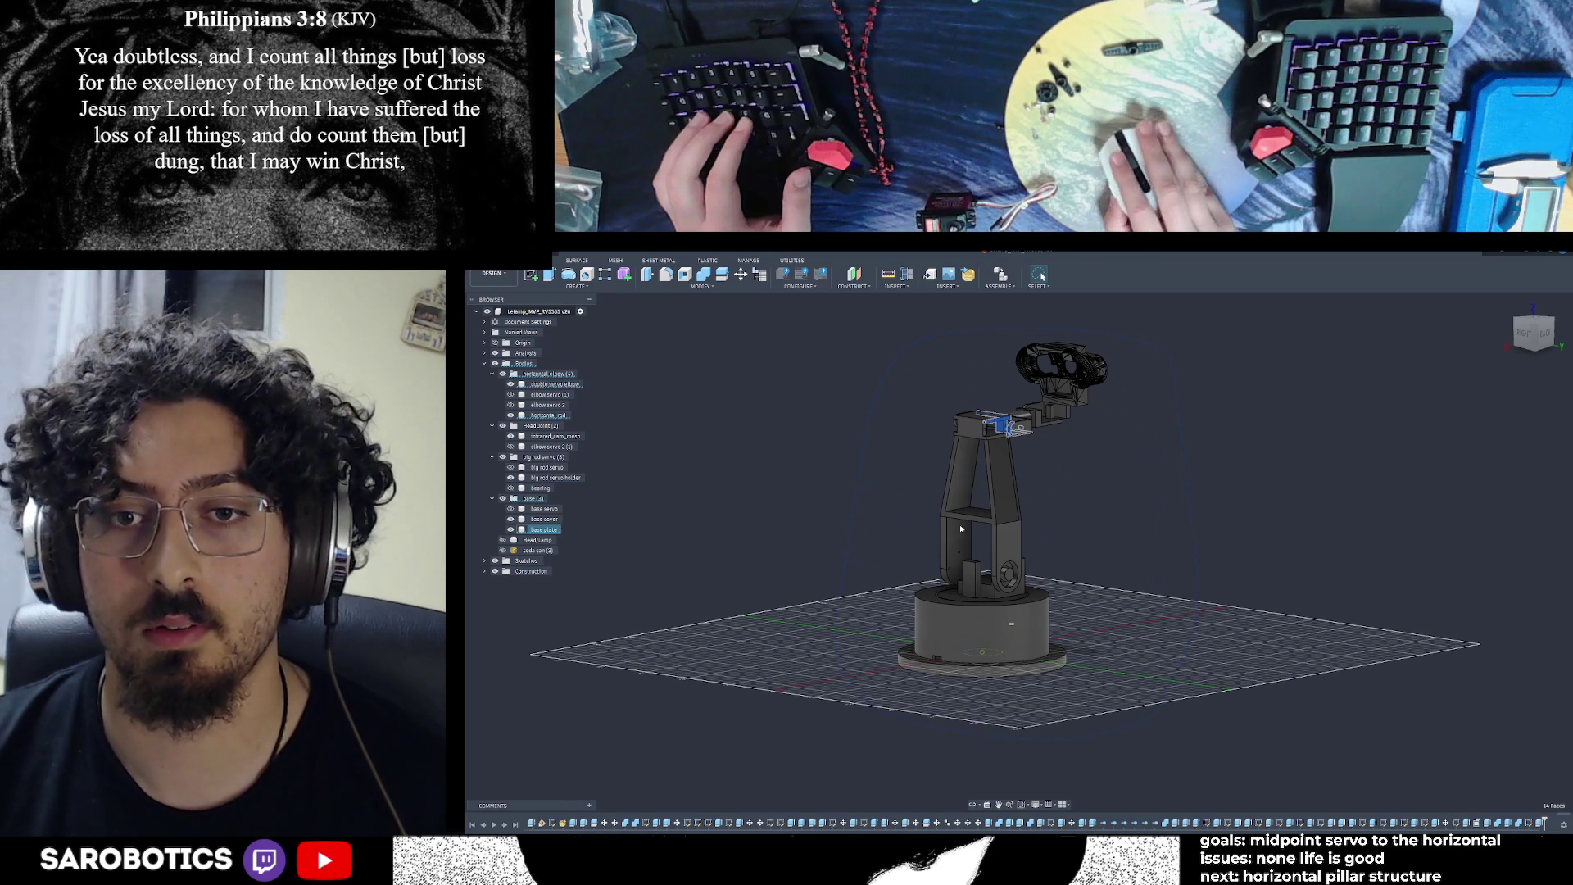
# Select all robot-arm bodies, glance through the Create and Modify menus, and open the File menu
pyautogui.hotkey('ctrl', 'a')
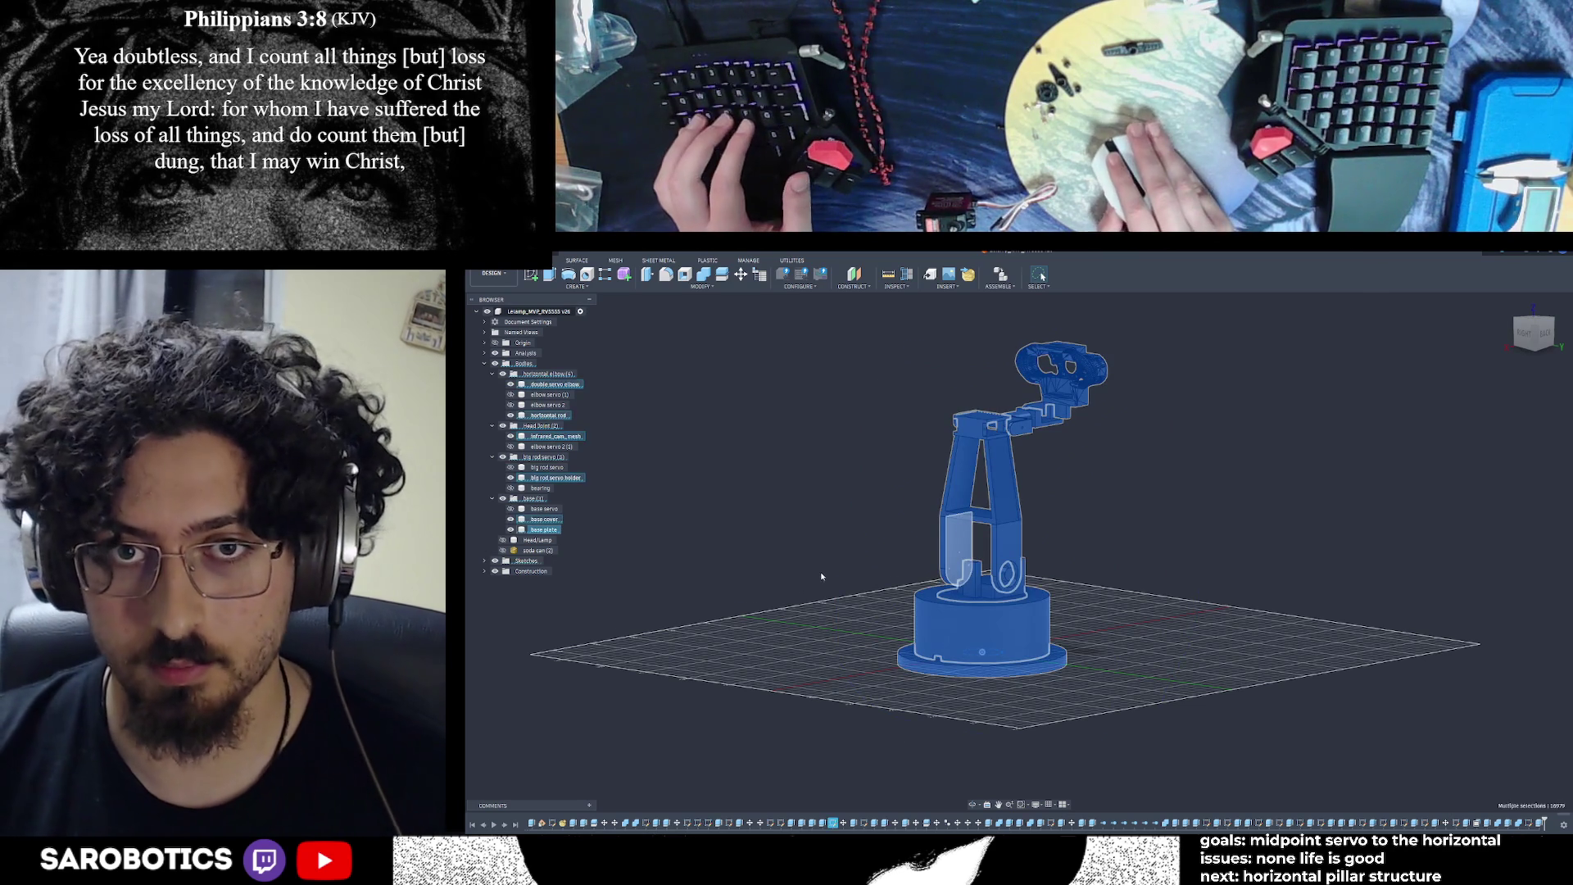
pyautogui.scroll(-2, 819, 572)
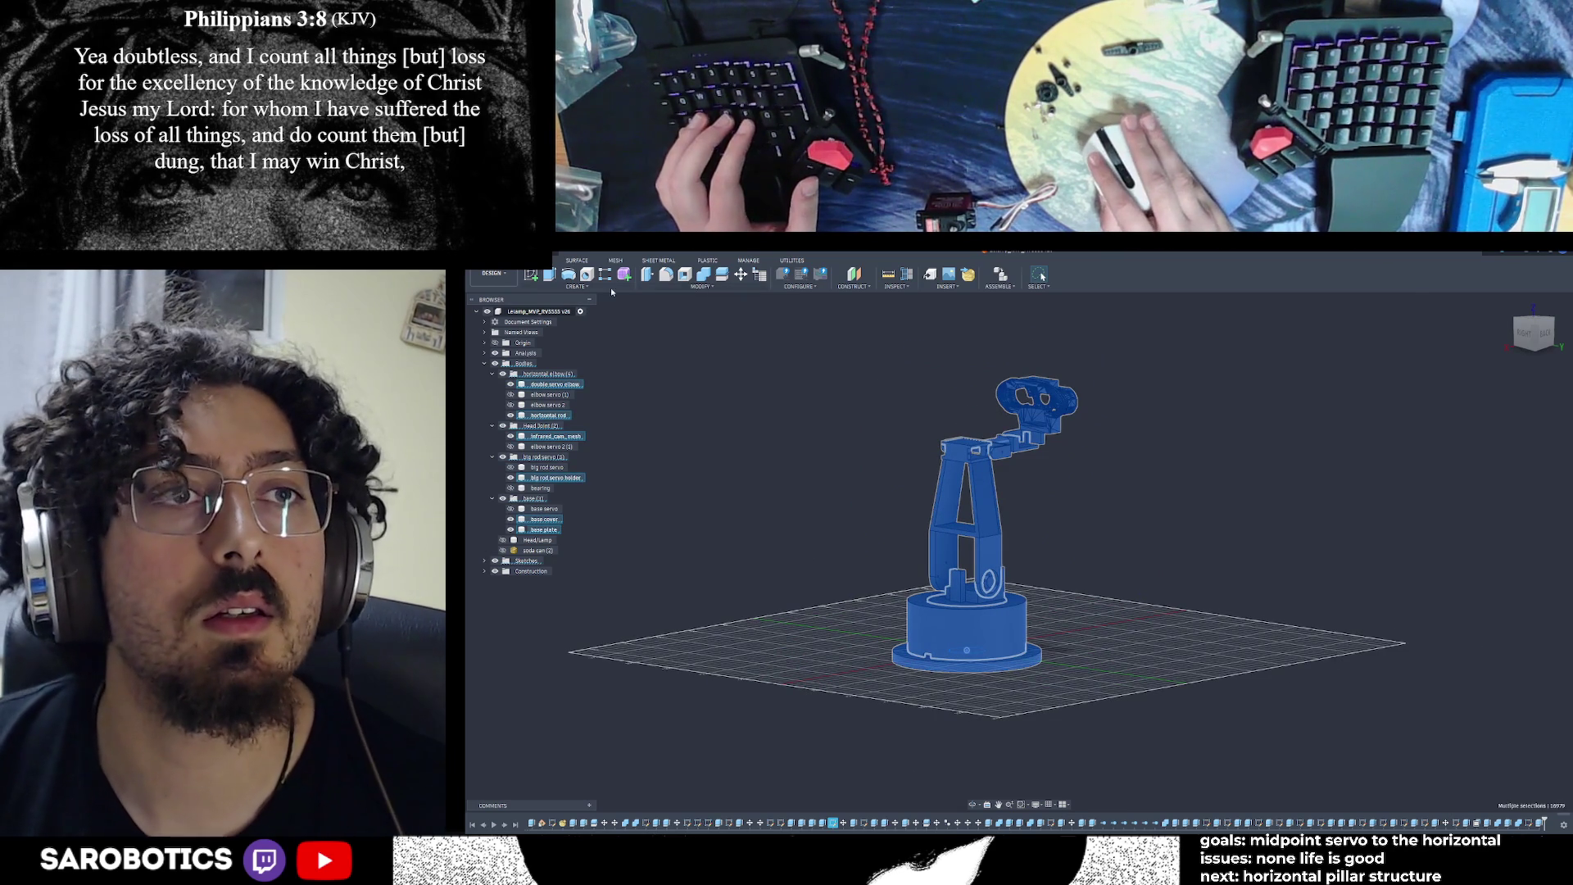
pyautogui.click(590, 289)
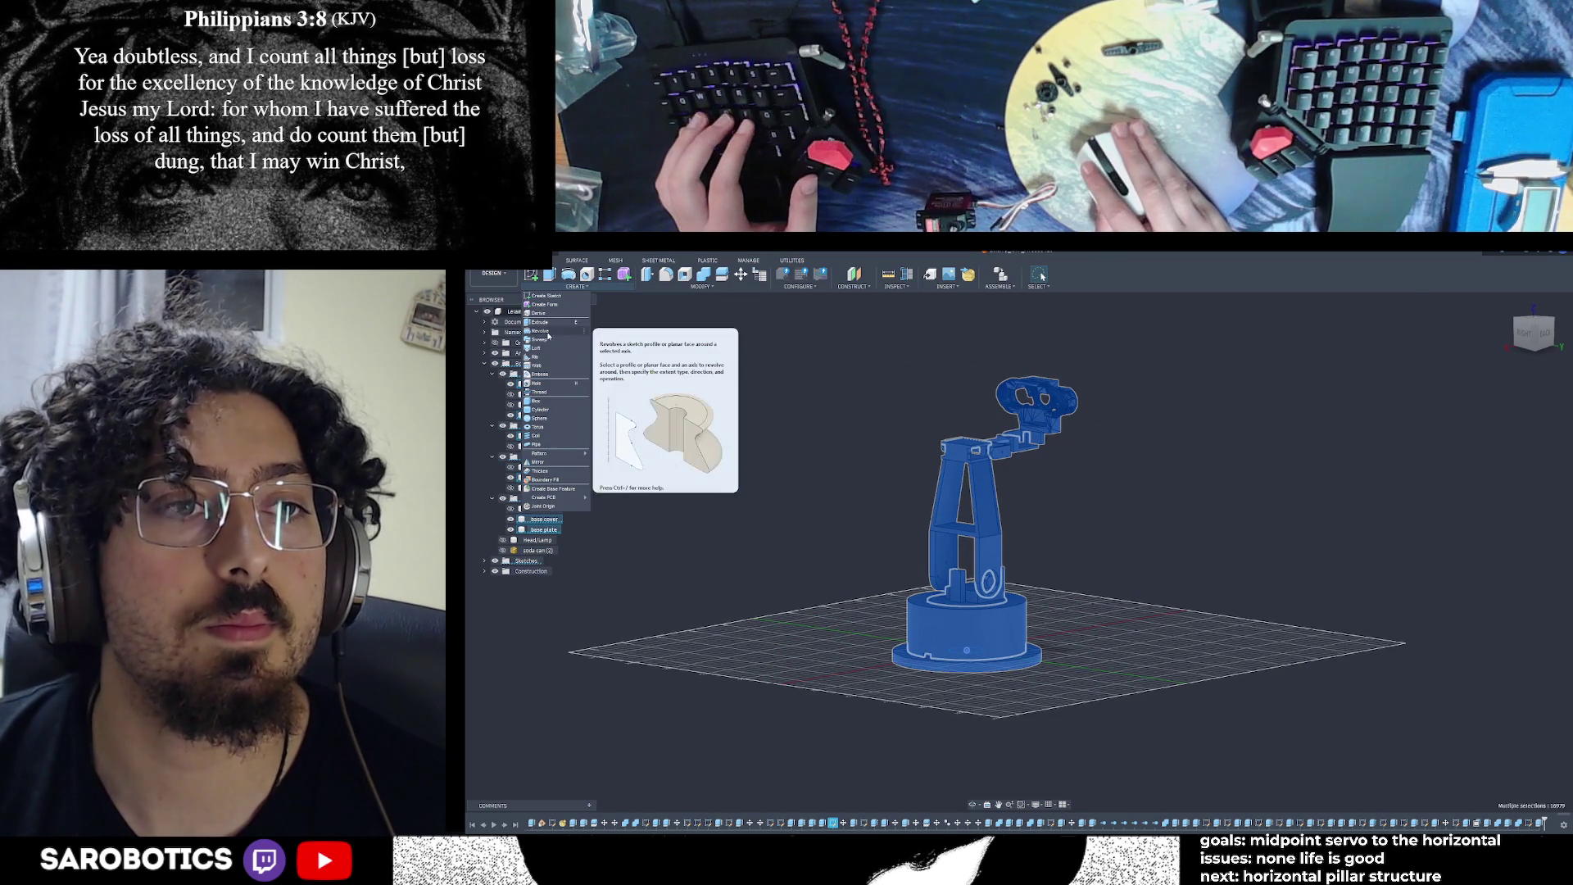
pyautogui.click(608, 291)
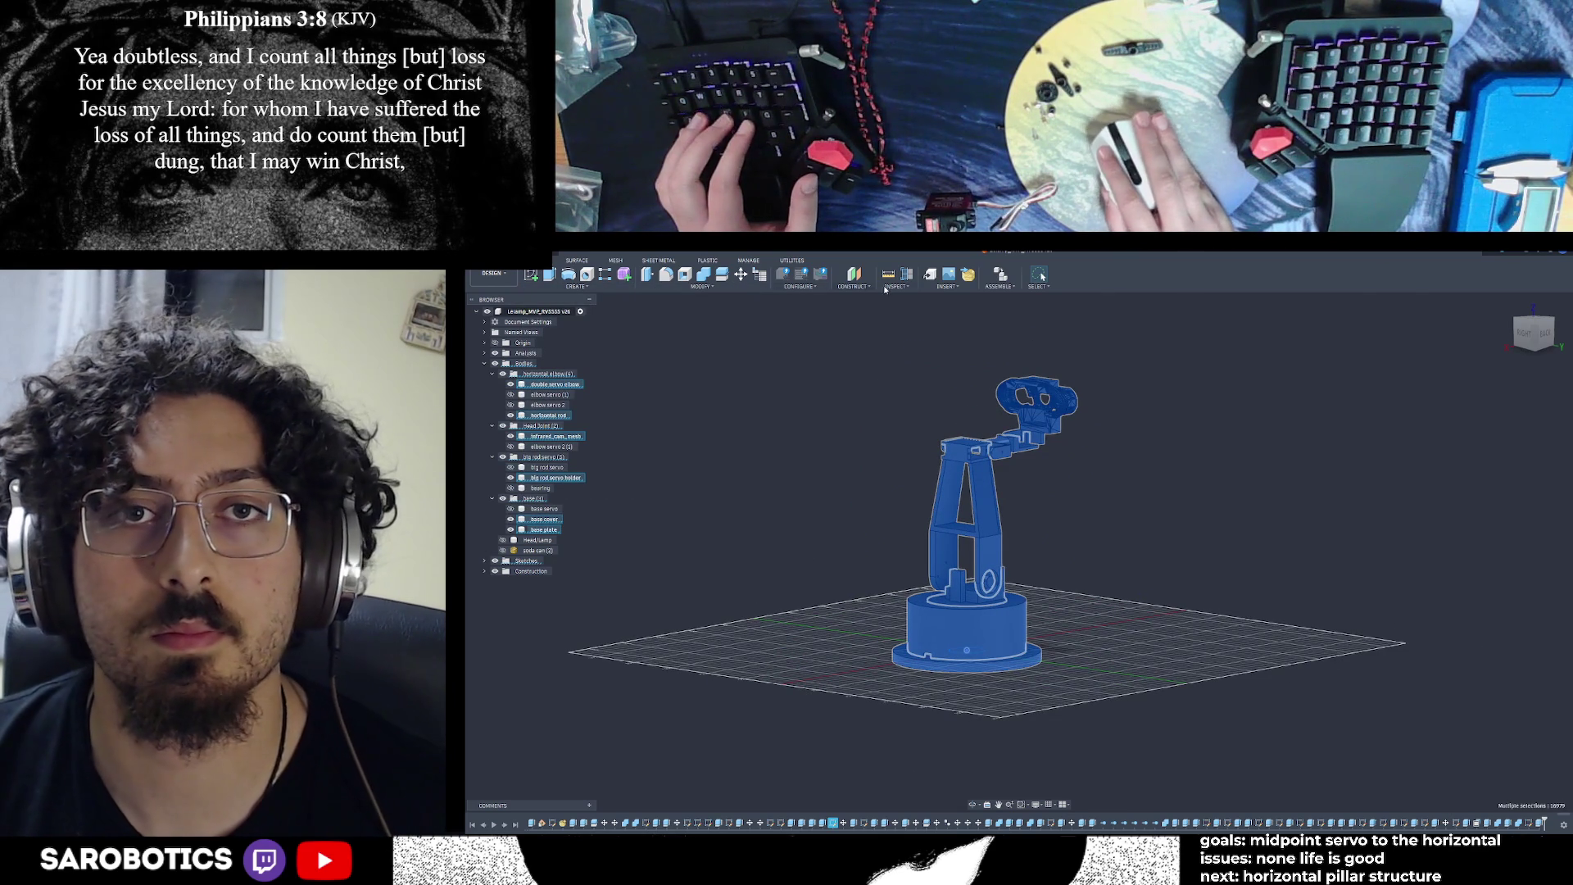
pyautogui.click(696, 287)
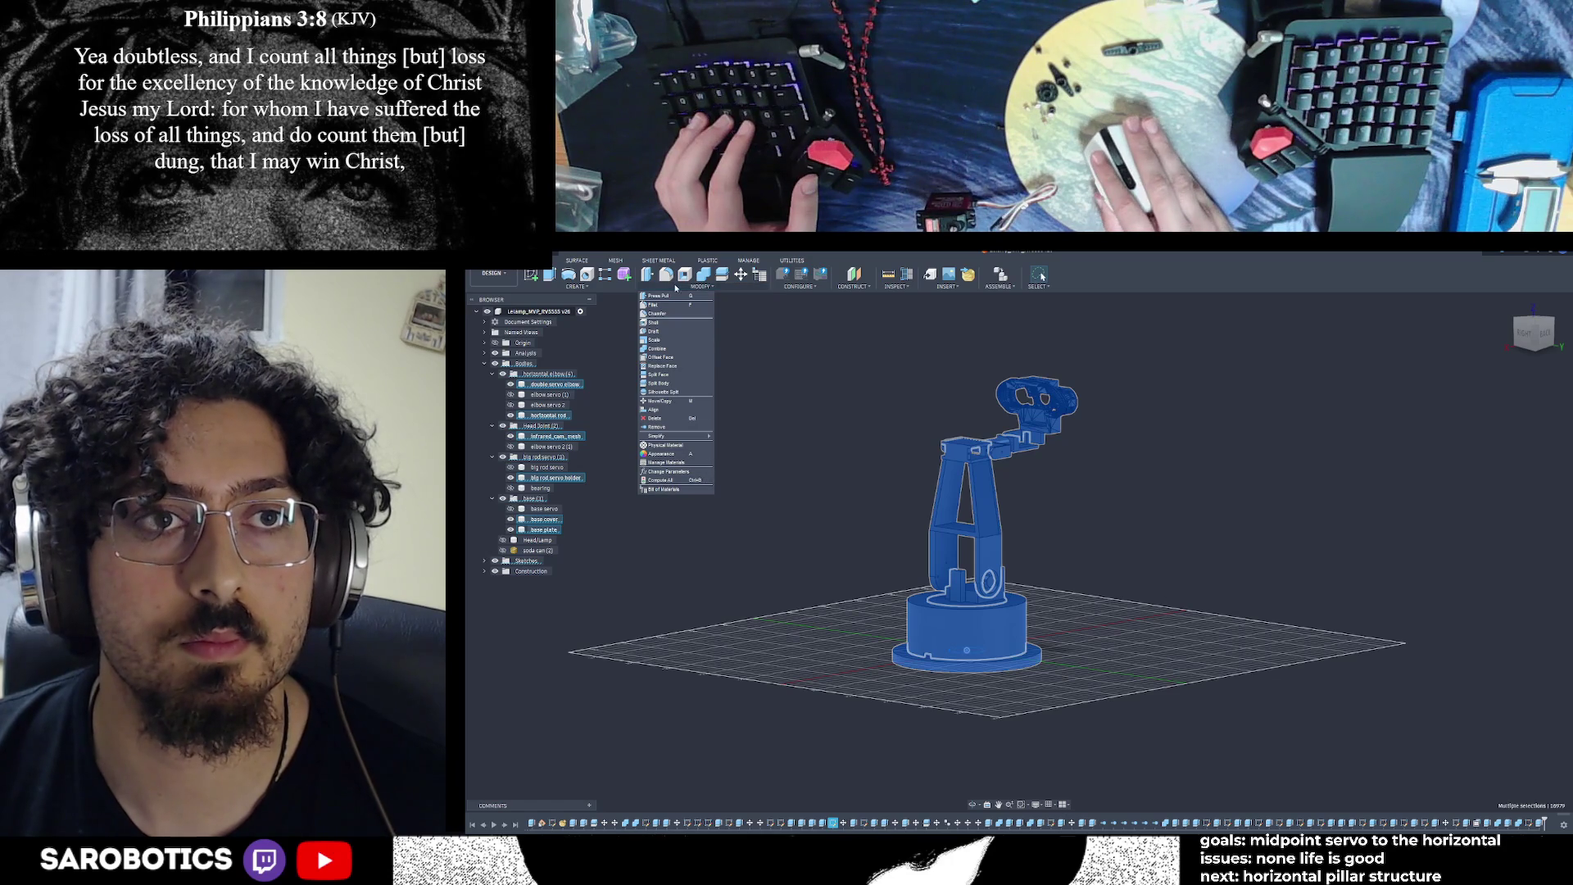
pyautogui.click(675, 288)
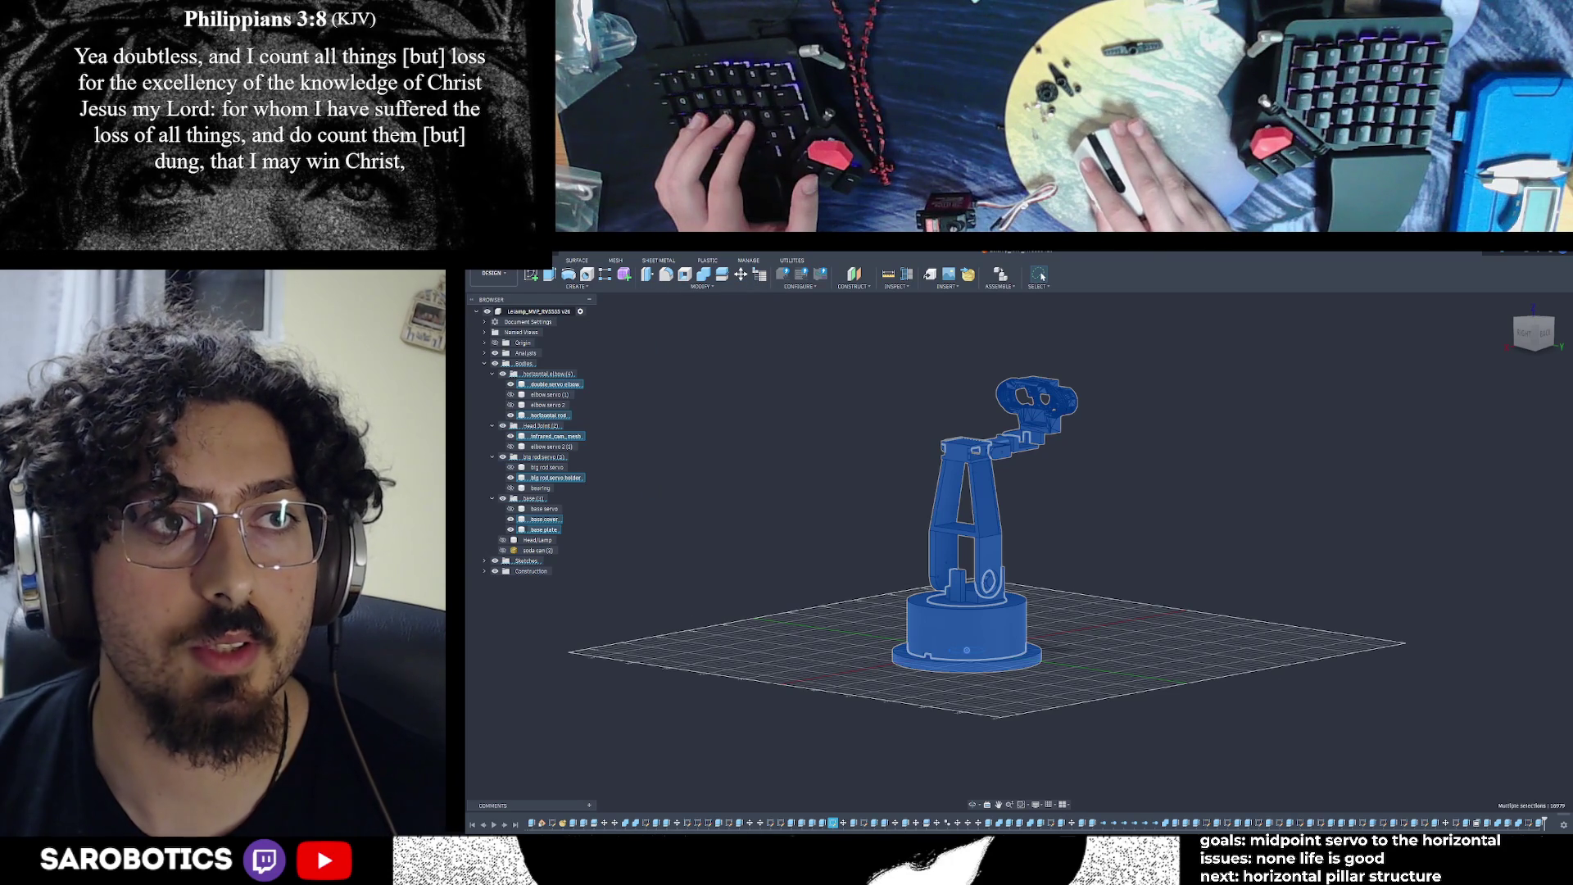
pyautogui.click(492, 246)
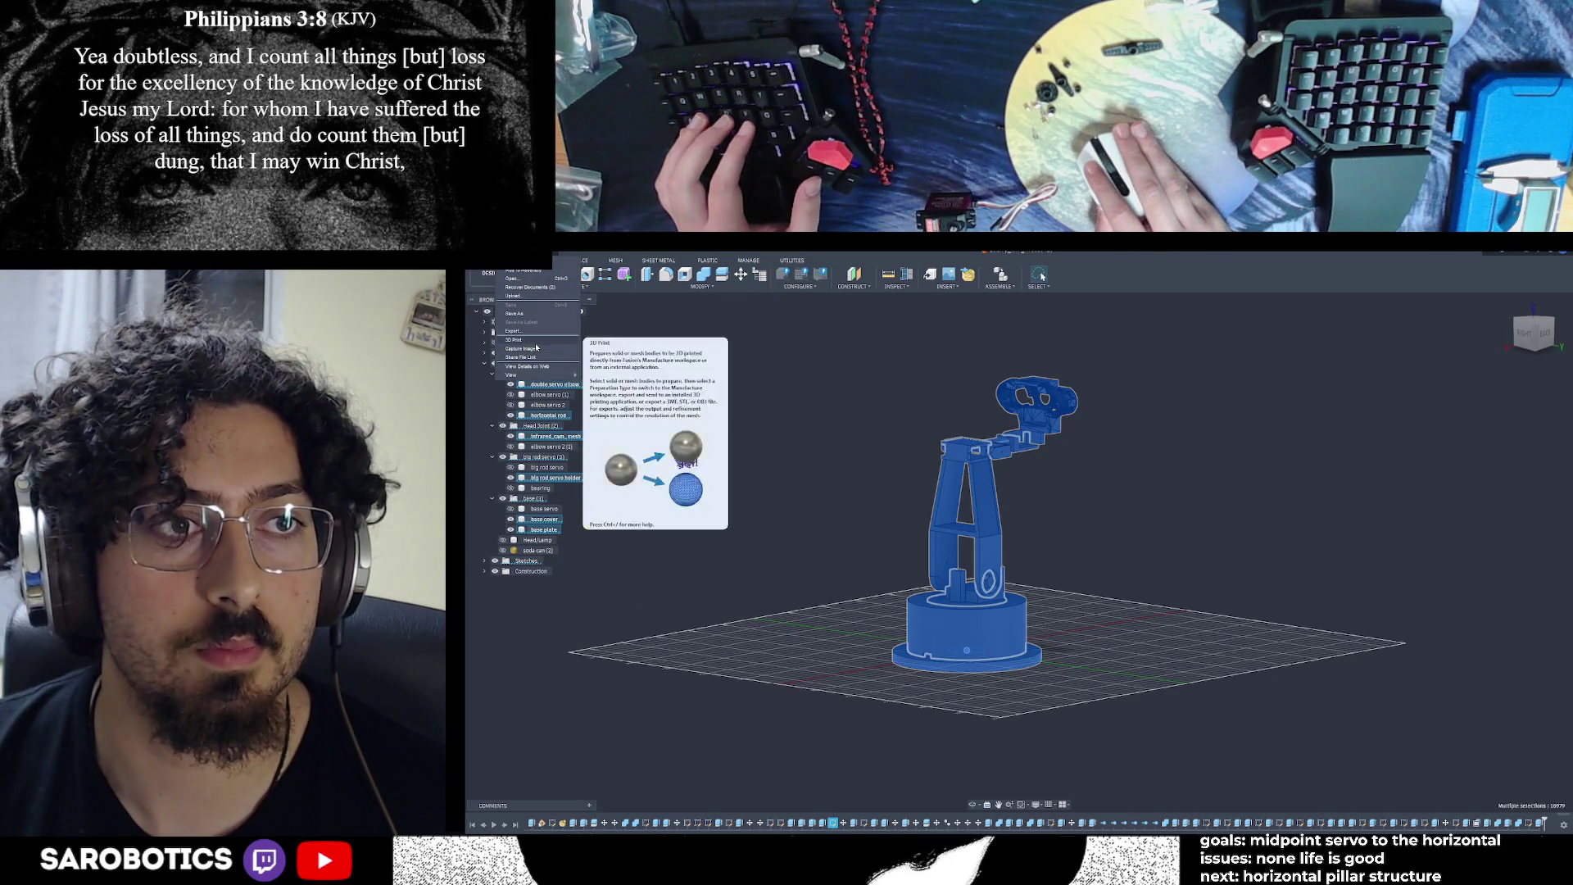
# In 3D Print, try the servo holder and horizontal rod, settle on infrared_cam_mesh, and return to Home view
pyautogui.click(826, 448)
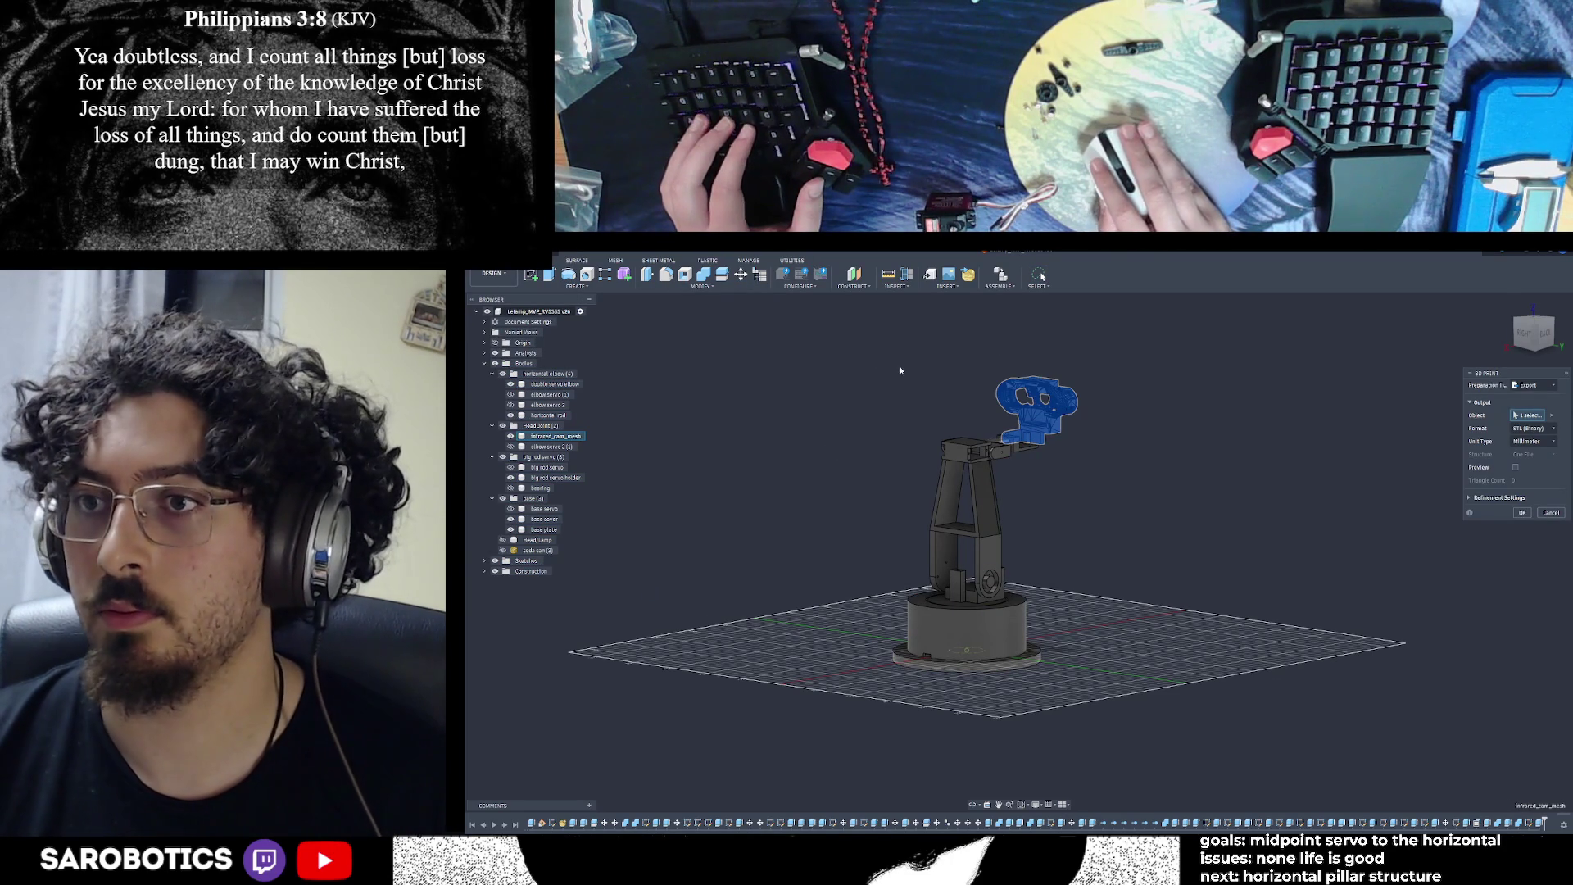
pyautogui.click(1552, 417)
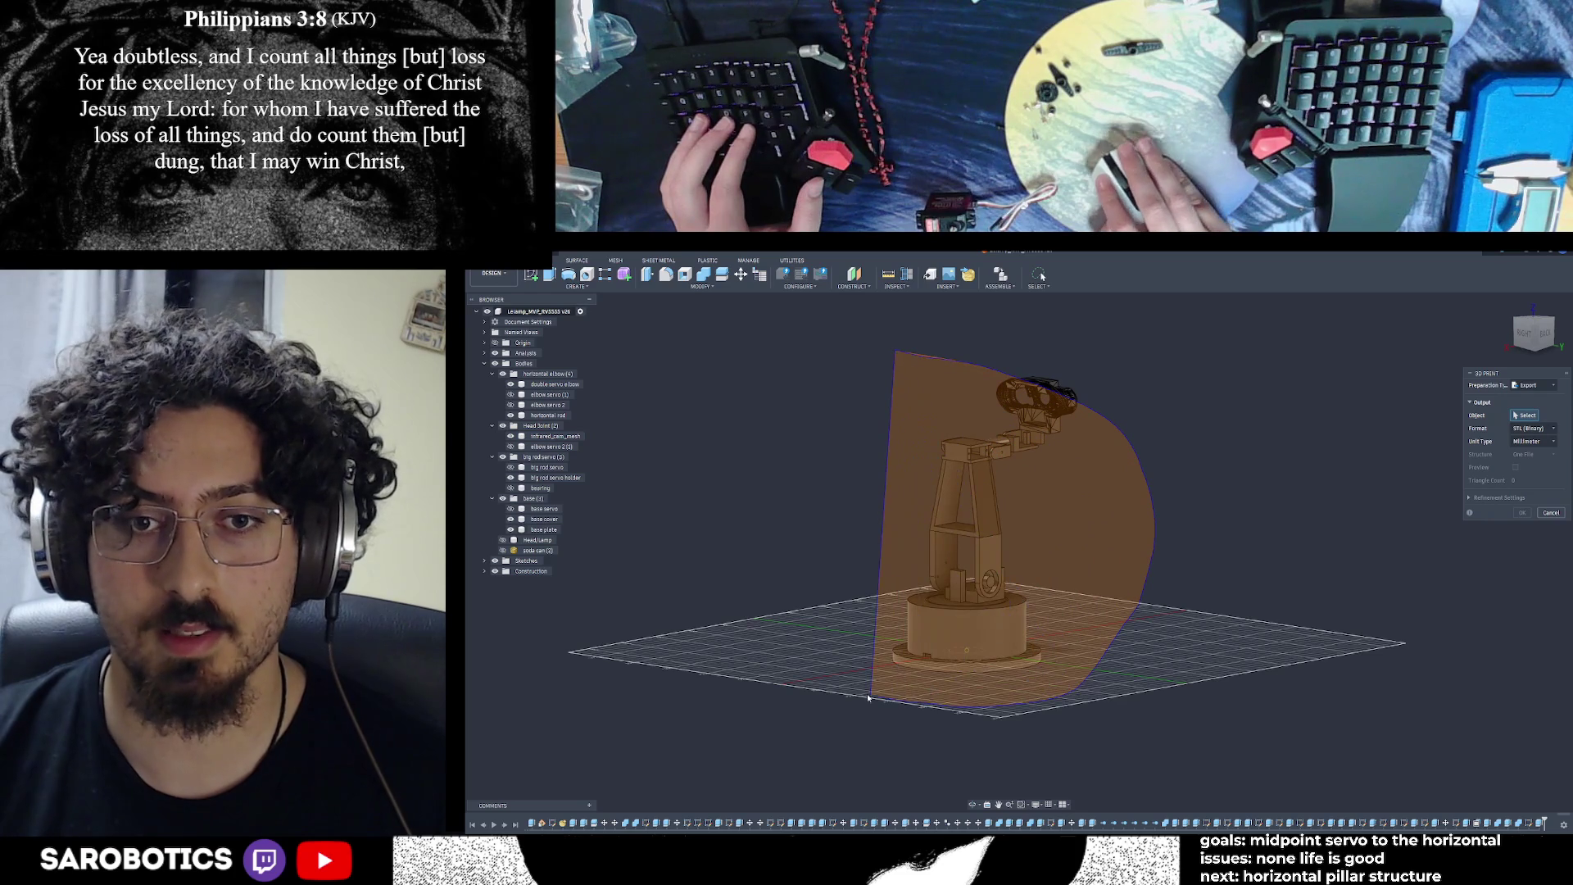
pyautogui.click(785, 687)
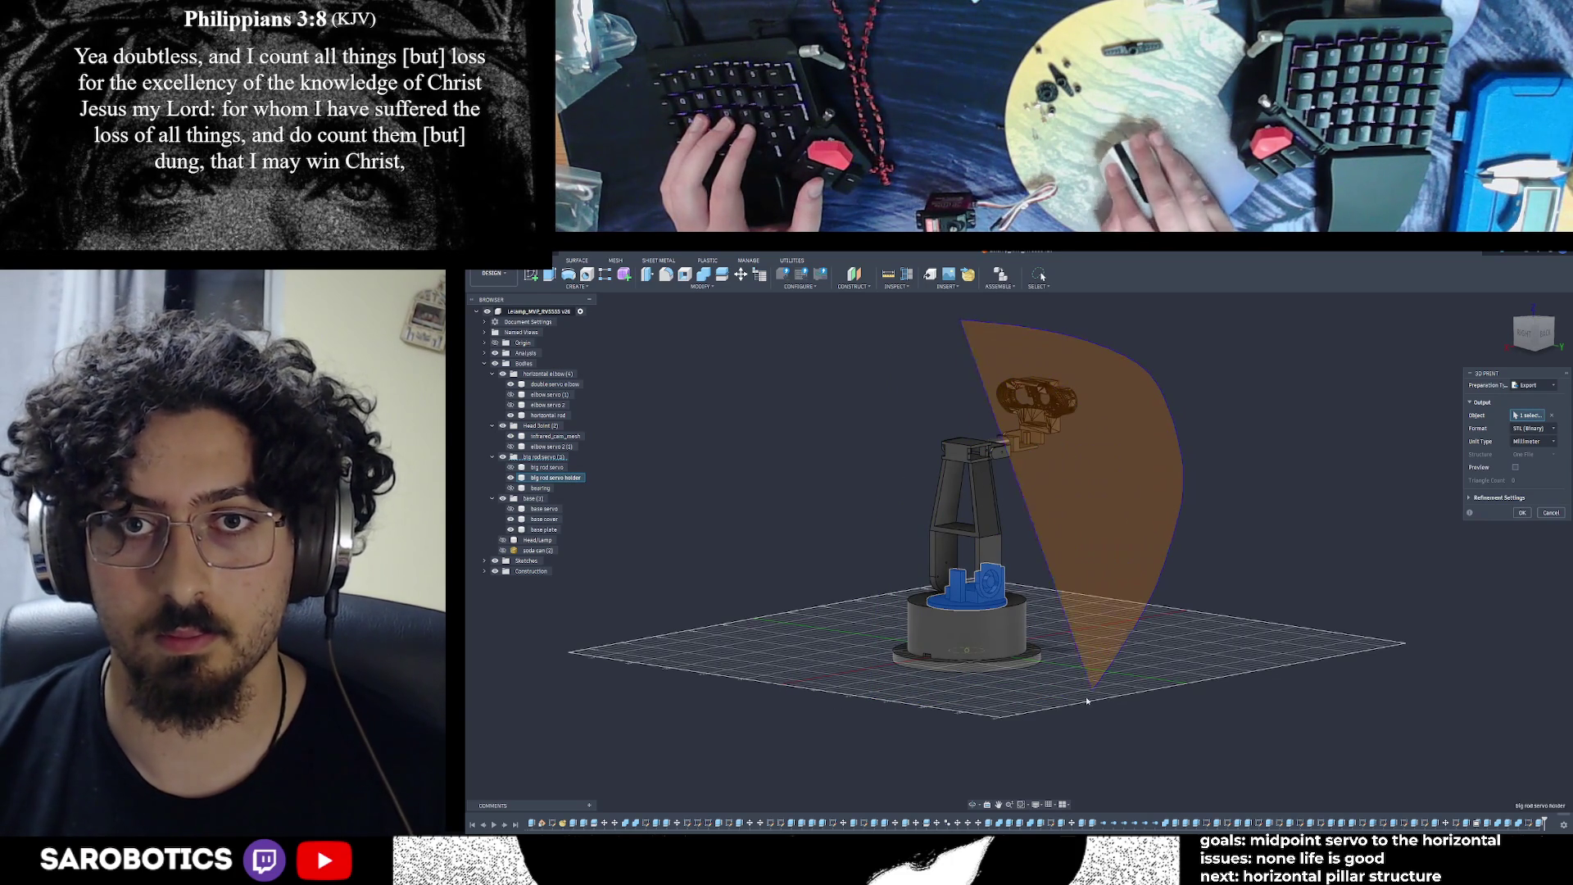
pyautogui.click(843, 657)
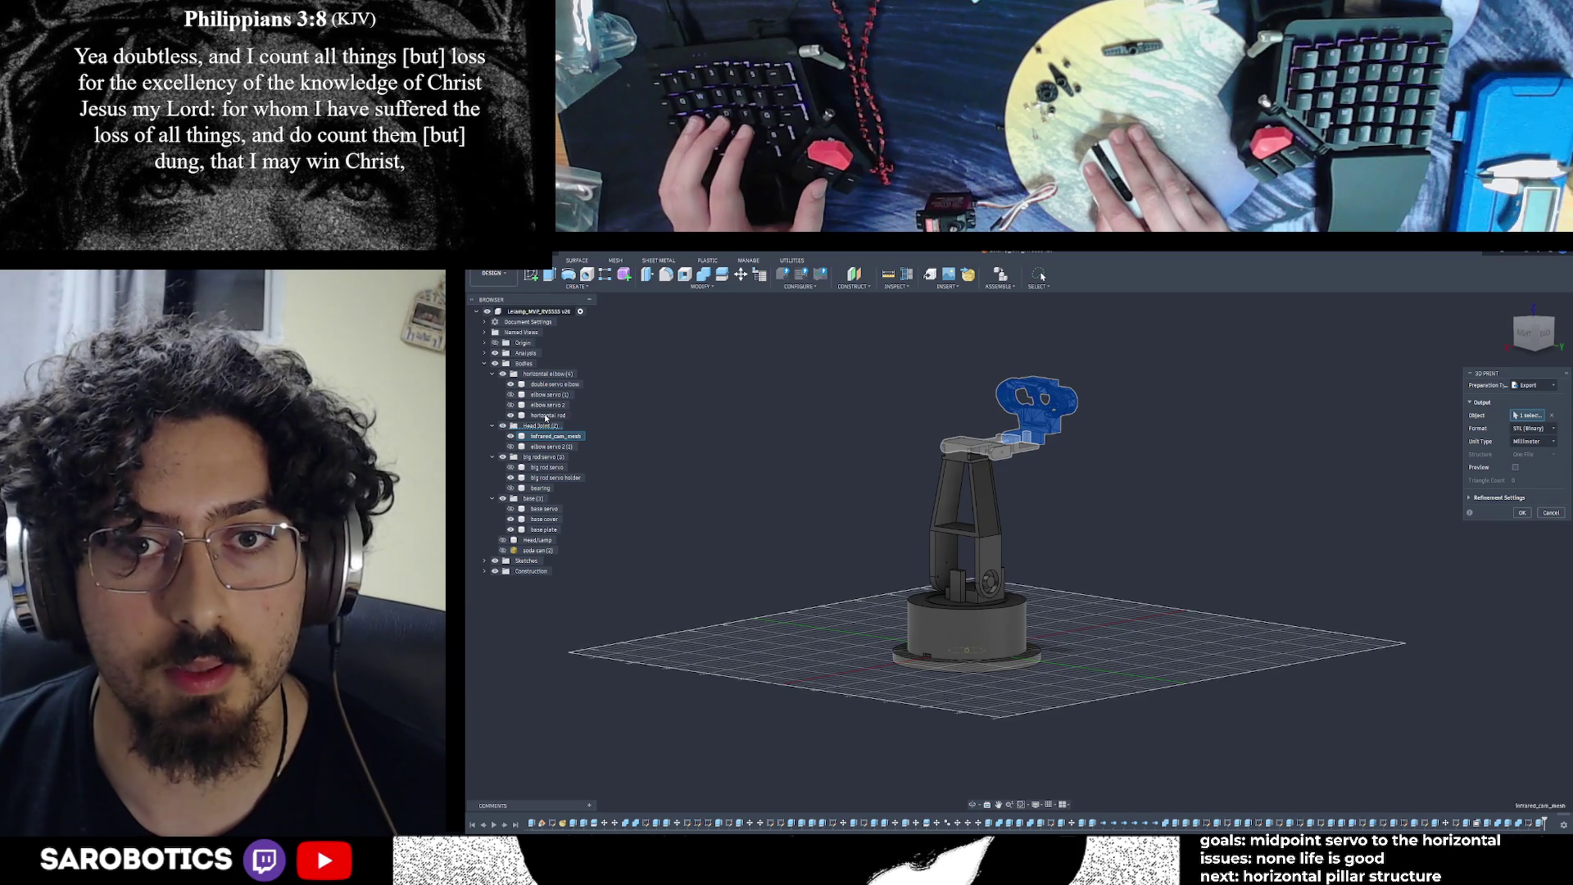
pyautogui.click(540, 417)
pyautogui.click(541, 416)
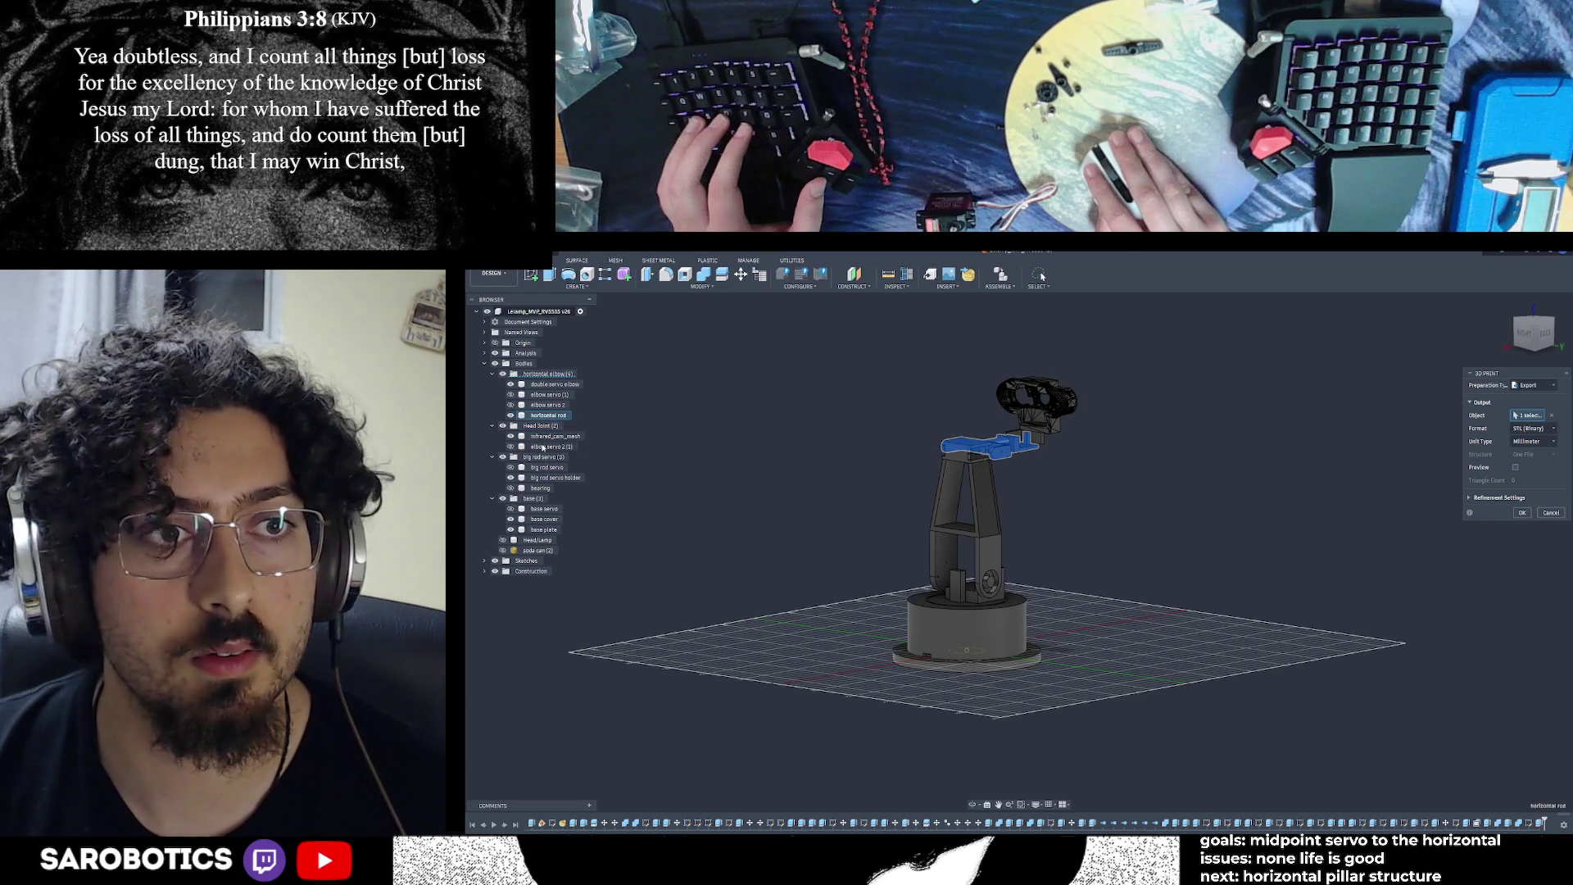
pyautogui.click(549, 436)
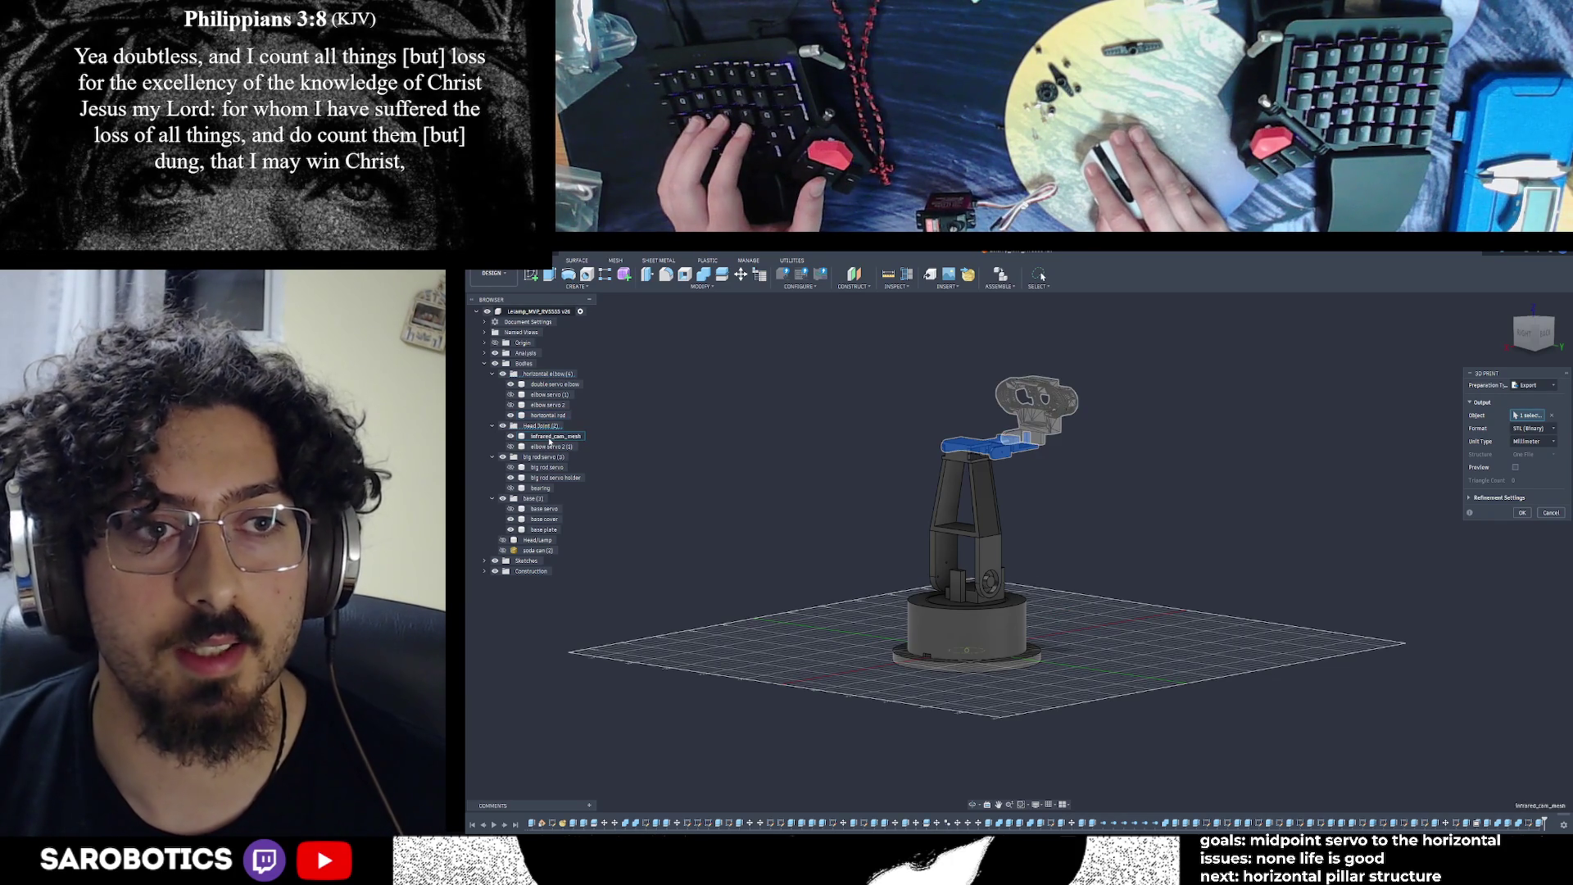
pyautogui.click(550, 415)
pyautogui.click(551, 436)
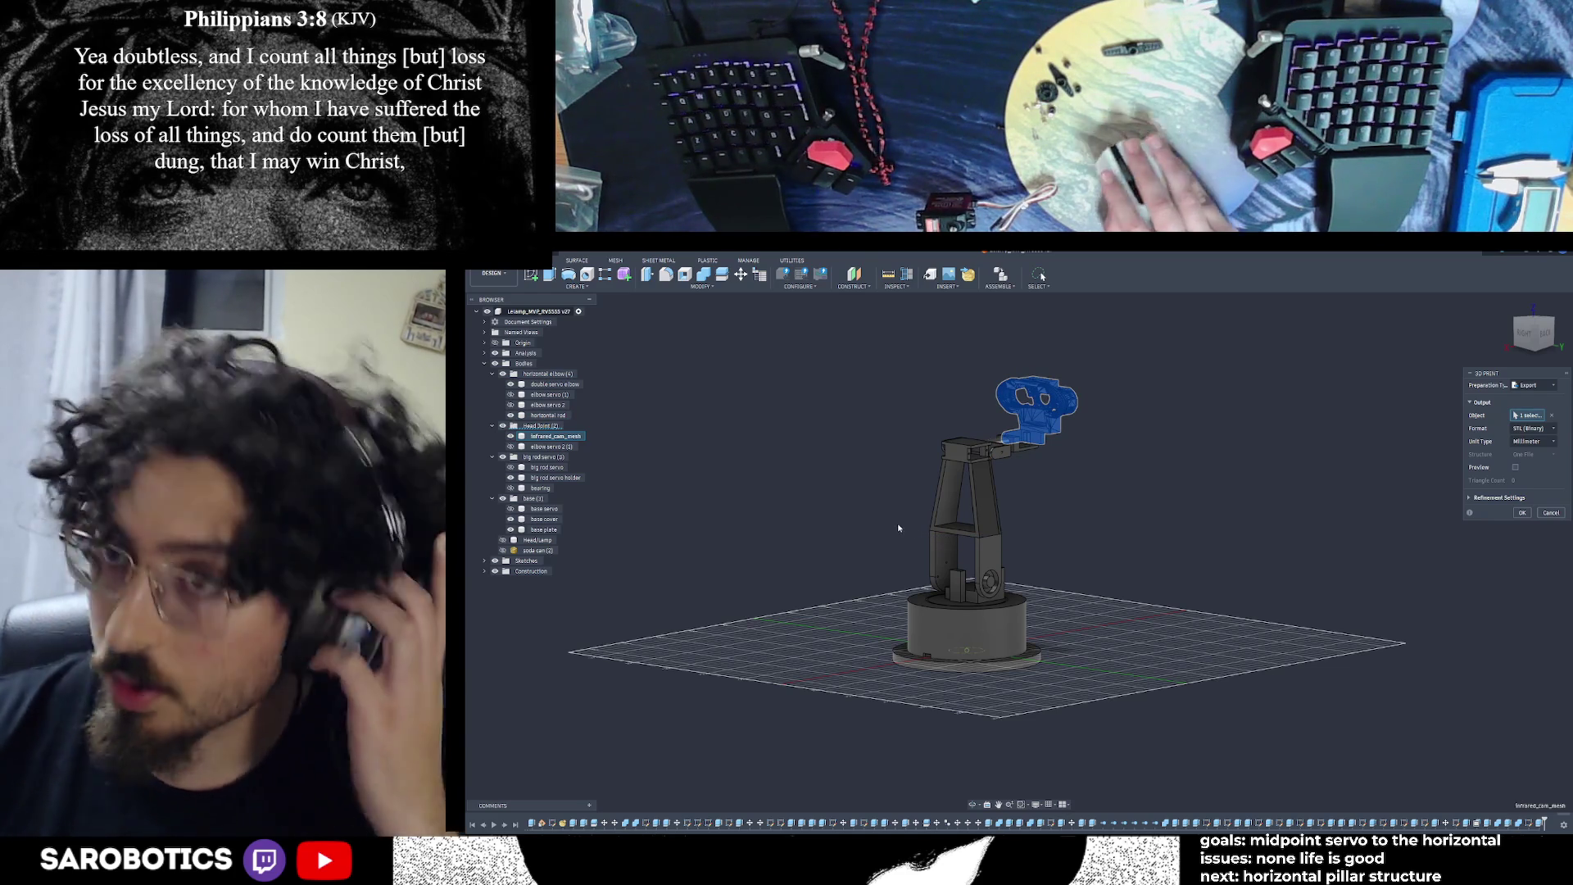
pyautogui.click(1510, 311)
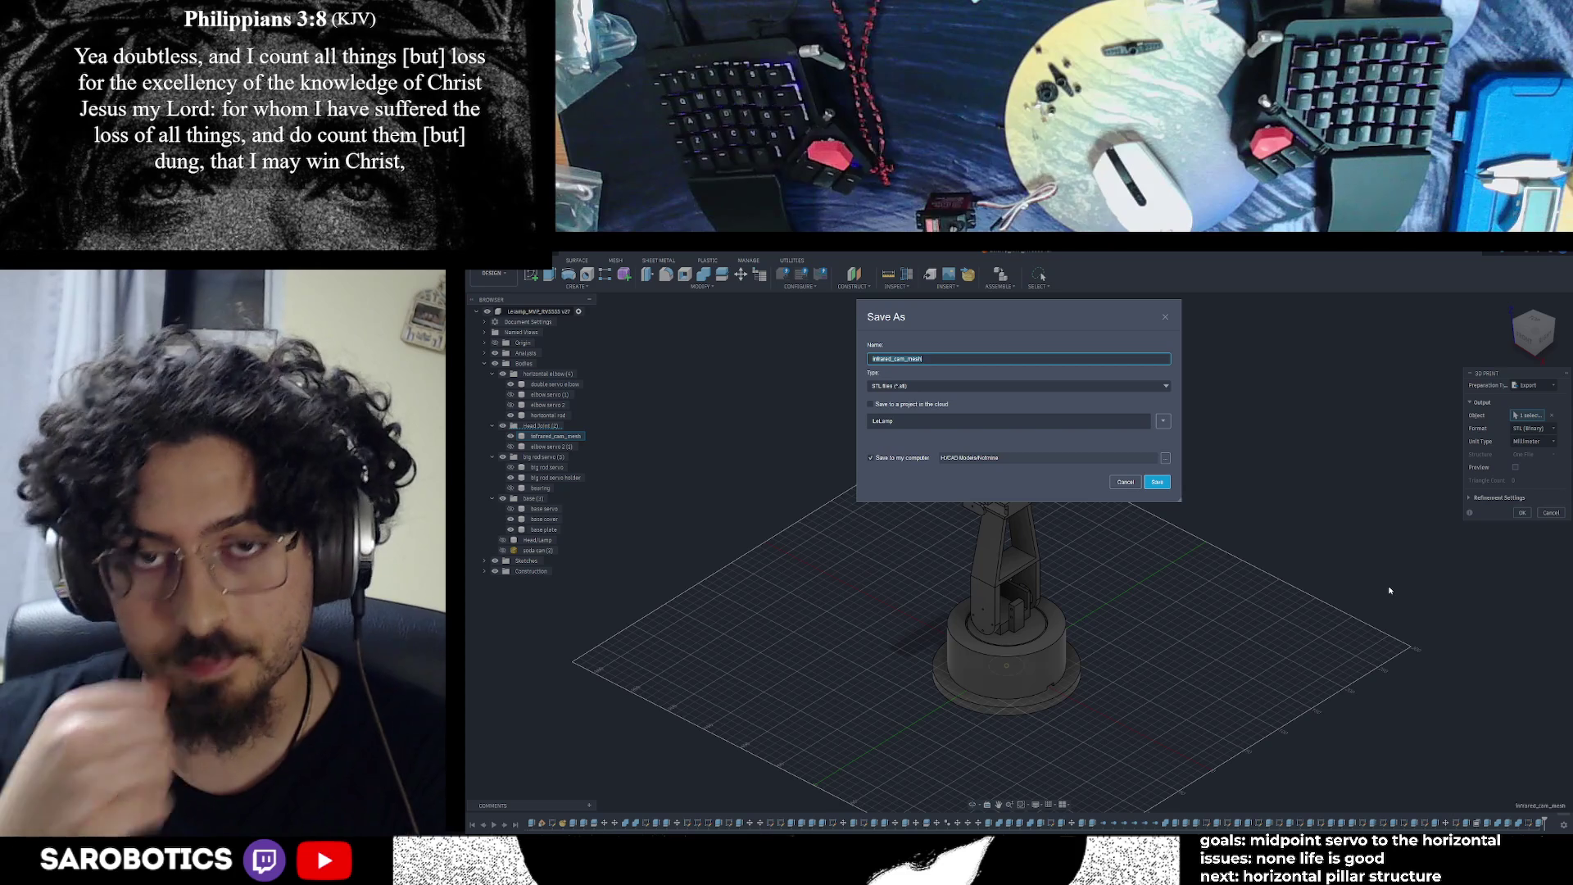
# Name the STL 'infrared_cam_joint' and make a new Lelamp folder under H:/CAD Models as its location
pyautogui.write('infra')
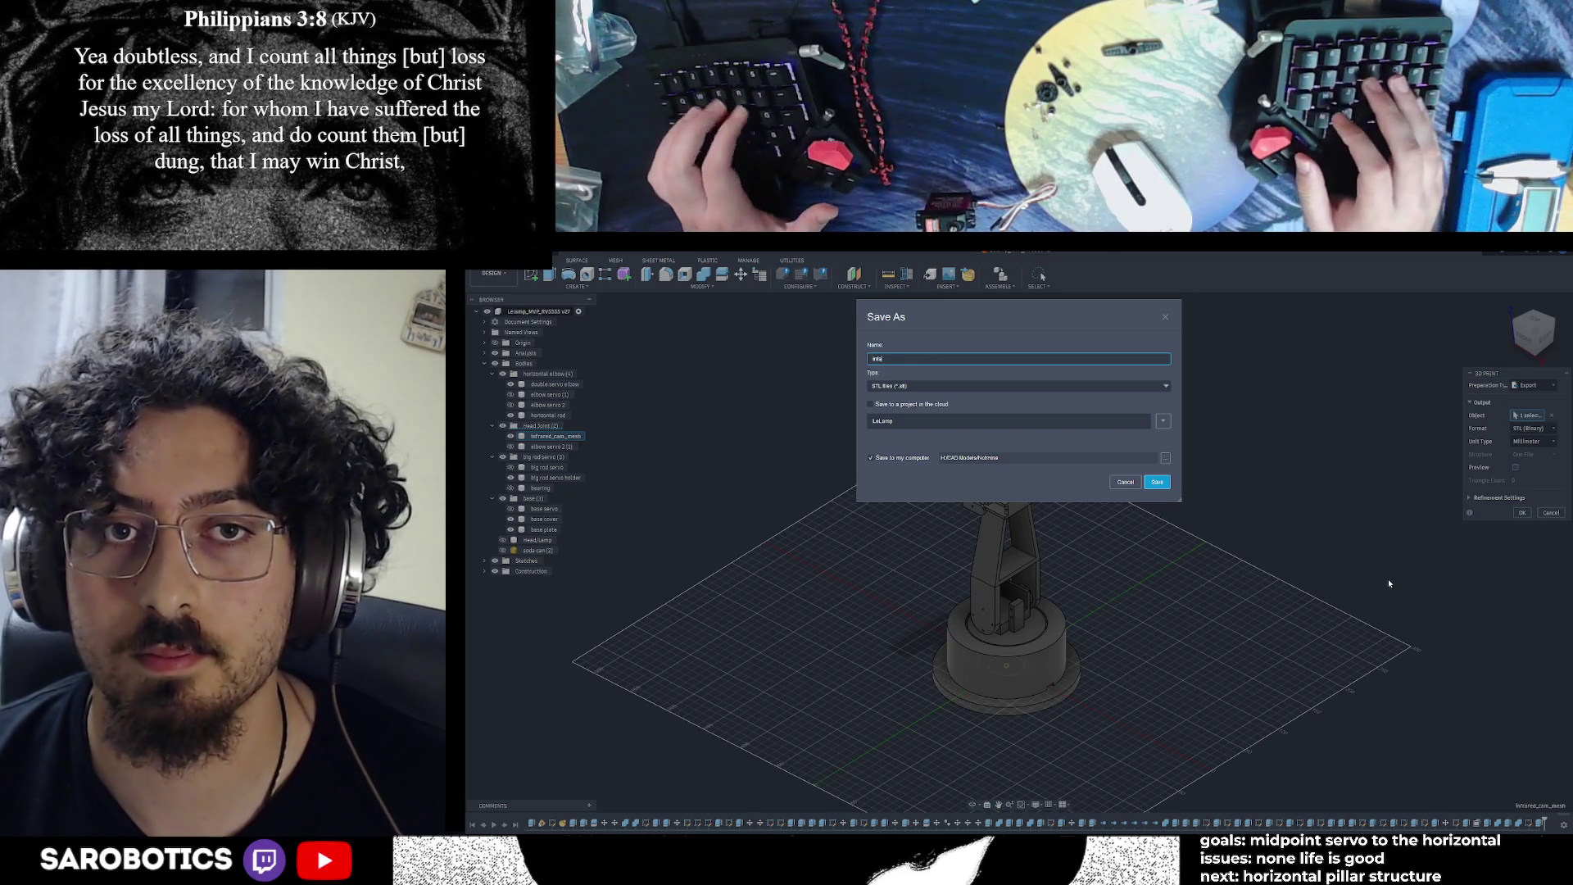
pyautogui.write('re')
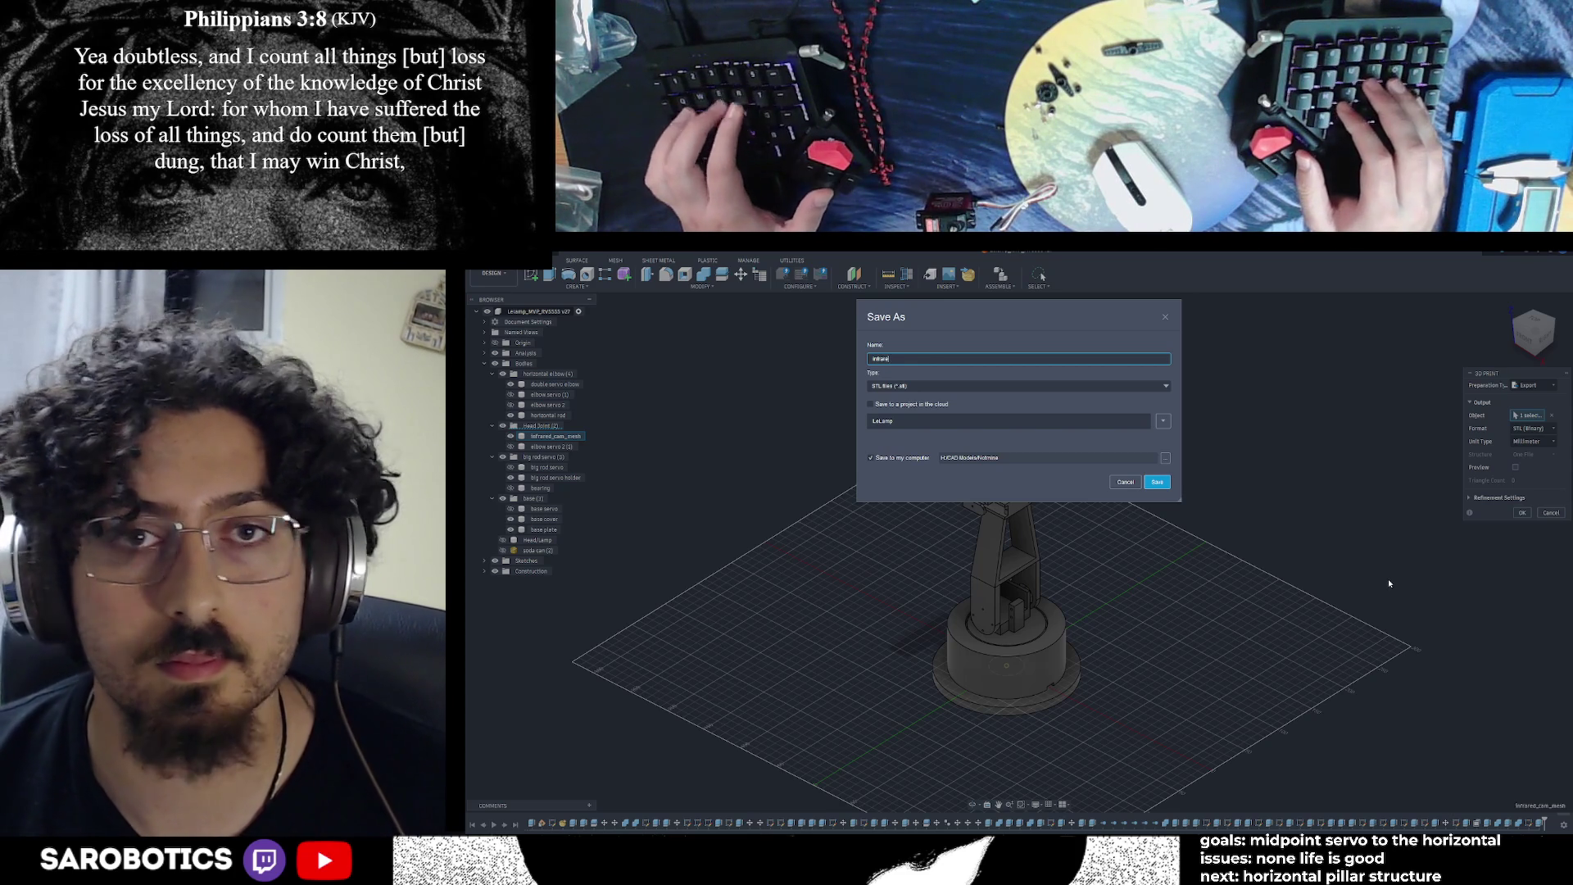
pyautogui.write('d_cam_')
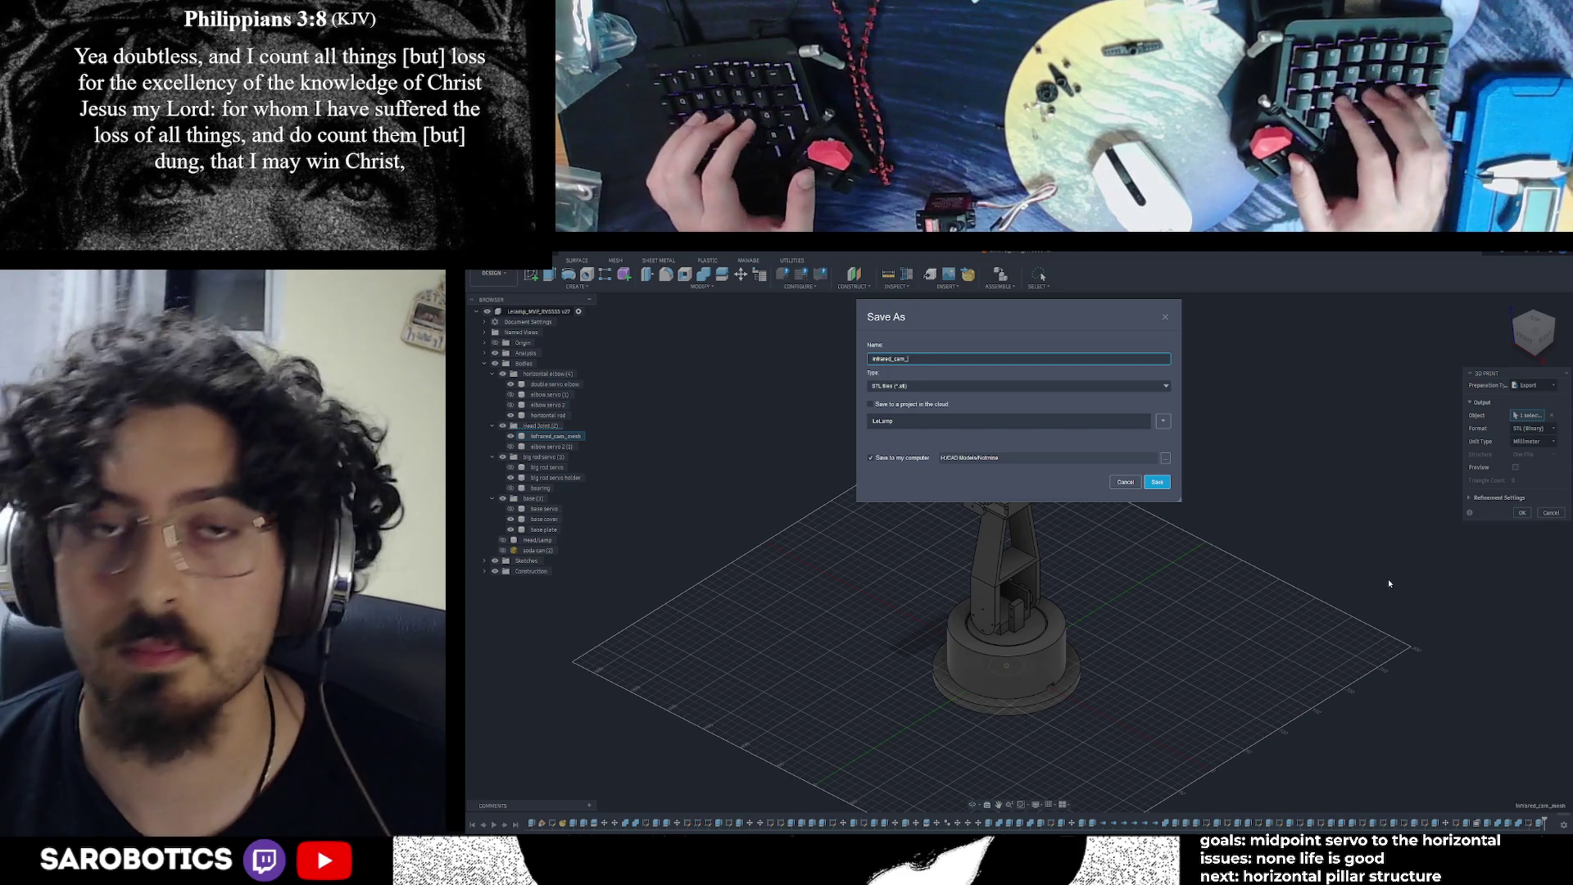
pyautogui.write('joint')
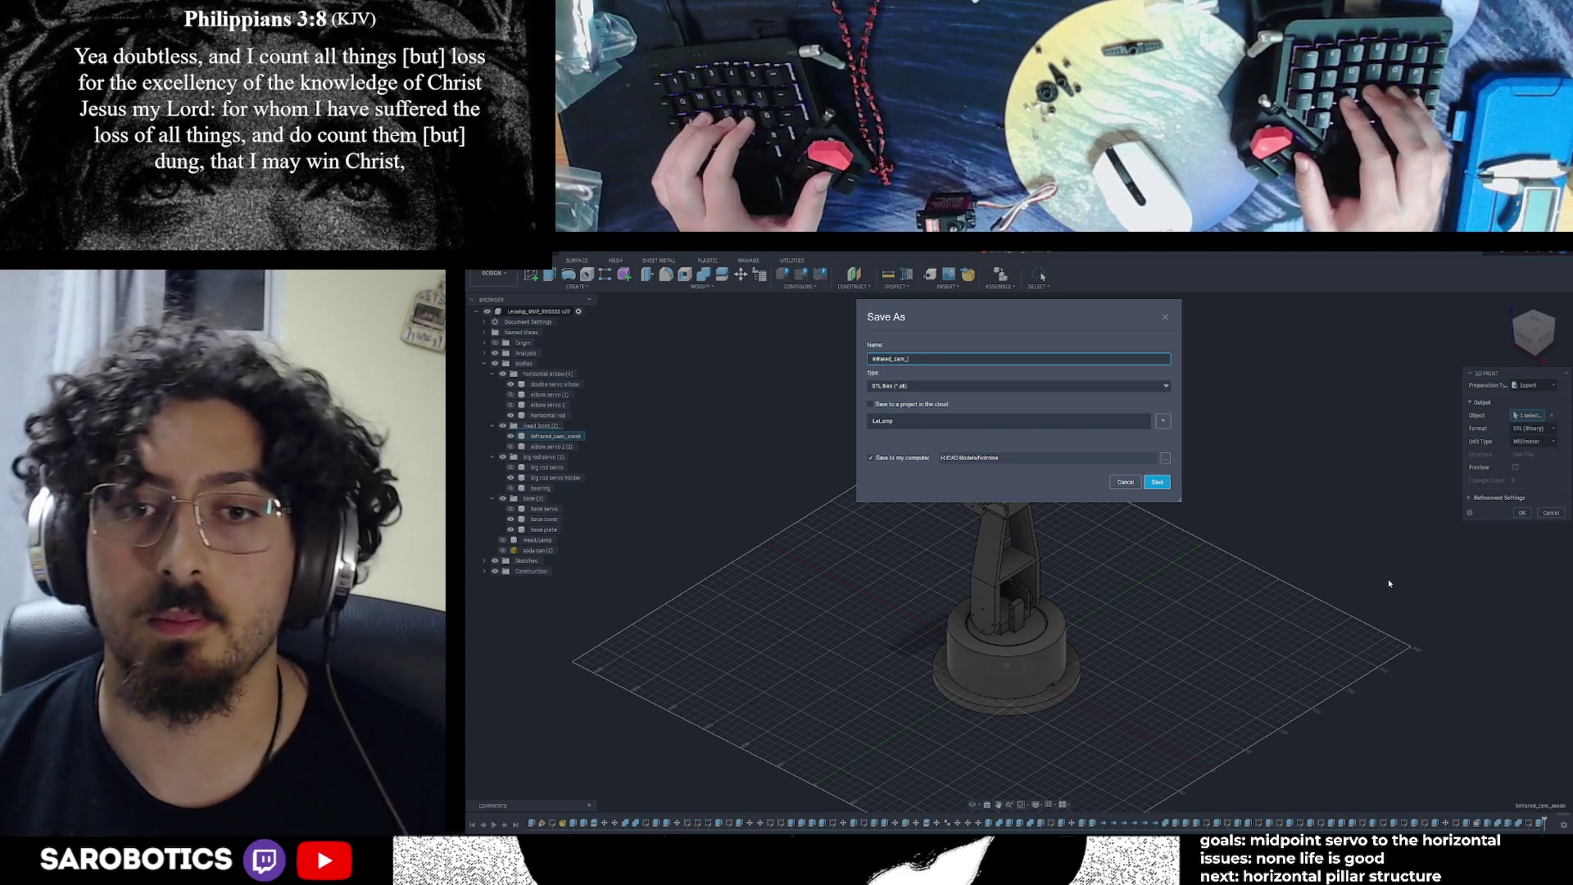
pyautogui.click(1158, 423)
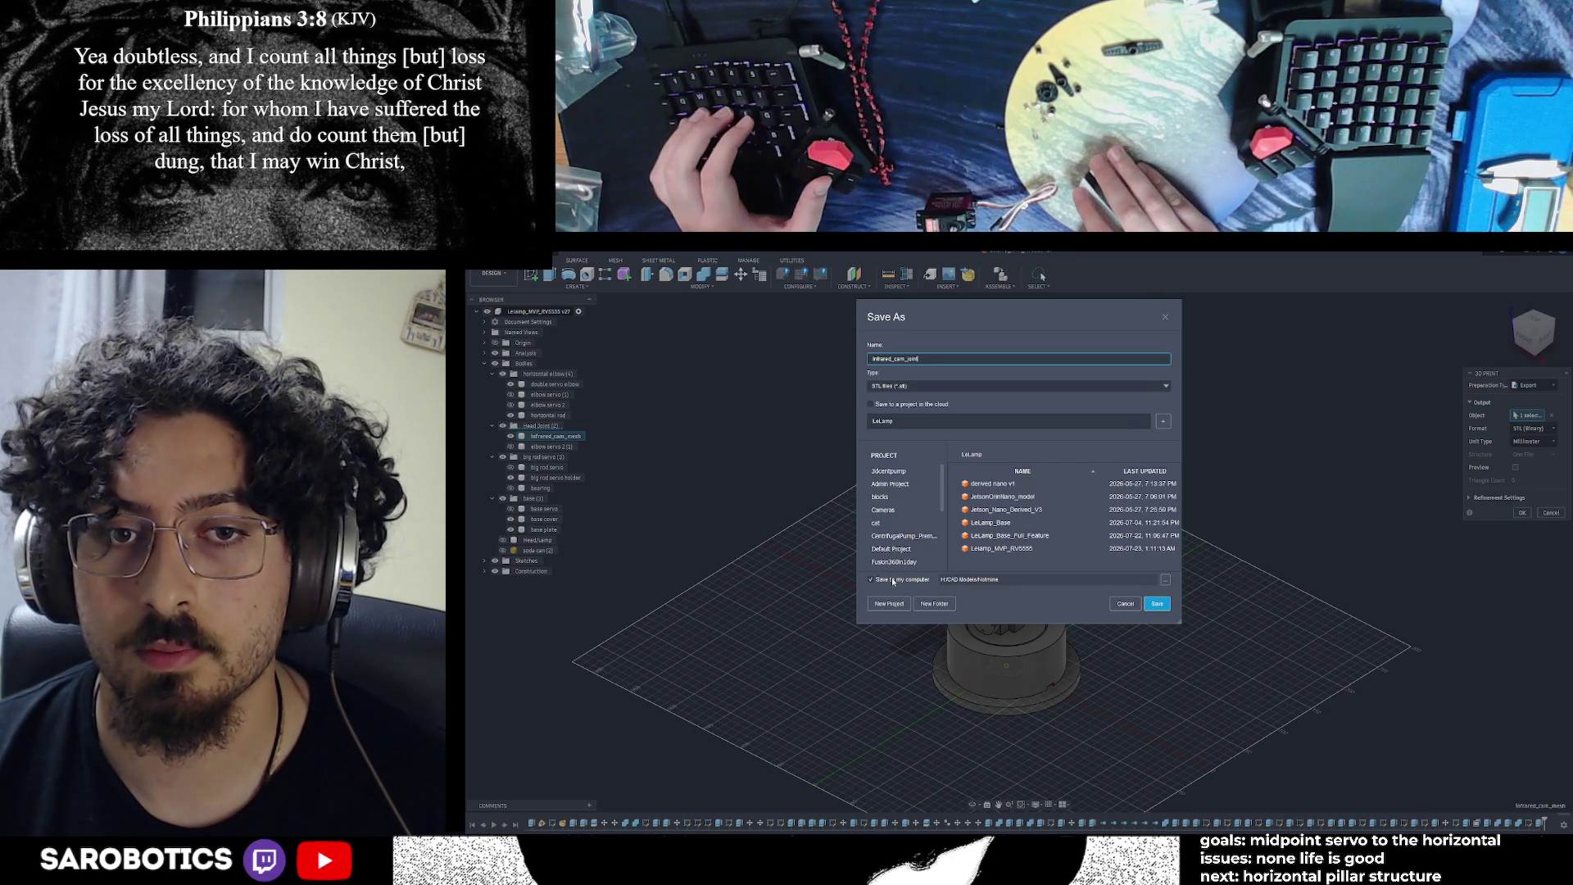
pyautogui.click(1165, 582)
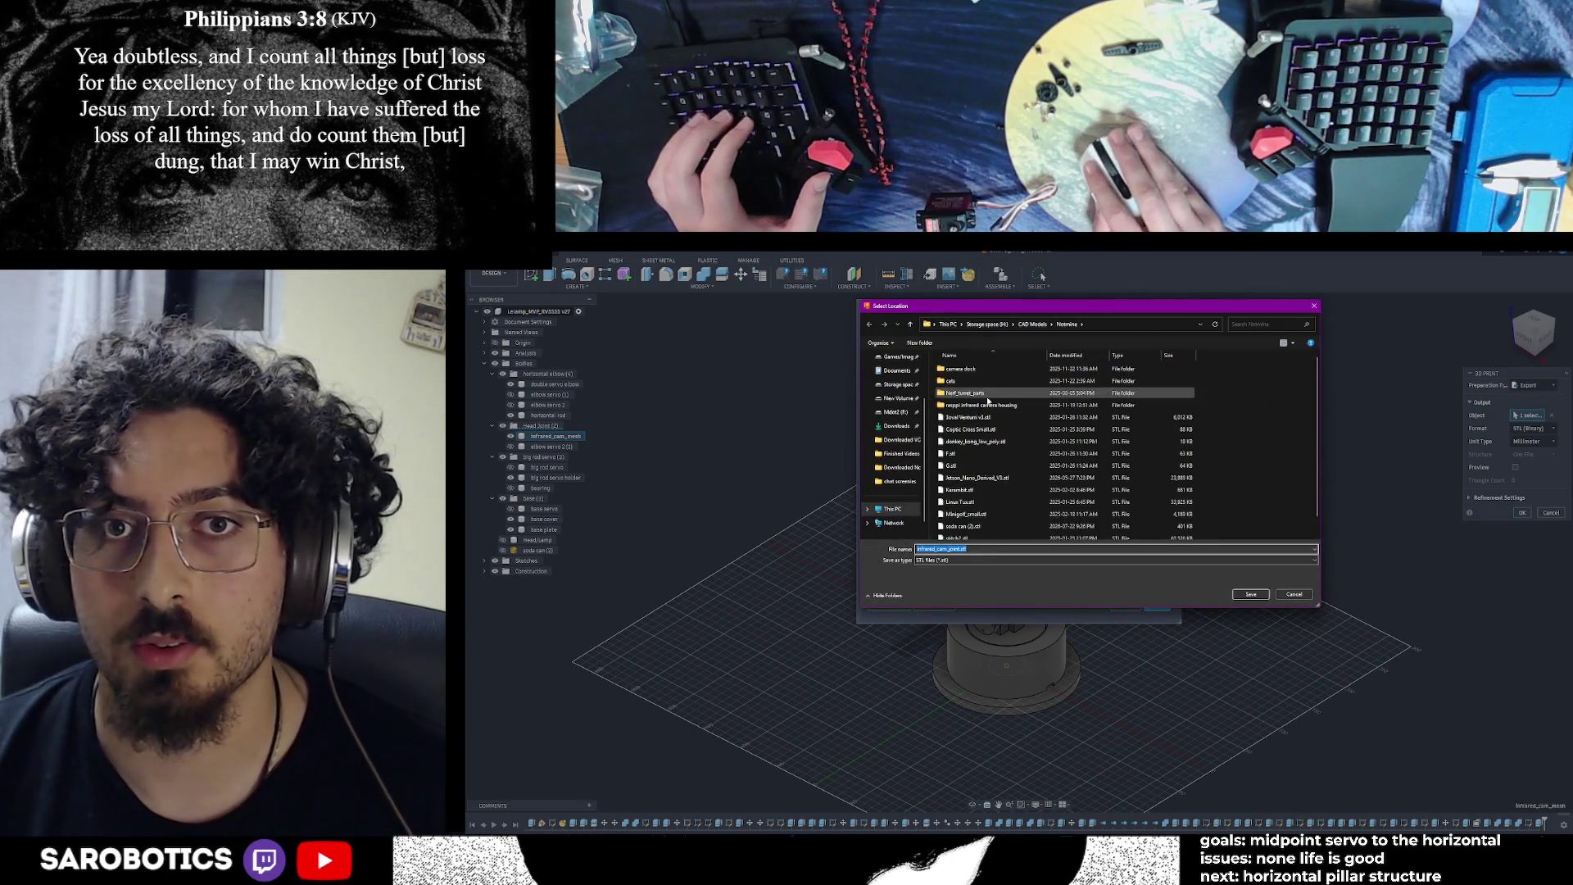
pyautogui.rightClick(1271, 394)
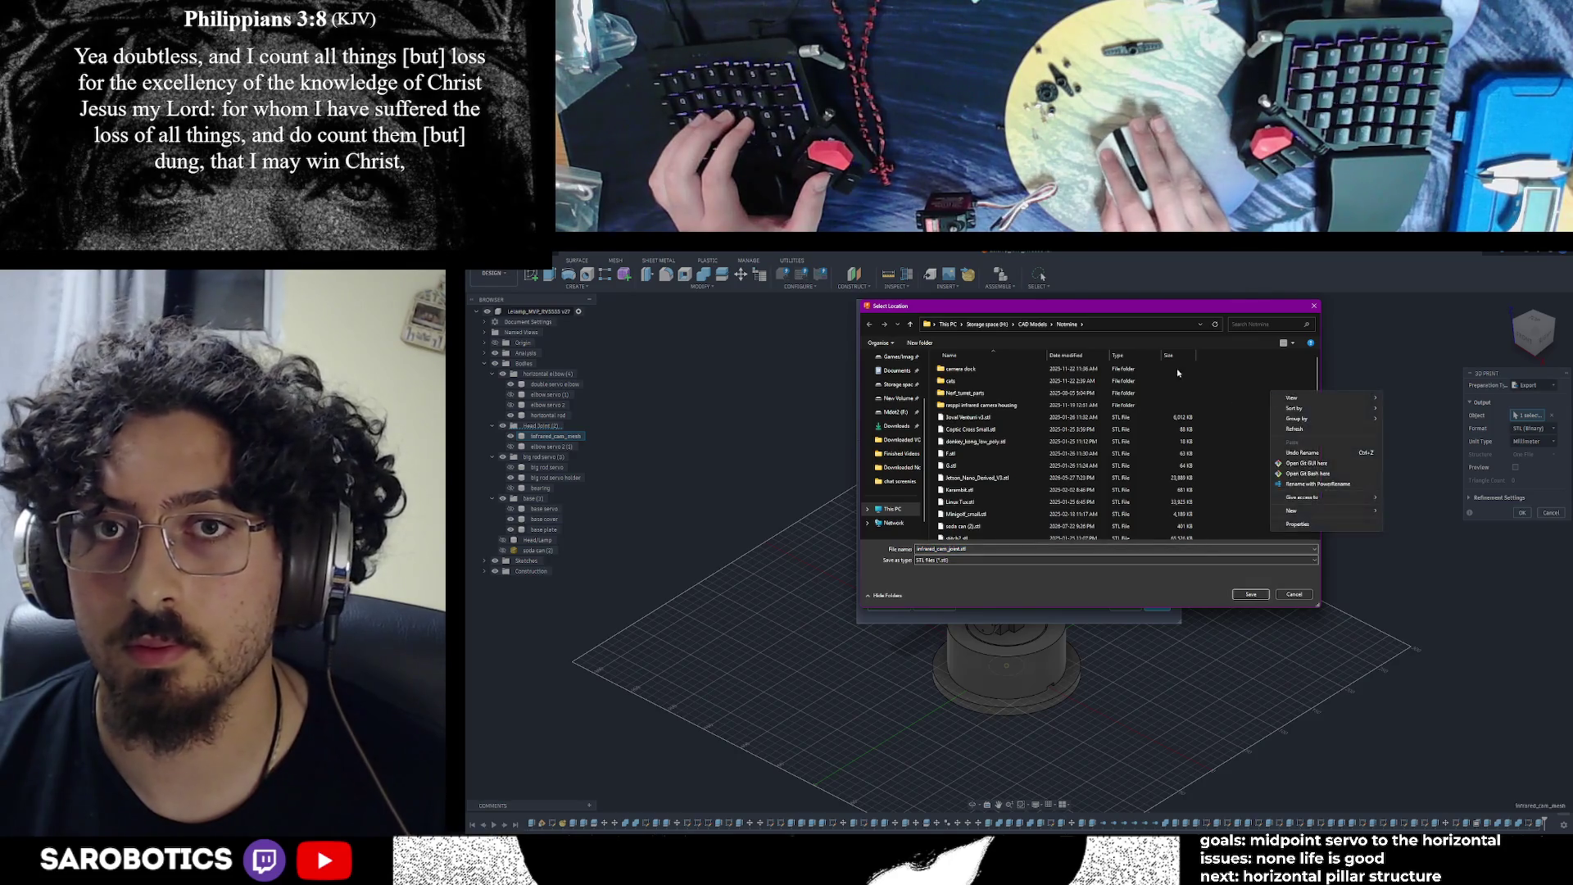
pyautogui.hotkey('alt', 'Up')
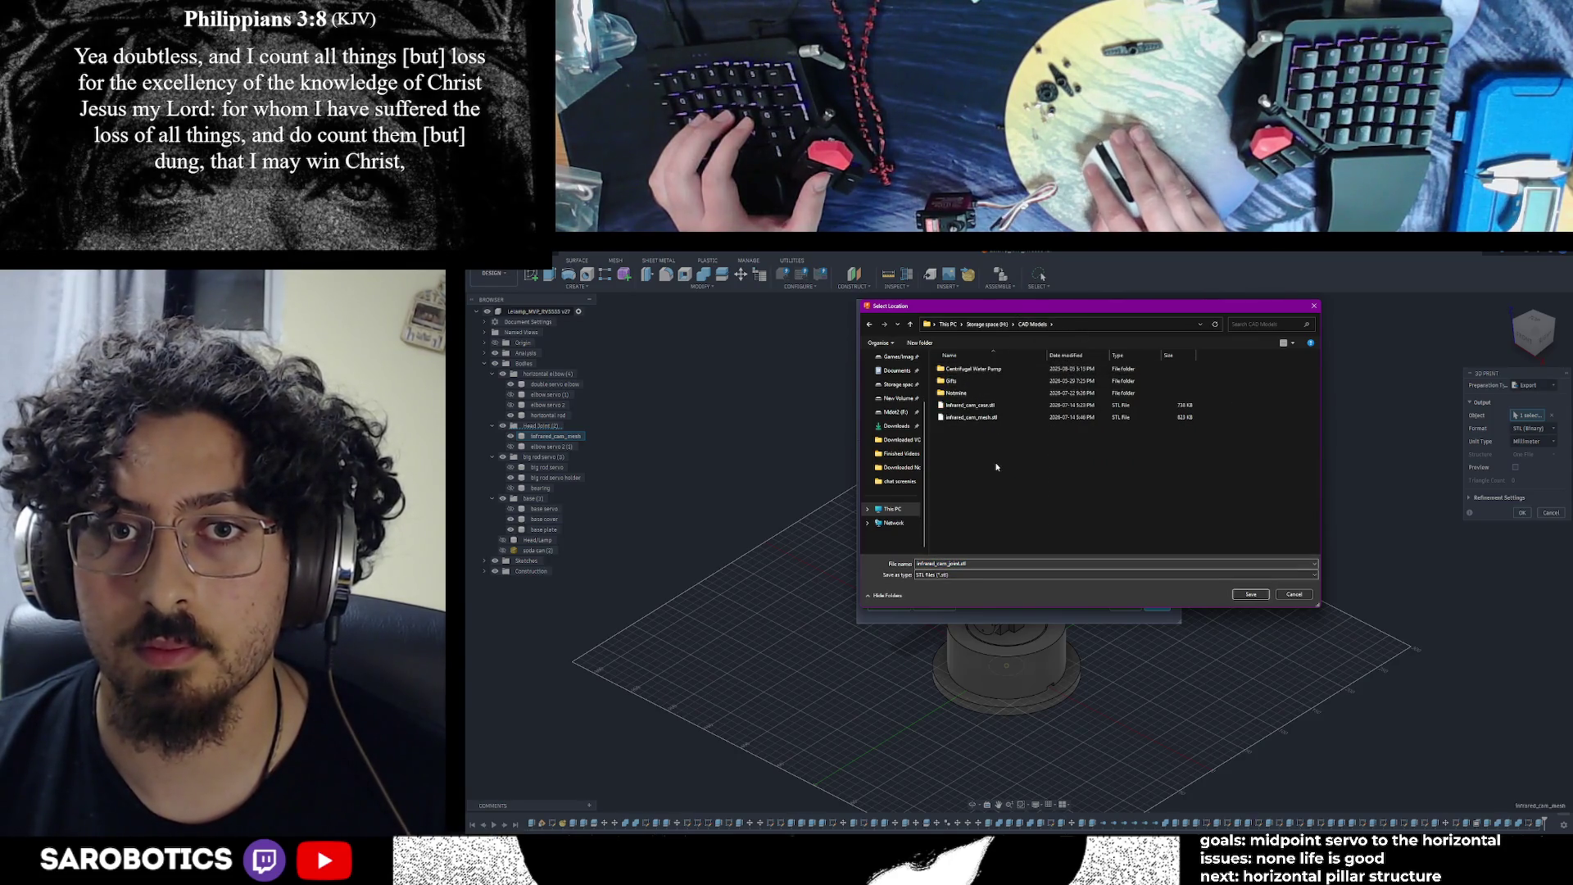
pyautogui.rightClick(997, 463)
pyautogui.moveTo(1057, 613)
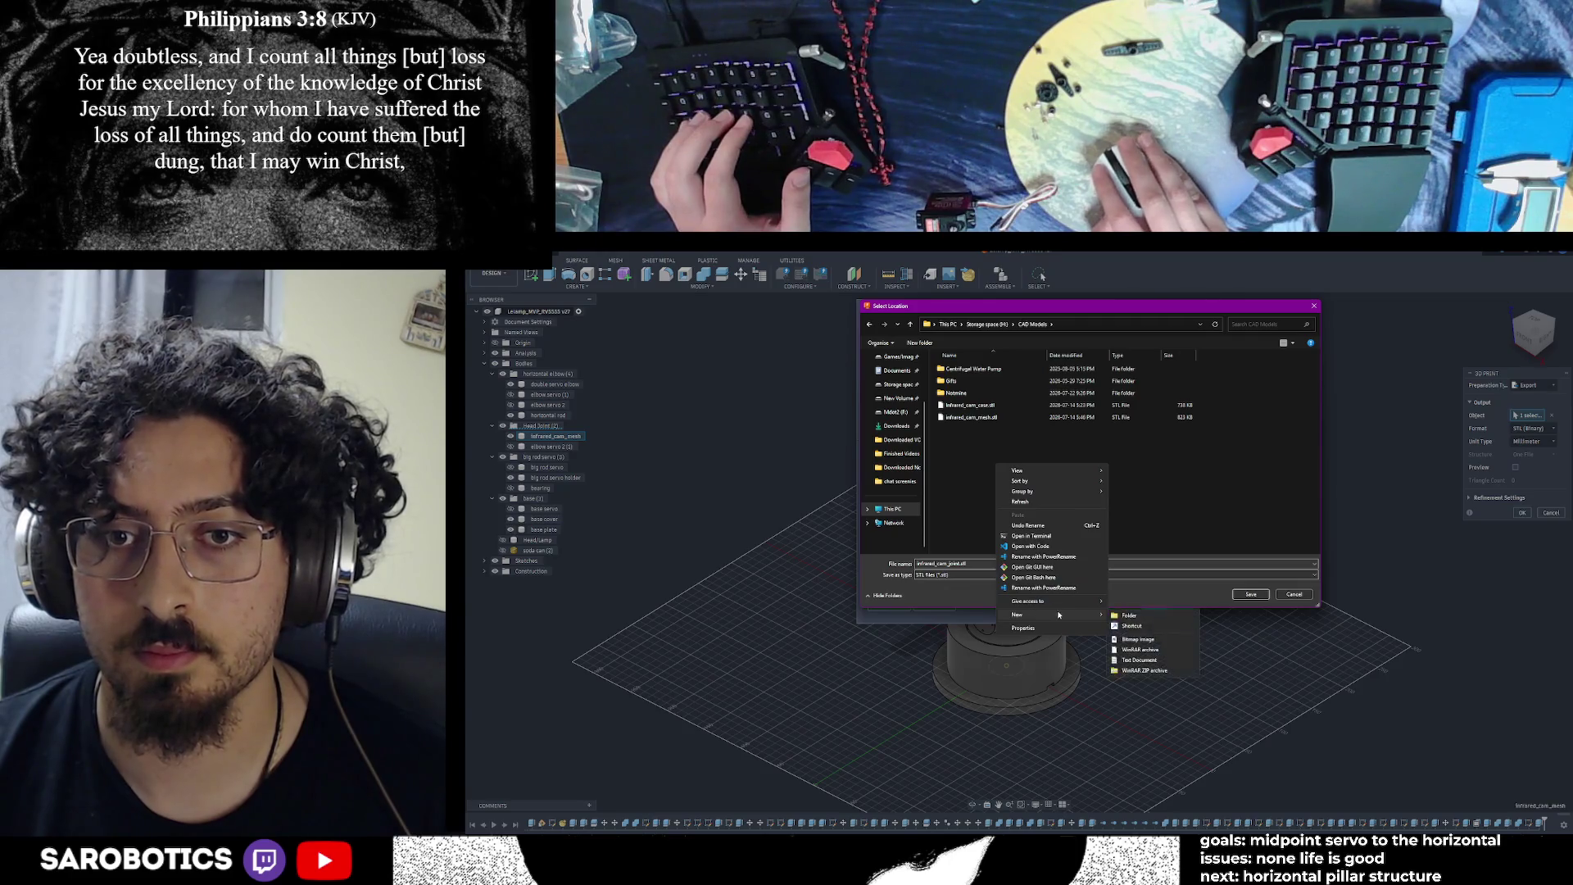
pyautogui.click(1135, 614)
pyautogui.write('Lelamp')
pyautogui.press('Return')
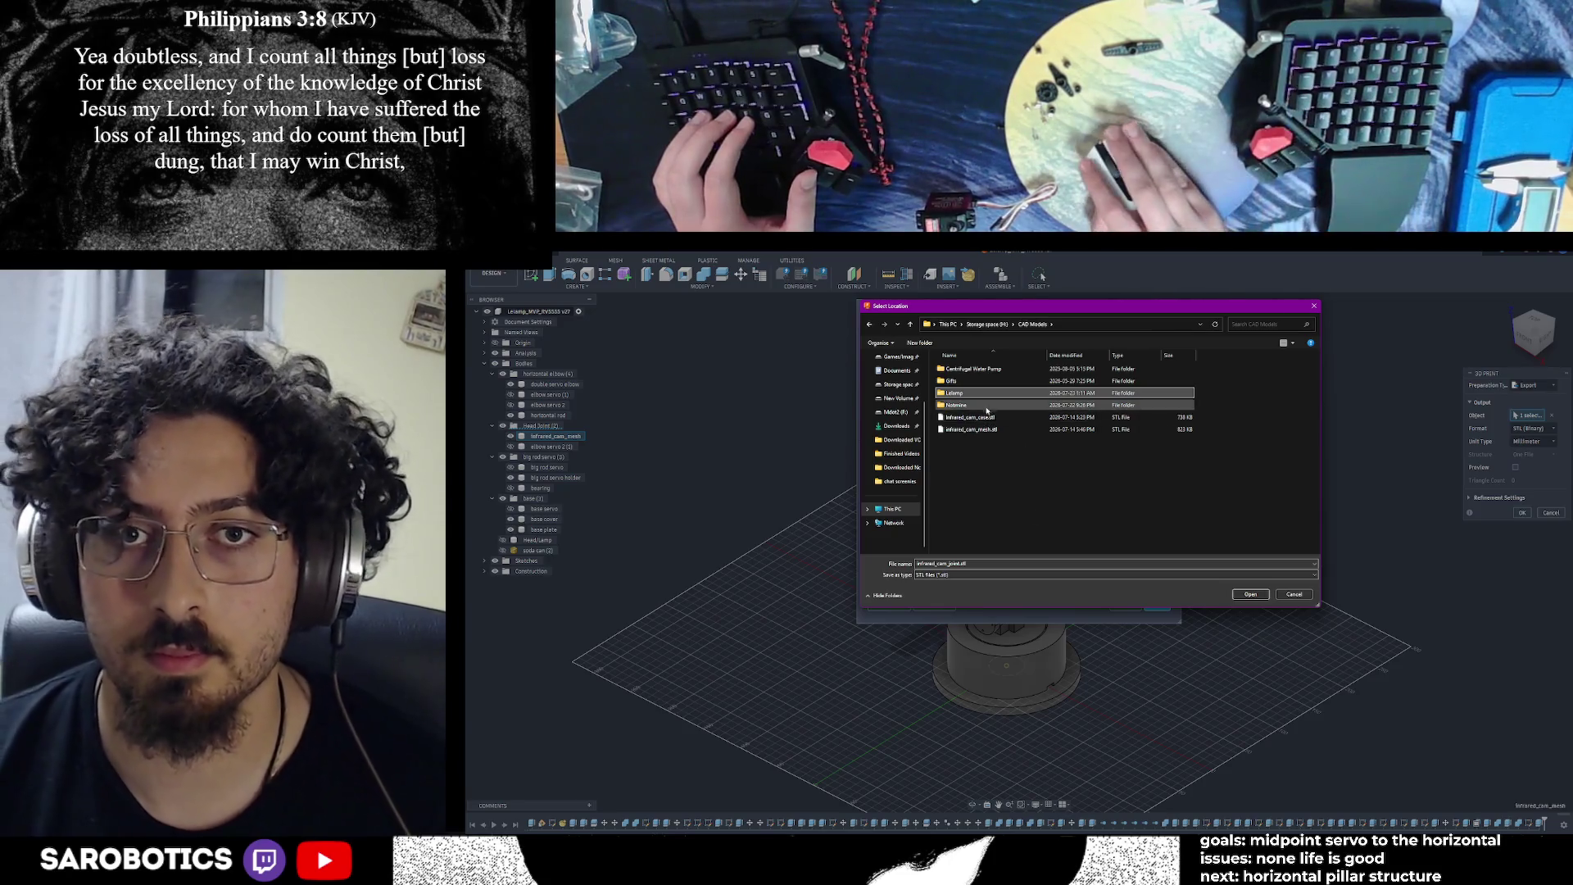
pyautogui.doubleClick(1007, 393)
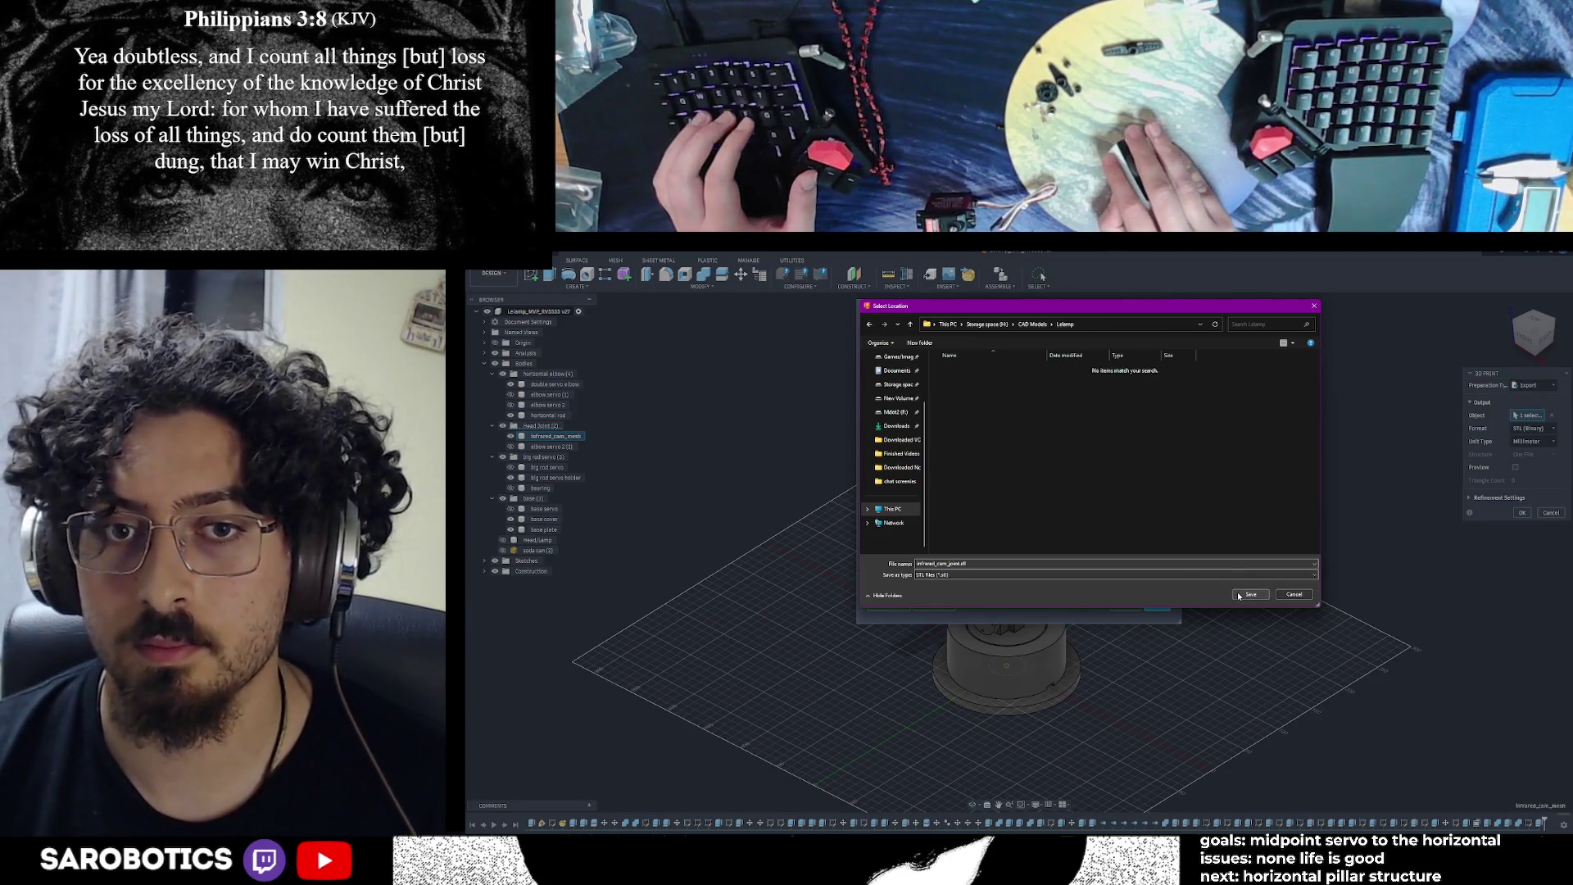
pyautogui.click(1249, 595)
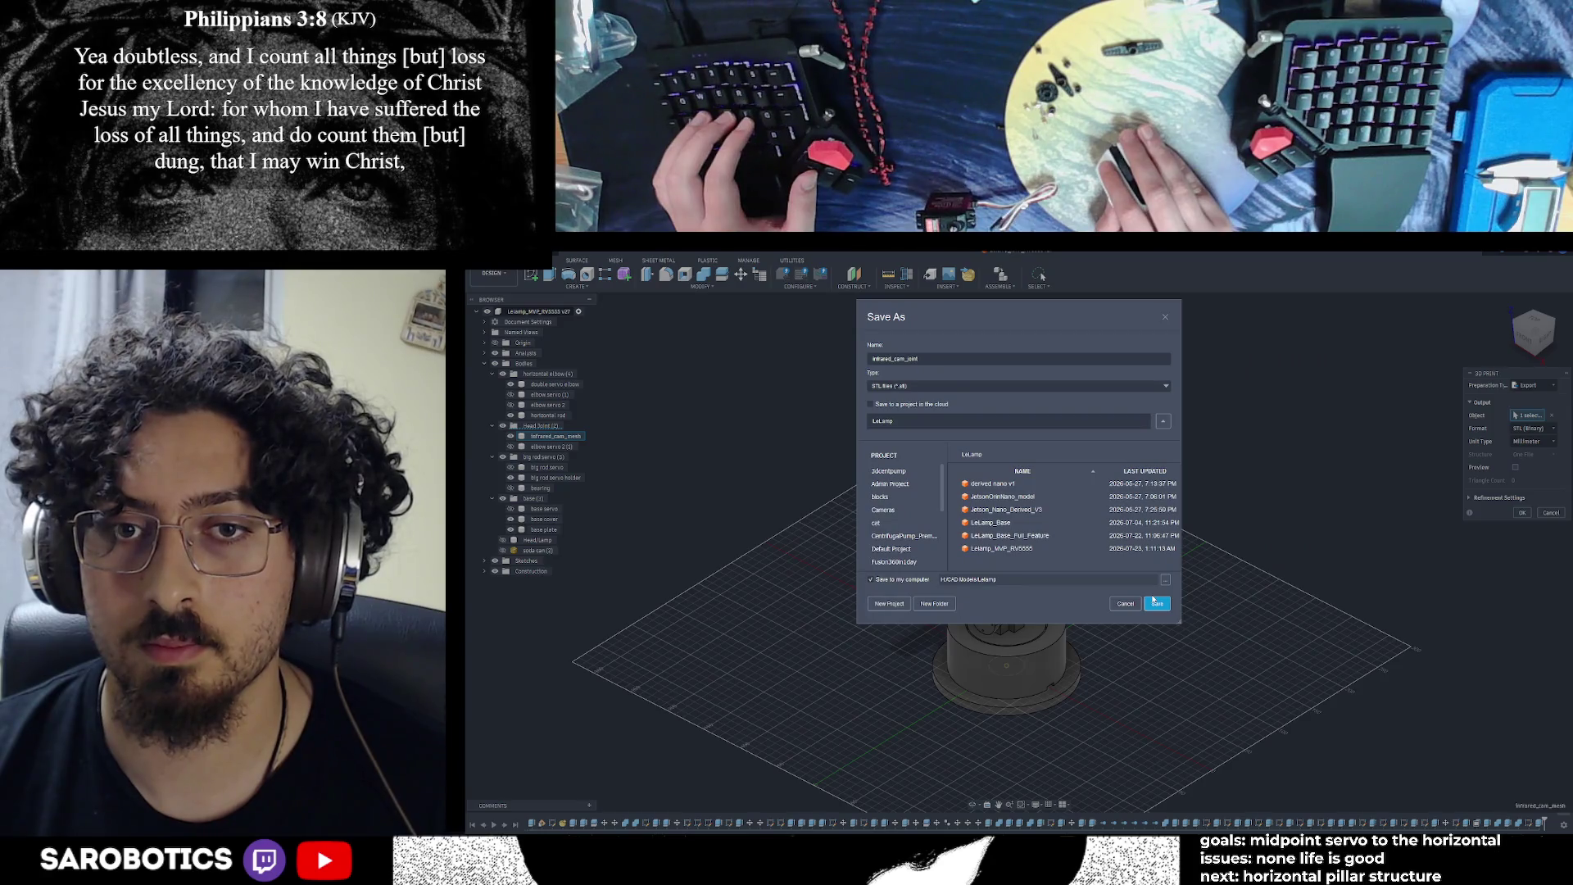
# Create an MVP1 folder inside Lelamp and save the head STL there
pyautogui.click(1164, 579)
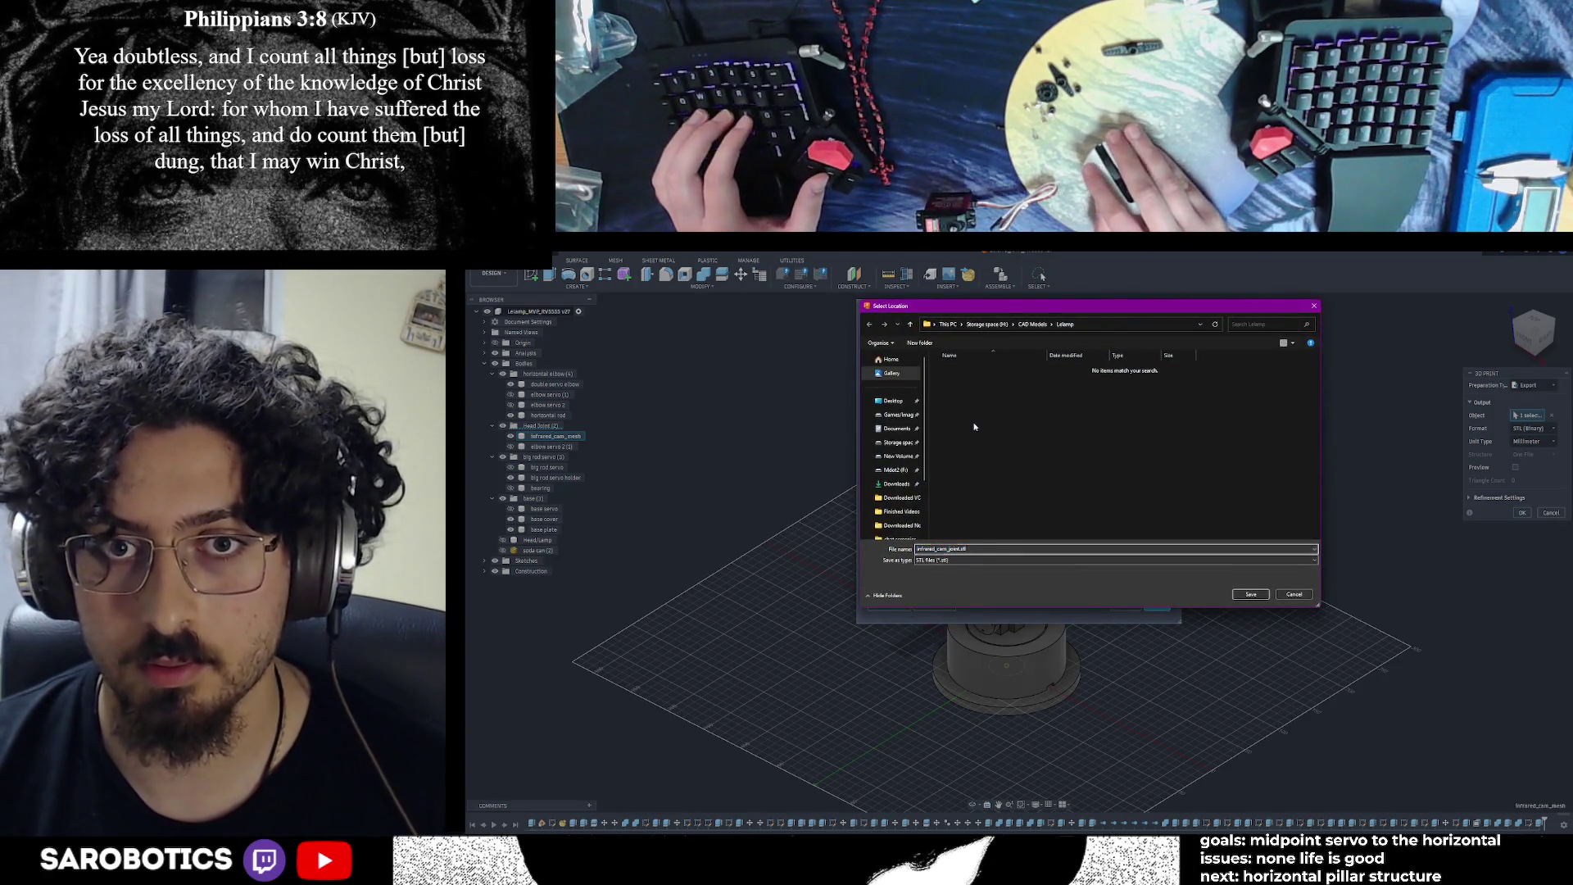
pyautogui.rightClick(960, 417)
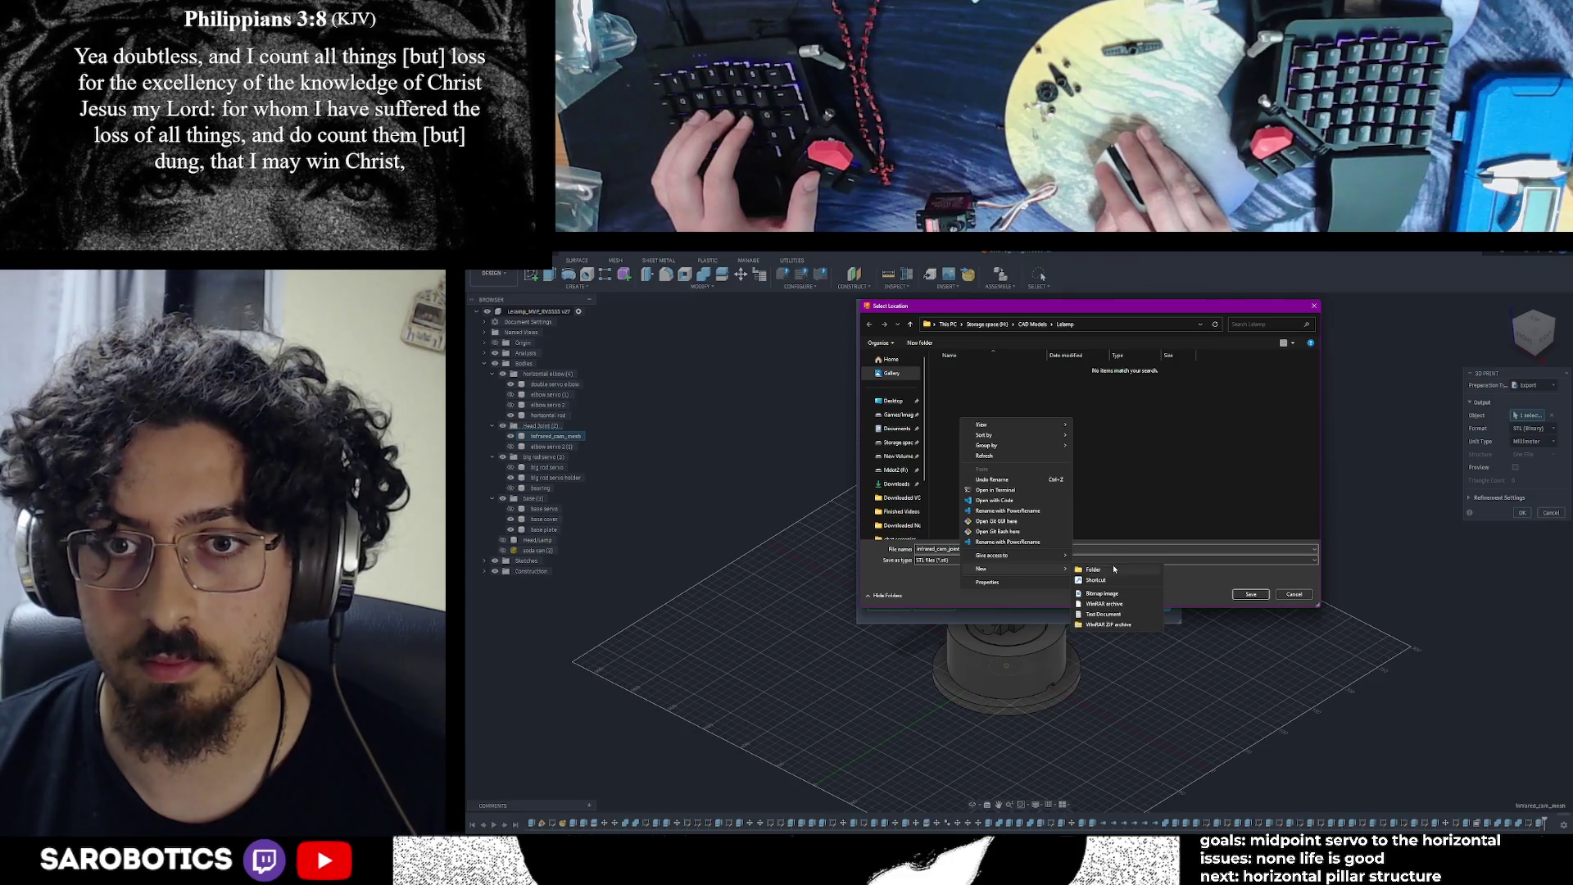
pyautogui.click(1094, 569)
pyautogui.write('MVP1')
pyautogui.press('Return')
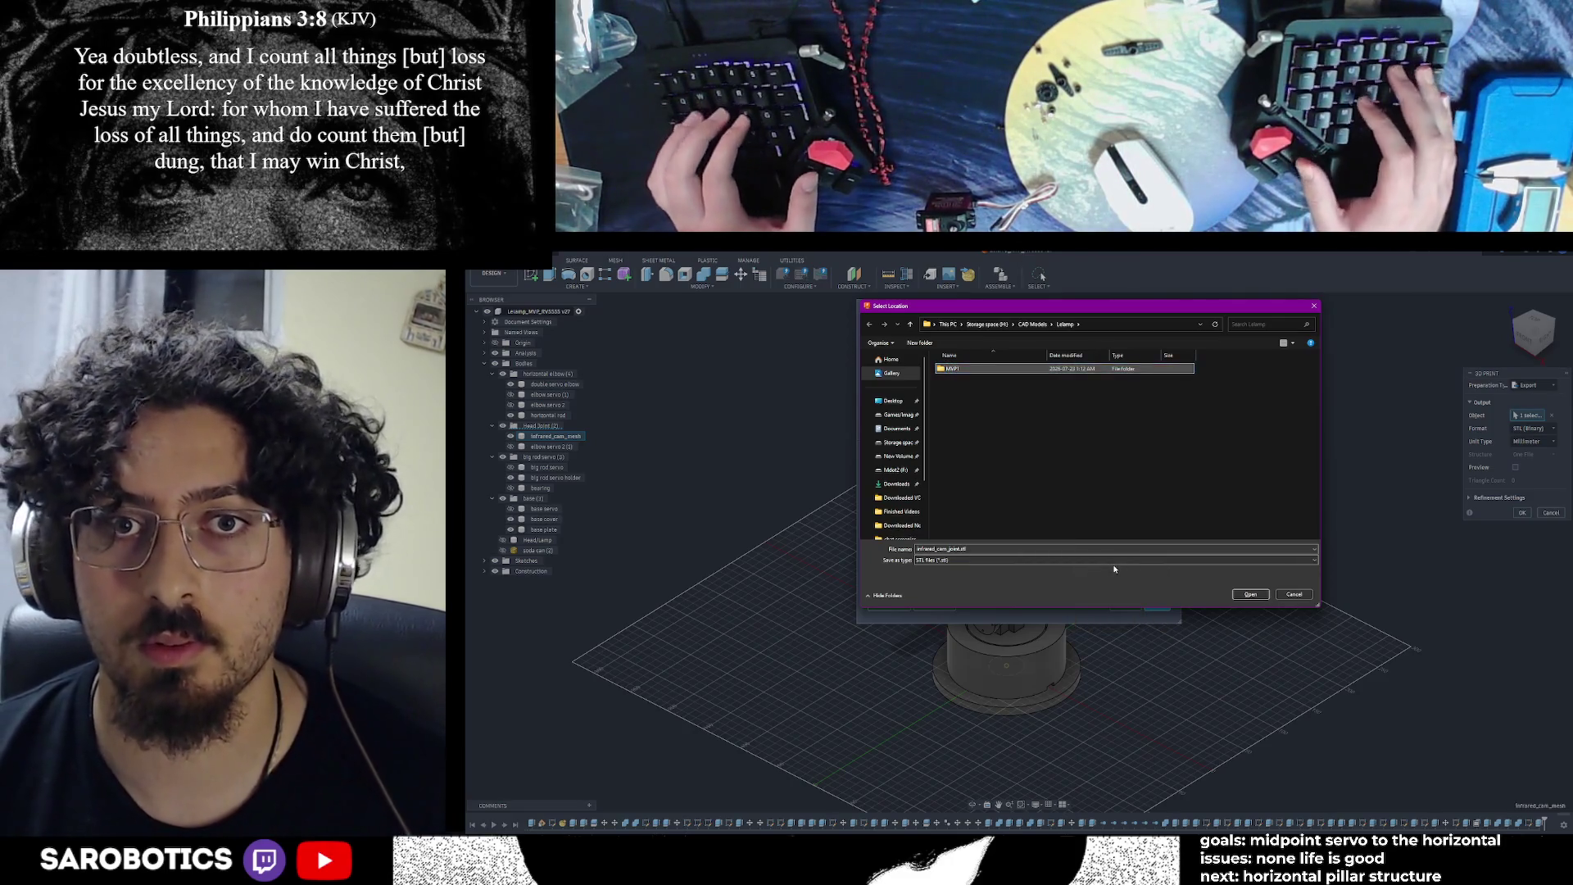
pyautogui.press('Return')
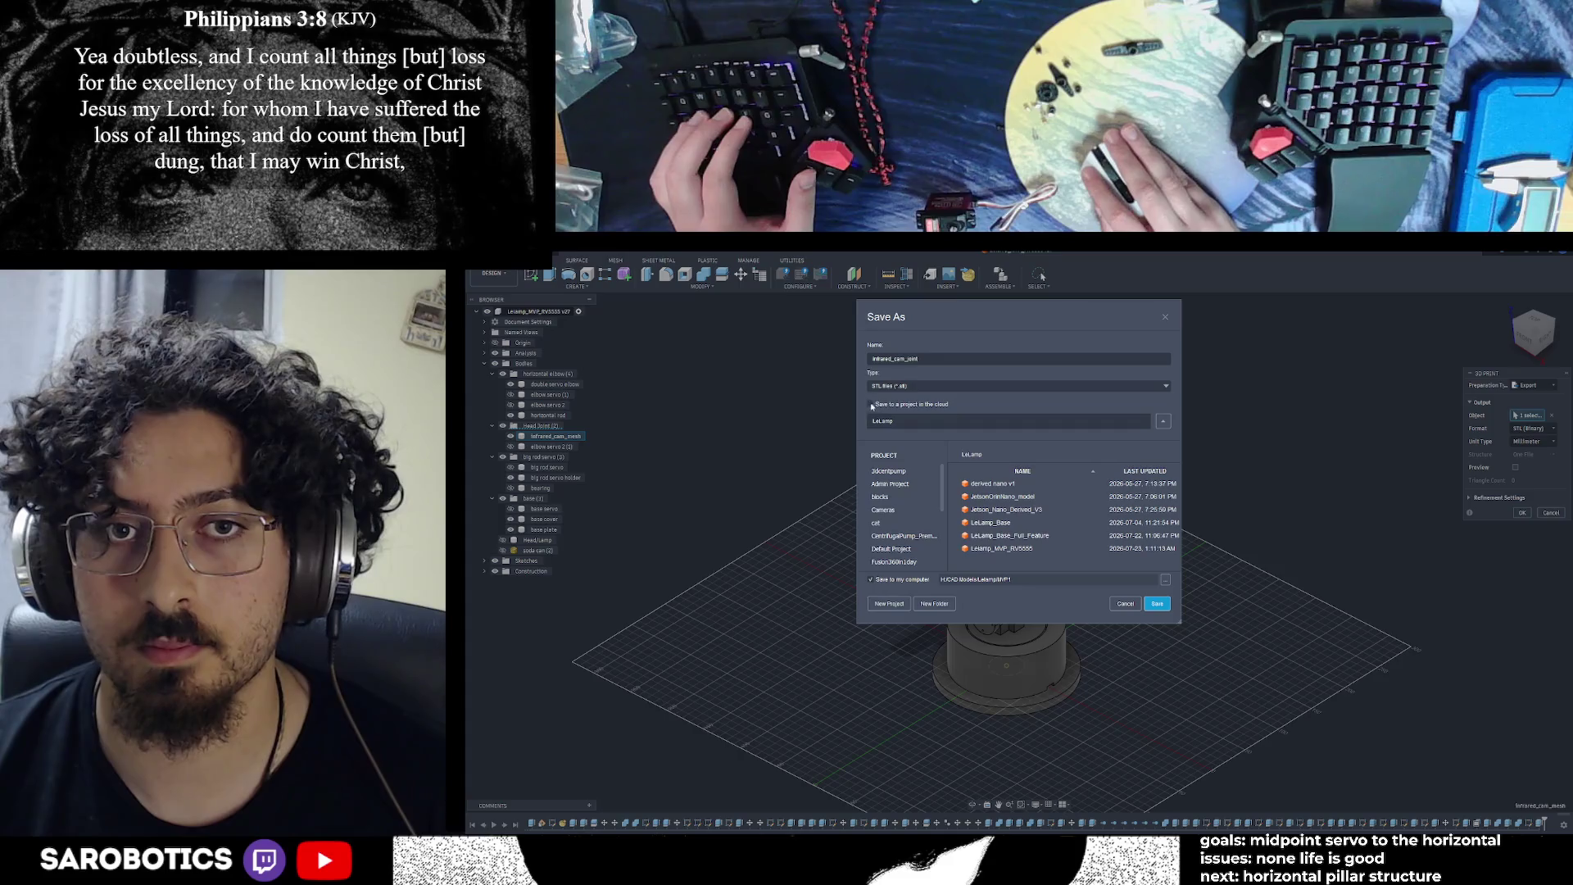
pyautogui.click(1158, 606)
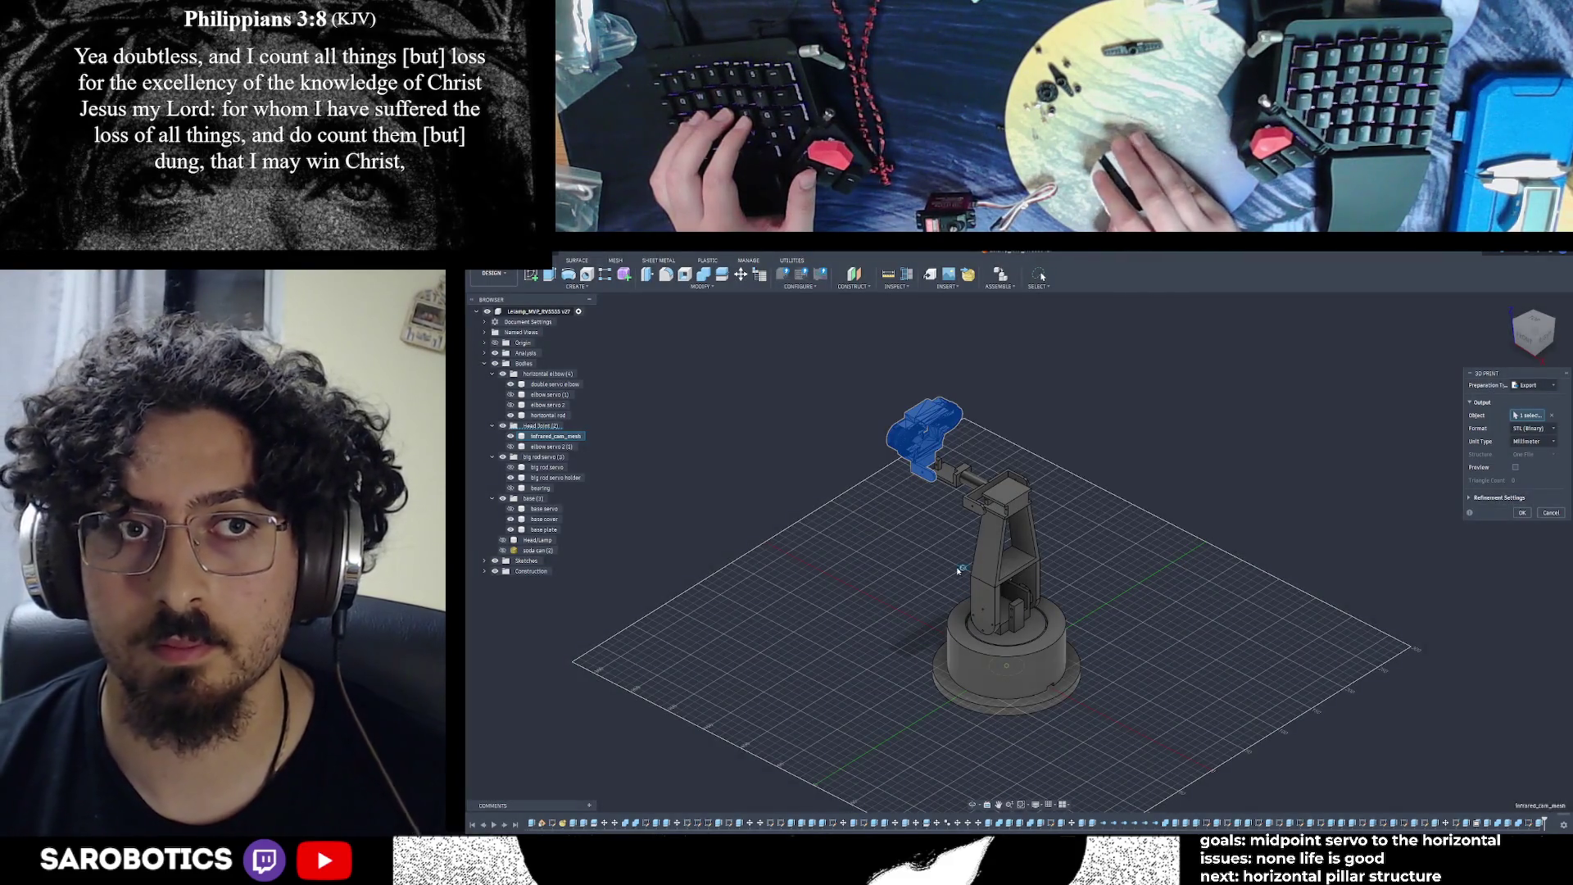
# Start a new 3D Print export with the elbow's horizontal rod as object, keeping STL (Binary)
pyautogui.press('Escape')
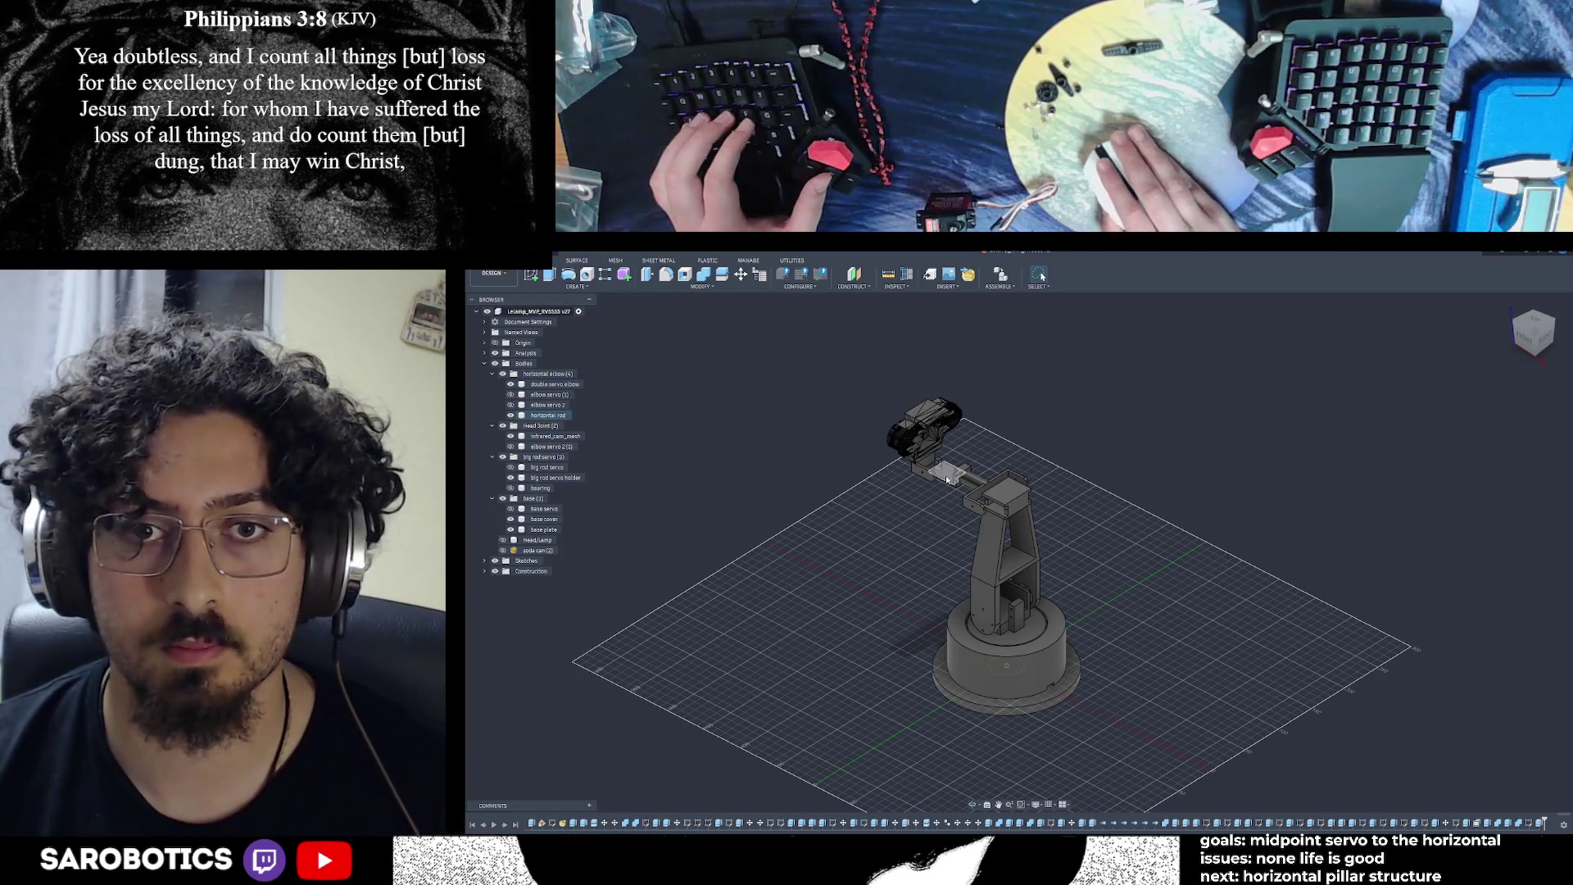
pyautogui.scroll(1, 946, 479)
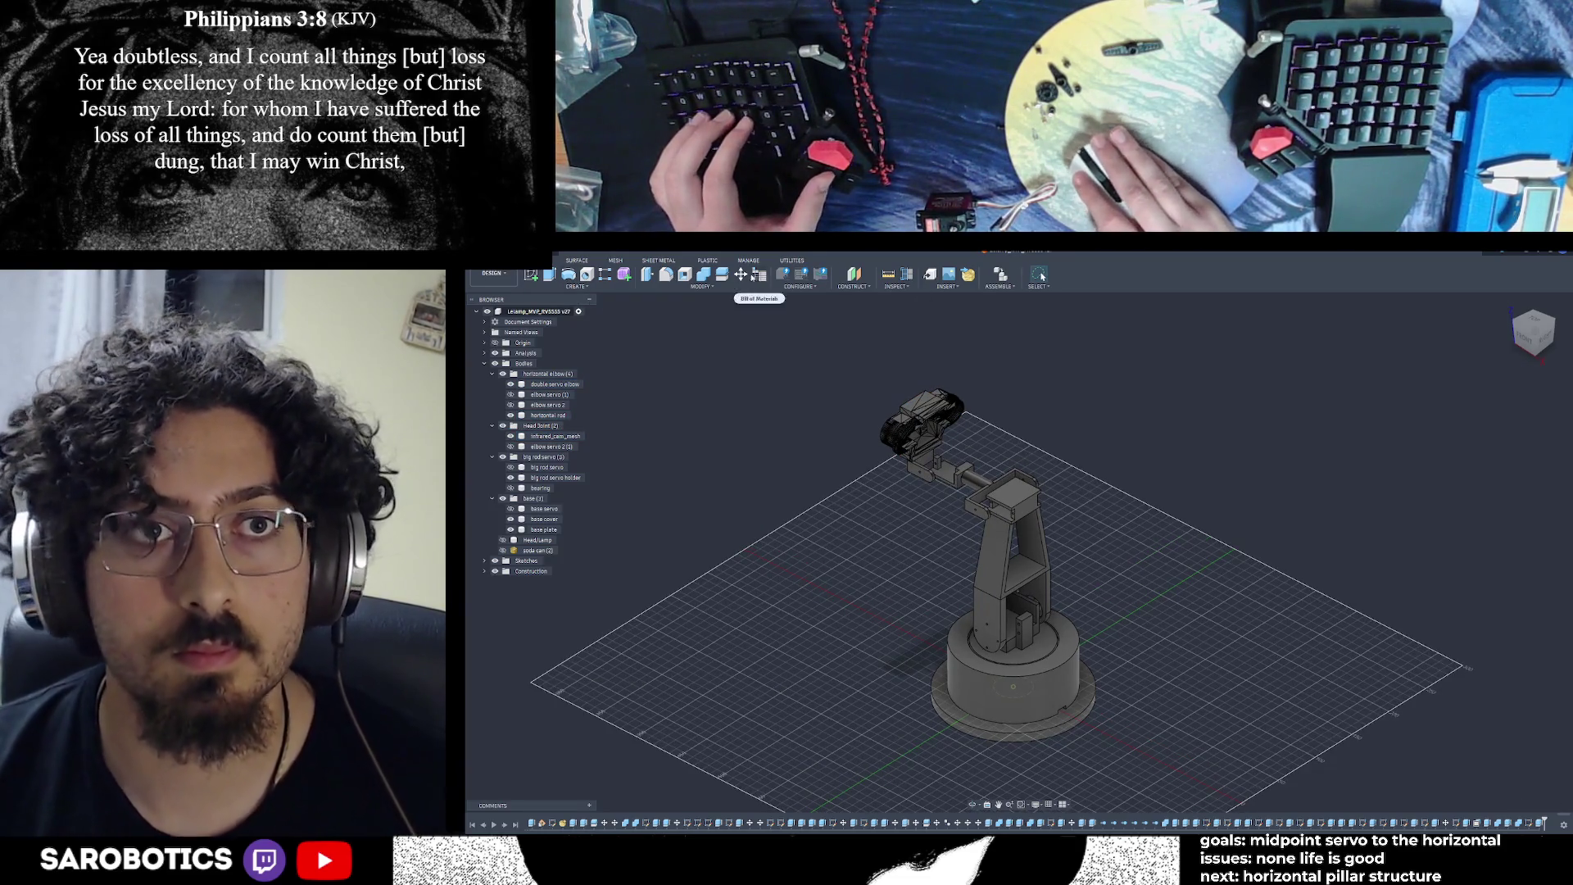
pyautogui.click(946, 473)
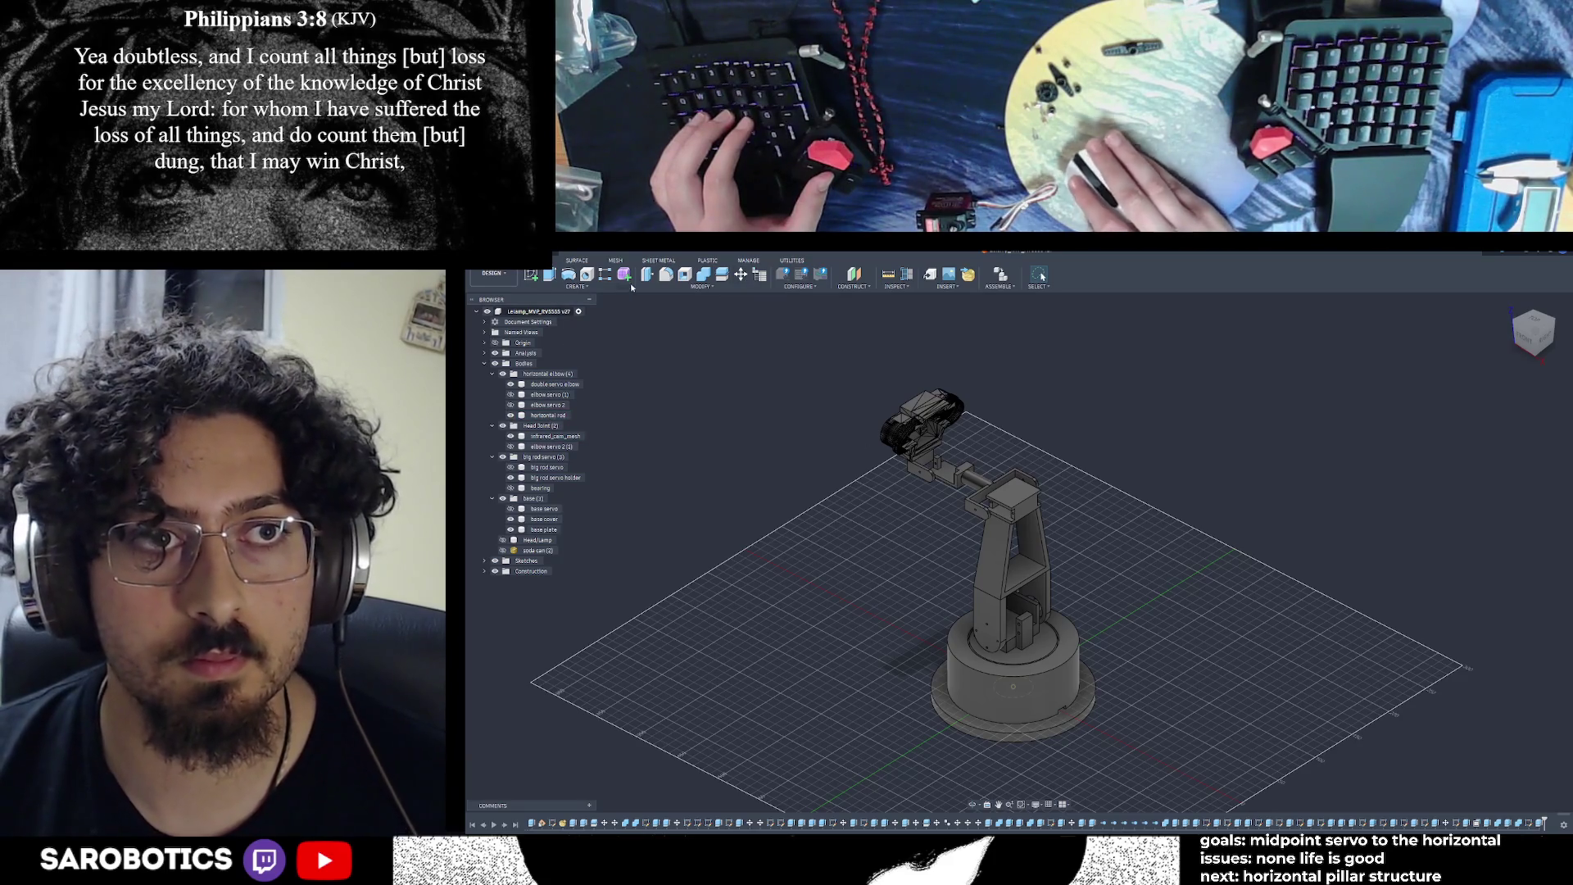
pyautogui.click(510, 245)
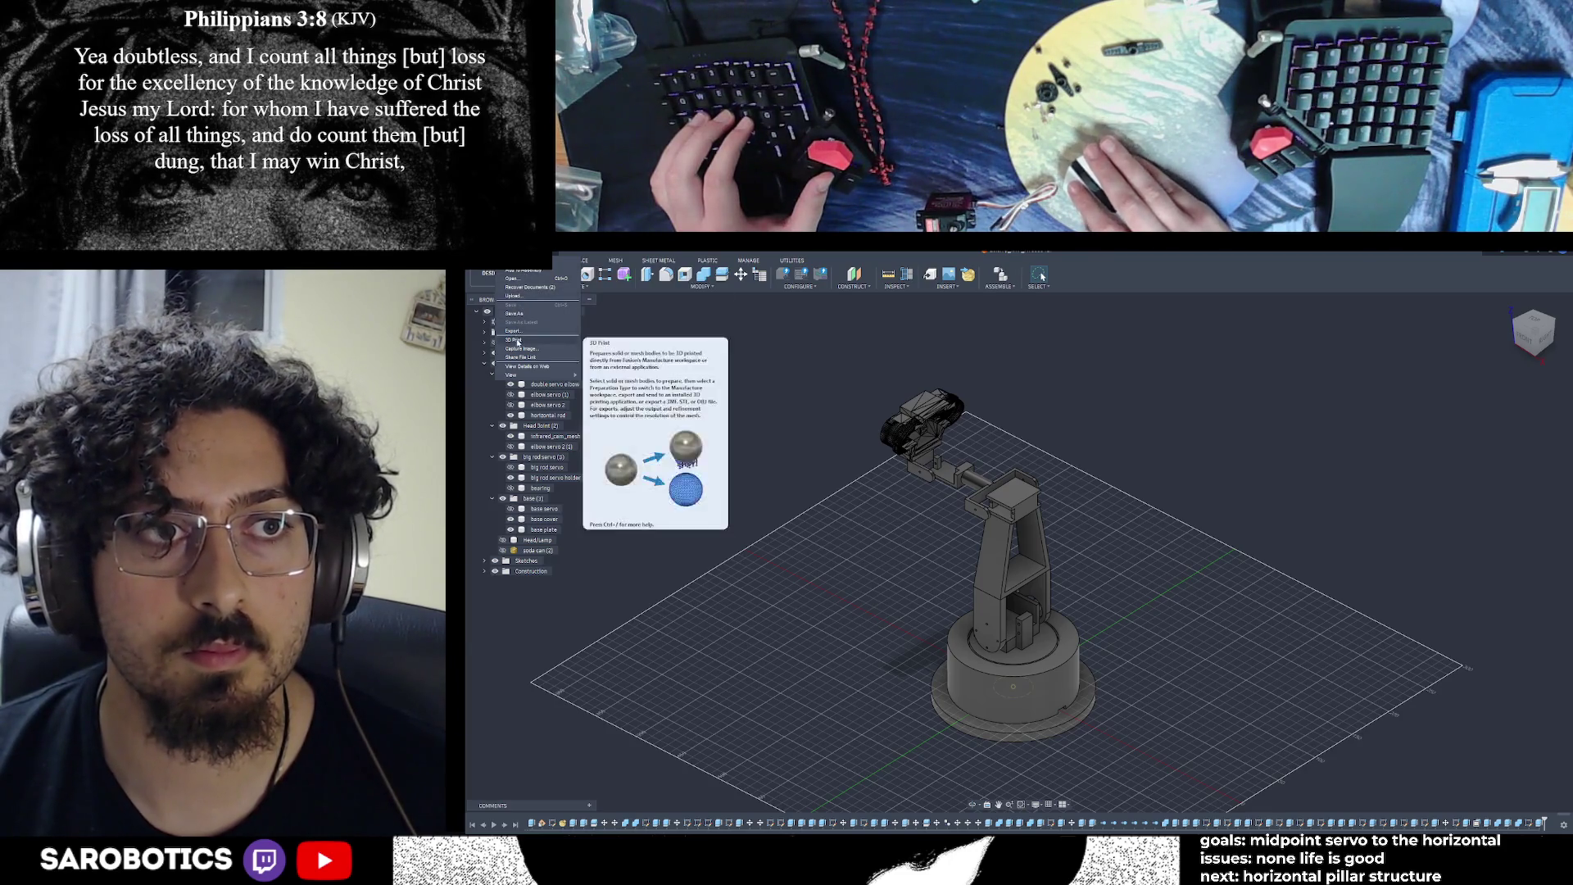
pyautogui.click(514, 339)
pyautogui.click(966, 473)
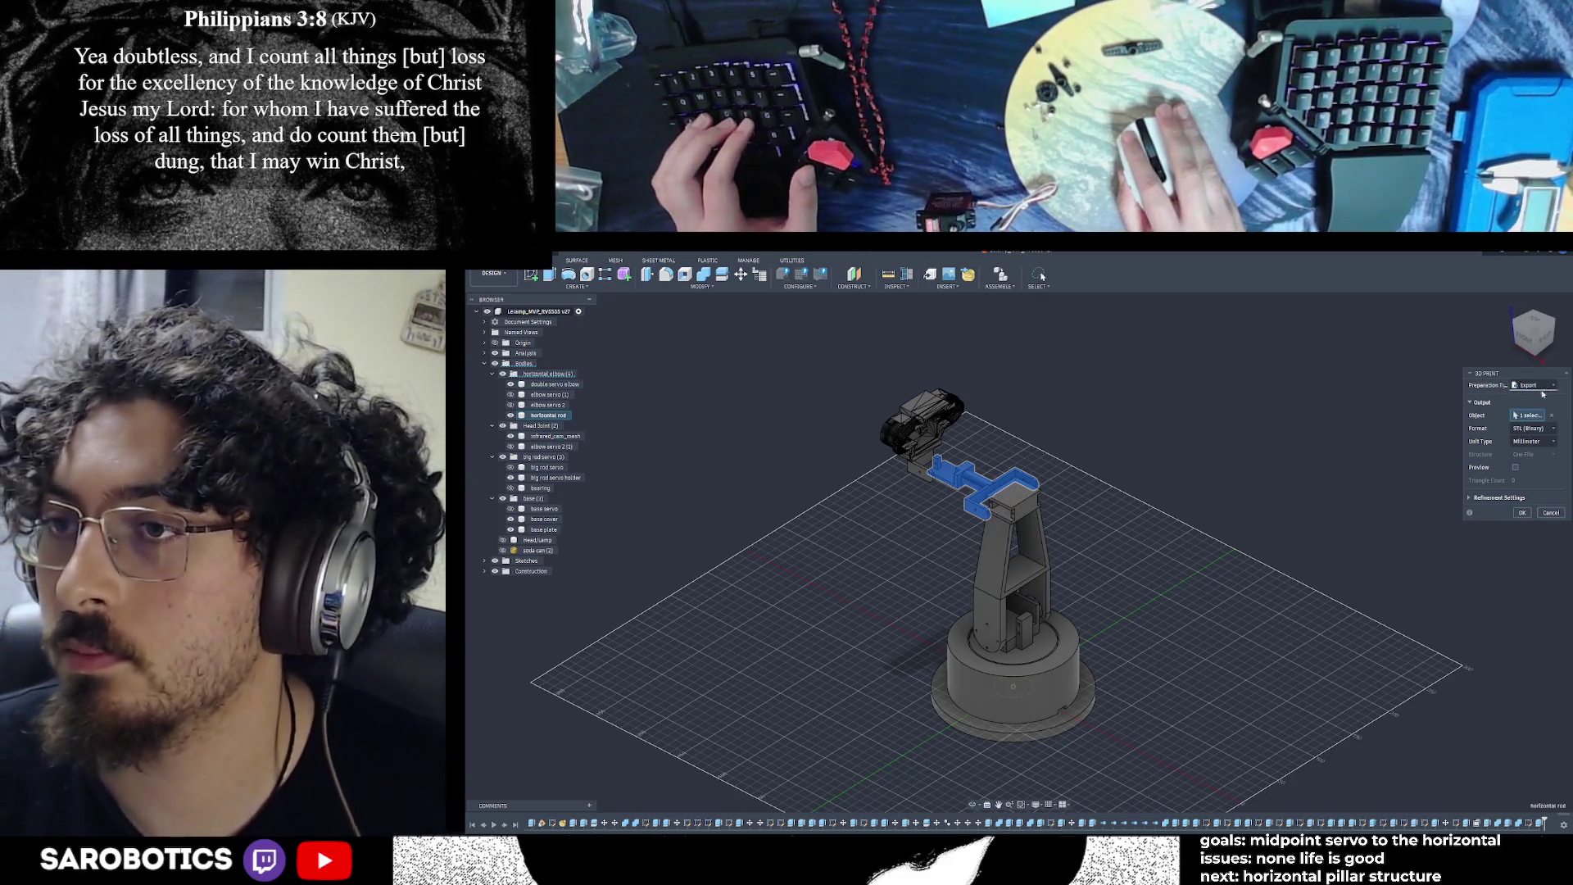
pyautogui.click(1522, 514)
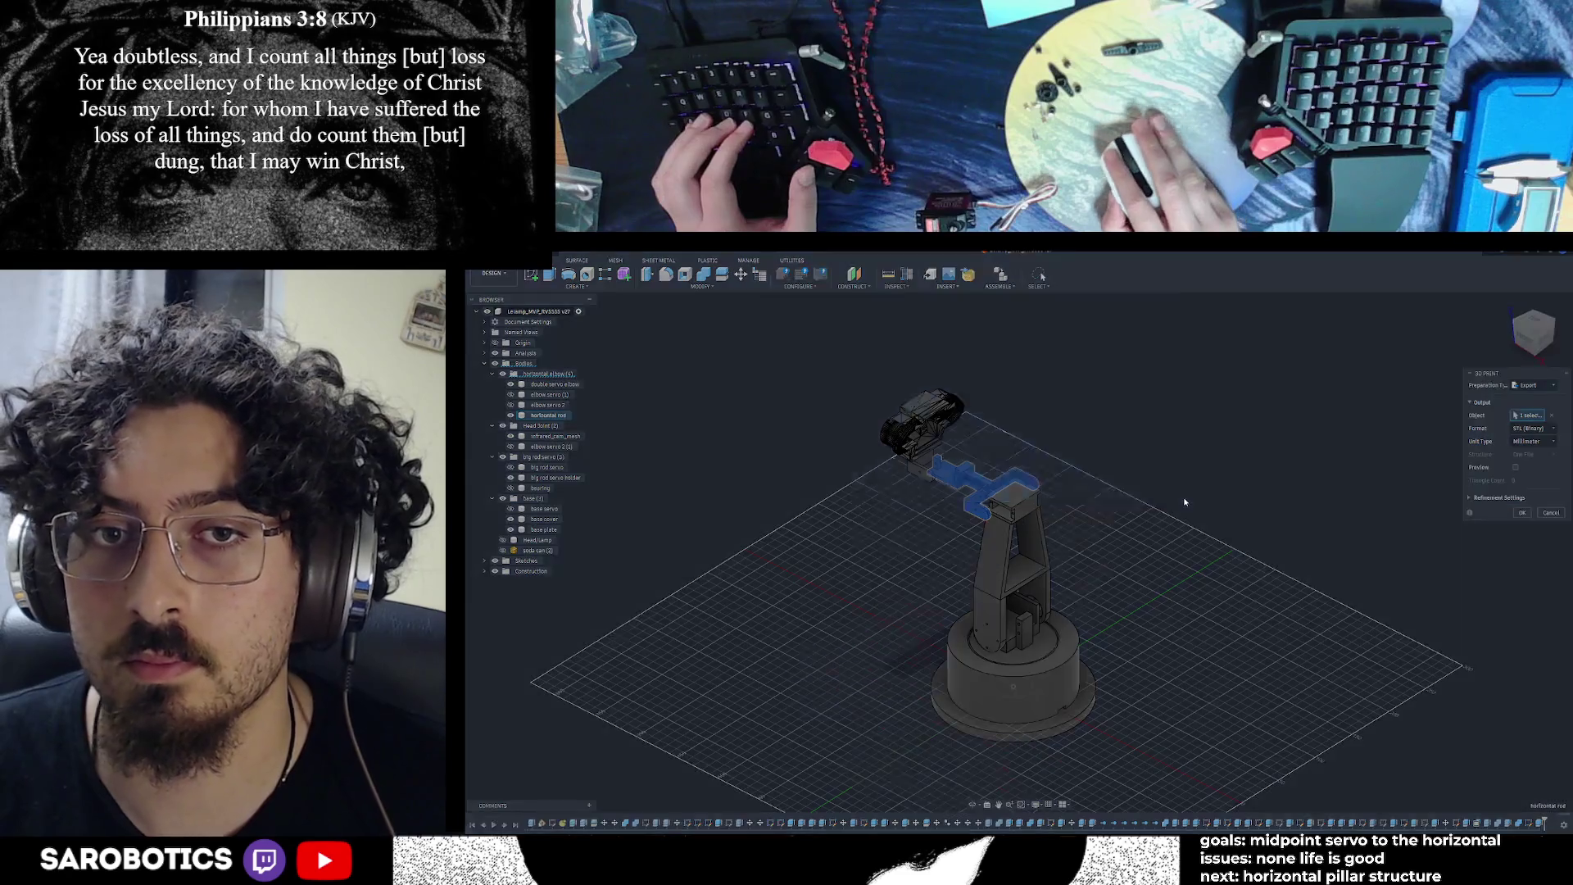
# Save the STL as 'horizontal rod_MVP1' with the cloud project copy enabled
pyautogui.press('End')
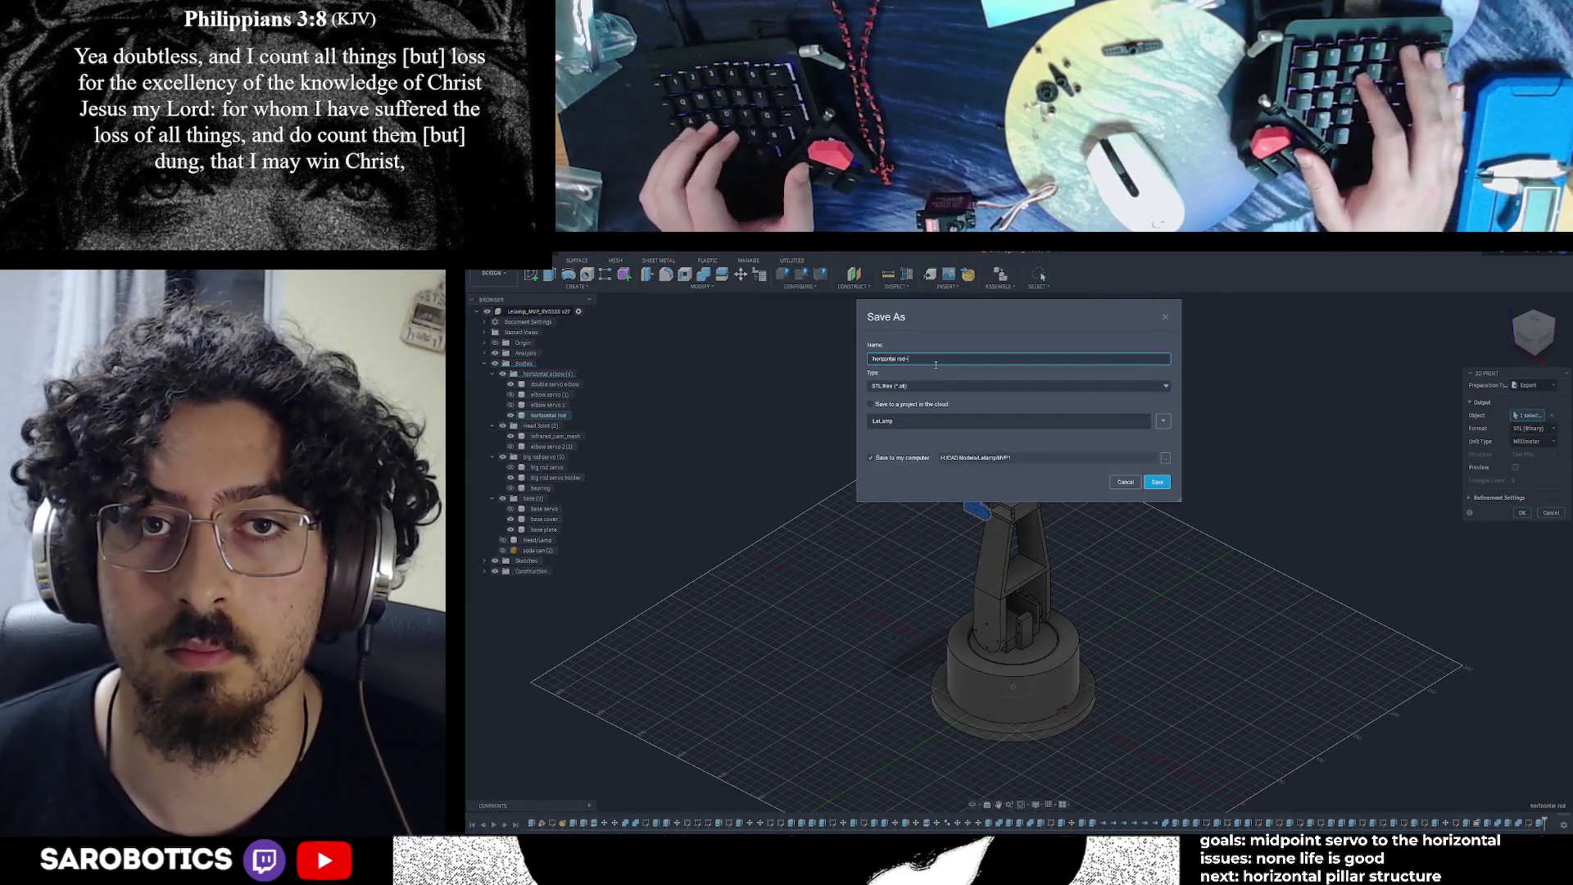
pyautogui.write('-')
pyautogui.press('BackSpace')
pyautogui.press('BackSpace')
pyautogui.write('_')
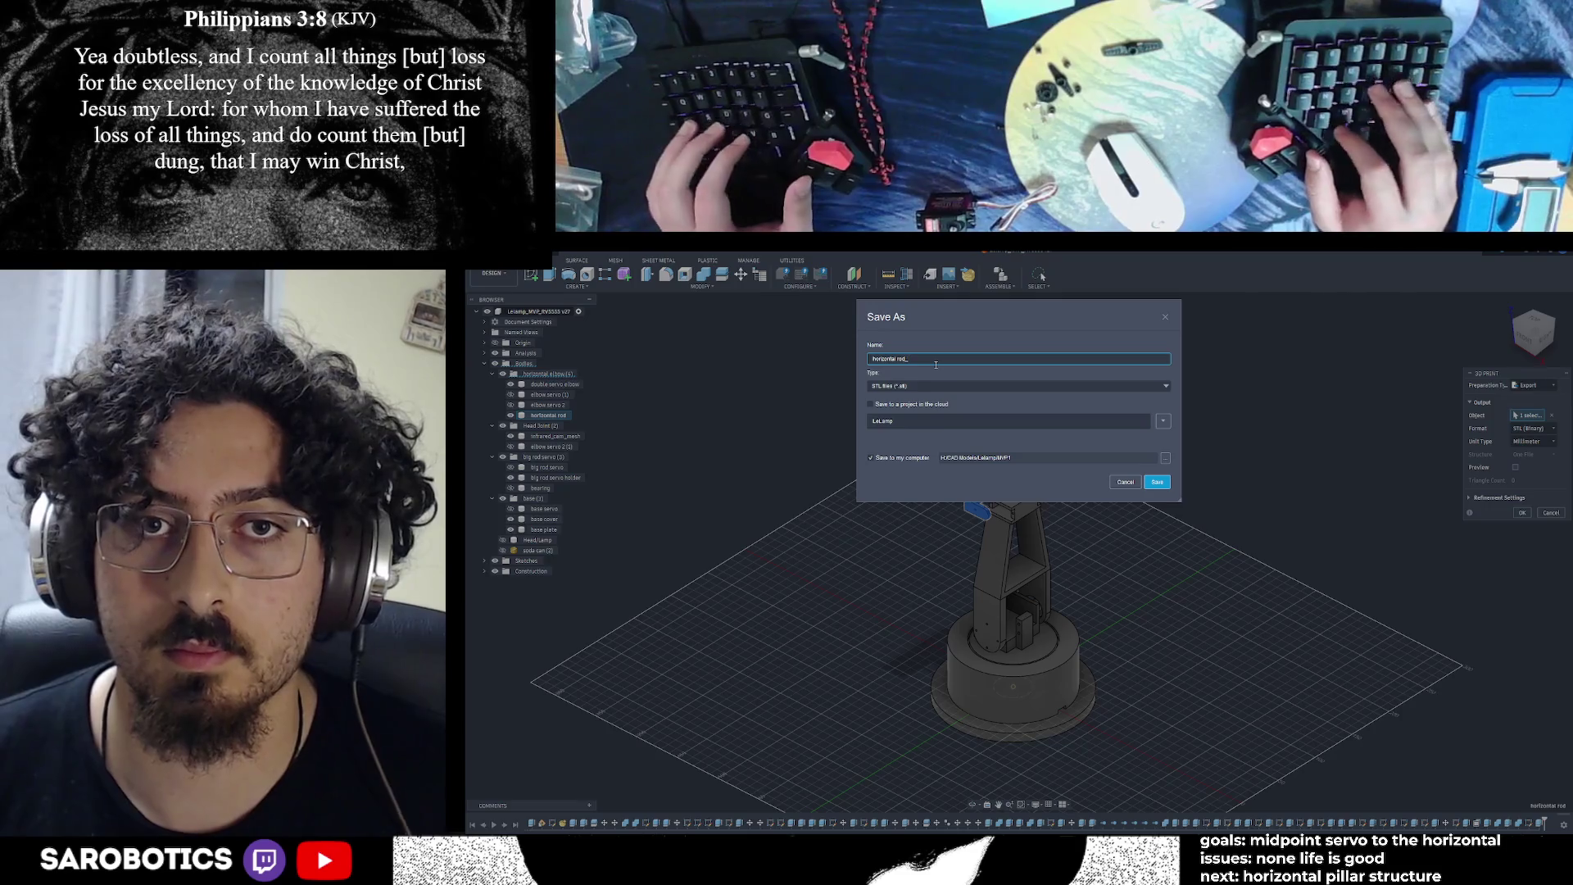
pyautogui.write('MVP1')
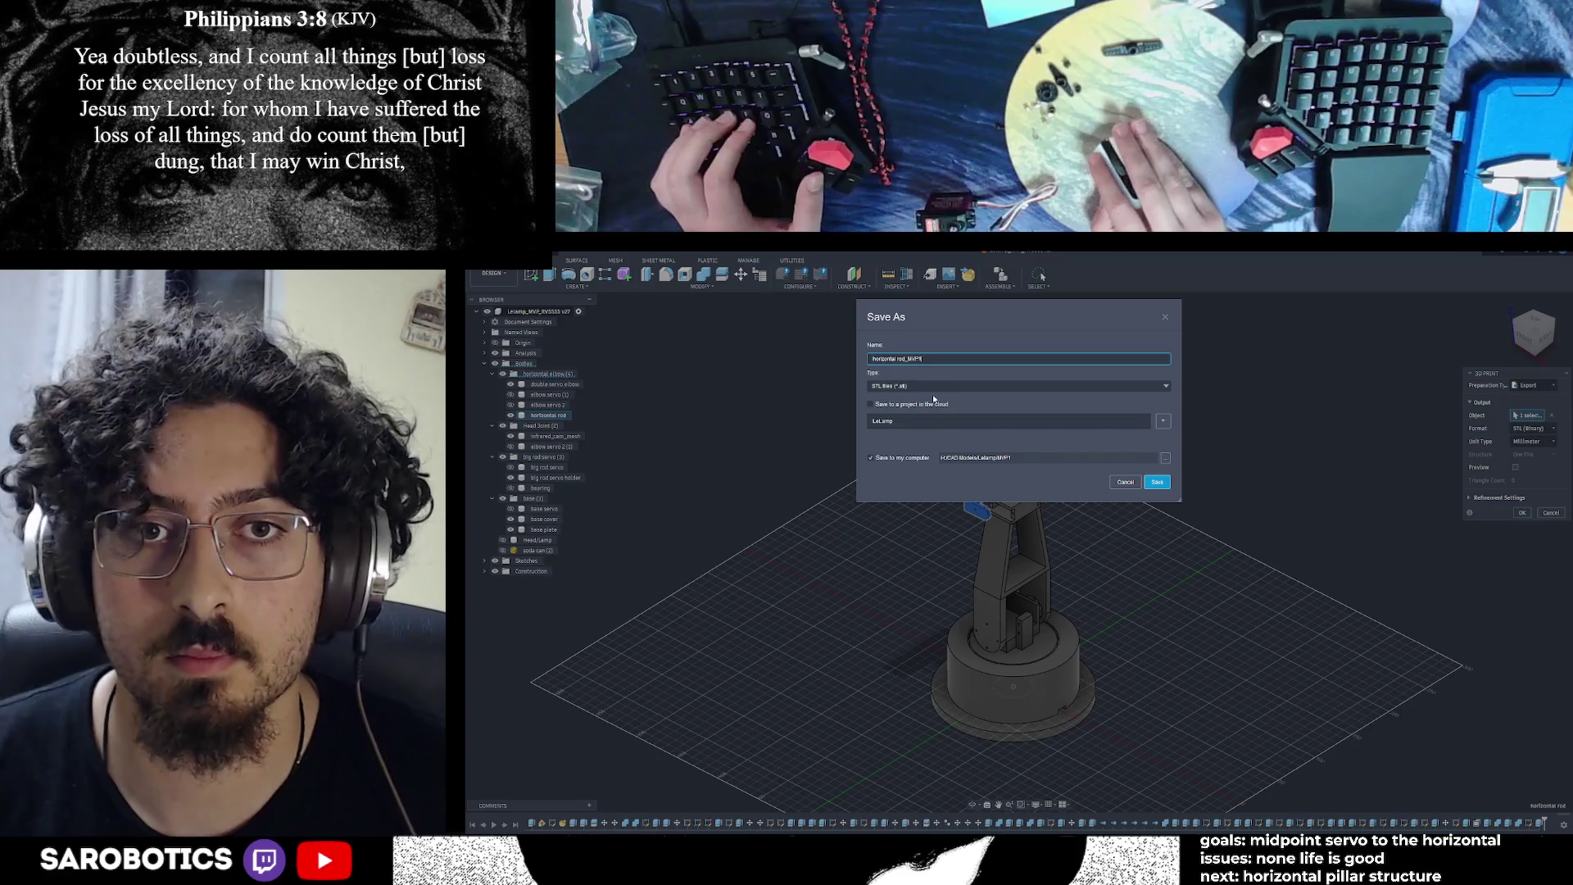
pyautogui.click(871, 405)
pyautogui.click(1157, 481)
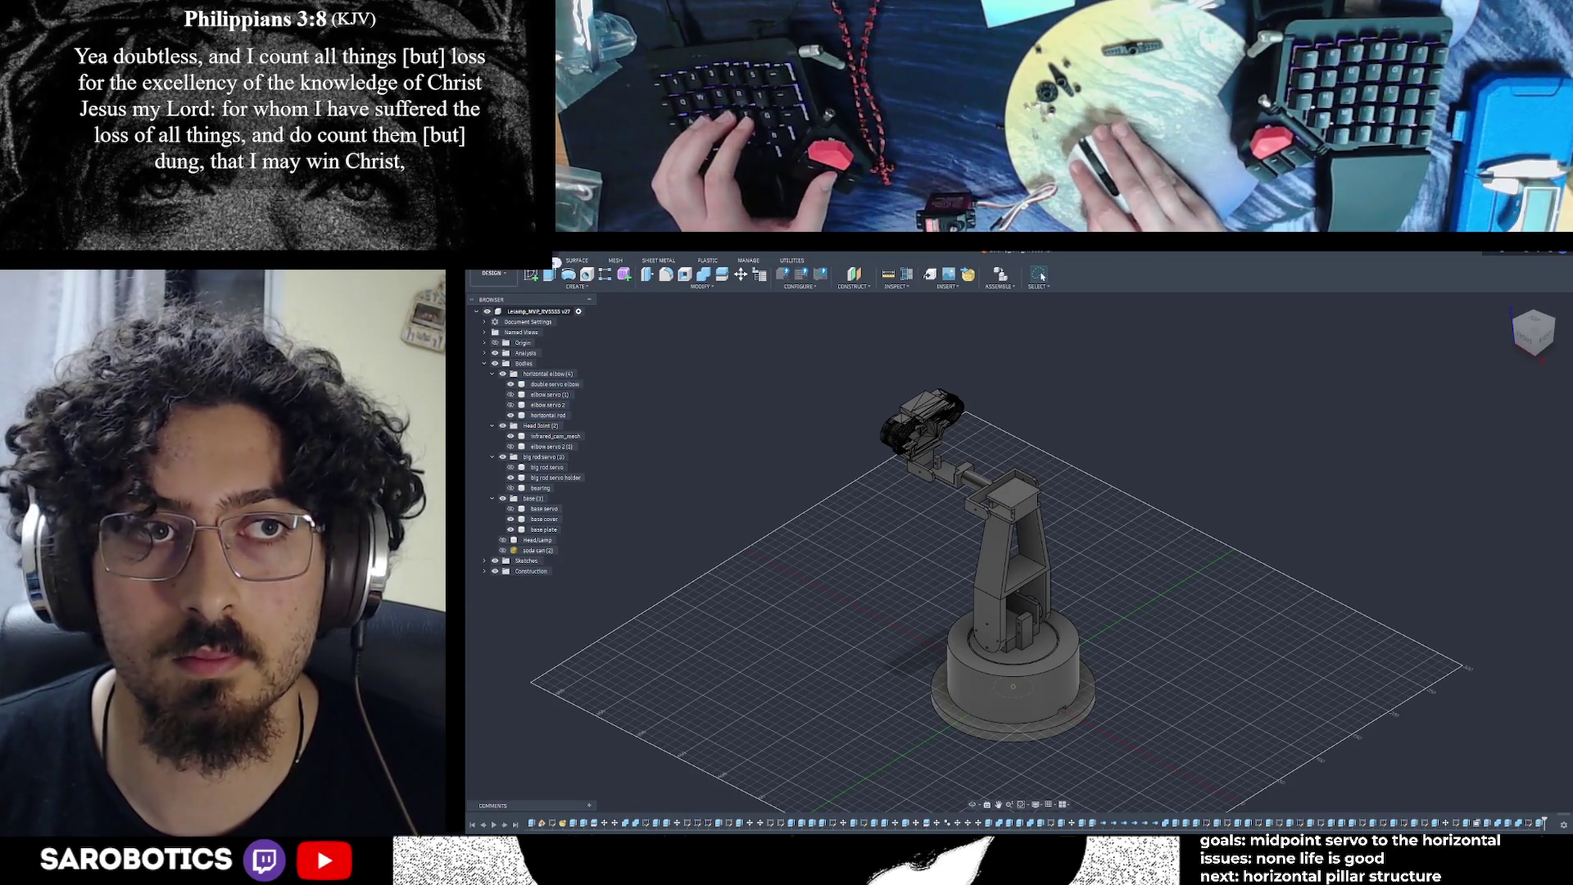
# Export the double servo elbow via 3D Print, appending '+ vertical rod _MVP1' to the file name
pyautogui.click(503, 254)
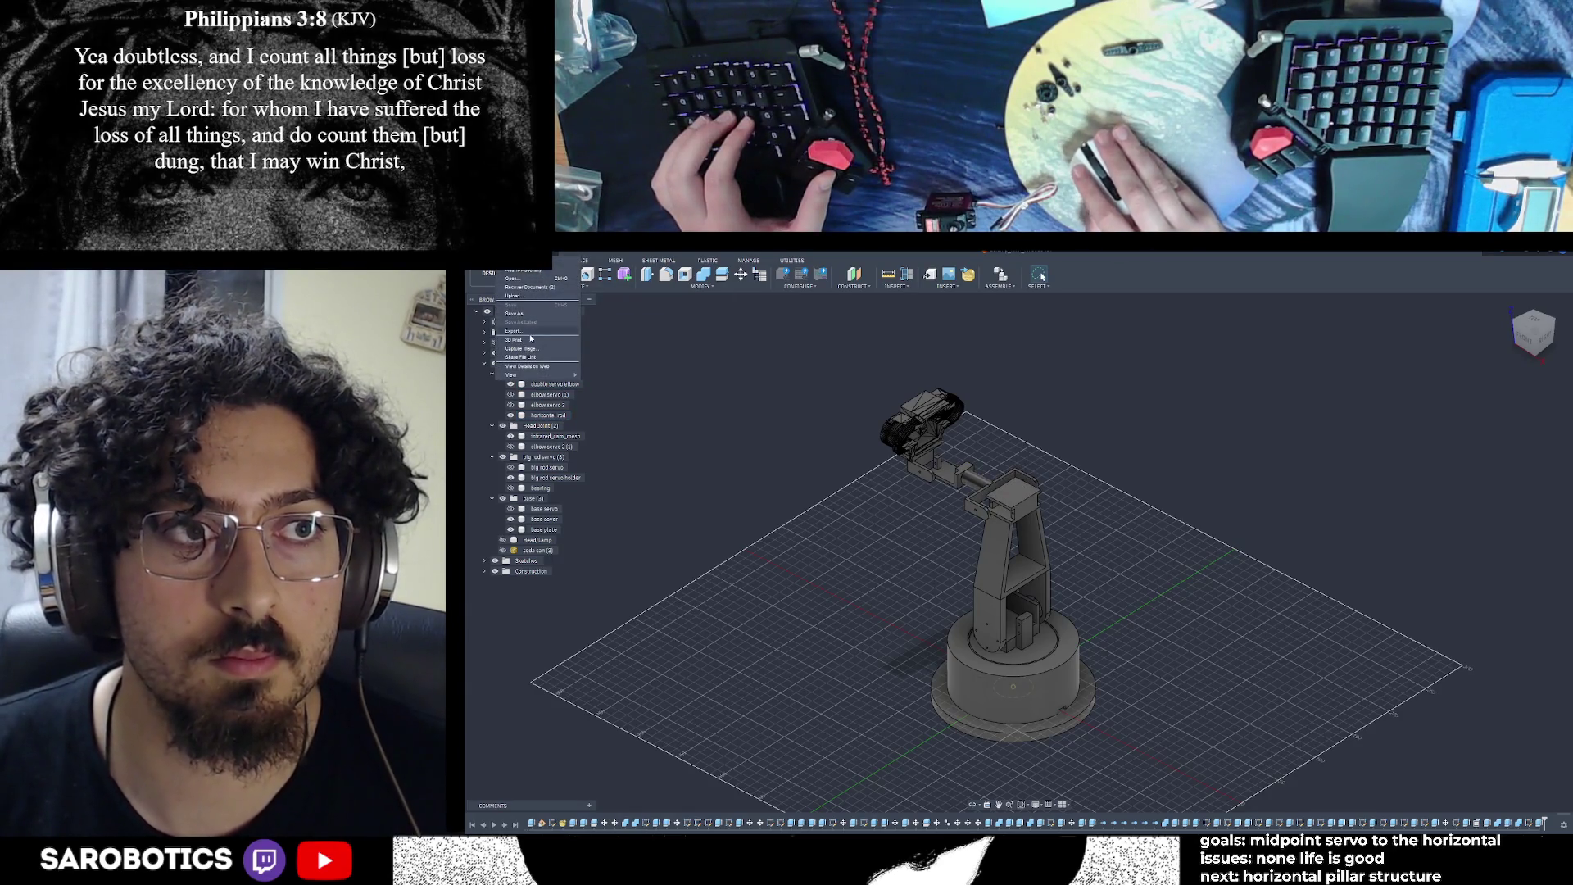
pyautogui.click(531, 339)
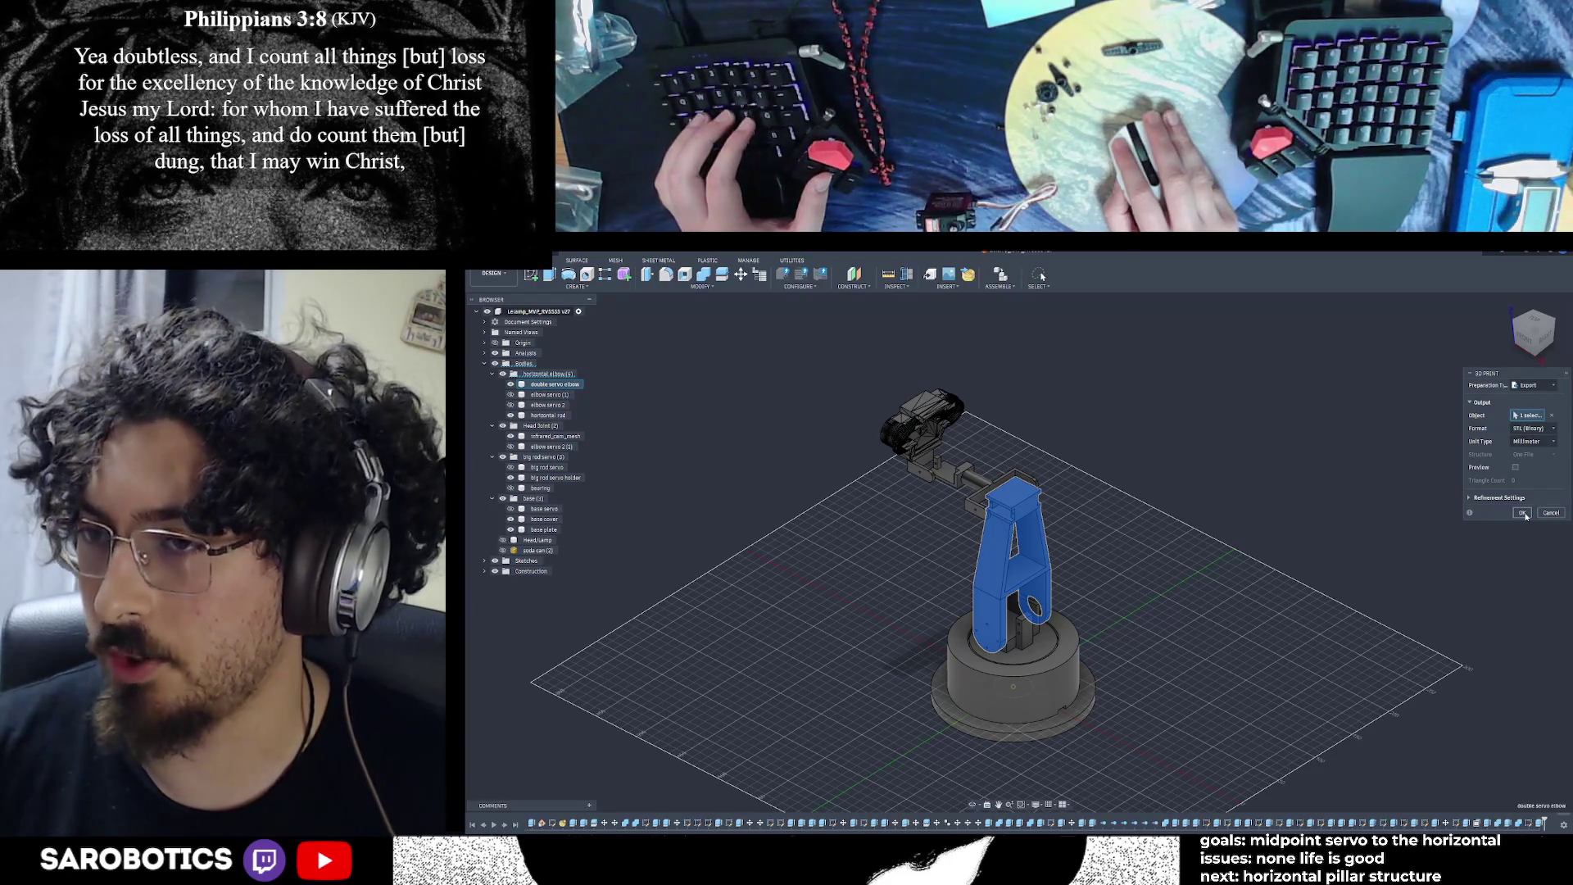
pyautogui.press('Return')
pyautogui.click(931, 357)
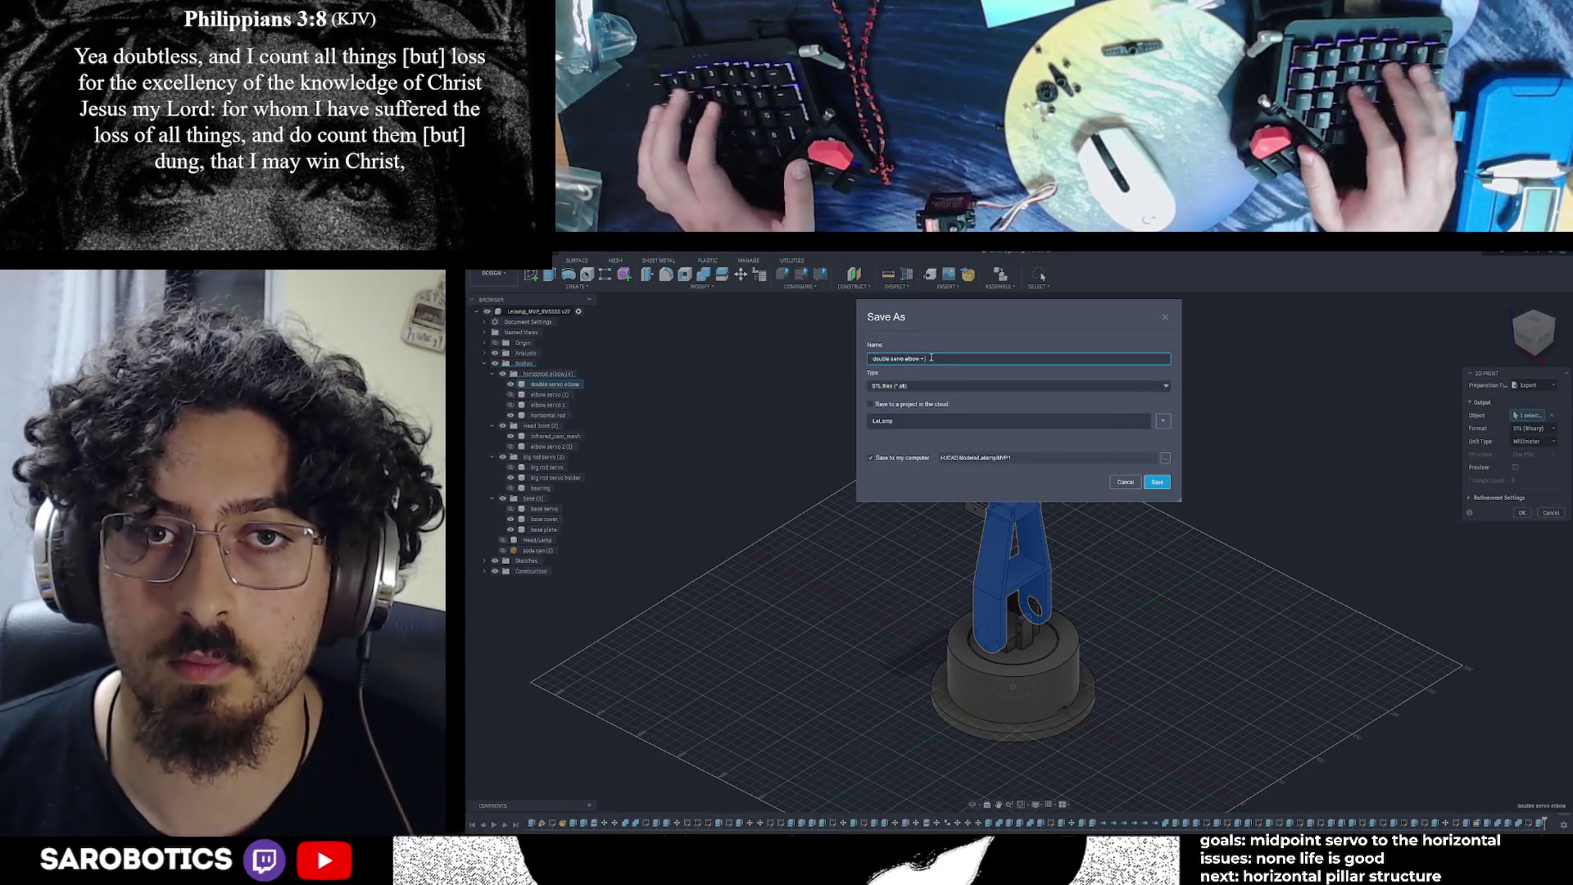
pyautogui.write('+ ve')
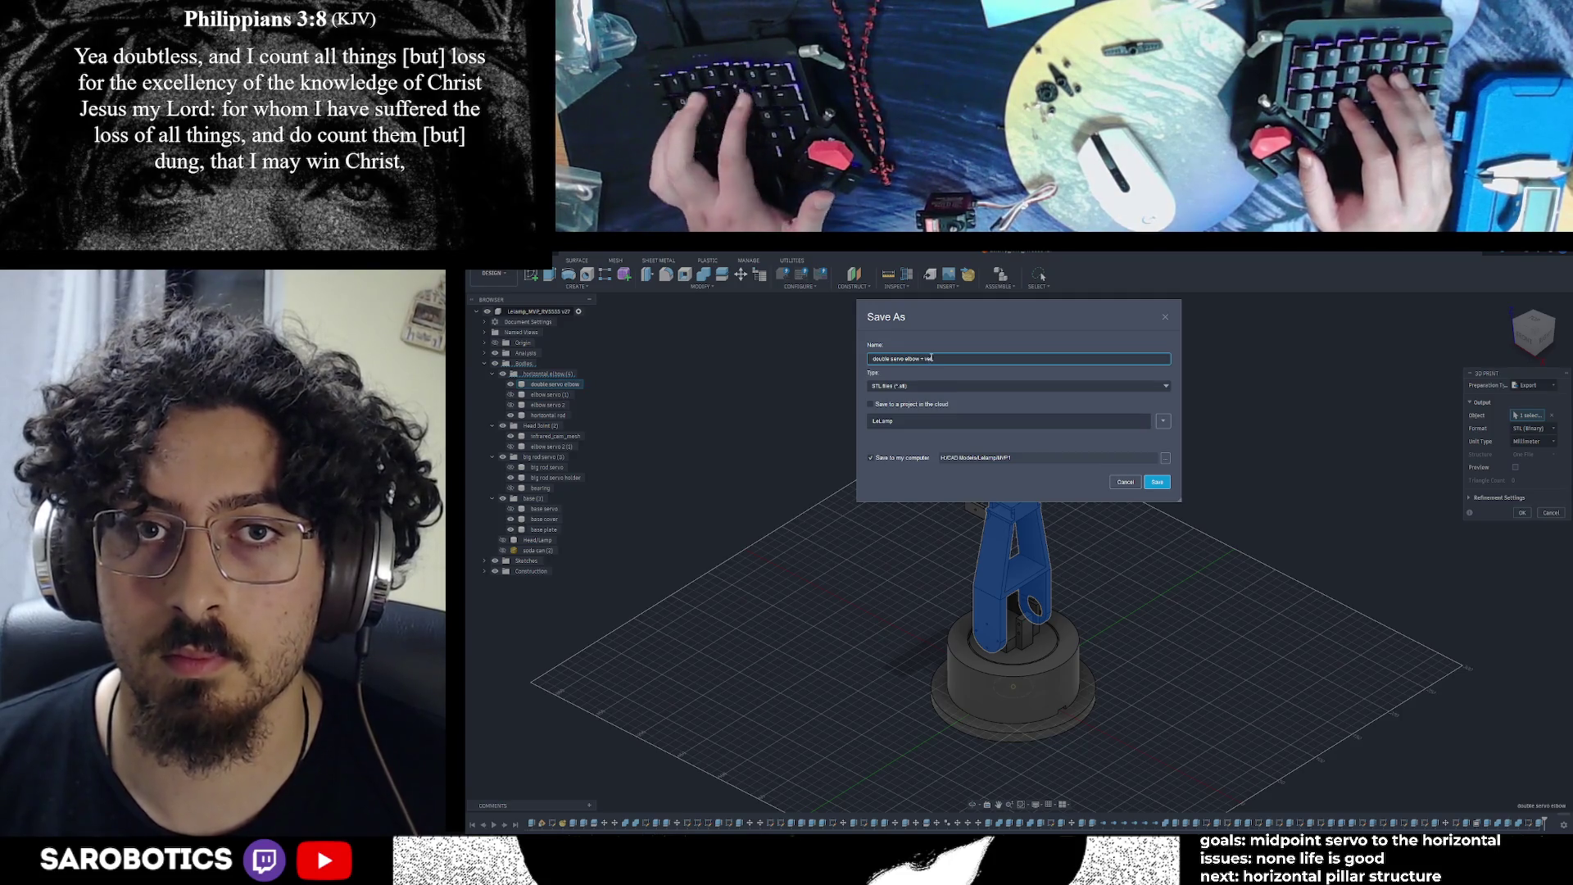
pyautogui.write('rtical rod')
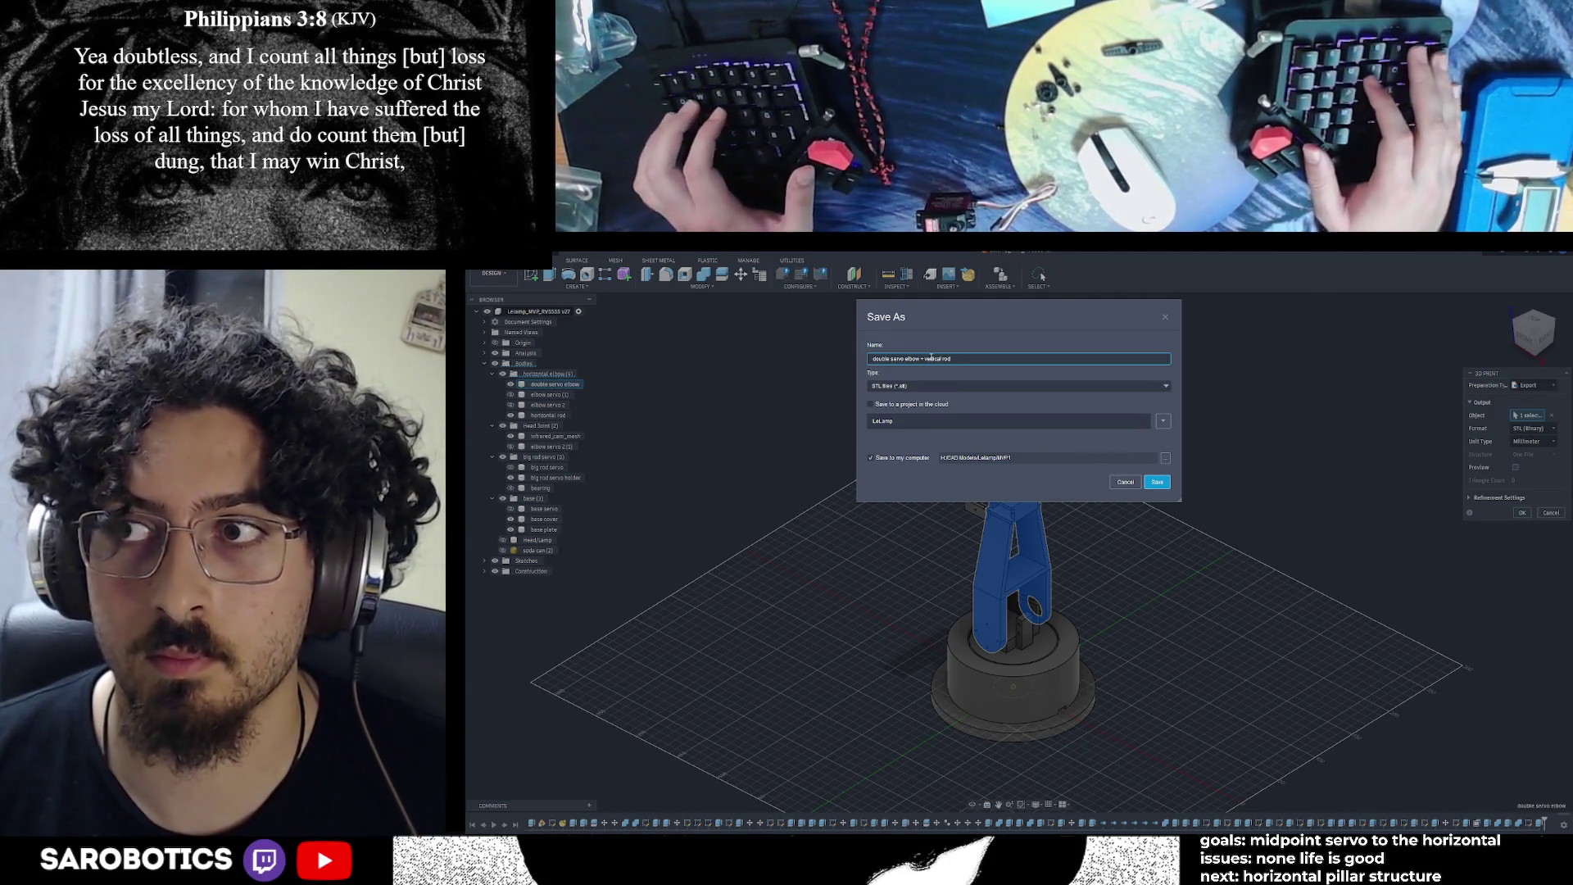
pyautogui.write(' _ MVP 1')
pyautogui.press('BackSpace')
pyautogui.press('BackSpace')
pyautogui.write('1')
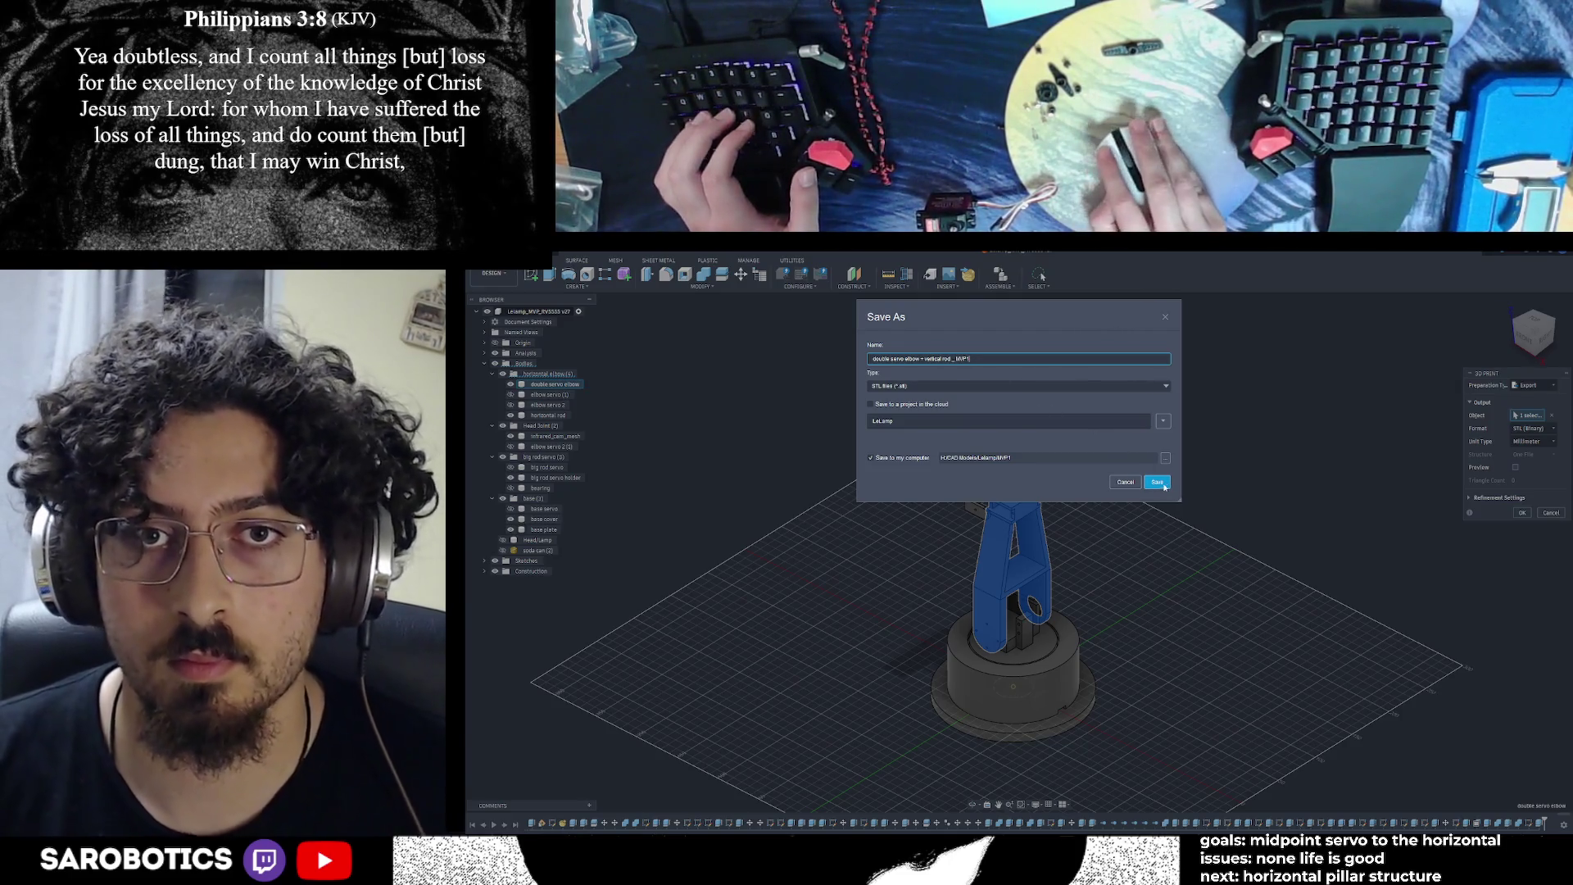
pyautogui.click(1157, 482)
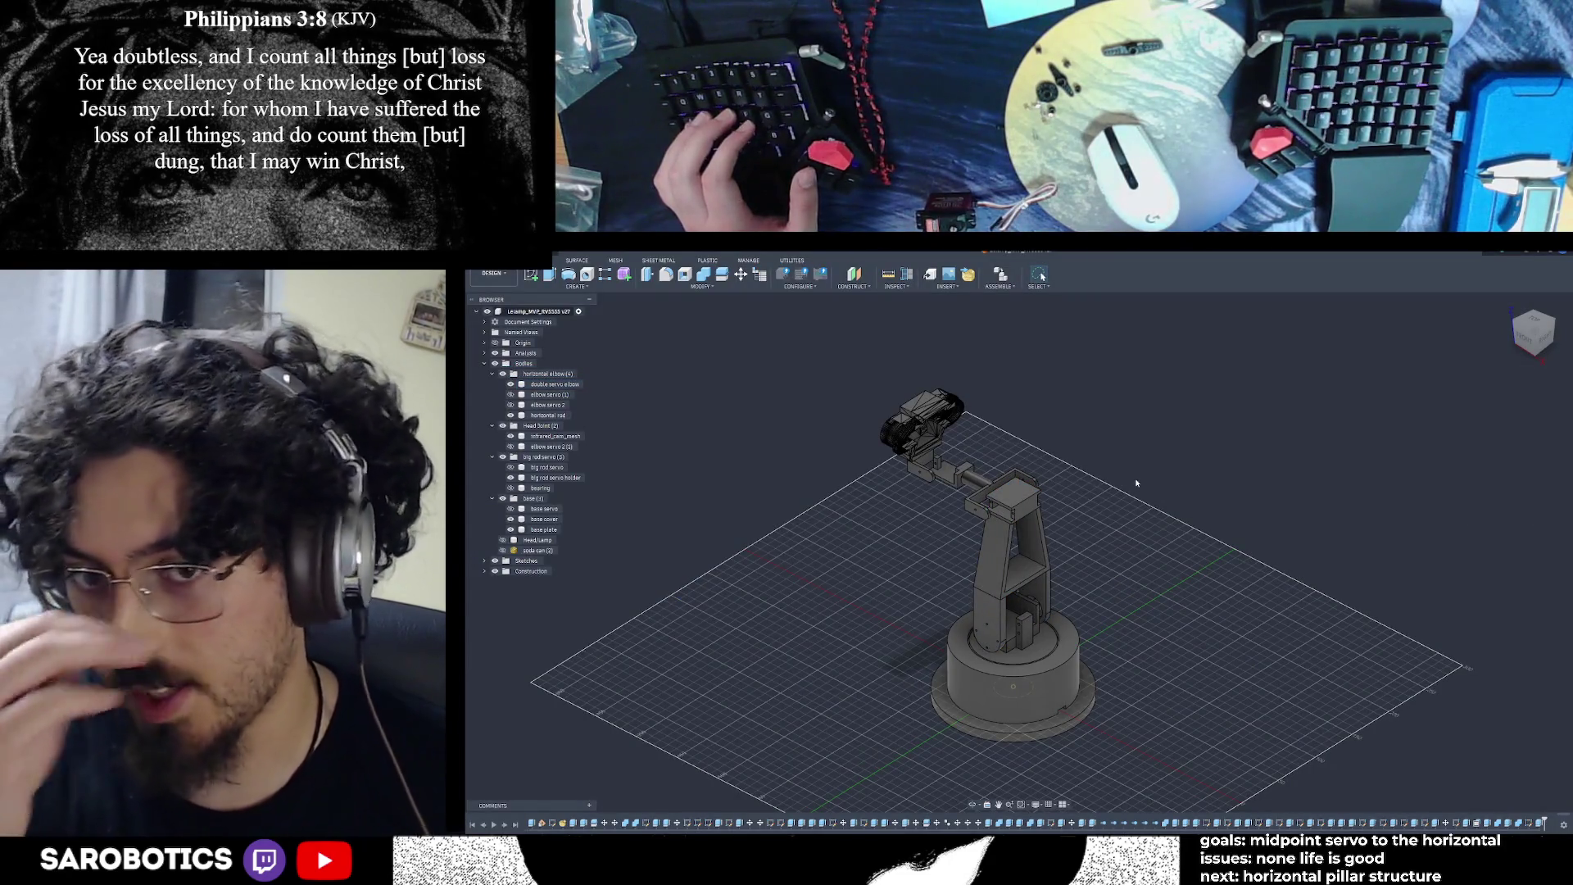
pyautogui.click(1057, 637)
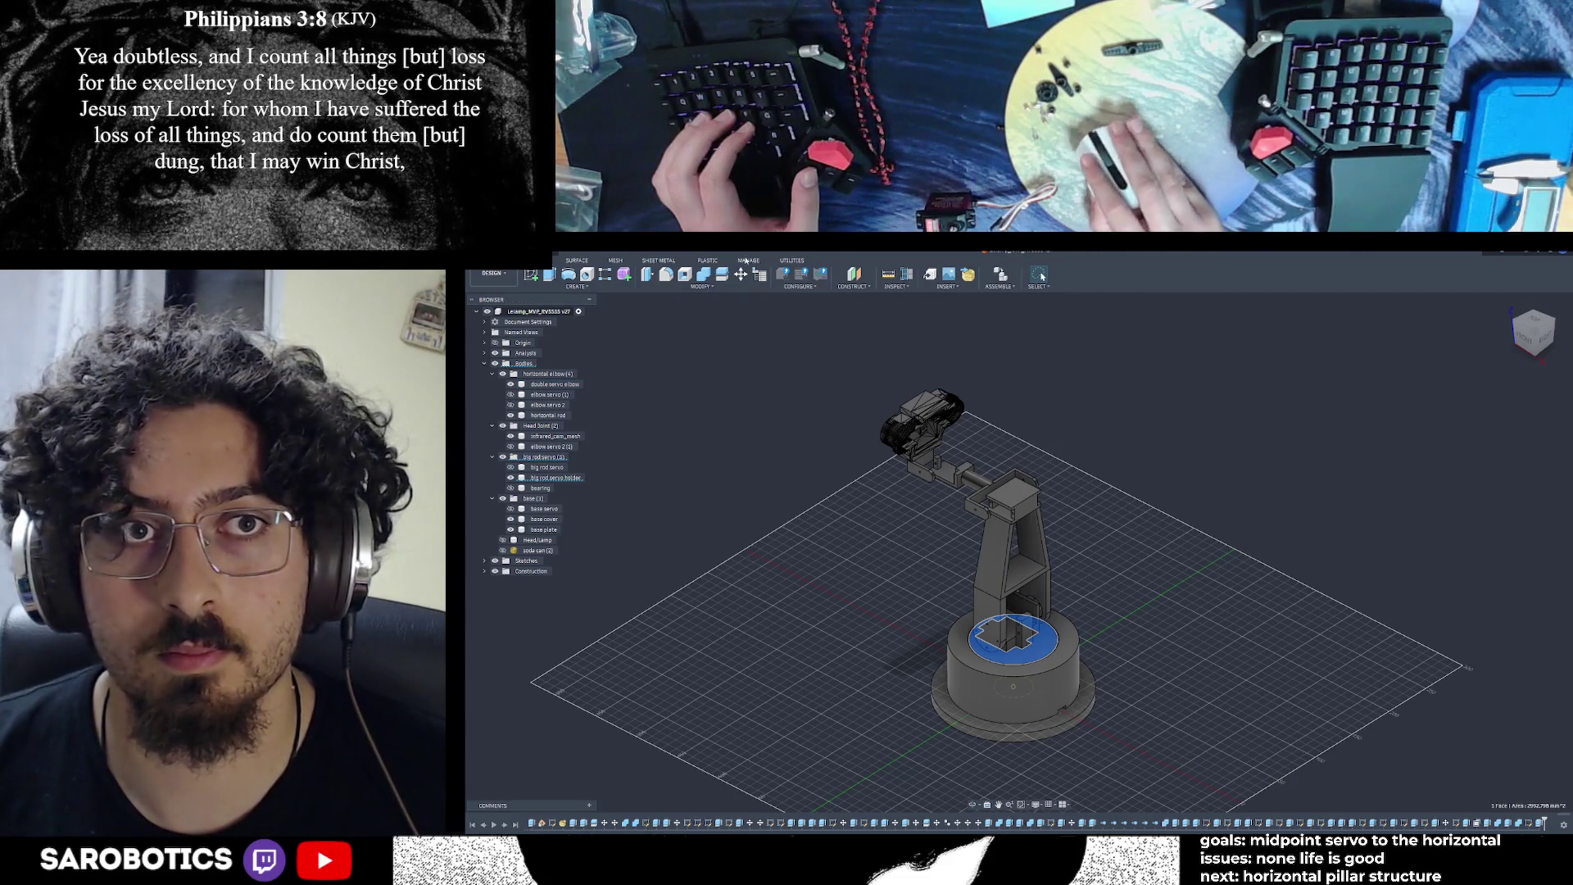
# Set up a 3D Print export of the big rod servo holder, briefly checking the mesh preview
pyautogui.click(815, 425)
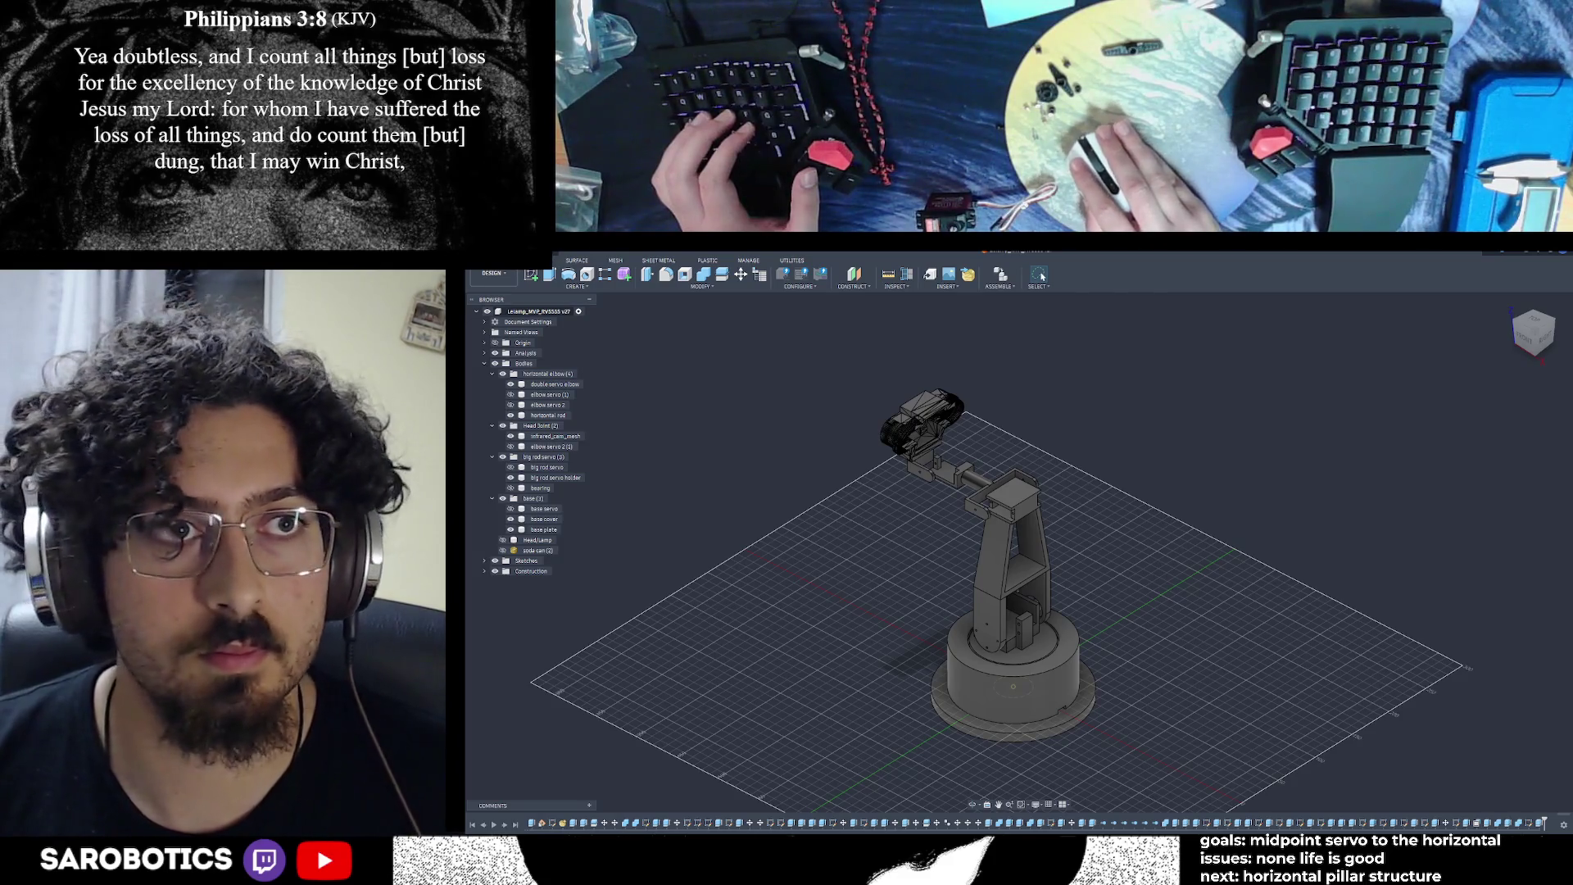
pyautogui.click(531, 274)
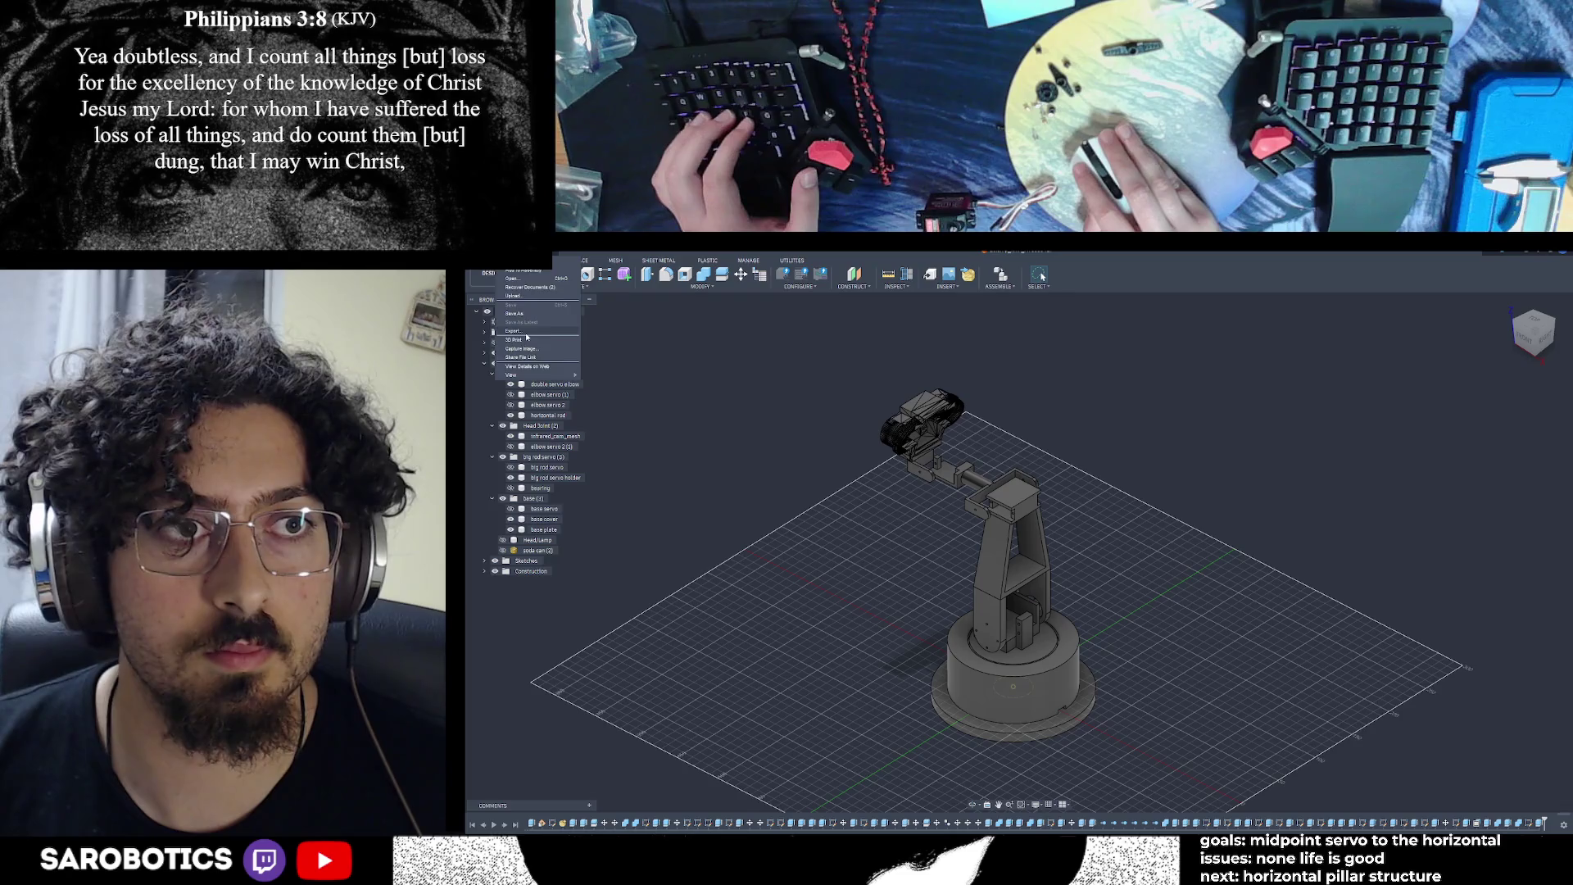
pyautogui.click(526, 332)
pyautogui.click(1122, 479)
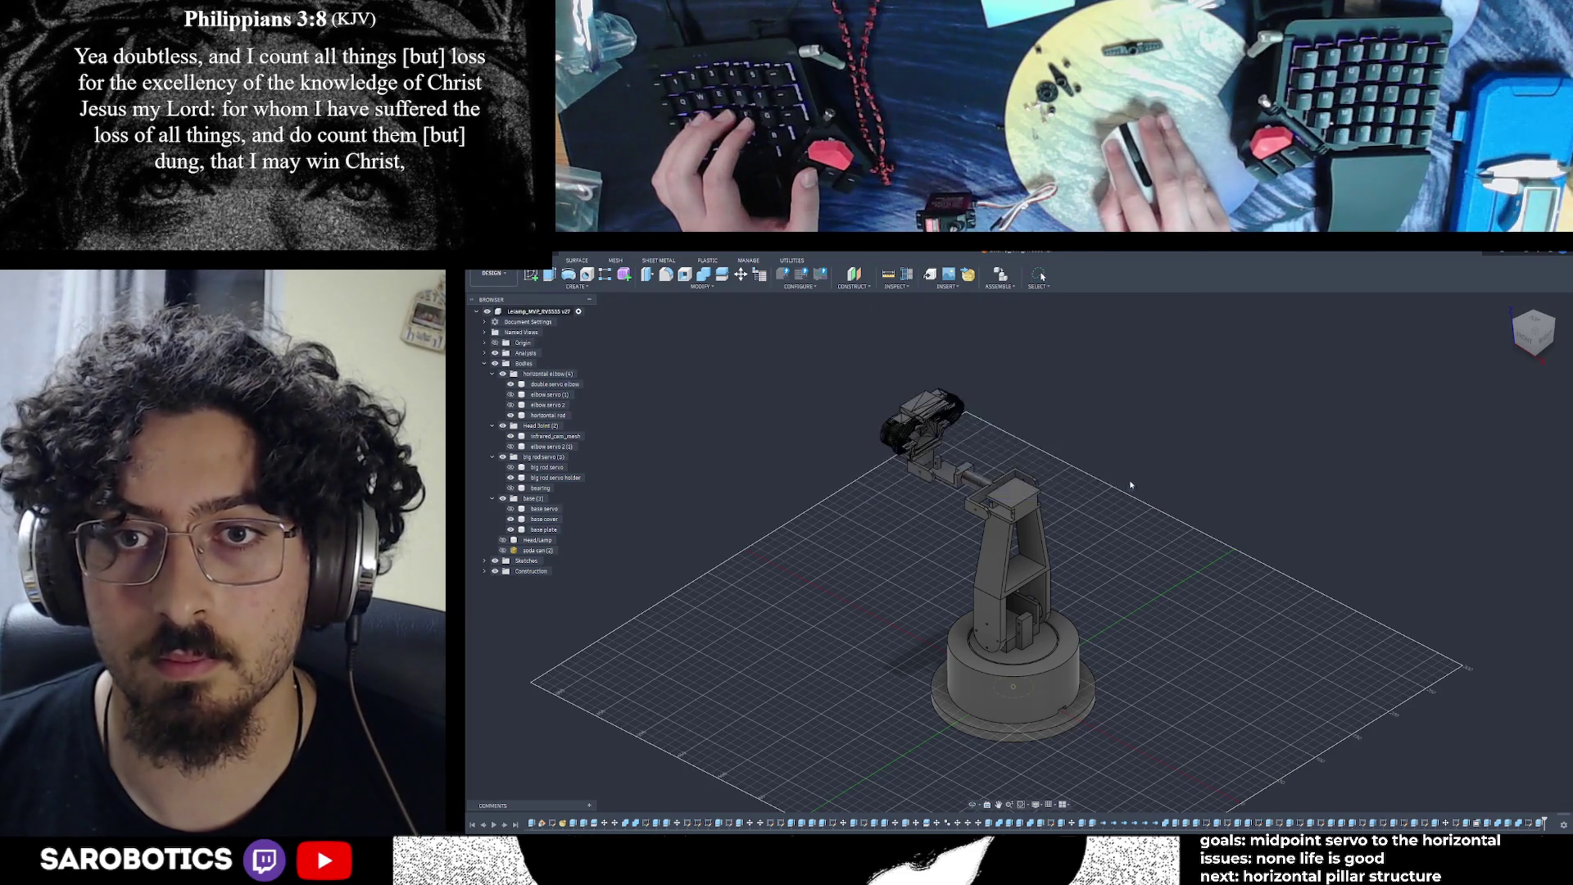
pyautogui.click(531, 274)
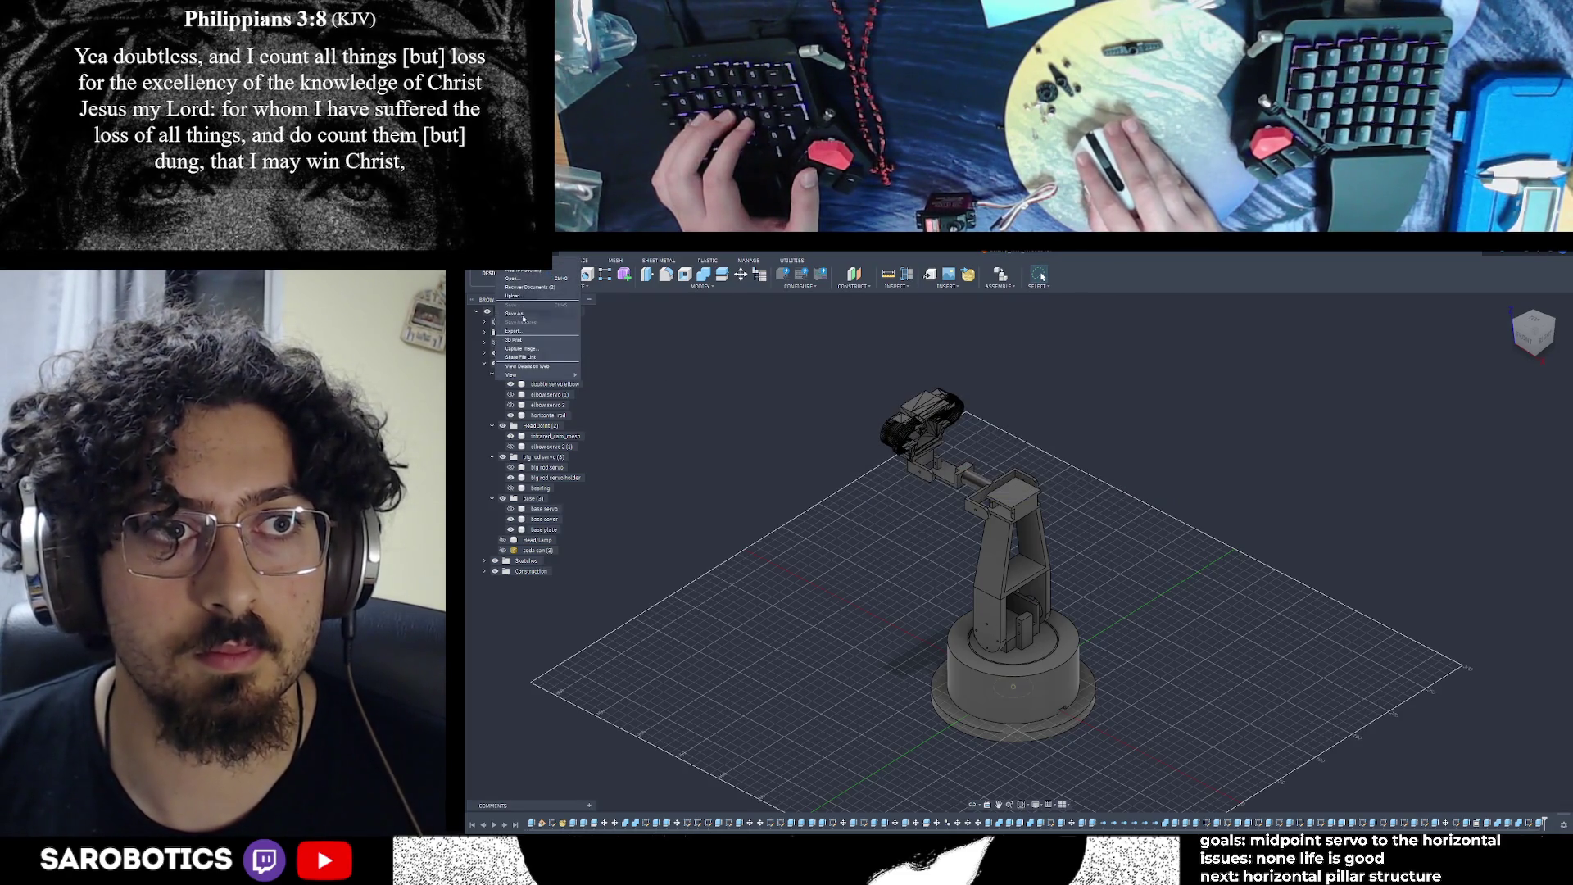
pyautogui.click(516, 339)
pyautogui.click(1033, 643)
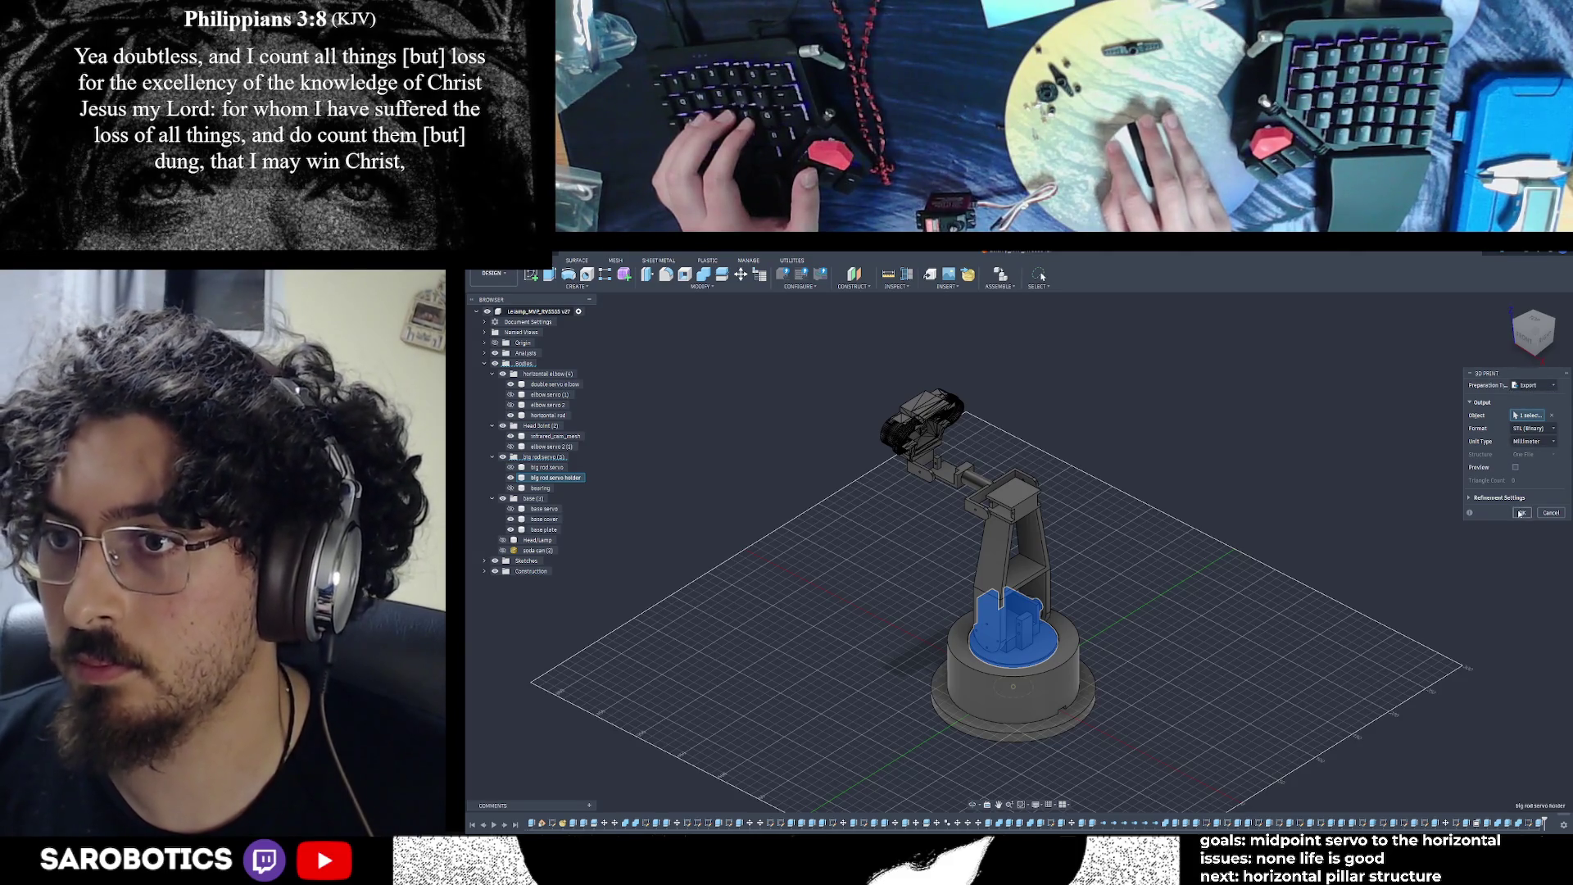
pyautogui.click(1515, 468)
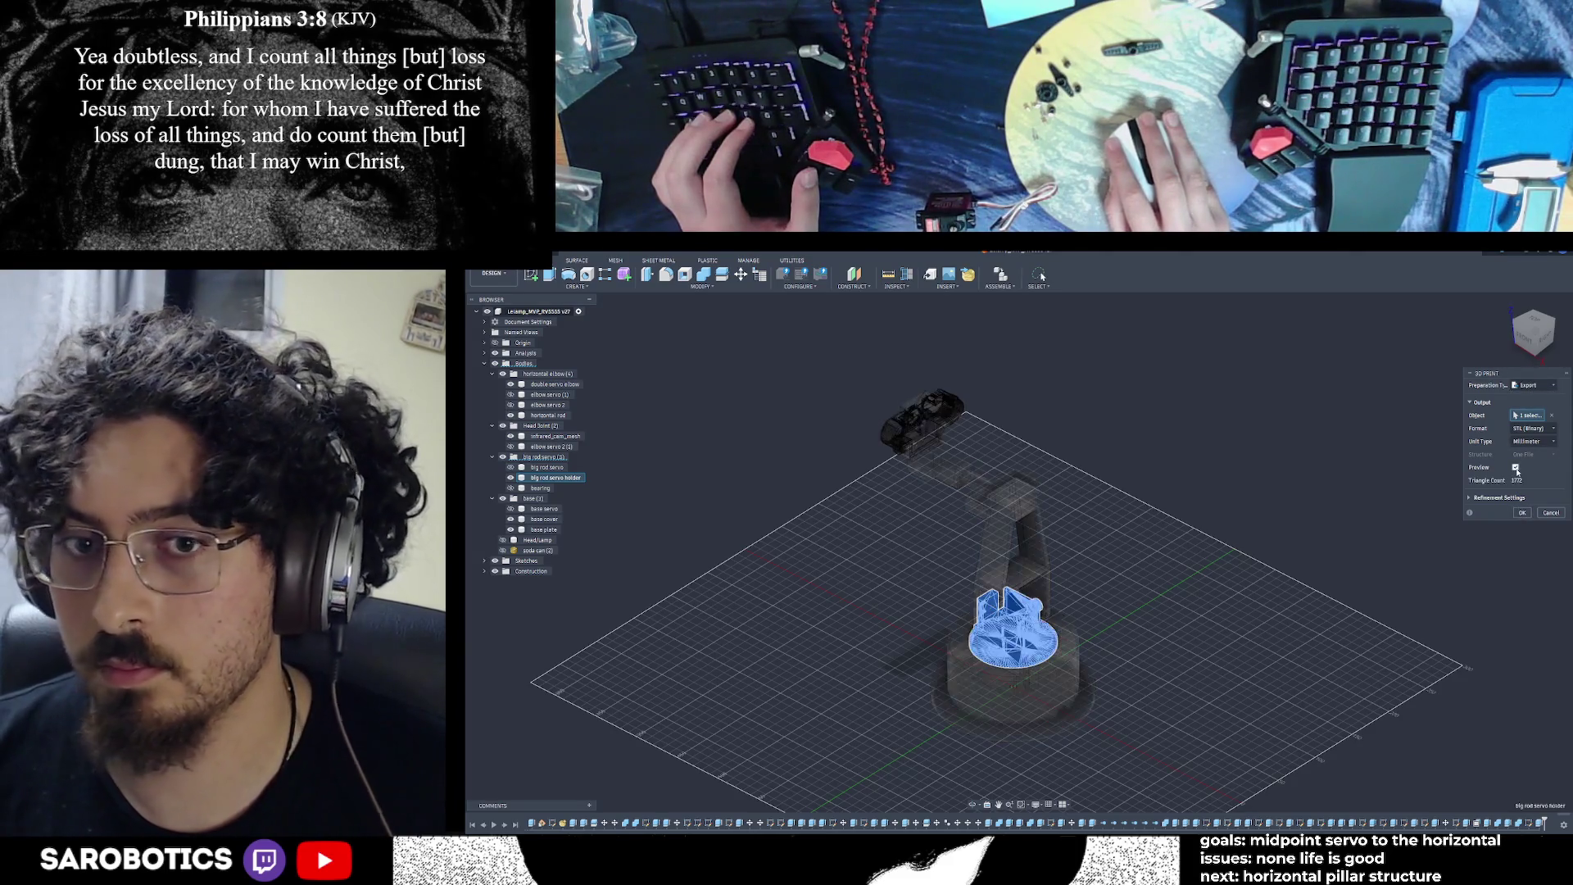
pyautogui.click(1516, 468)
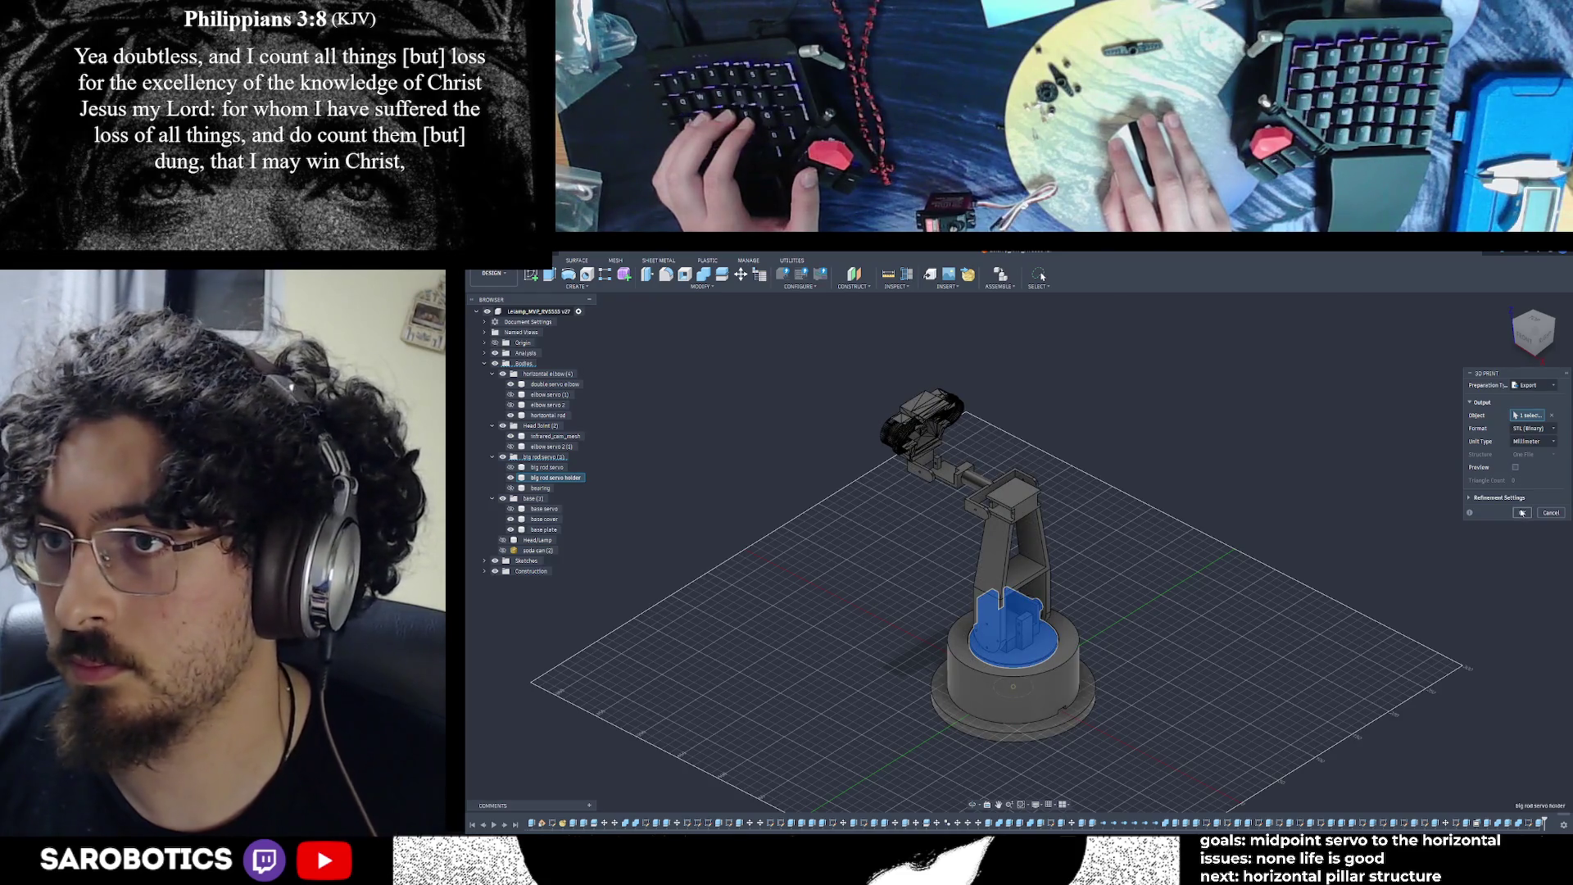
pyautogui.click(1521, 513)
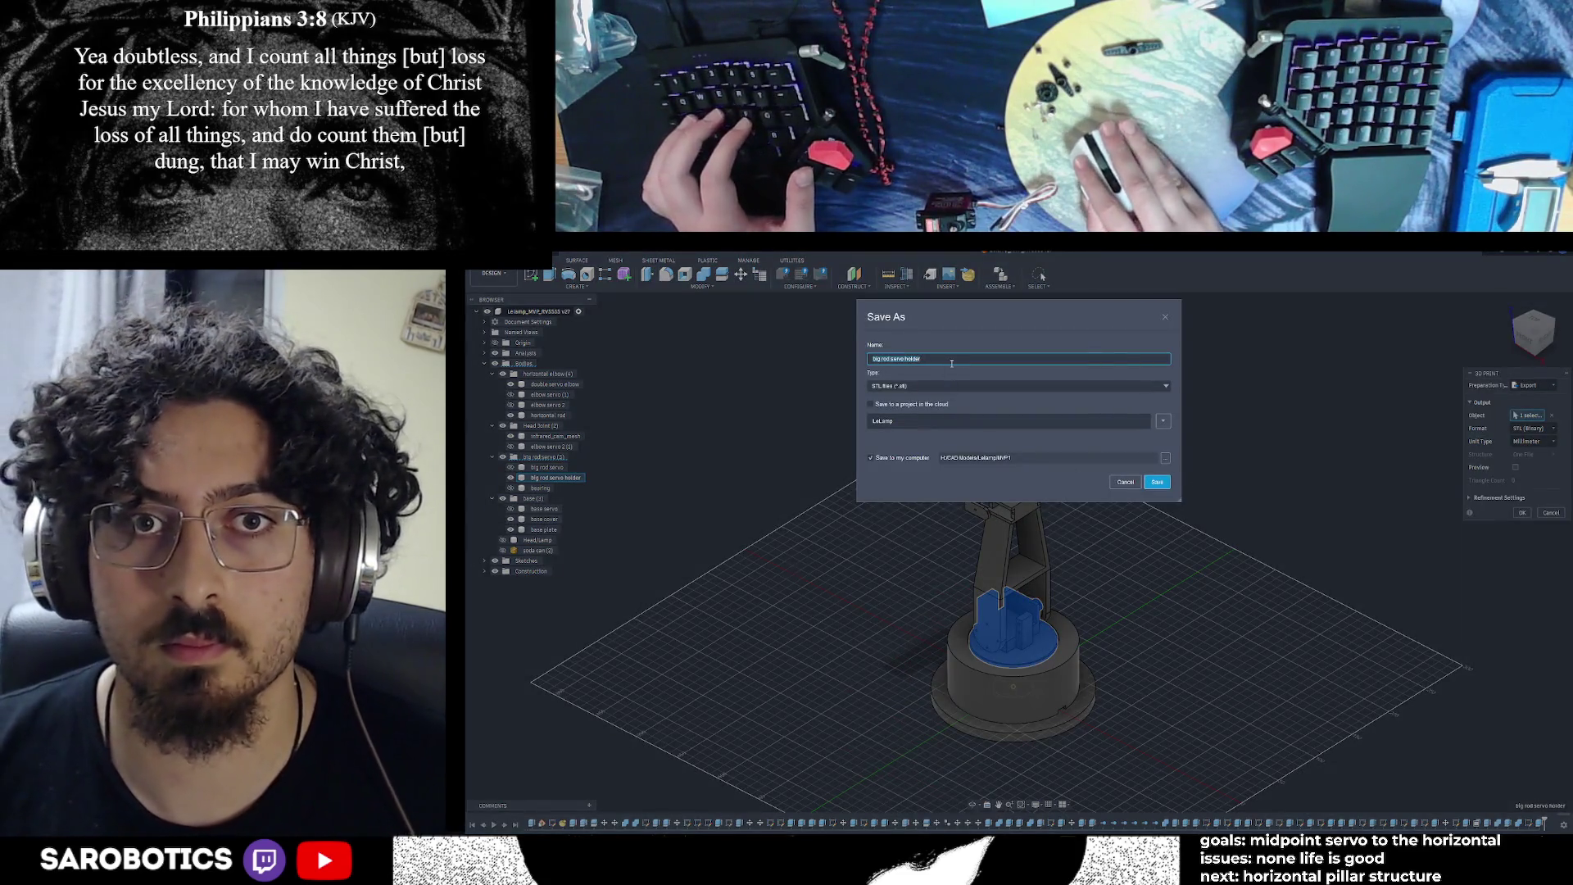
# Save it as 'big rod servo holder_MVP1' with the cloud project copy enabled
pyautogui.write('_m')
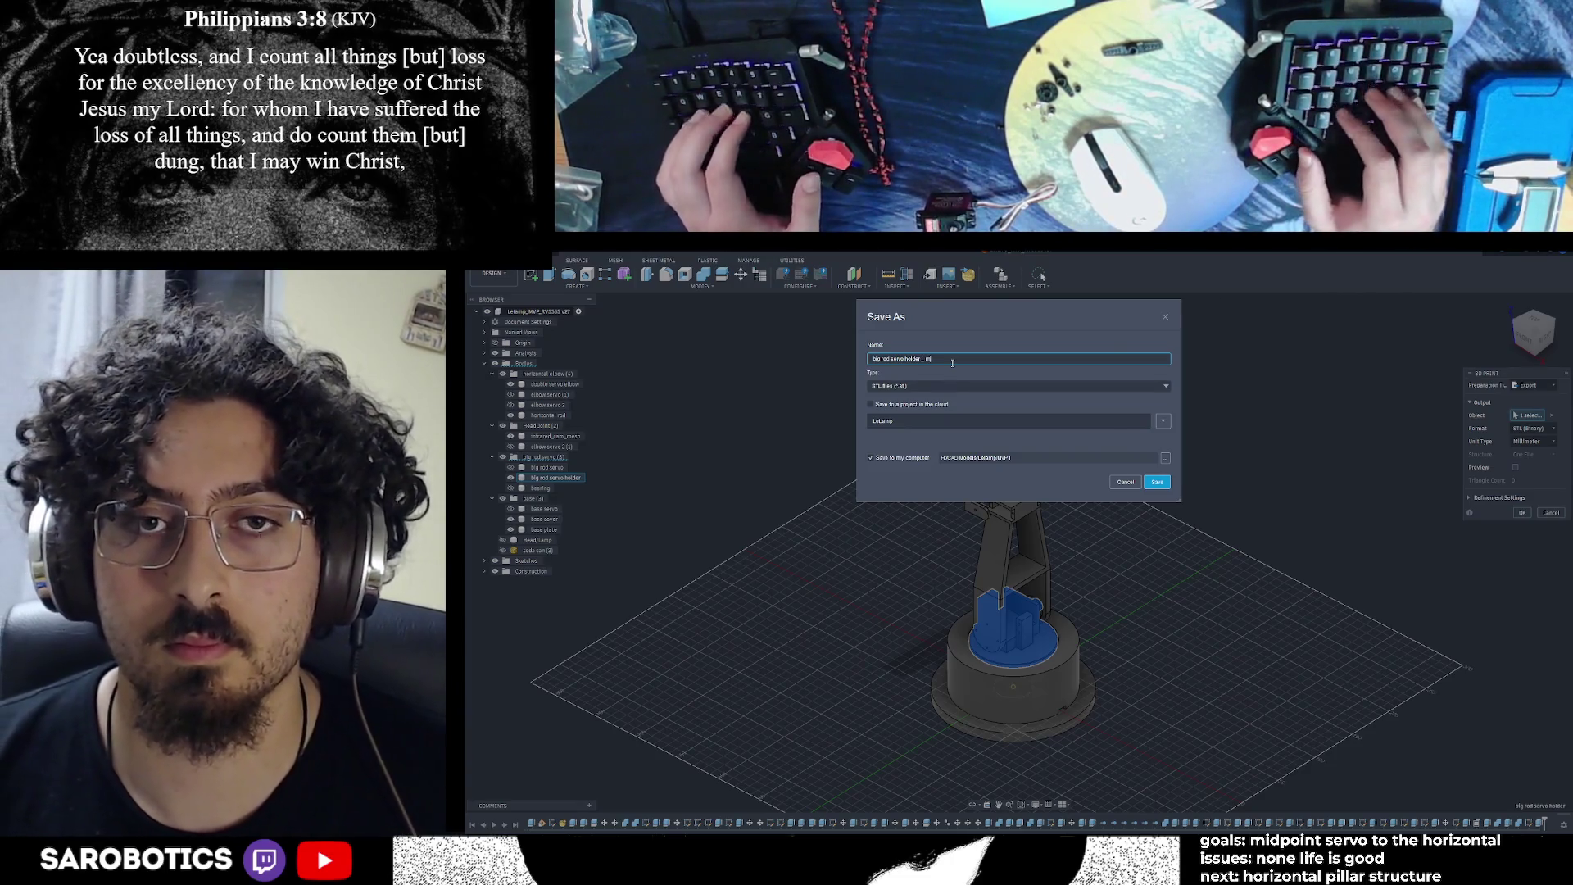
pyautogui.write('VP1')
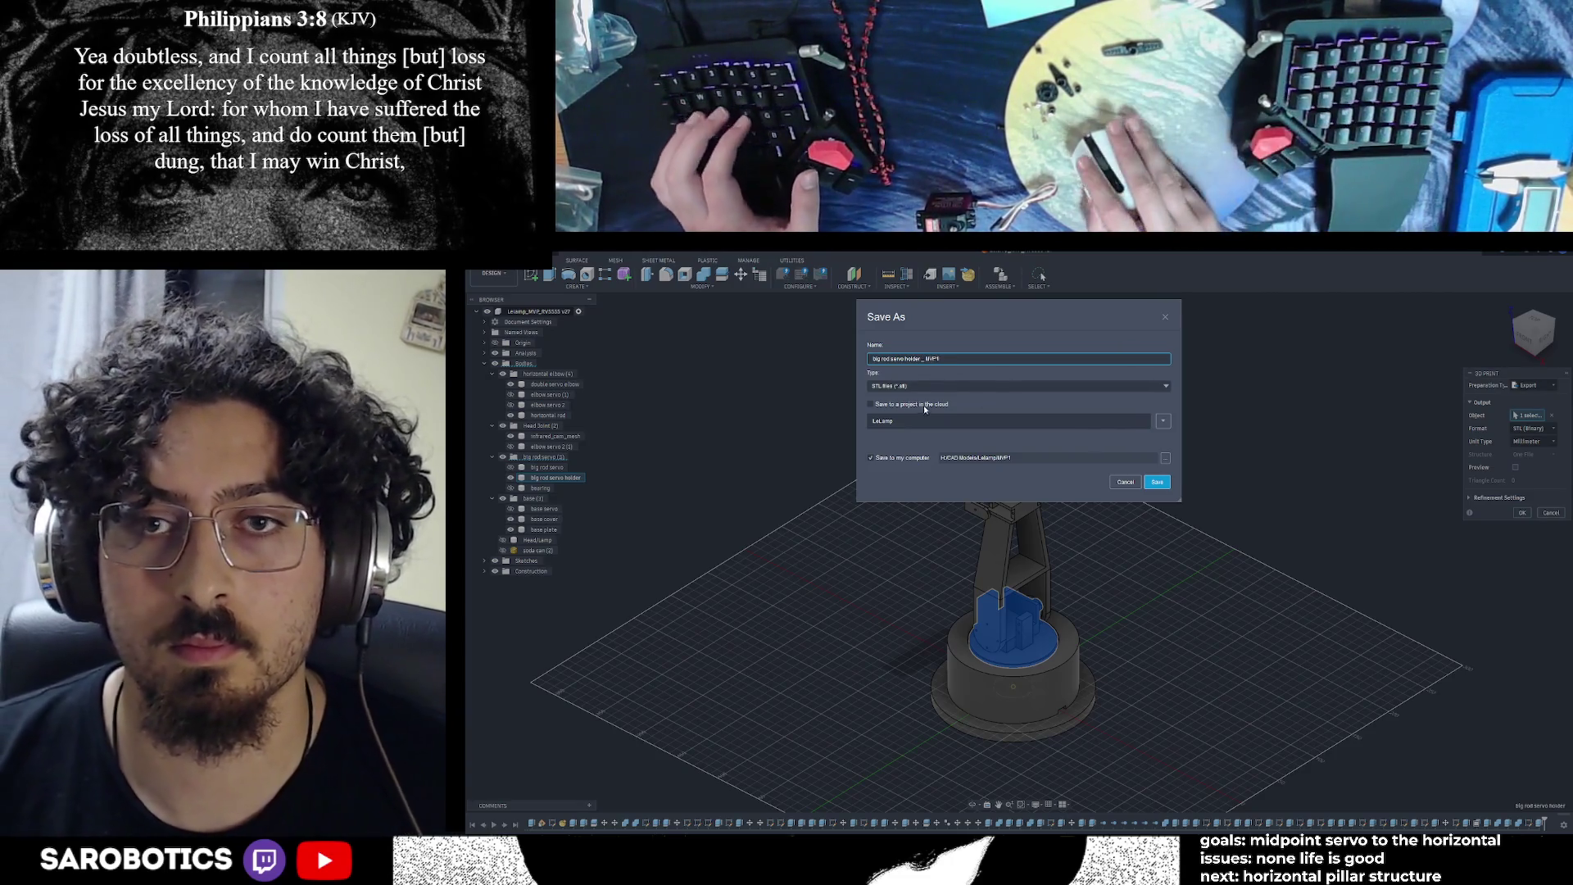
pyautogui.click(881, 408)
pyautogui.click(1163, 486)
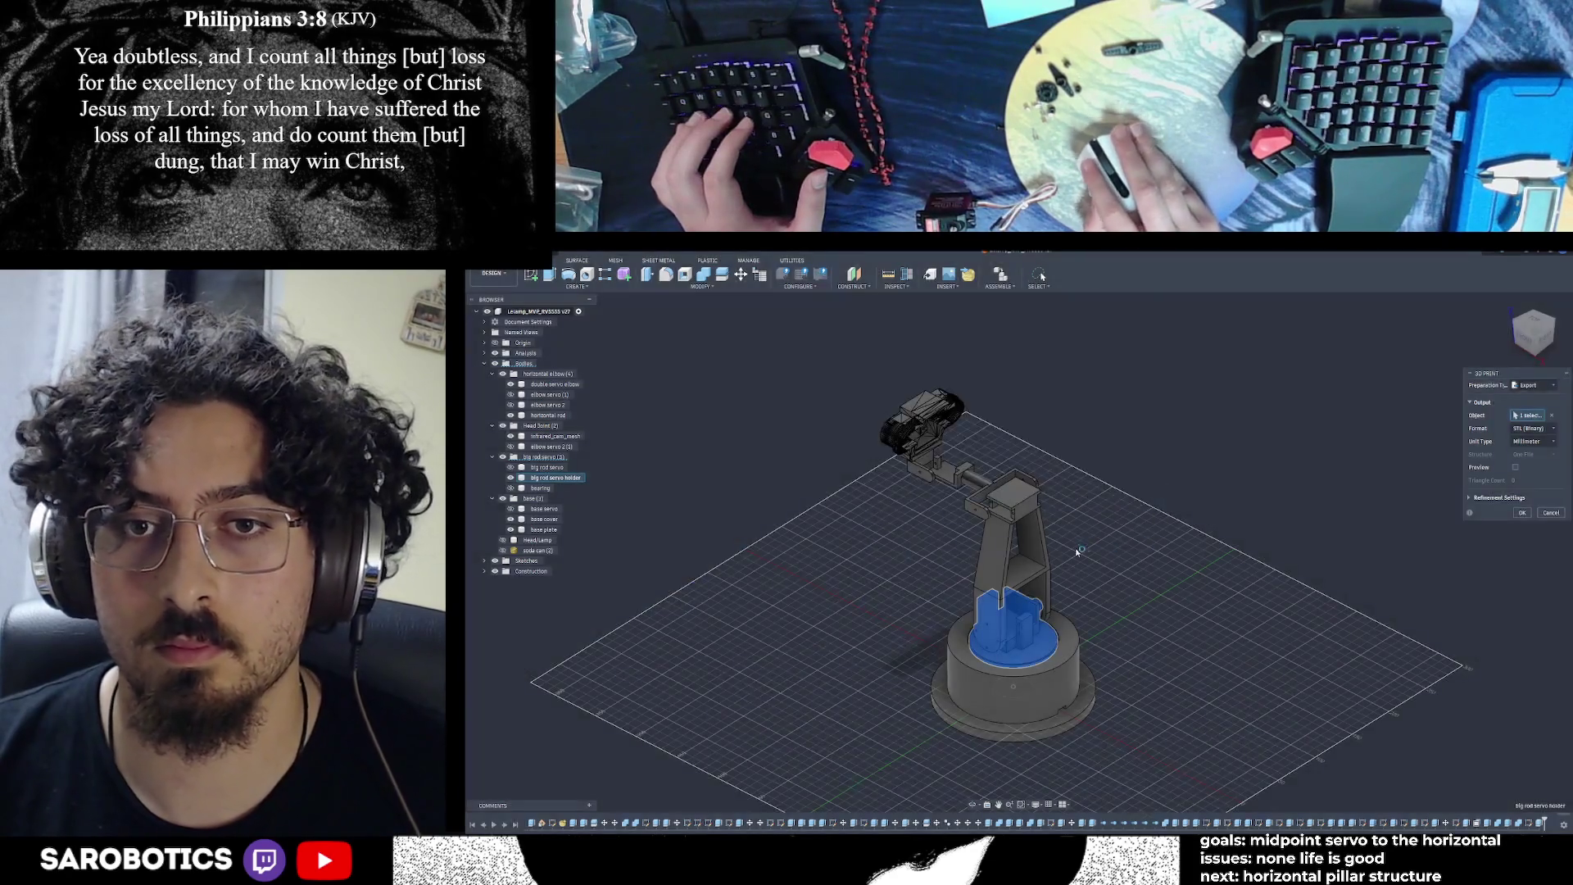
pyautogui.click(1028, 528)
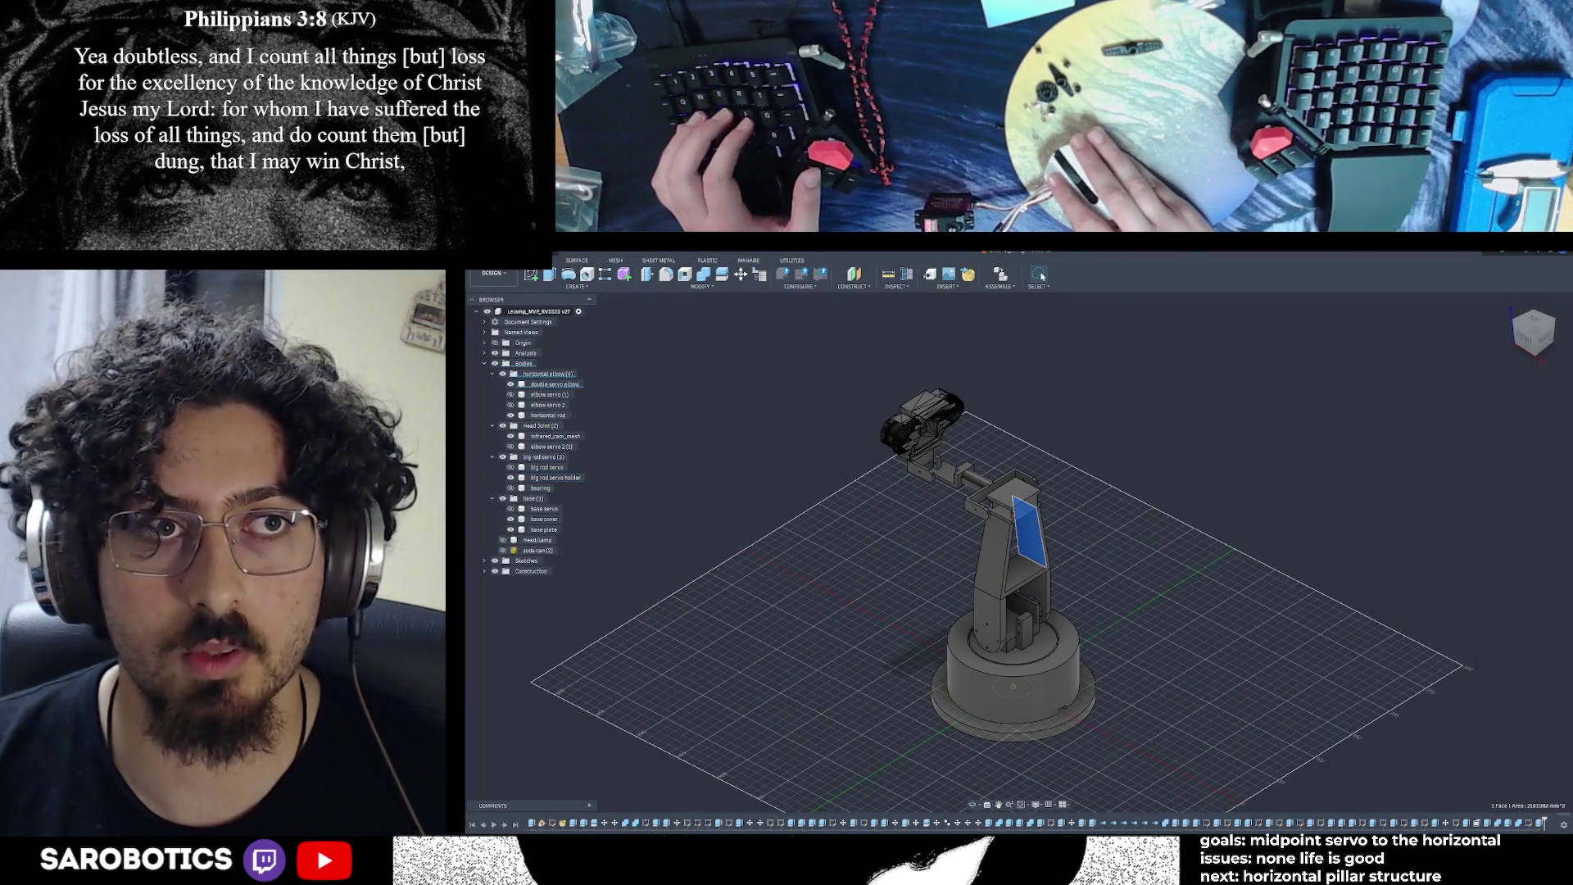
pyautogui.click(548, 274)
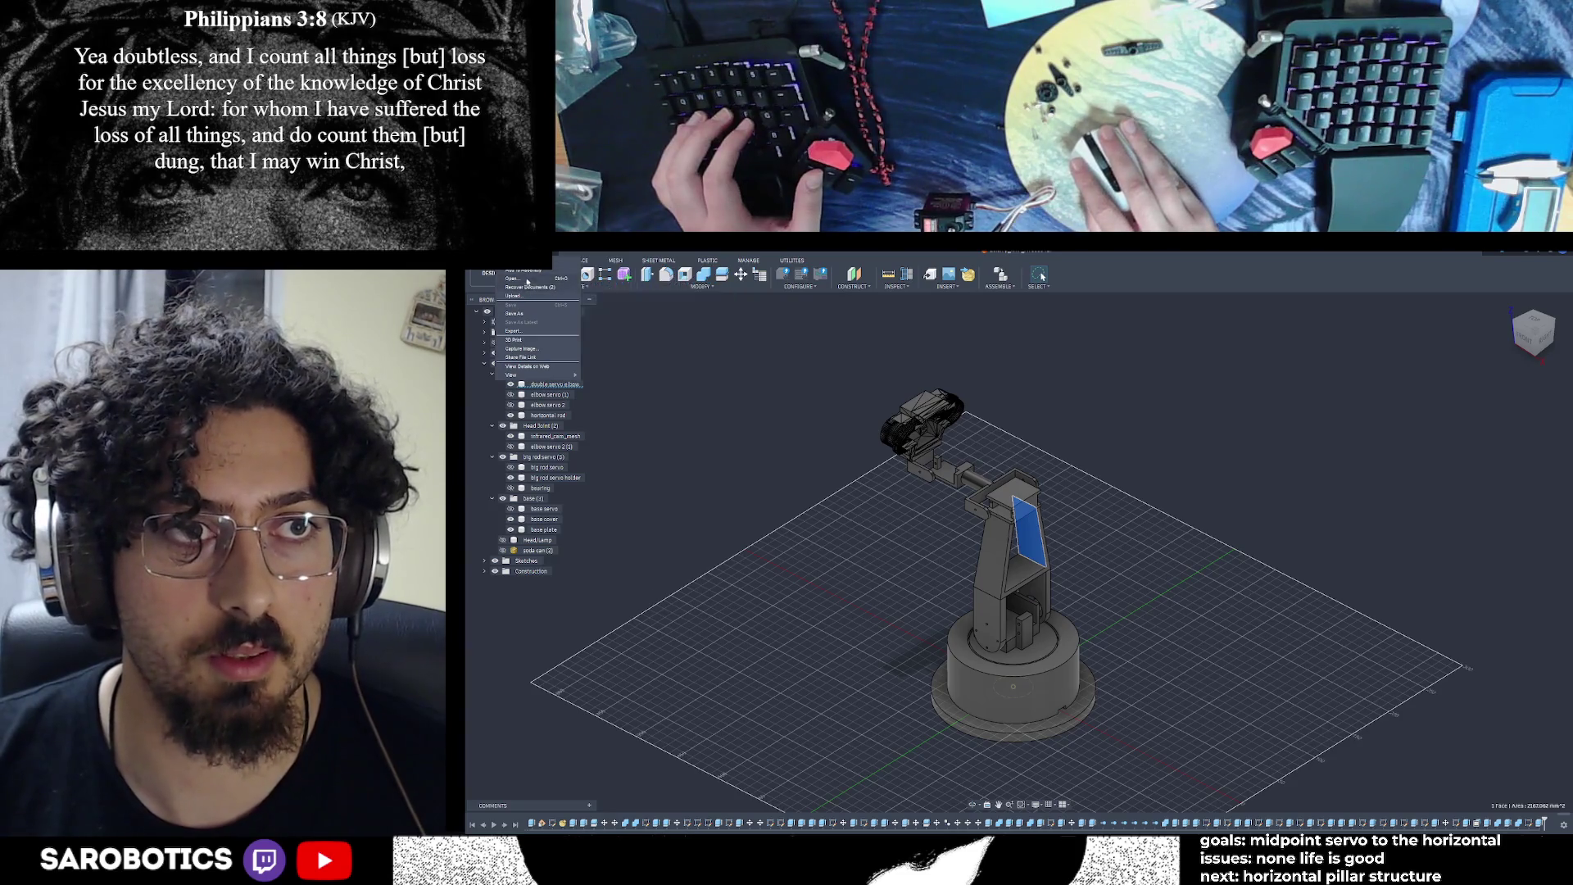
# Re-export the pillar as 'double servo elbow - vertical rod_MVP1', also to the cloud project
pyautogui.click(528, 339)
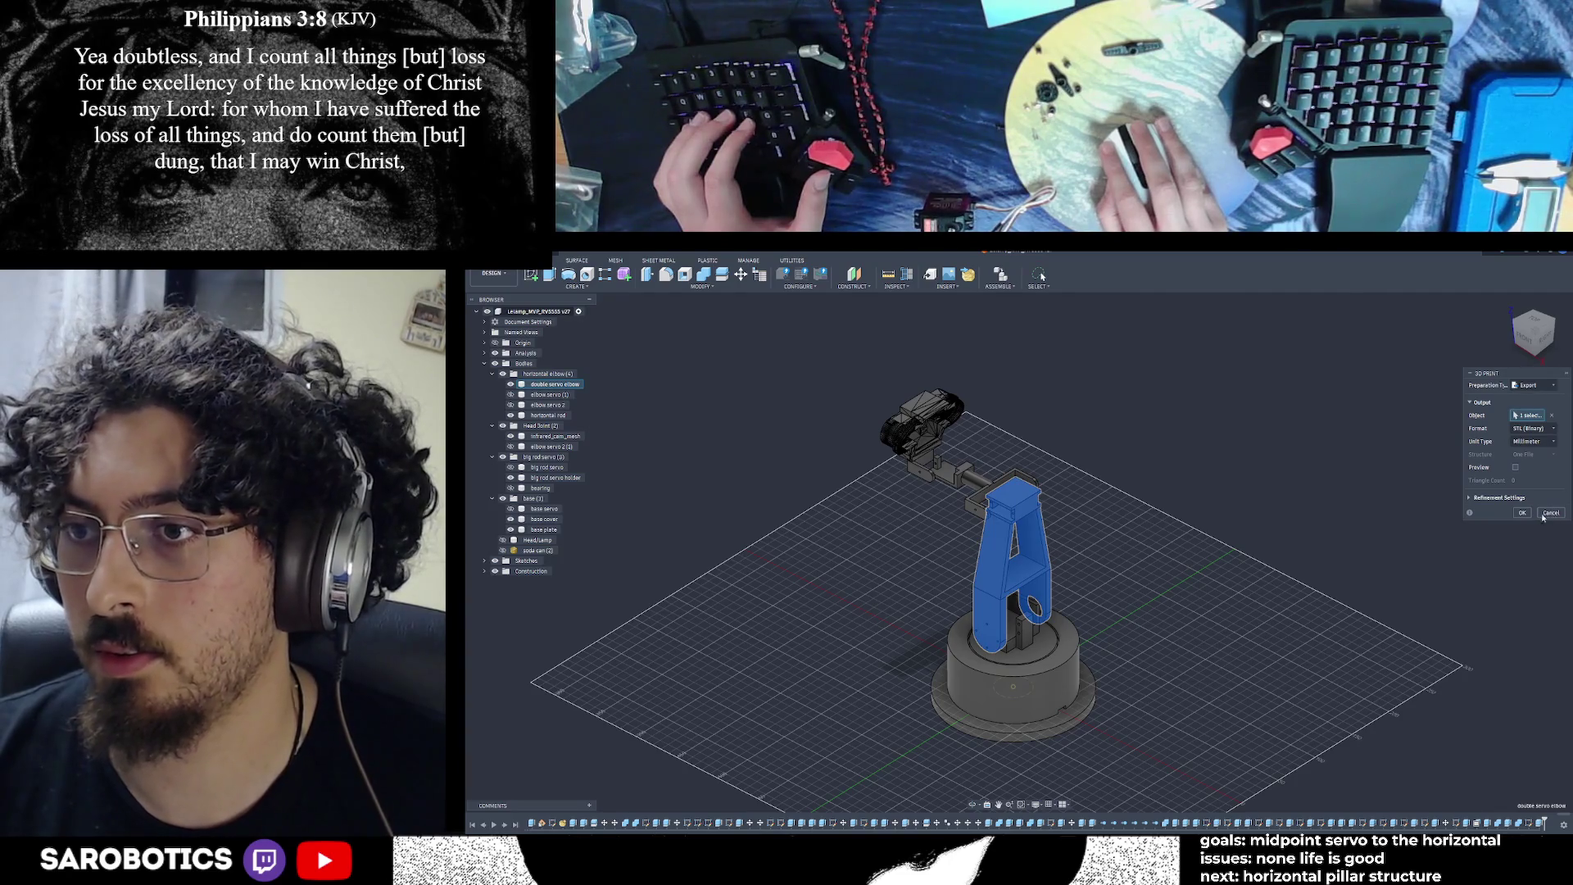
pyautogui.write('_MVP1')
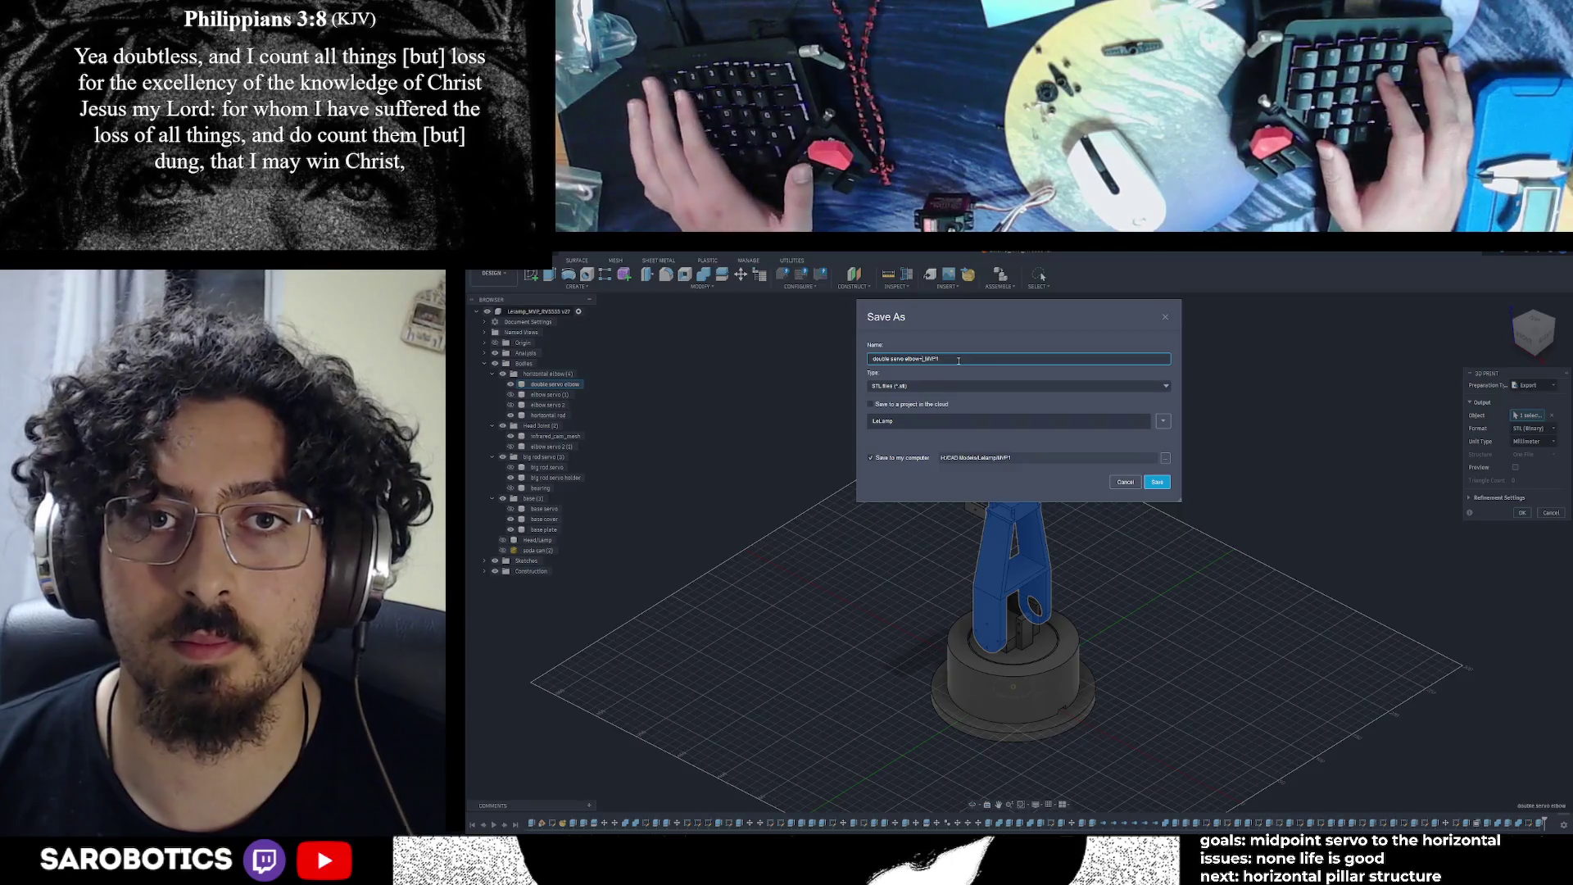
pyautogui.write(' vertical joint')
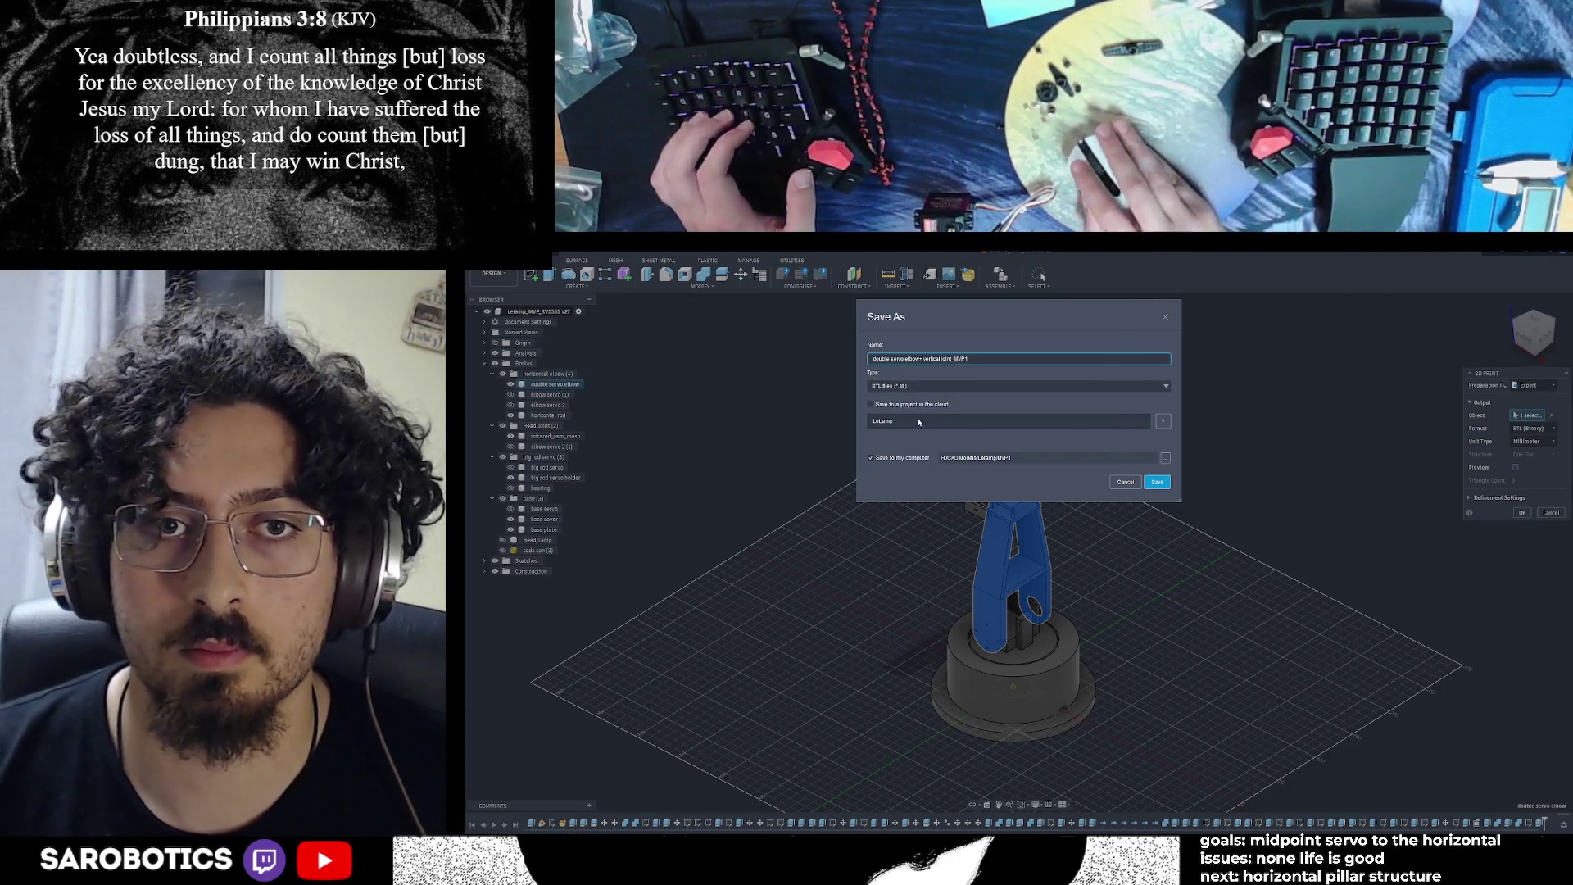
pyautogui.press('BackSpace')
pyautogui.press('BackSpace')
pyautogui.press('BackSpace')
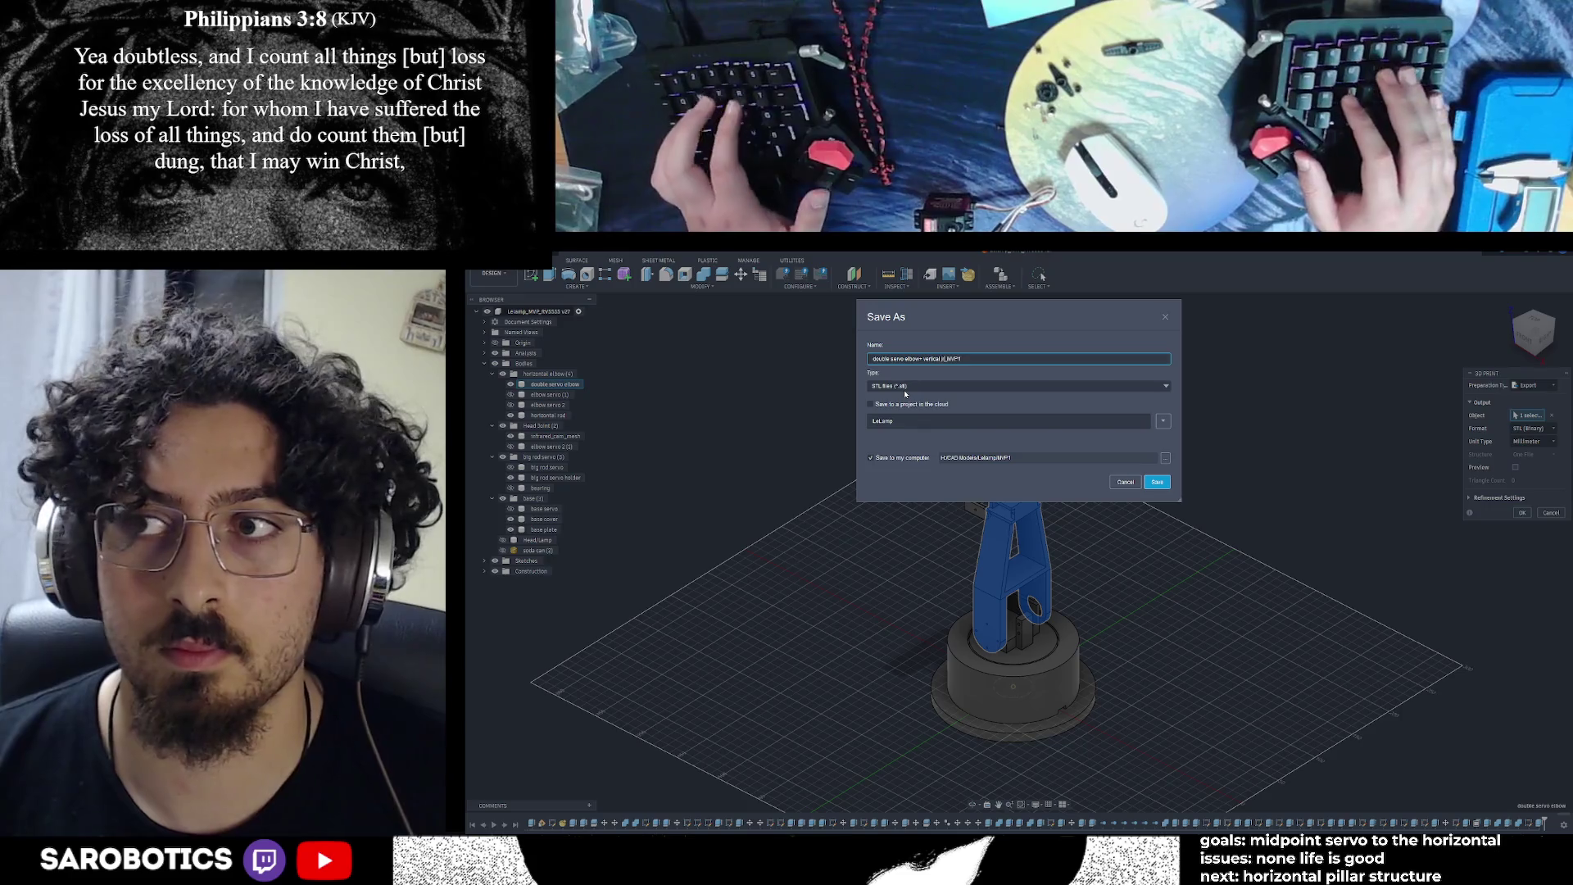
pyautogui.write('rod')
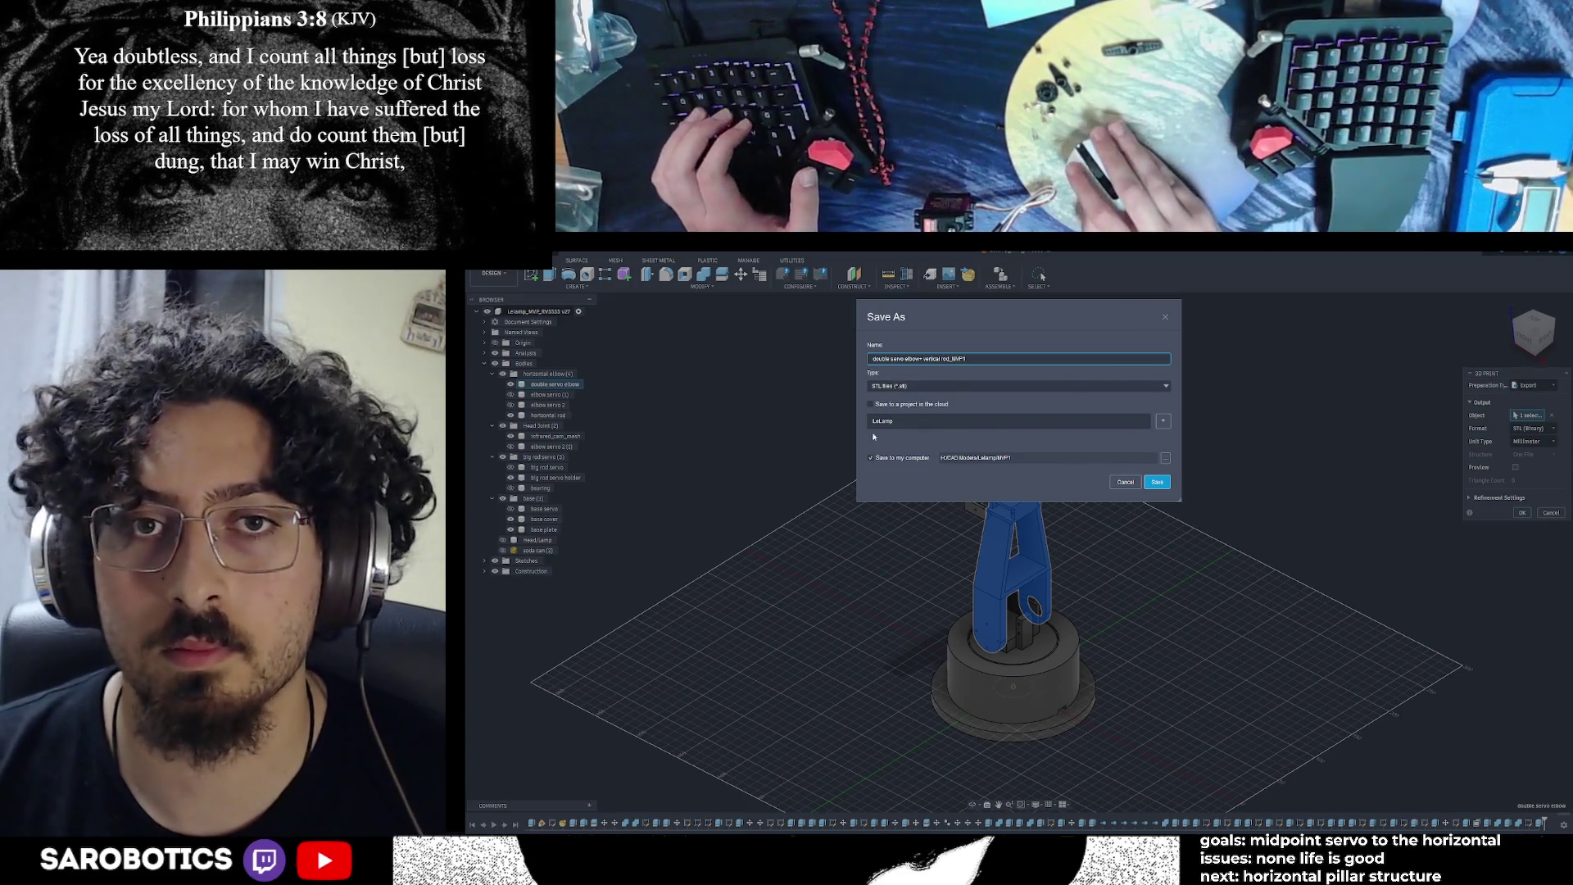
pyautogui.click(871, 403)
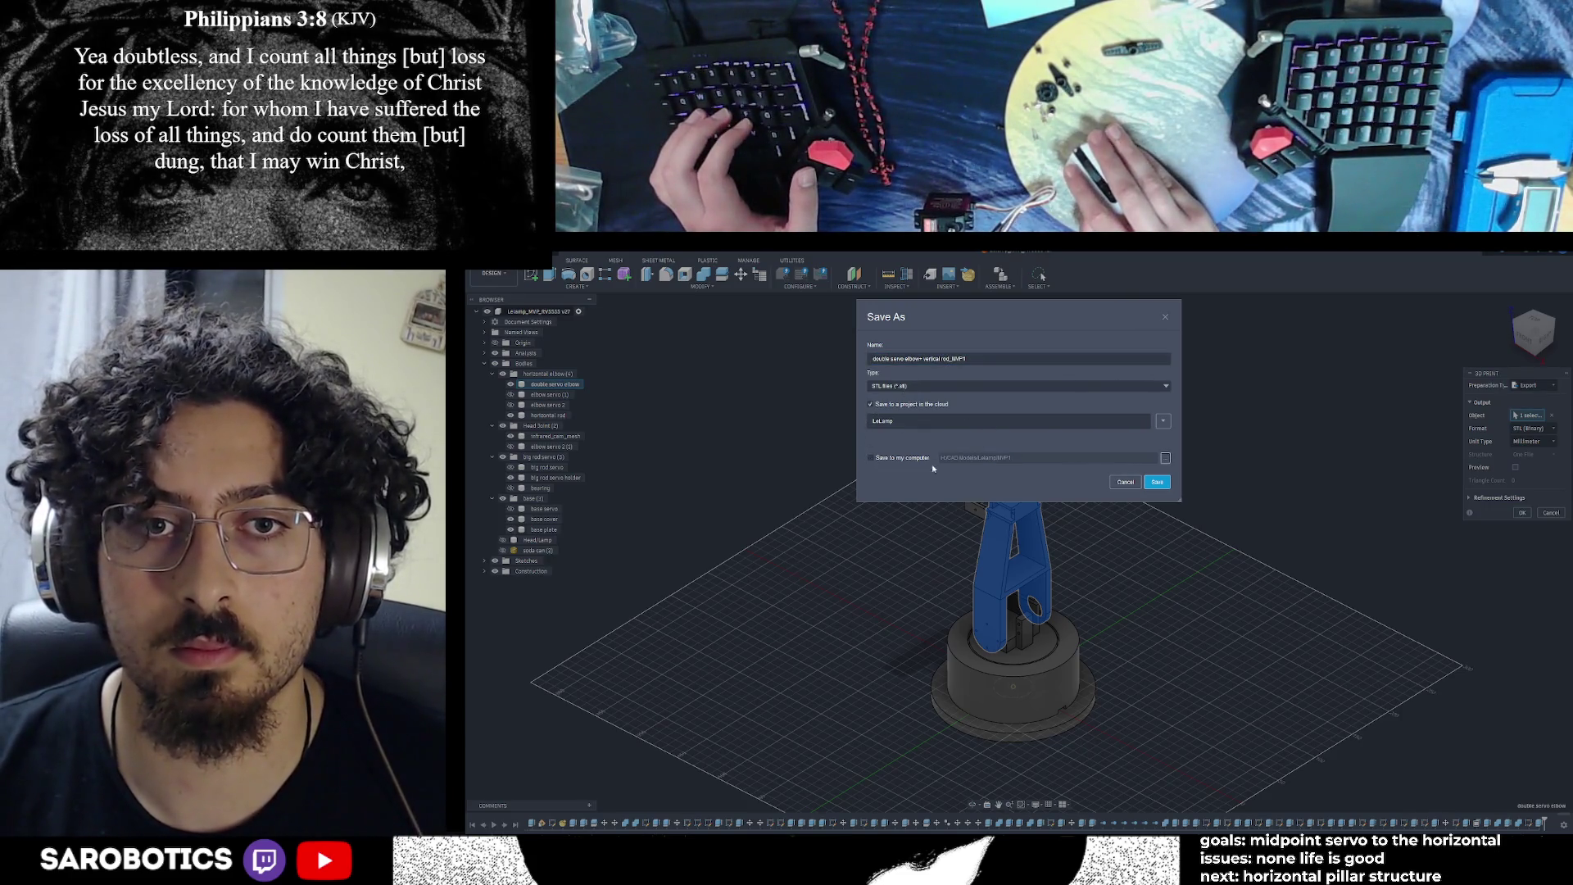
pyautogui.click(1157, 482)
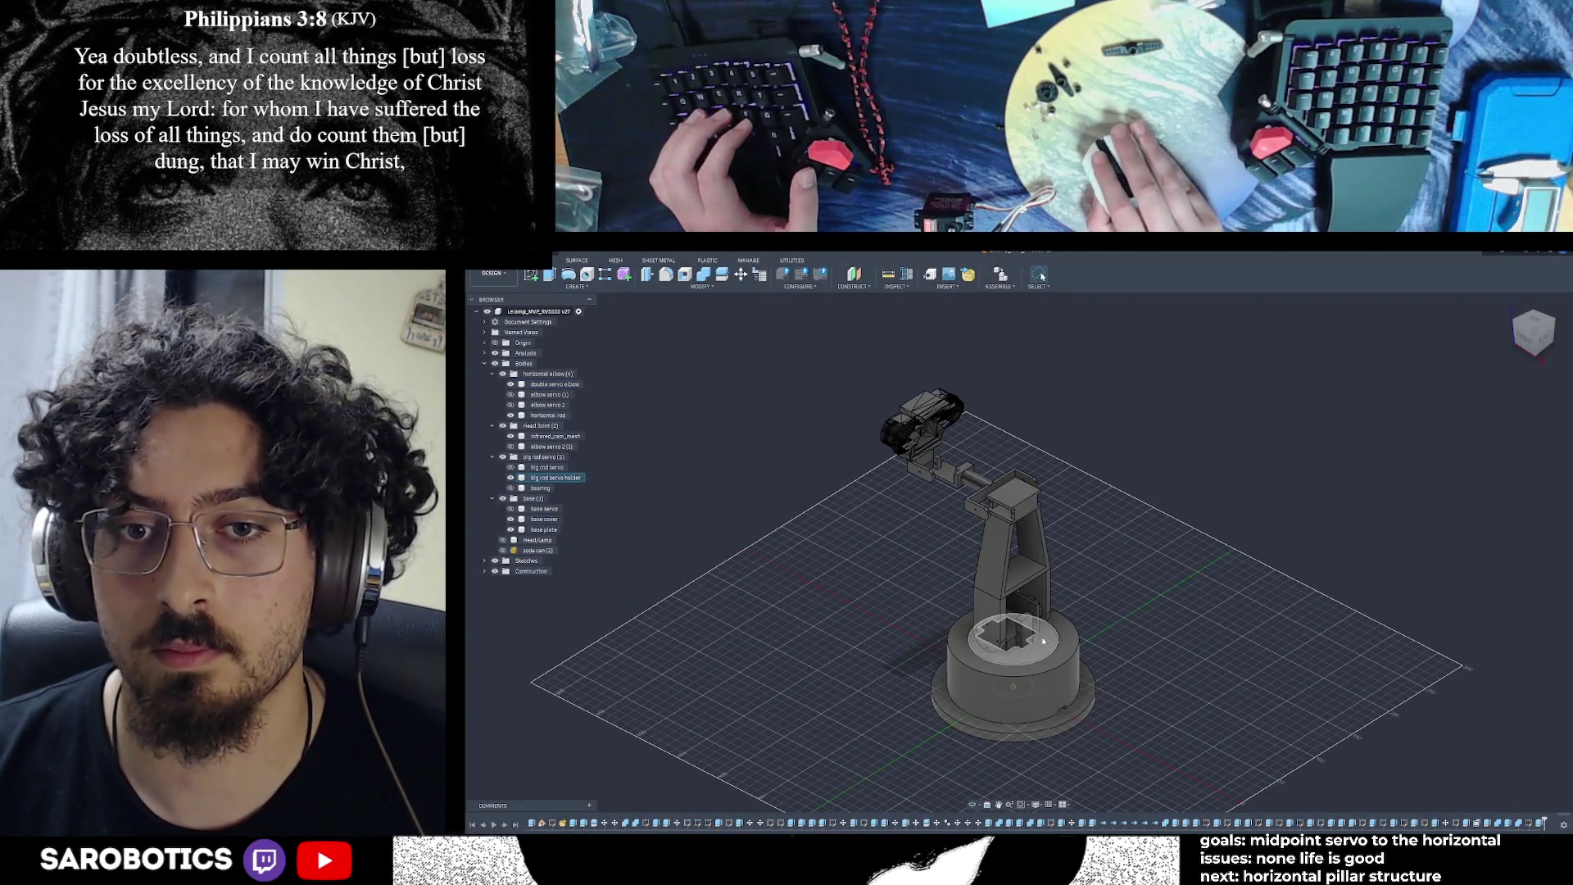
# Export the base cover body through 3D Print as 'base cover_MVP1', including a cloud copy
pyautogui.scroll(3, 972, 677)
pyautogui.scroll(-3, 972, 676)
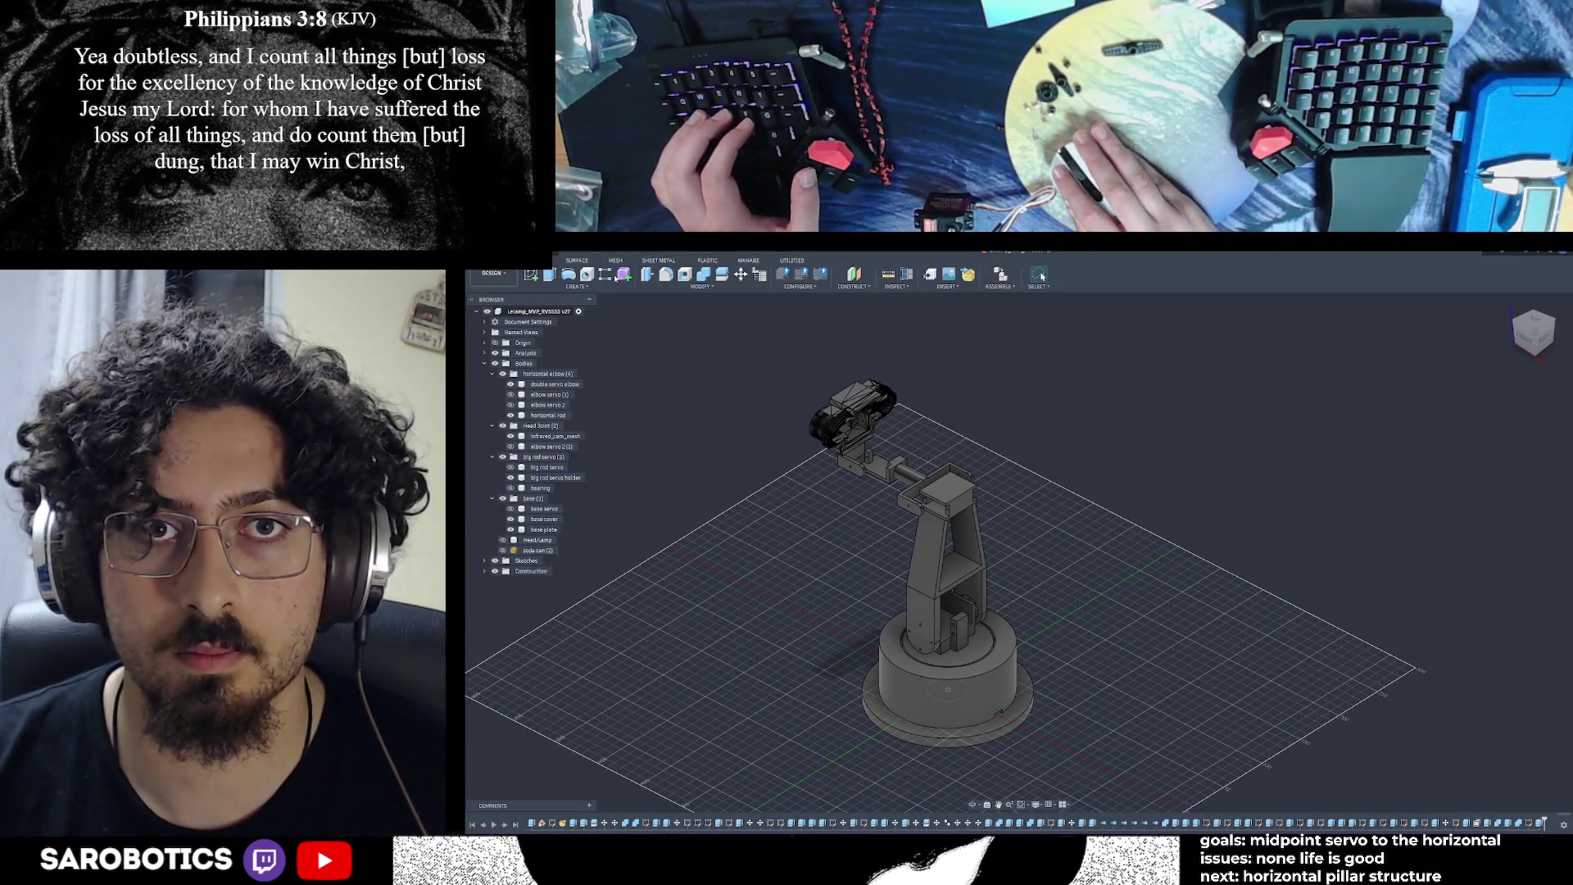
pyautogui.click(498, 251)
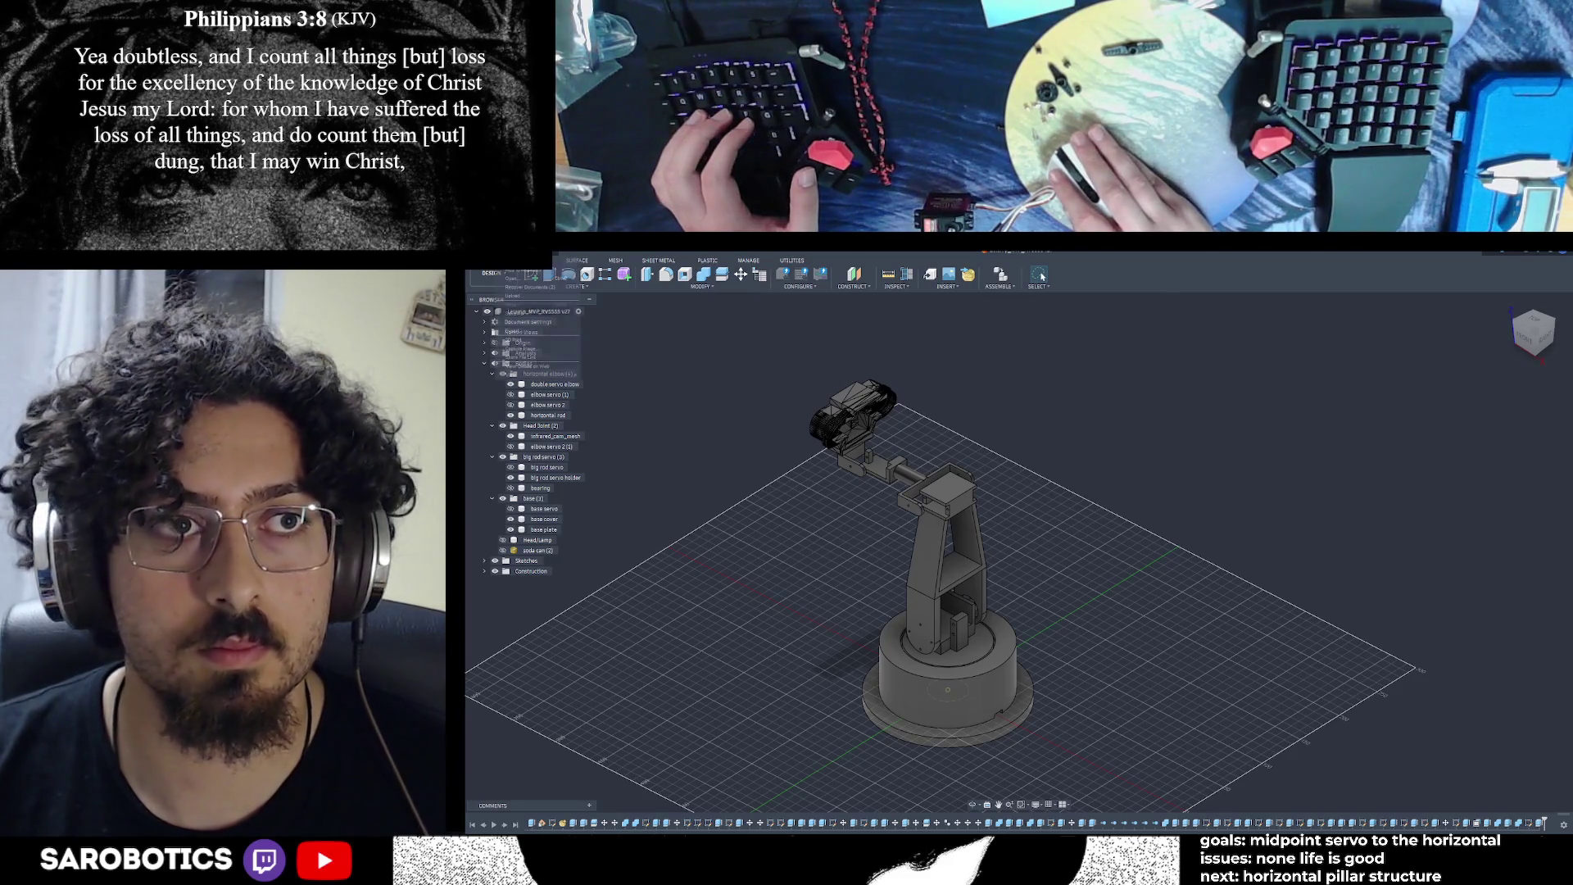
pyautogui.click(532, 337)
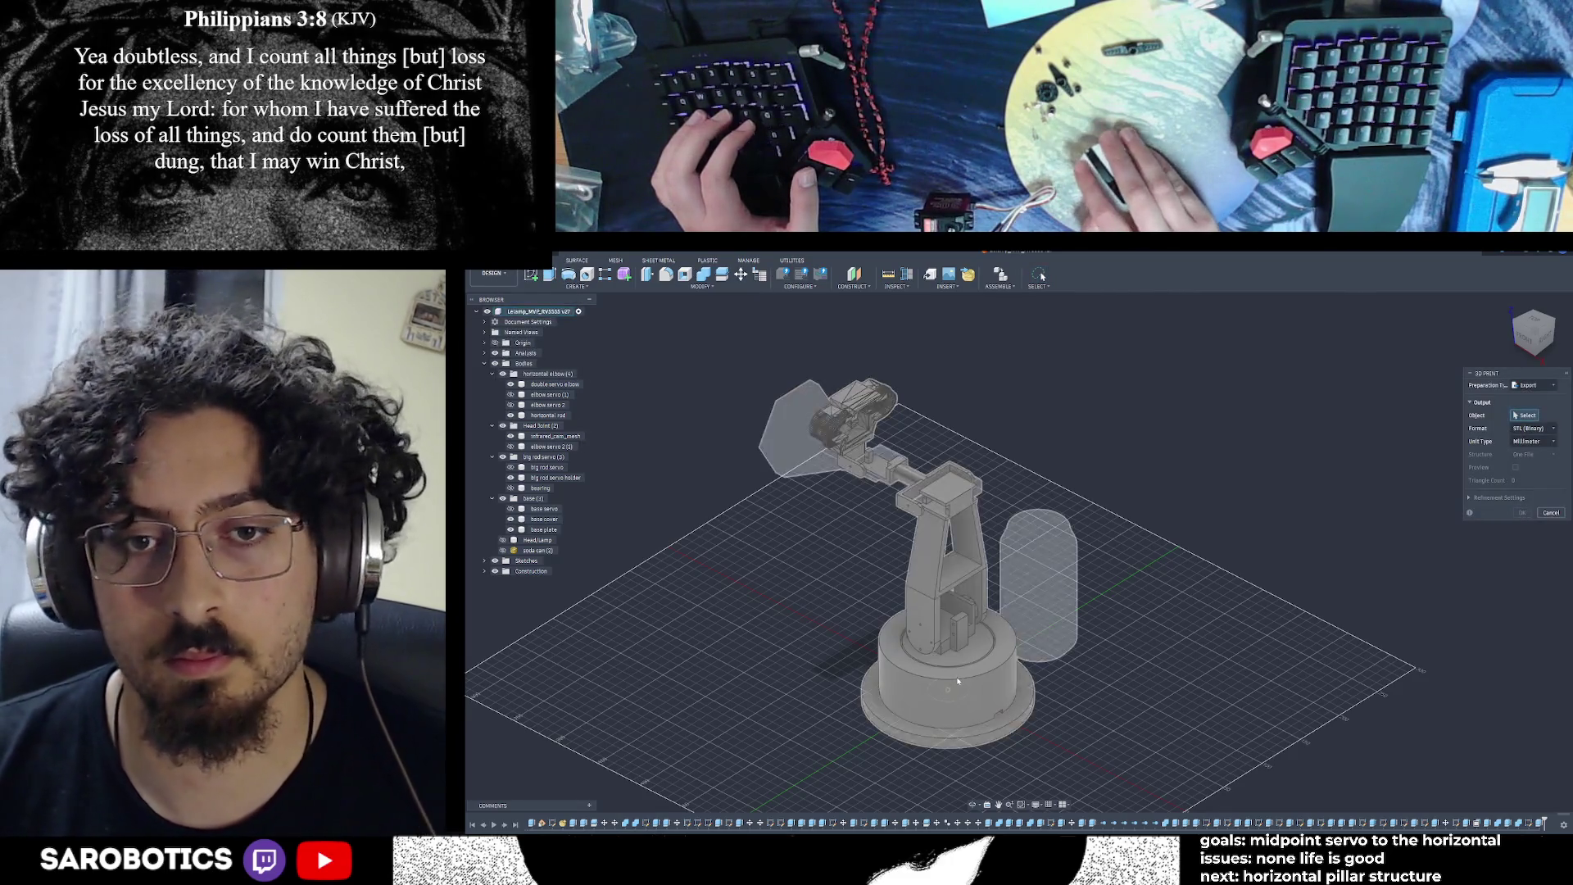
pyautogui.click(975, 671)
pyautogui.click(975, 670)
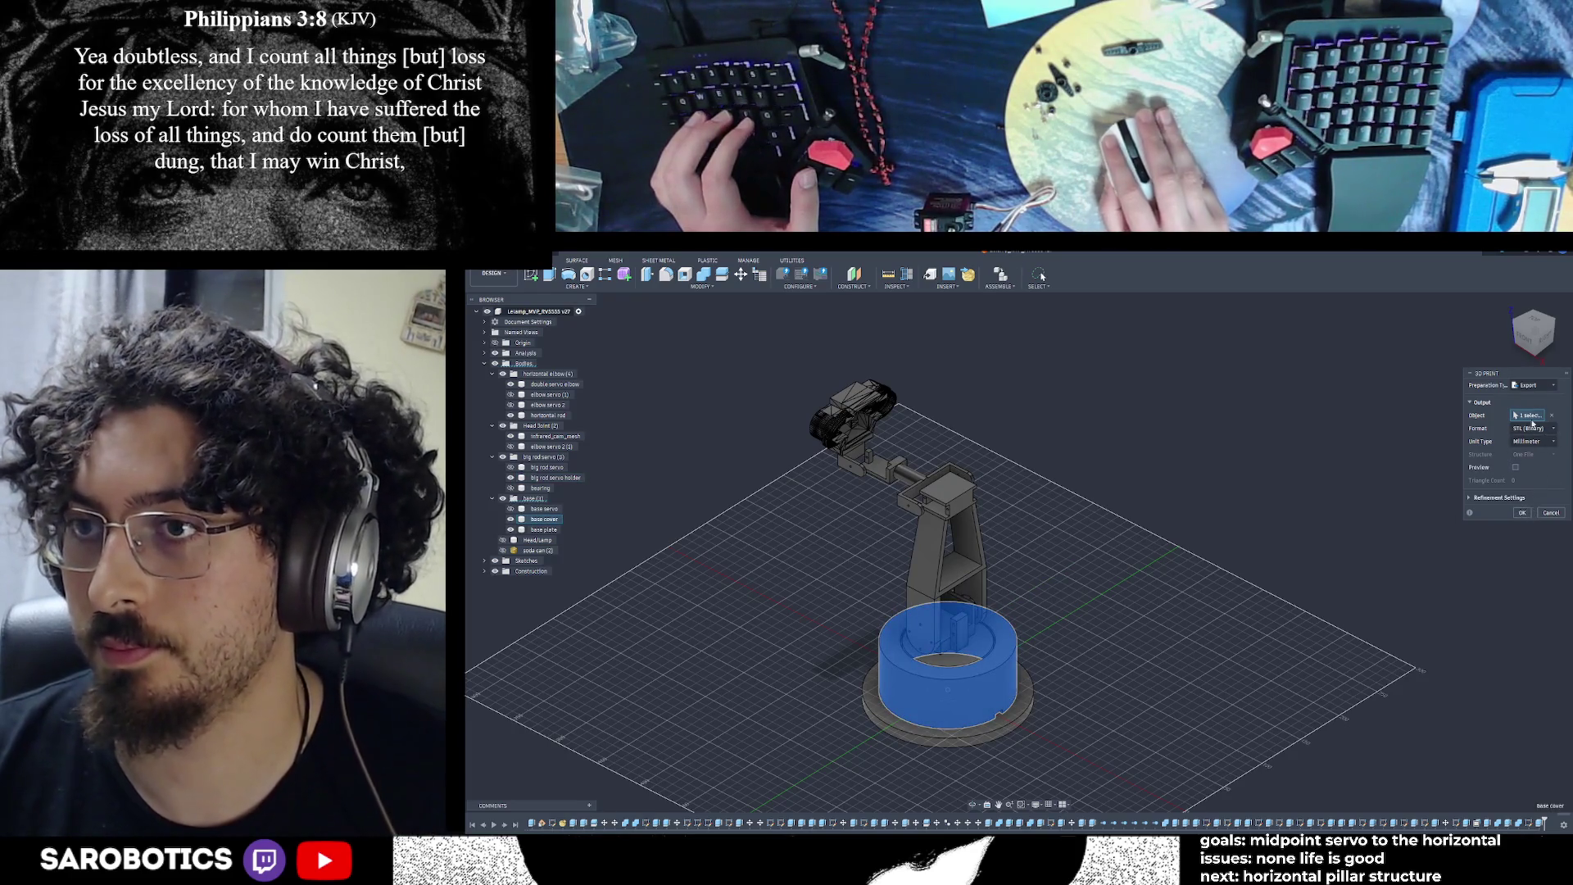
pyautogui.click(1521, 513)
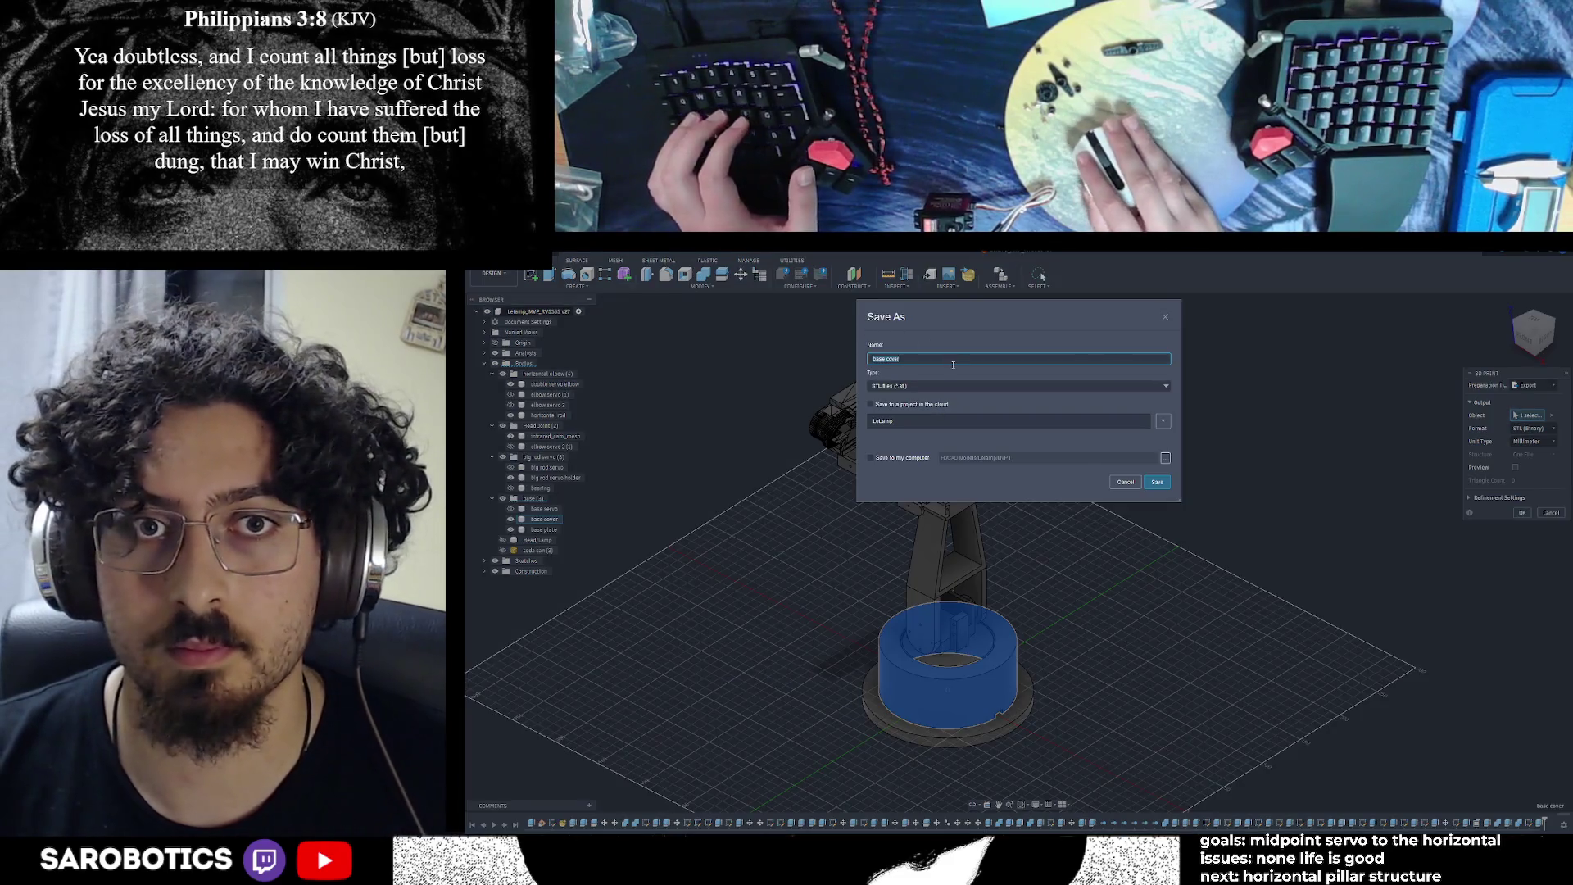
pyautogui.write('_MVP1')
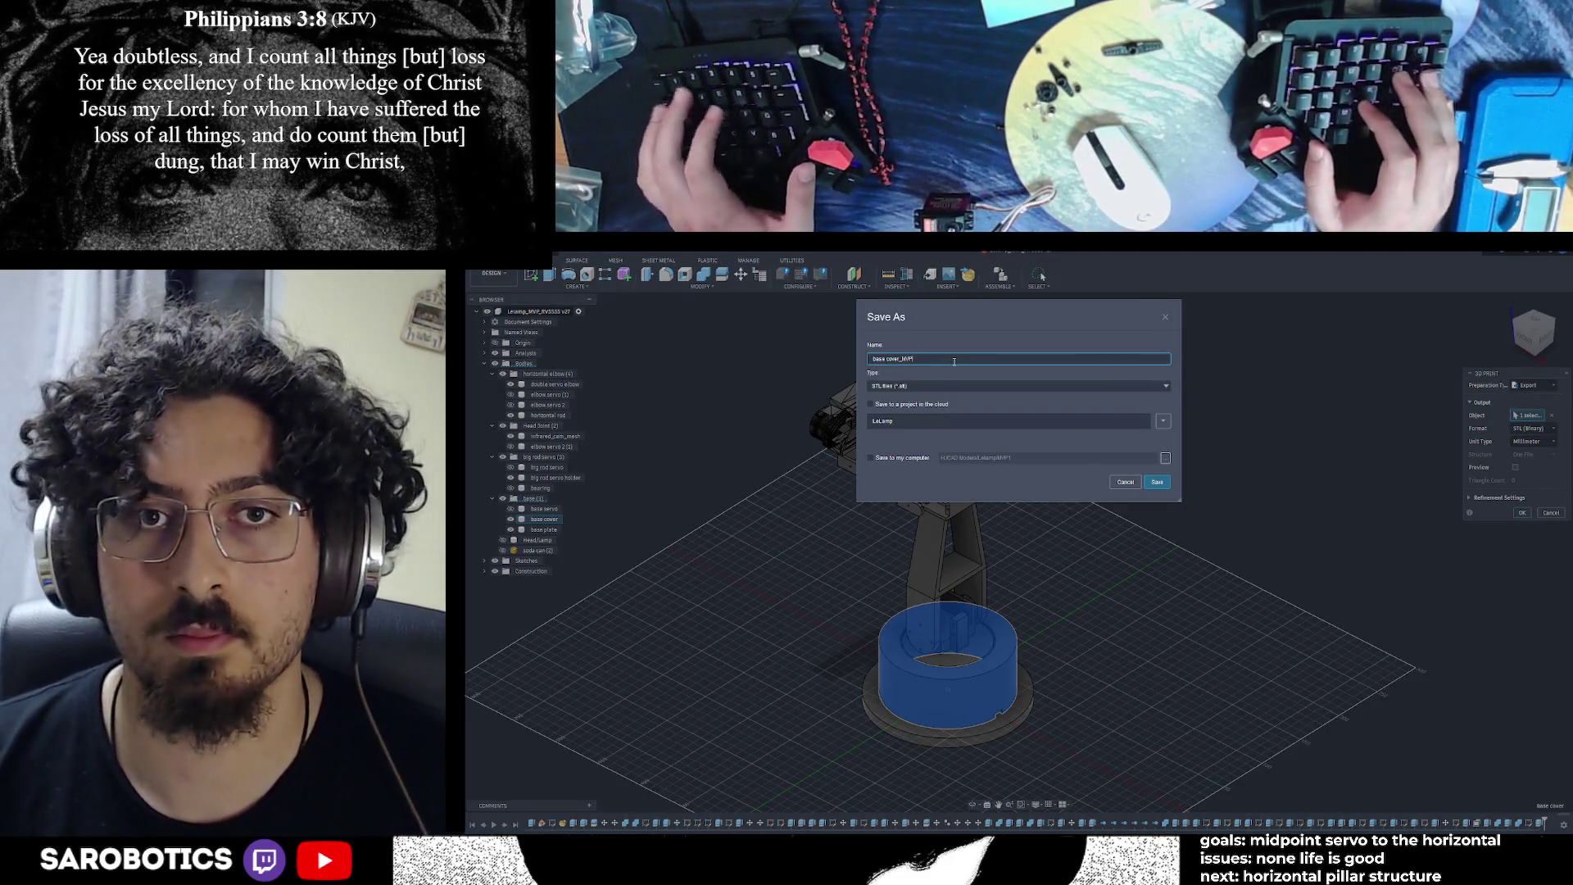
pyautogui.click(884, 457)
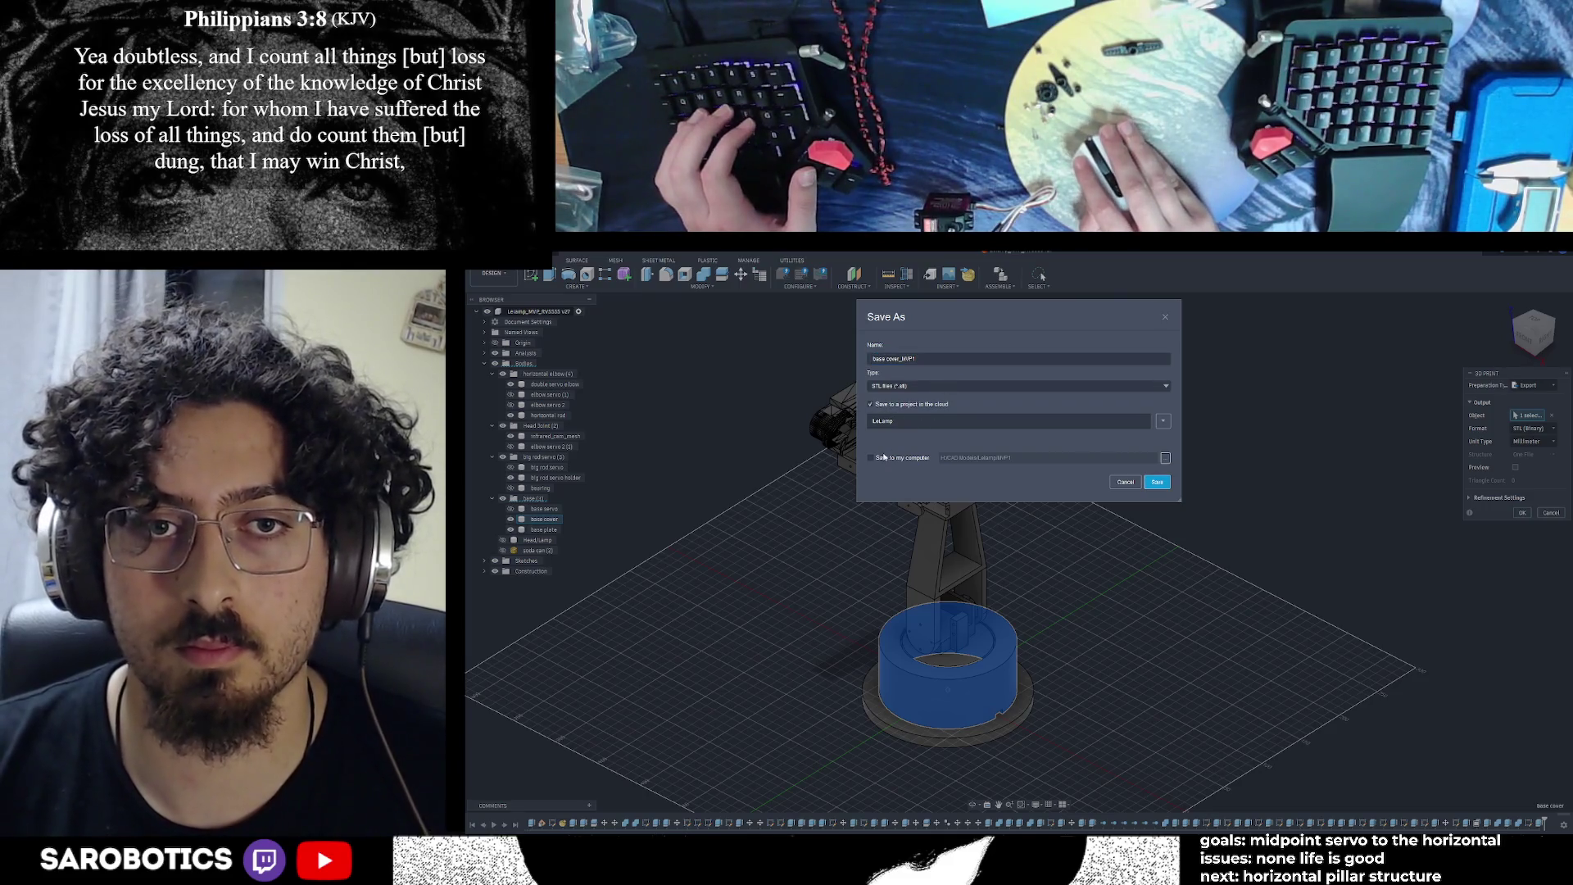
pyautogui.click(1155, 483)
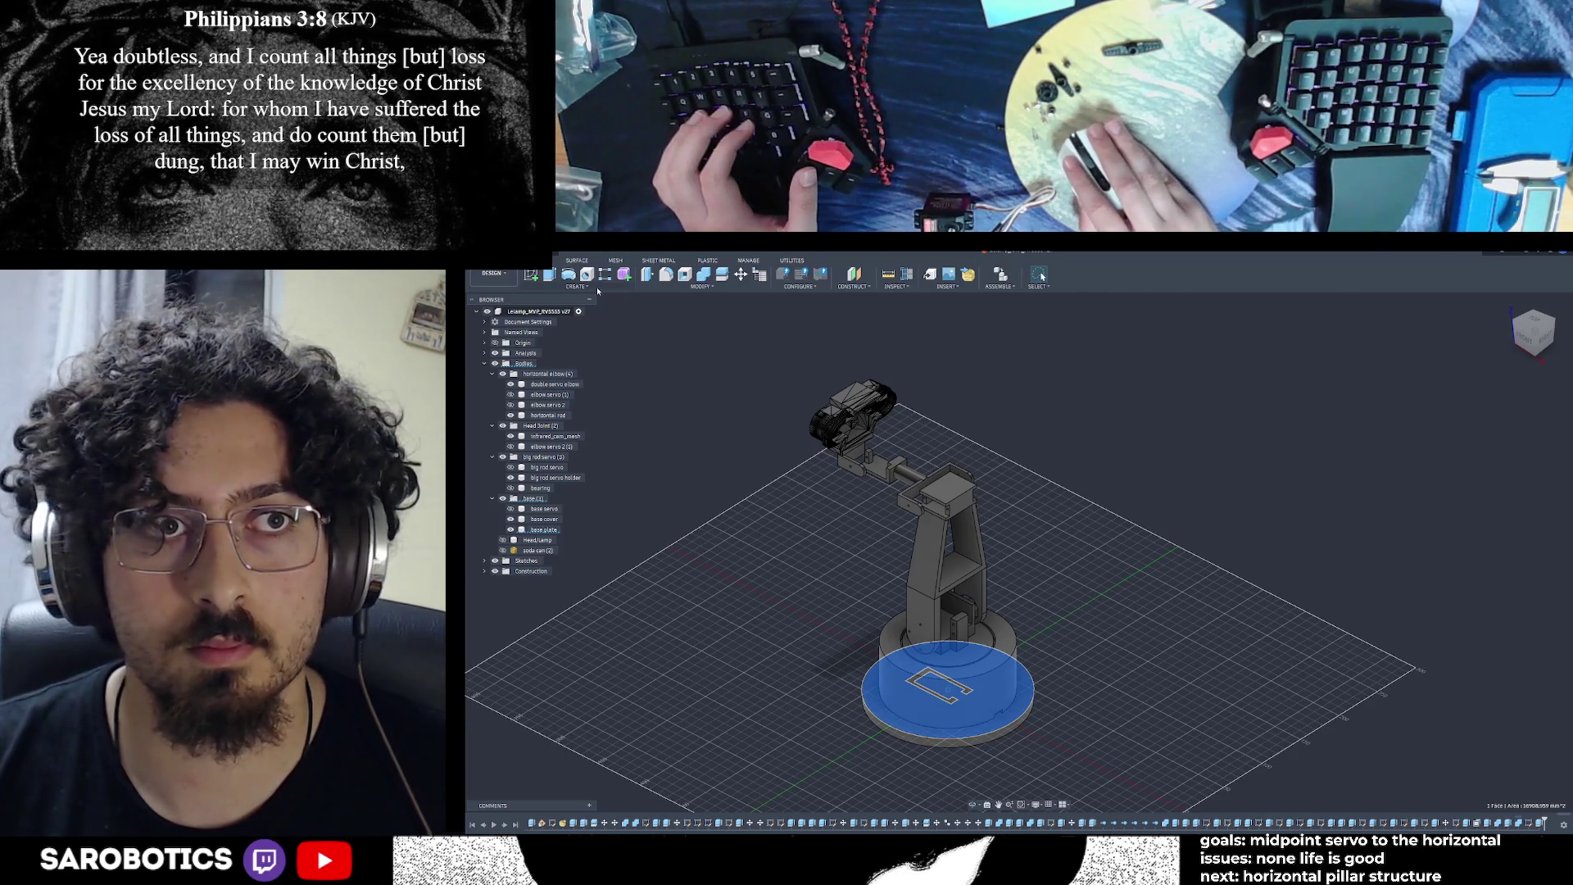
# Export the base plate via 3D Print as STL 'base plate_MVP1', also saving it to the cloud project
pyautogui.click(514, 246)
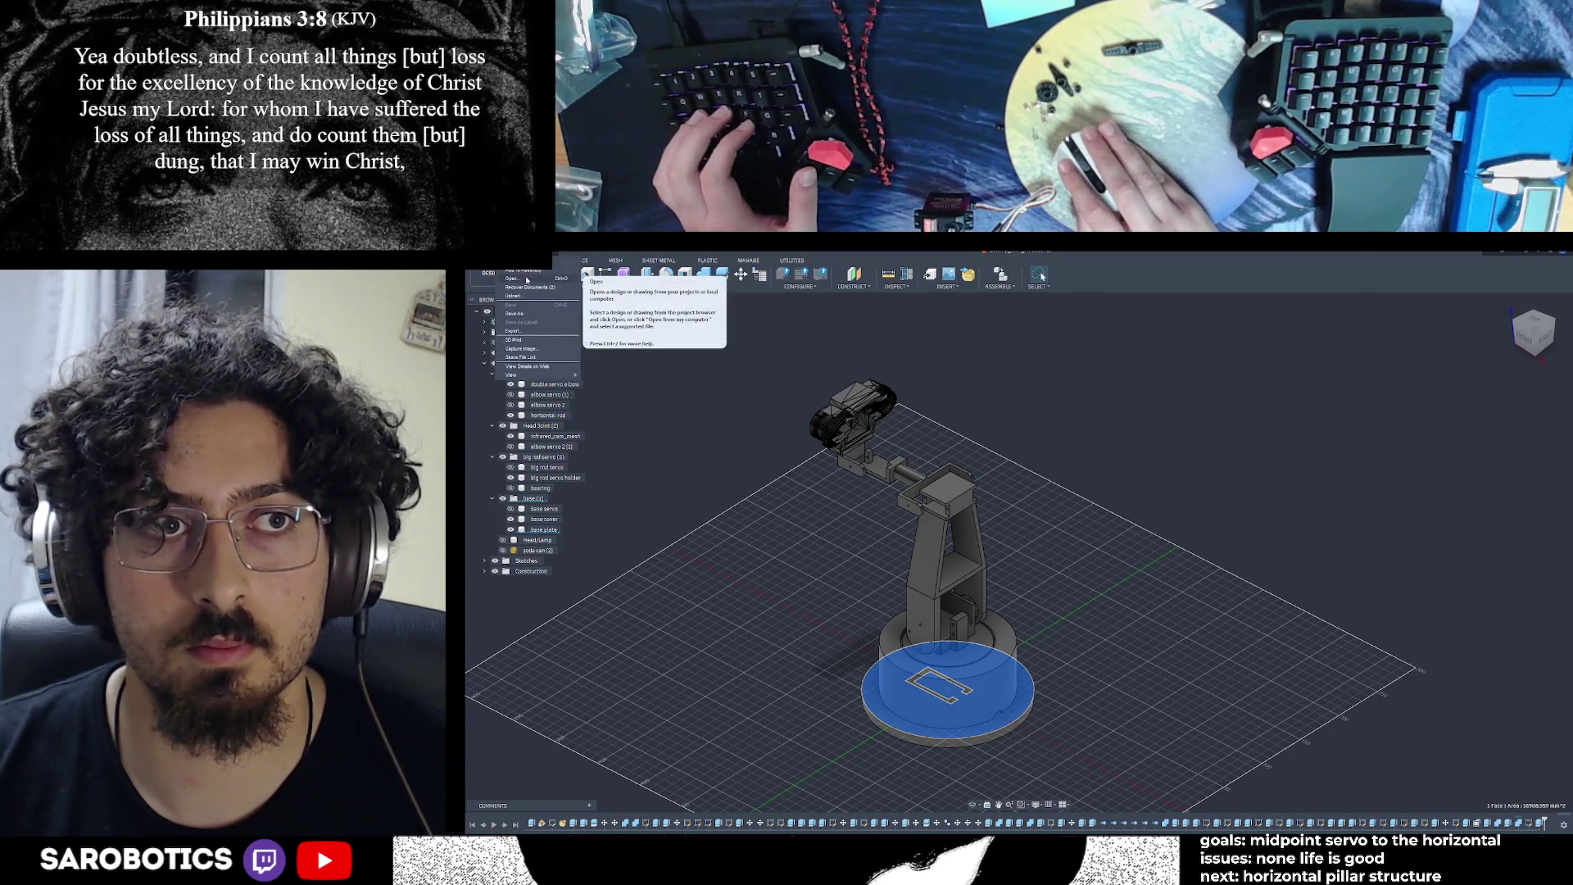
pyautogui.click(521, 339)
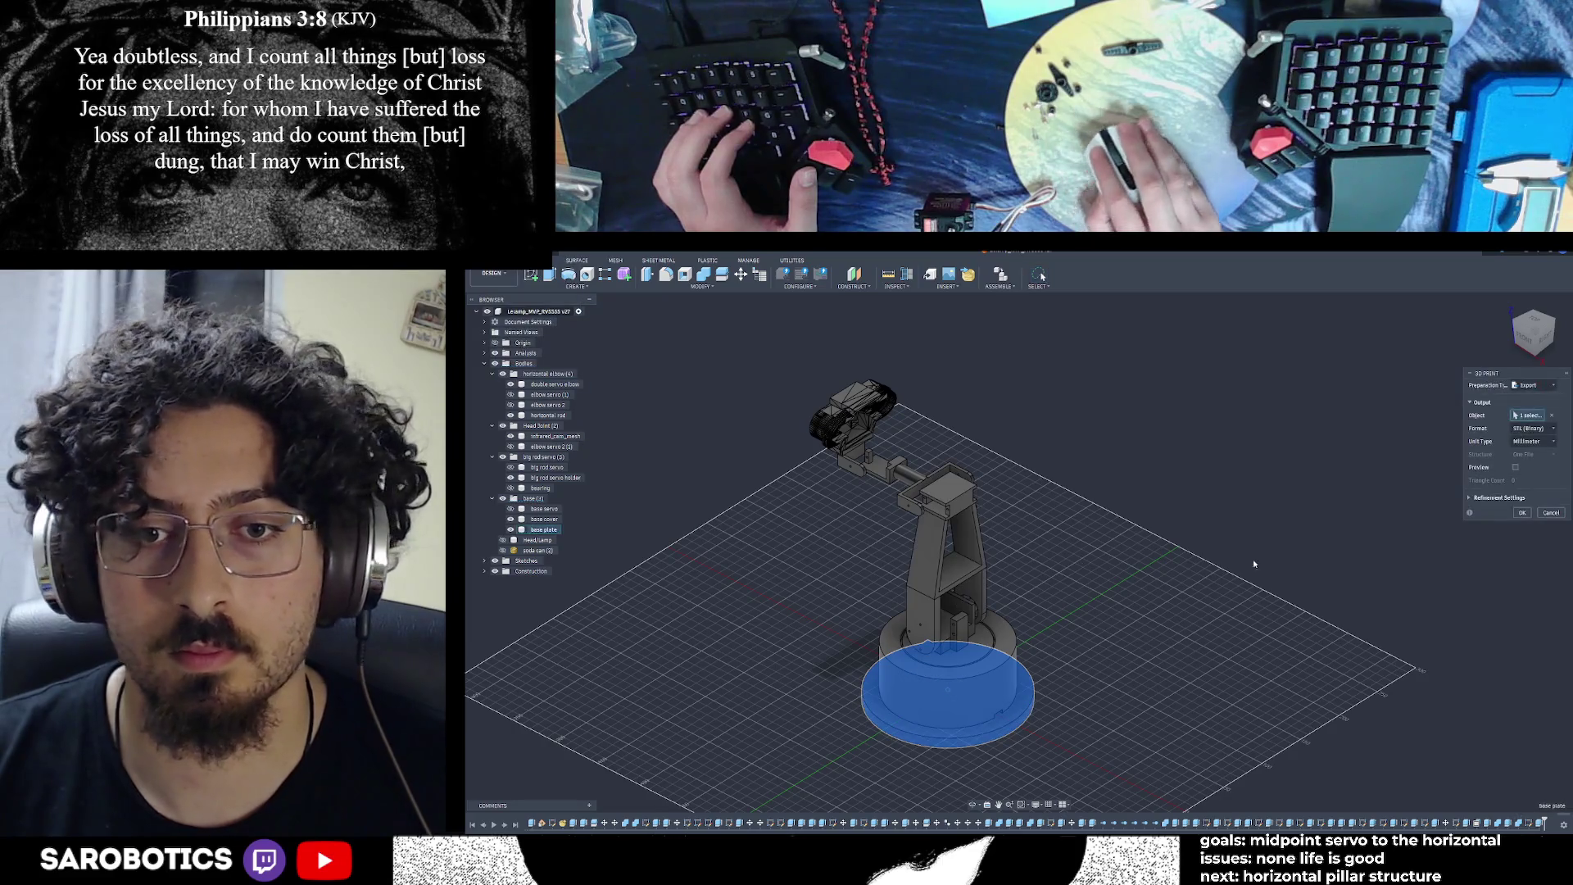
pyautogui.click(1523, 513)
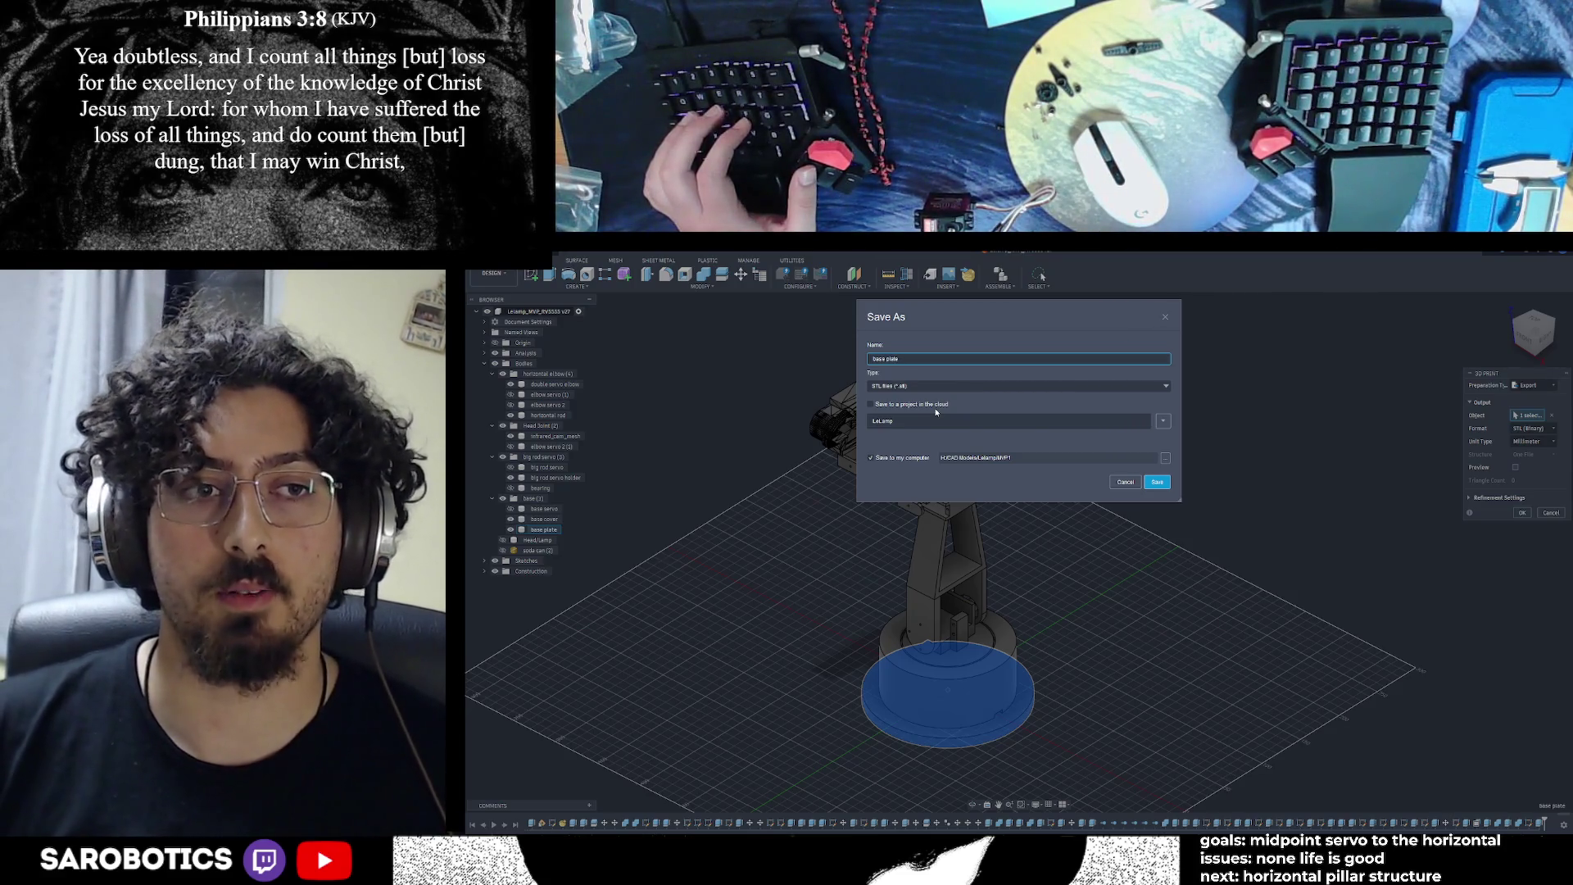
pyautogui.write('_')
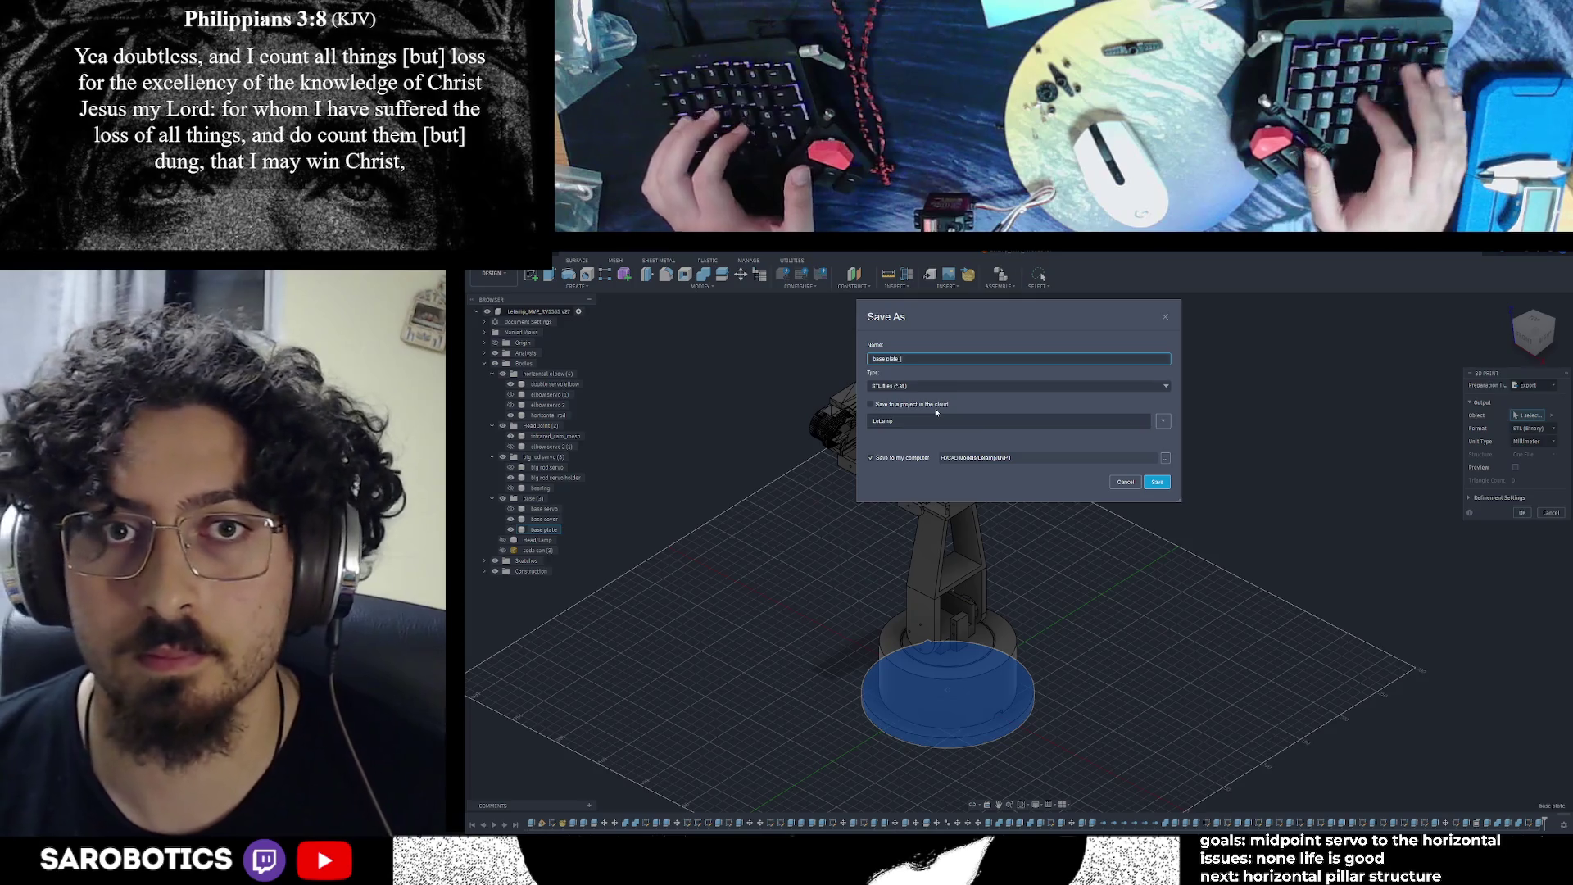
pyautogui.write('MVP1')
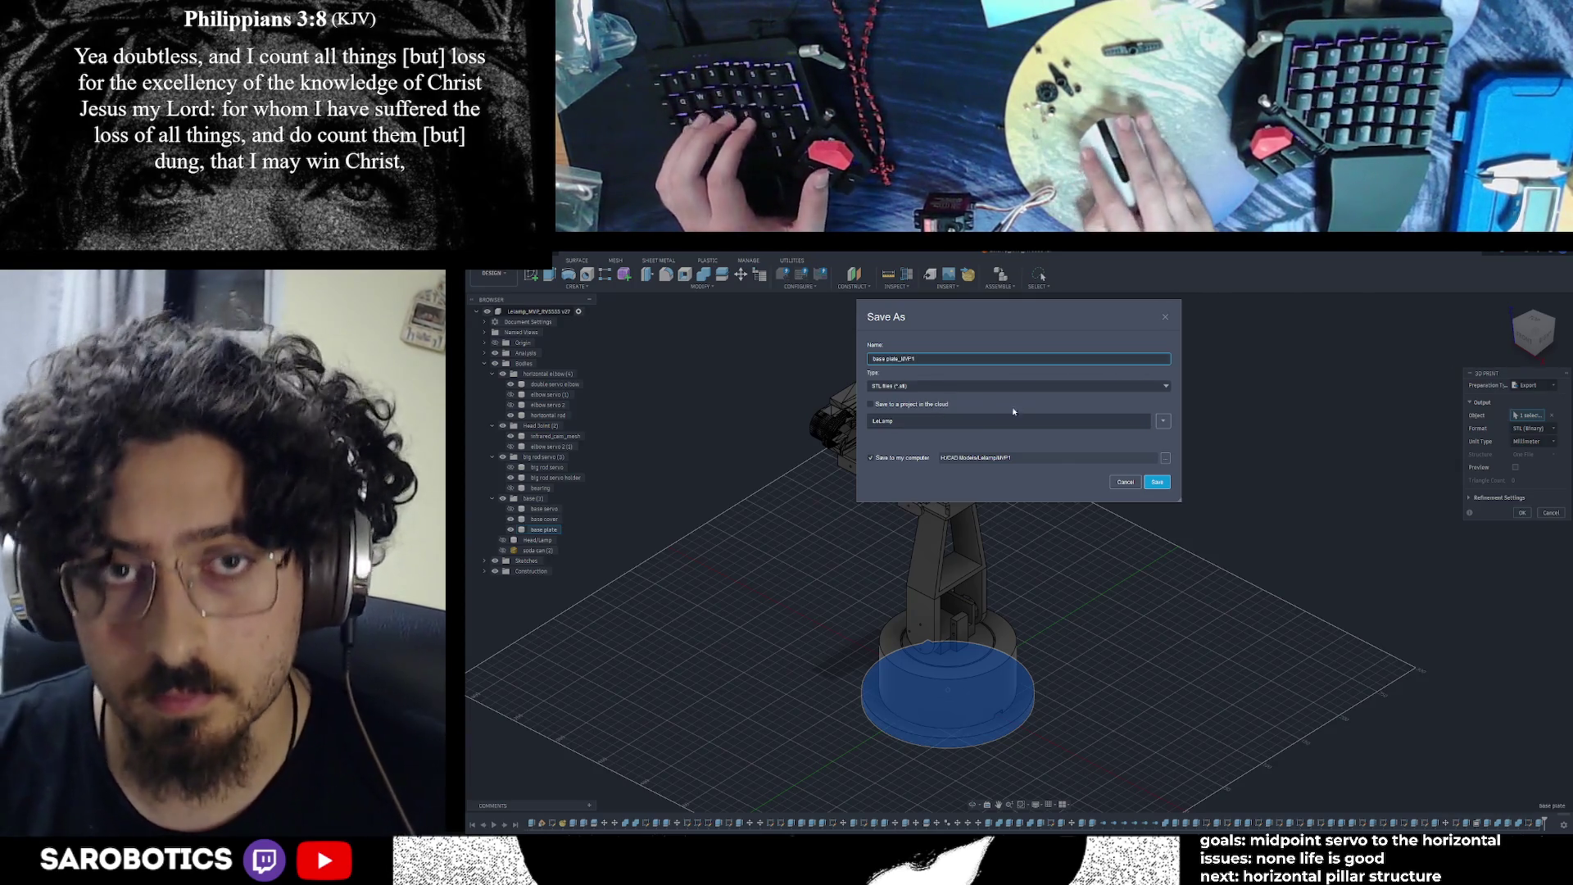
pyautogui.click(874, 404)
pyautogui.click(1157, 481)
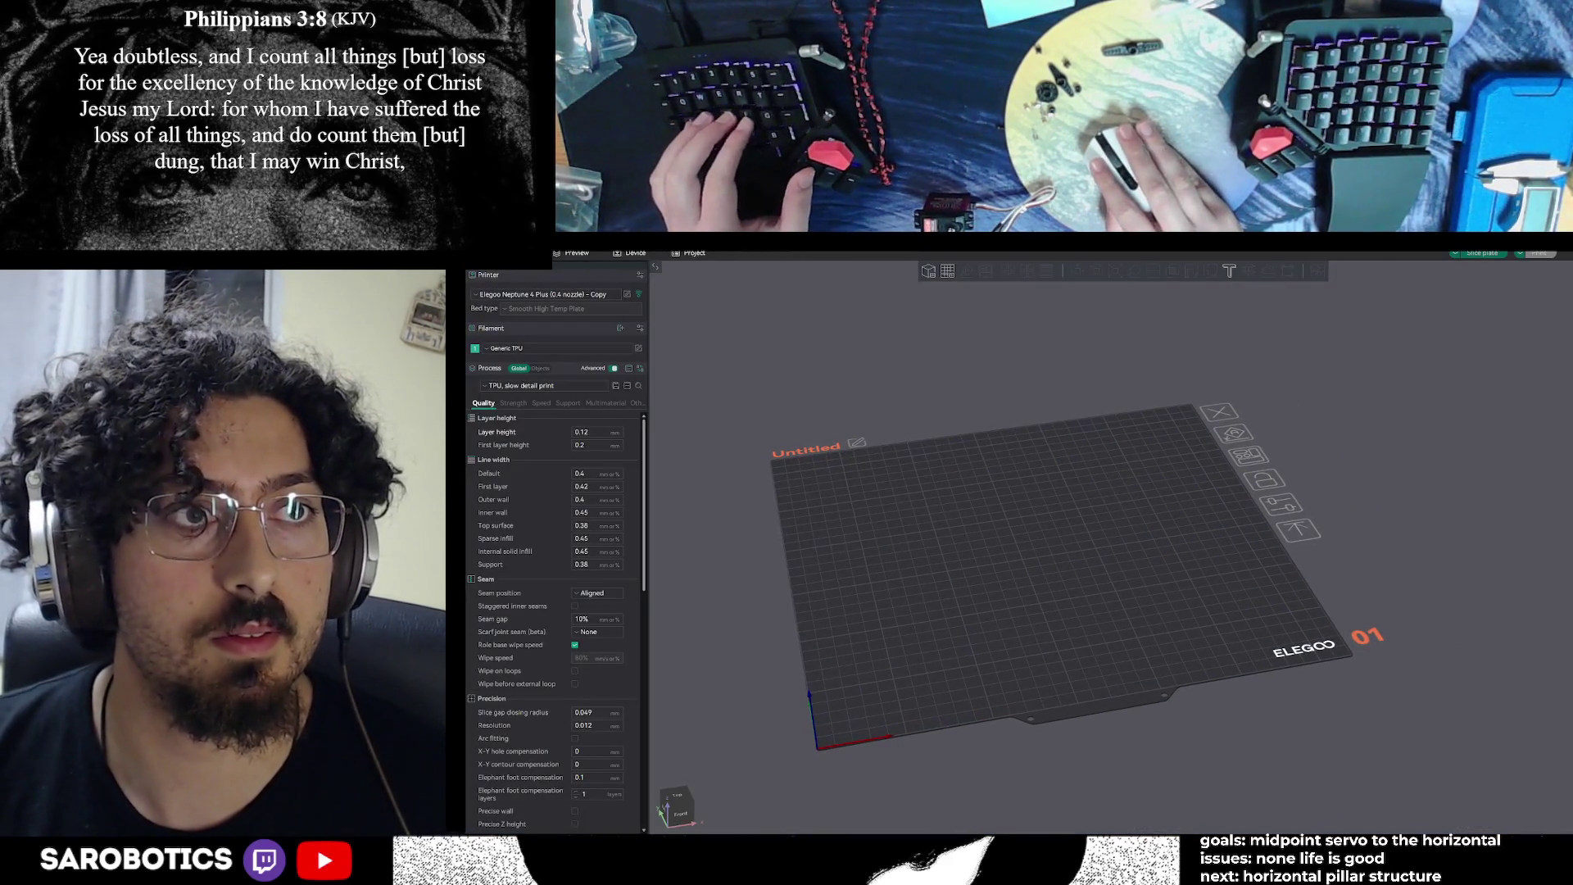
# Import the robot-arm STL files, box-selecting them in the CAD Models > Lelamp > MVP1 folder
pyautogui.hotkey('alt', 'f')
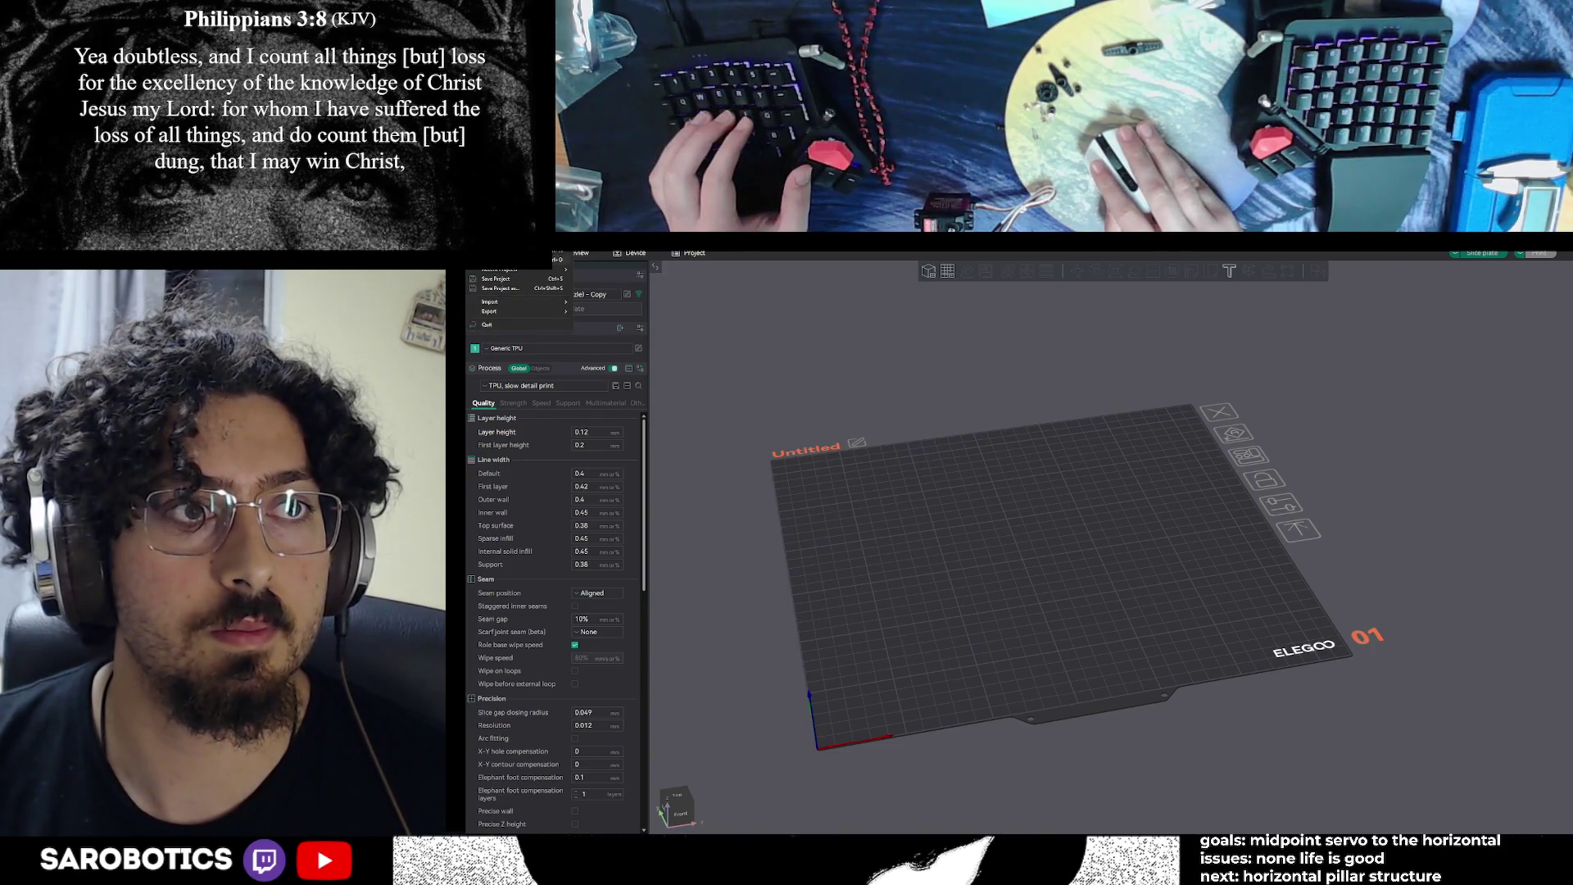
pyautogui.click(900, 423)
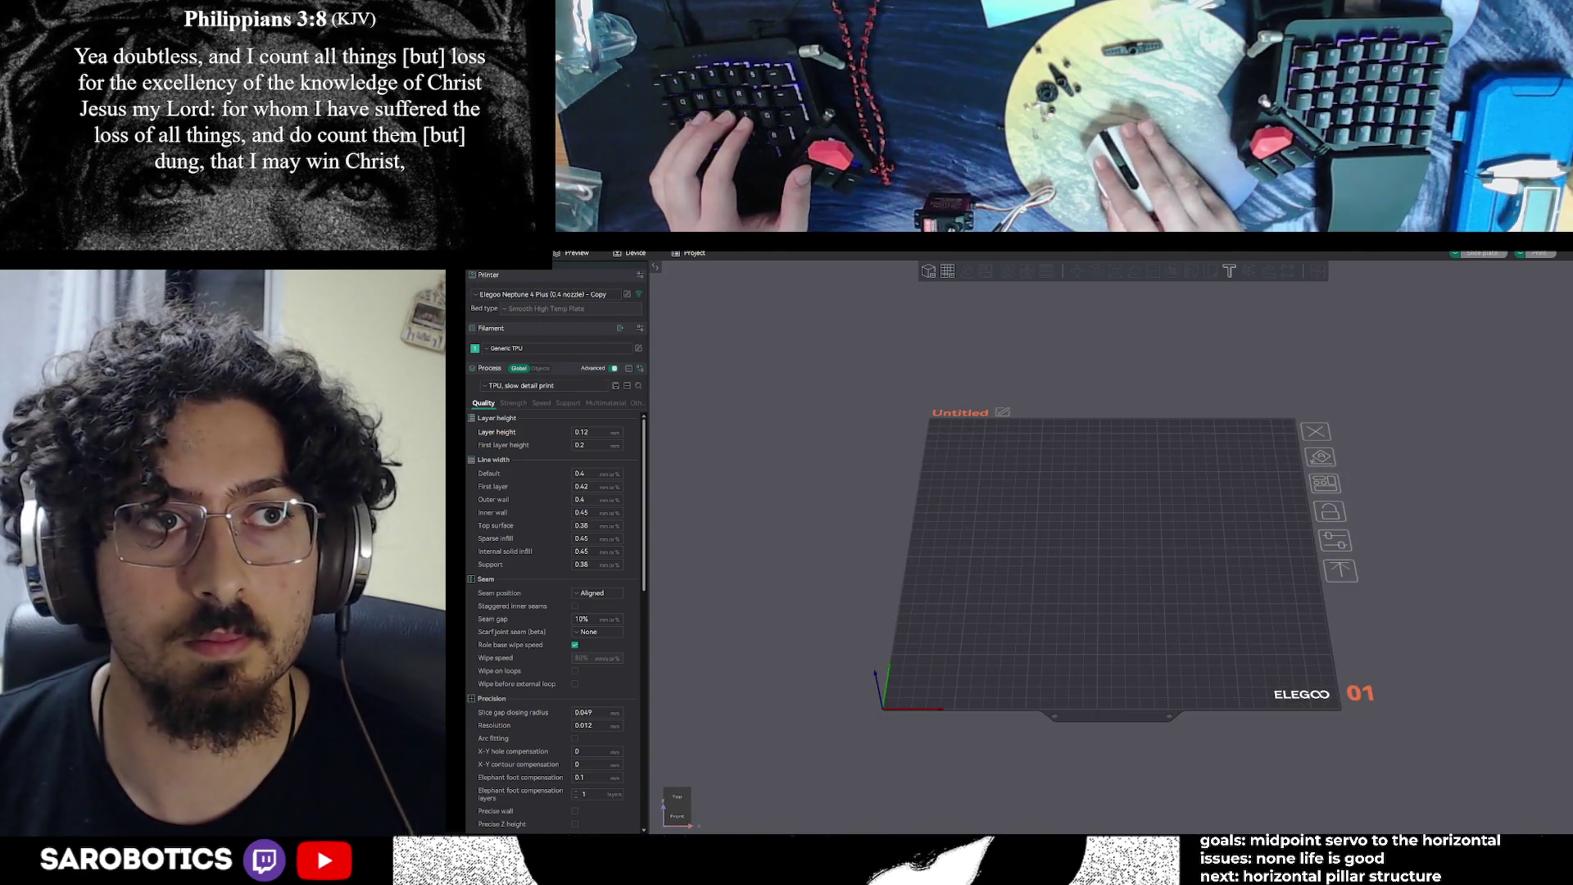
pyautogui.hotkey('alt', 'f')
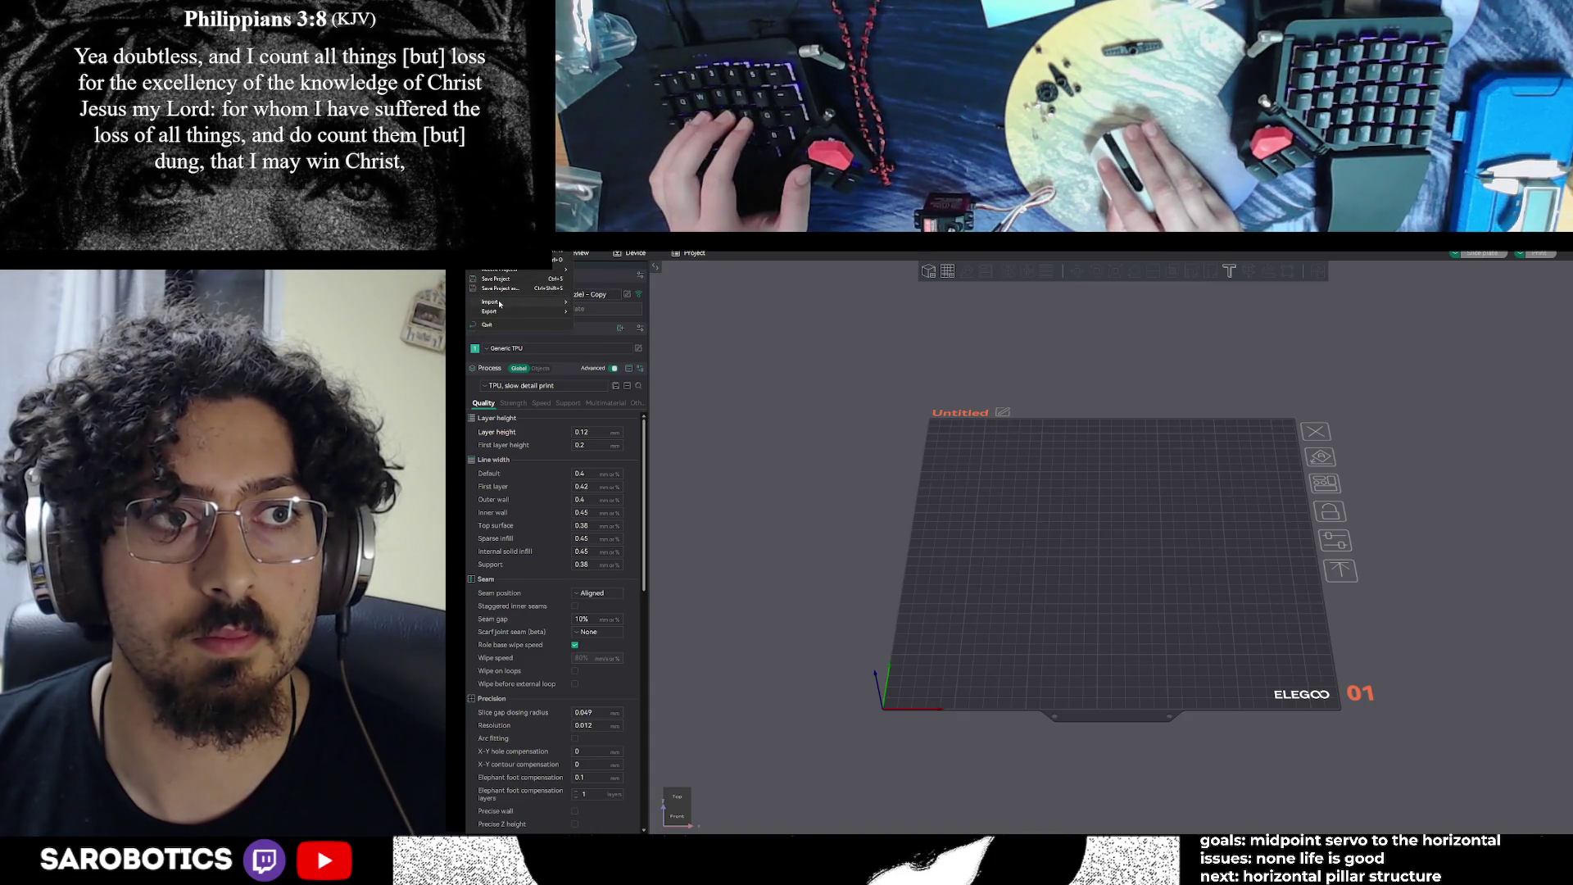
pyautogui.moveTo(499, 303)
pyautogui.click(620, 306)
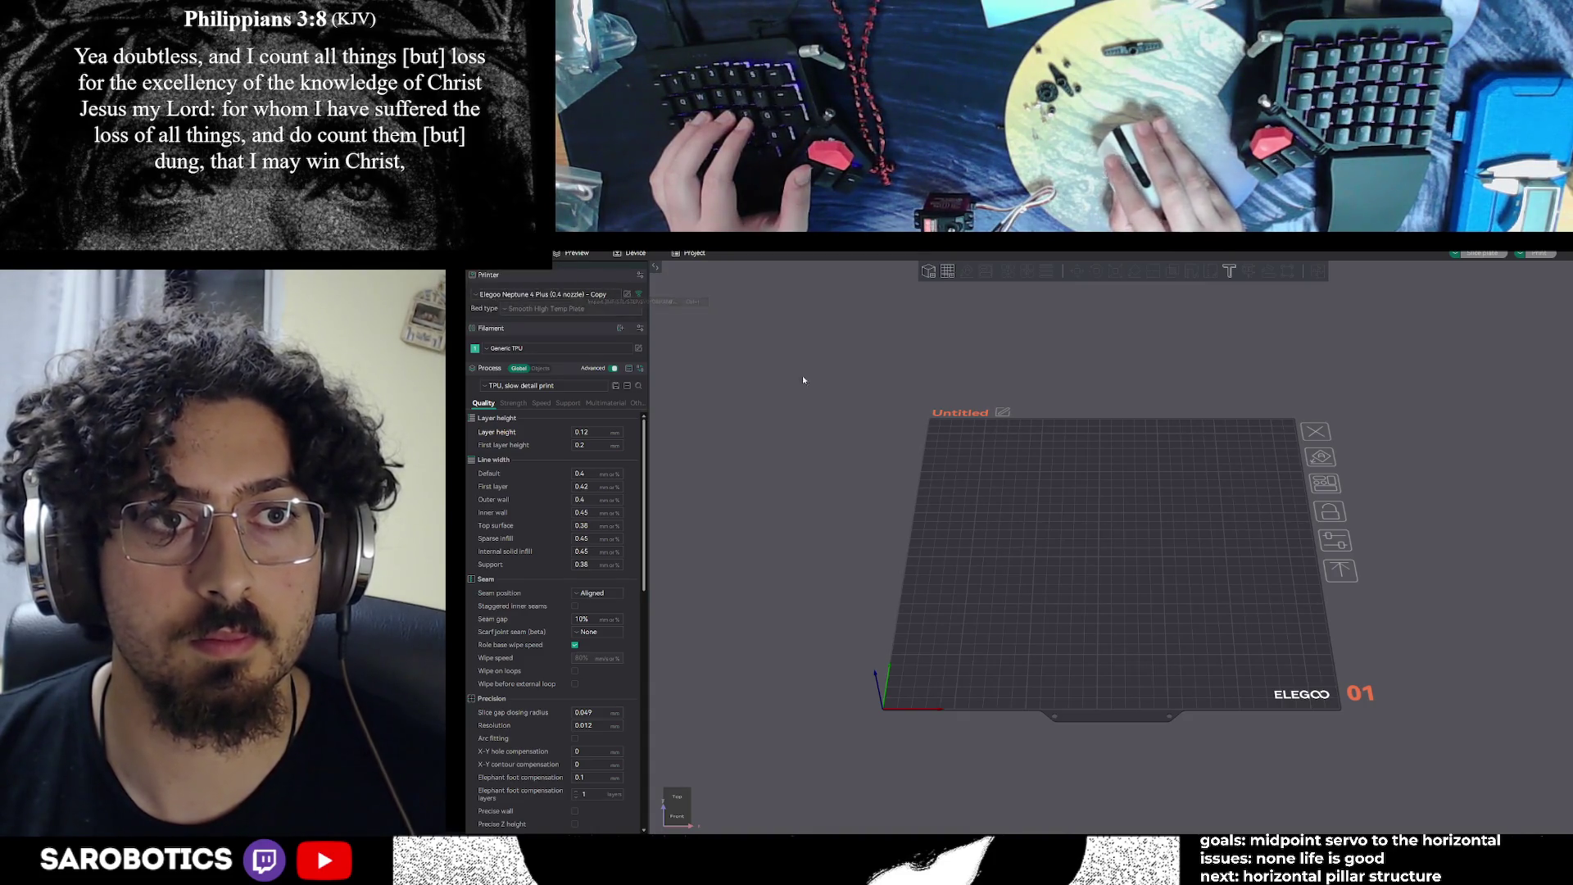
pyautogui.click(720, 307)
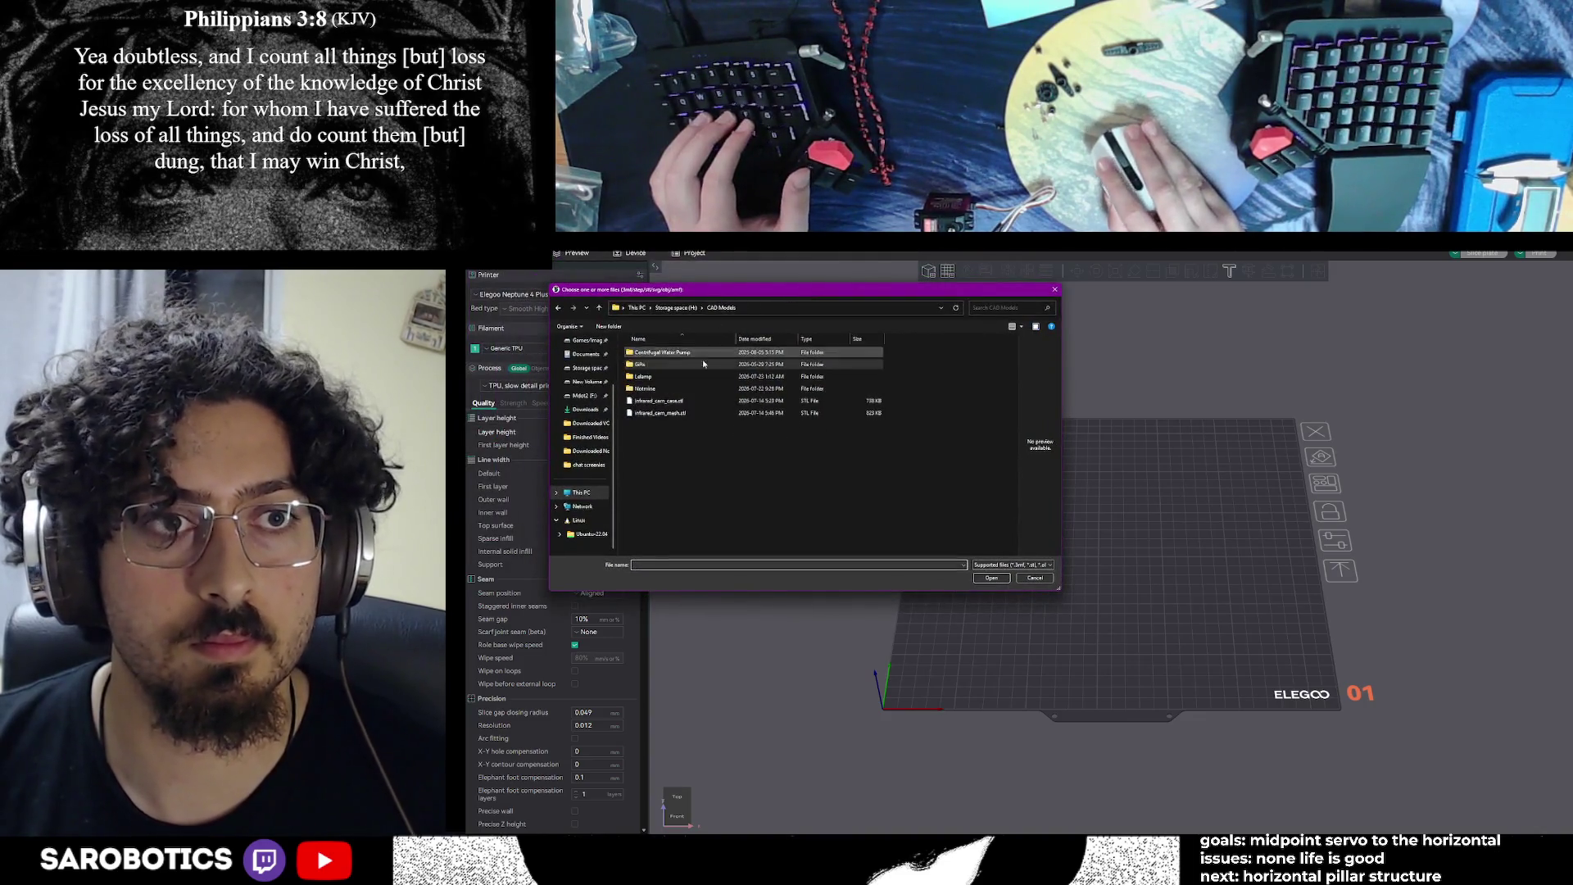
pyautogui.doubleClick(643, 376)
pyautogui.doubleClick(647, 352)
pyautogui.moveTo(682, 414); pyautogui.dragTo(686, 345)
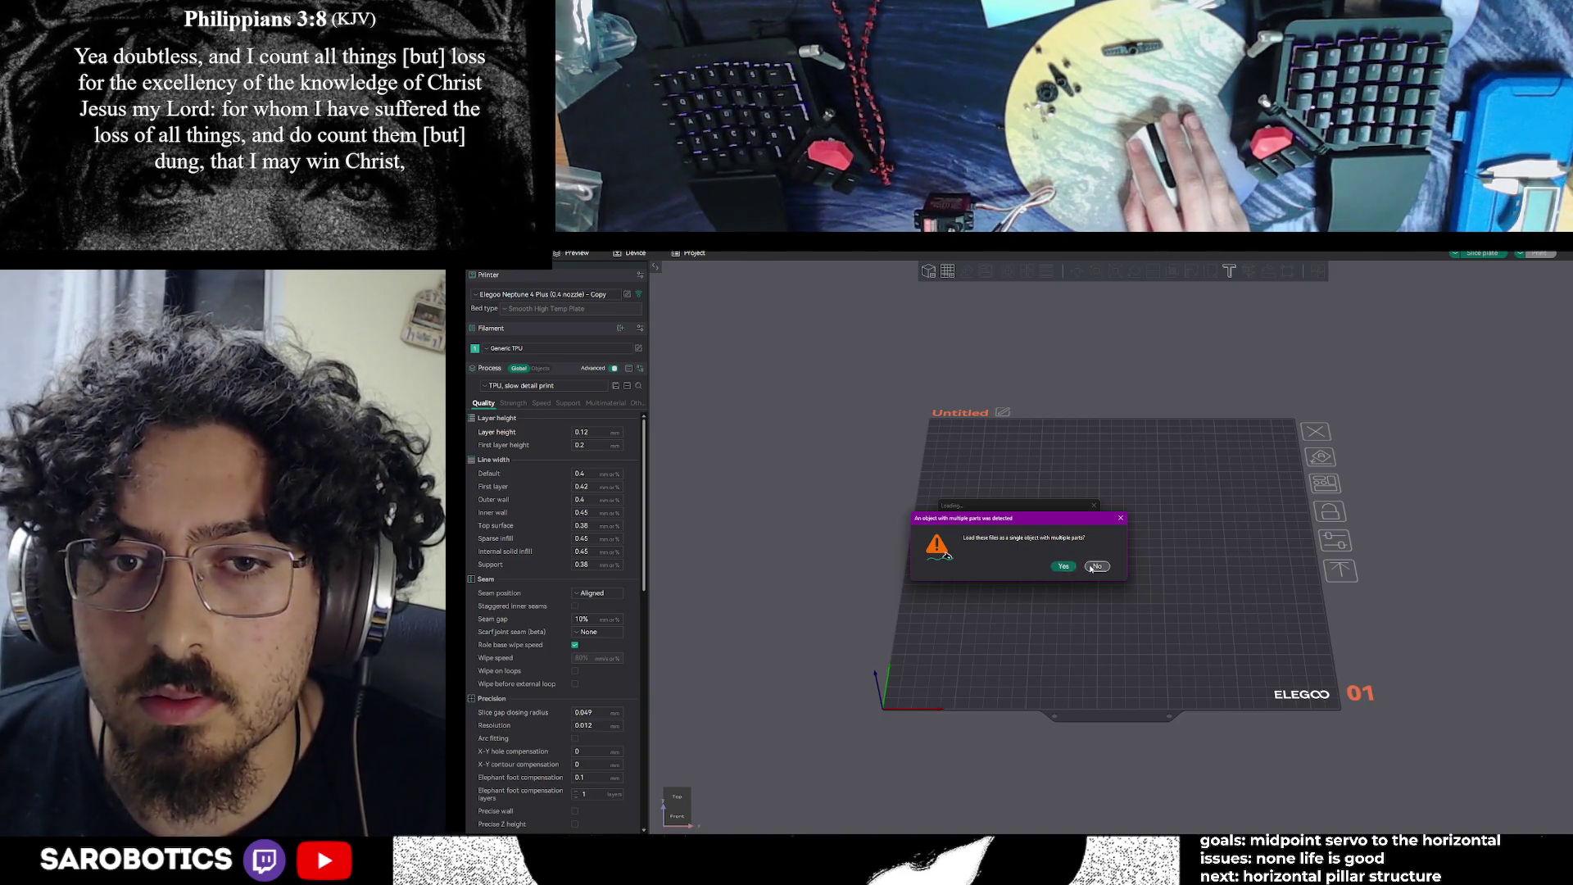
# Load the MVP1 files as separate objects and auto-orient them for printing
pyautogui.click(1094, 566)
pyautogui.moveTo(1165, 735)
pyautogui.mouseDown()
pyautogui.moveTo(1114, 755)
pyautogui.moveTo(1051, 741)
pyautogui.moveTo(1067, 625)
pyautogui.mouseUp()
pyautogui.click(971, 276)
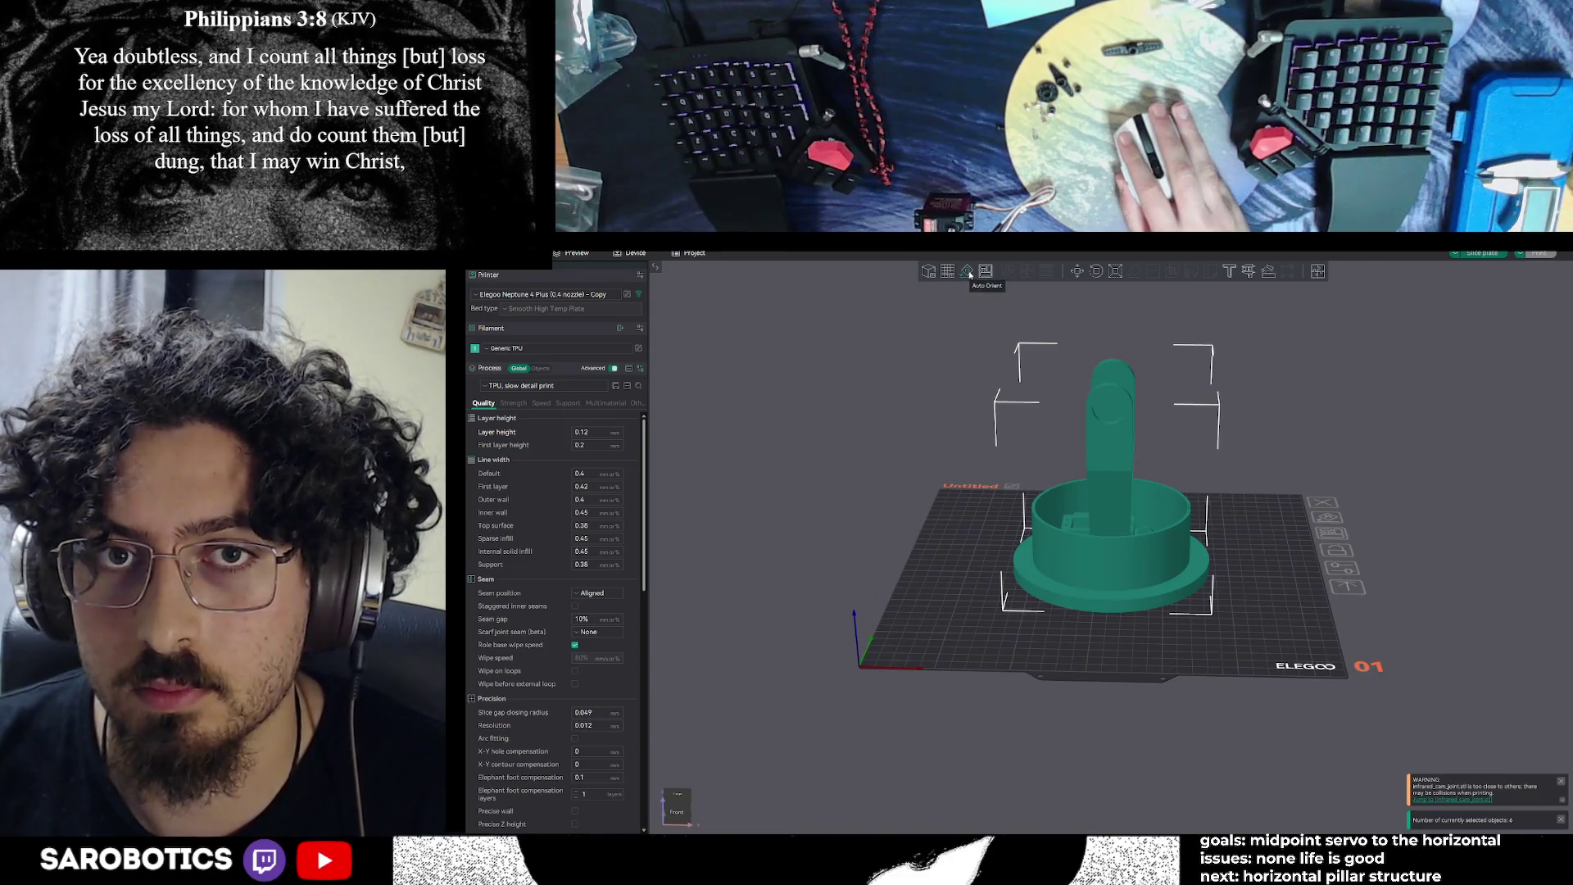
# Run Arrange twice to spread the arm parts apart across the build plate
pyautogui.rightClick(984, 272)
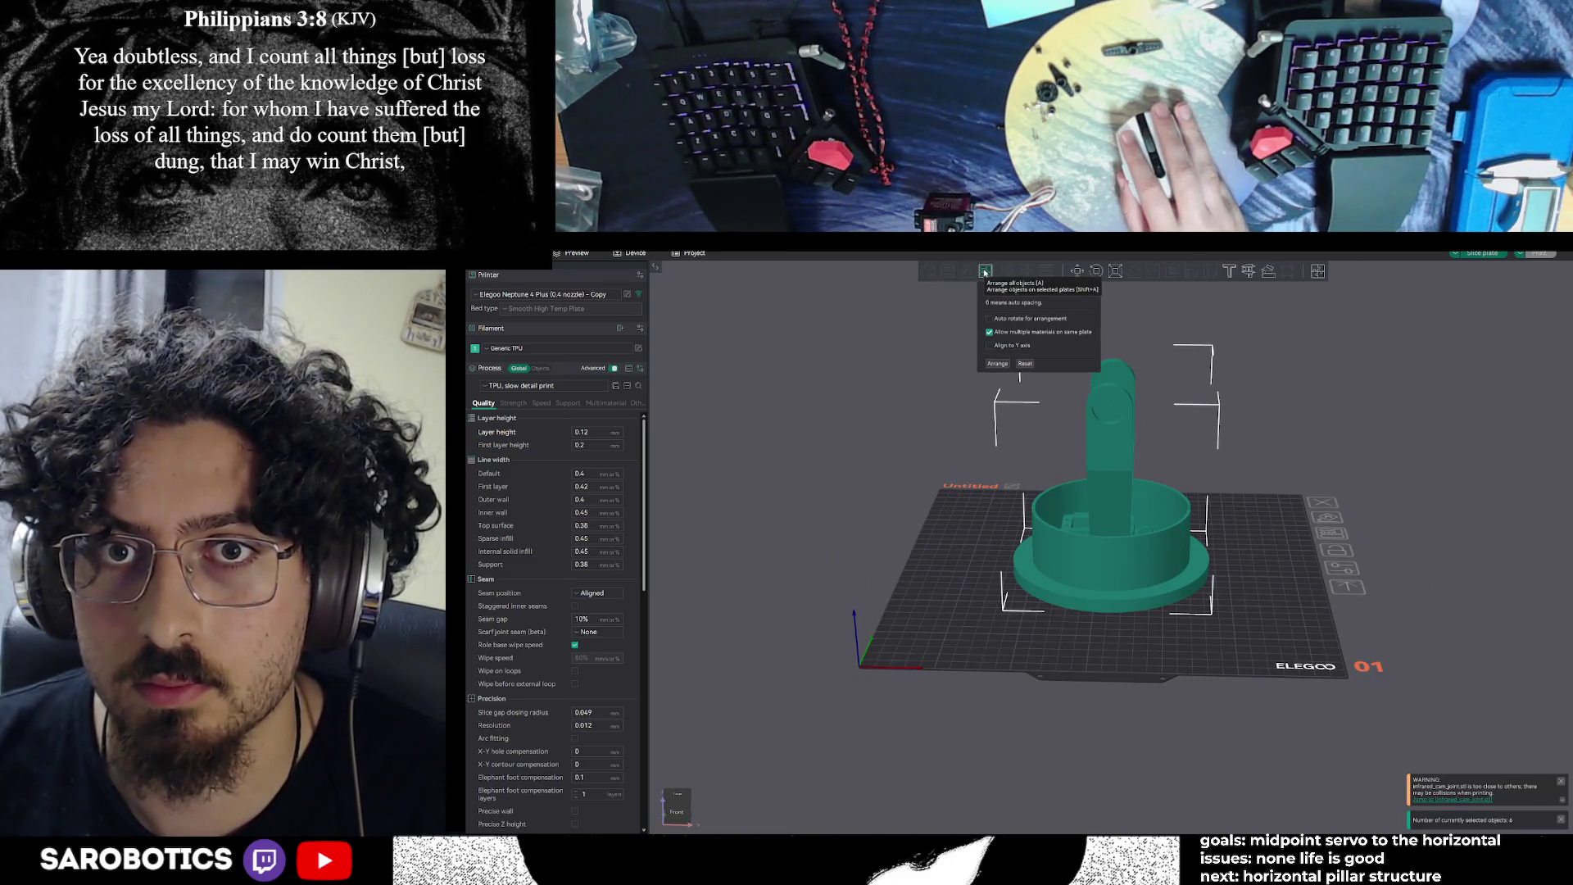
pyautogui.click(997, 364)
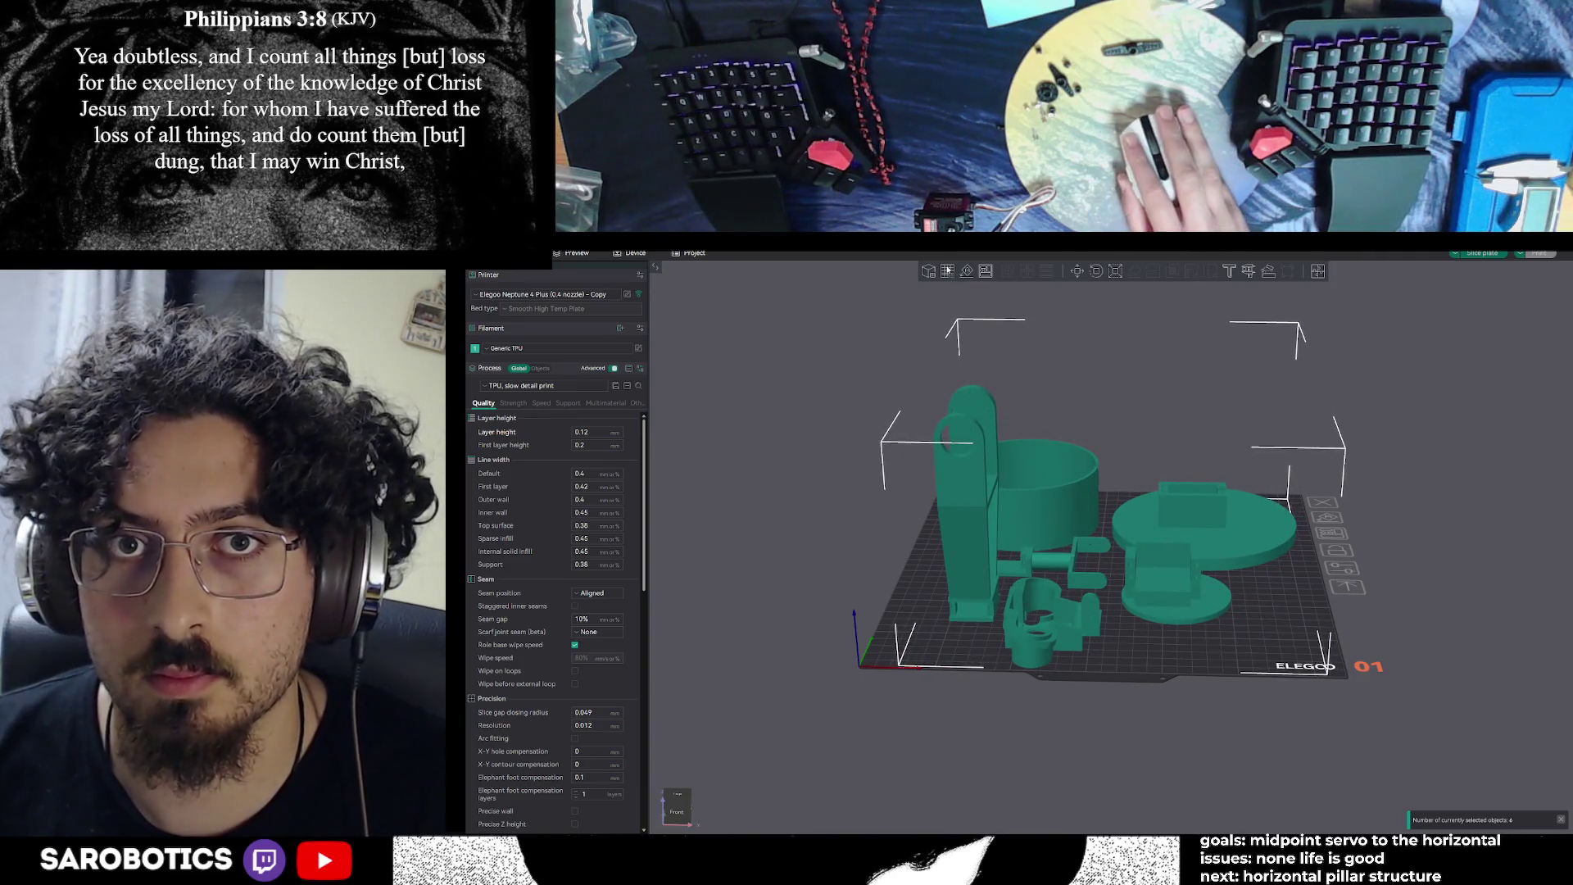
pyautogui.rightClick(986, 271)
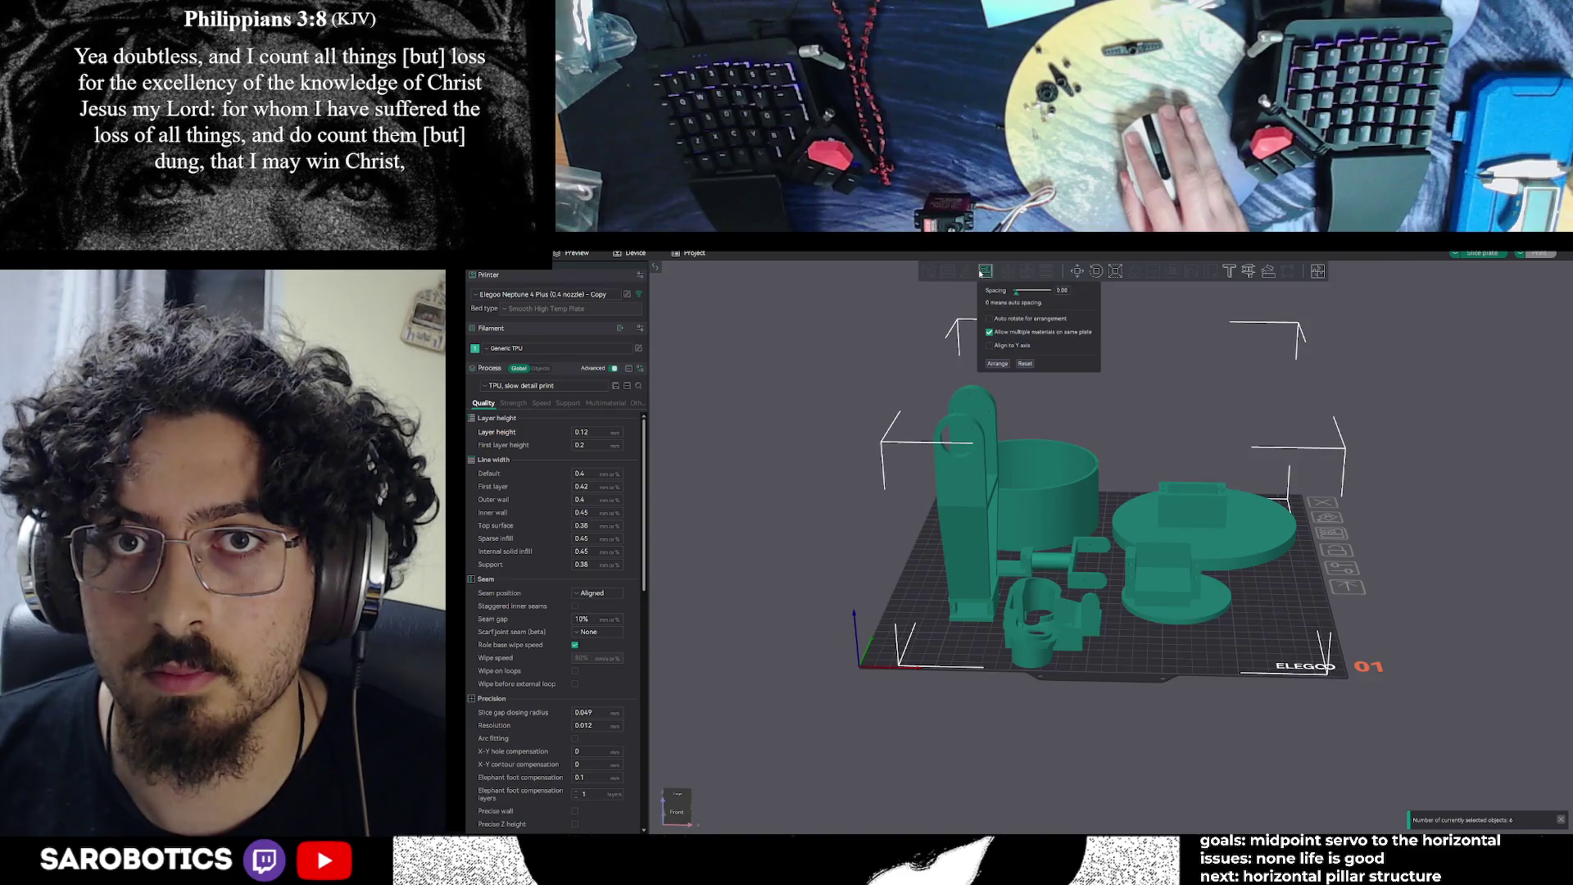
pyautogui.click(998, 366)
pyautogui.moveTo(1446, 624)
pyautogui.mouseDown()
pyautogui.moveTo(1394, 660)
pyautogui.moveTo(1380, 647)
pyautogui.moveTo(1404, 638)
pyautogui.moveTo(1341, 646)
pyautogui.mouseUp()
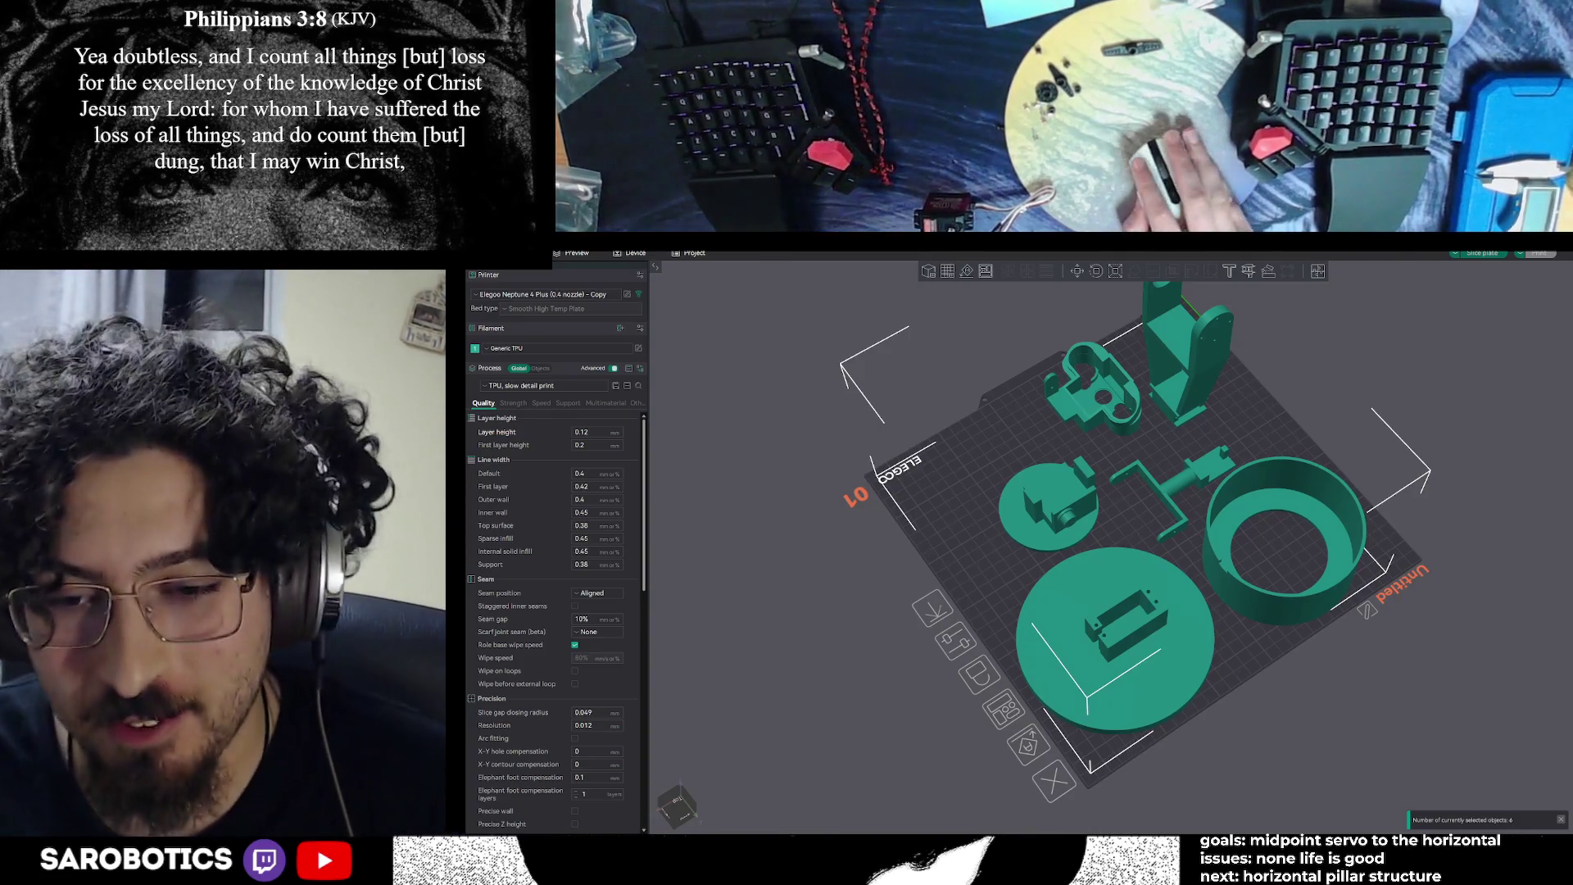
# Orbit the slicer plate to a lower frontal view and the Fusion 360 robot arm to a side view
pyautogui.hotkey('alt', 'Tab')
pyautogui.scroll(-3, 1035, 717)
pyautogui.keyDown('shift'); pyautogui.moveTo(976, 807); pyautogui.dragTo(991, 729, button='middle'); pyautogui.keyUp('shift')
pyautogui.hotkey('alt', 'Tab')
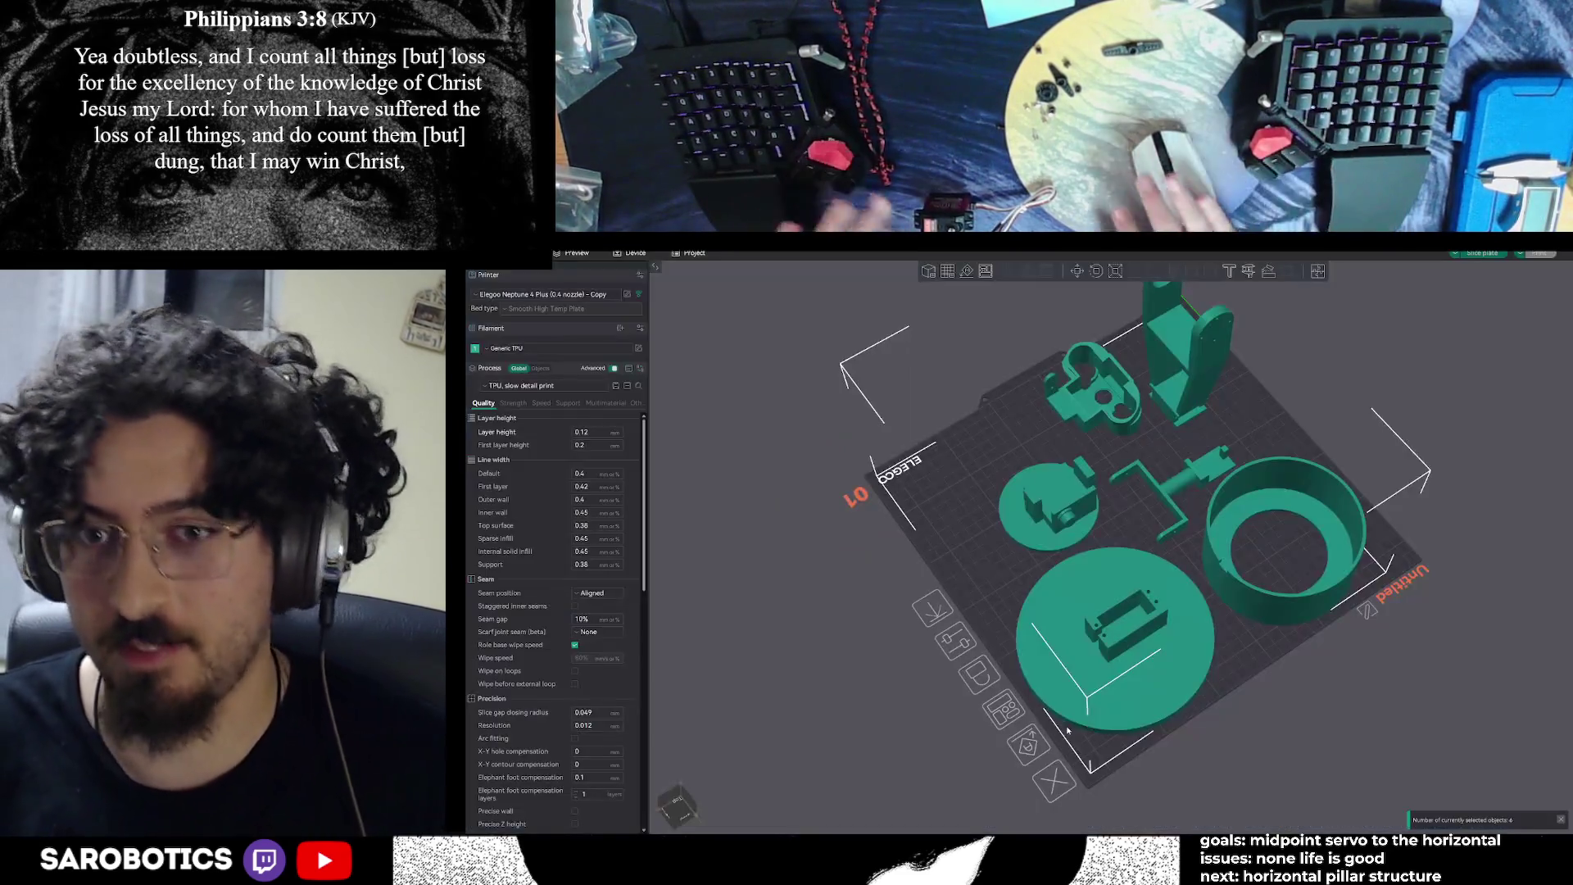
pyautogui.moveTo(1227, 703)
pyautogui.mouseDown()
pyautogui.moveTo(1236, 667)
pyautogui.moveTo(1207, 708)
pyautogui.moveTo(1160, 685)
pyautogui.moveTo(1149, 720)
pyautogui.moveTo(1076, 691)
pyautogui.moveTo(1176, 687)
pyautogui.mouseUp()
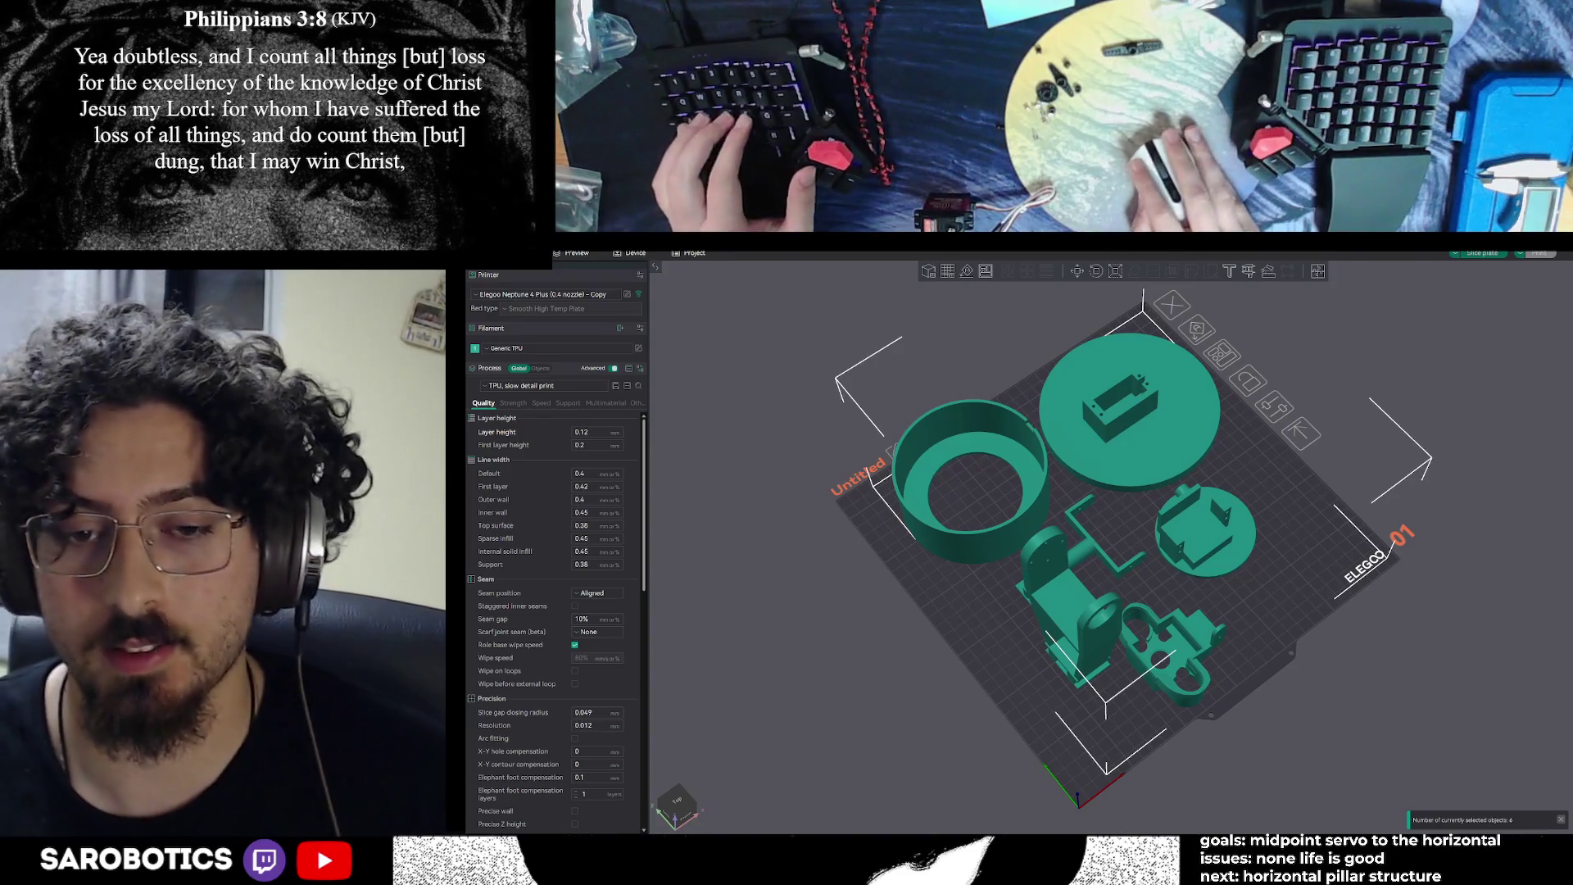
pyautogui.moveTo(953, 842)
pyautogui.click(992, 798)
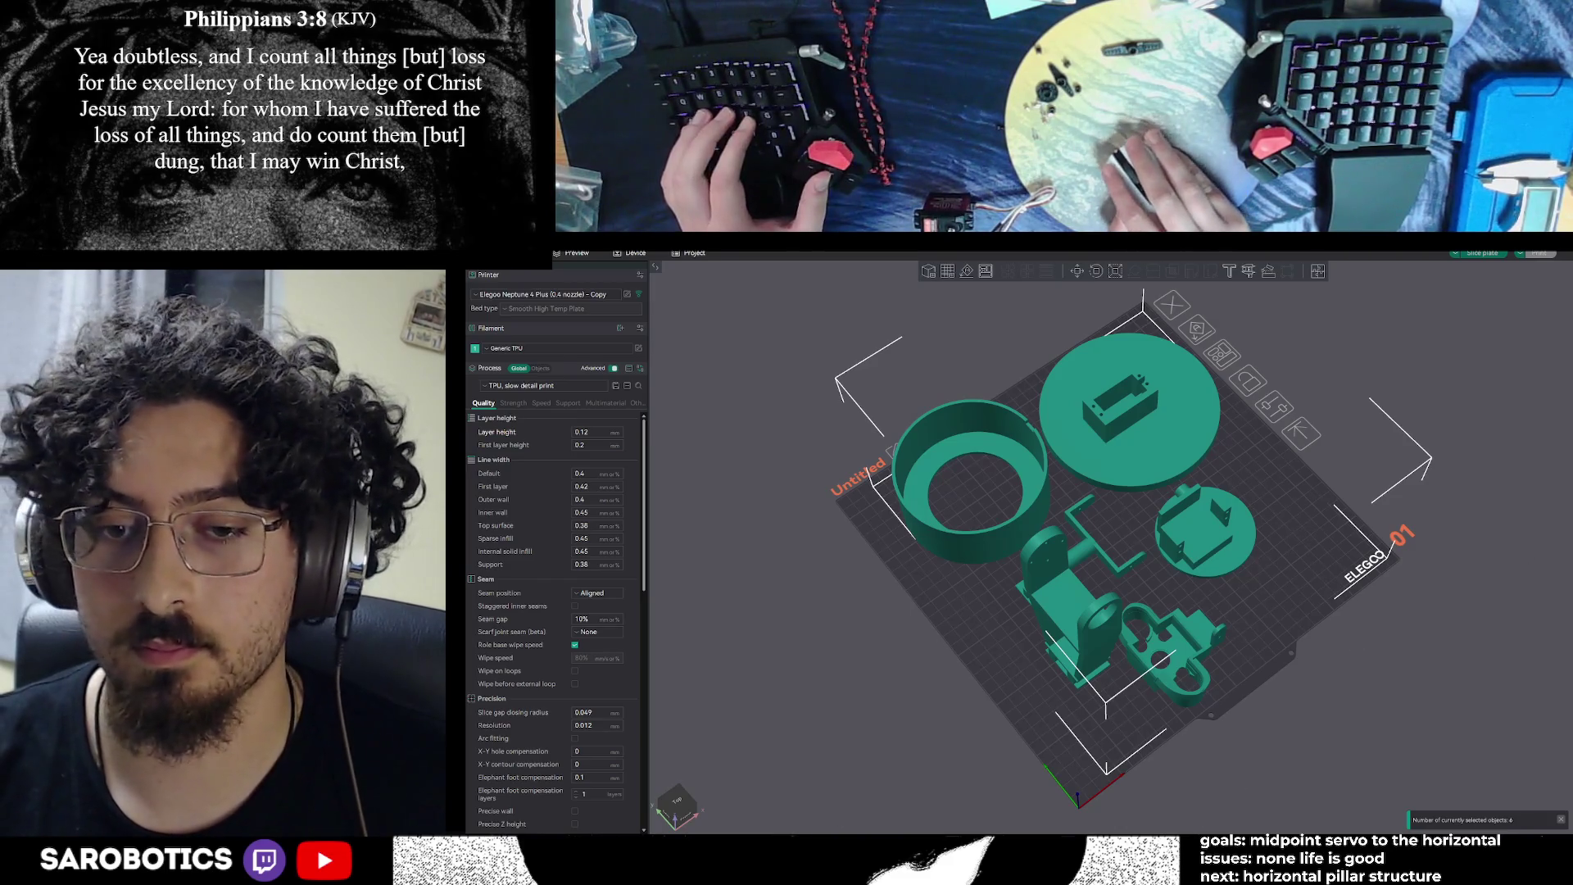
pyautogui.hotkey('alt', 'Tab')
pyautogui.moveTo(1065, 573)
pyautogui.keyDown('shift'); pyautogui.mouseDown(button='middle')
pyautogui.moveTo(1114, 524)
pyautogui.moveTo(1119, 545)
pyautogui.mouseUp(button='middle'); pyautogui.keyUp('shift')
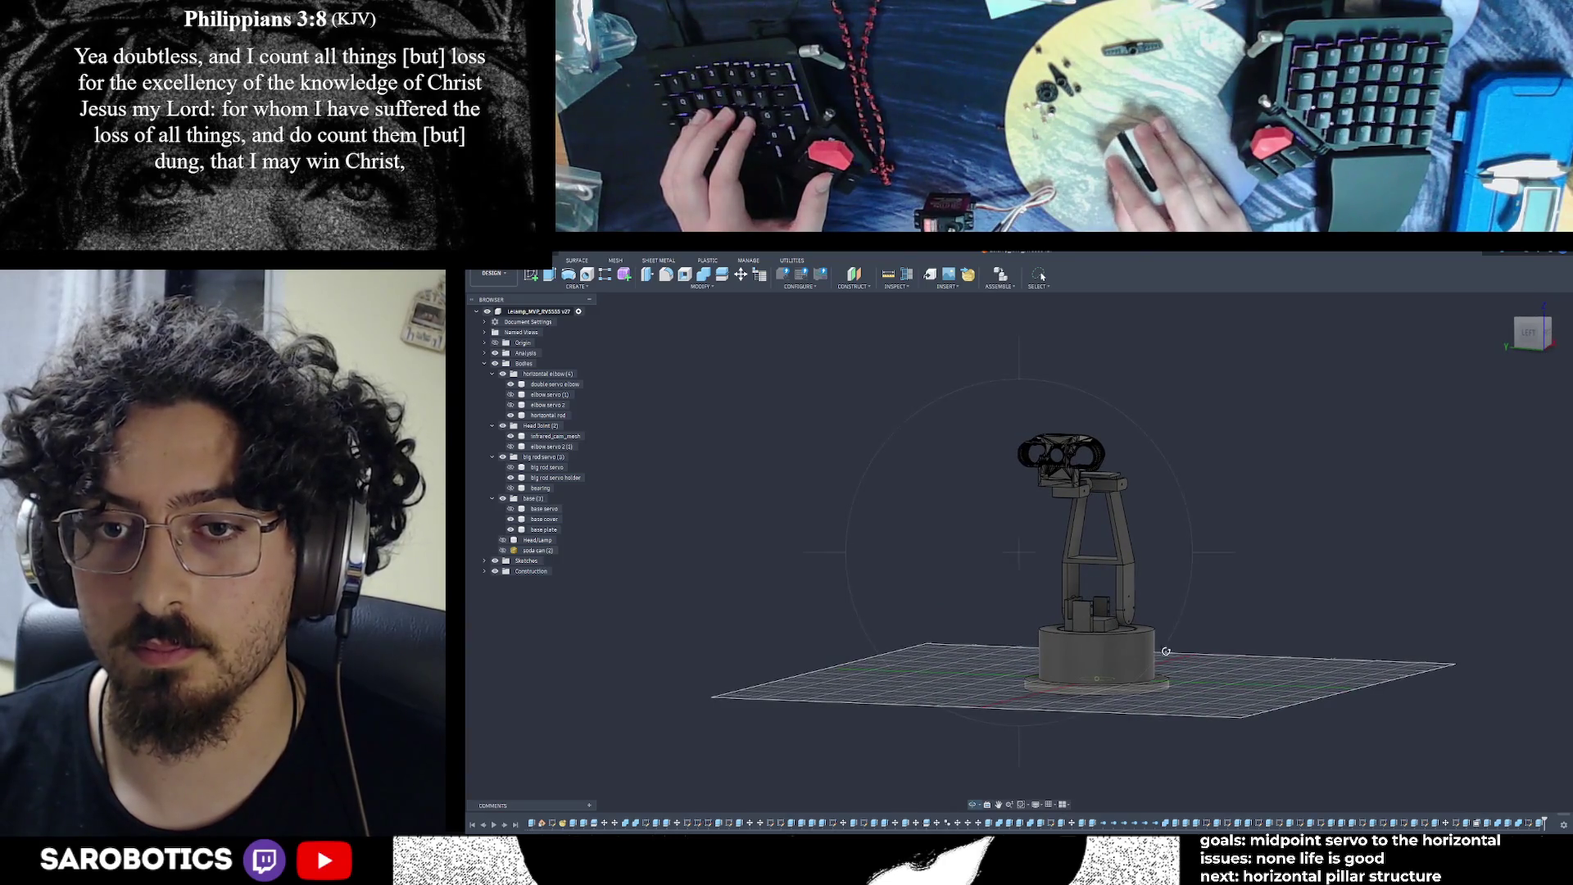
# Snip a screenshot of the robot arm in a three-quarter view, then return to ElegooSlicer
pyautogui.press('super')
pyautogui.write('snipping Tool')
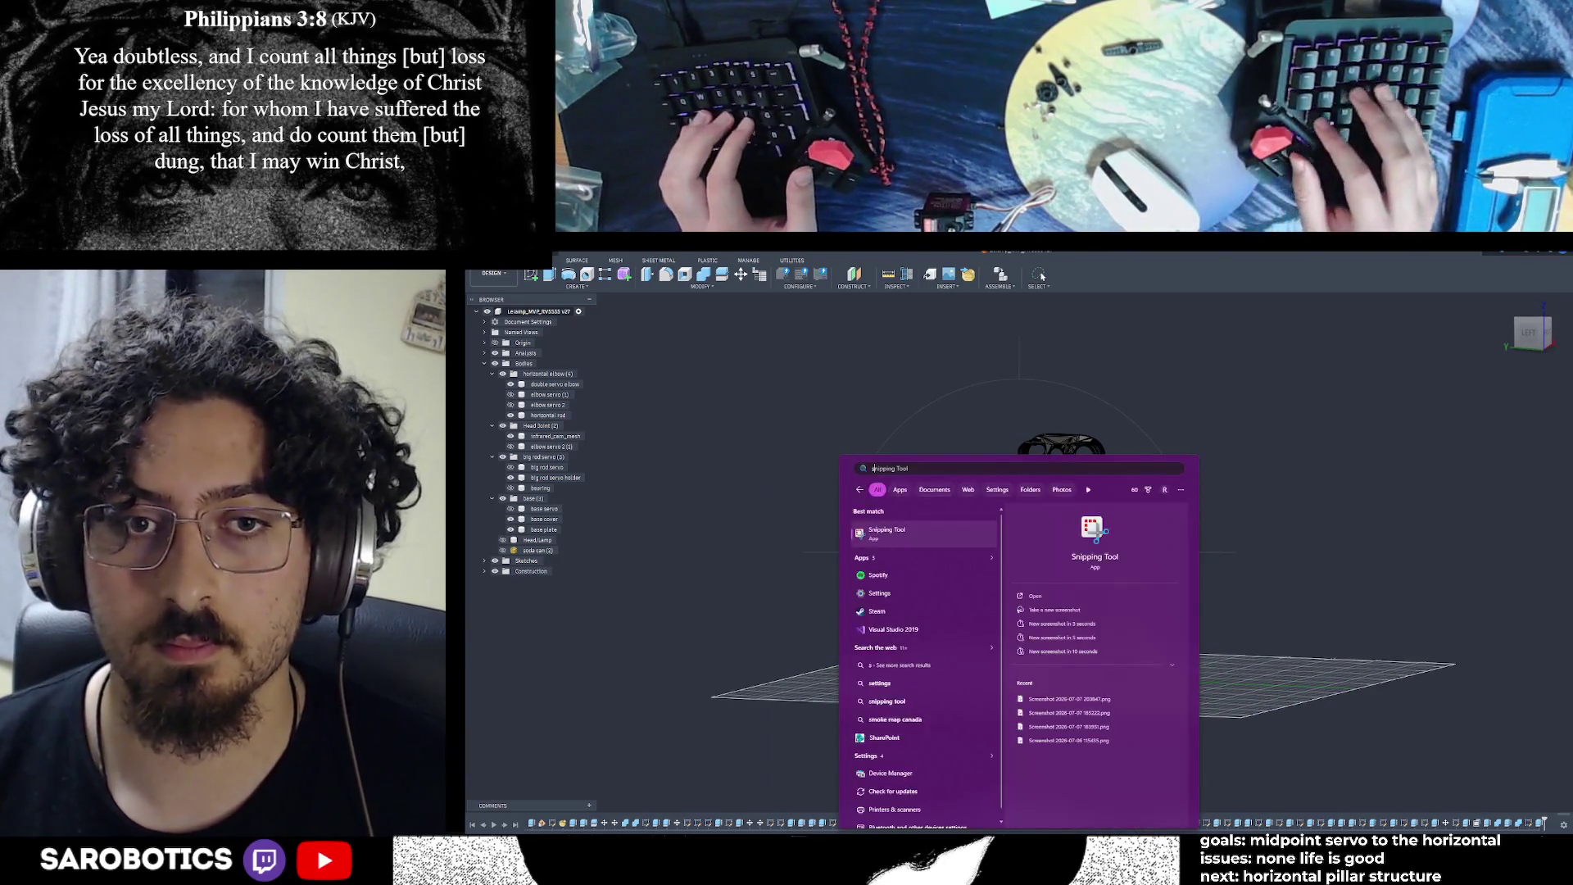
pyautogui.press('Return')
pyautogui.keyDown('shift'); pyautogui.moveTo(1065, 533); pyautogui.dragTo(1016, 536, button='middle'); pyautogui.keyUp('shift')
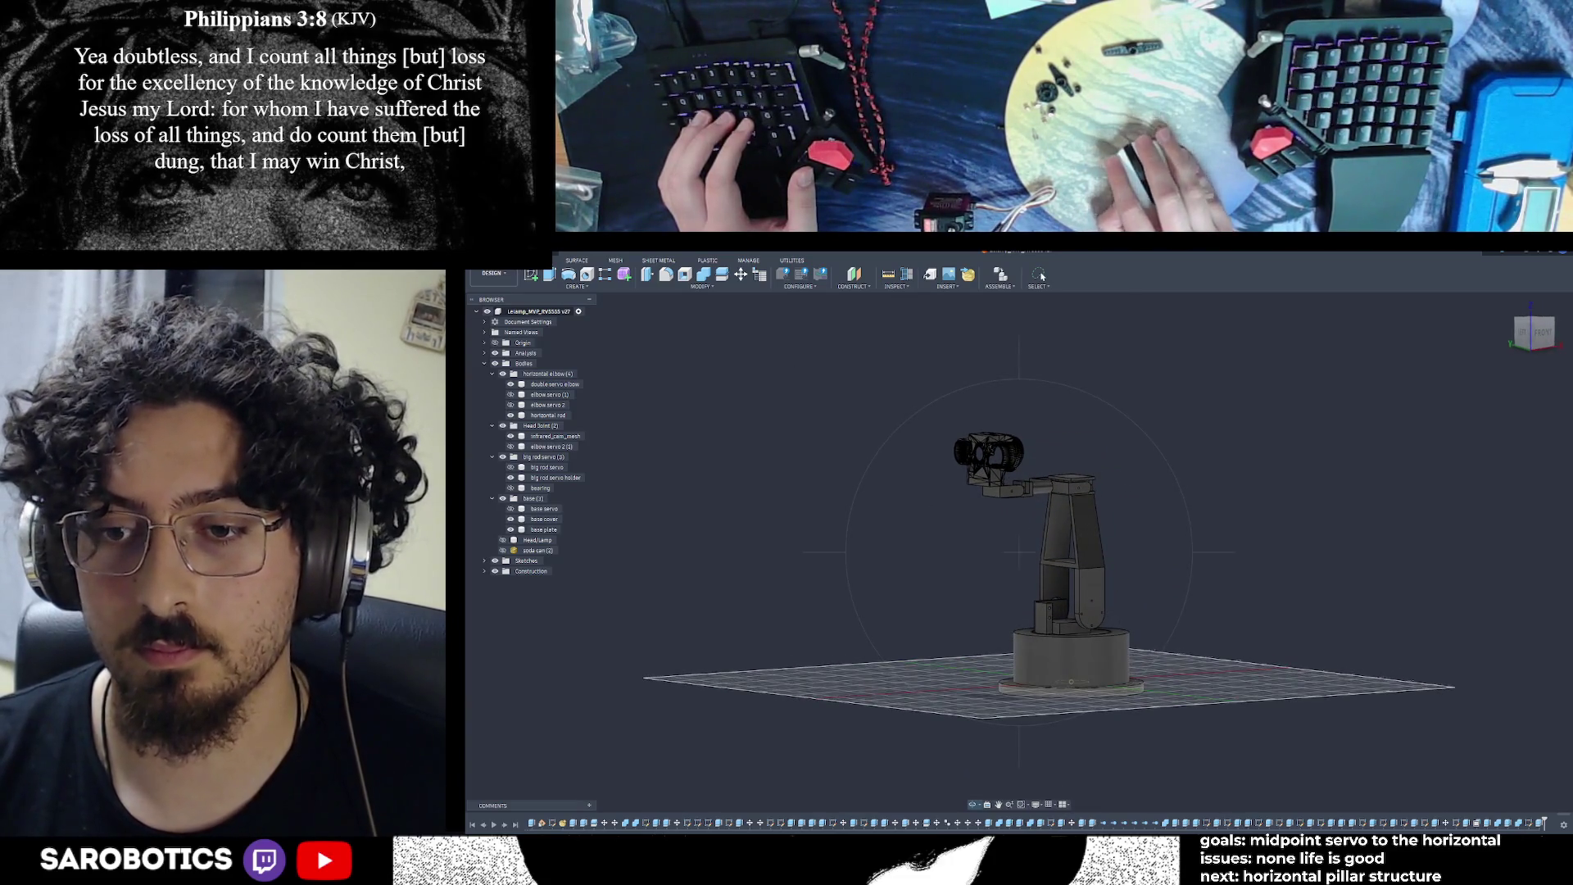
pyautogui.click(939, 518)
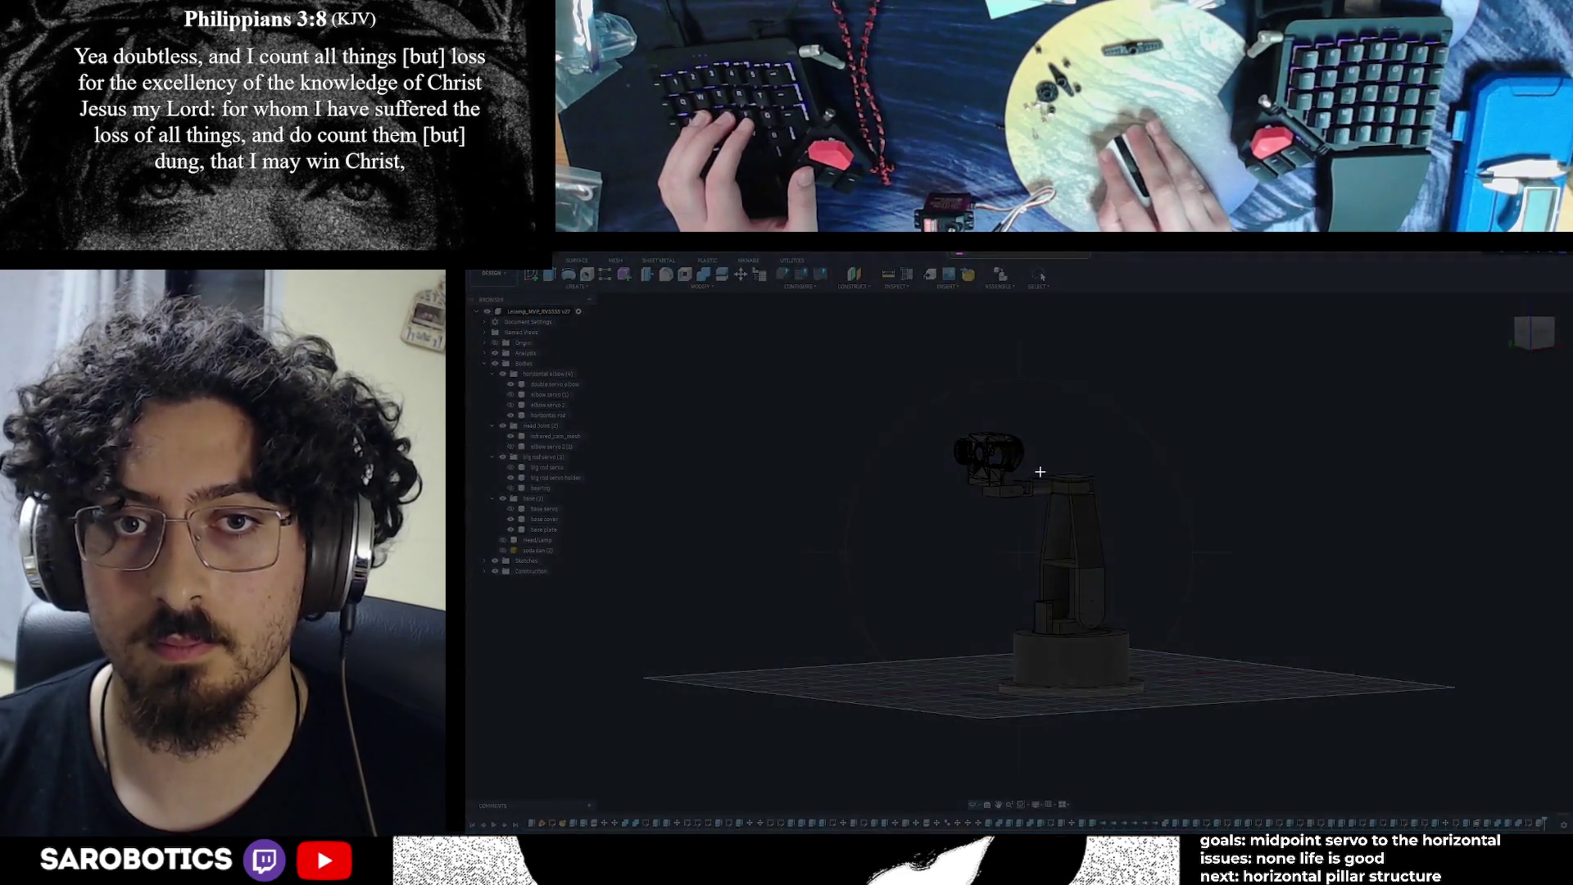
pyautogui.moveTo(931, 421)
pyautogui.mouseDown()
pyautogui.moveTo(1138, 579)
pyautogui.moveTo(1217, 715)
pyautogui.mouseUp()
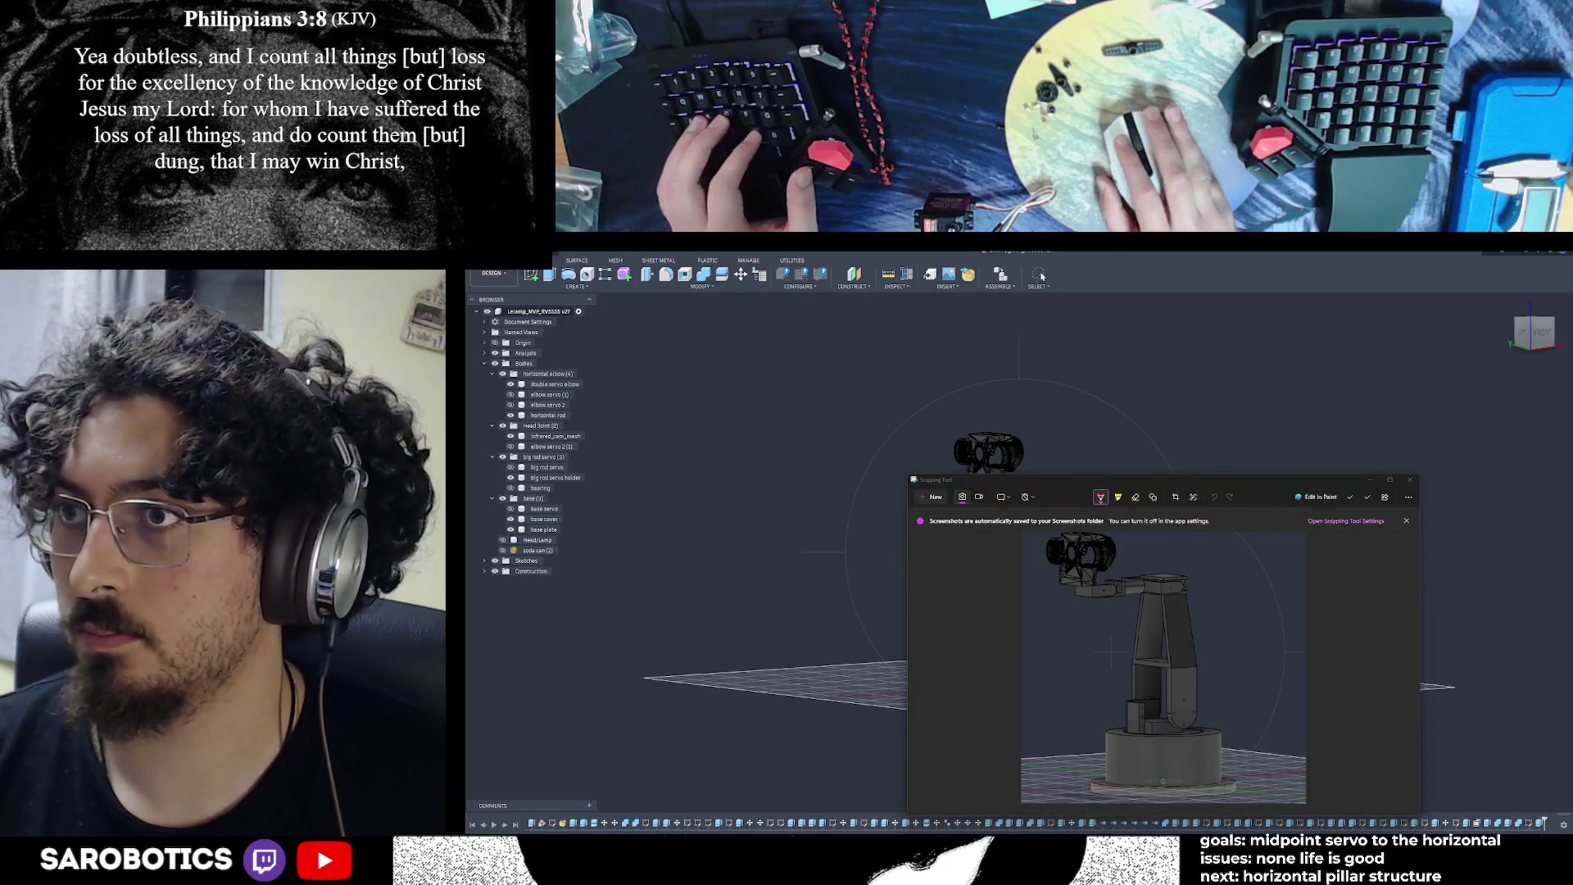
pyautogui.click(1370, 481)
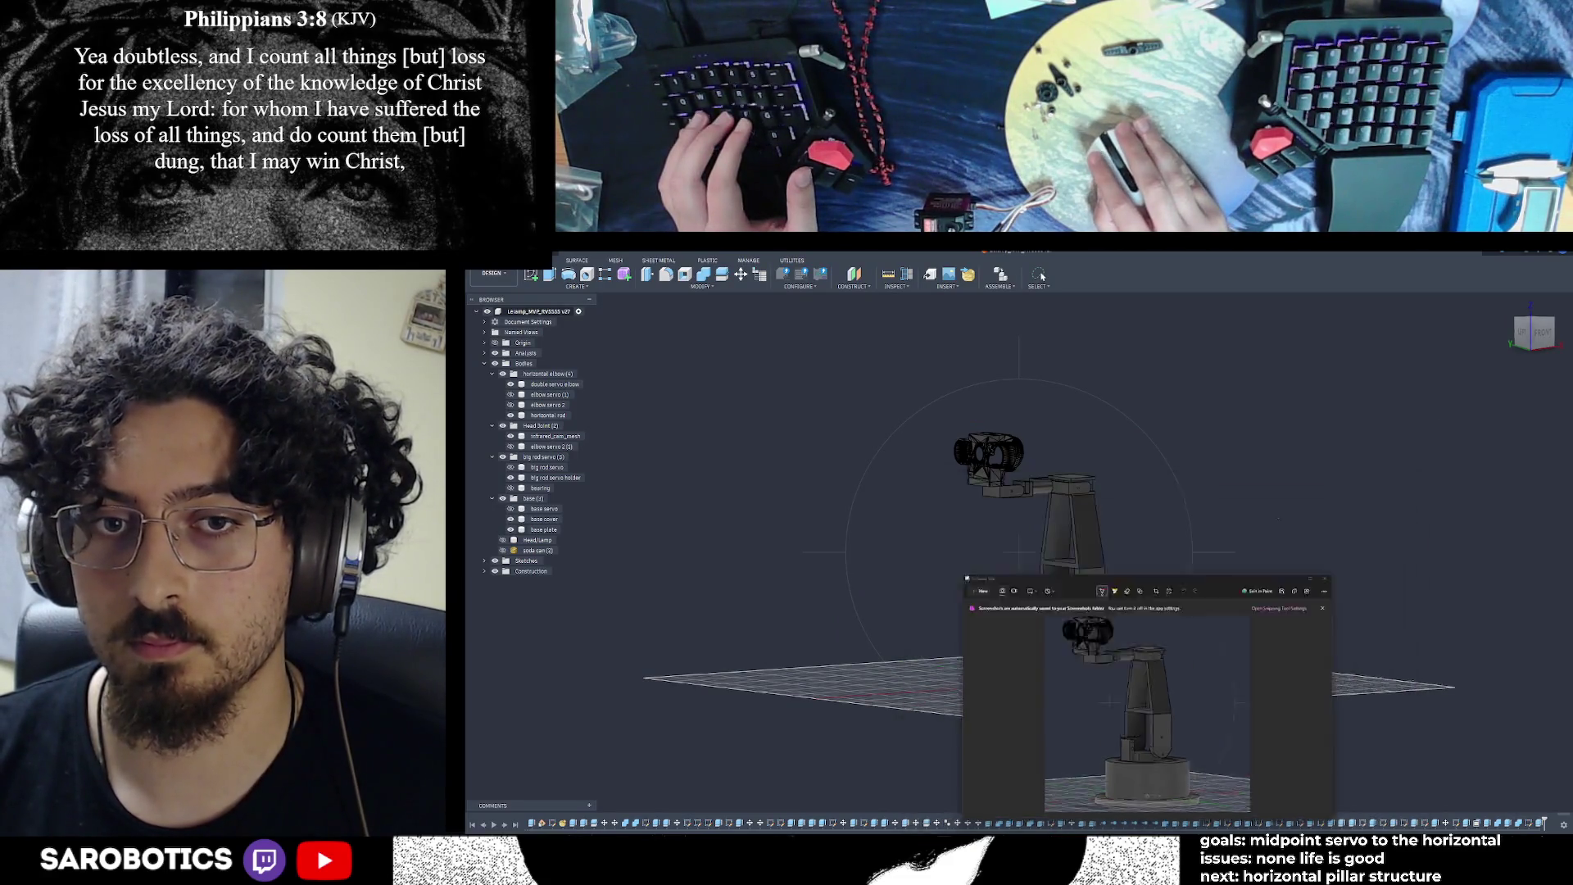
pyautogui.click(1192, 832)
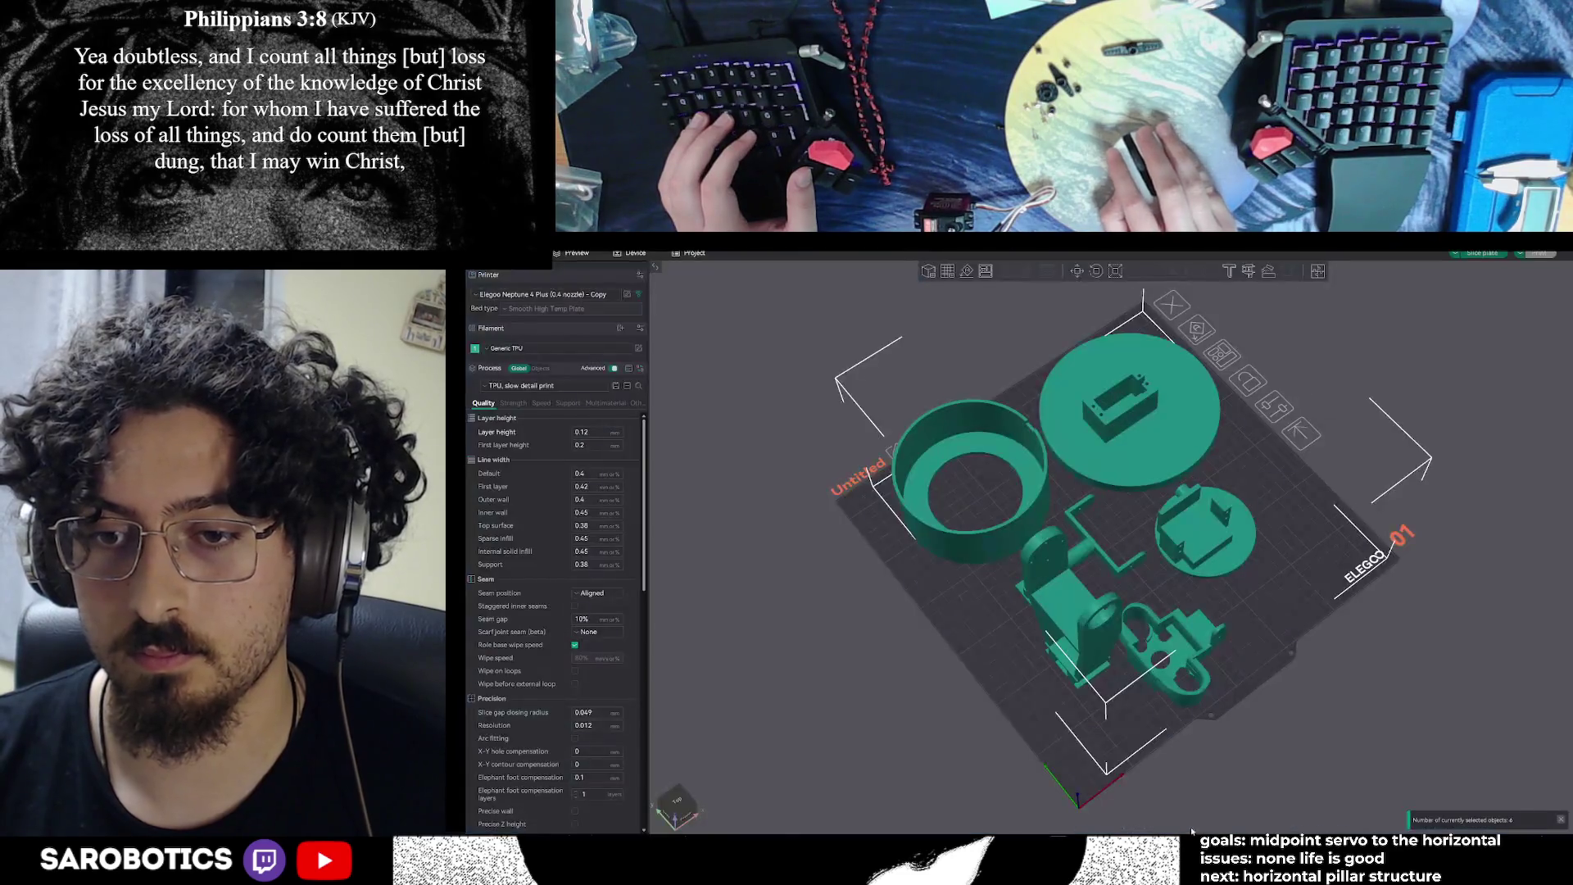
# Snip a screenshot of the whole ElegooSlicer build plate with all arm parts laid out
pyautogui.click(1250, 811)
pyautogui.click(932, 496)
pyautogui.moveTo(784, 290)
pyautogui.mouseDown()
pyautogui.moveTo(1141, 302)
pyautogui.moveTo(1446, 659)
pyautogui.moveTo(1467, 784)
pyautogui.mouseUp()
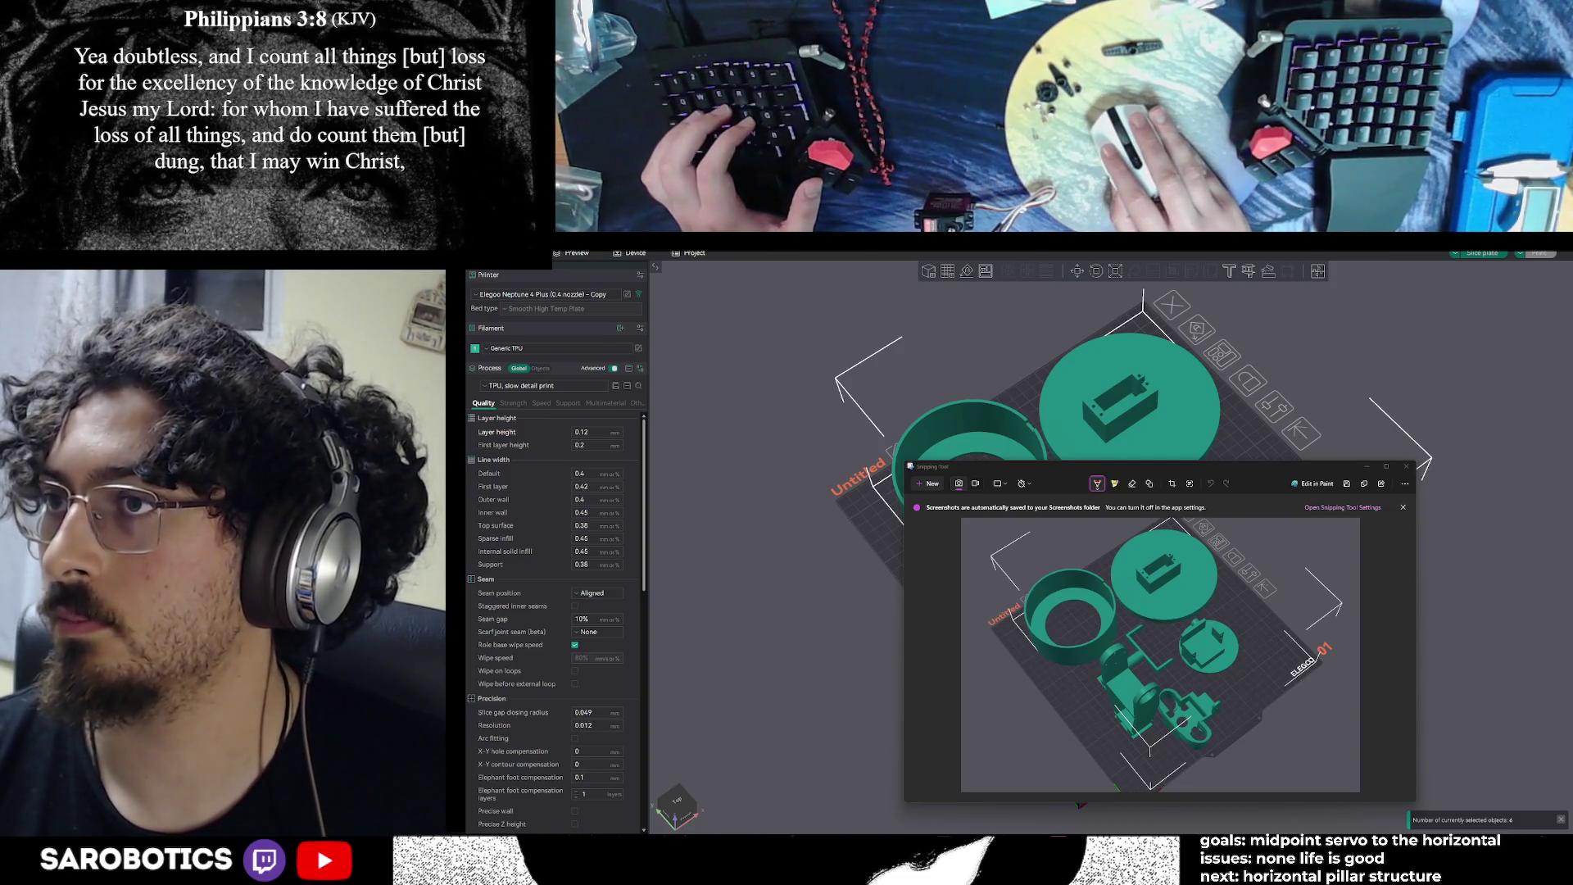
pyautogui.hotkey('alt', 'Tab')
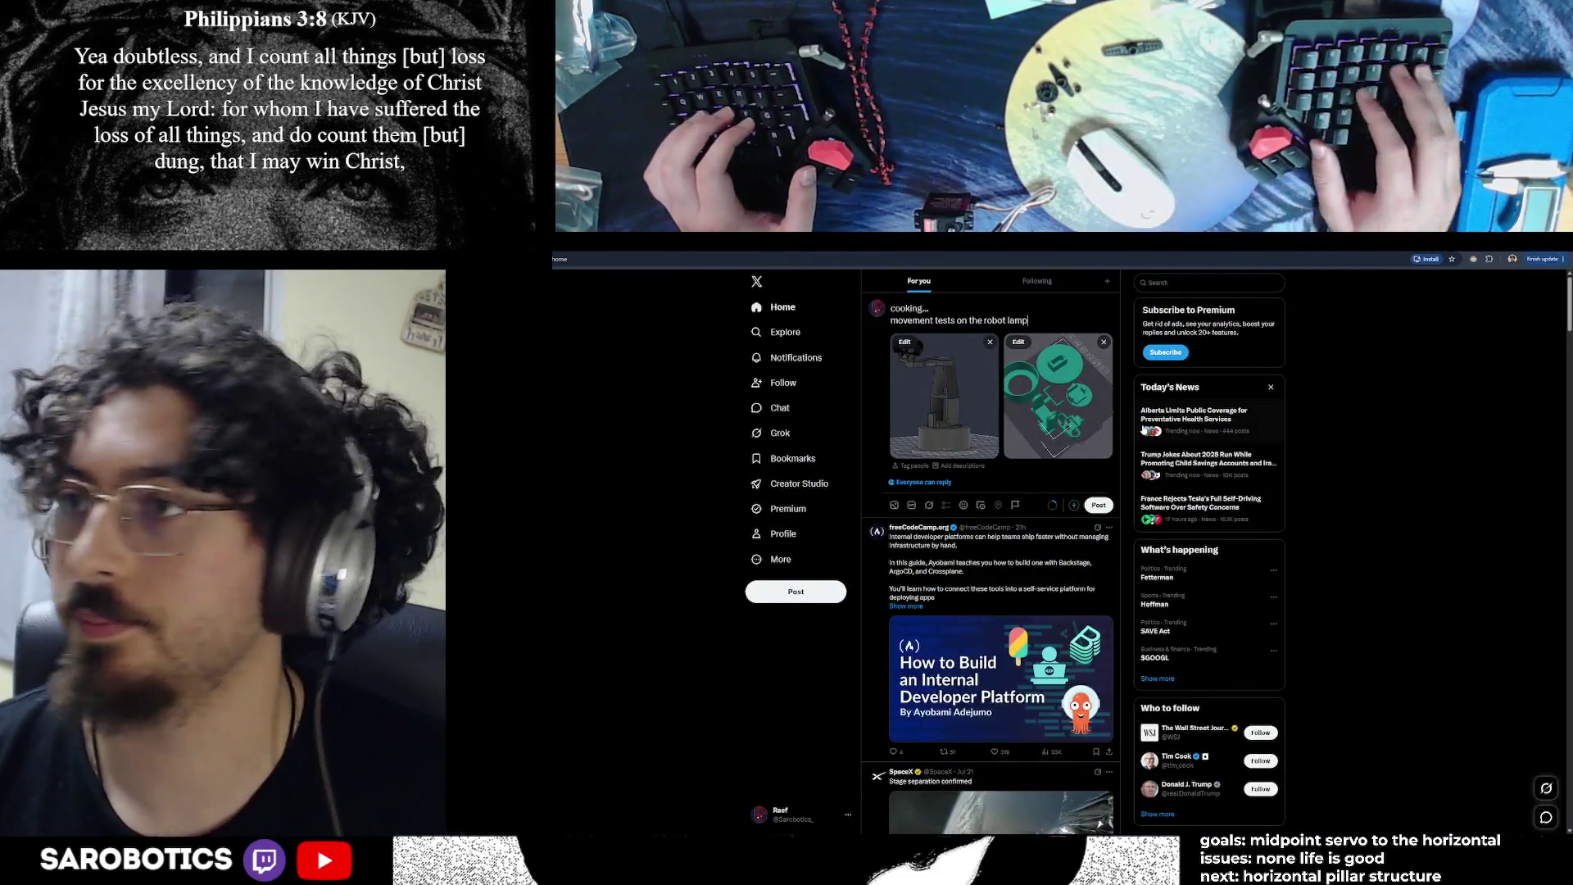
# Add 'start this week! come check it out live on' plus the Twitch channel link, and verify the link
pyautogui.write(' star')
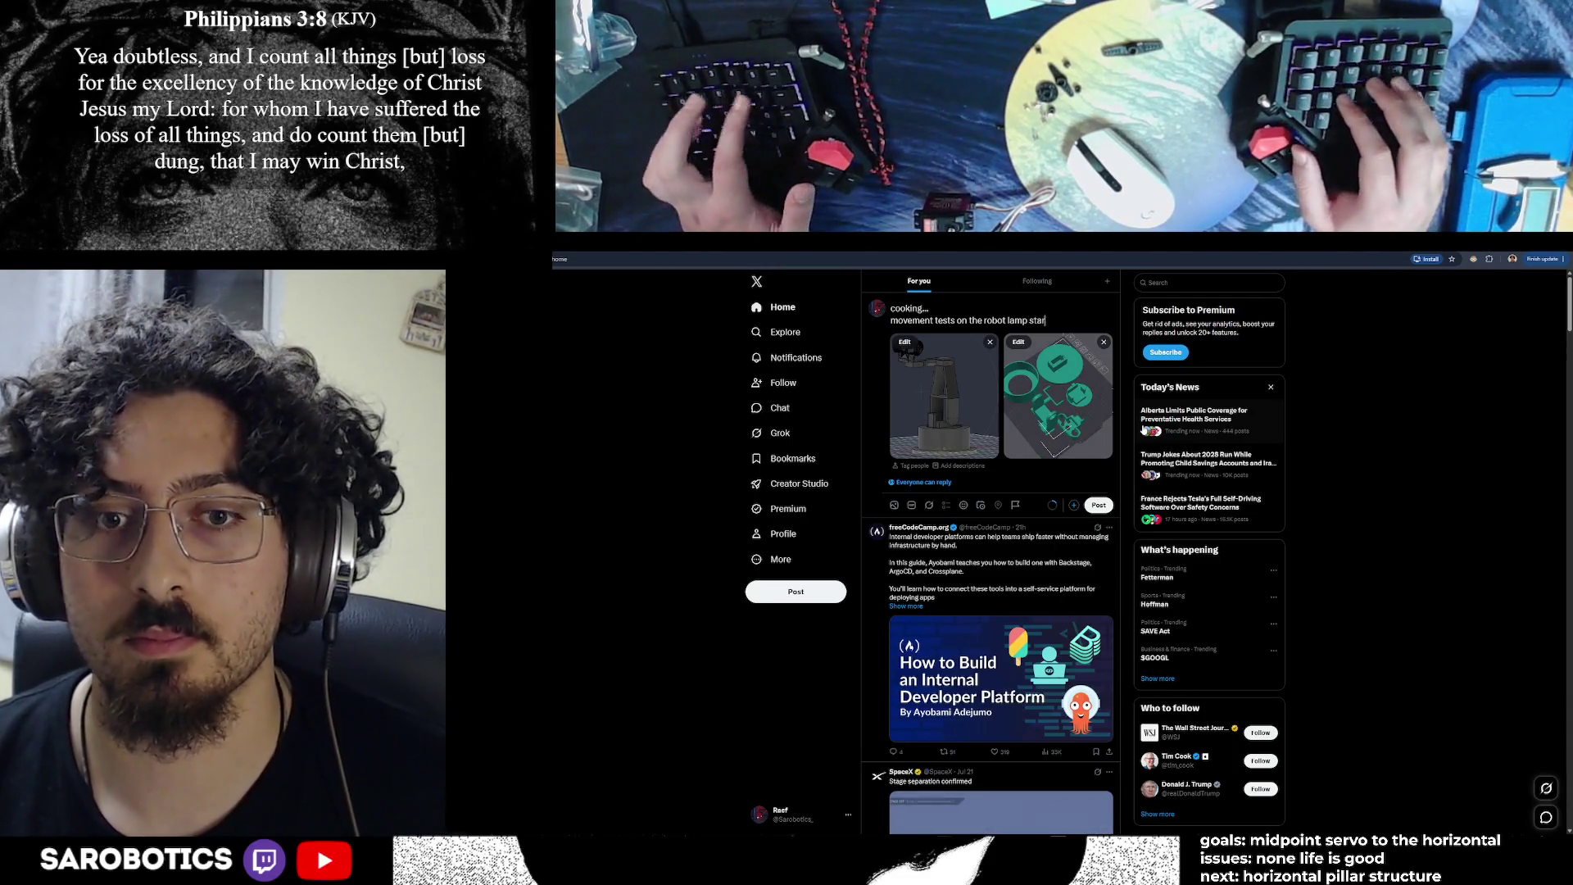
pyautogui.write('t this week! com')
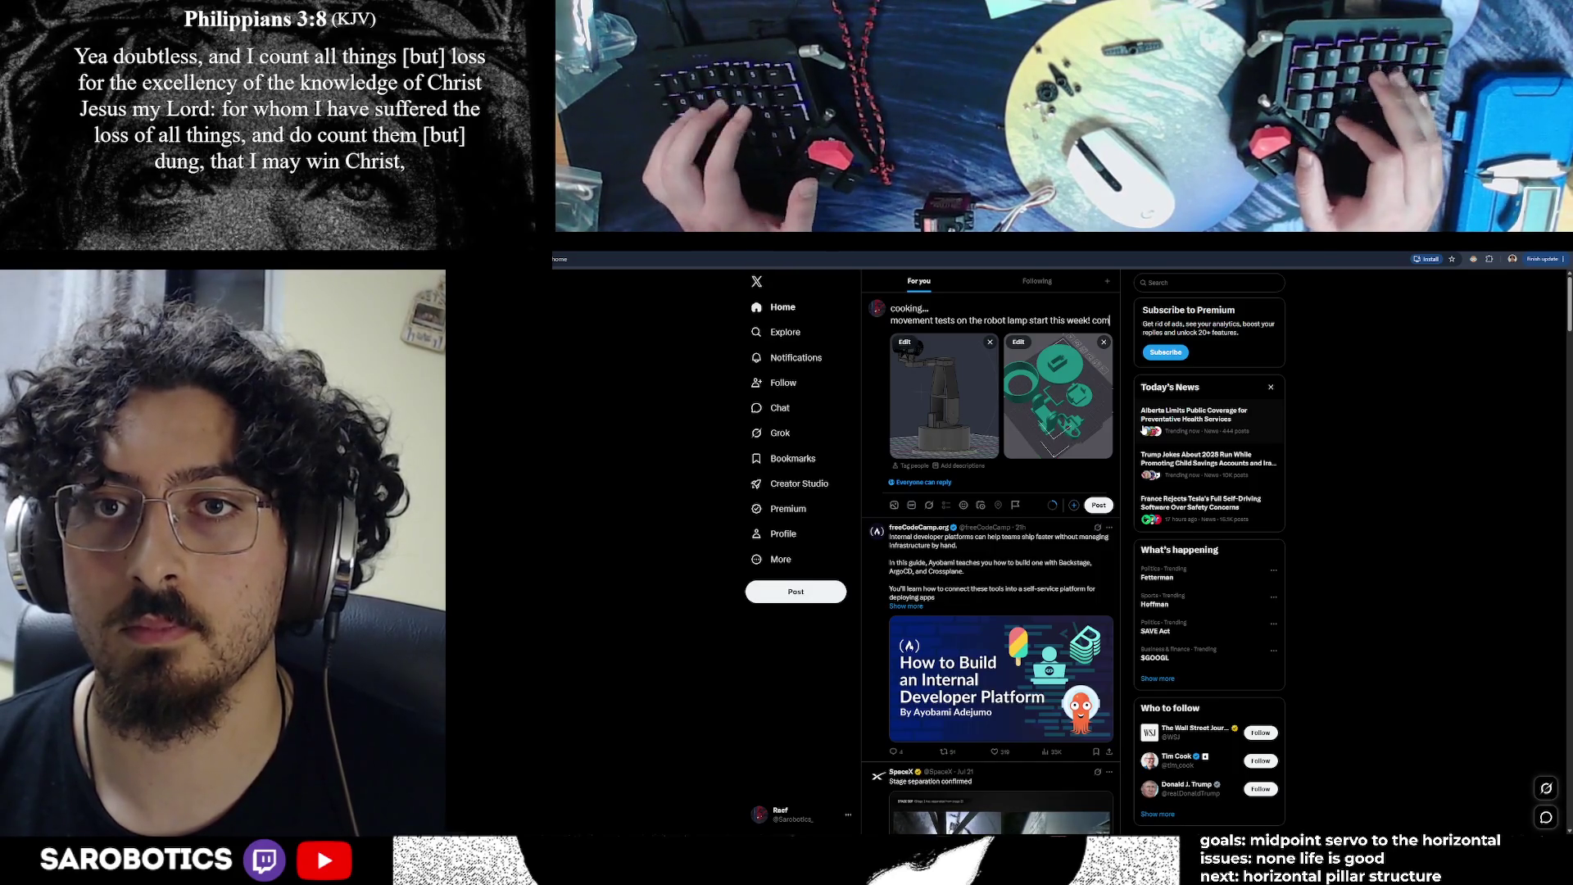
pyautogui.write('e check it out live on')
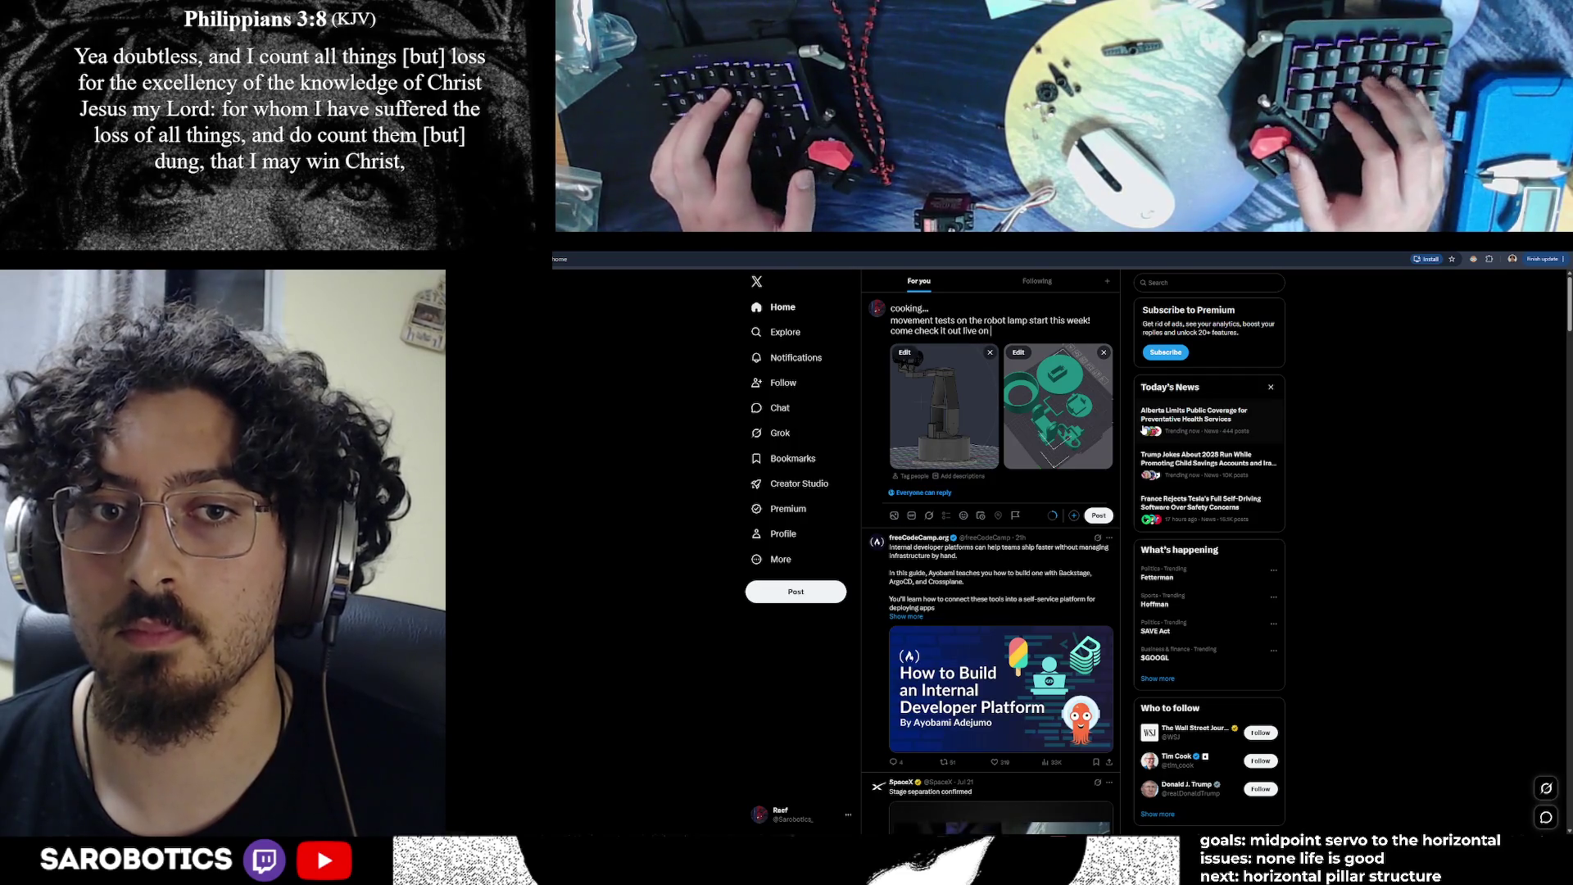
pyautogui.write(' twitch')
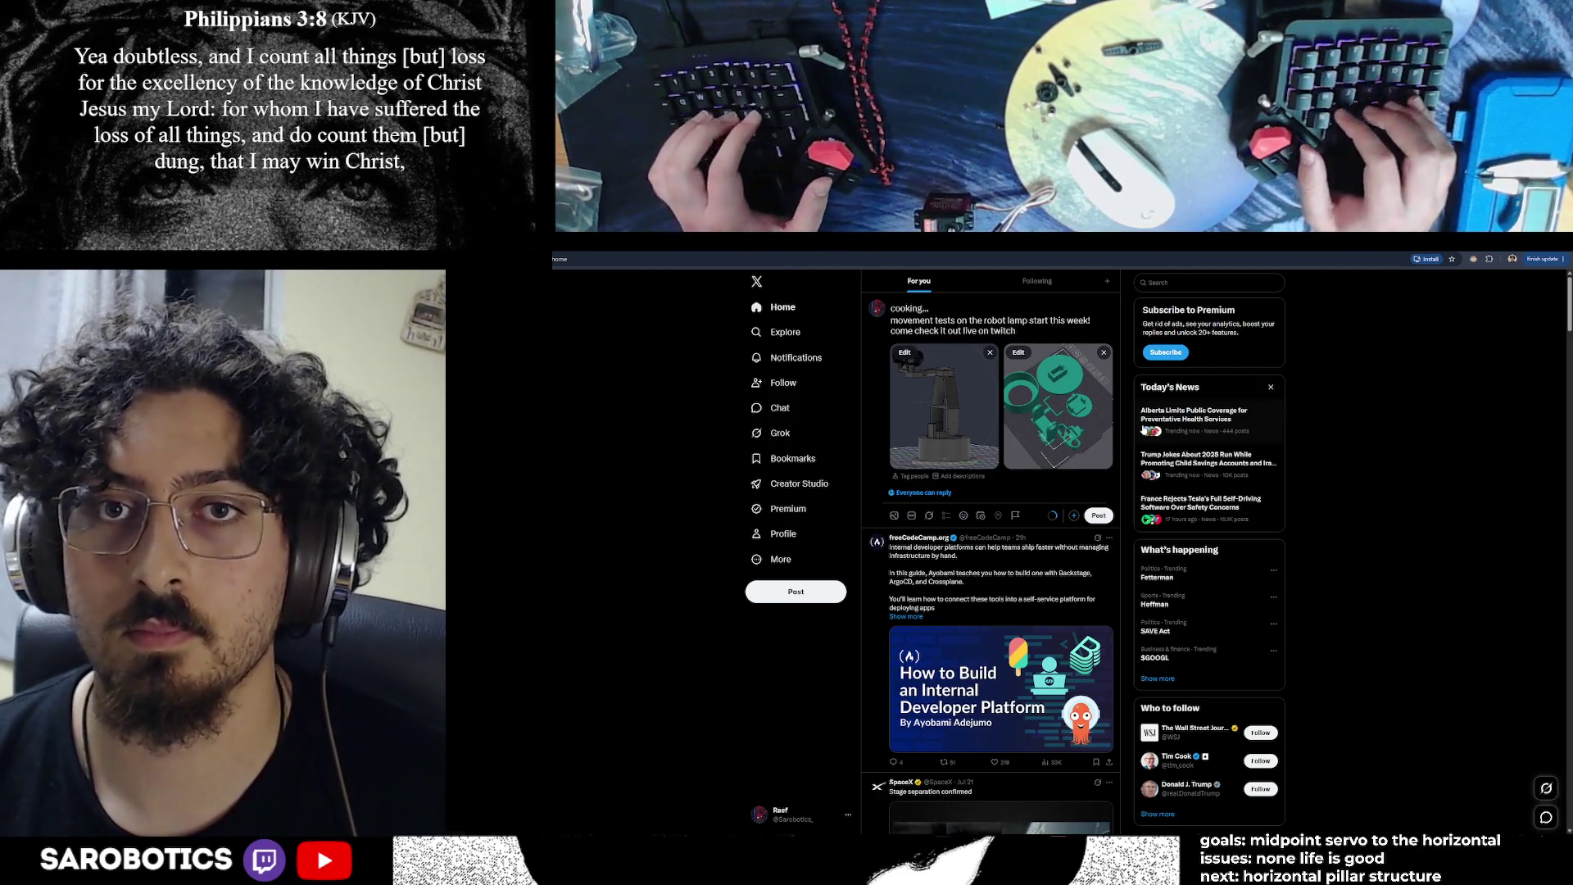
pyautogui.write('.tv/')
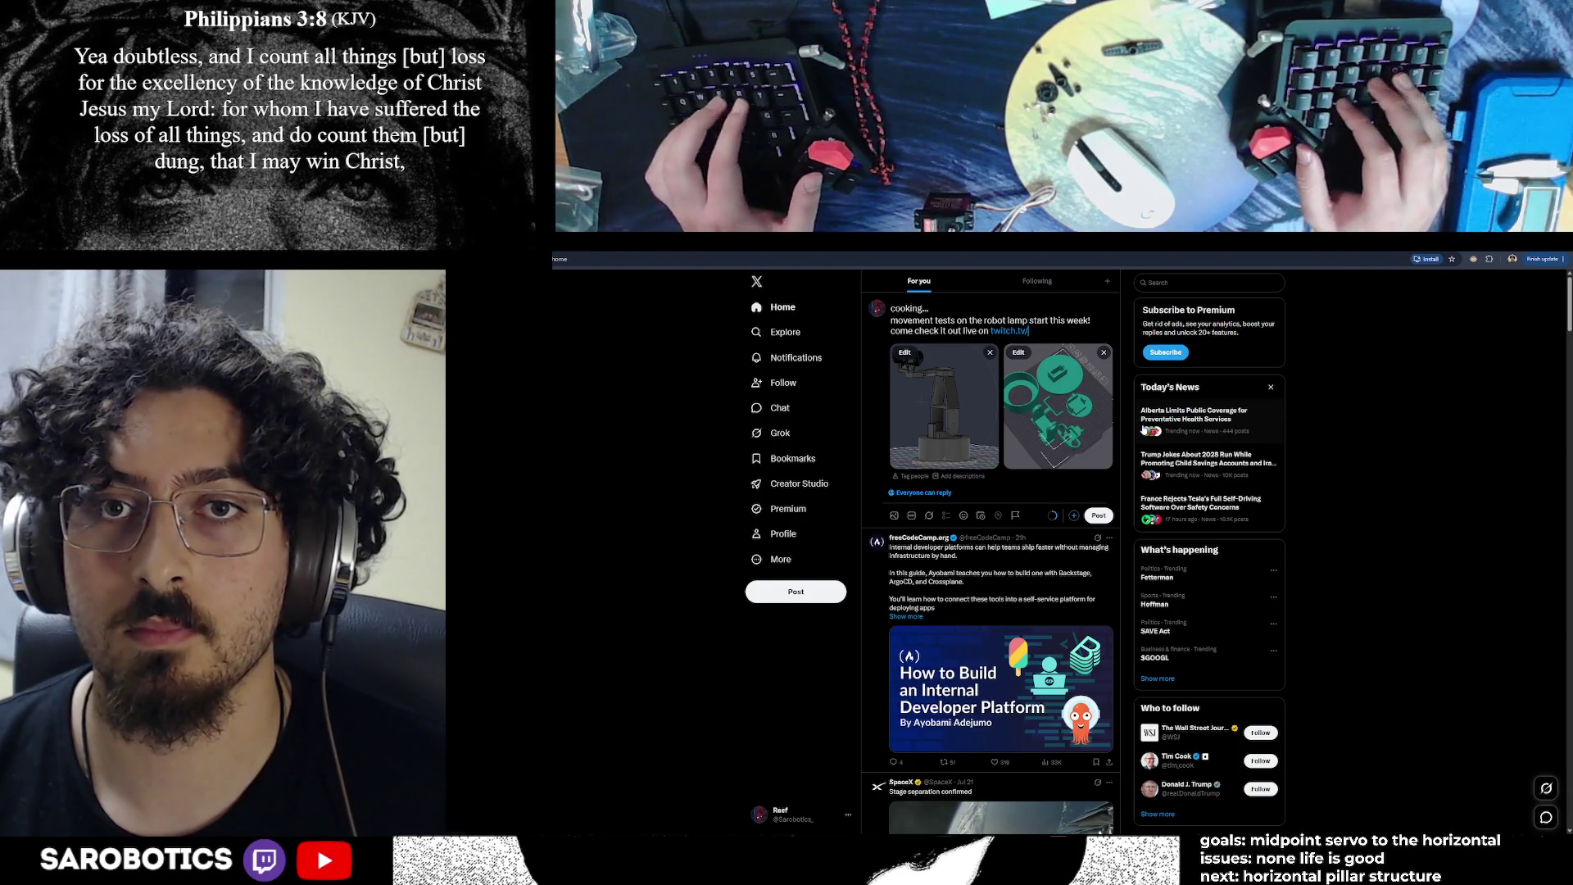
pyautogui.write('sarobotics')
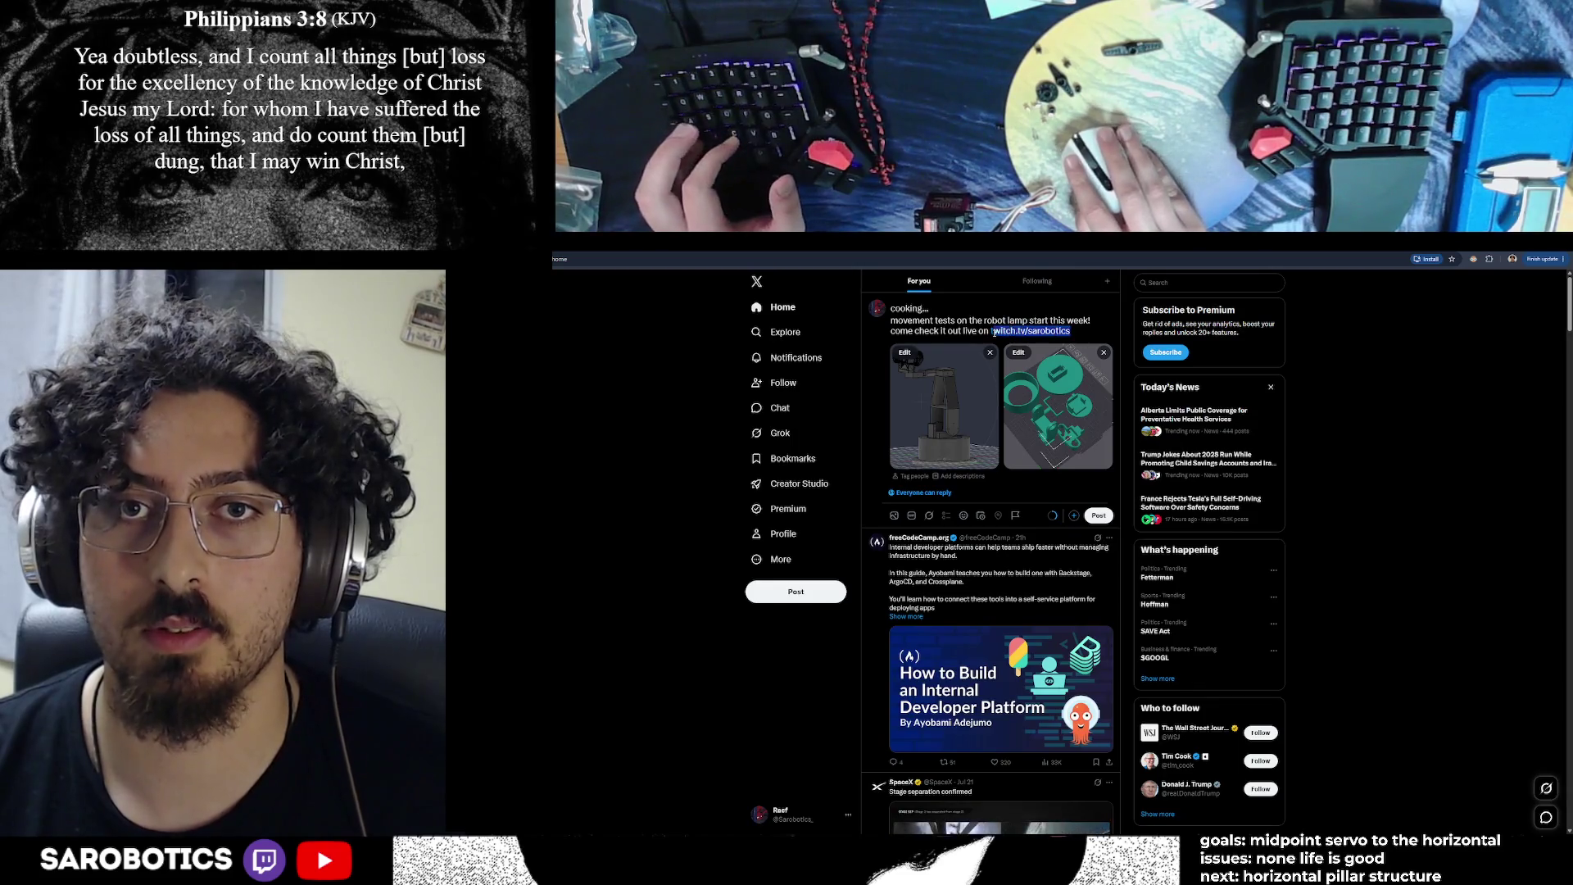
pyautogui.hotkey('ctrl', 't')
pyautogui.write('twitch.tv/sarobotics')
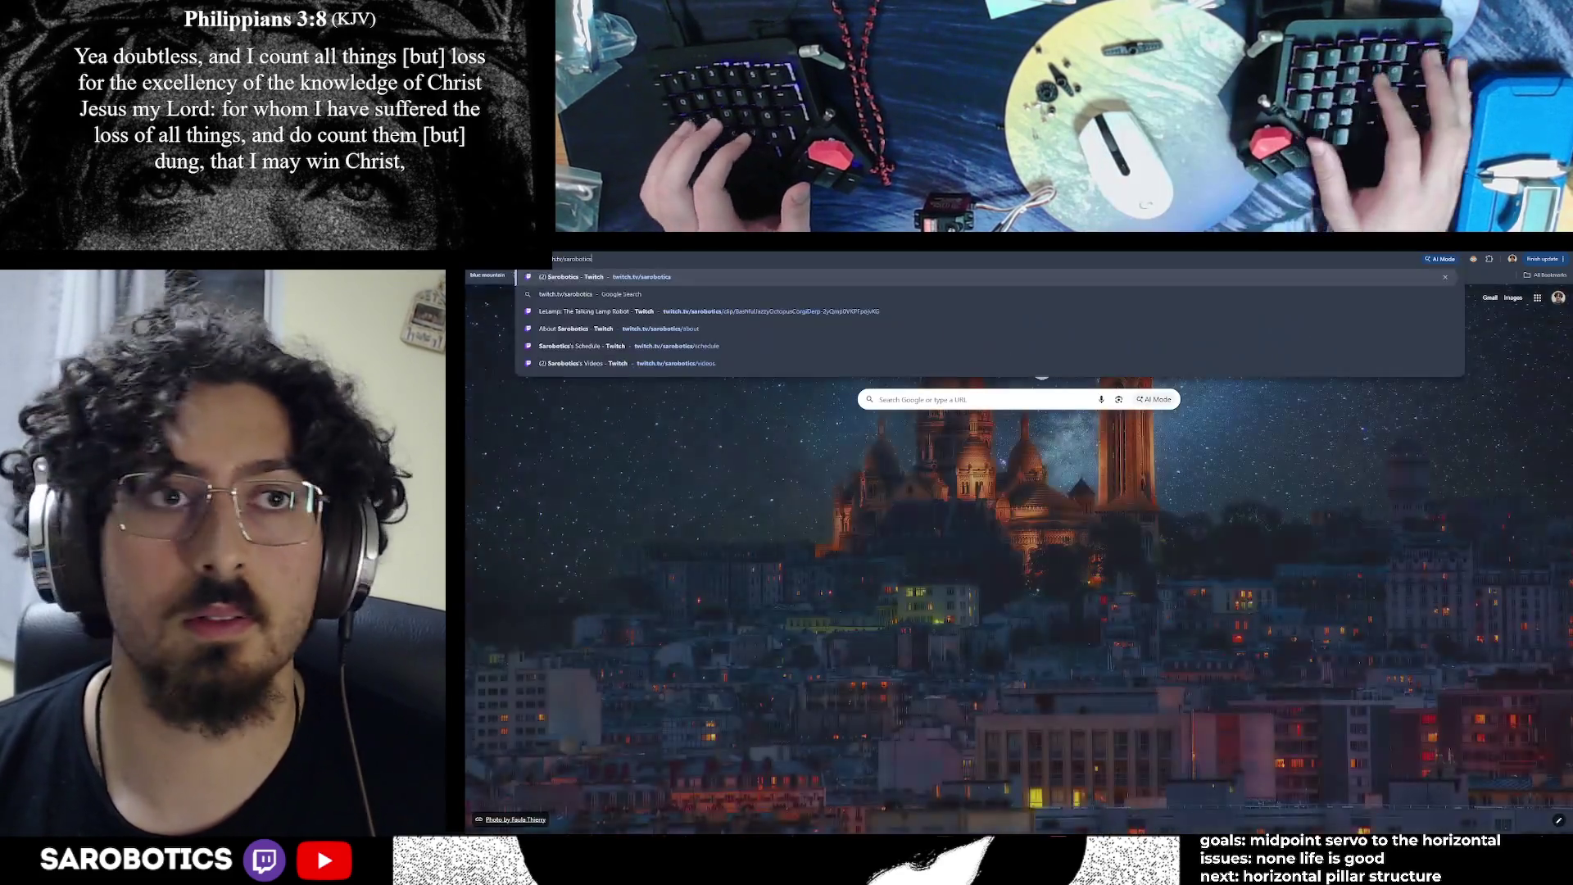
pyautogui.press('Return')
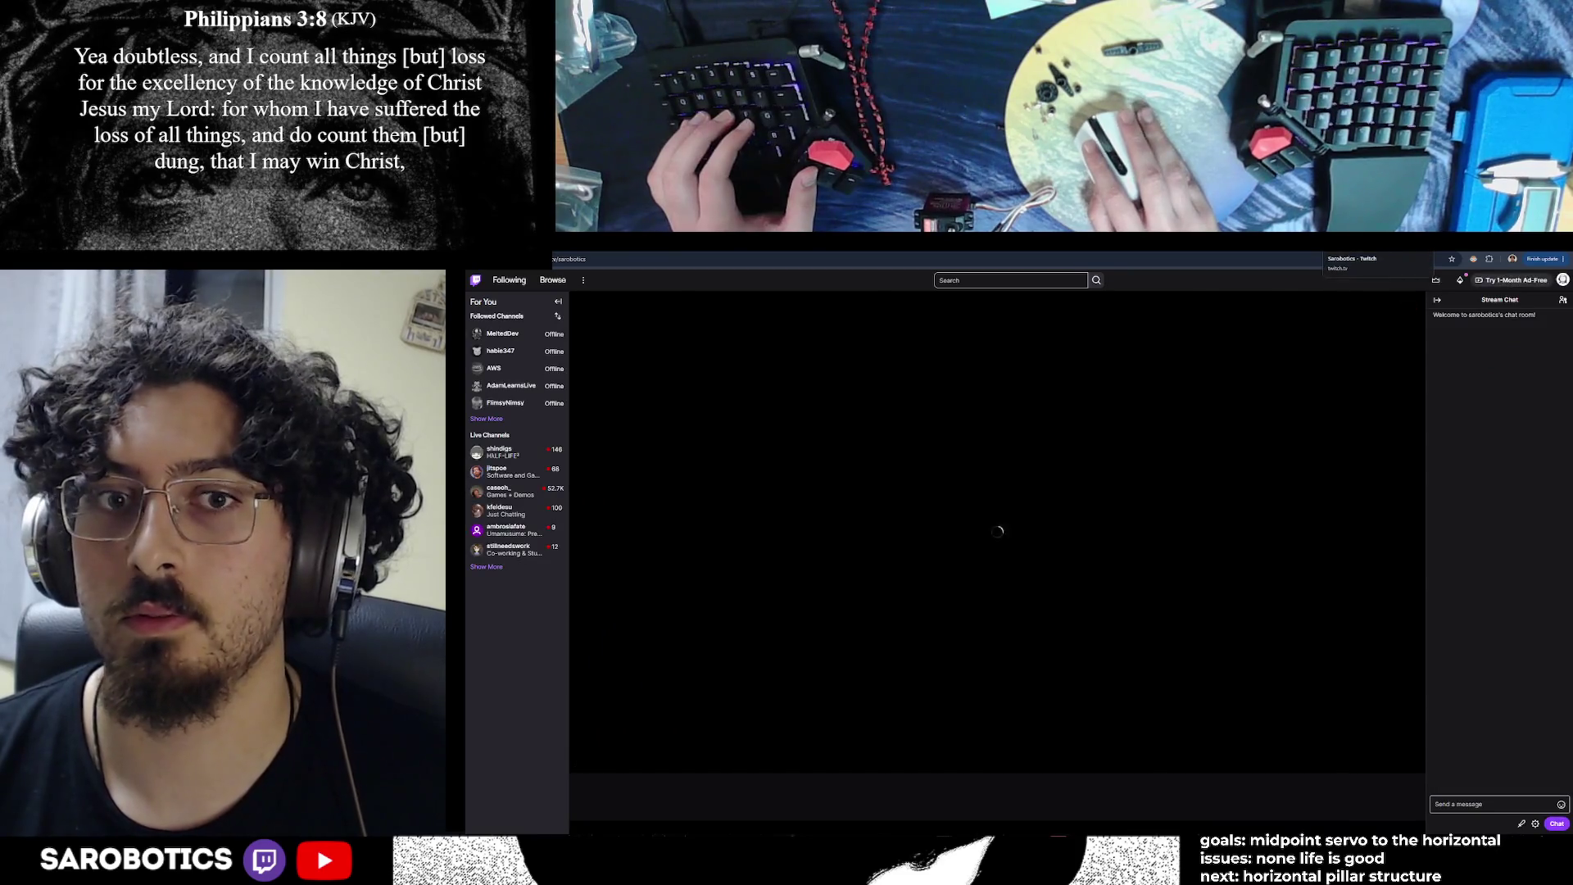
pyautogui.hotkey('ctrl', 'w')
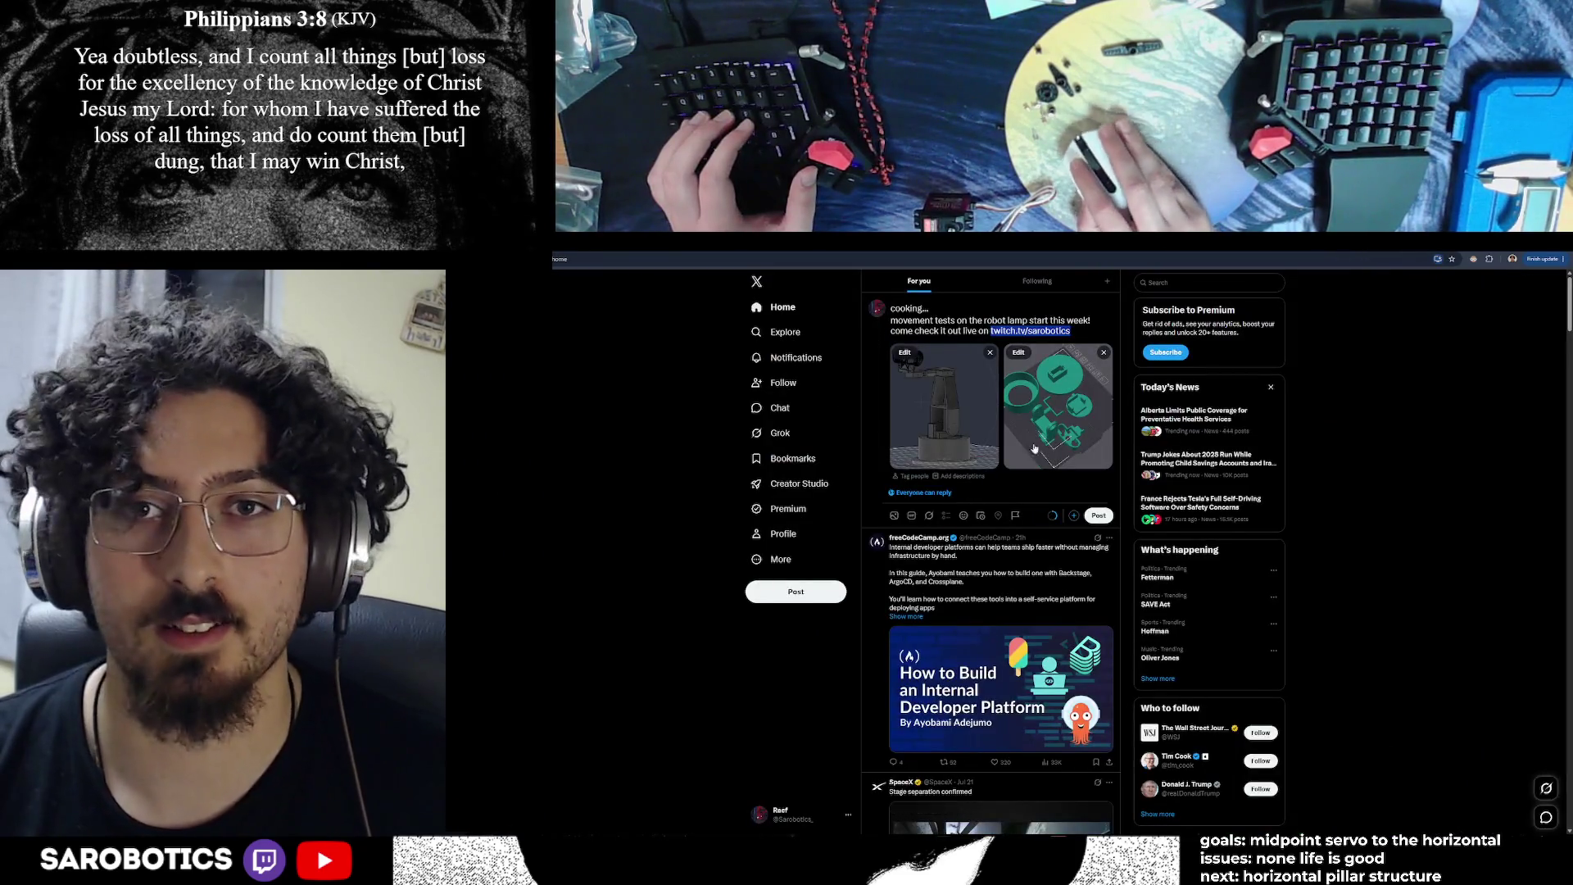
pyautogui.click(1082, 328)
# Add the hashtags #streamer, #engineering and #Robotic on a new line and publish the post
pyautogui.press('Return')
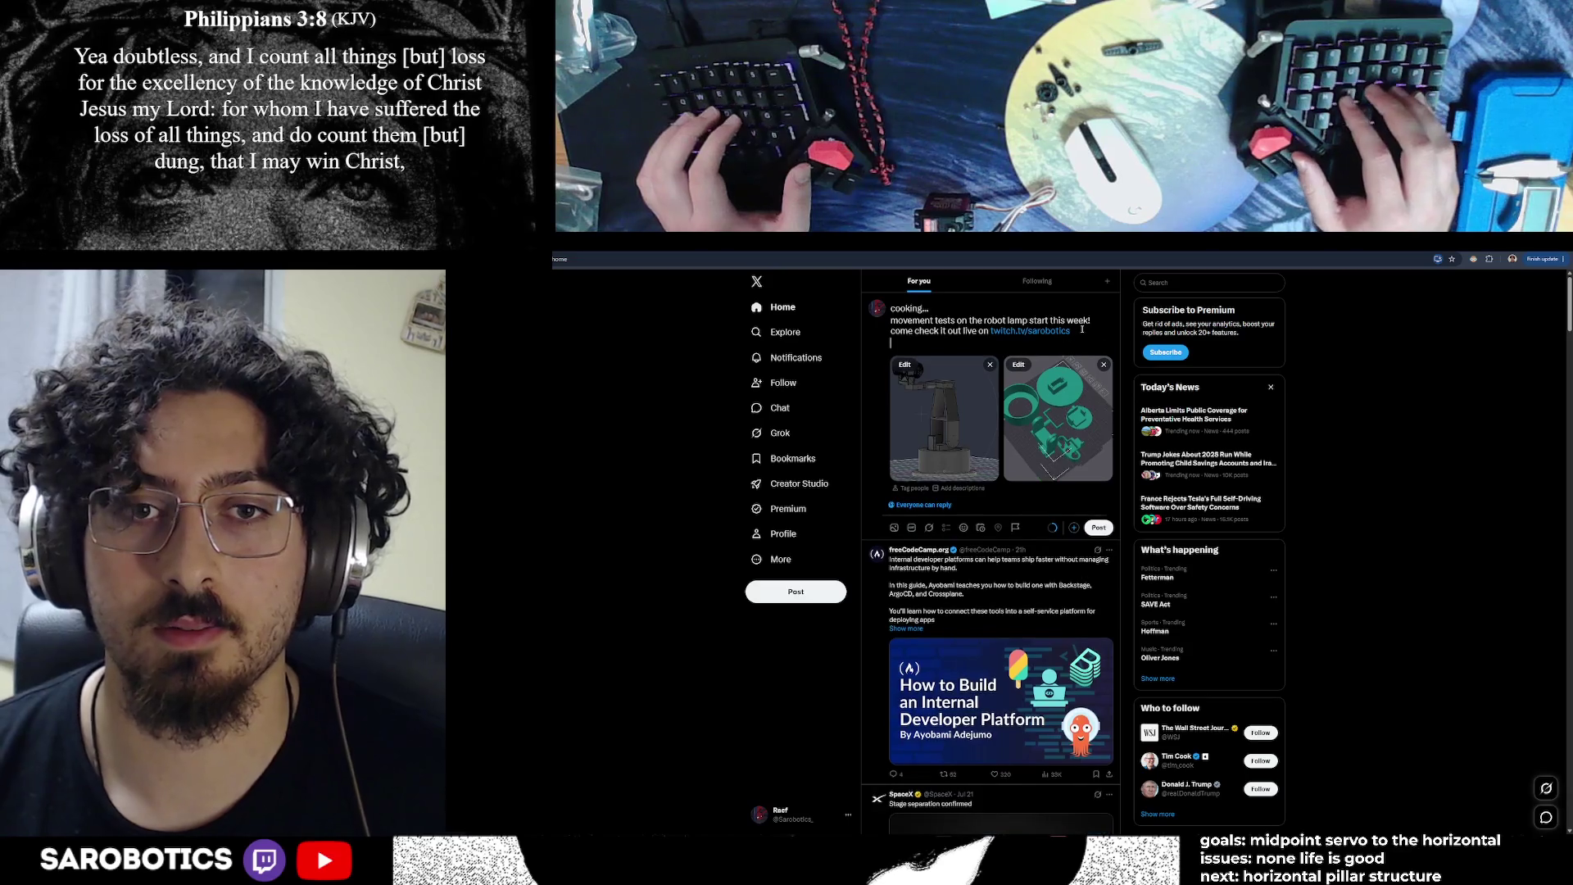
pyautogui.write('#eng')
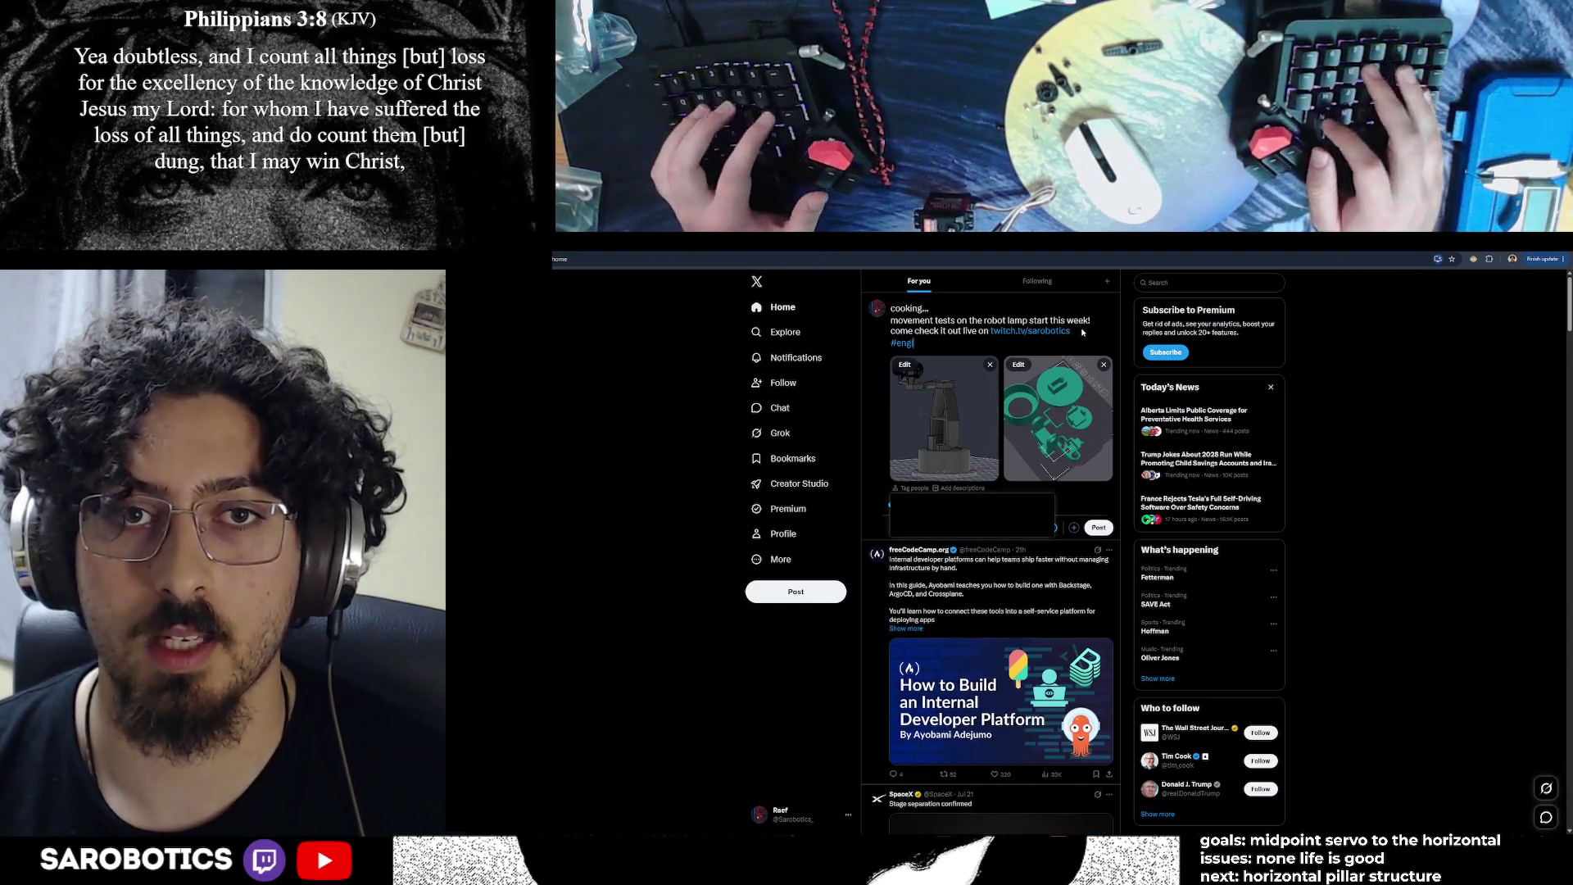
pyautogui.press('BackSpace')
pyautogui.press('BackSpace')
pyautogui.press('BackSpace')
pyautogui.write('strea')
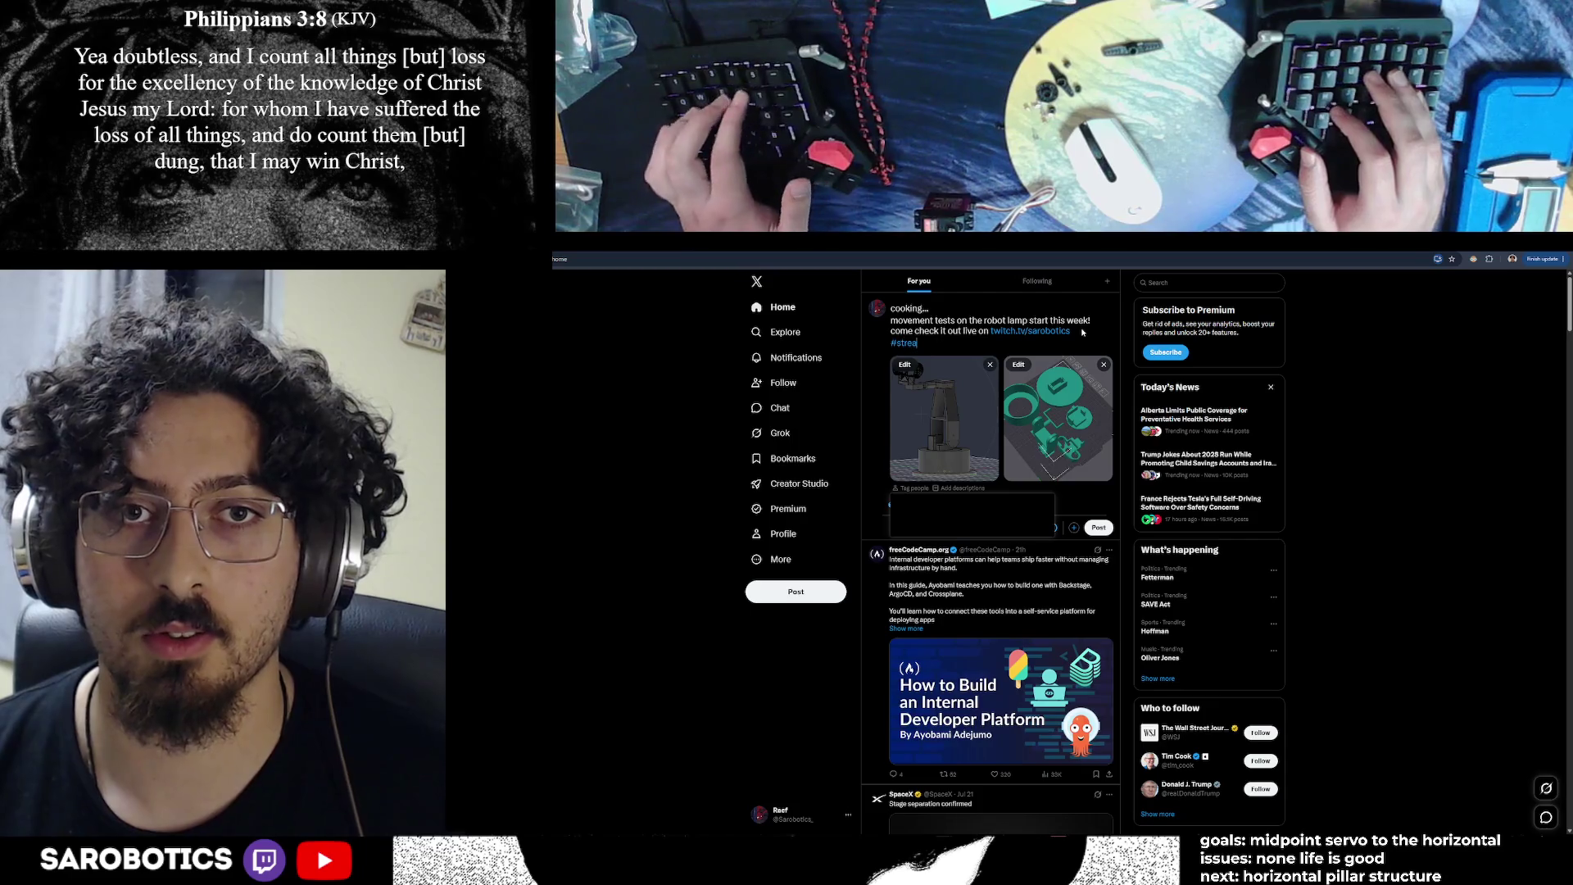
pyautogui.write('mer #enginer')
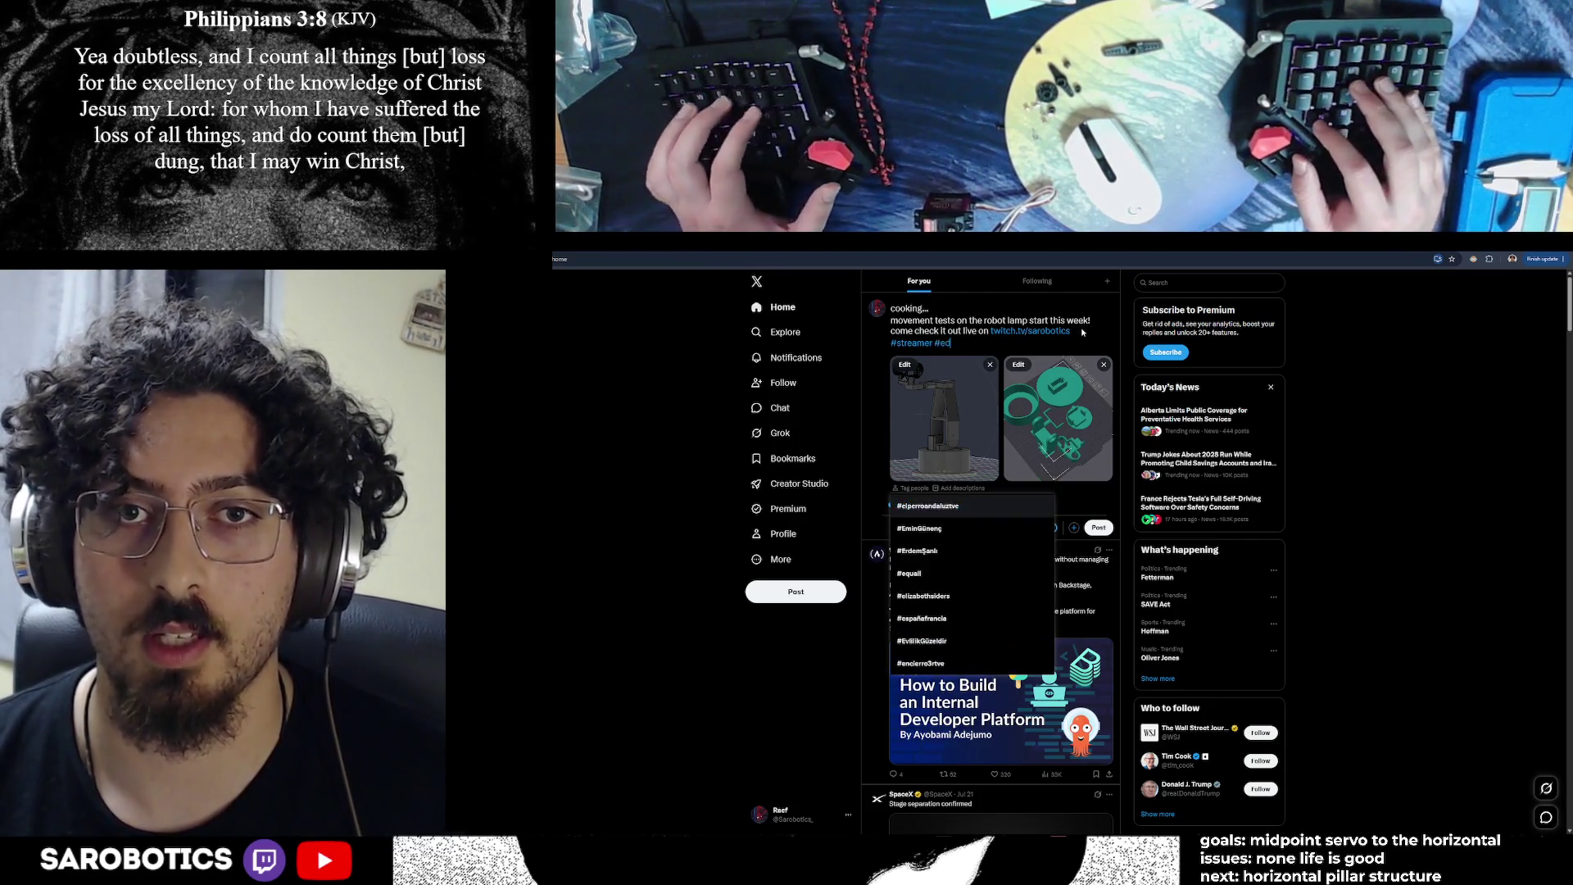
pyautogui.press('BackSpace')
pyautogui.press('BackSpace')
pyautogui.write('eamer')
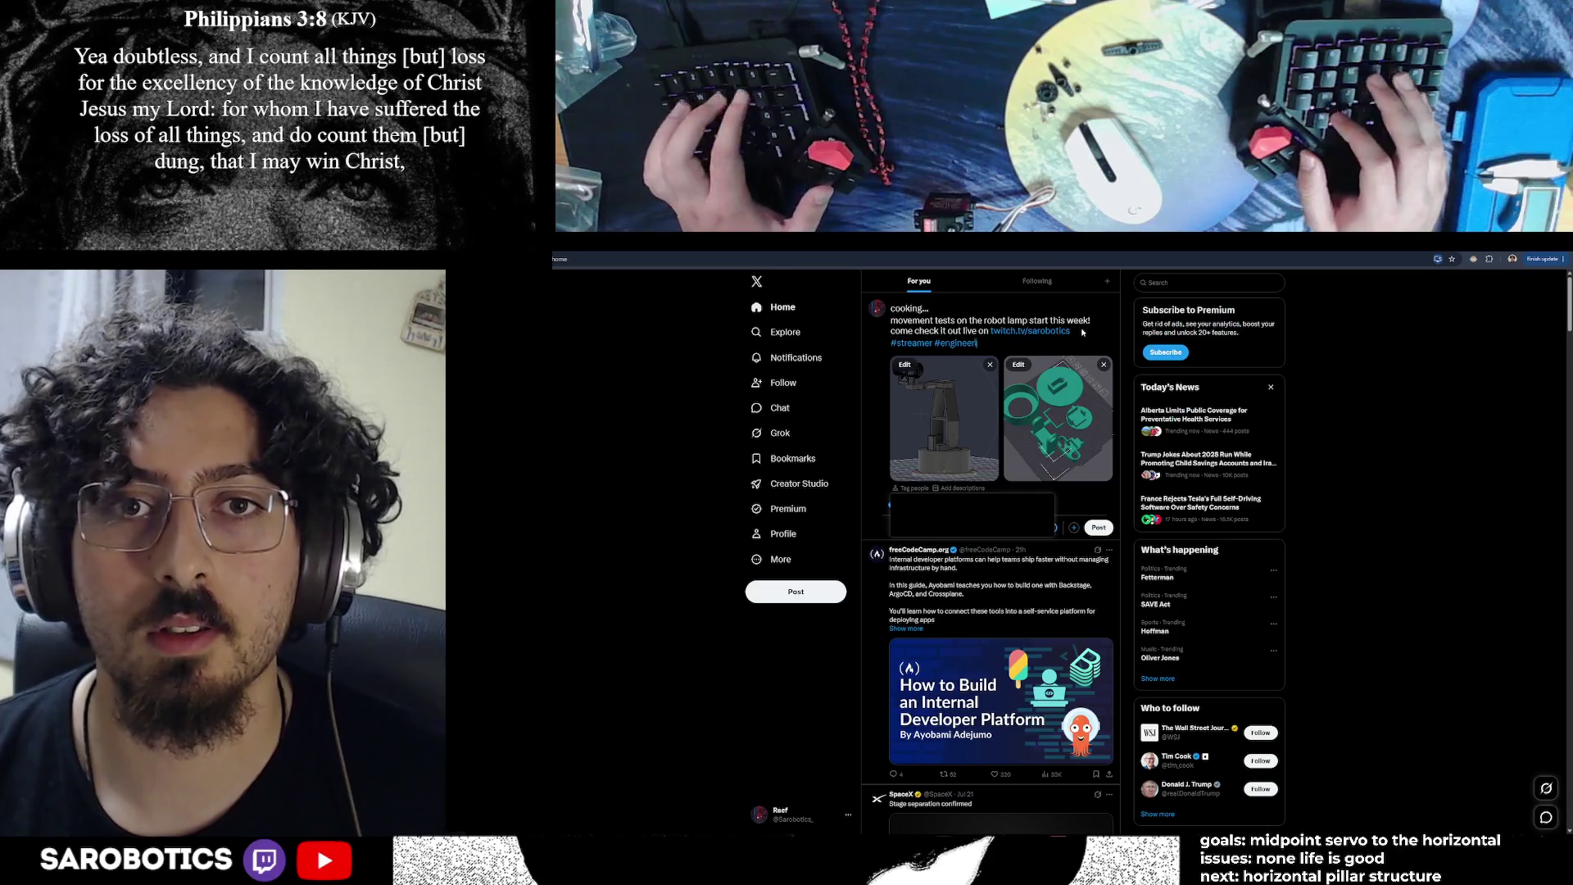
pyautogui.write(' #')
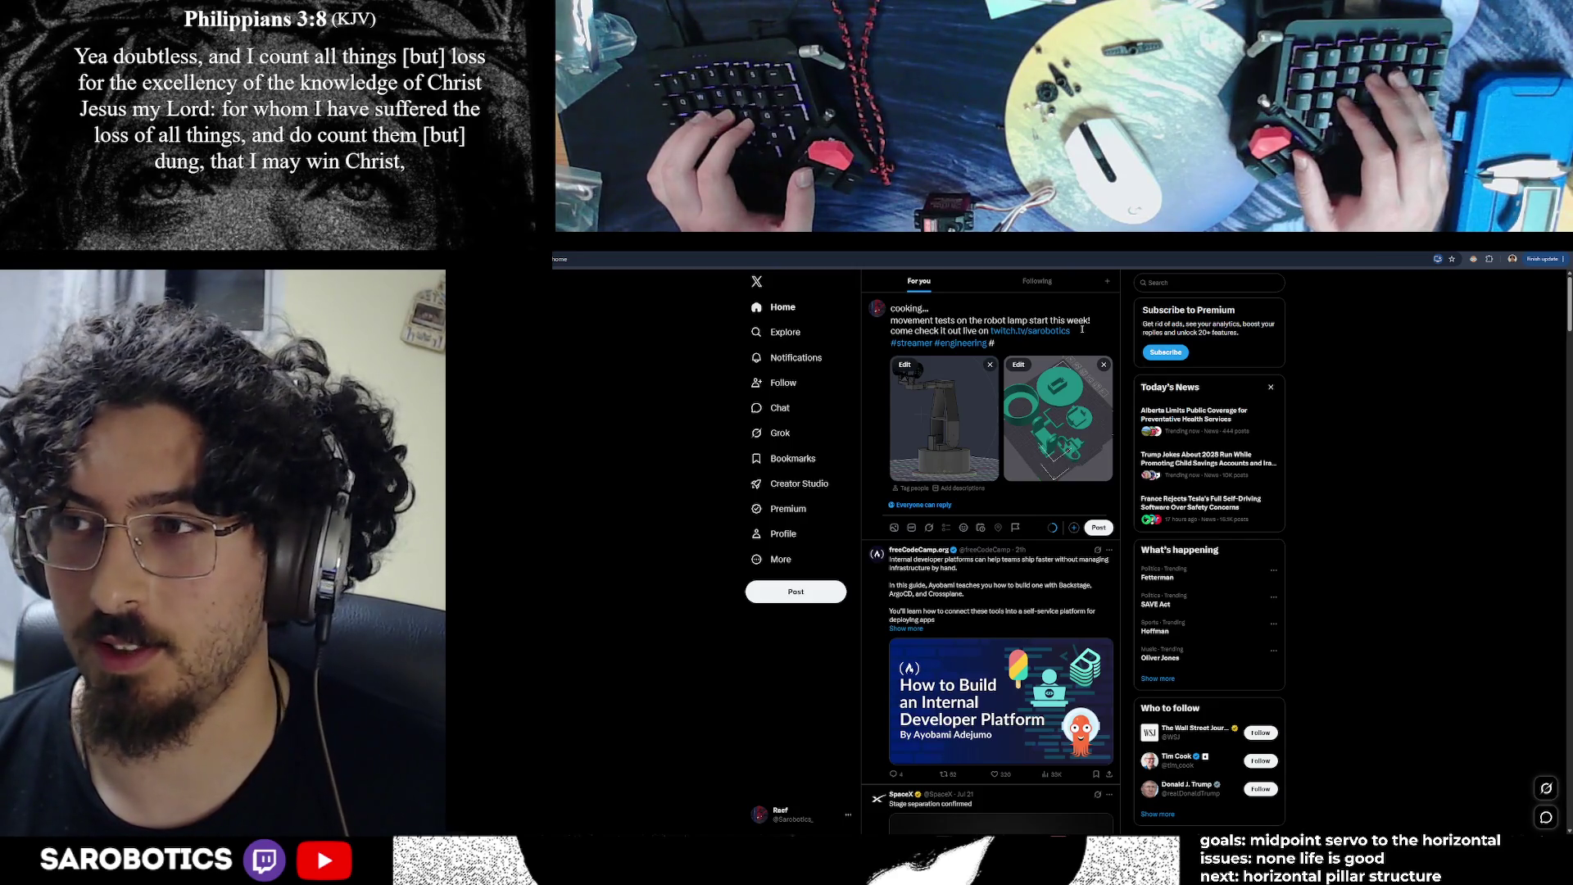
pyautogui.write('CAD')
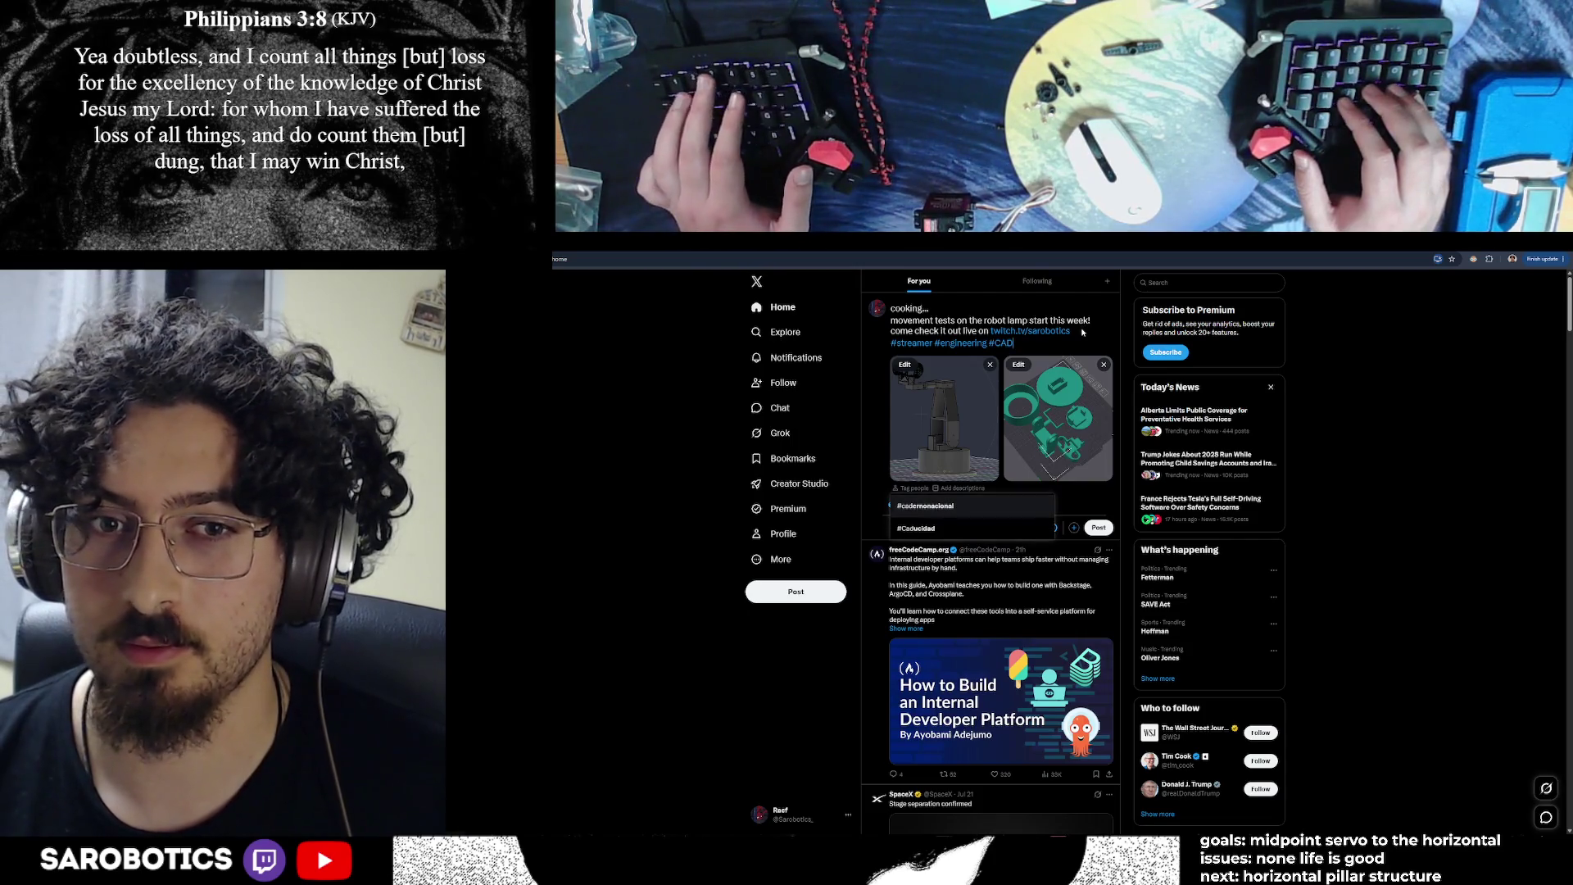
pyautogui.press('BackSpace')
pyautogui.press('BackSpace')
pyautogui.press('BackSpace')
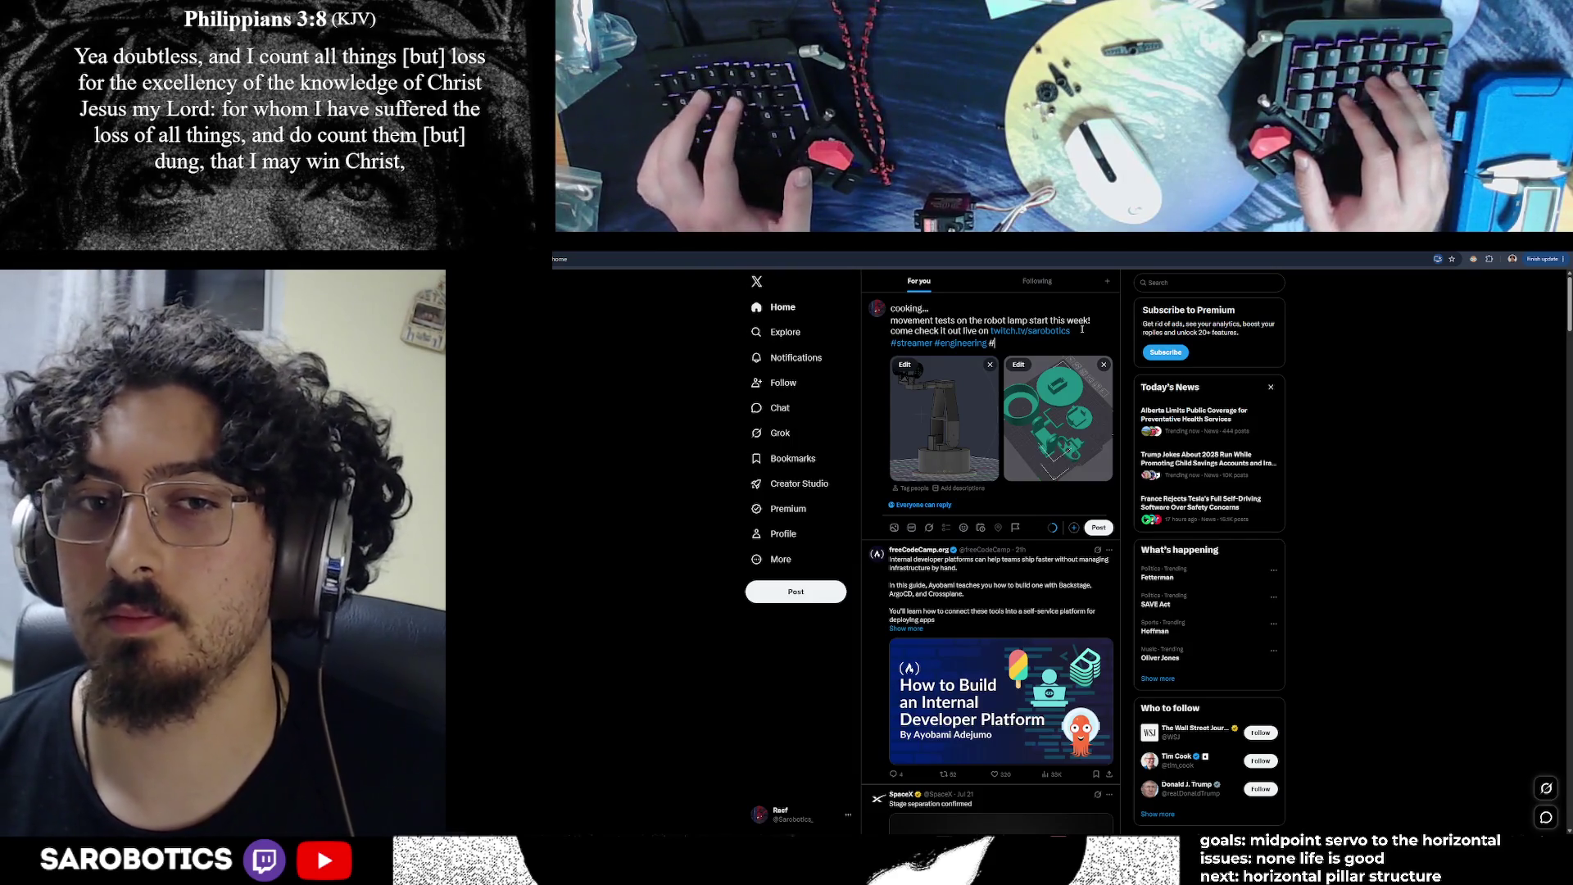
pyautogui.write('Robot')
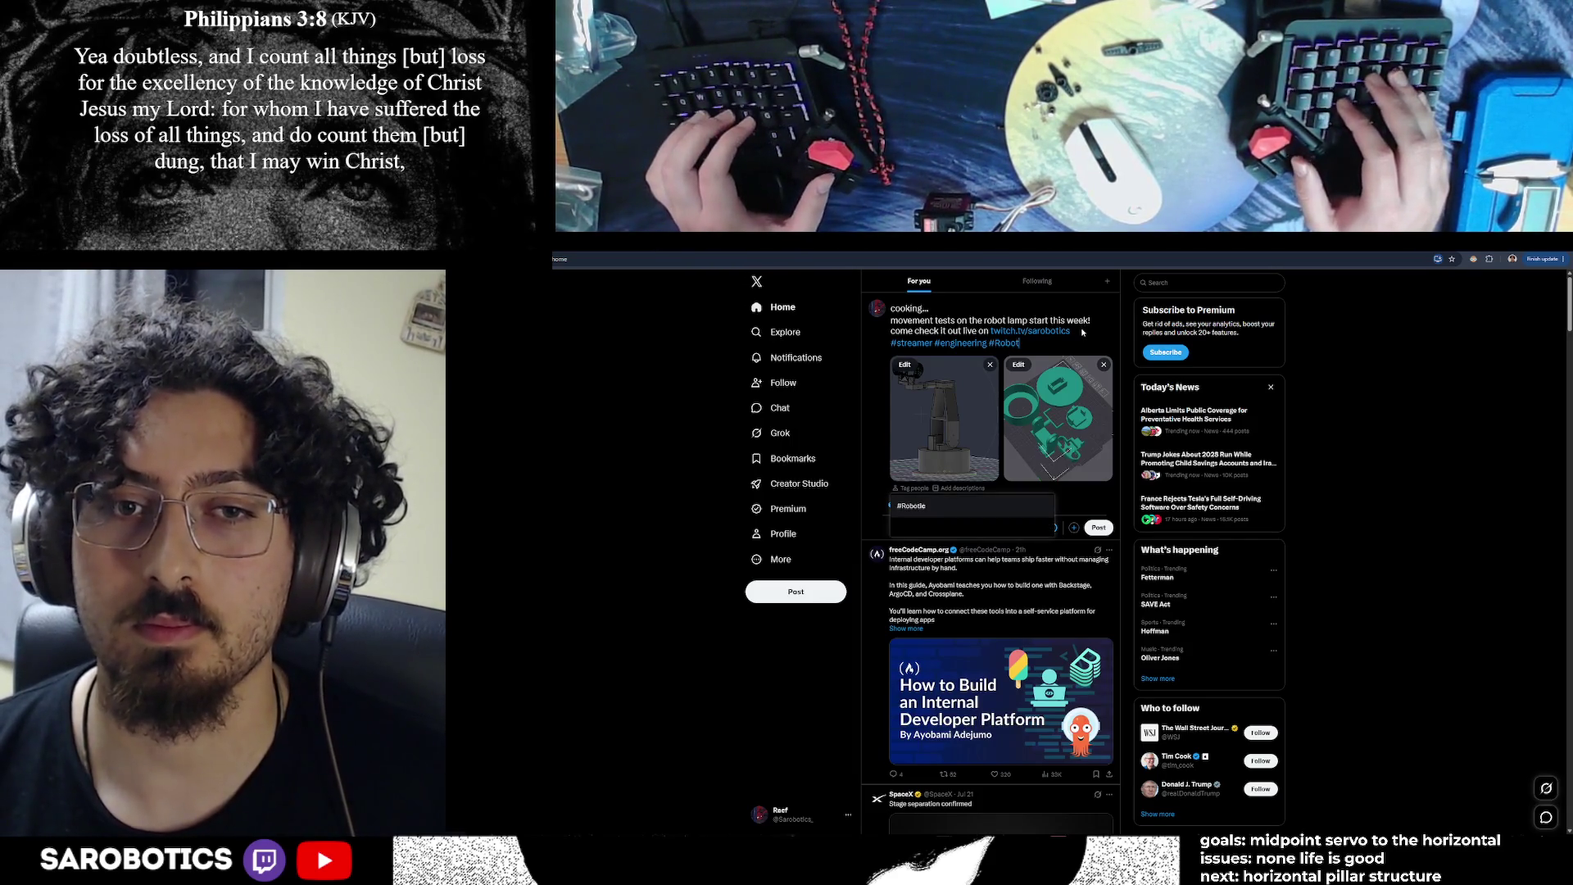
pyautogui.press('BackSpace')
pyautogui.press('BackSpace')
pyautogui.press('BackSpace')
pyautogui.write('robot')
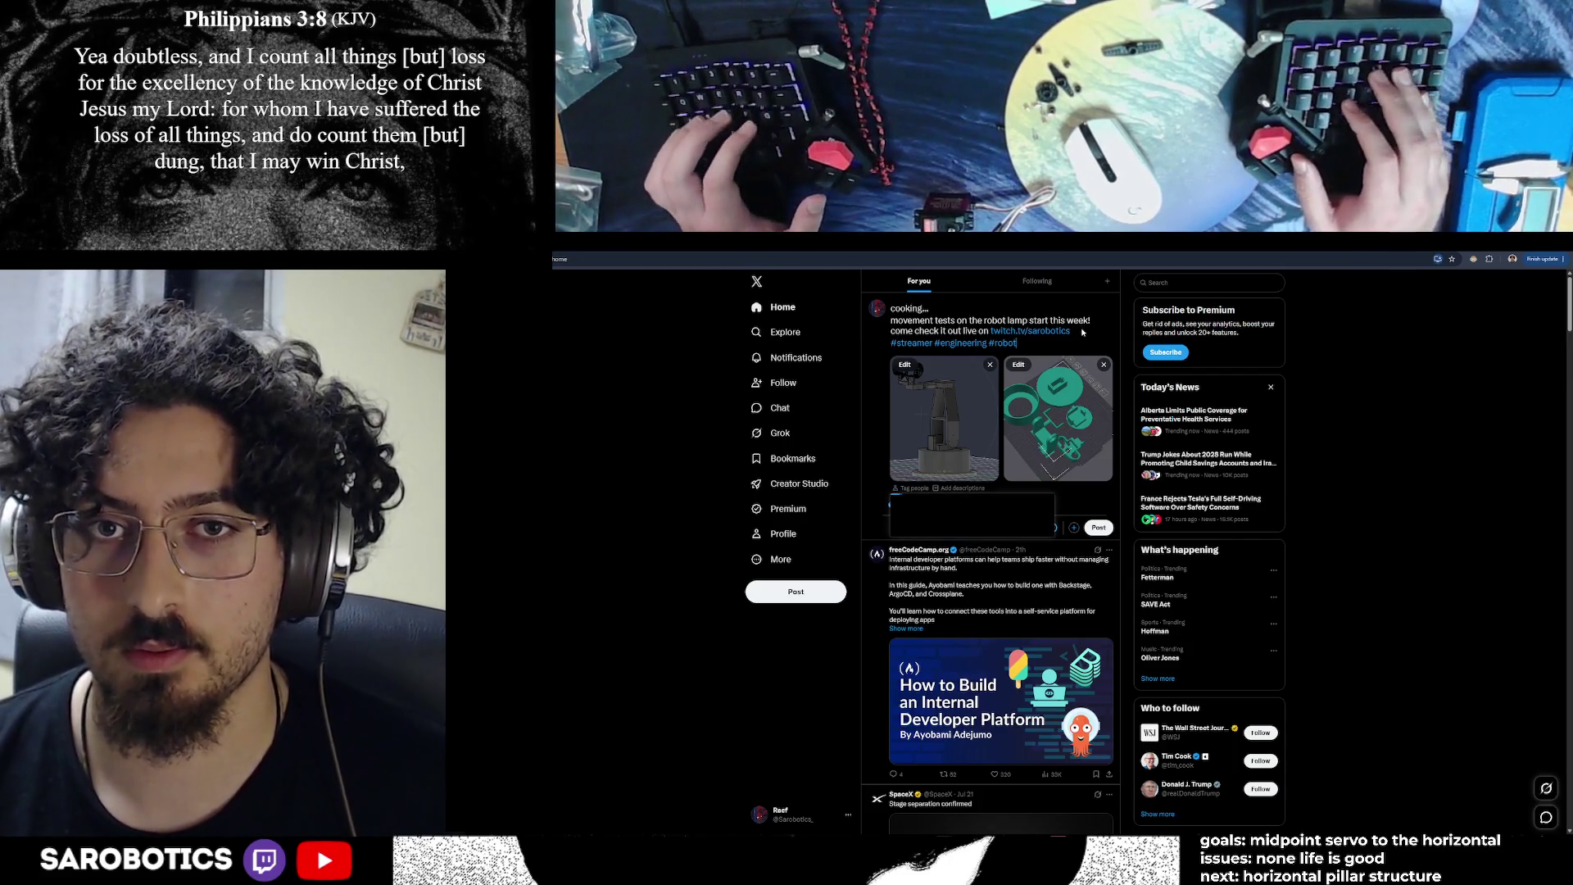
pyautogui.press('Return')
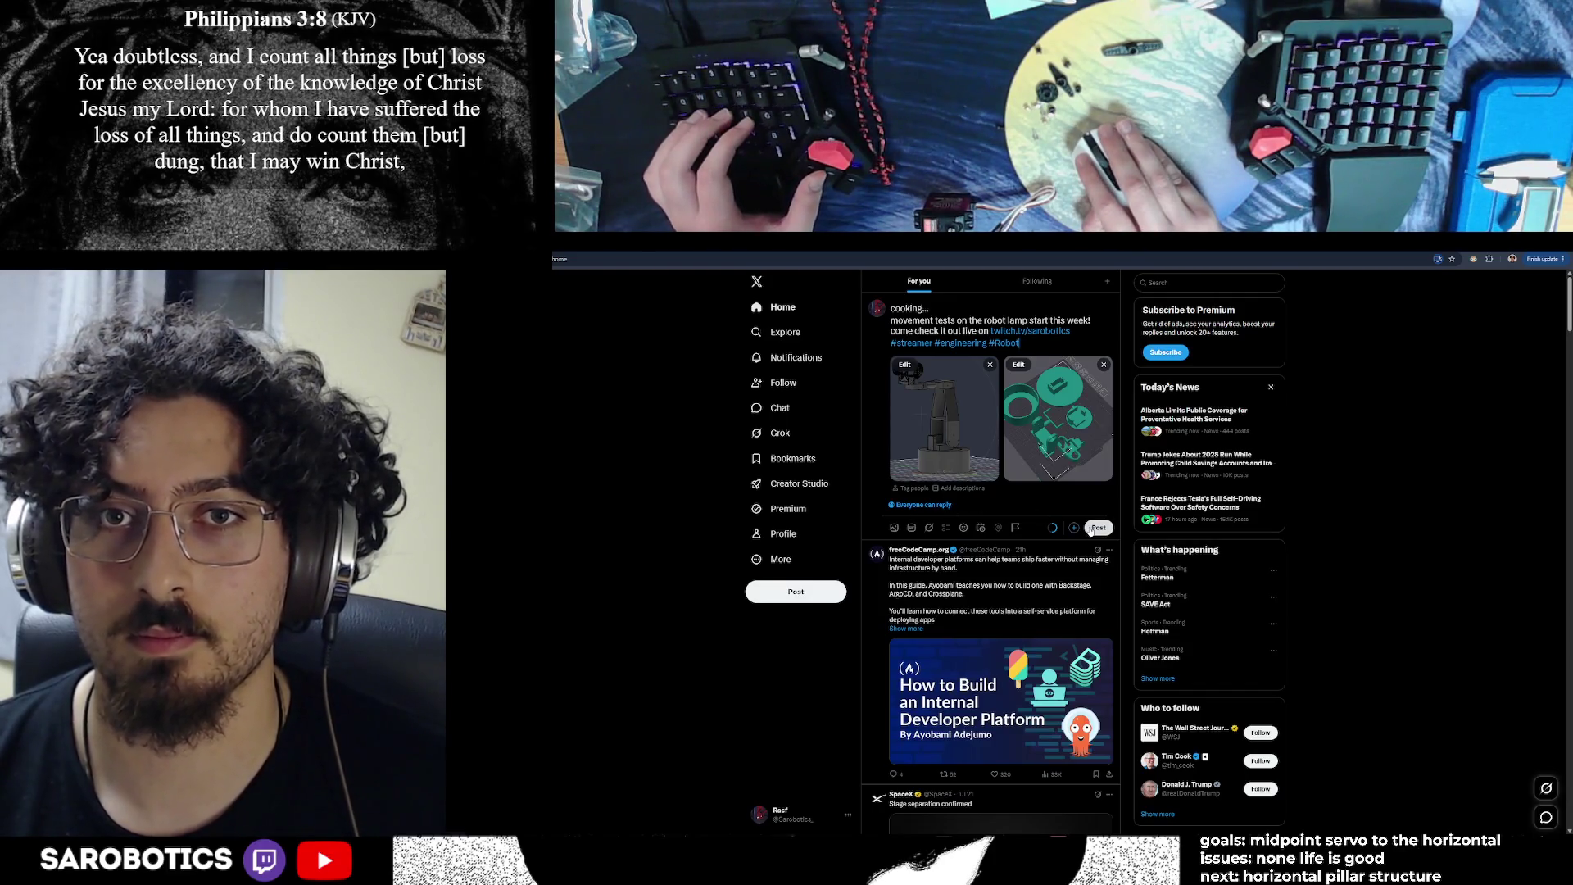
pyautogui.click(1097, 528)
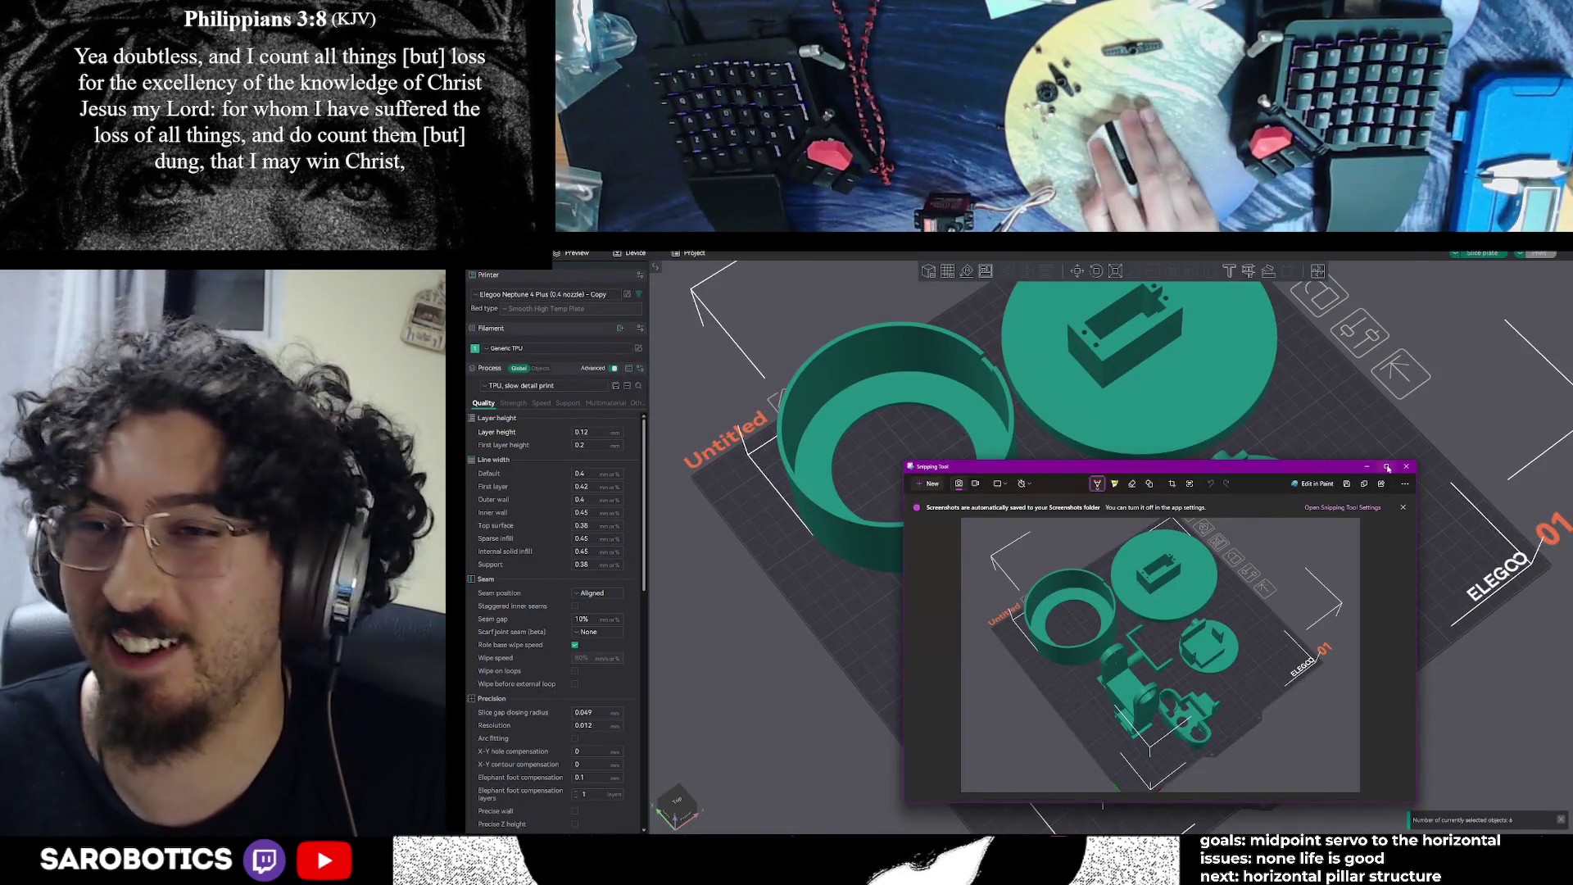
pyautogui.scroll(3, 1372, 464)
pyautogui.scroll(-10, 1251, 557)
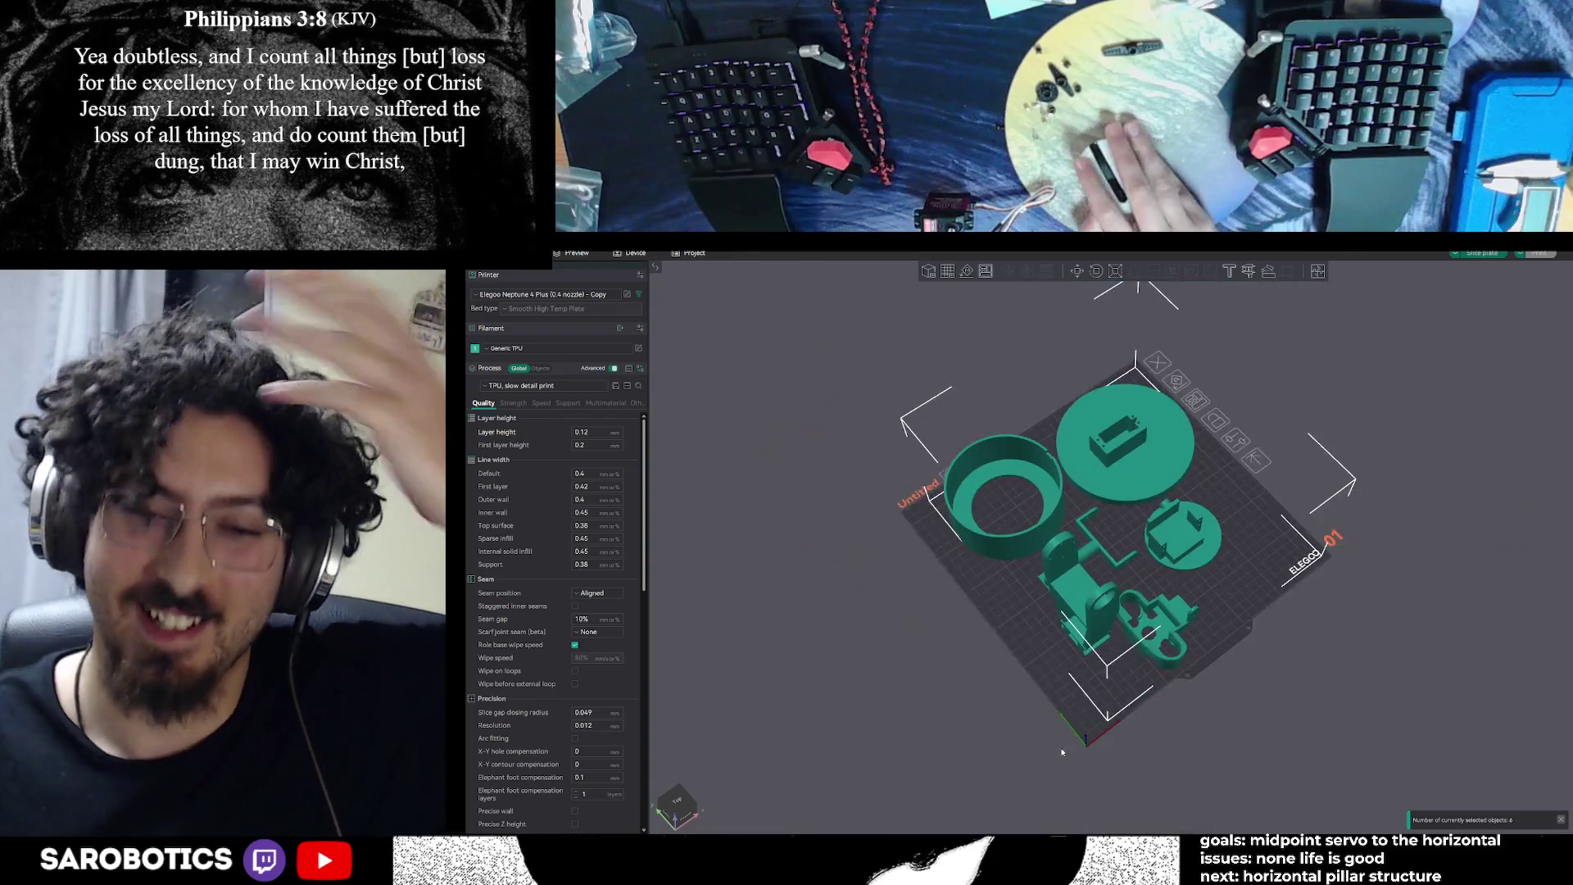
pyautogui.moveTo(1094, 728)
pyautogui.mouseDown()
pyautogui.moveTo(1183, 700)
pyautogui.moveTo(1147, 726)
pyautogui.moveTo(1143, 695)
pyautogui.mouseUp()
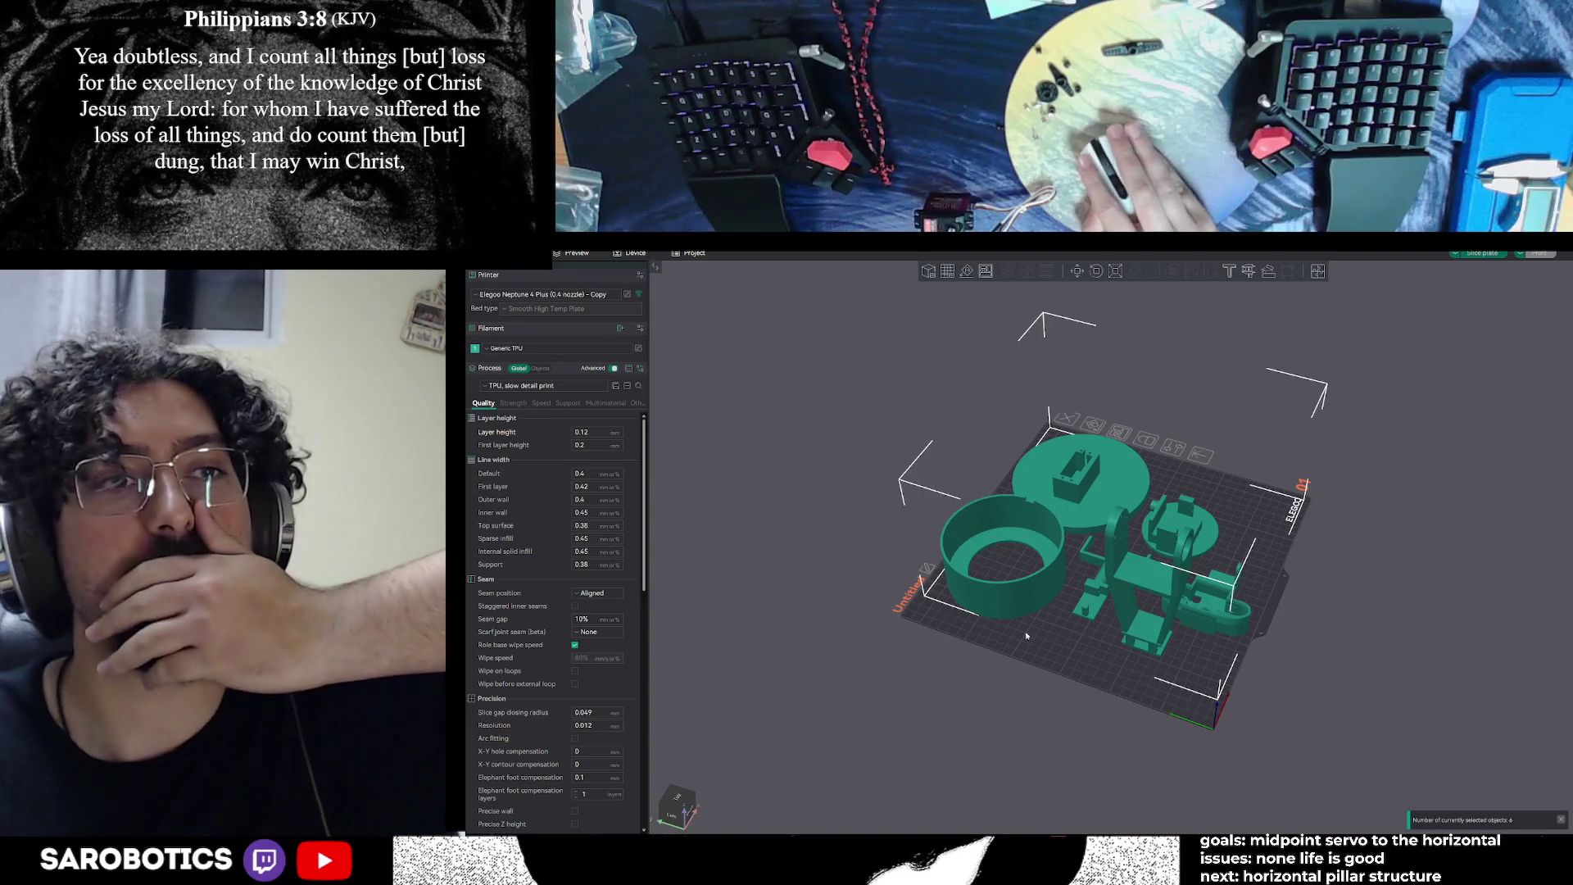
pyautogui.moveTo(1095, 543); pyautogui.dragTo(1073, 541)
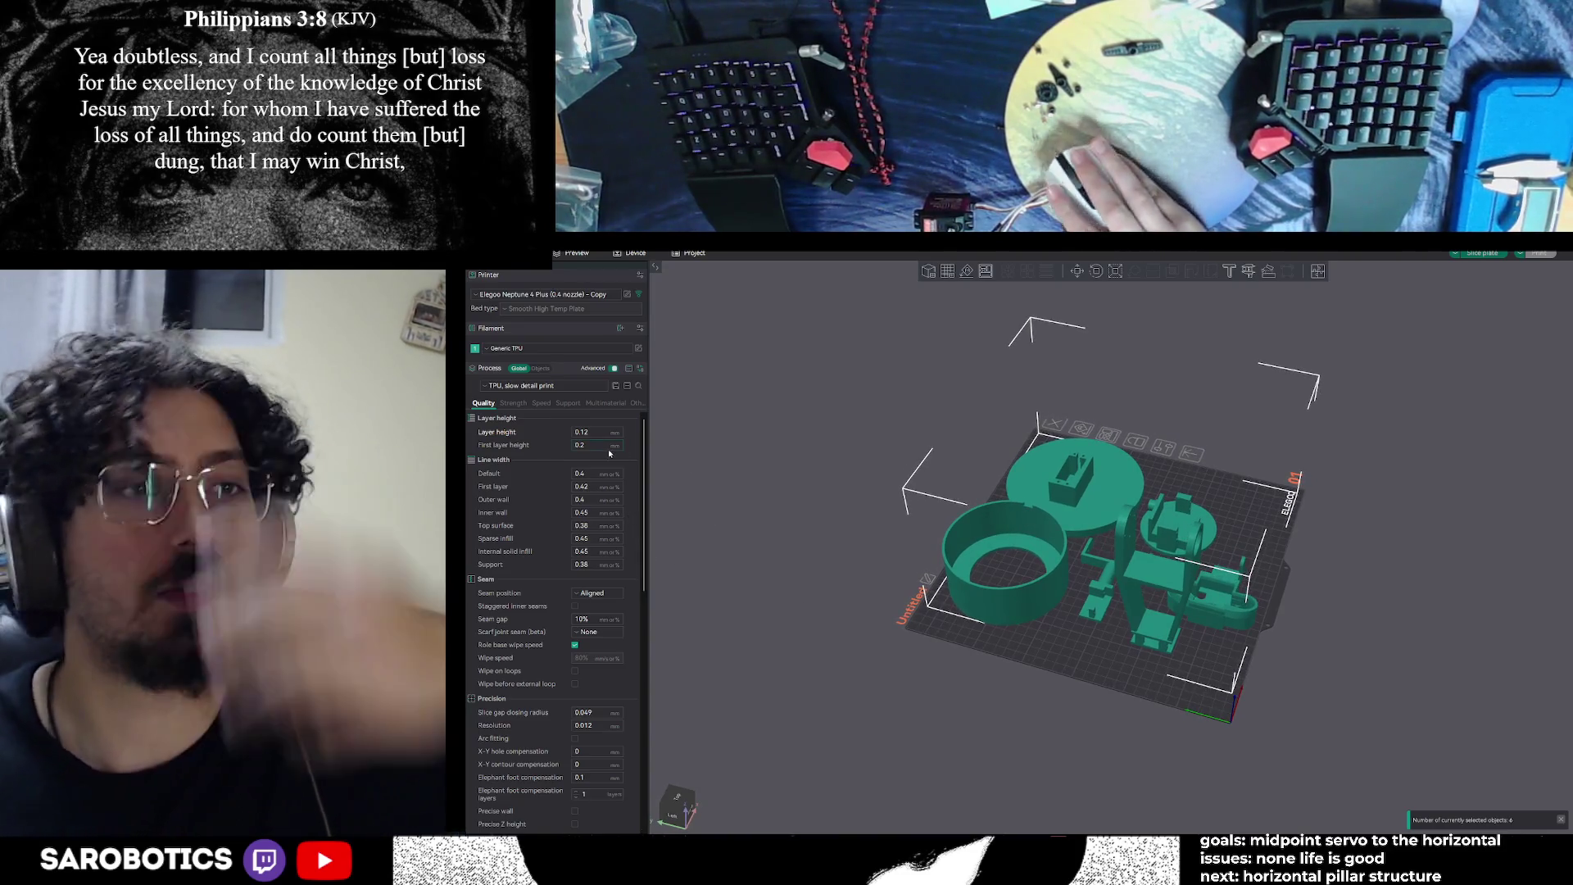
pyautogui.moveTo(814, 502)
pyautogui.mouseDown()
pyautogui.moveTo(888, 526)
pyautogui.moveTo(812, 531)
pyautogui.mouseUp()
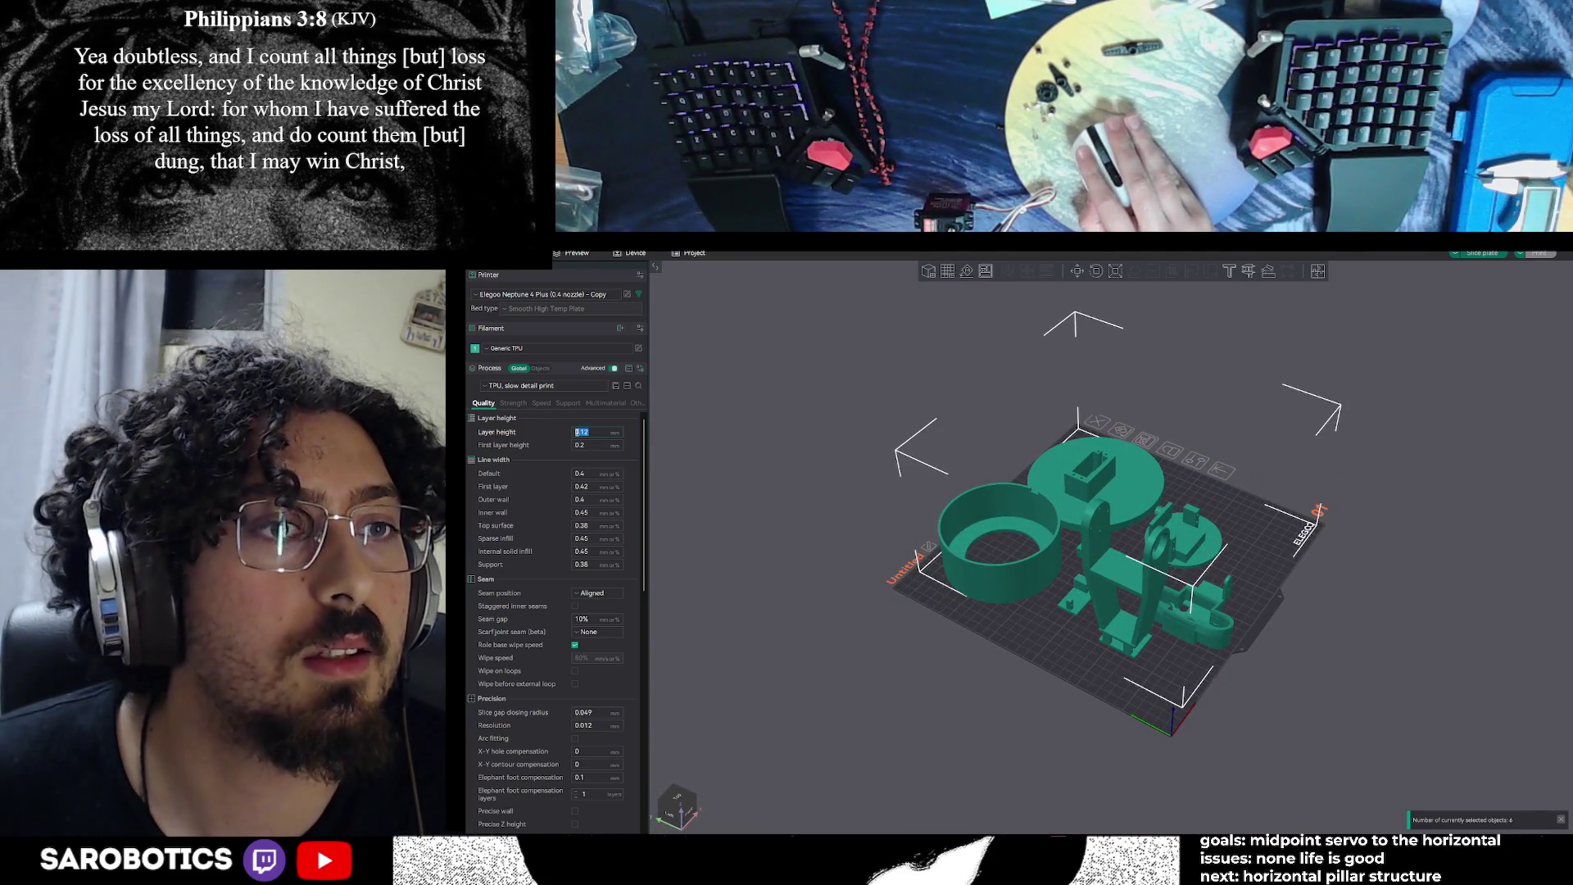
pyautogui.click(545, 388)
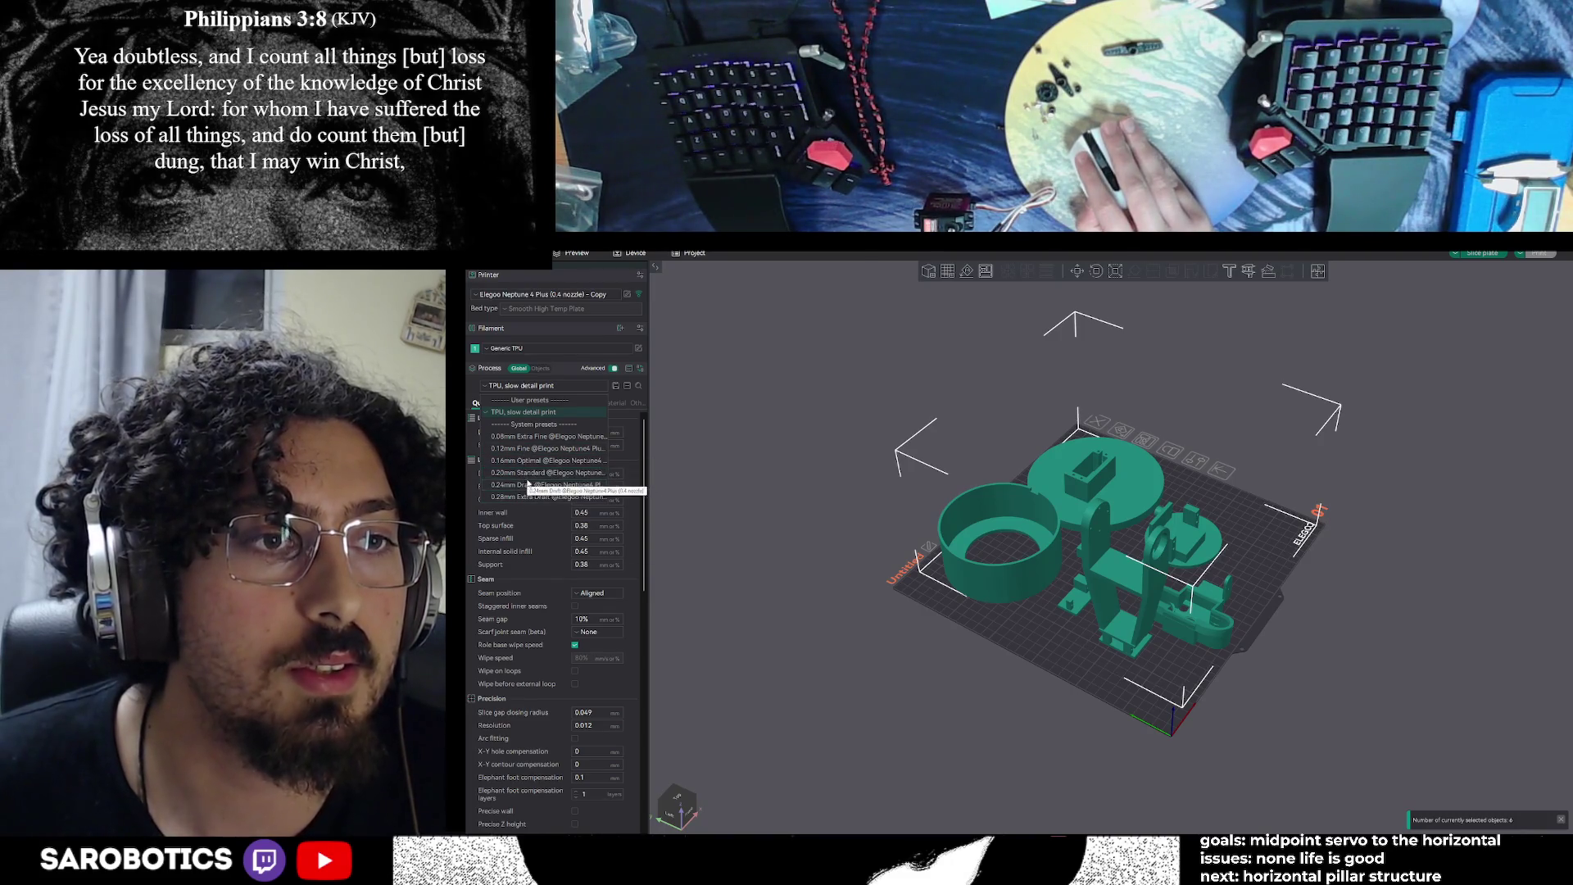
pyautogui.click(524, 472)
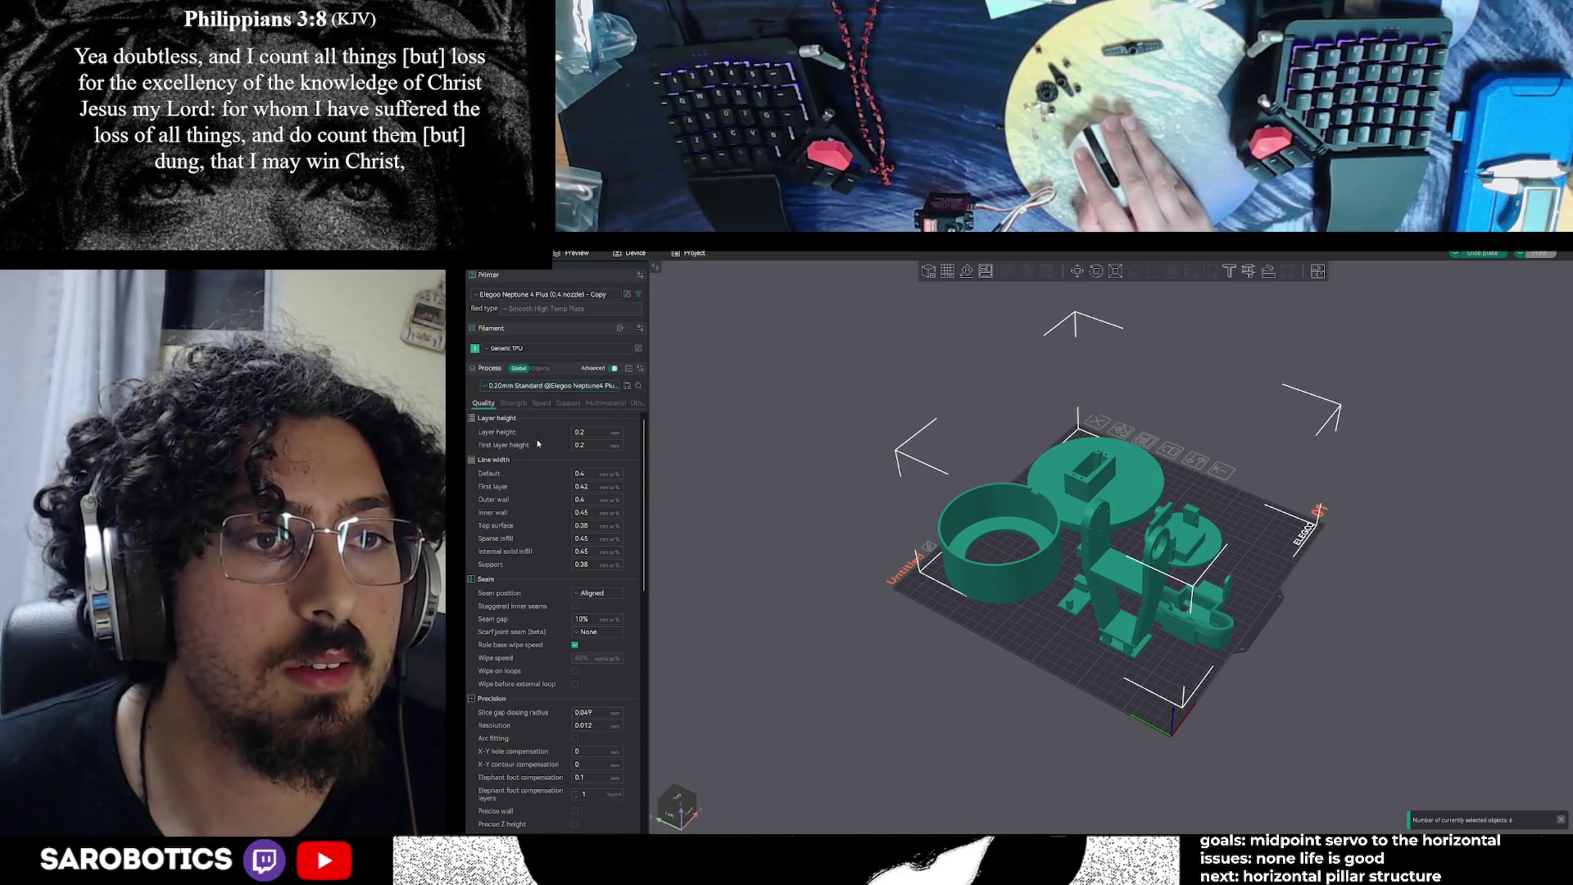
pyautogui.click(553, 386)
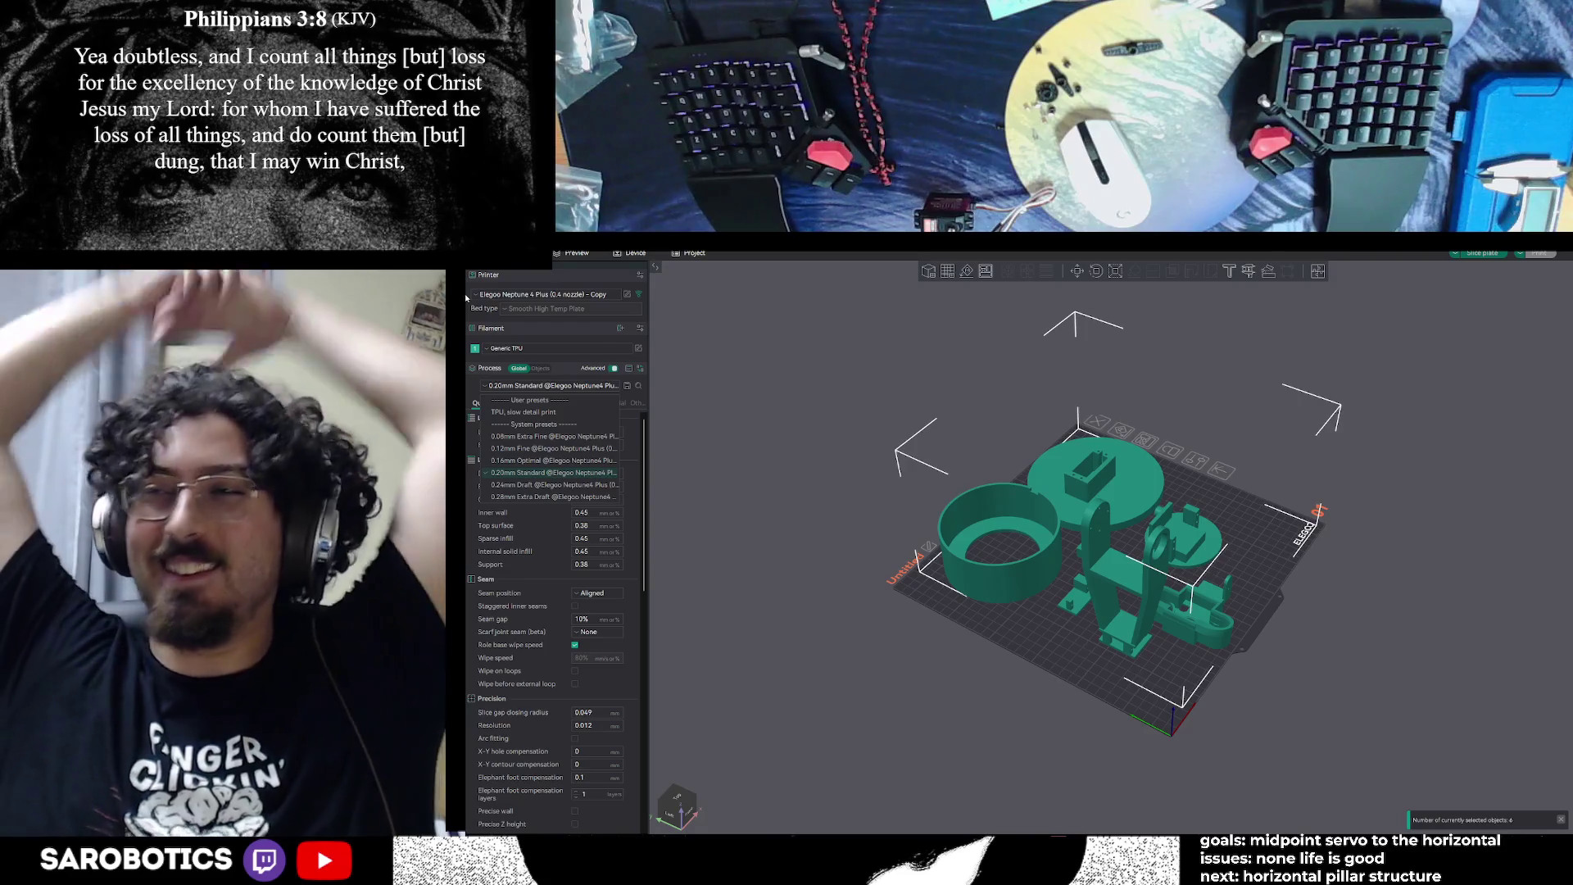
# Enter 0.3 mm for both Layer height and First layer height under Quality settings
pyautogui.moveTo(981, 414)
pyautogui.mouseDown()
pyautogui.moveTo(1048, 476)
pyautogui.moveTo(1114, 508)
pyautogui.moveTo(1133, 494)
pyautogui.moveTo(1132, 523)
pyautogui.mouseUp()
pyautogui.scroll(3, 1114, 509)
pyautogui.scroll(-4, 1134, 516)
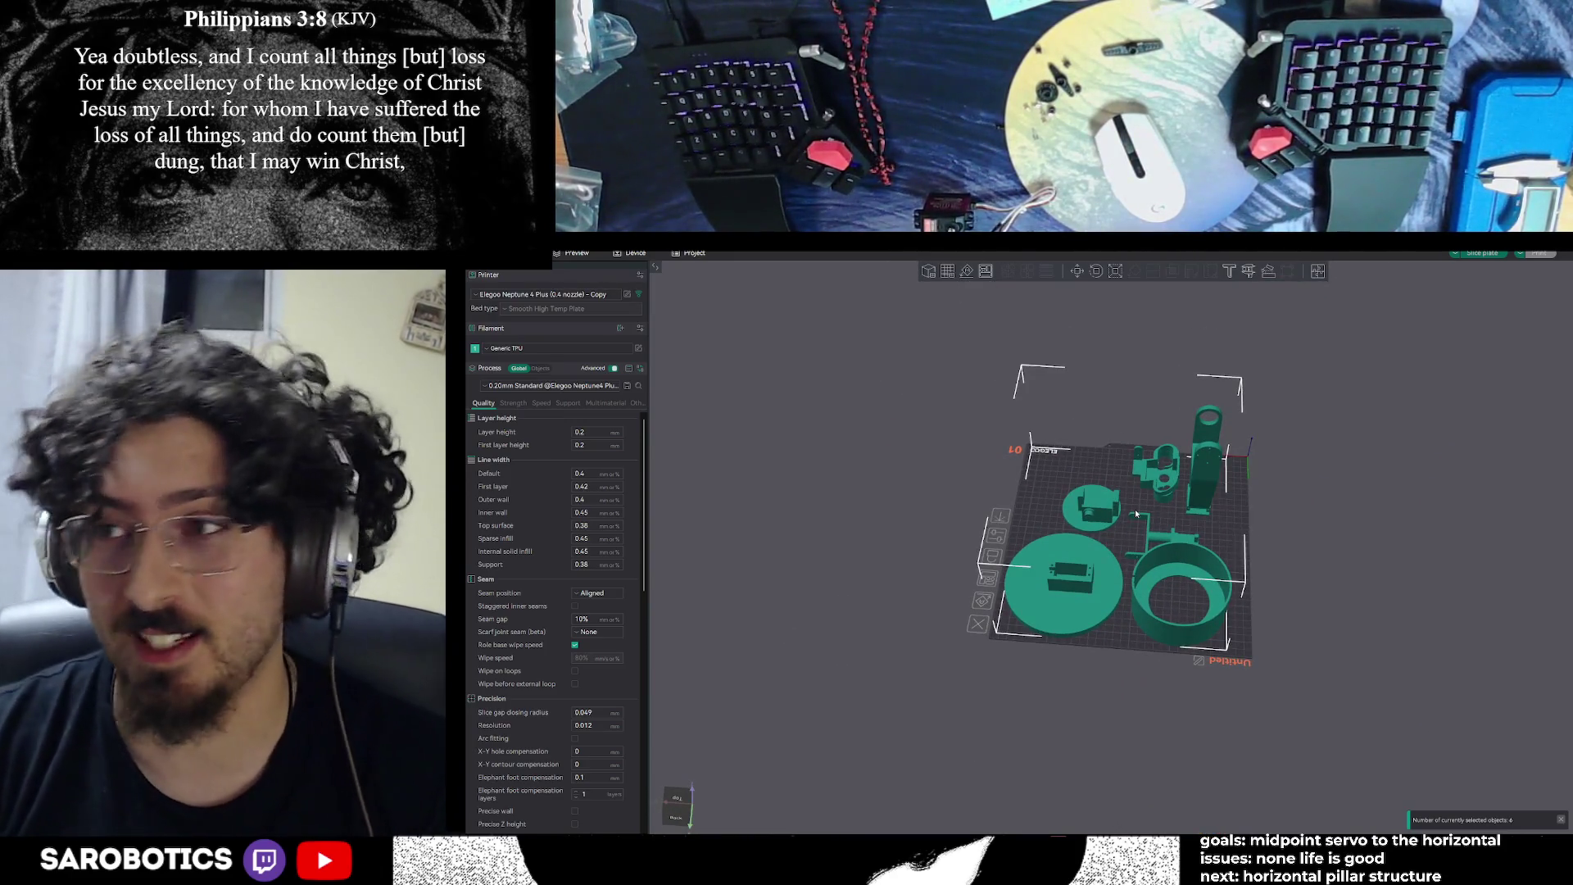
pyautogui.moveTo(1136, 513); pyautogui.dragTo(1090, 512)
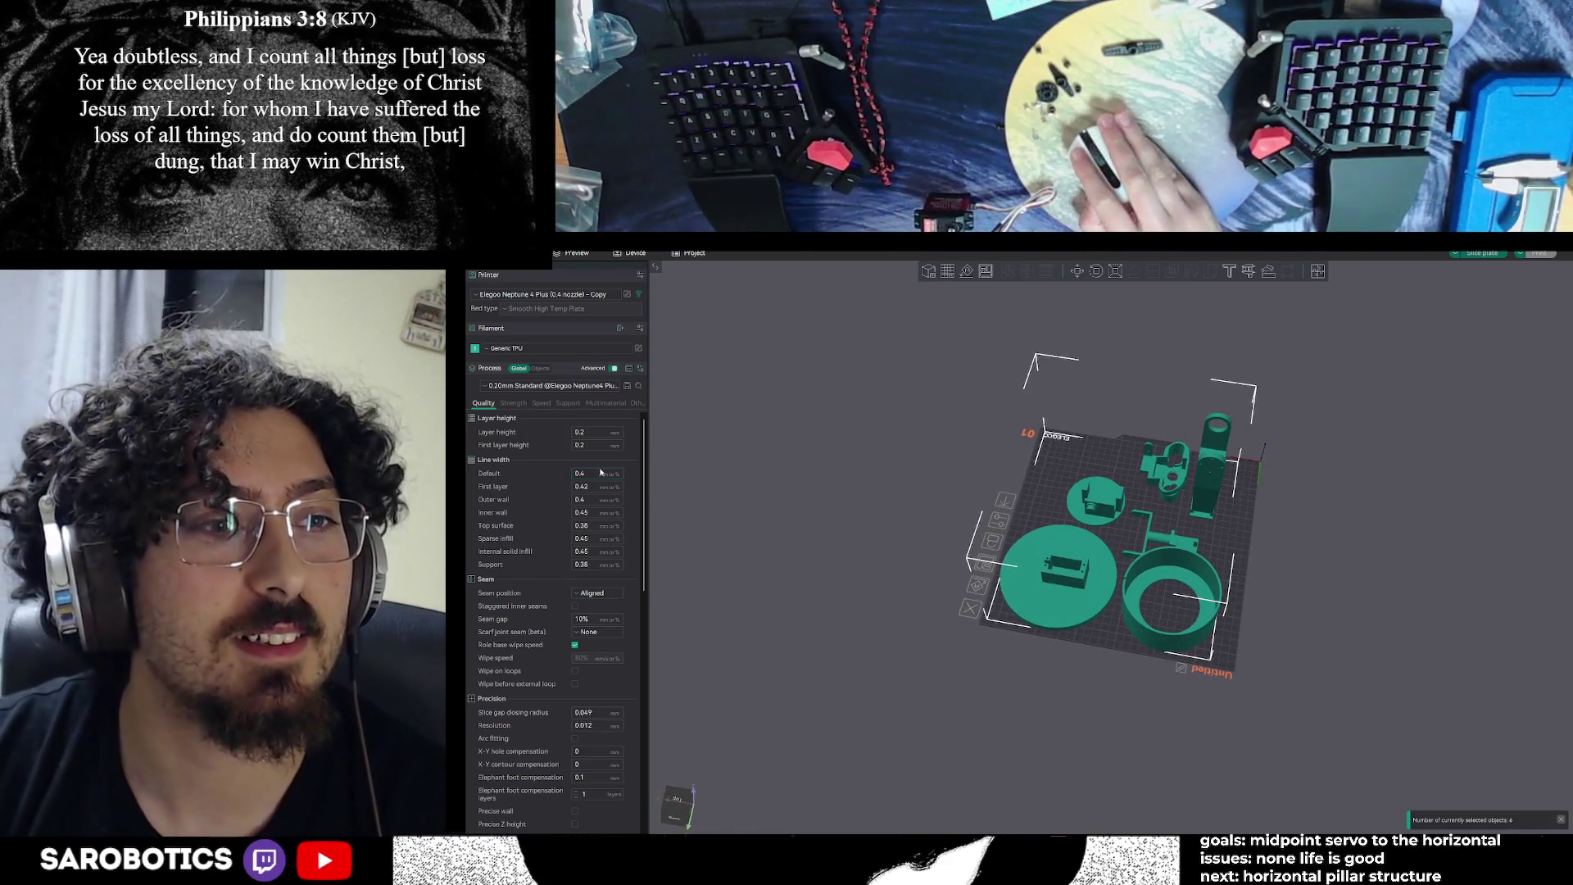
pyautogui.moveTo(1105, 492)
pyautogui.mouseDown()
pyautogui.moveTo(1139, 467)
pyautogui.moveTo(1176, 538)
pyautogui.moveTo(1114, 527)
pyautogui.moveTo(1140, 534)
pyautogui.mouseUp()
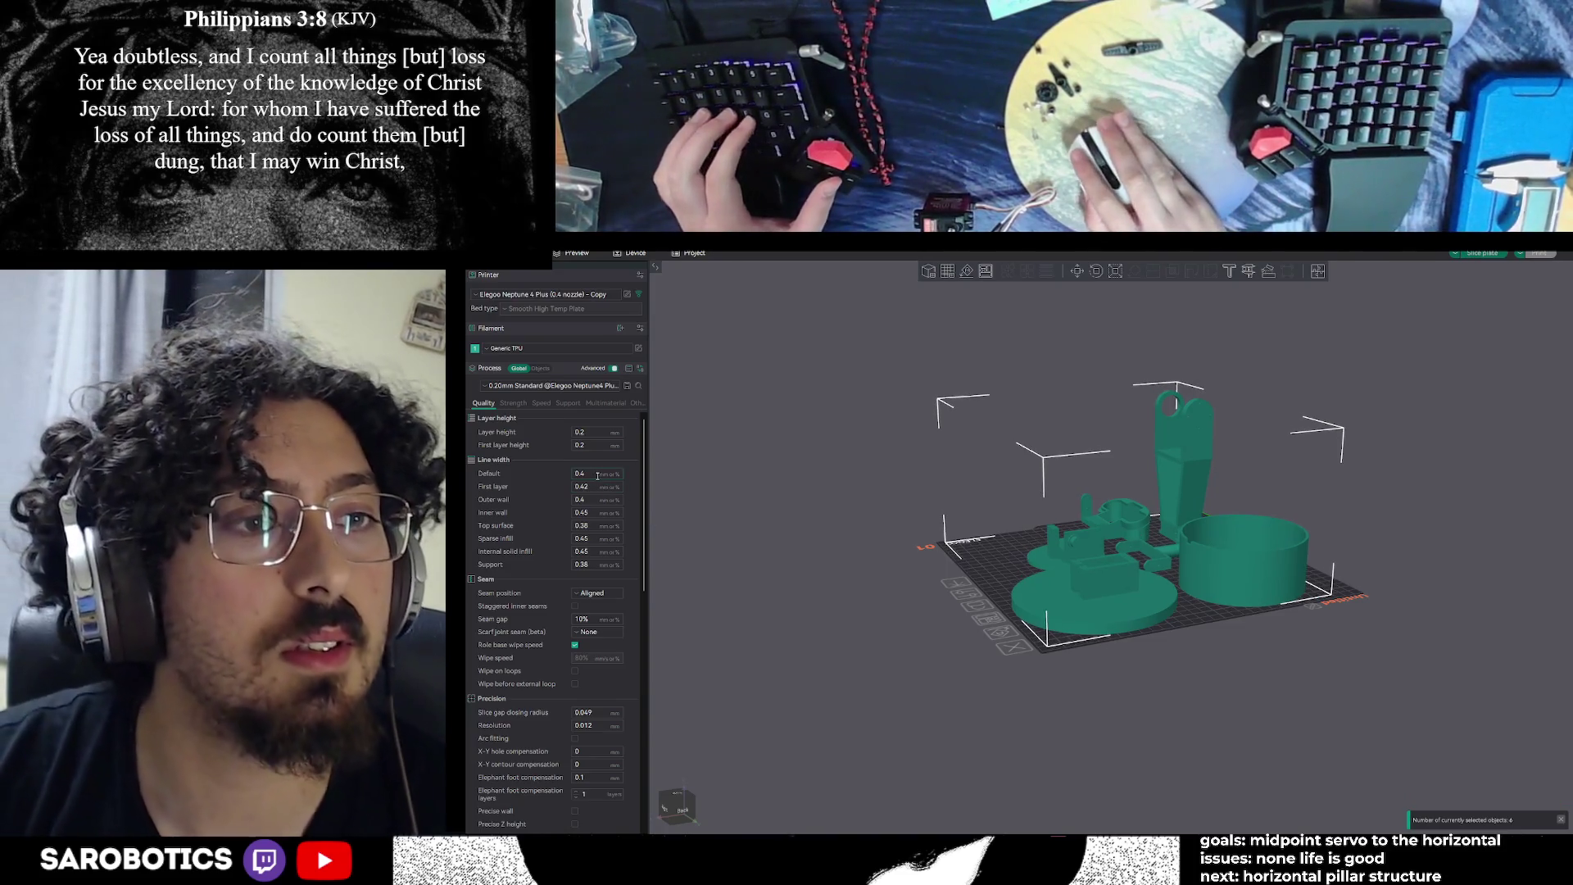
pyautogui.scroll(-3, 595, 480)
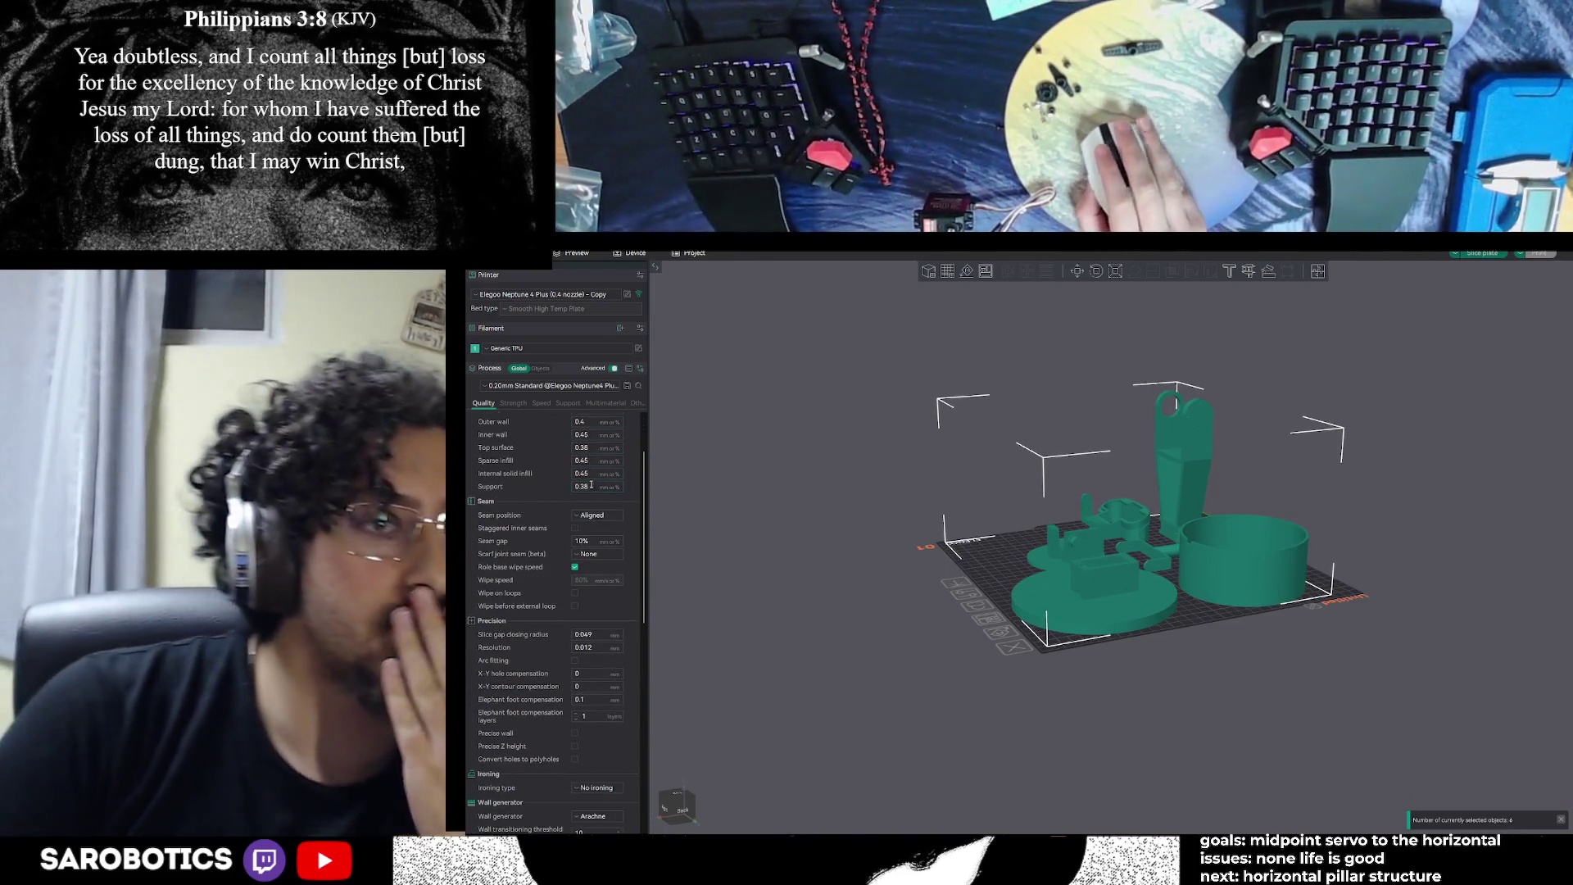
pyautogui.scroll(3, 591, 484)
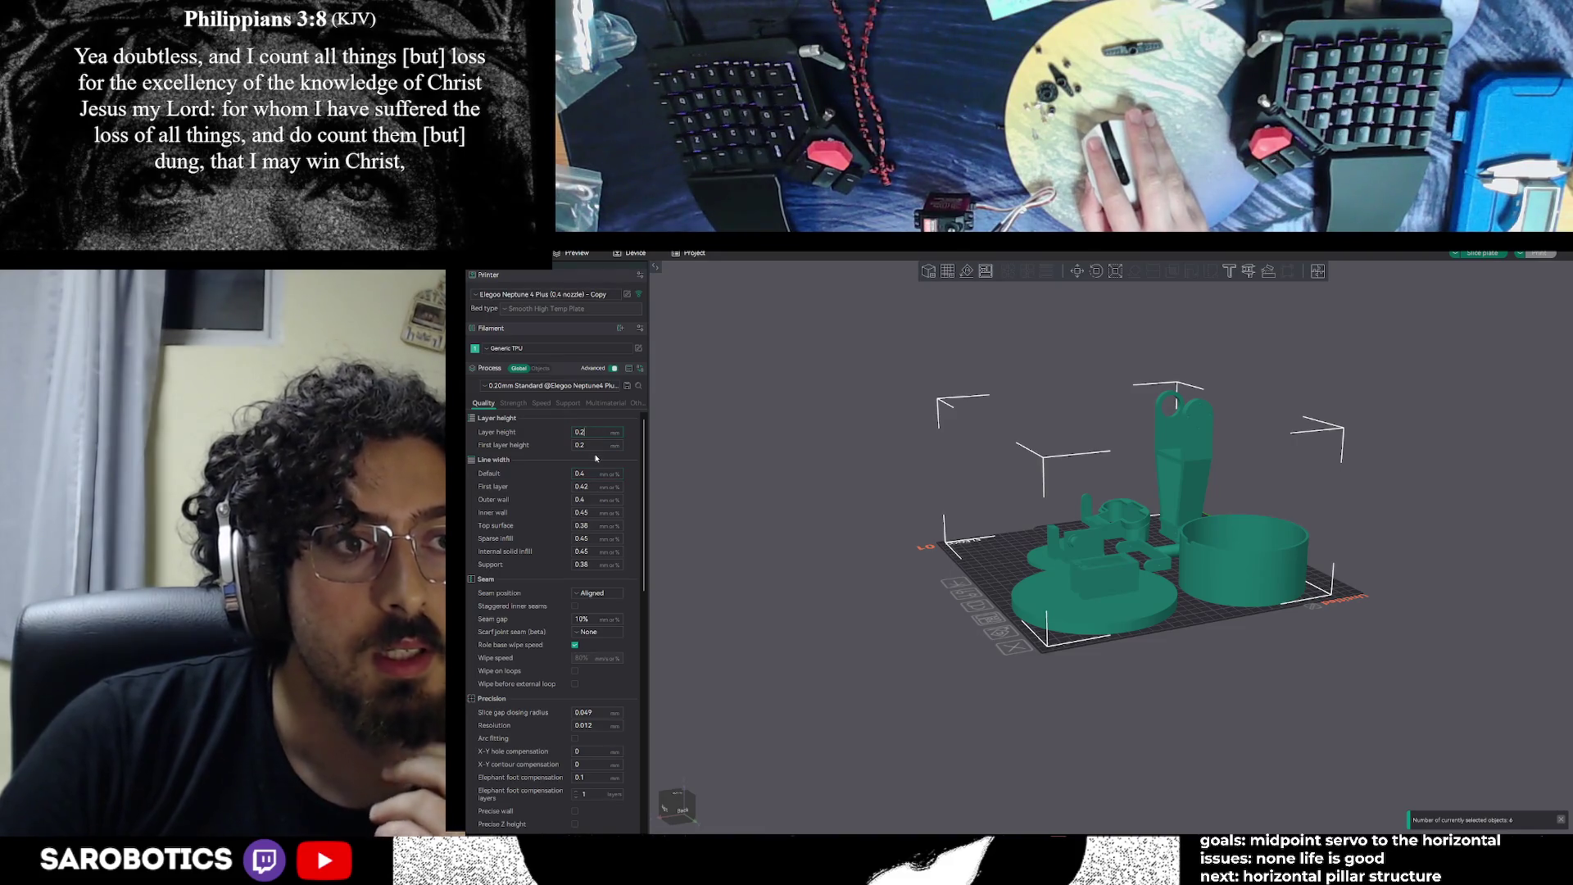
pyautogui.write('0.4')
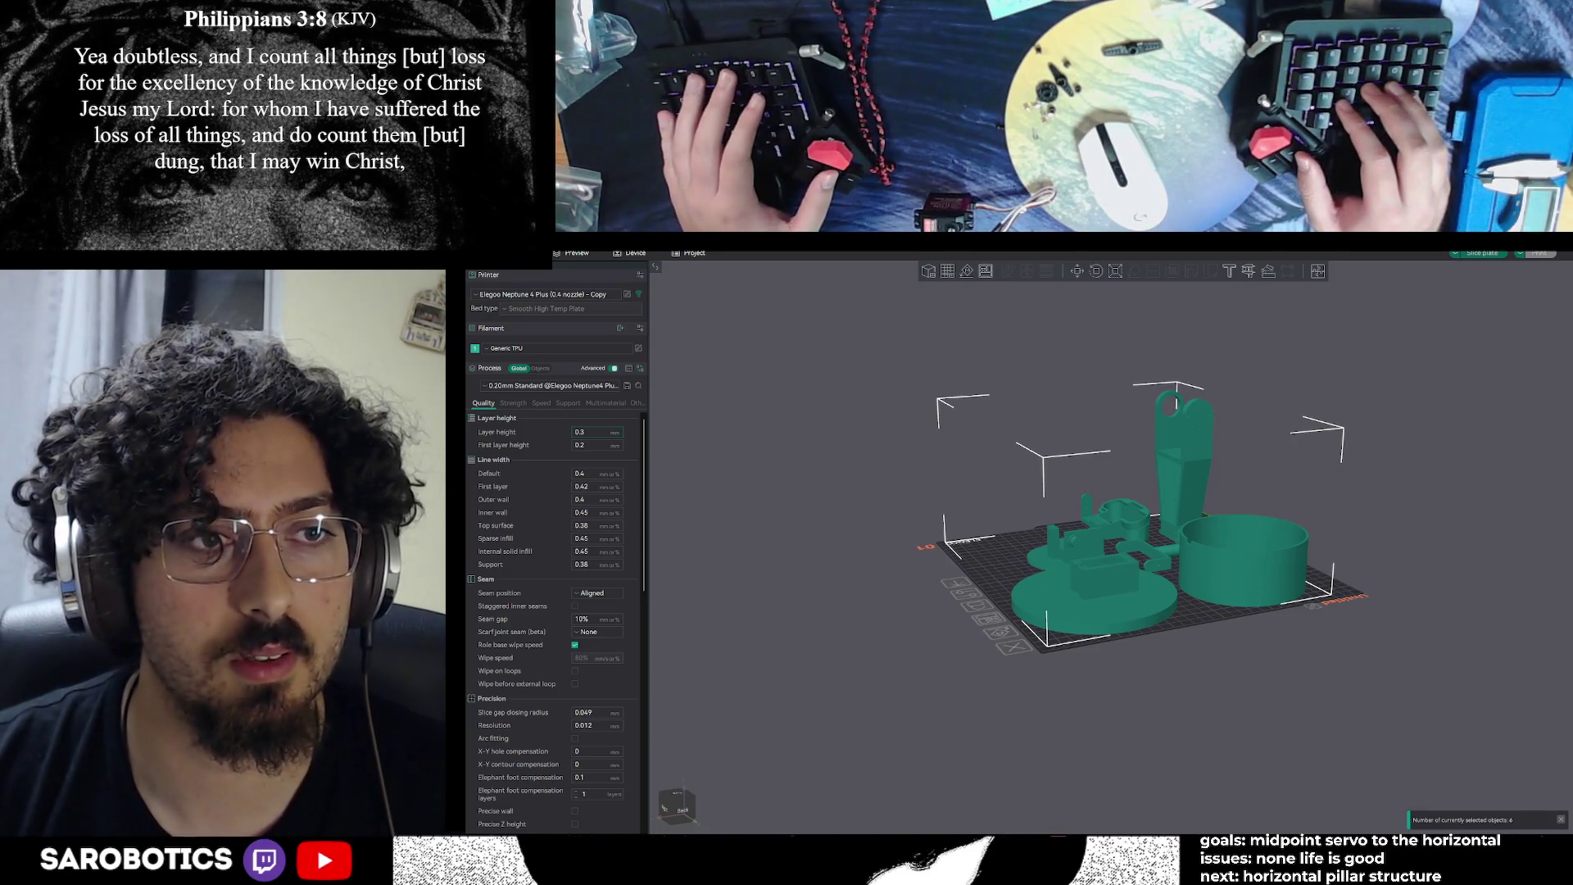
pyautogui.click(590, 444)
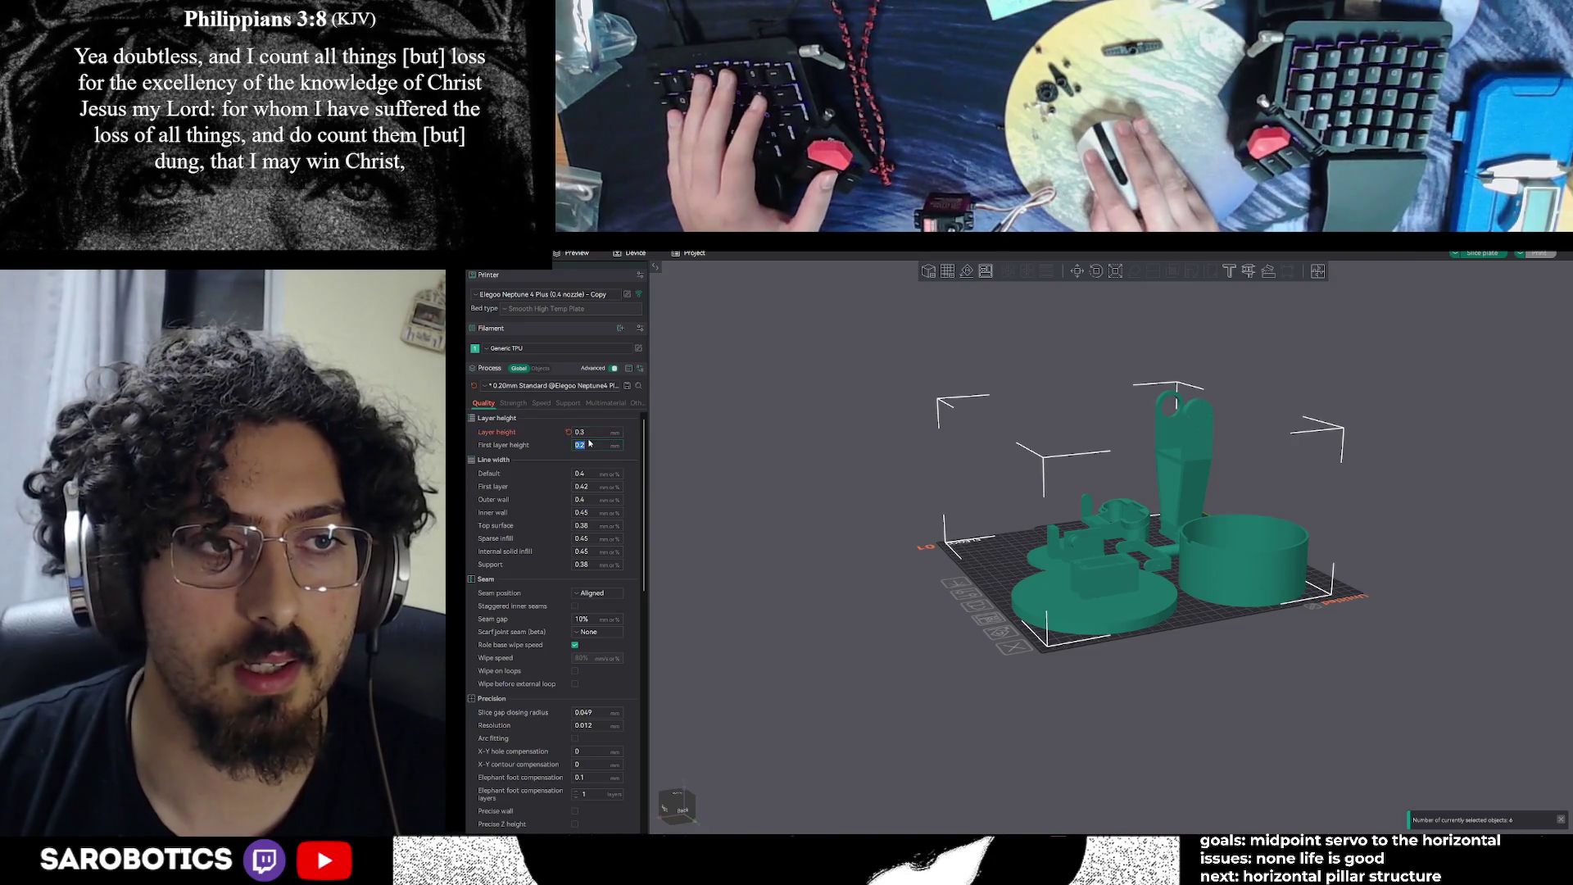
pyautogui.write('0')
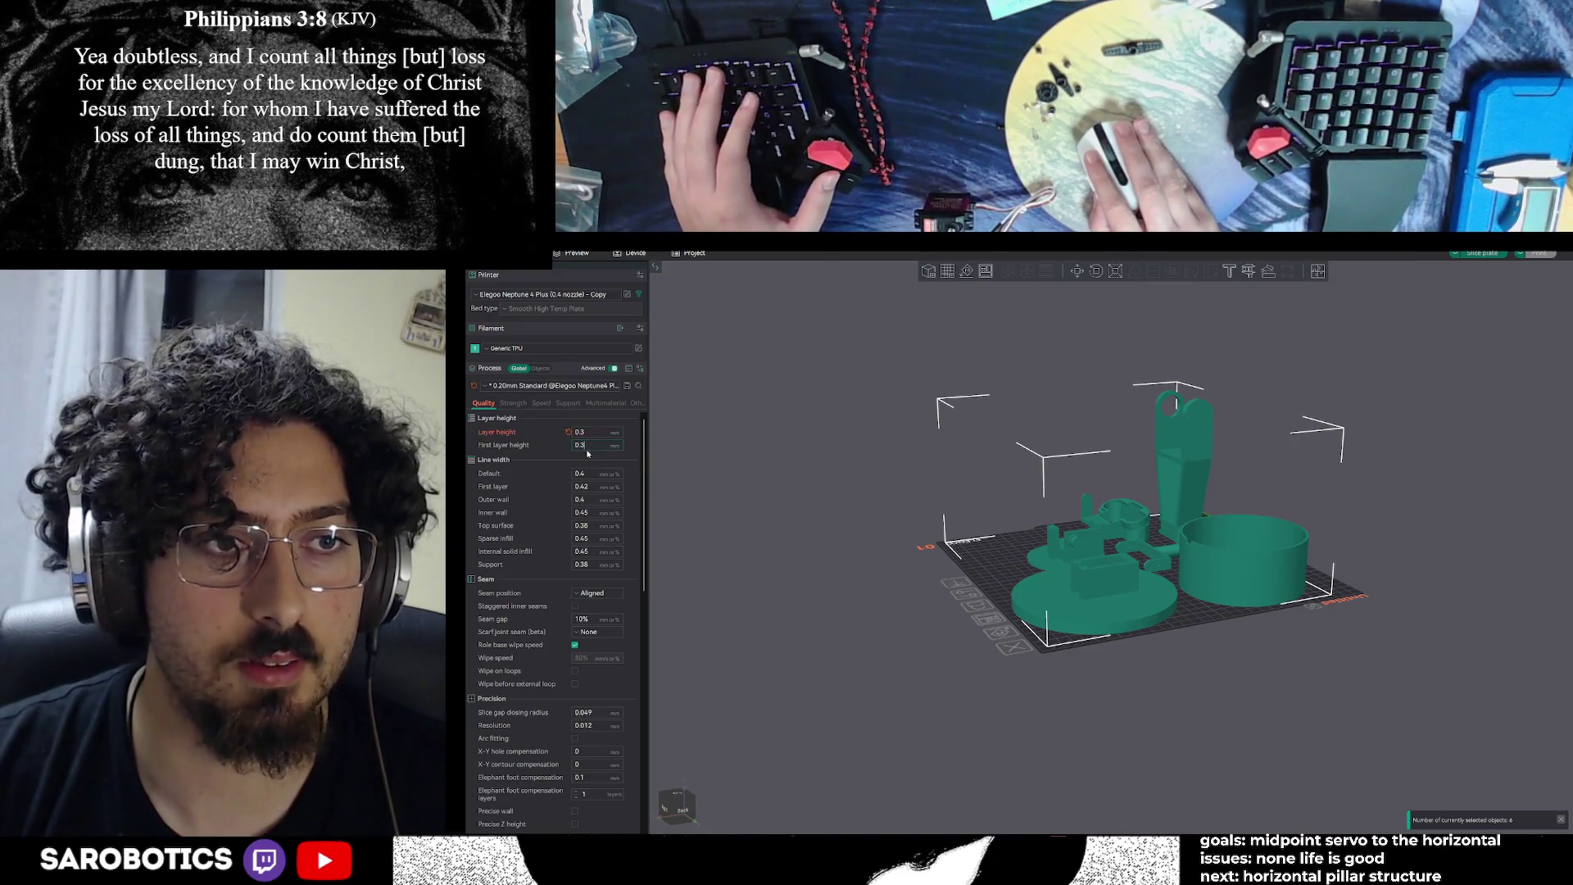
pyautogui.press('Return')
pyautogui.scroll(-1, 548, 605)
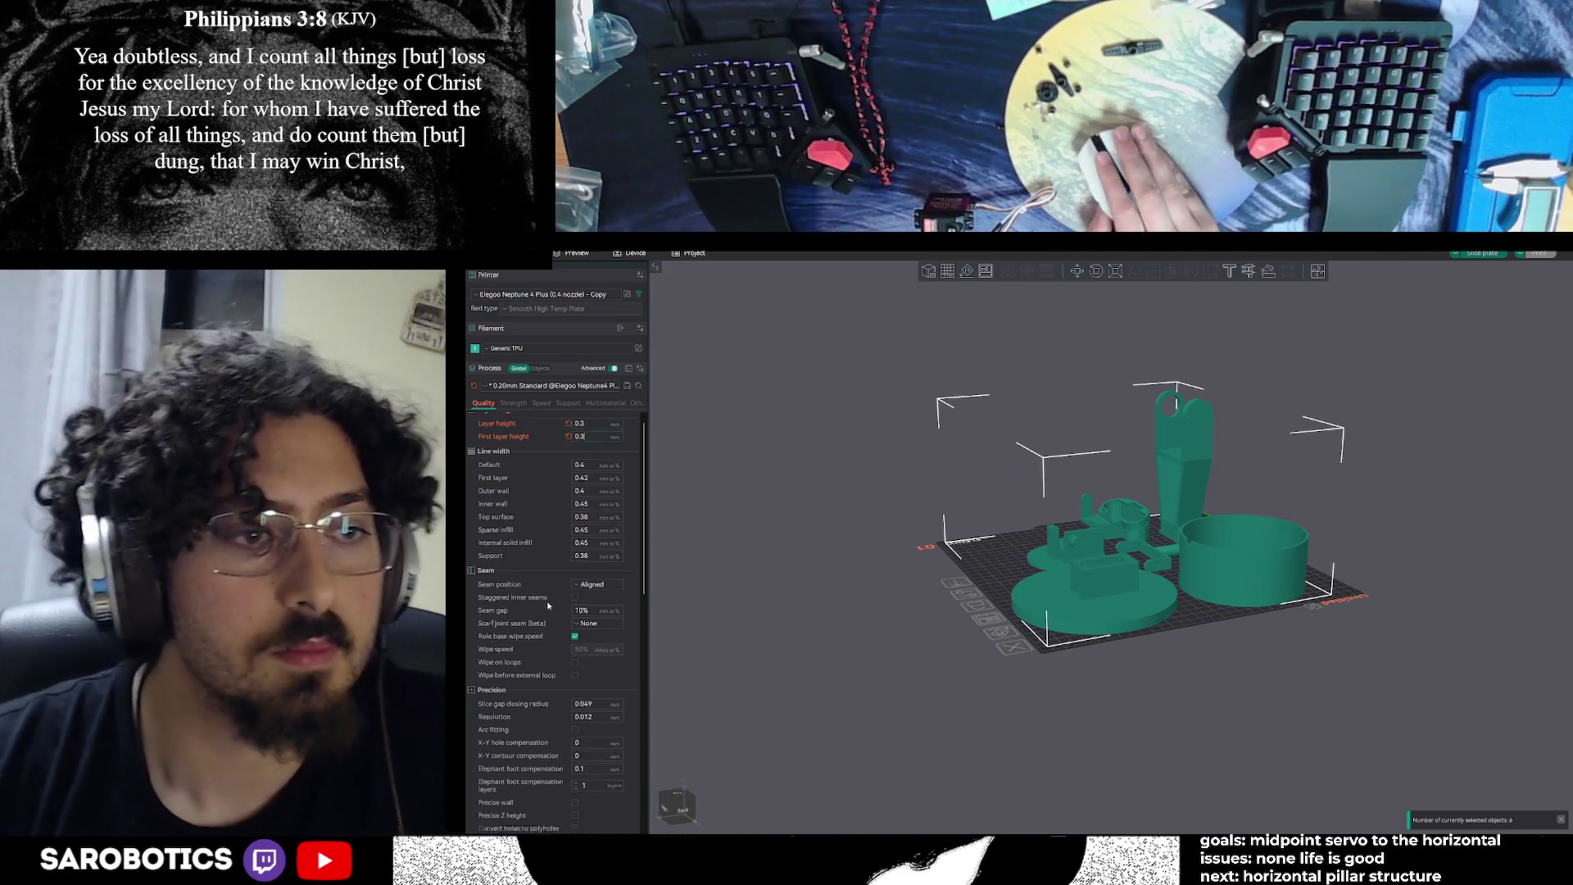
# Scroll through the Quality settings, then switch the process panel to the Strength tab
pyautogui.scroll(-5, 548, 605)
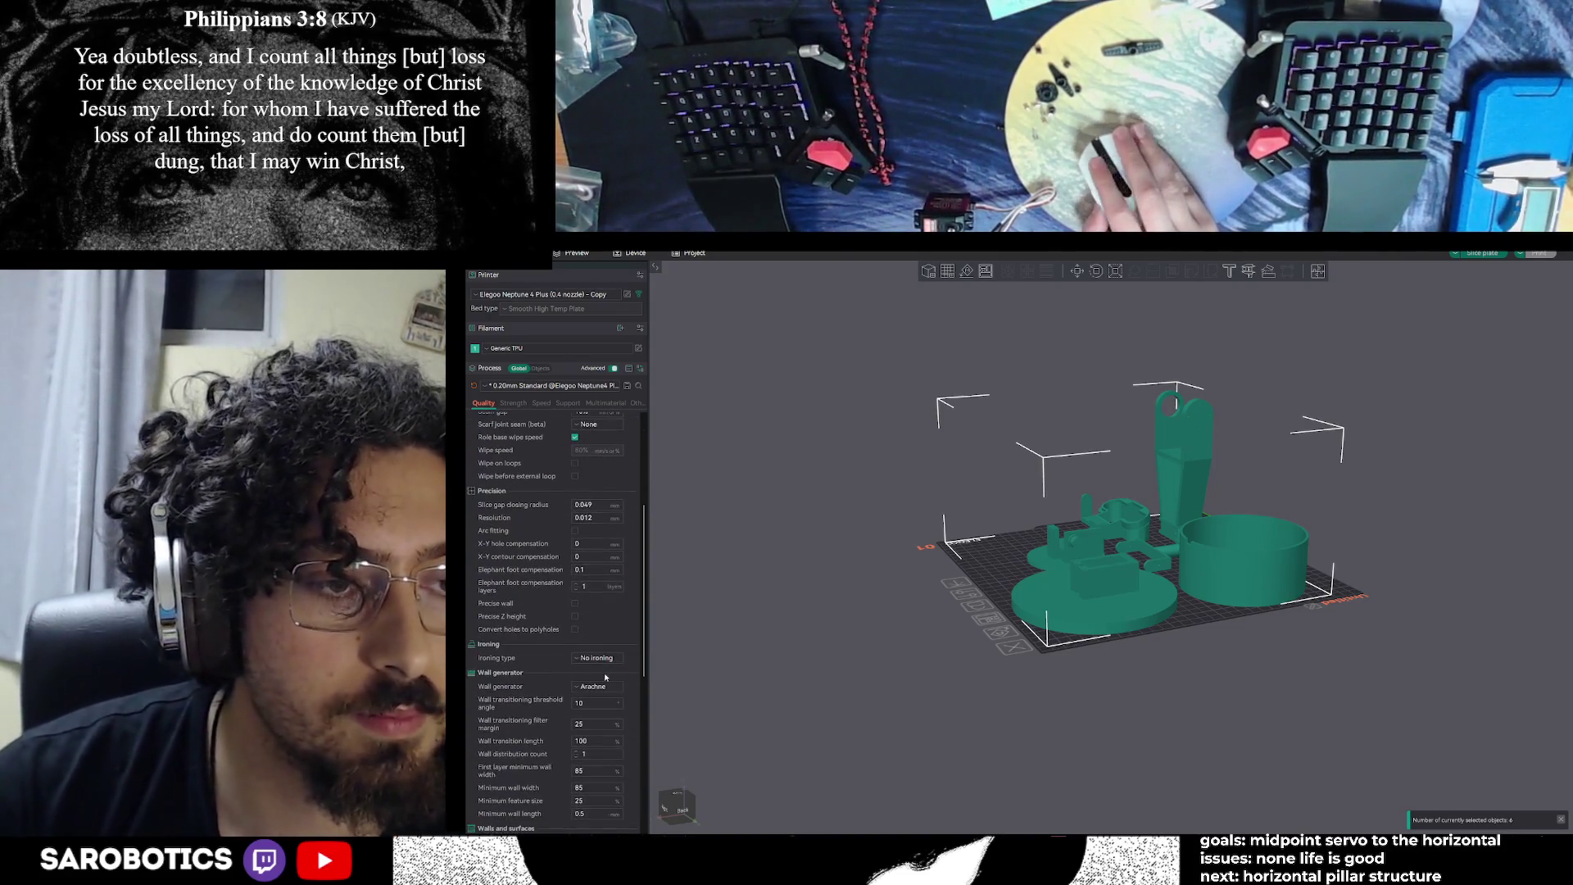
pyautogui.scroll(-1, 579, 633)
pyautogui.scroll(-3, 581, 635)
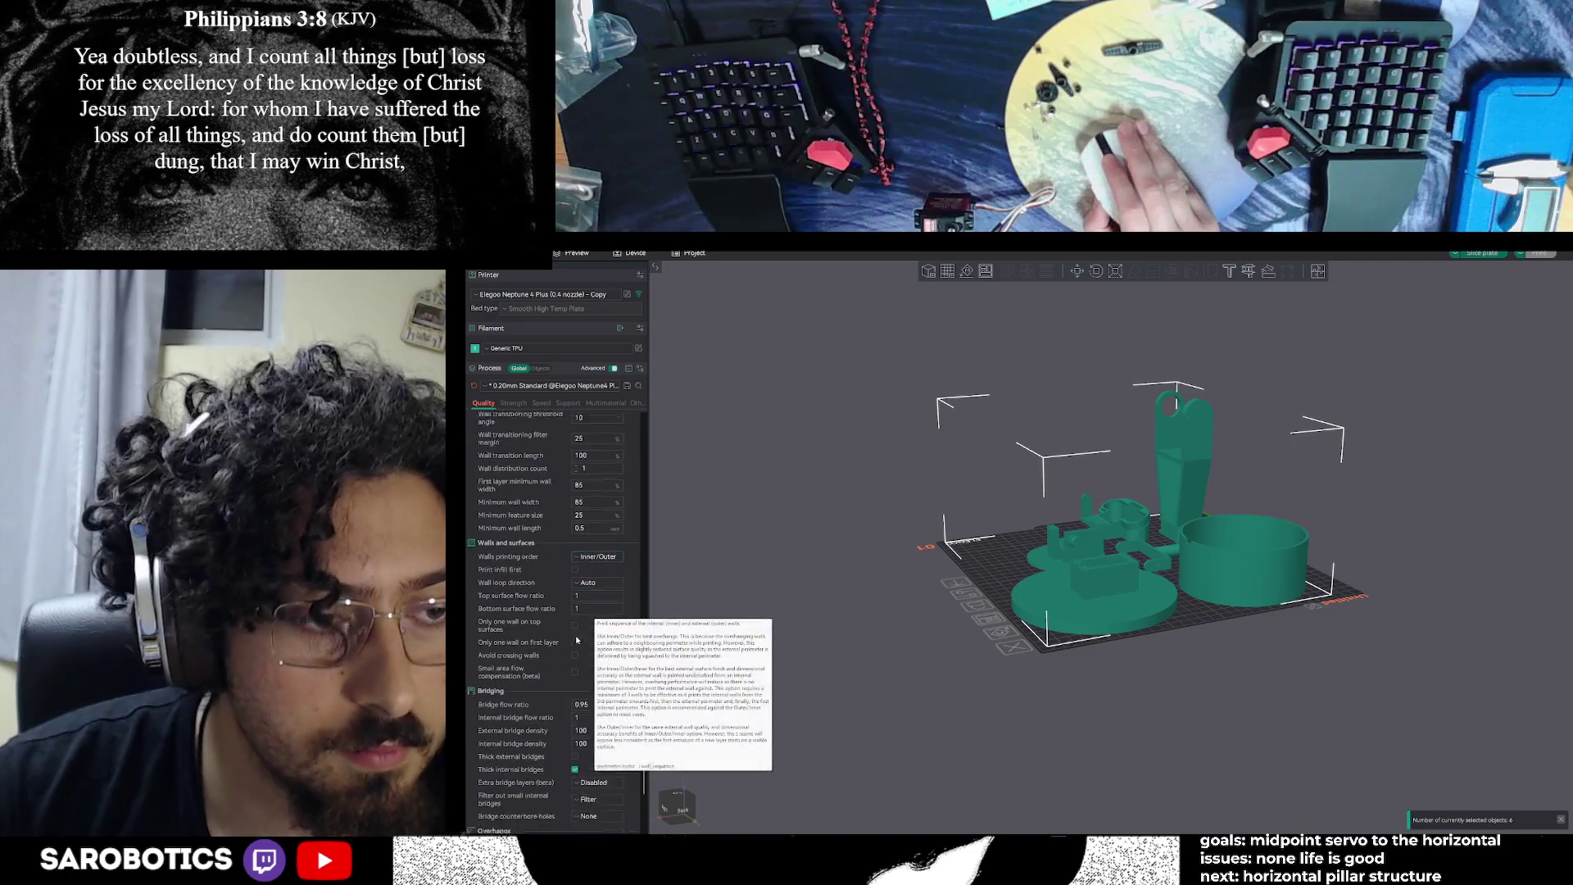
pyautogui.scroll(-2, 591, 667)
pyautogui.scroll(-1, 526, 699)
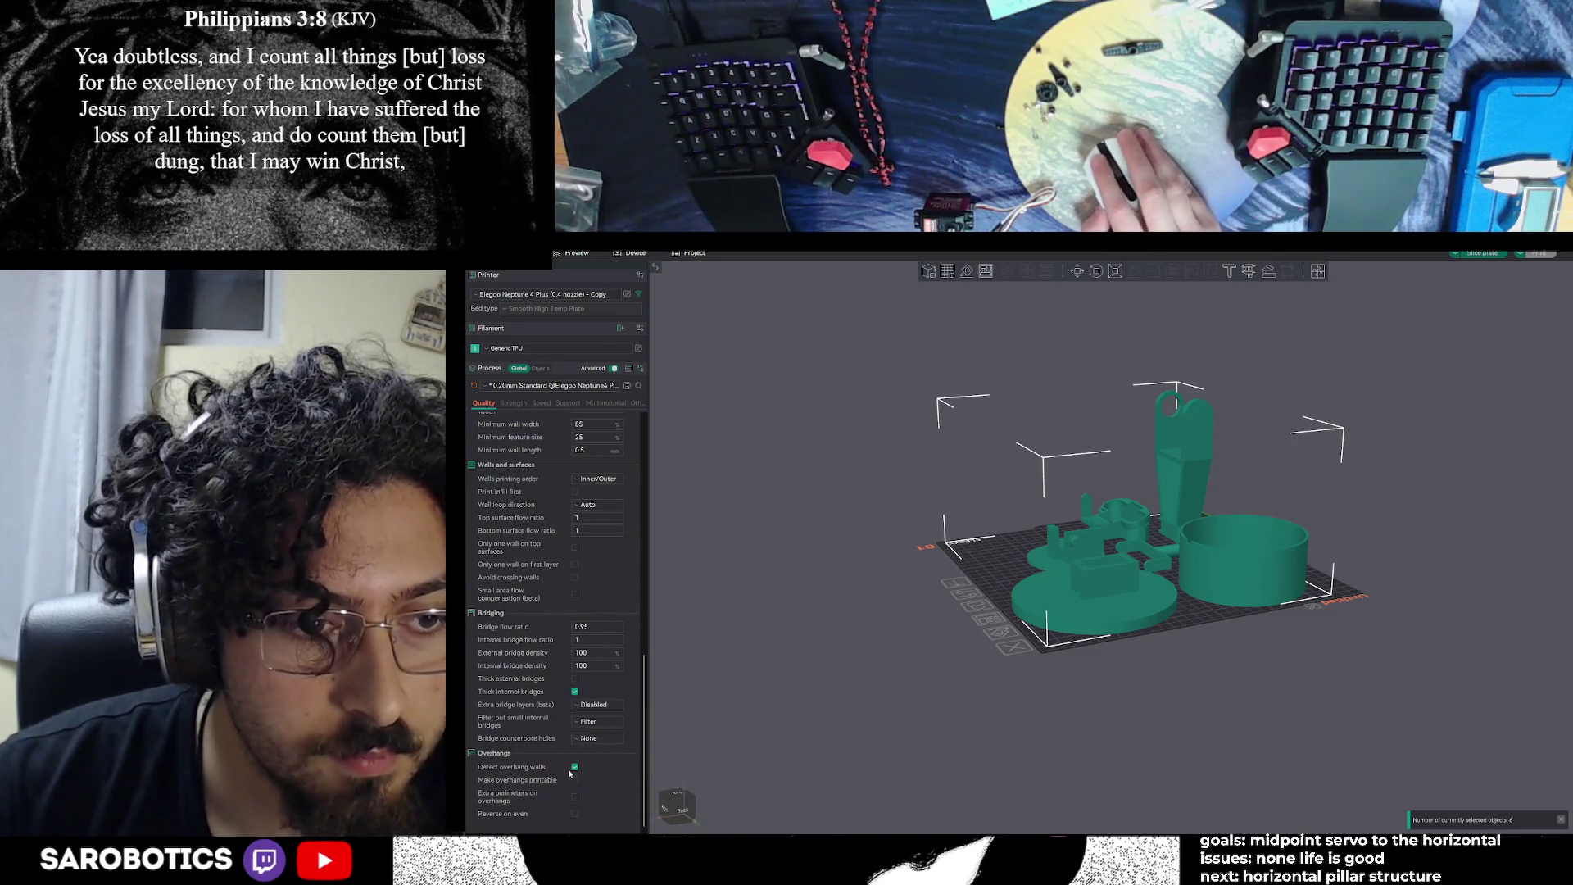
pyautogui.scroll(2, 597, 653)
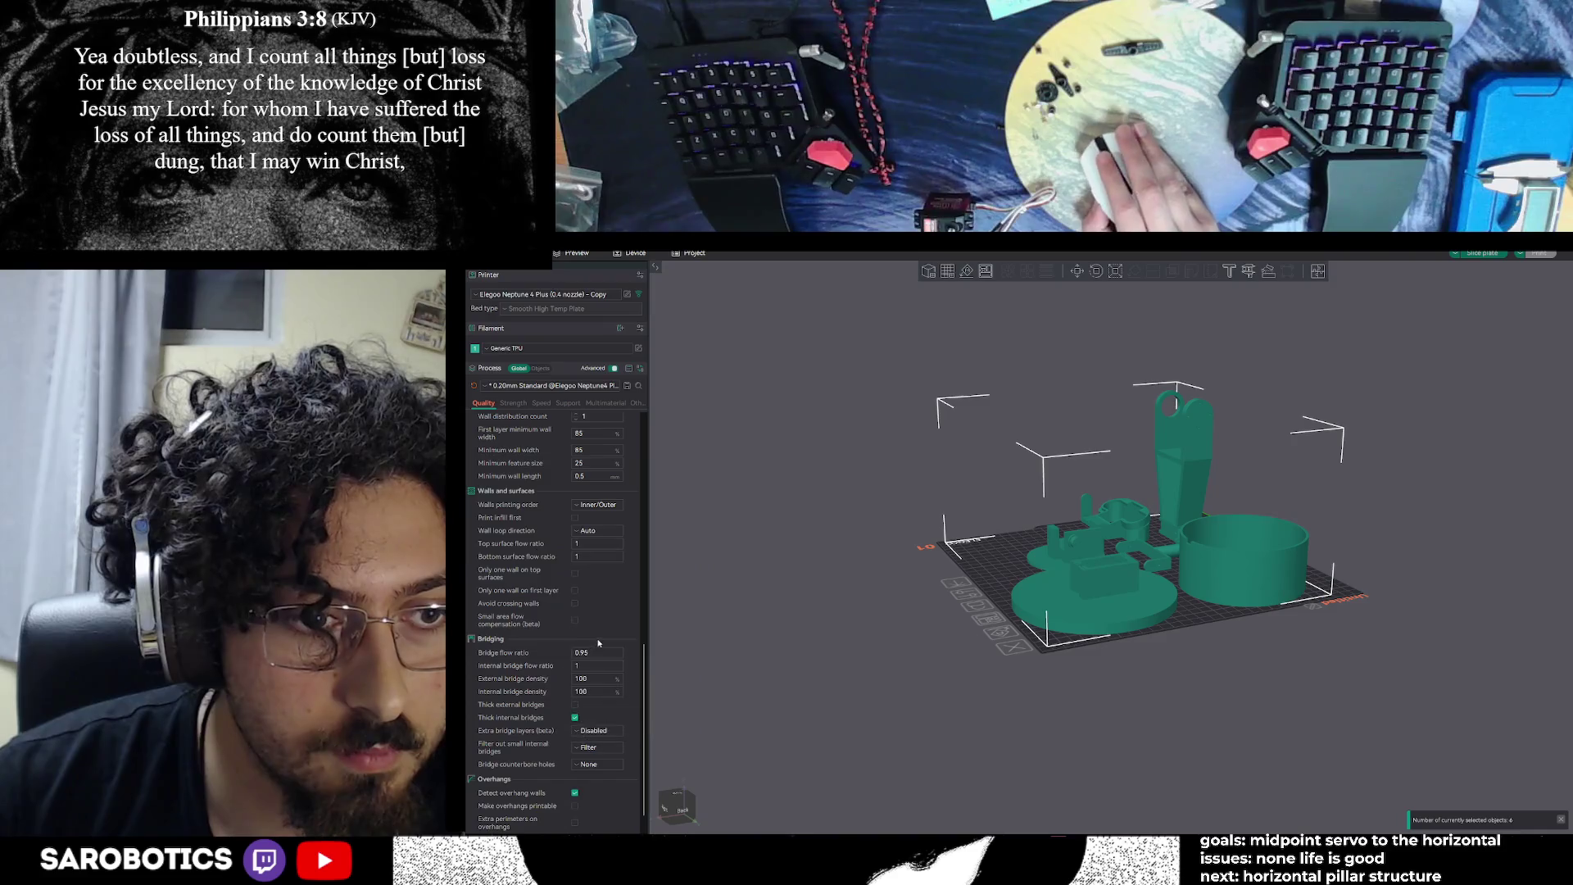
pyautogui.scroll(7, 597, 652)
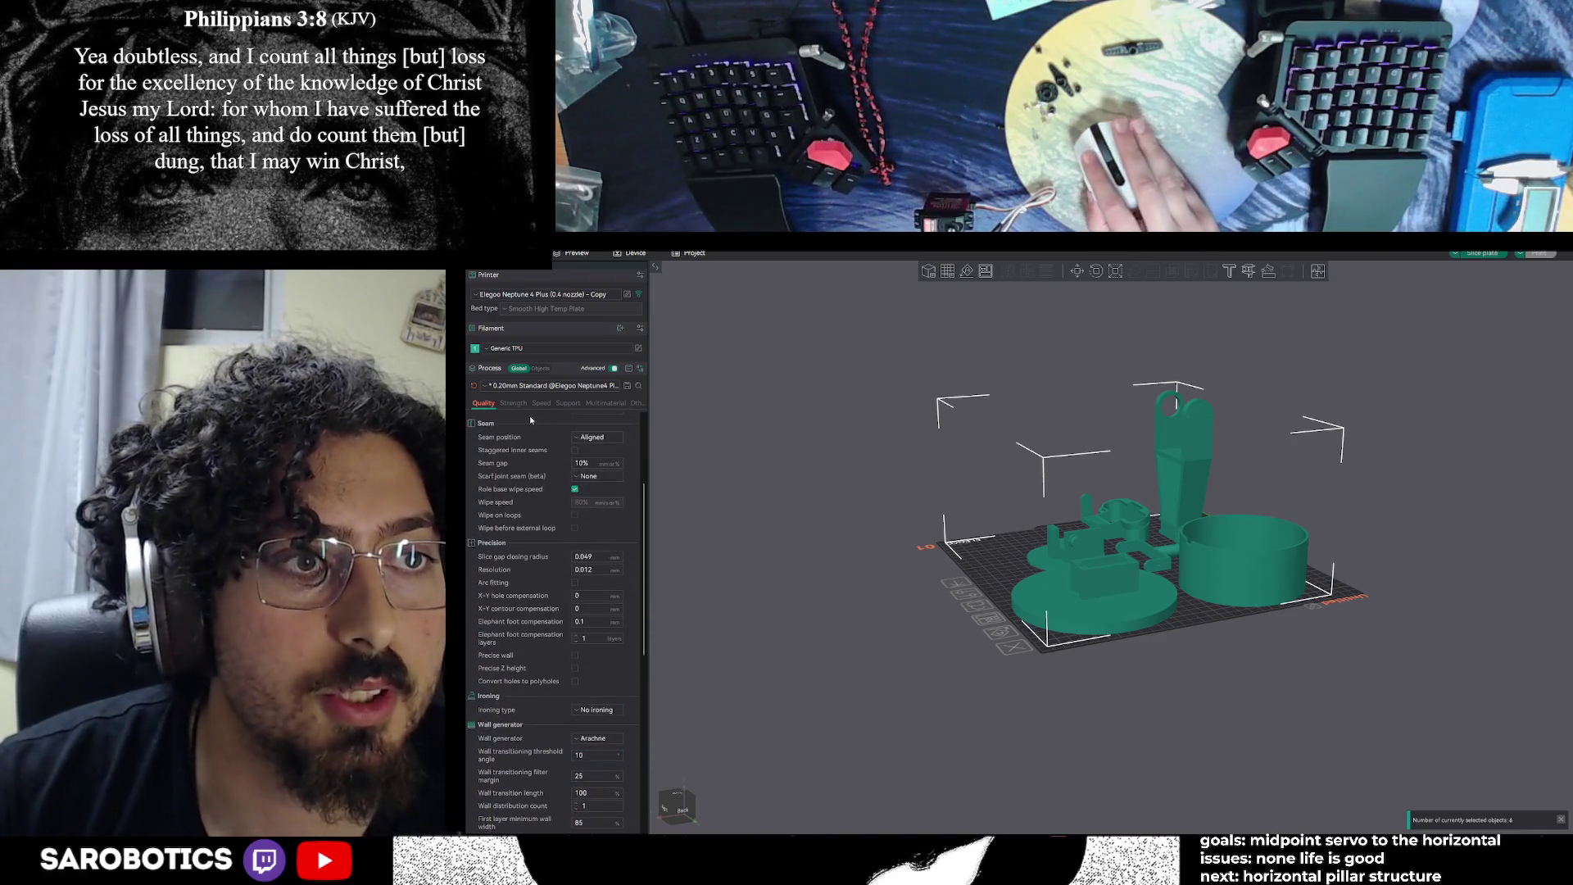
pyautogui.scroll(-1, 496, 614)
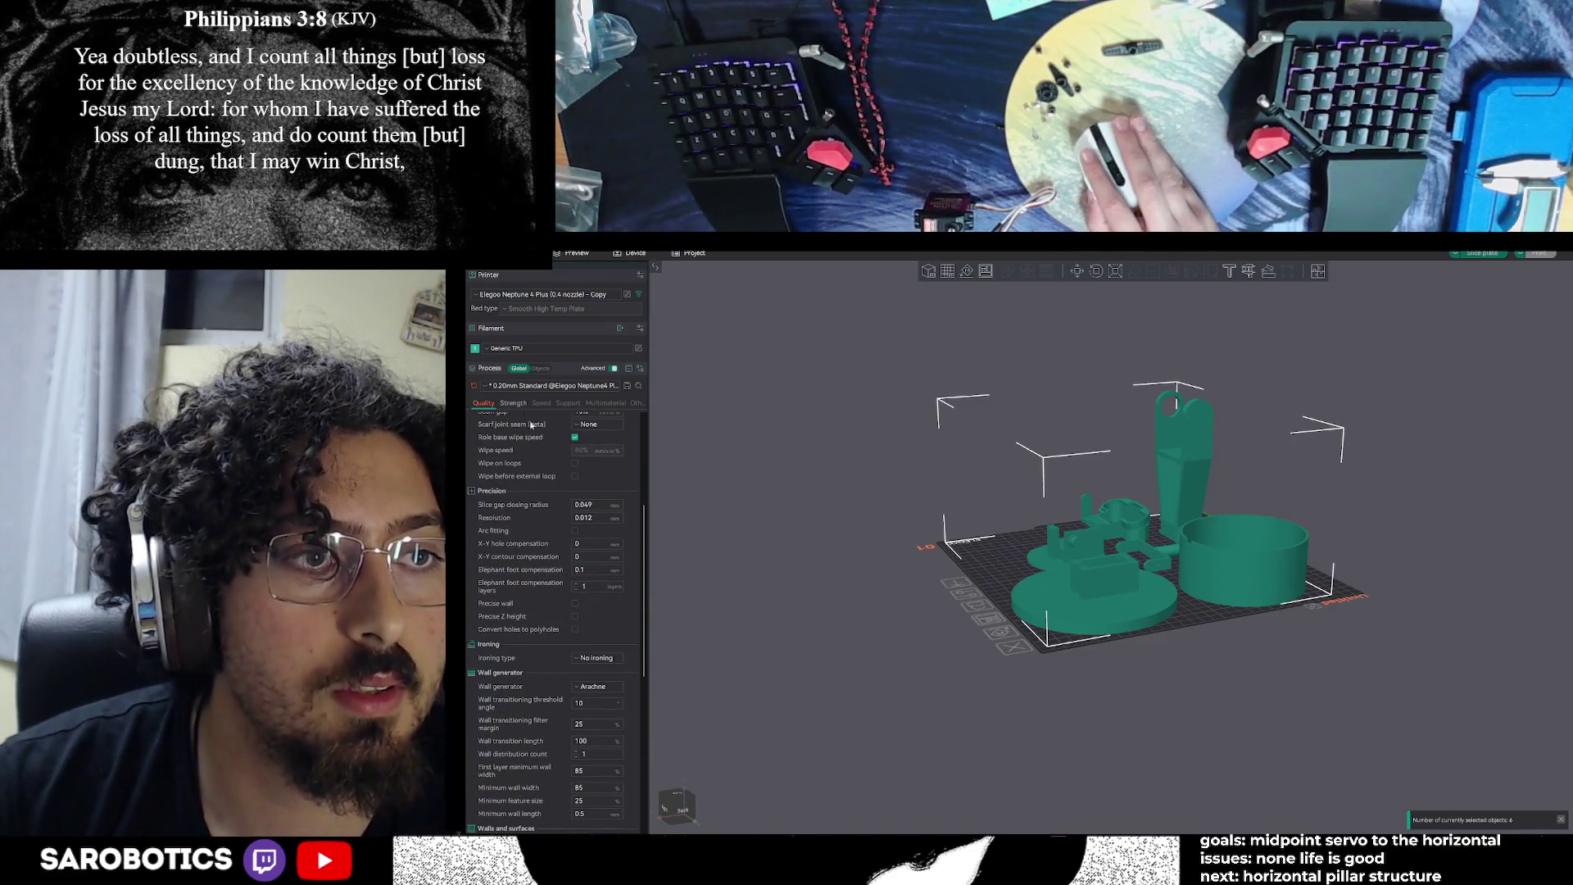
pyautogui.click(512, 402)
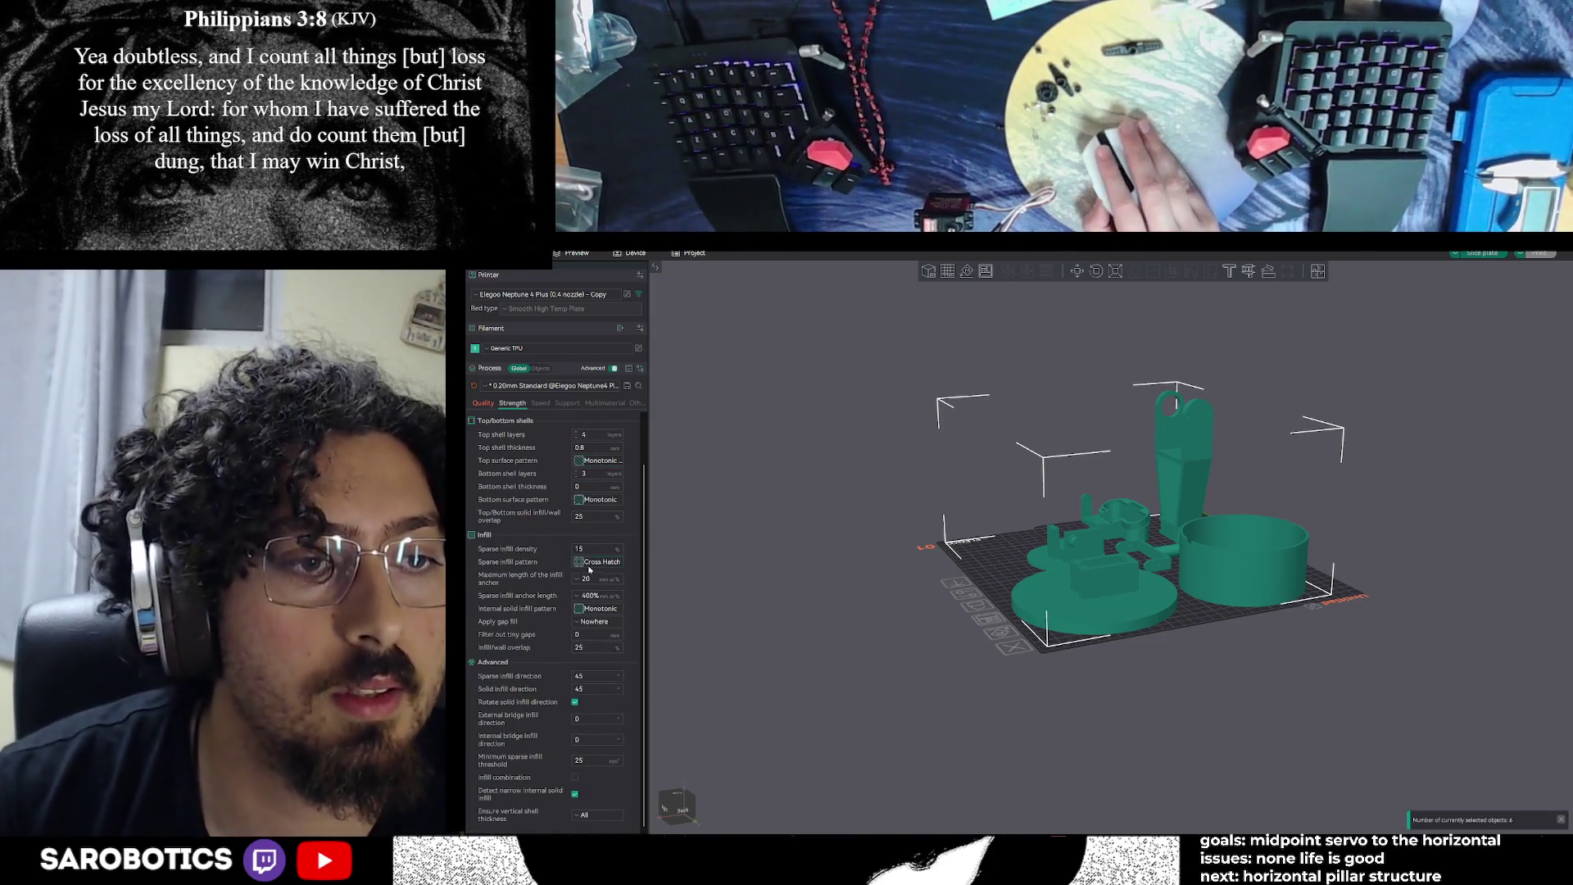
# Change the Infill/wall overlap value to 30
pyautogui.click(594, 647)
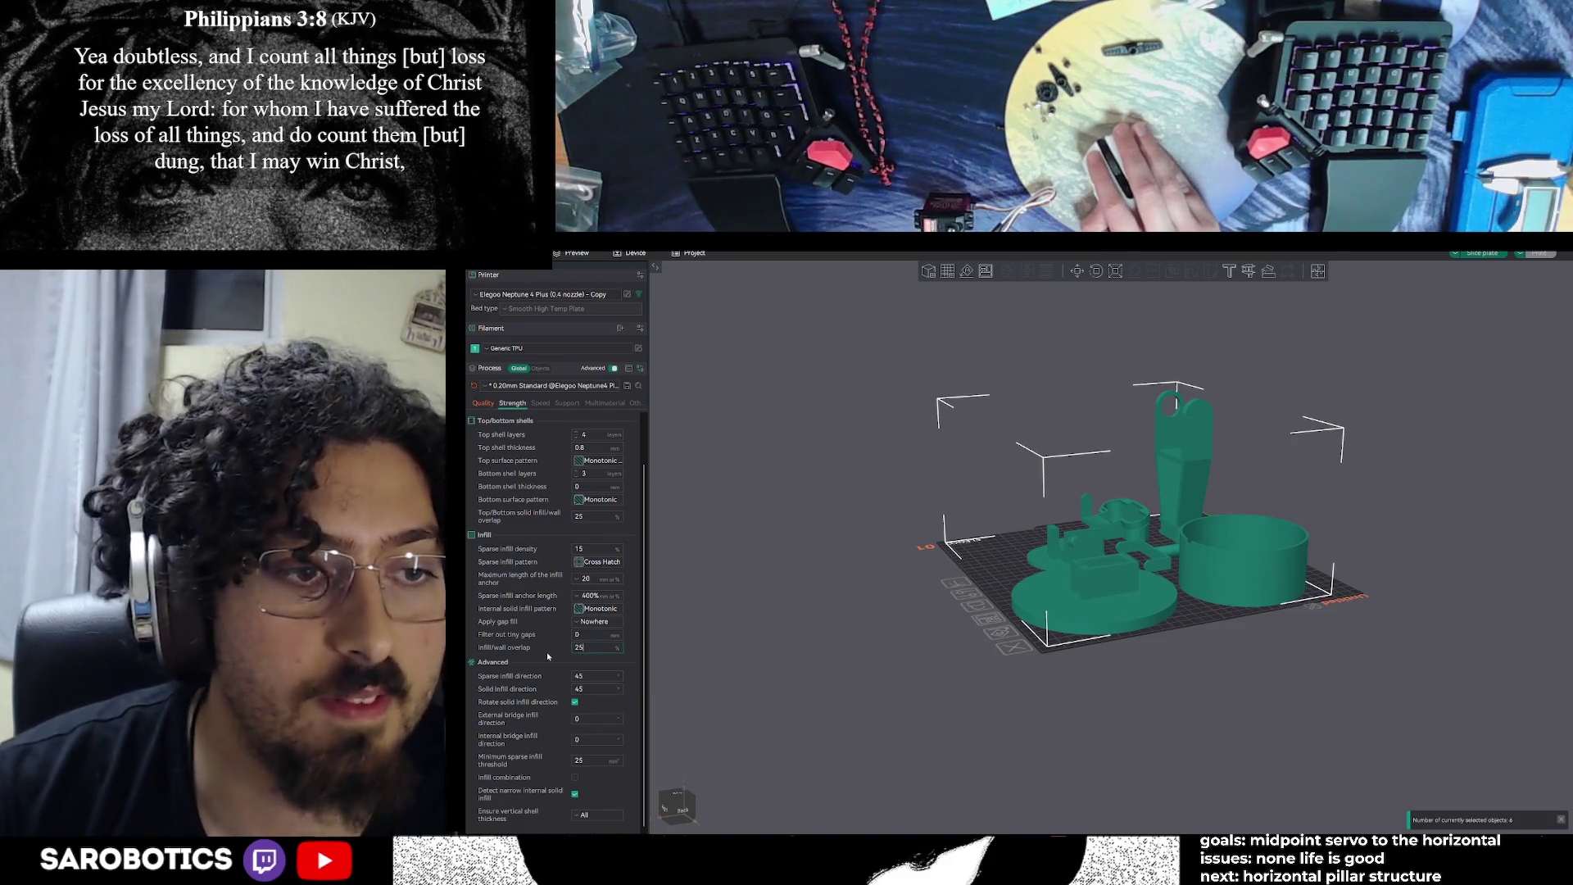
pyautogui.click(598, 595)
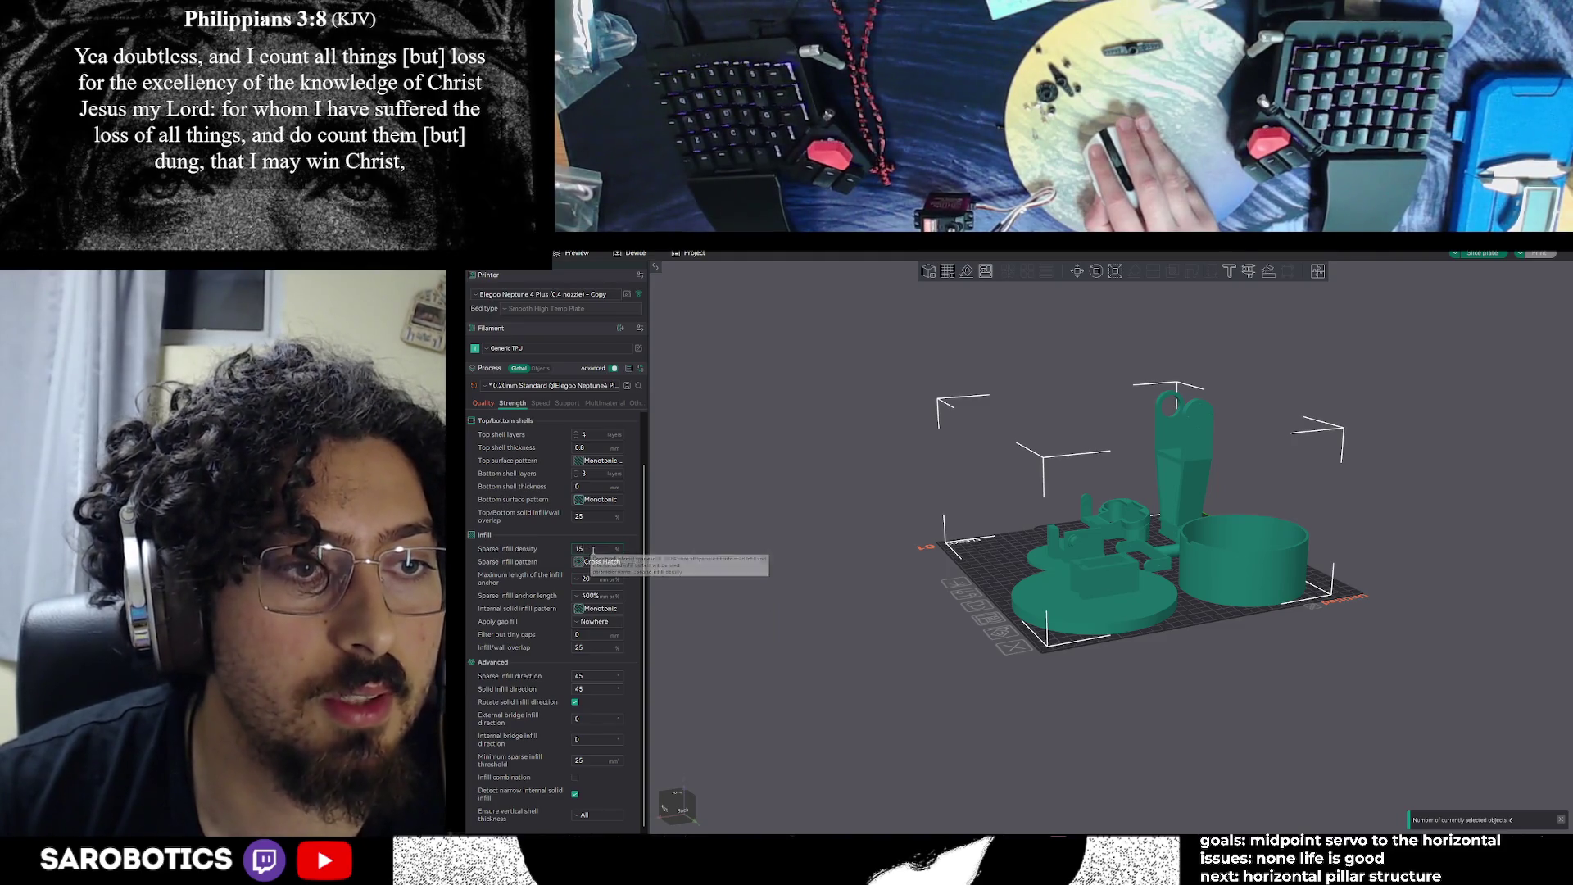
pyautogui.click(594, 550)
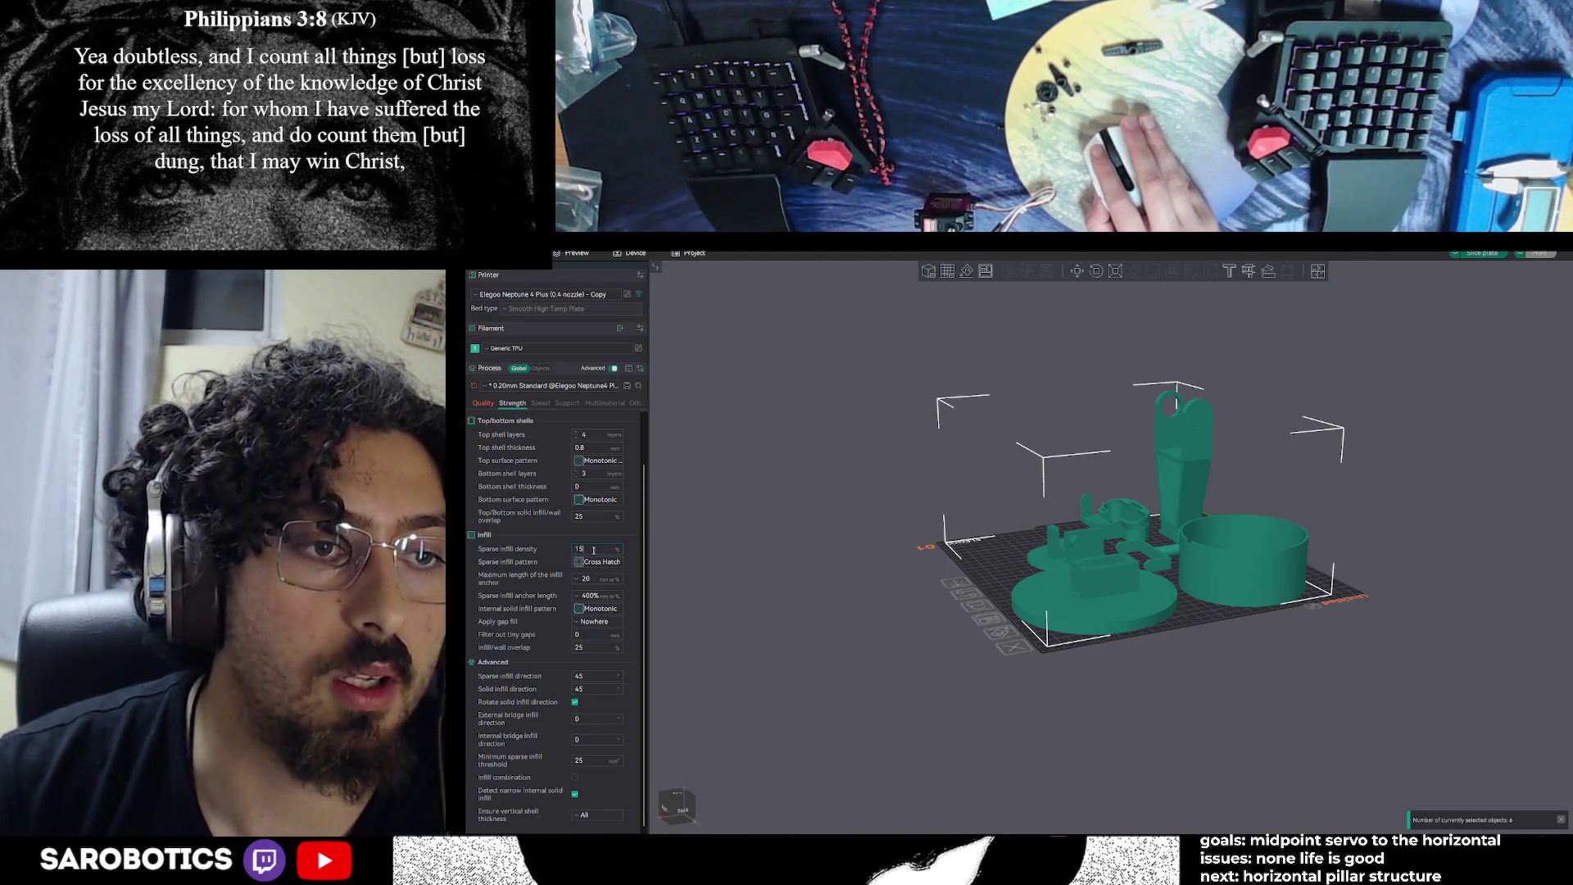
pyautogui.click(598, 647)
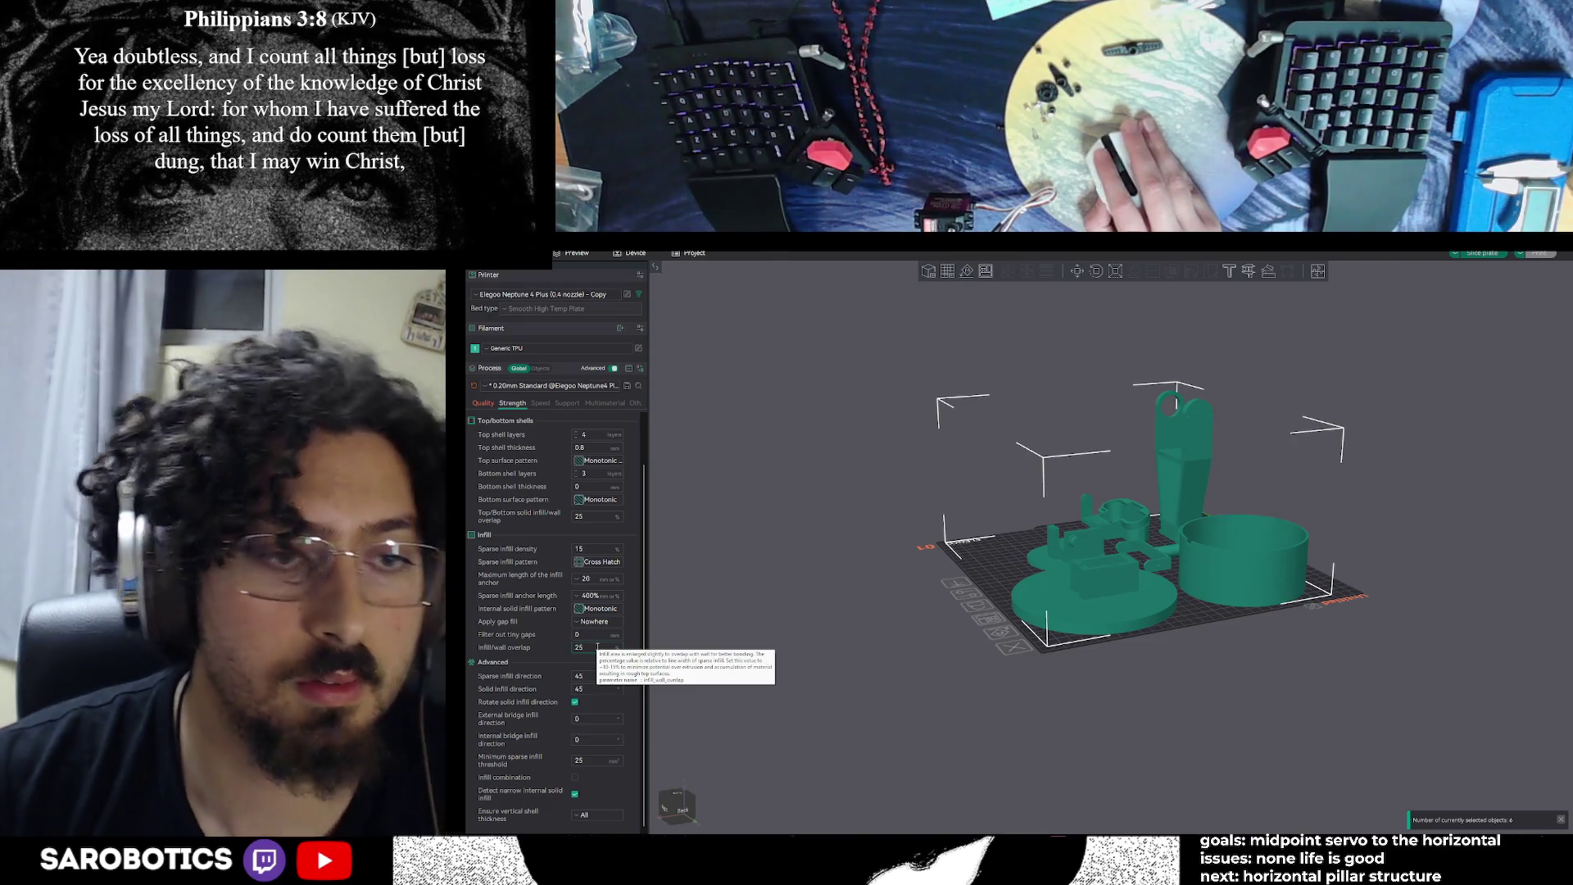
pyautogui.press('BackSpace')
pyautogui.press('BackSpace')
pyautogui.write('4')
pyautogui.press('BackSpace')
pyautogui.write('30')
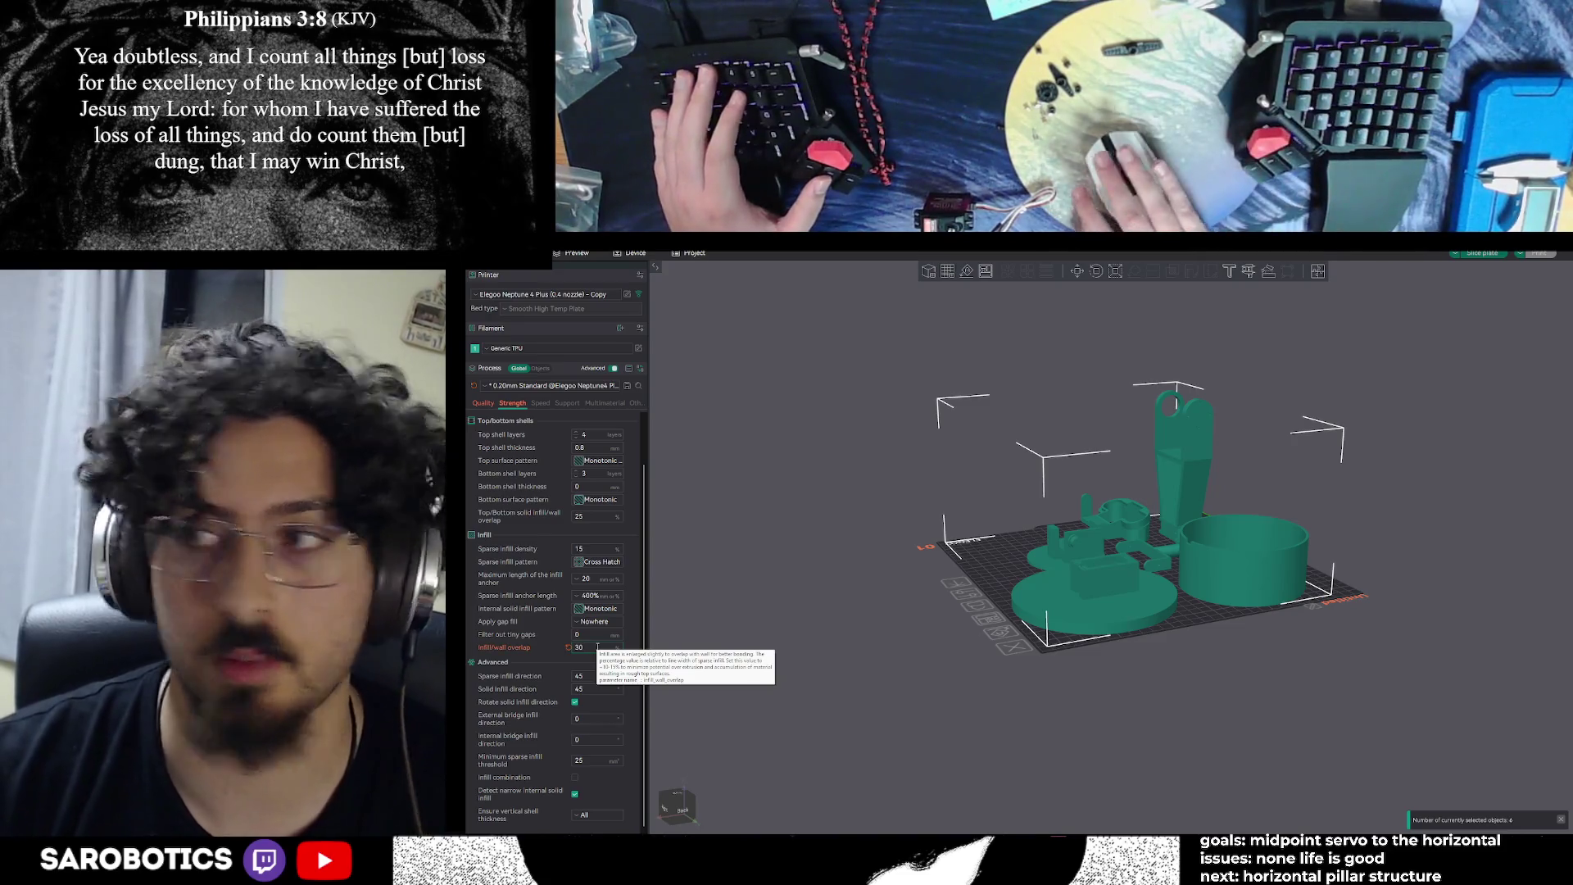
# Raise sparse infill density to 20 and set the sparse infill pattern to Gyroid
pyautogui.doubleClick(590, 550)
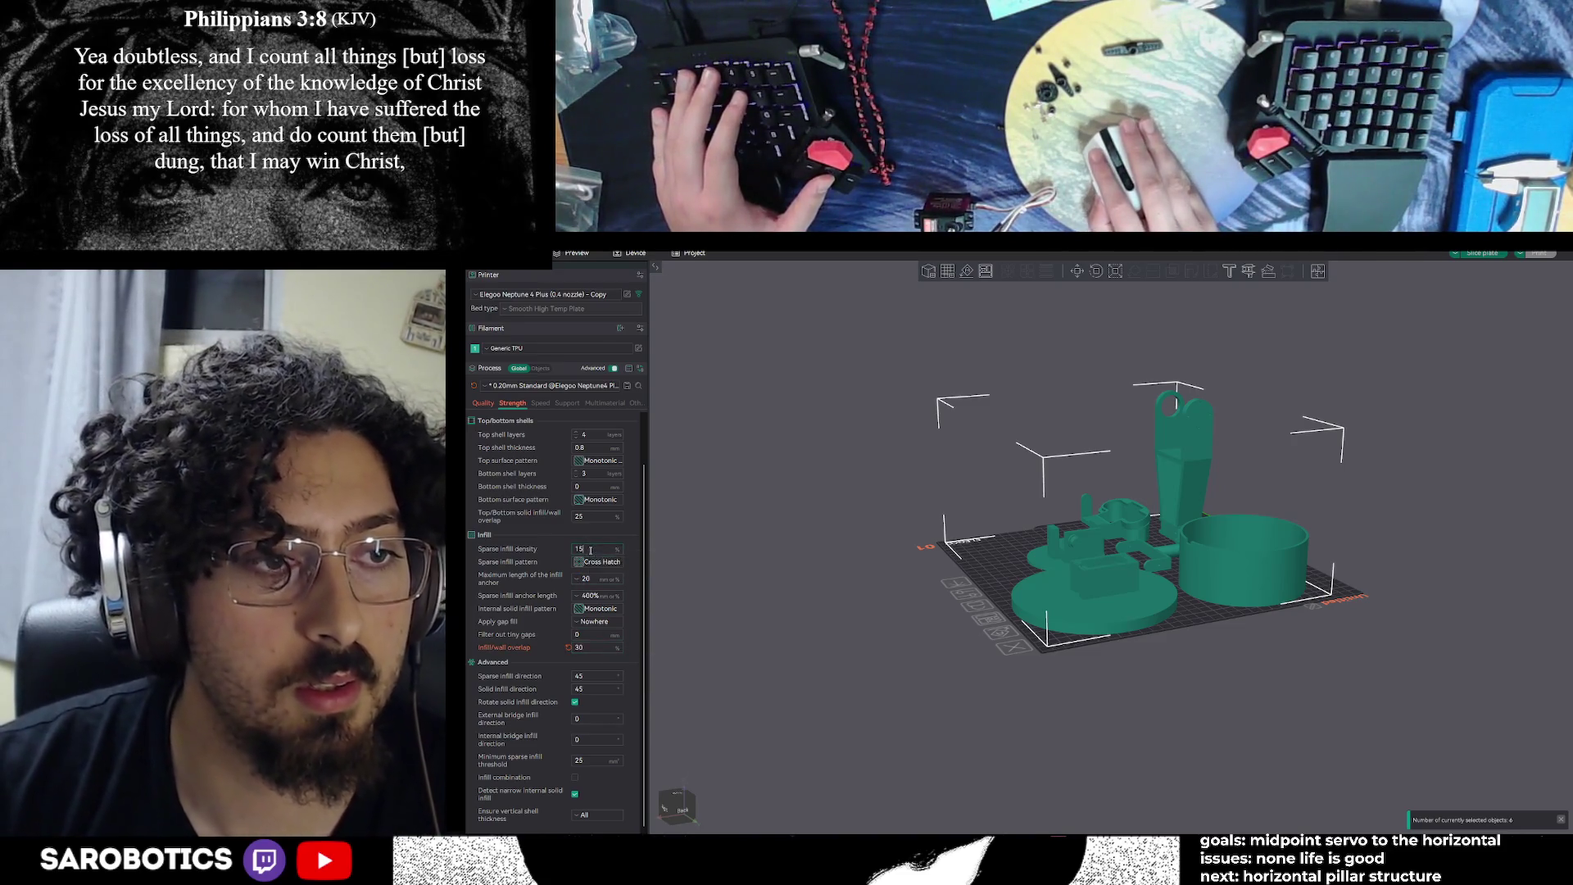
pyautogui.write('20')
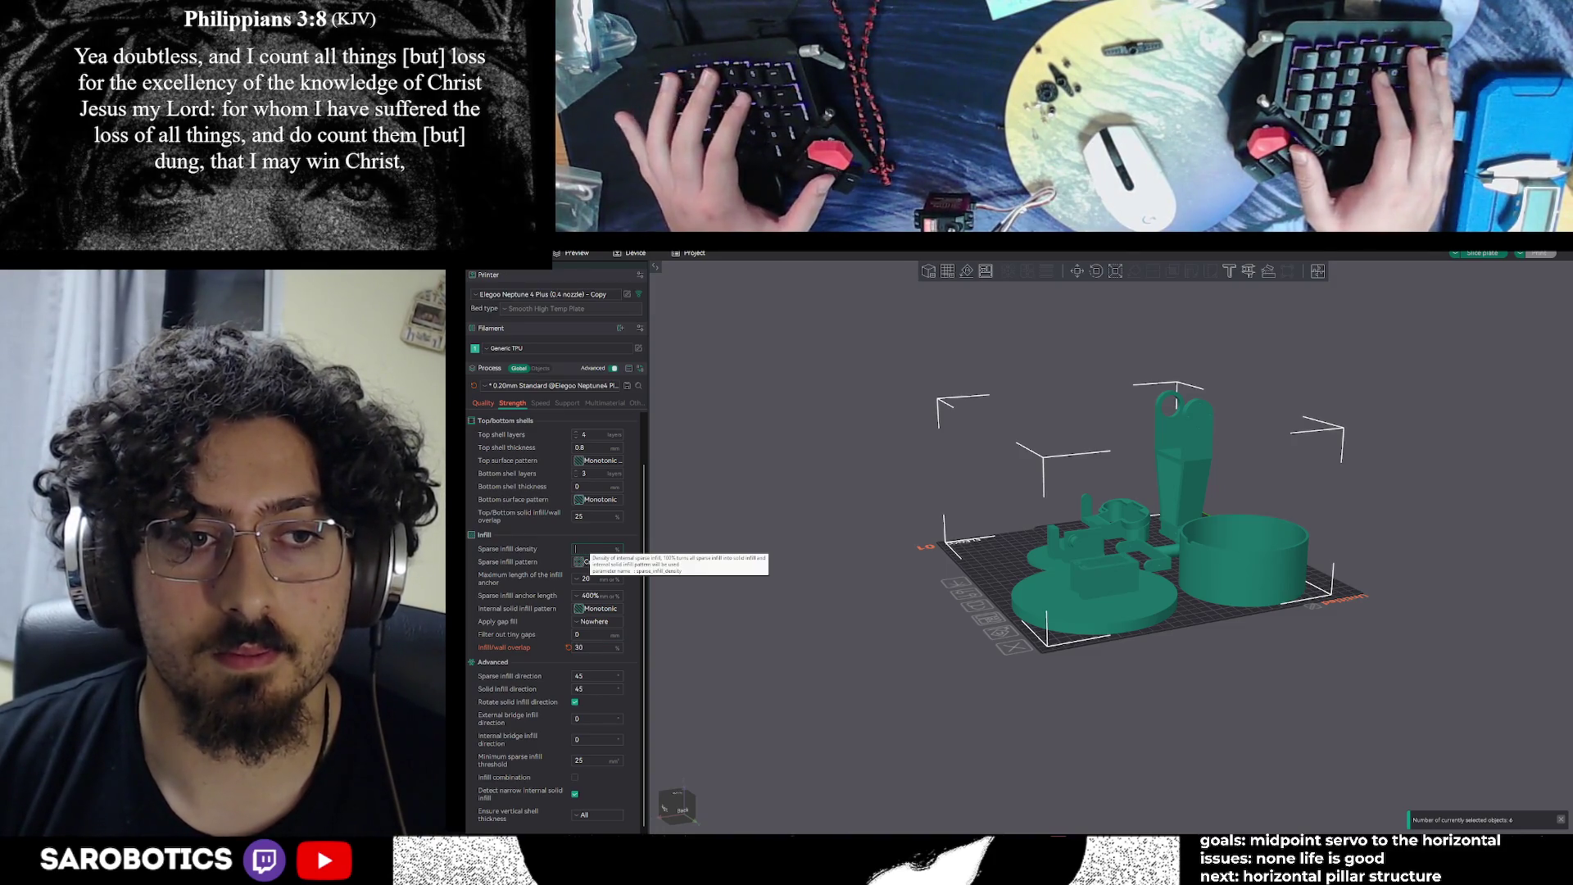
pyautogui.press('Return')
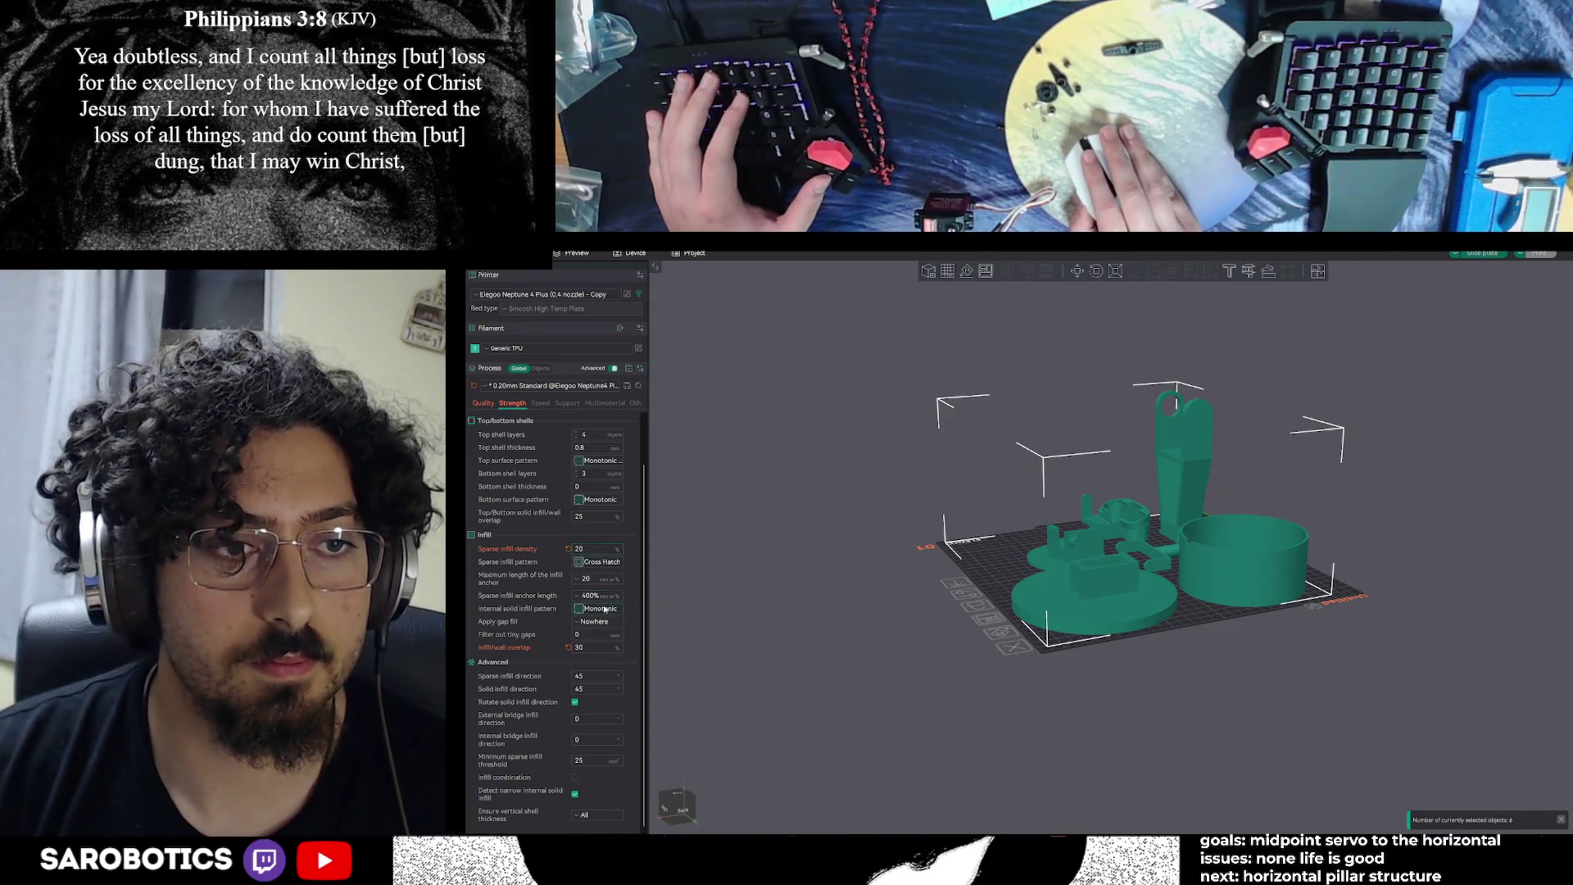
pyautogui.click(605, 609)
pyautogui.click(603, 562)
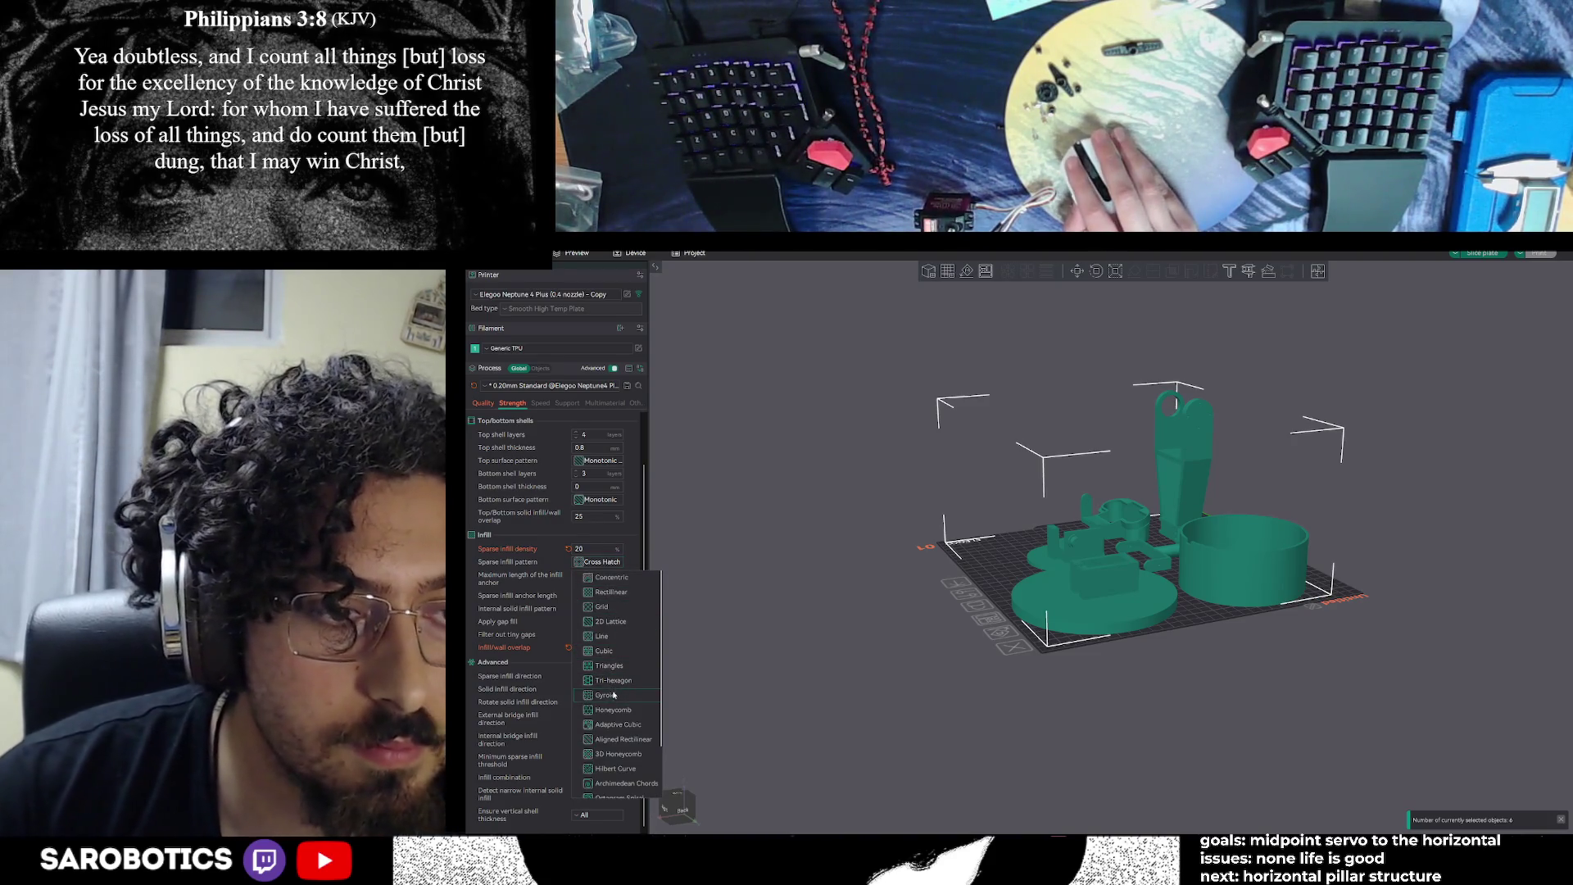
pyautogui.scroll(-3, 612, 701)
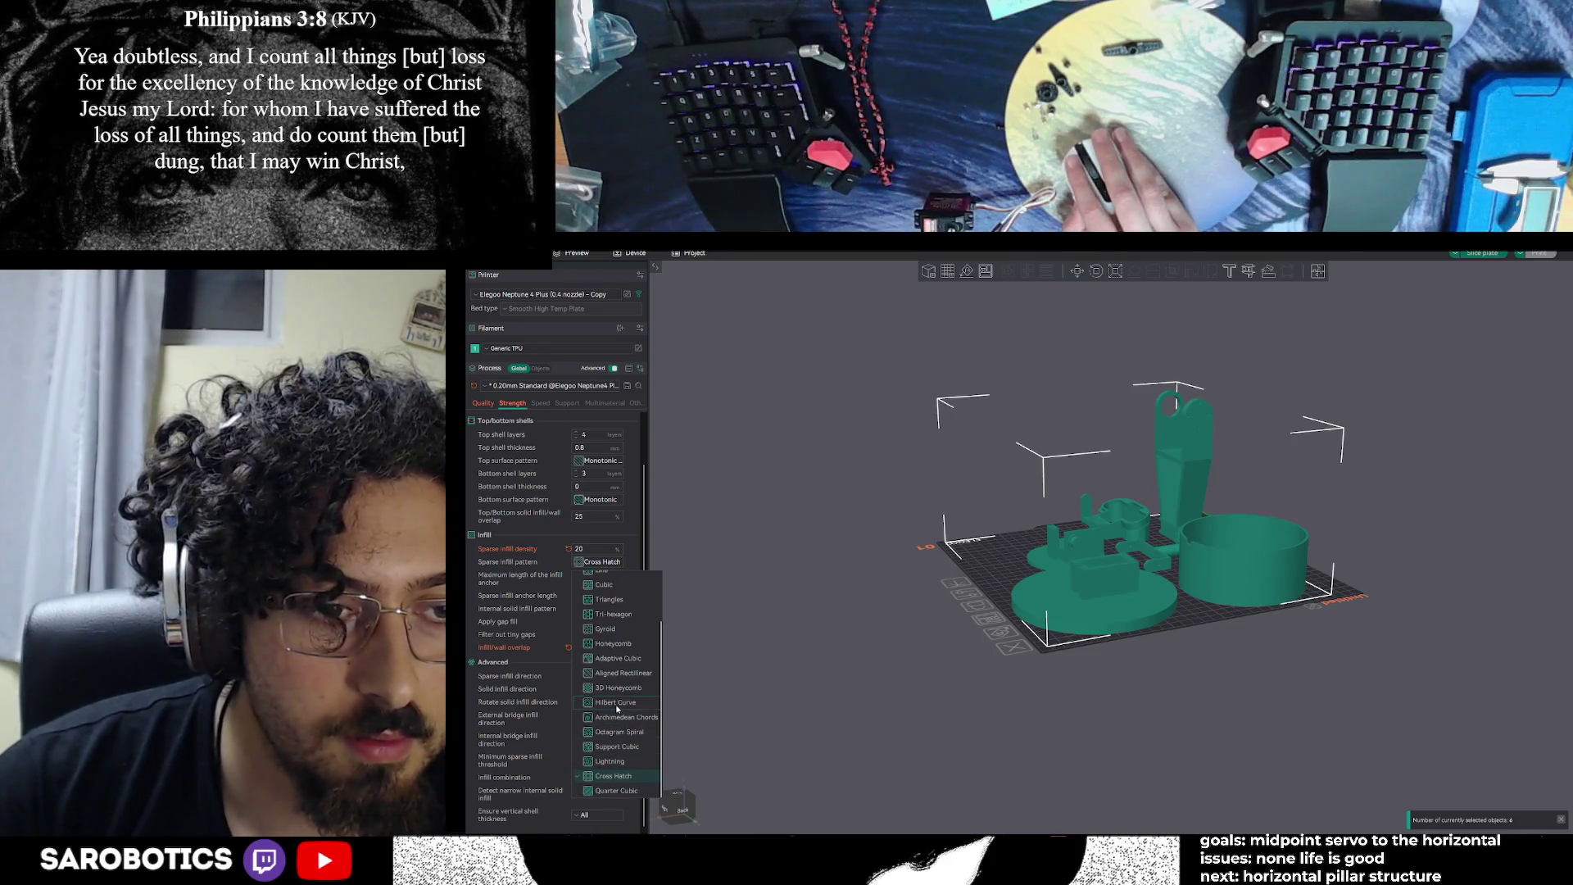
pyautogui.click(608, 629)
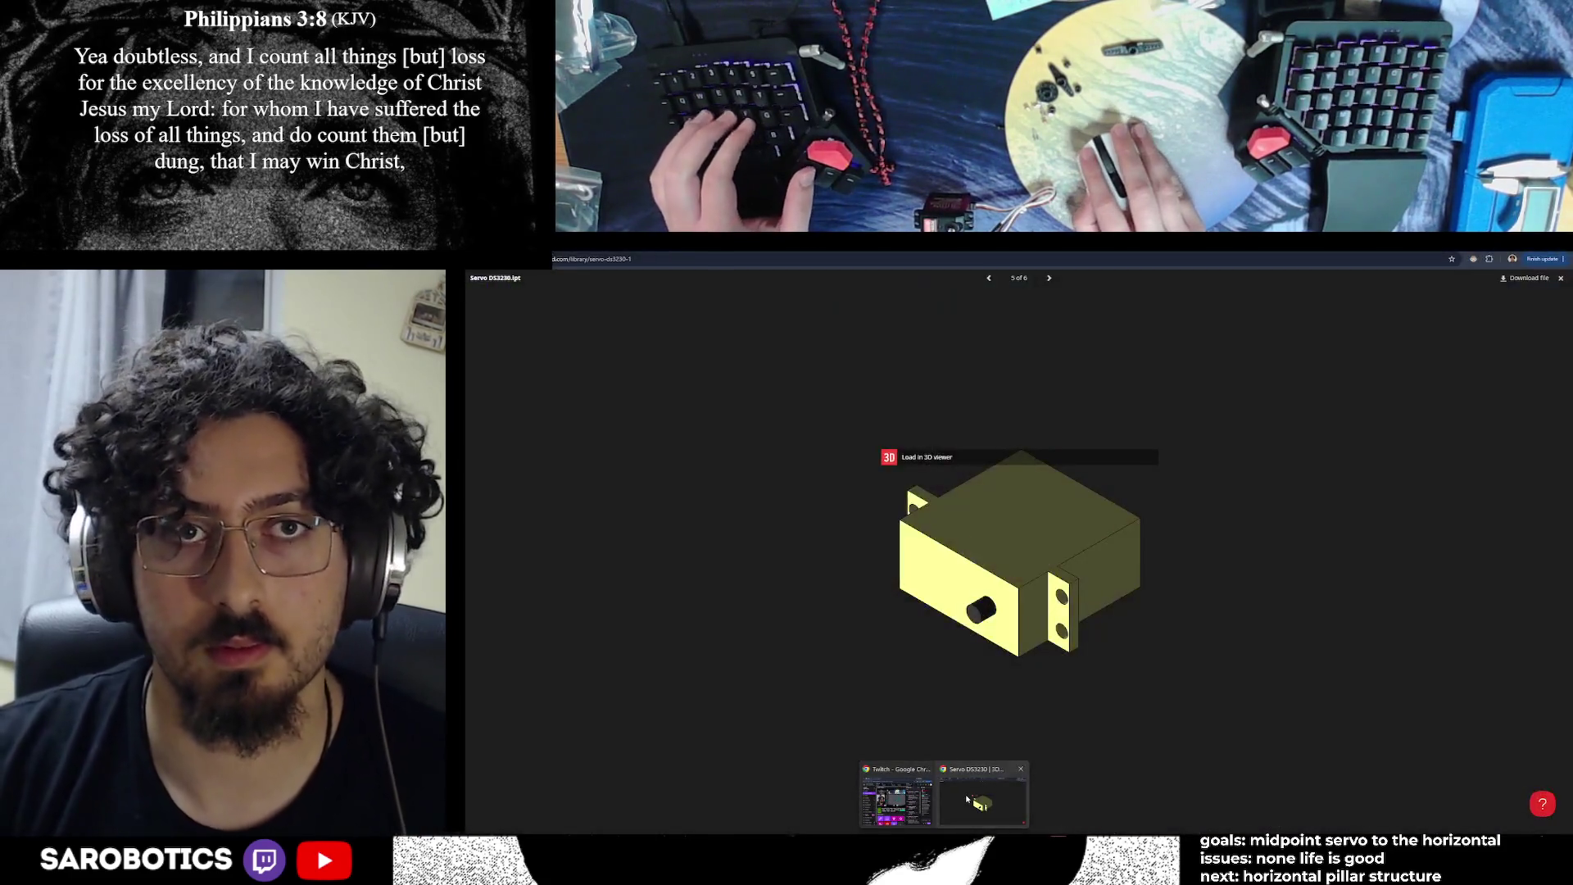
# Draft a LeLamp chat message asking the Orca Slicer settings for the fully PLA-printed MVP, about 2 soda cans tall
pyautogui.click(965, 794)
pyautogui.hotkey('ctrl', 'Tab')
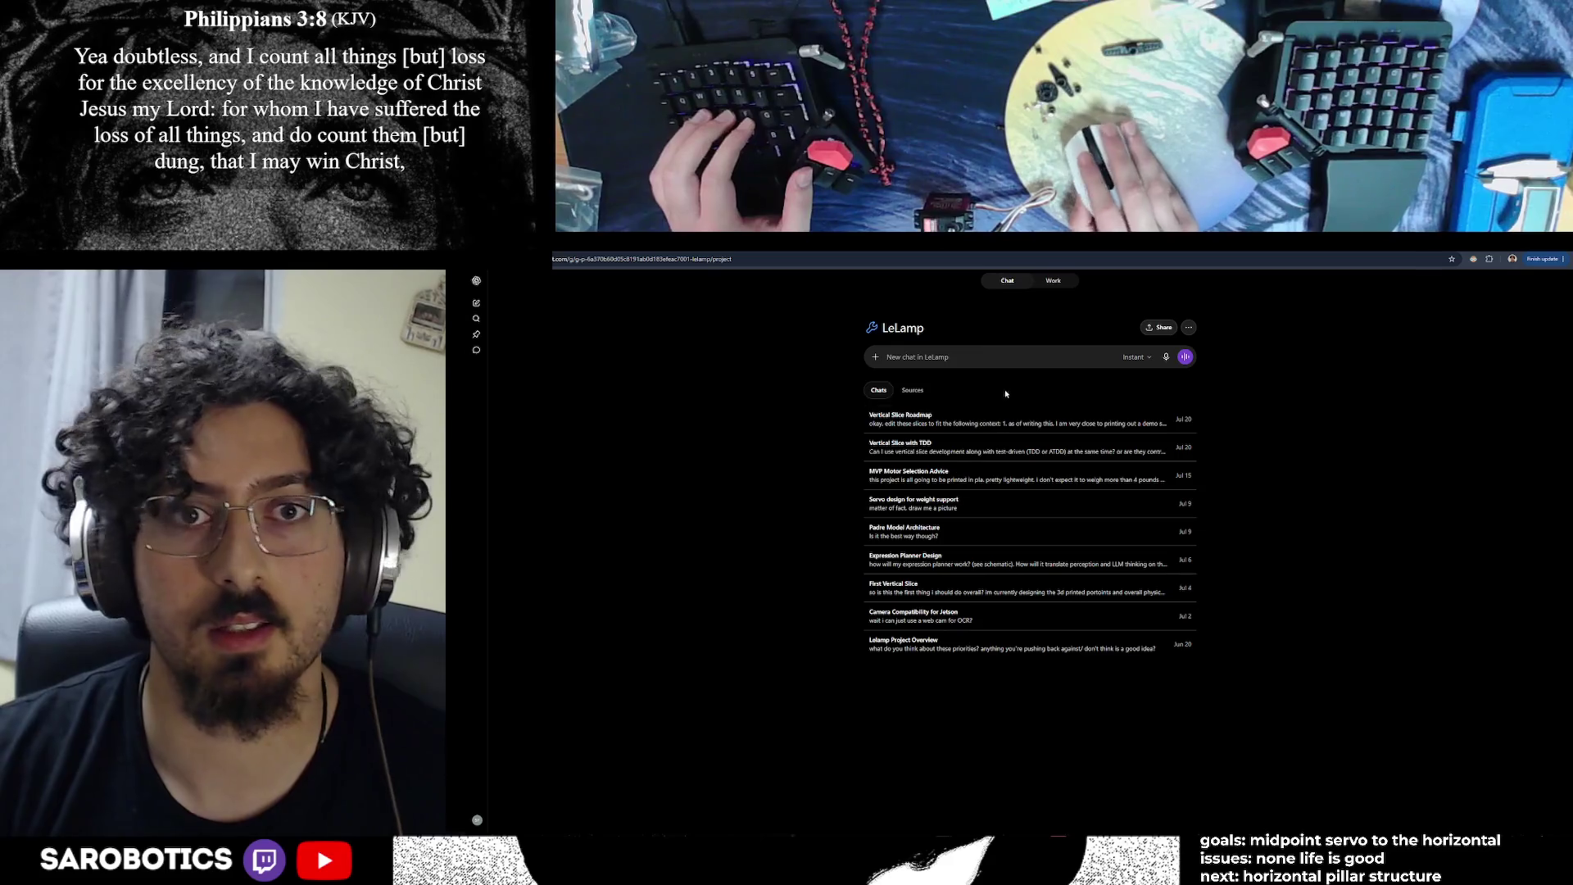
pyautogui.write('yo! p')
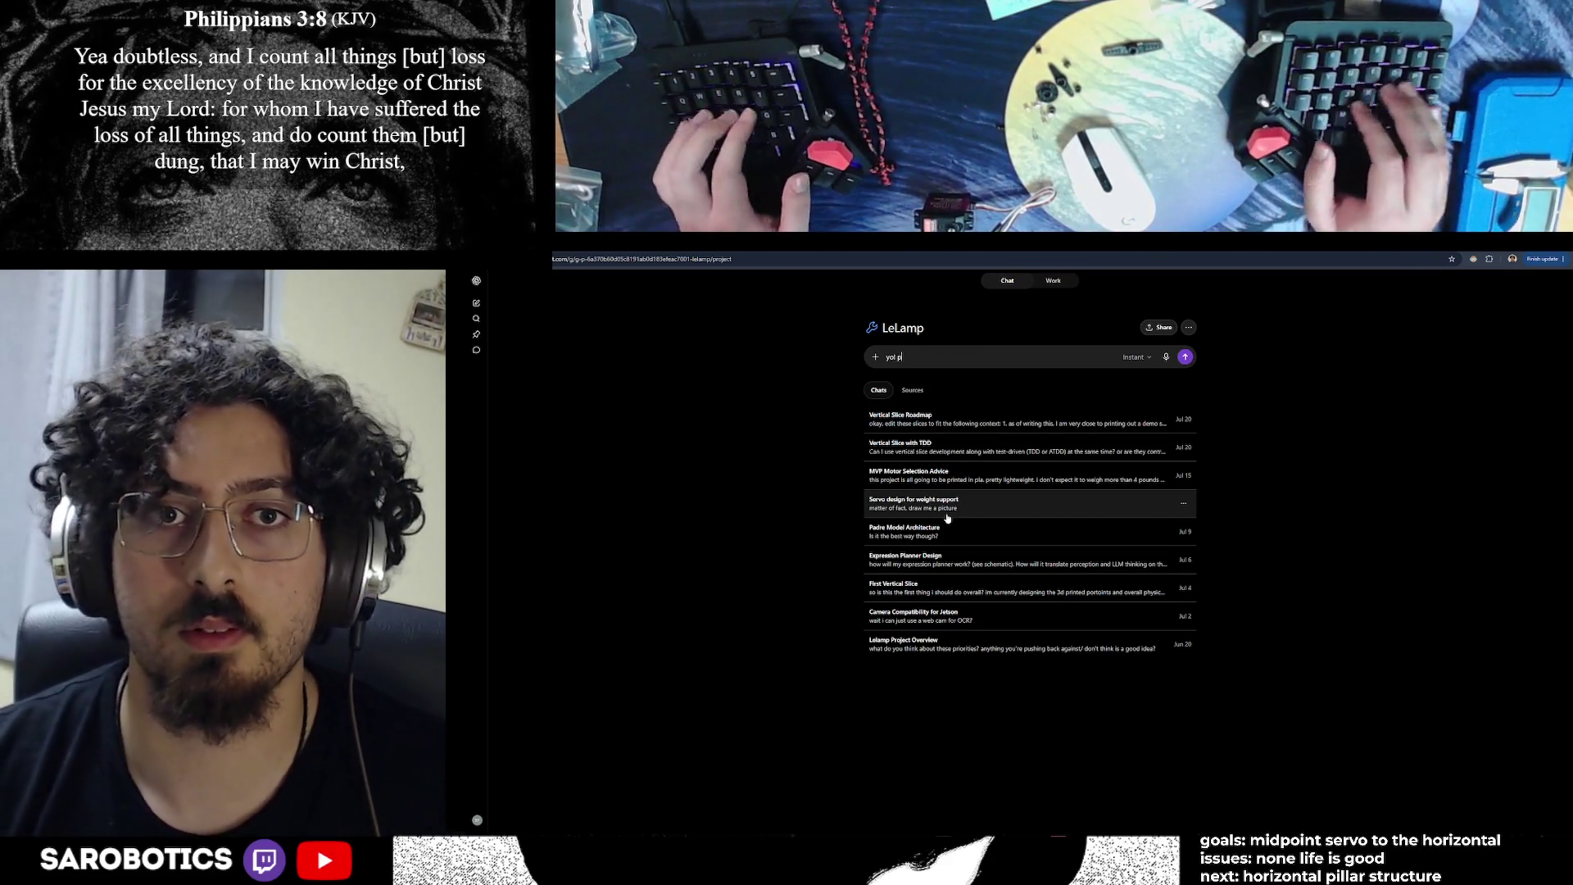
pyautogui.write('rinting out my M')
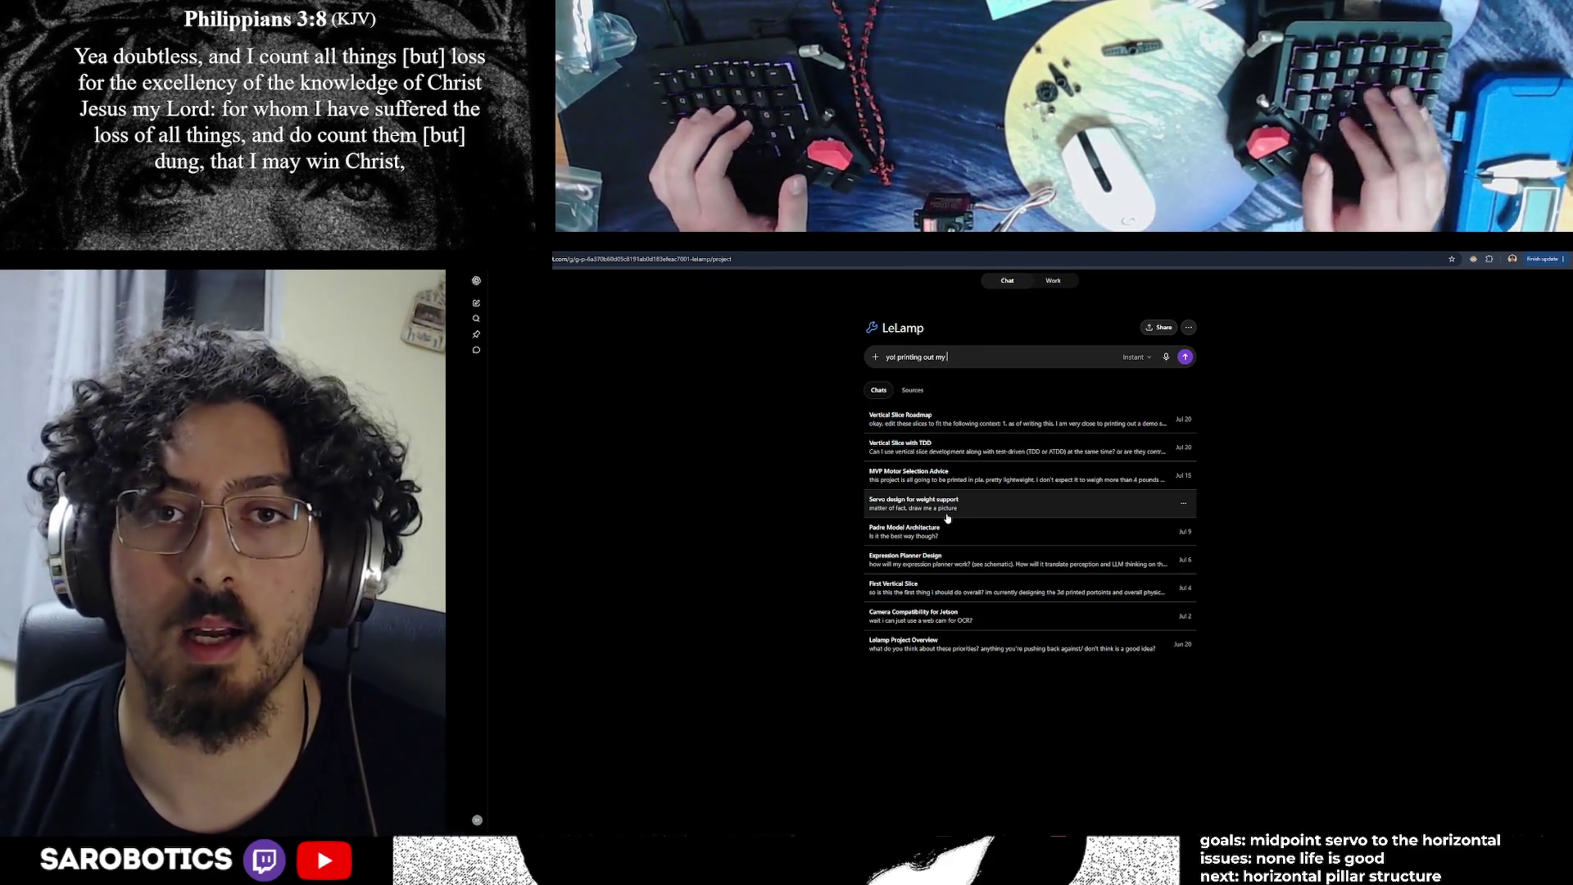
pyautogui.write('VP')
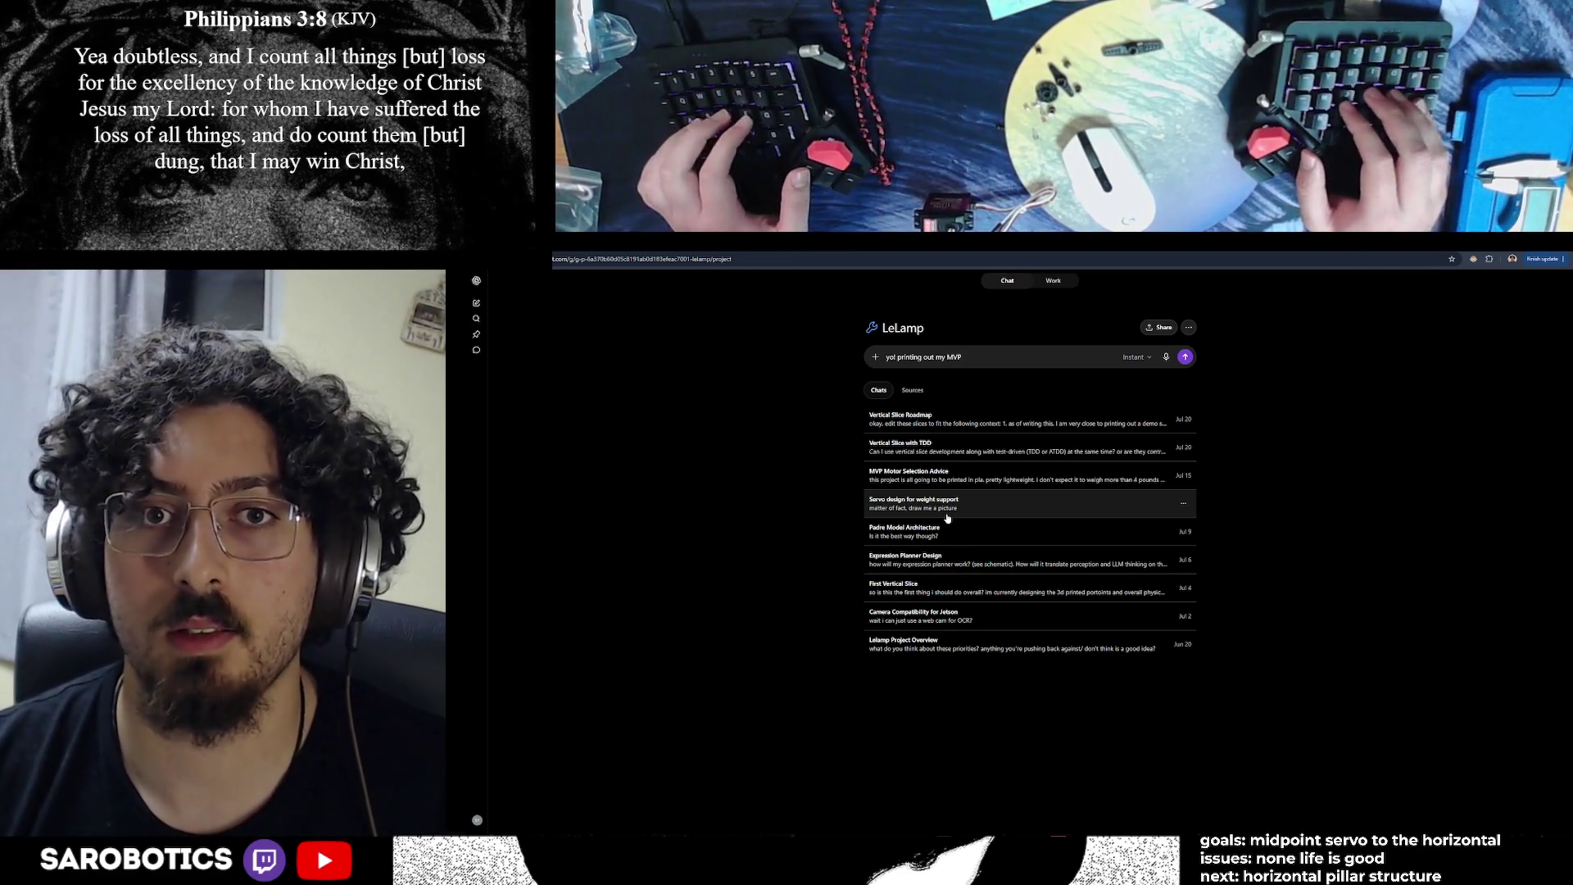
pyautogui.write(', what should my ste')
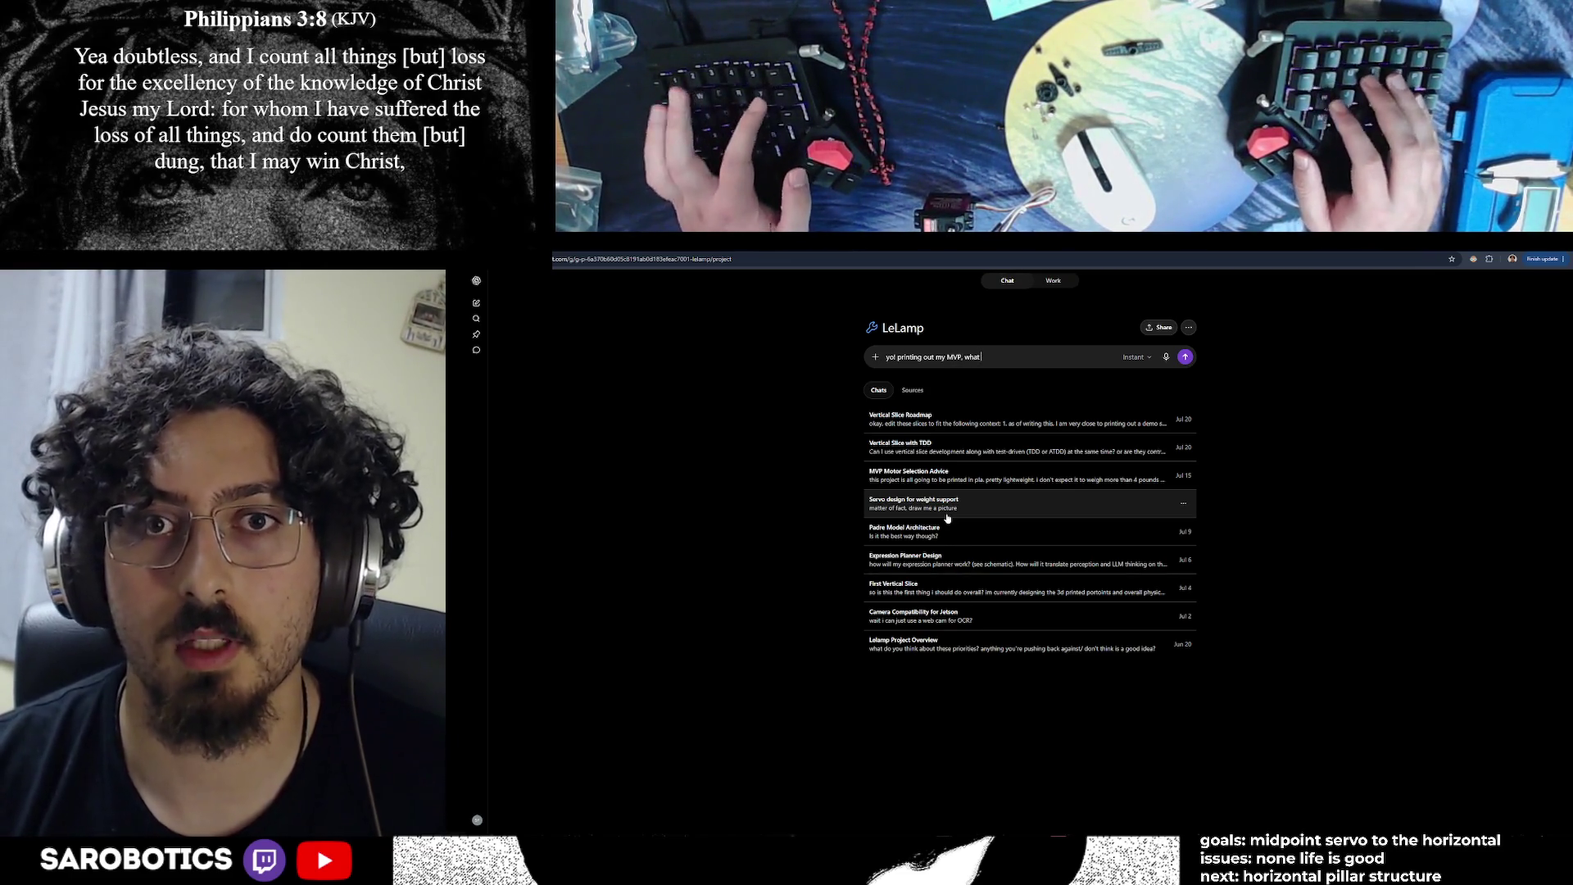
pyautogui.press('BackSpace')
pyautogui.press('BackSpace')
pyautogui.write('ettings on orca s')
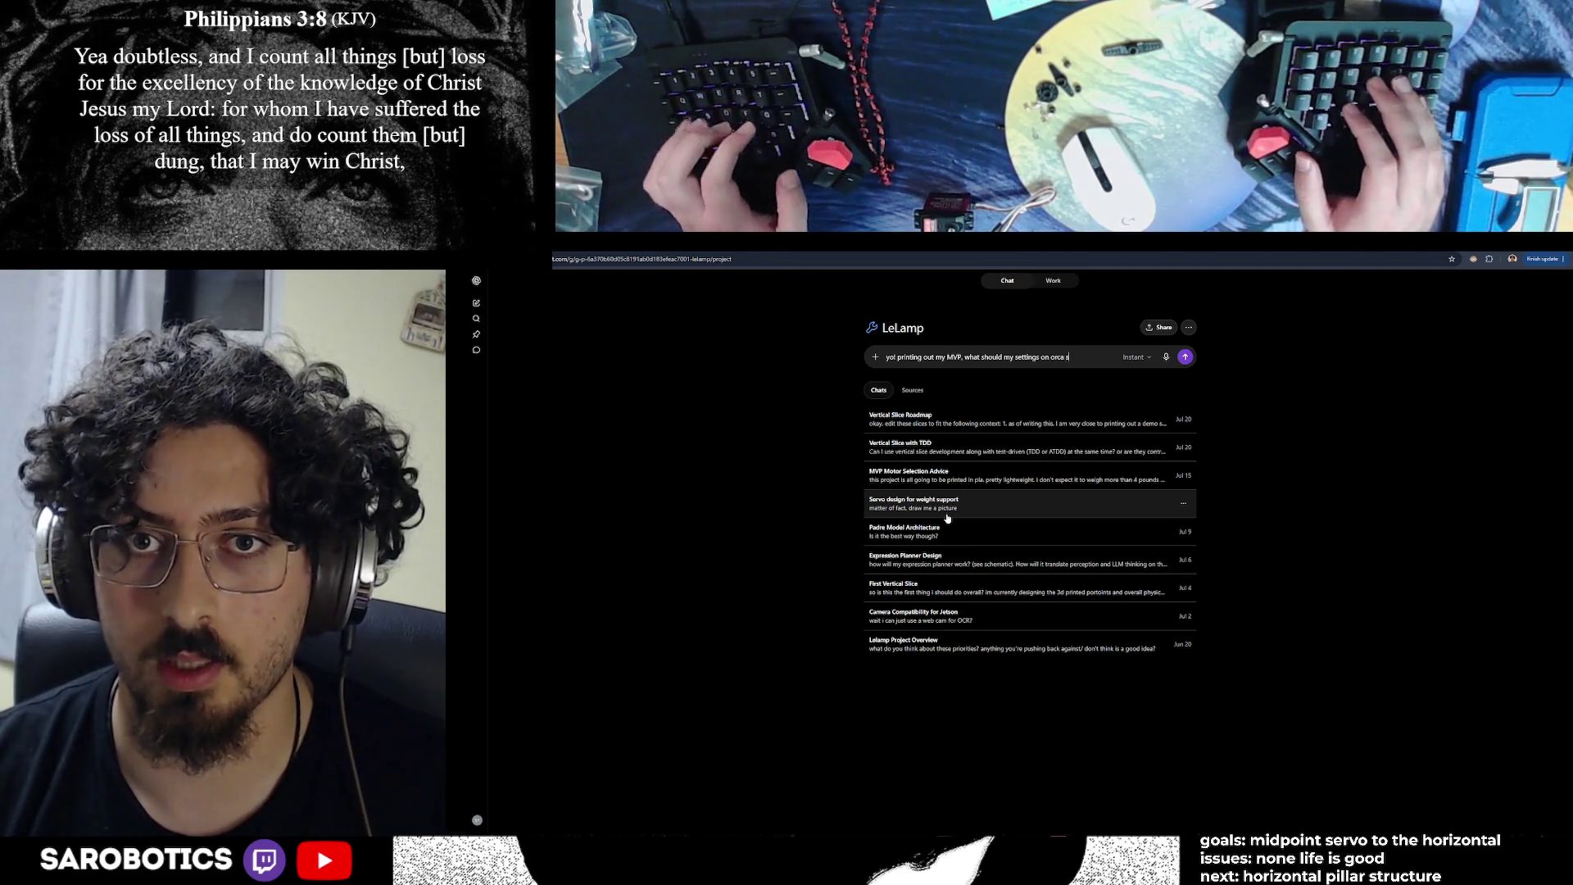
pyautogui.write("liucer be? it's")
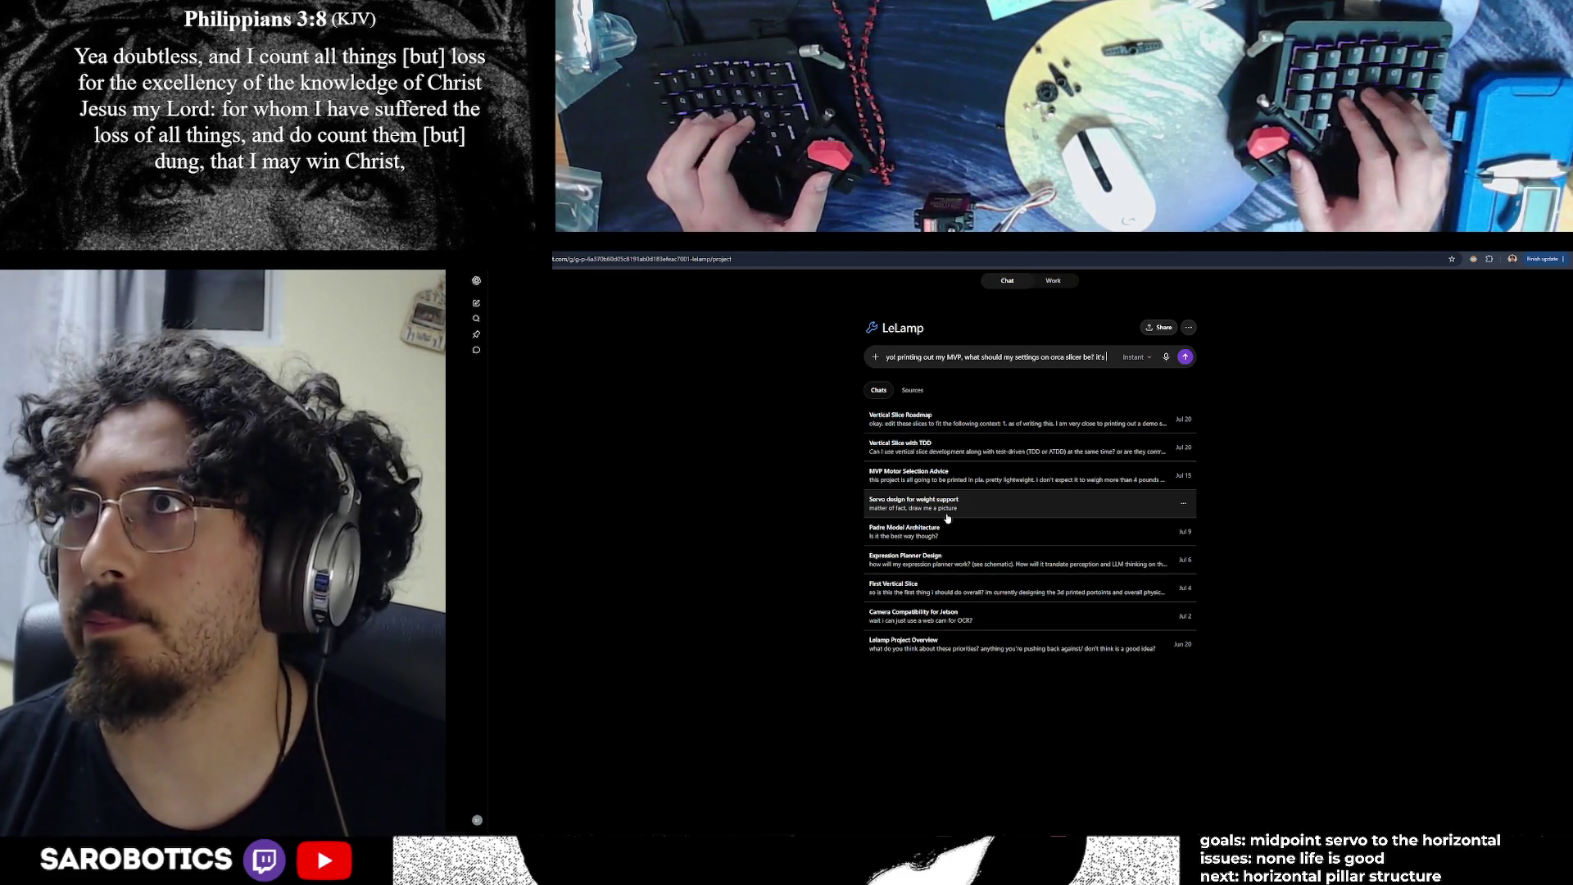
pyautogui.press('BackSpace')
pyautogui.press('BackSpace')
pyautogui.press('BackSpace')
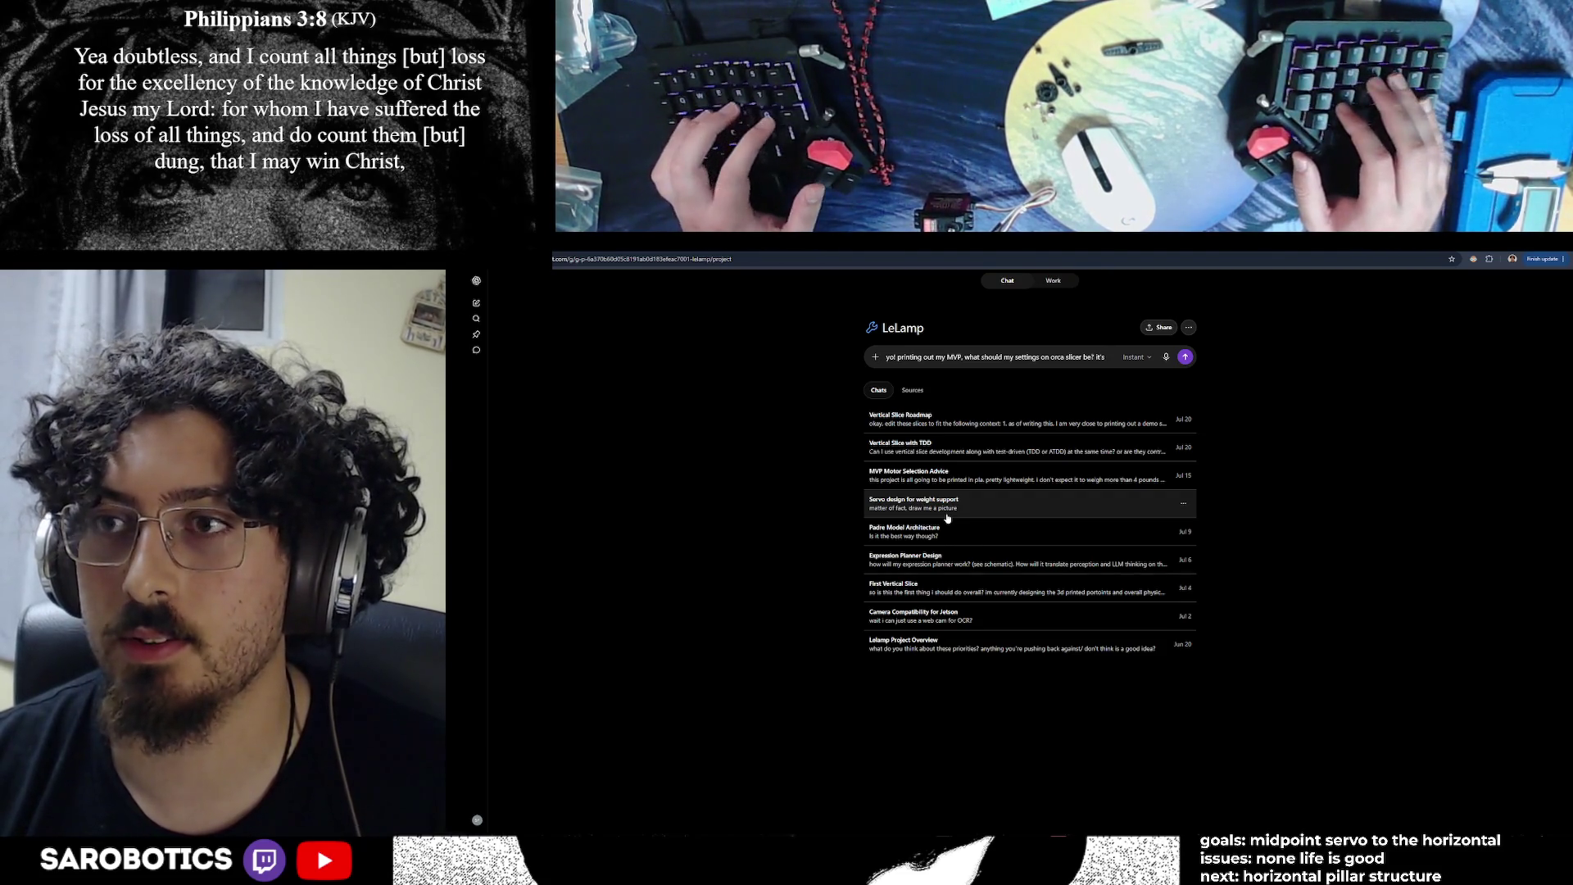
pyautogui.write('fully pla printed')
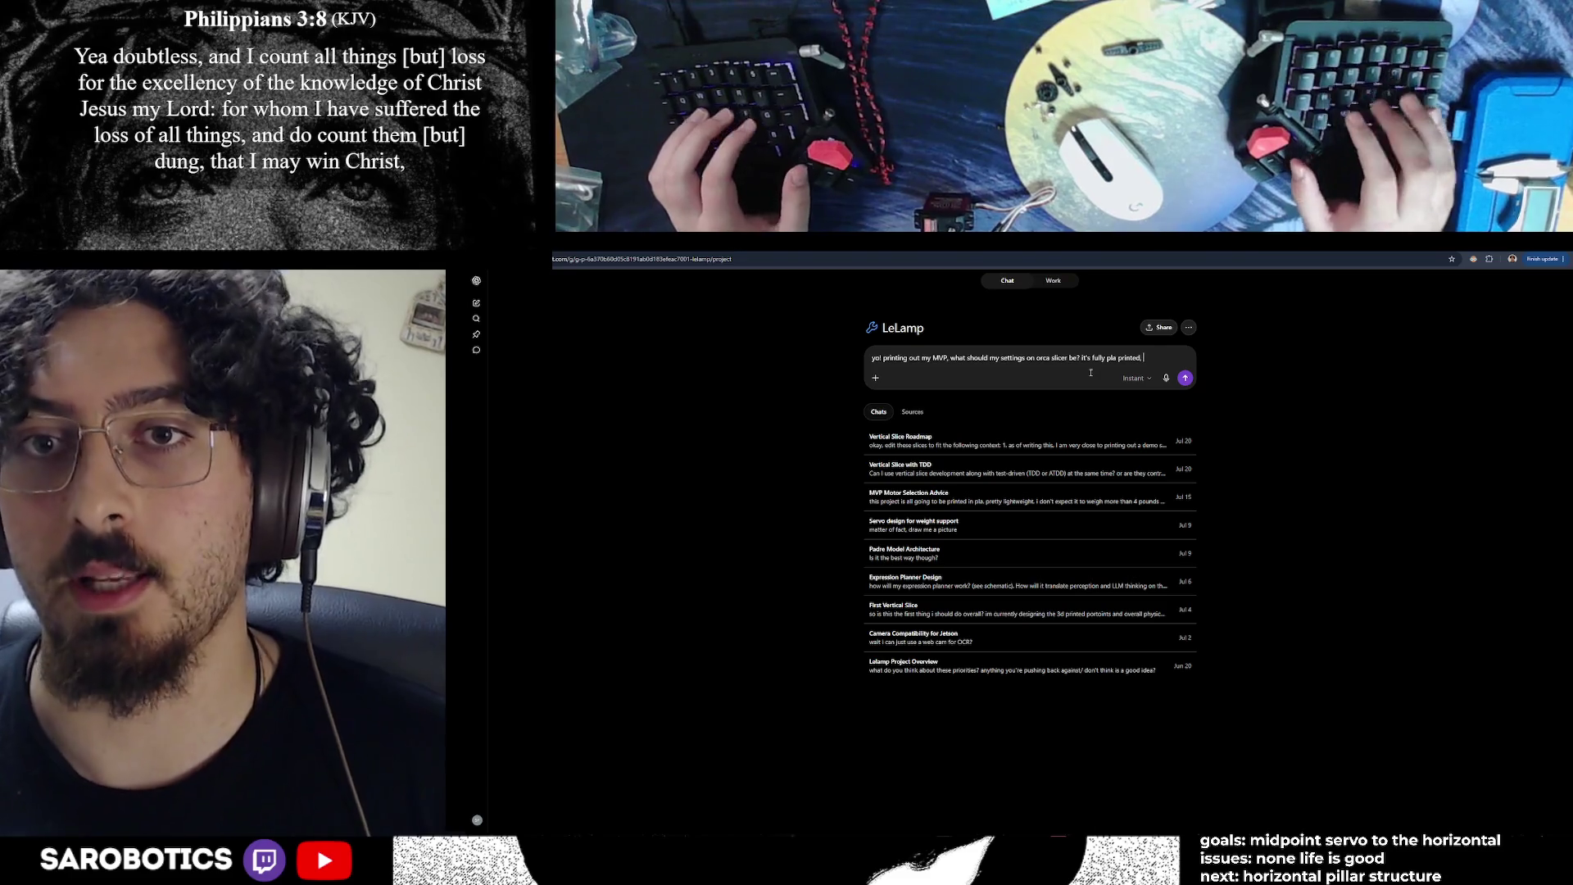
pyautogui.write(',')
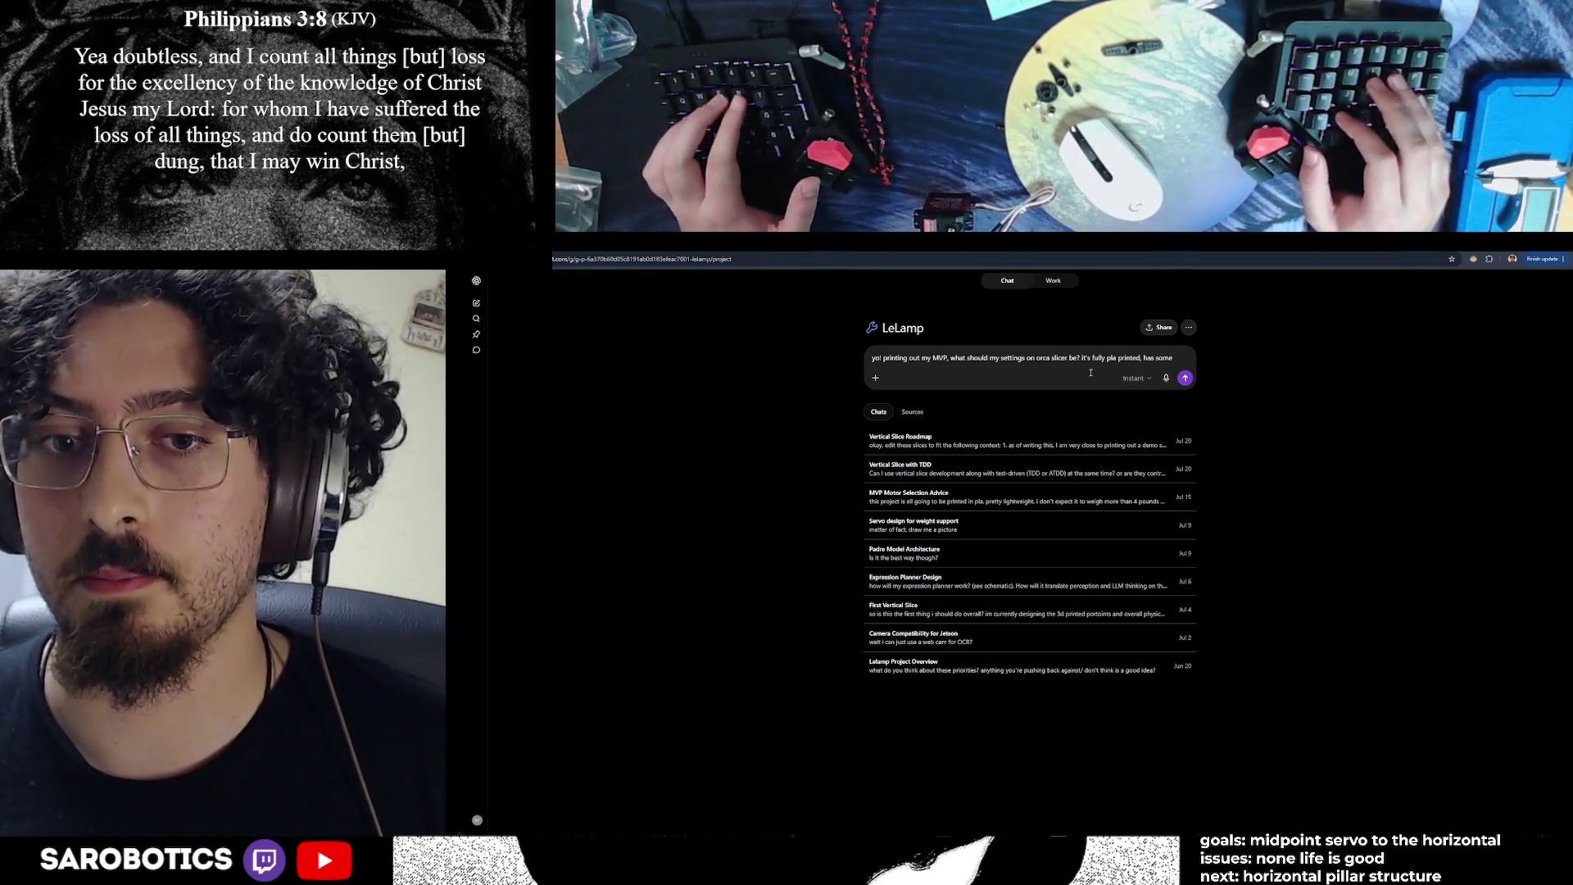
pyautogui.write('rew hold')
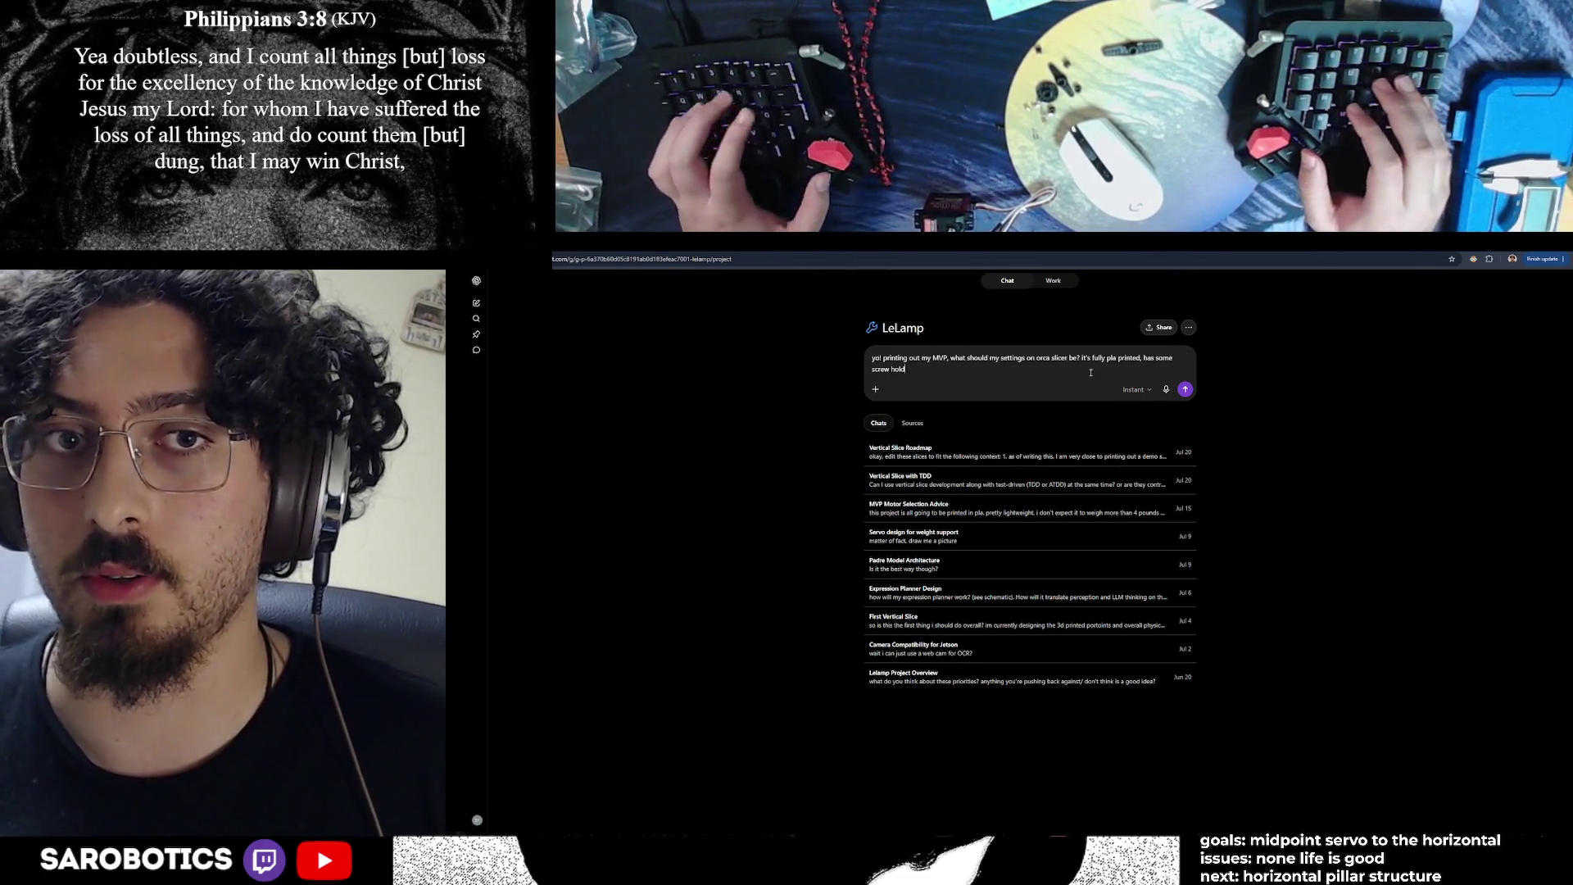
pyautogui.press('BackSpace')
pyautogui.write('es in it.')
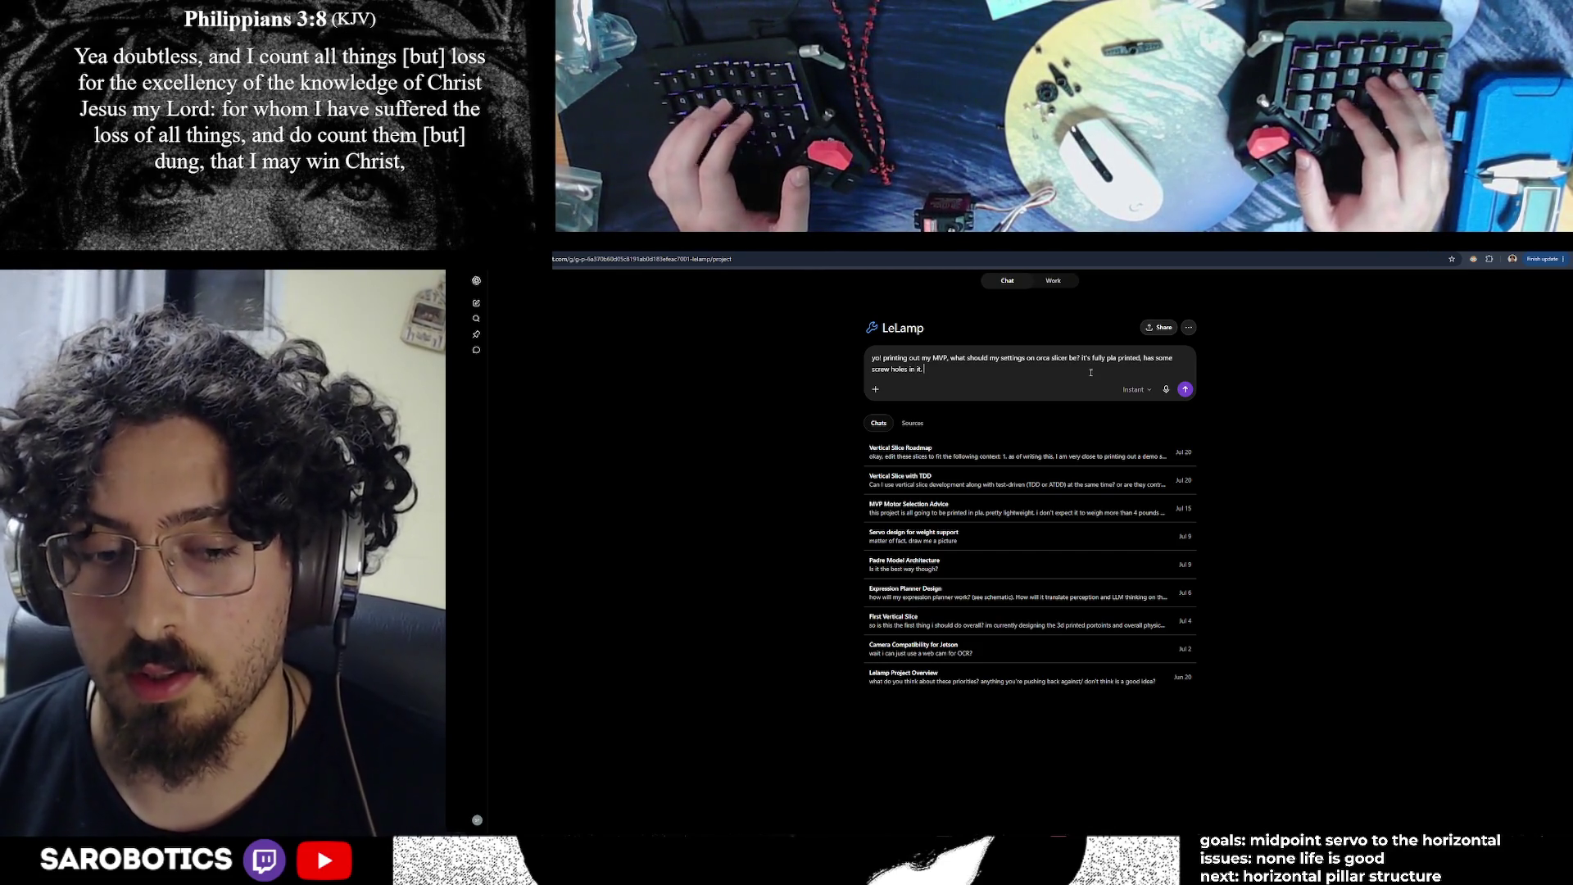
pyautogui.write(' total height is like')
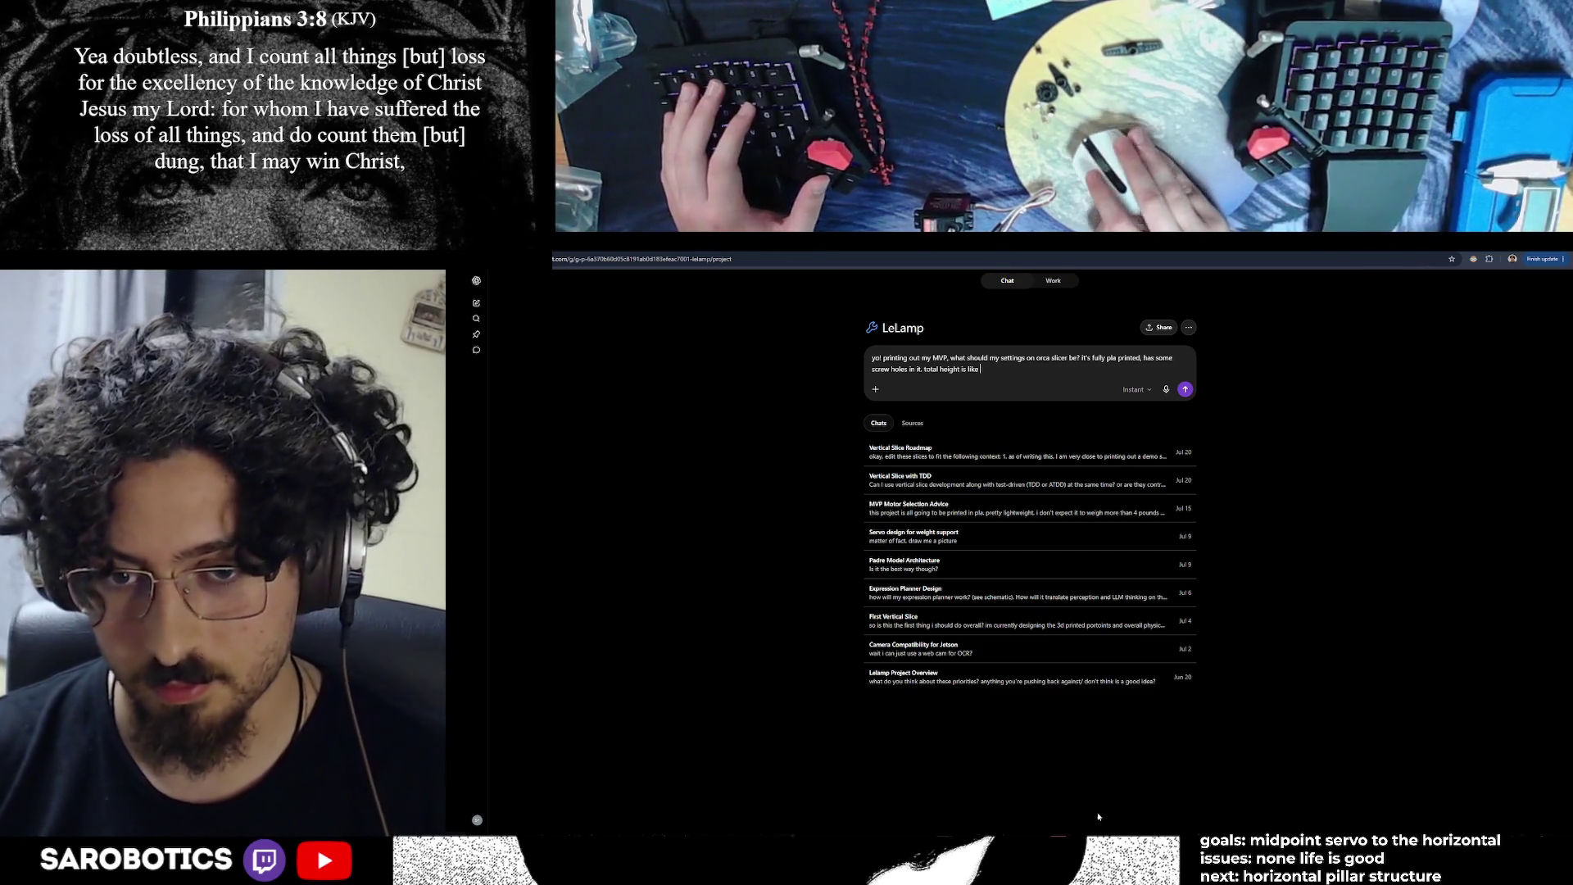
pyautogui.write('2 so')
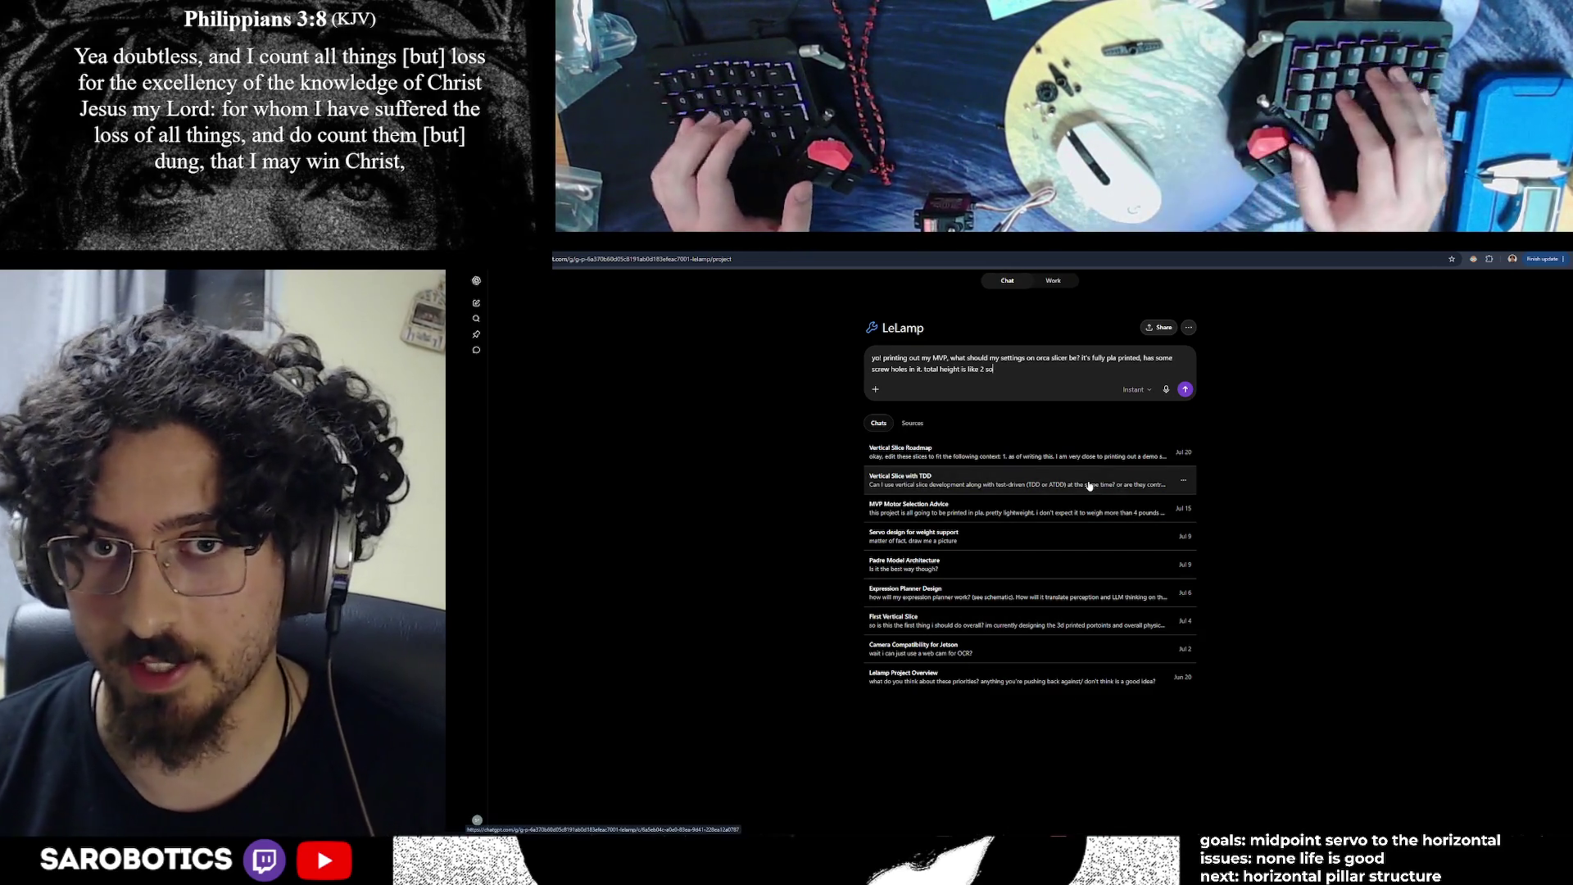
pyautogui.write('da cans')
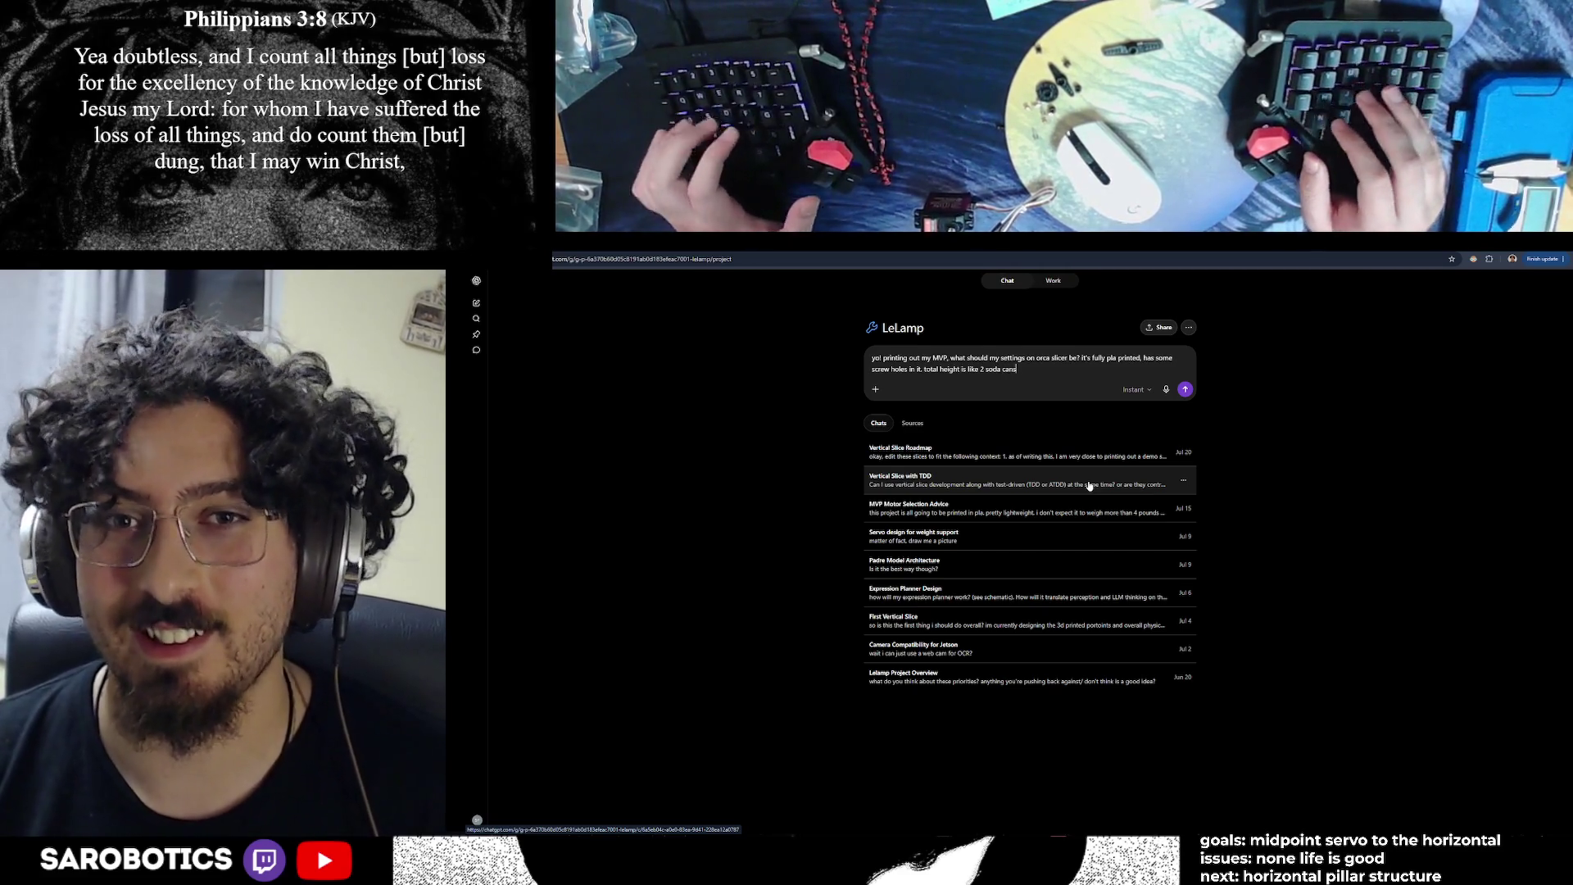
pyautogui.hotkey('alt', 'Tab')
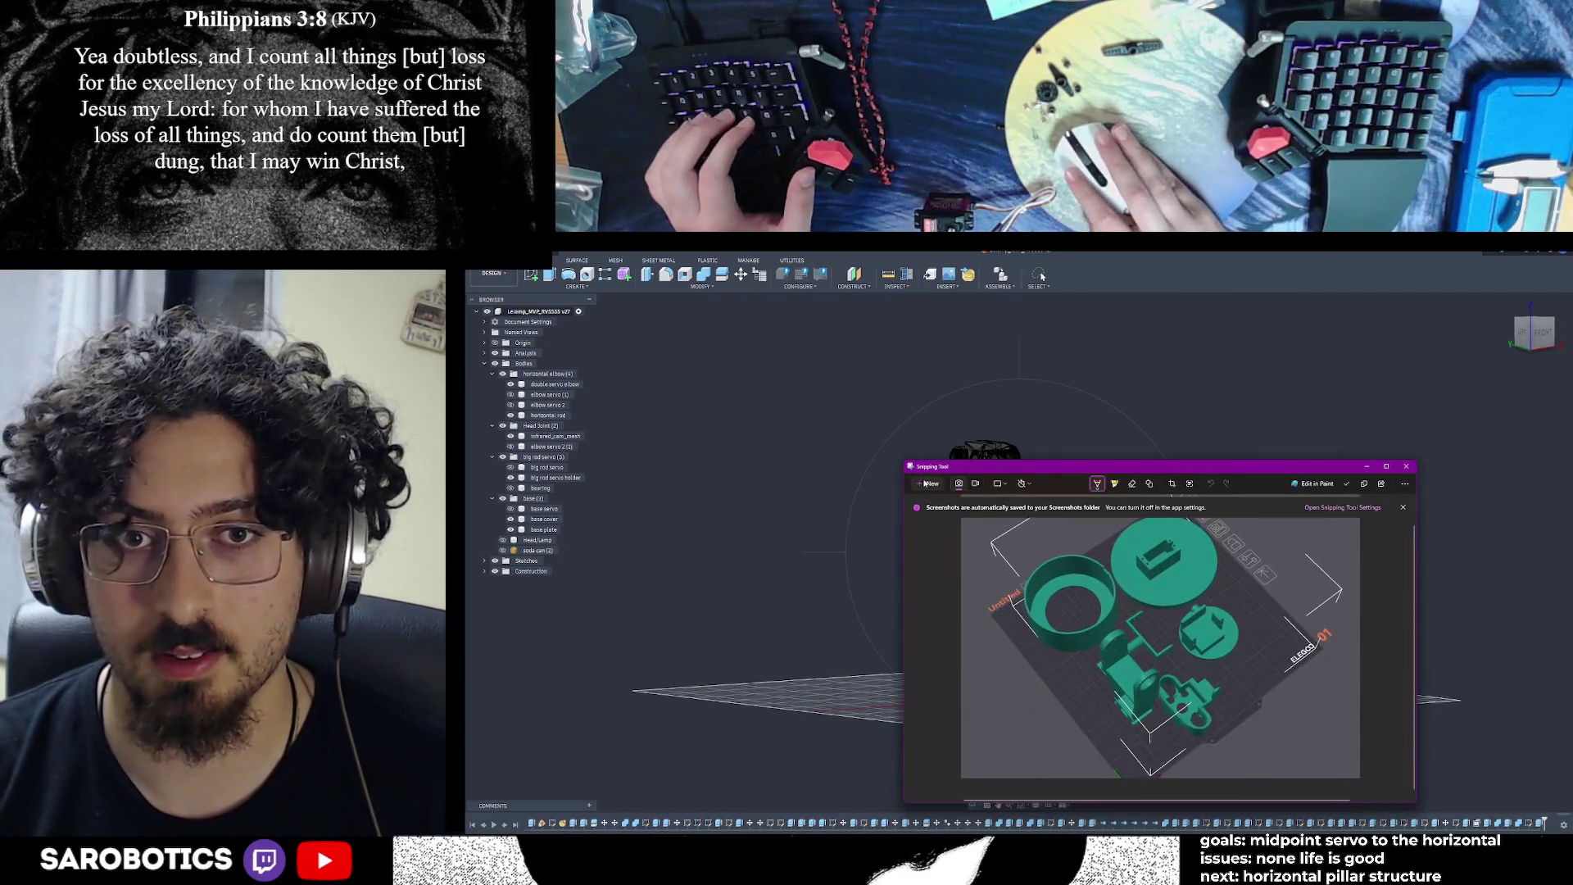
# Snip the robot arm model and paste it into the ChatGPT message
pyautogui.press('super+shift+s')
pyautogui.moveTo(912, 412); pyautogui.dragTo(1255, 729)
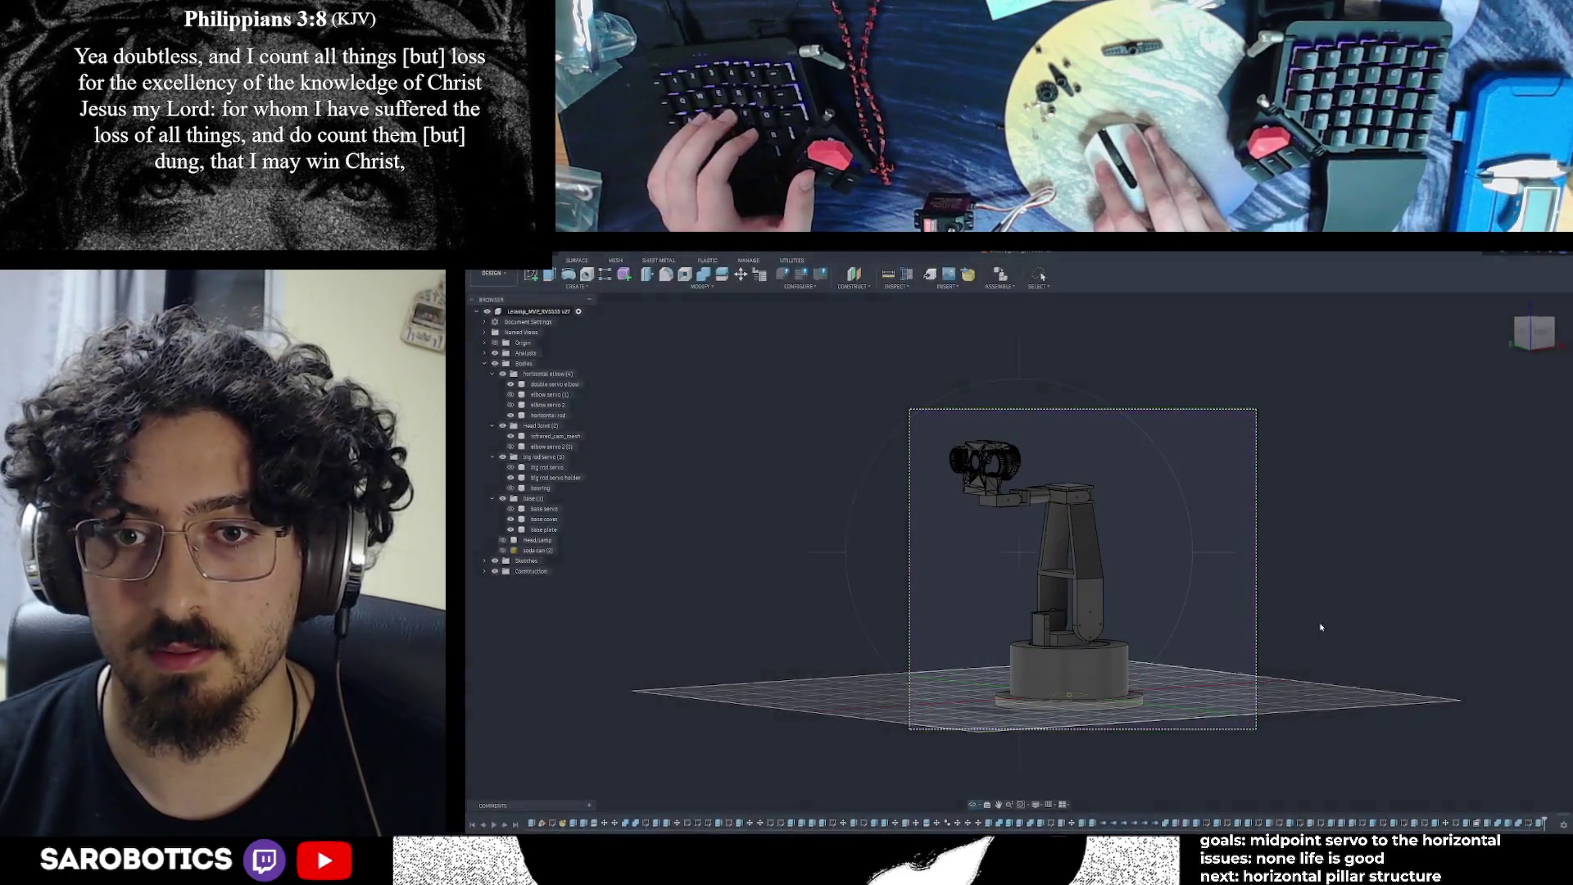
pyautogui.click(1061, 382)
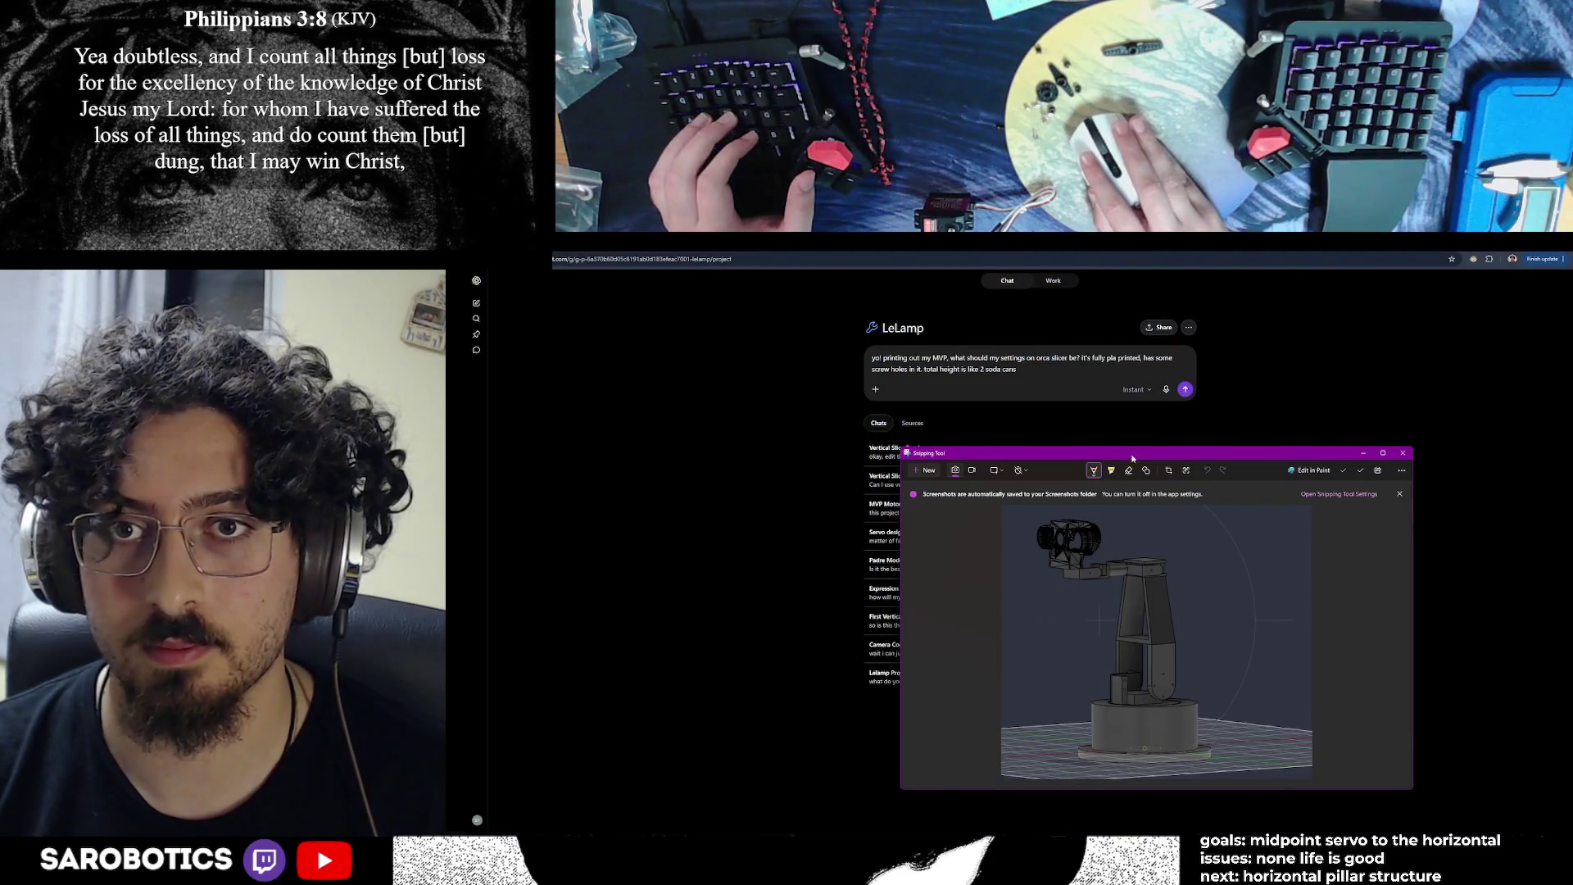
pyautogui.hotkey('ctrl', 'v')
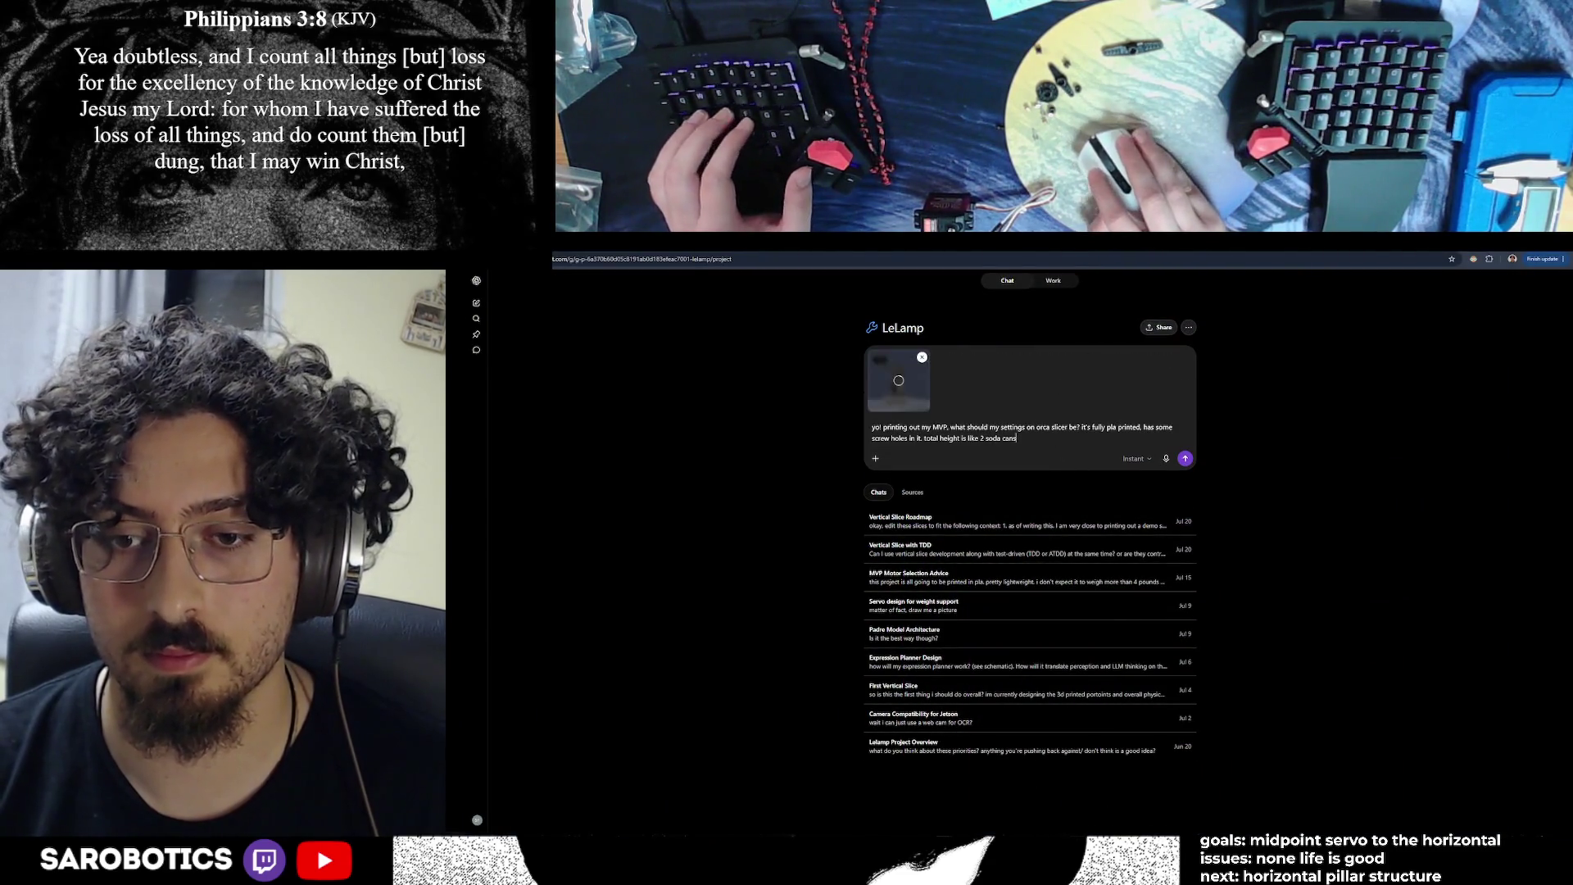
pyautogui.hotkey('alt', 'Tab')
pyautogui.scroll(1, 1198, 814)
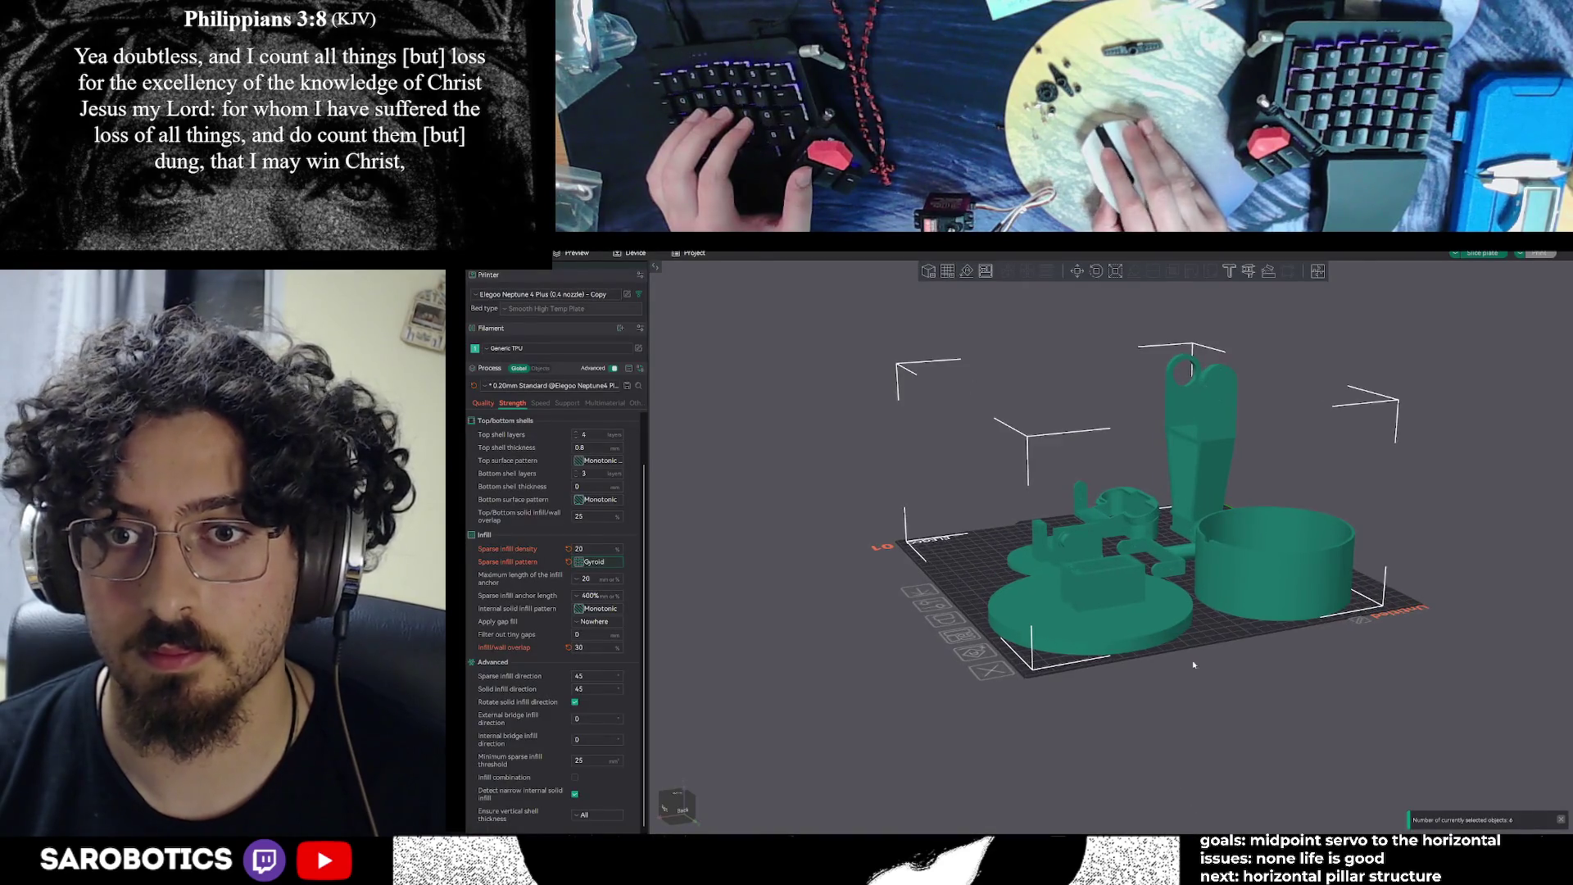
pyautogui.scroll(3, 1262, 669)
pyautogui.hotkey('alt', 'Tab')
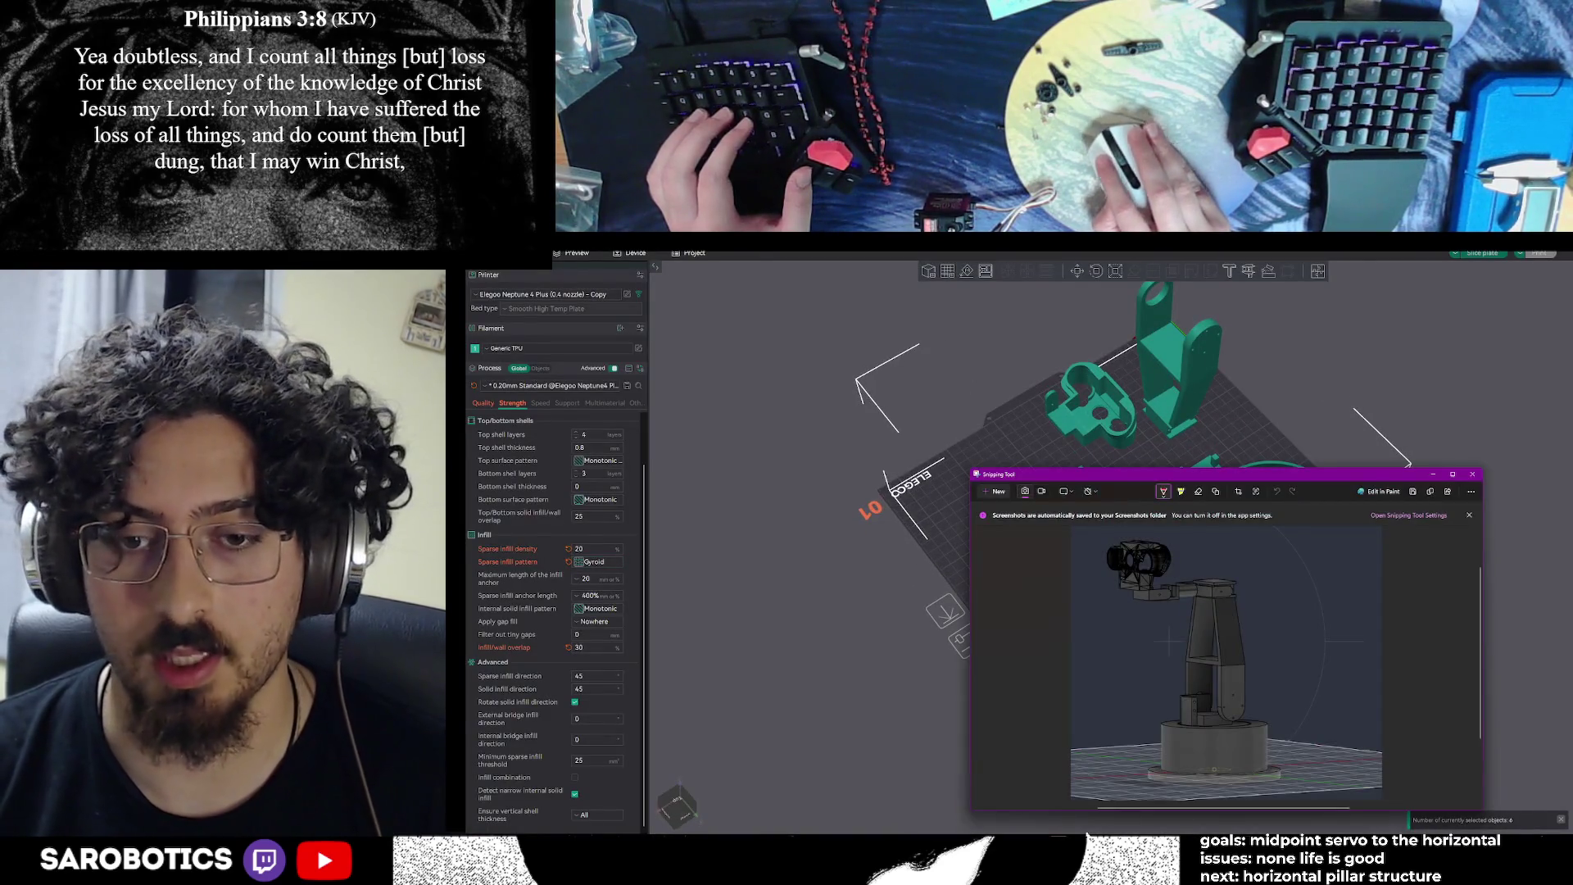
# Snip the slicer plate with its parts and paste it as a second image
pyautogui.moveTo(988, 834)
pyautogui.moveTo(981, 794)
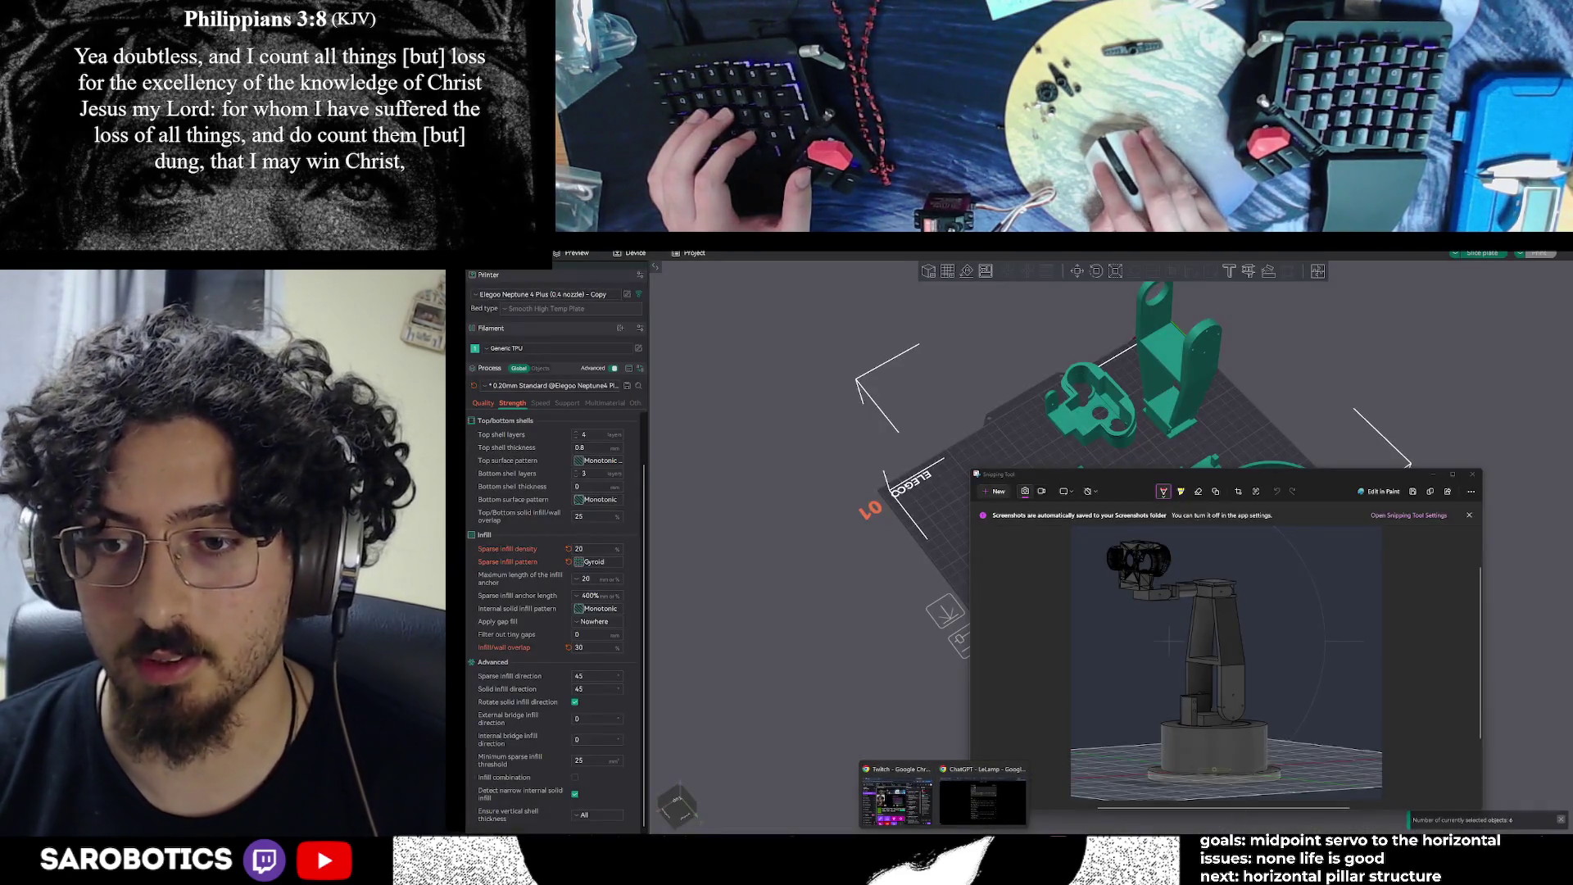
pyautogui.click(1430, 481)
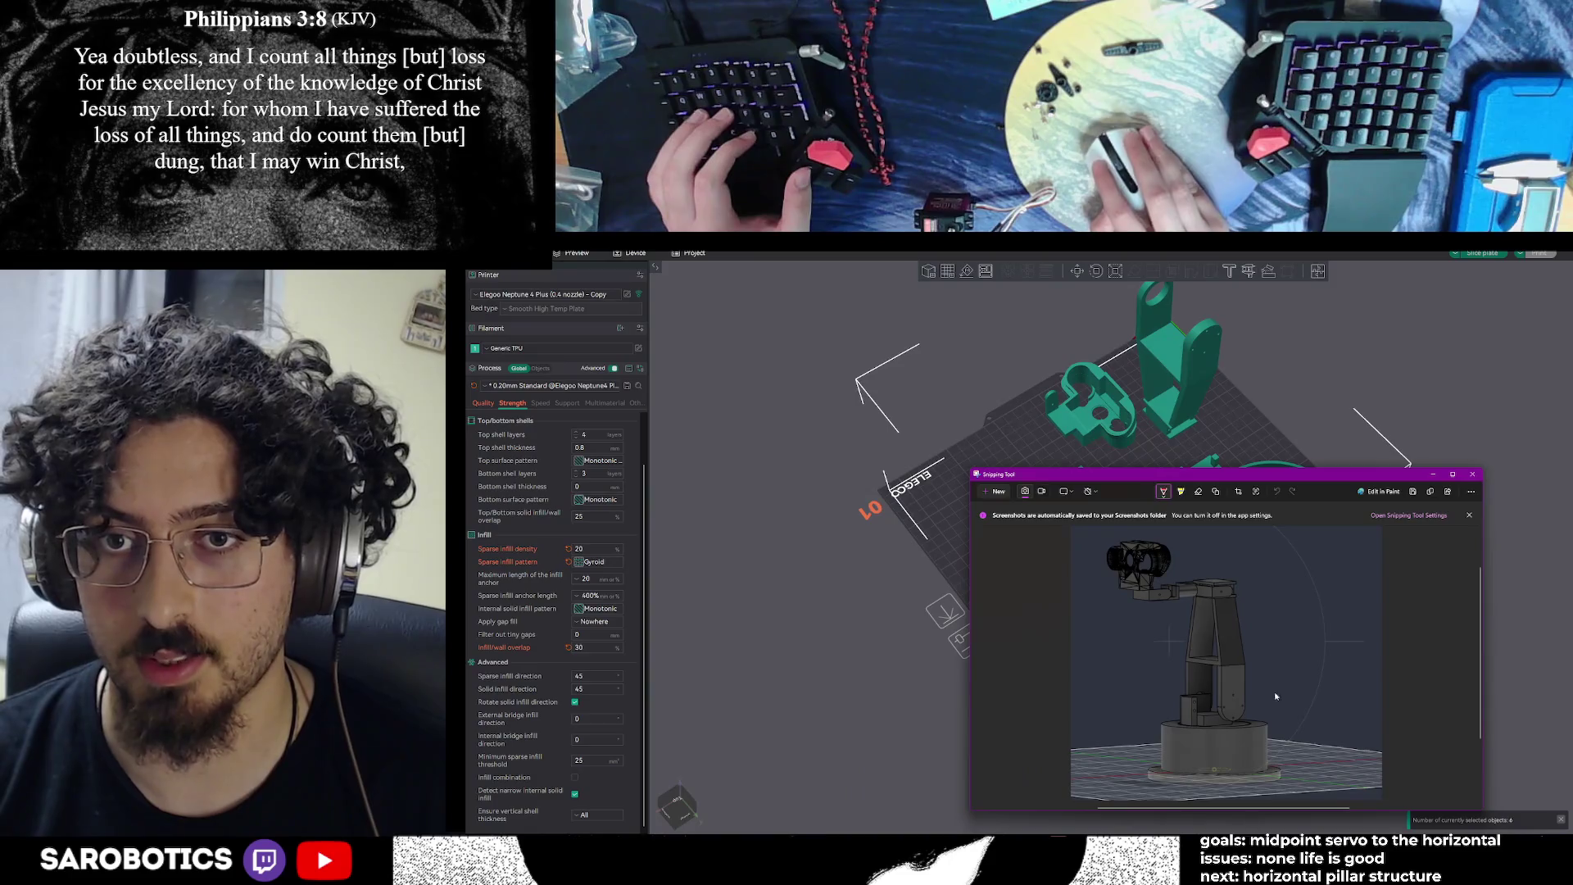
pyautogui.click(1432, 474)
pyautogui.press('shift+super+s')
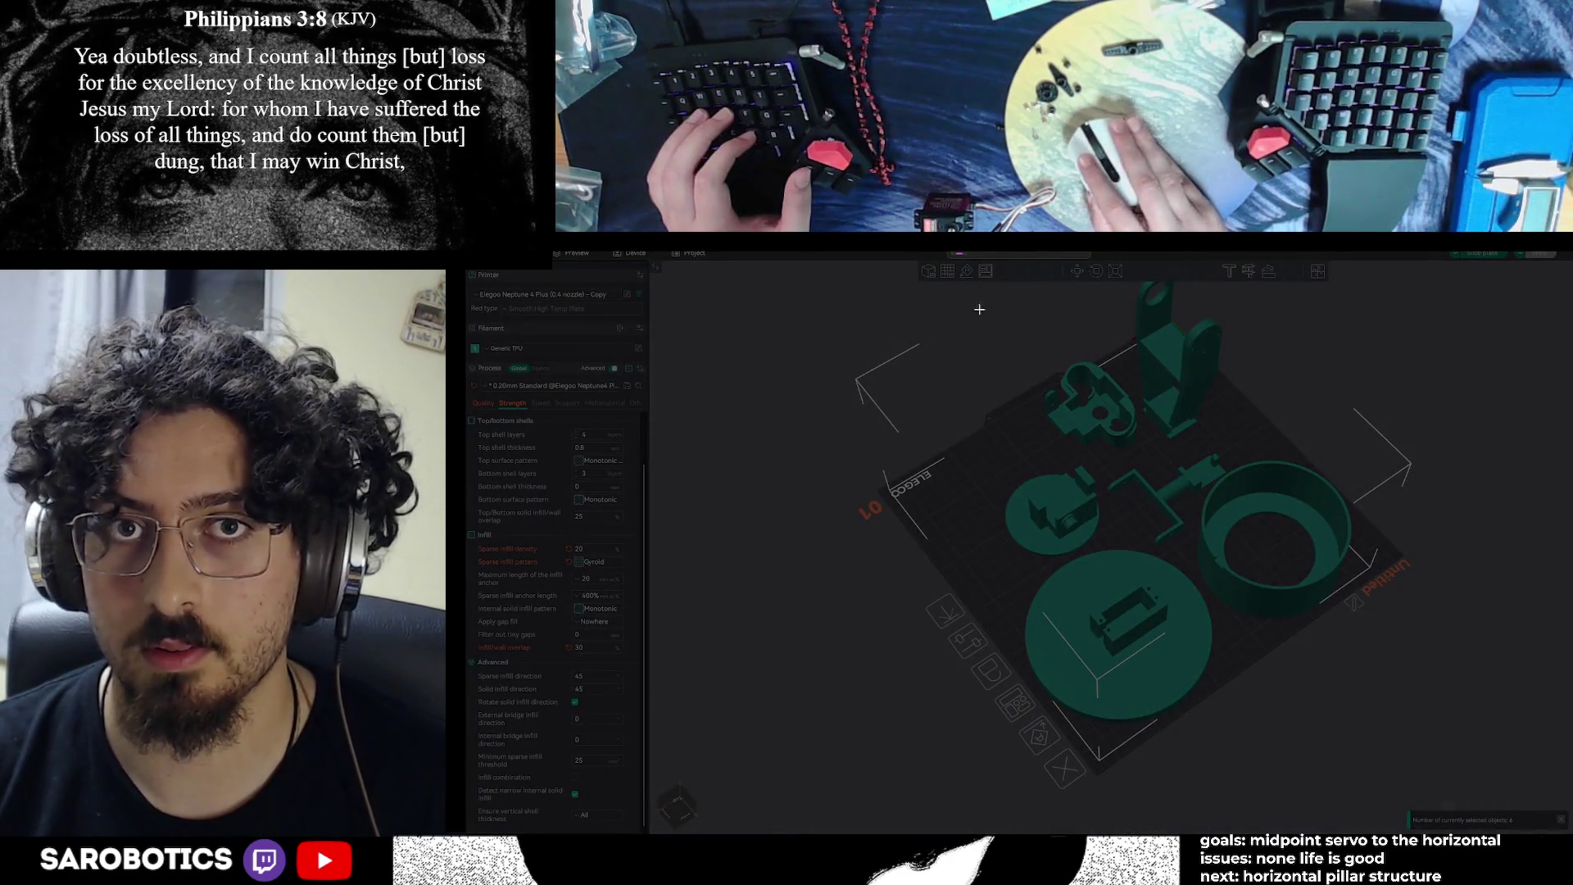
pyautogui.press('Escape')
pyautogui.scroll(3, 1397, 423)
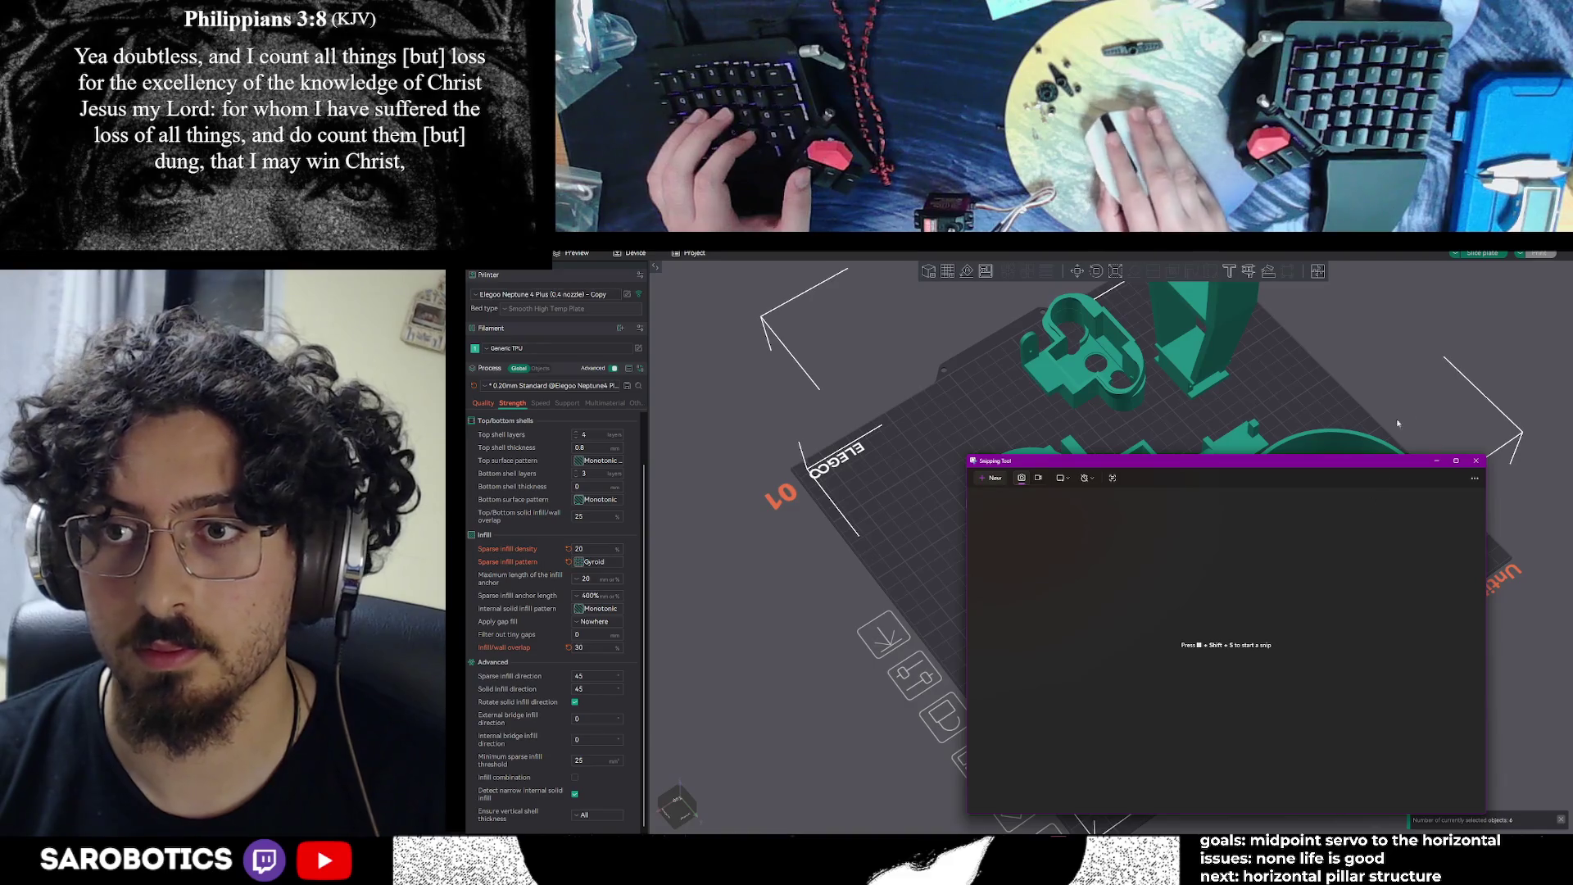
pyautogui.scroll(-3, 1397, 423)
pyautogui.scroll(-1, 1184, 414)
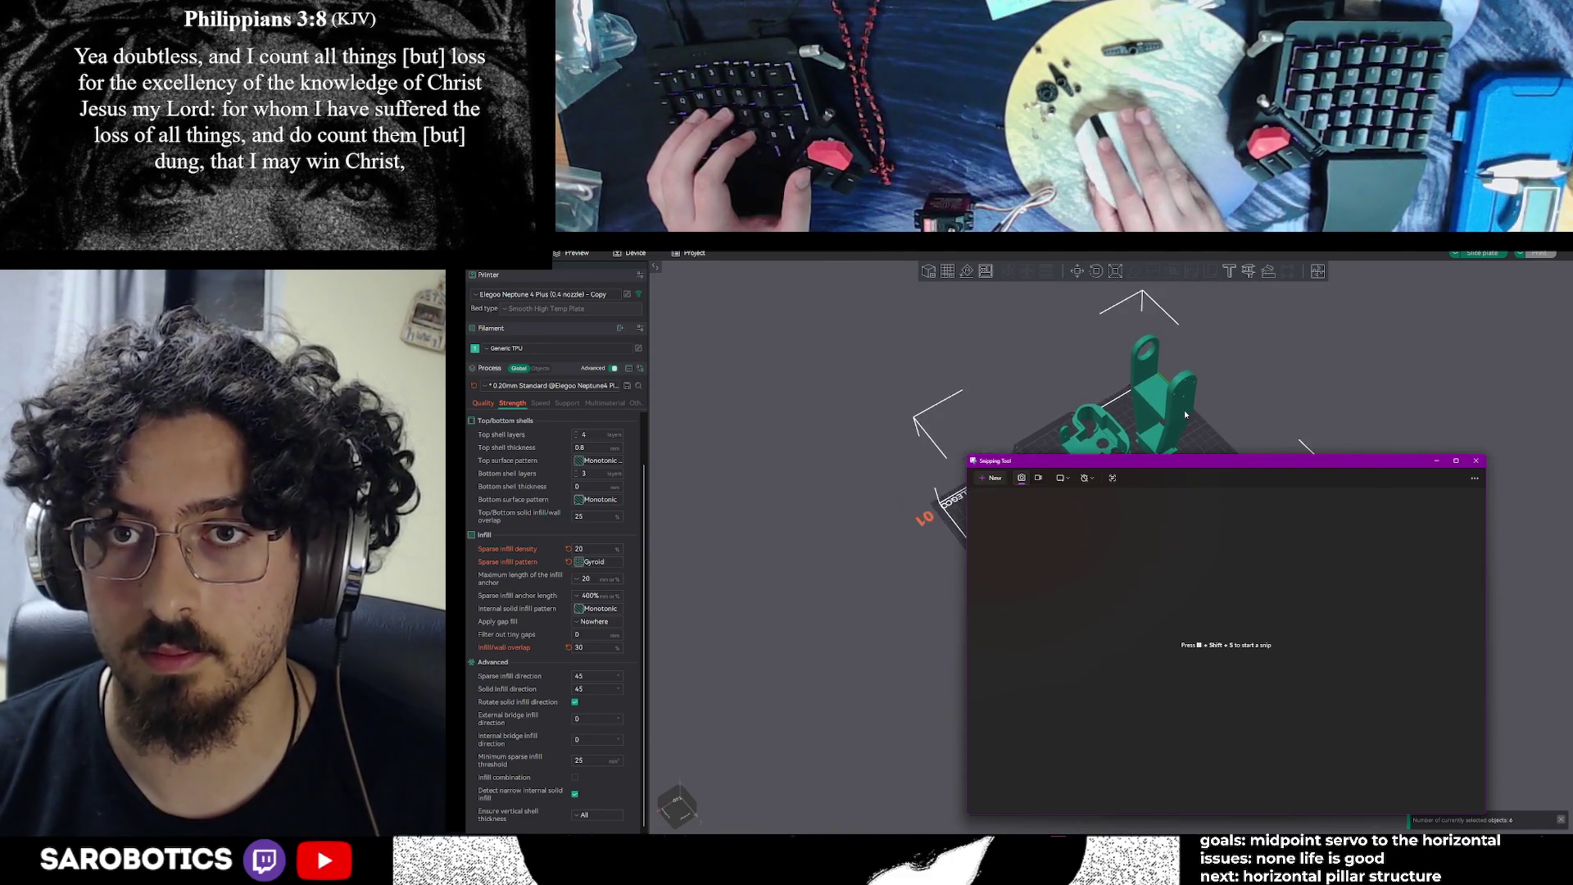
pyautogui.press('shift+super+s')
pyautogui.moveTo(886, 303)
pyautogui.mouseDown()
pyautogui.moveTo(1400, 557)
pyautogui.moveTo(1400, 721)
pyautogui.mouseUp()
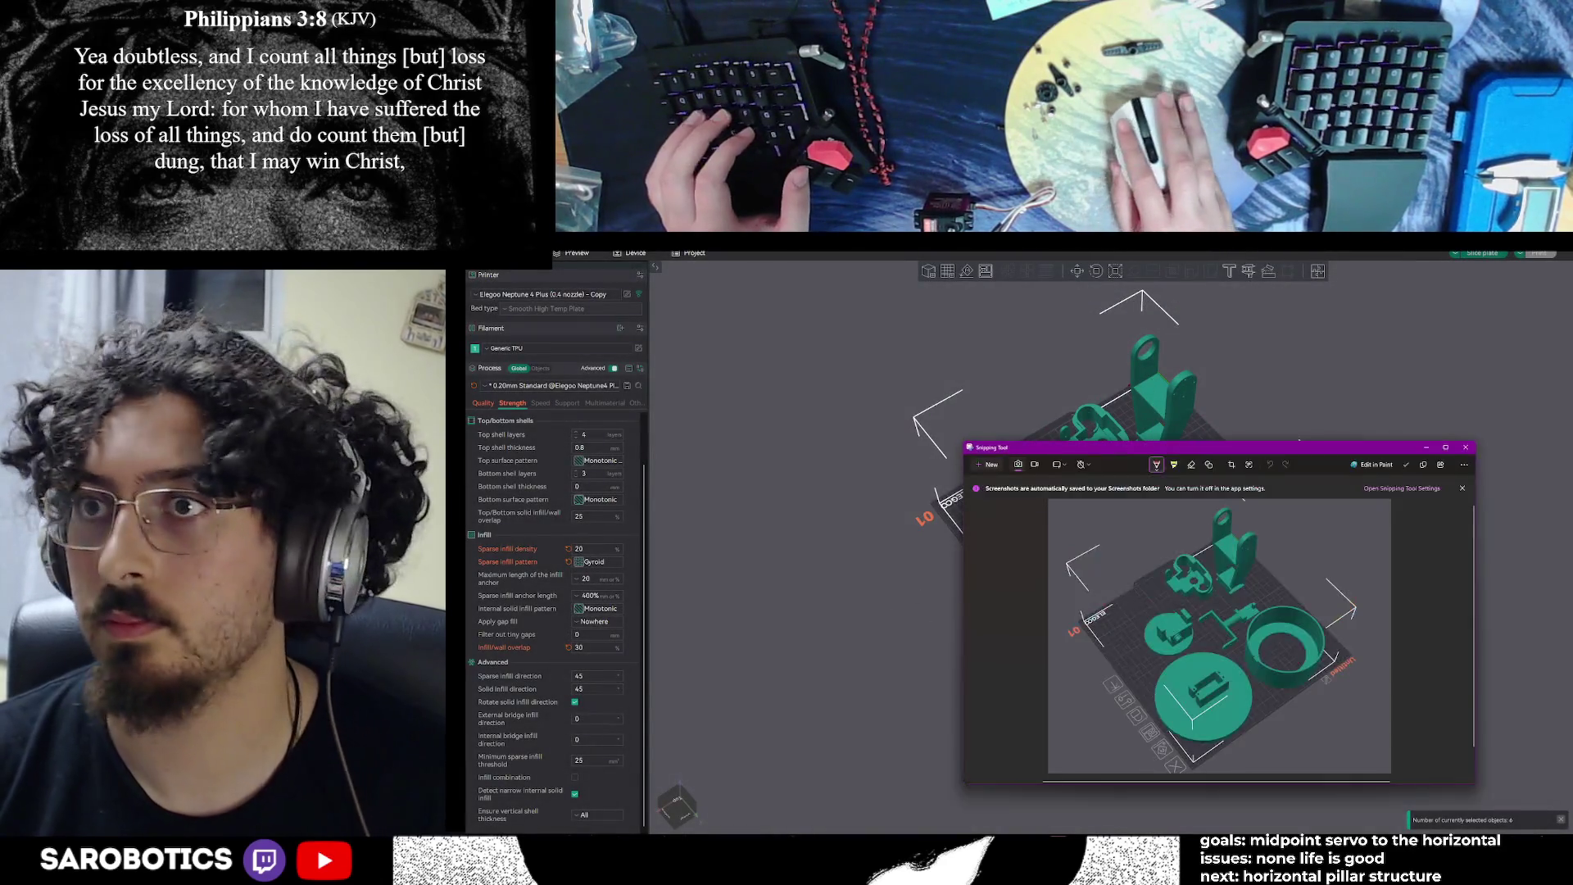
pyautogui.hotkey('alt', 'Tab')
pyautogui.hotkey('alt', 'Tab')
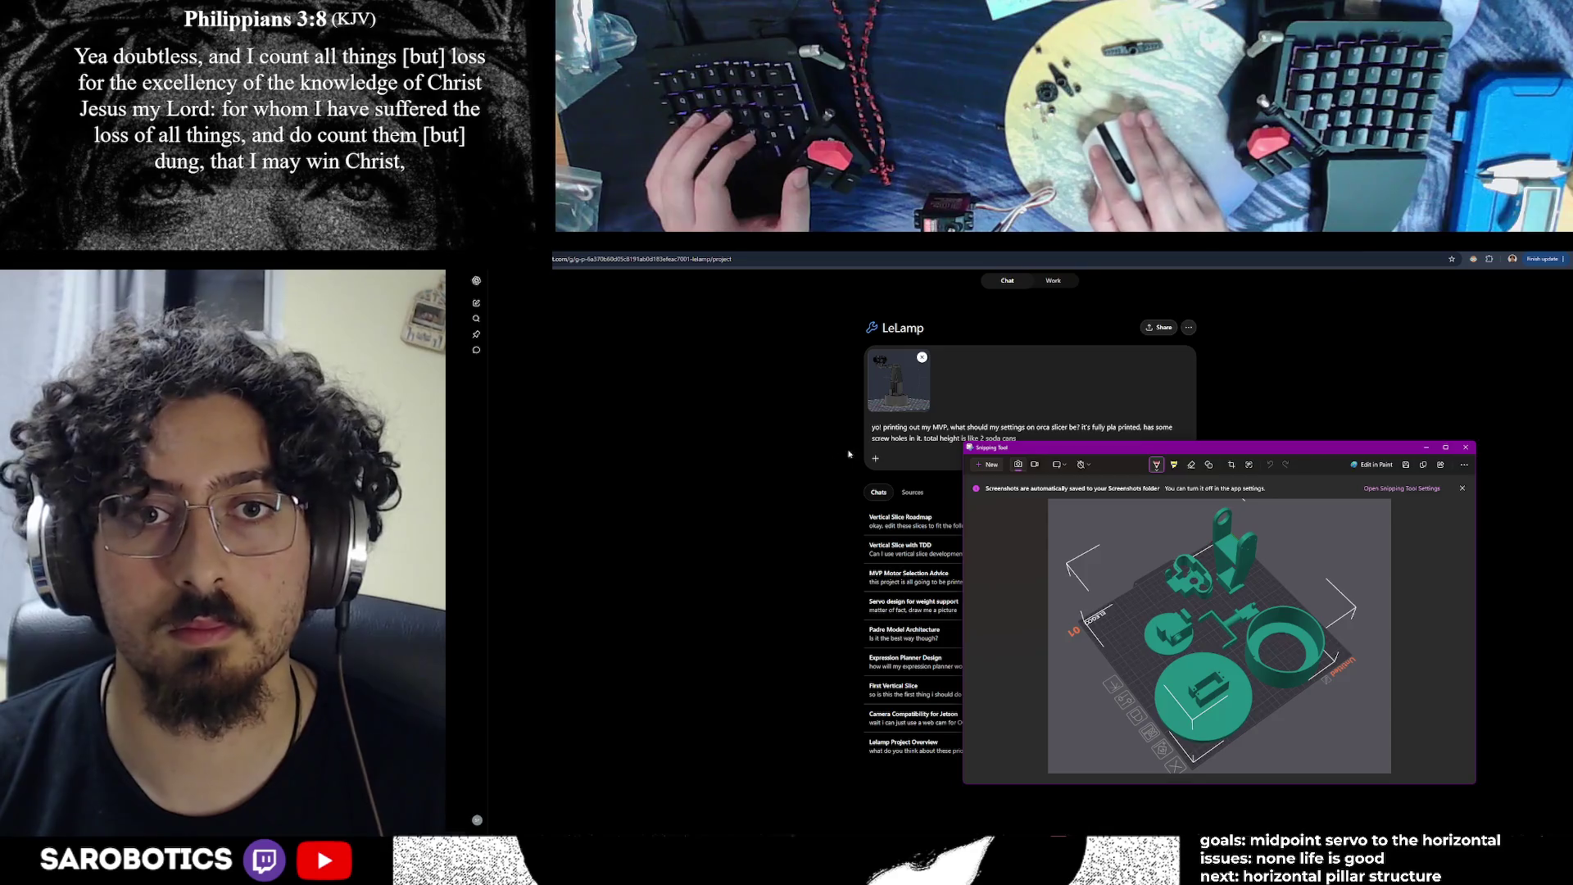
pyautogui.click(1038, 439)
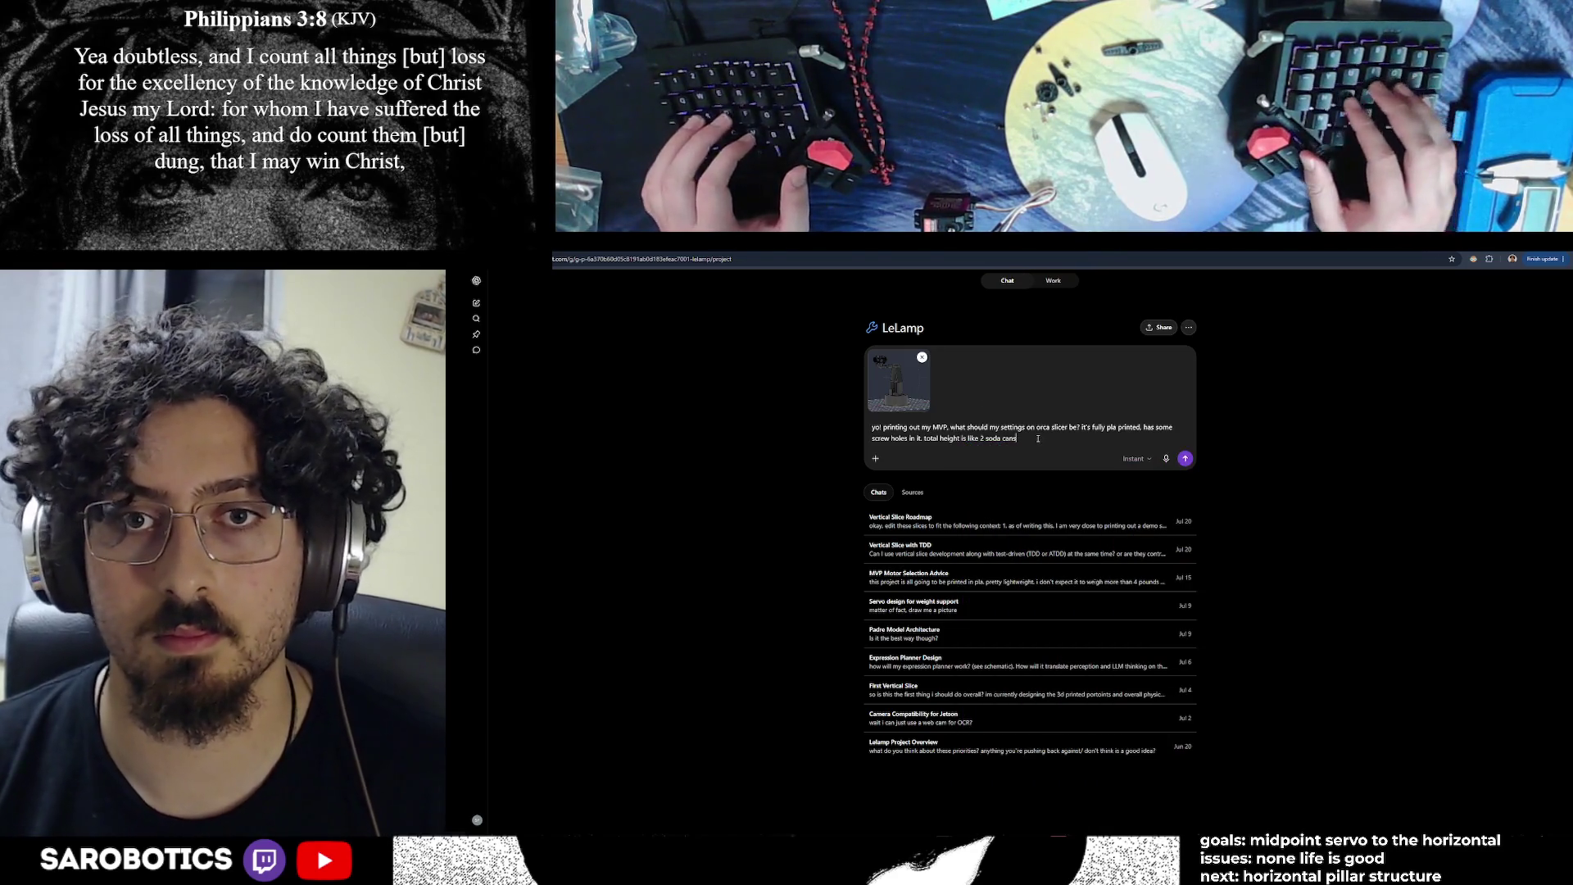
pyautogui.hotkey('ctrl', 'v')
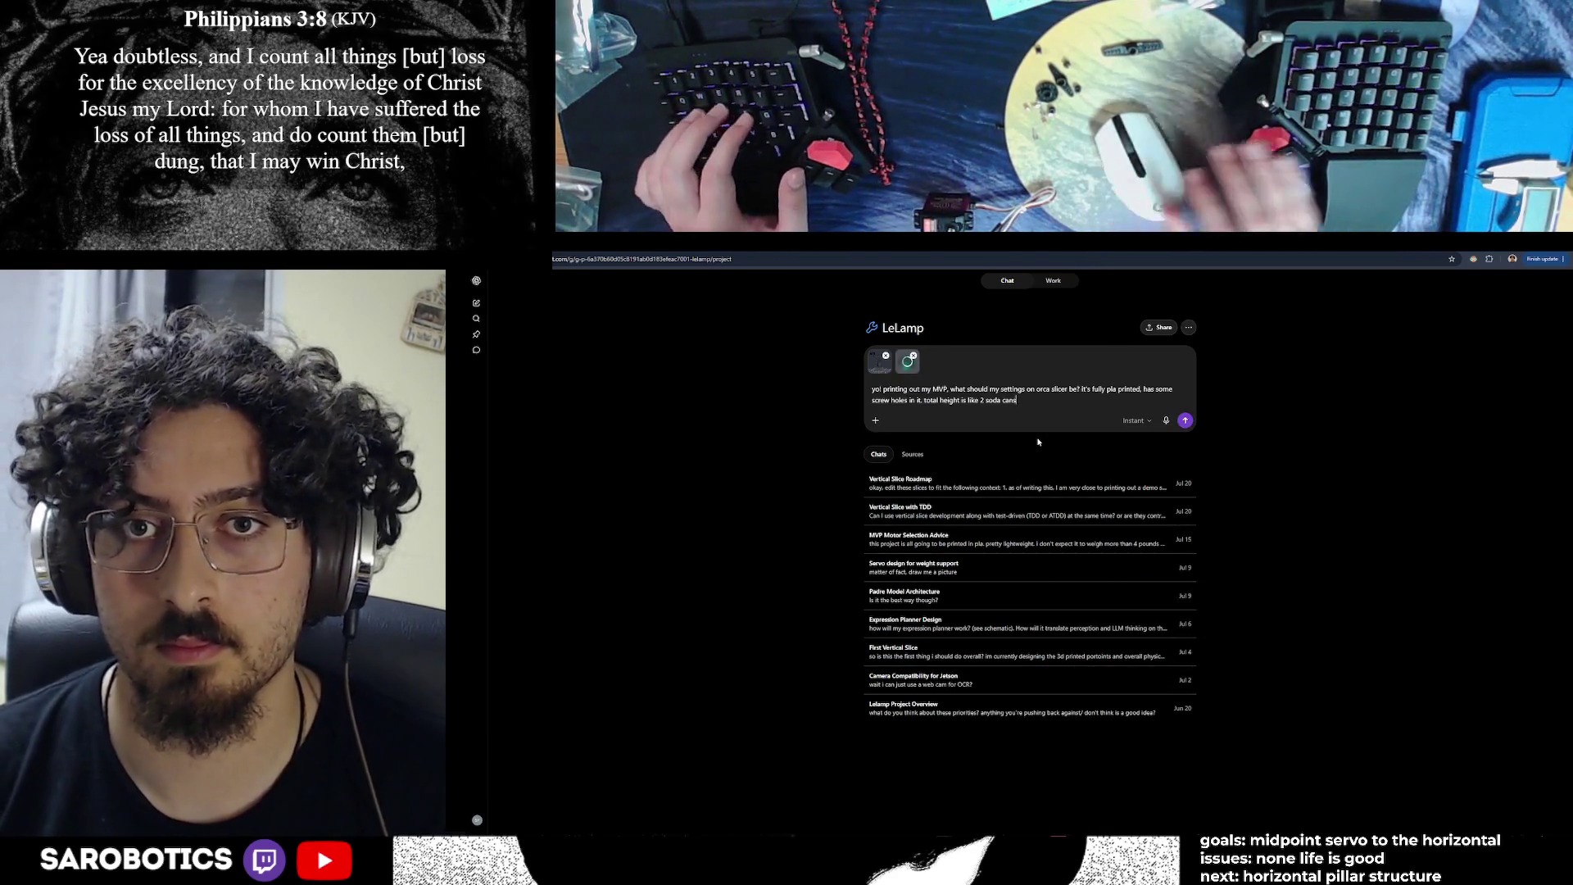
# Extend the prompt with '(when assembled)' and ask about sustaining lots of servo movement at joints
pyautogui.write('(when assembled).')
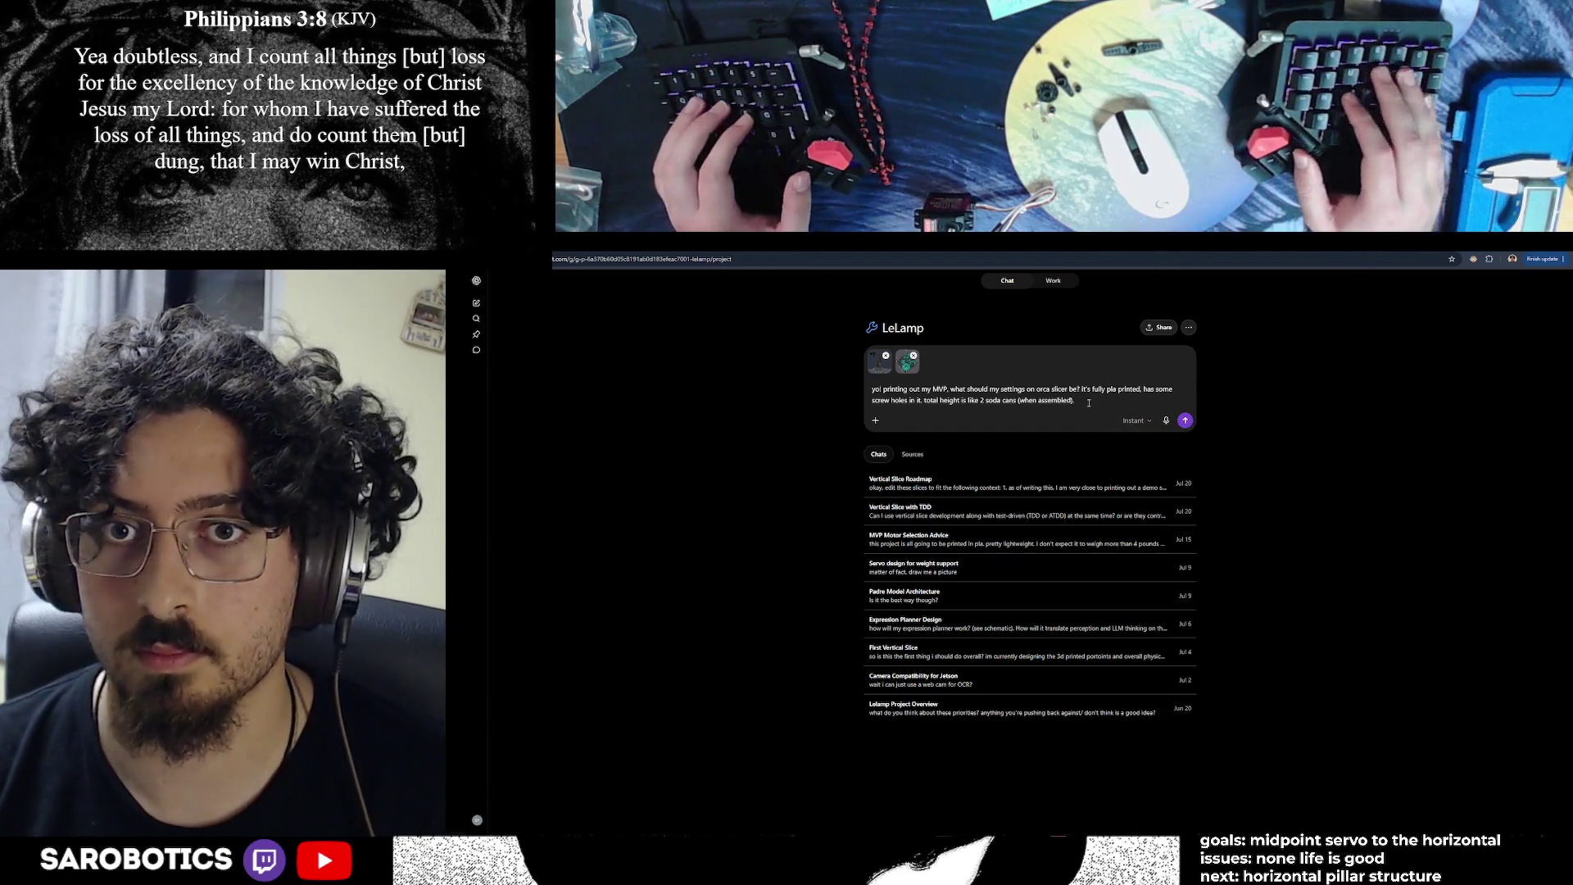
pyautogui.write(" doesn't have to")
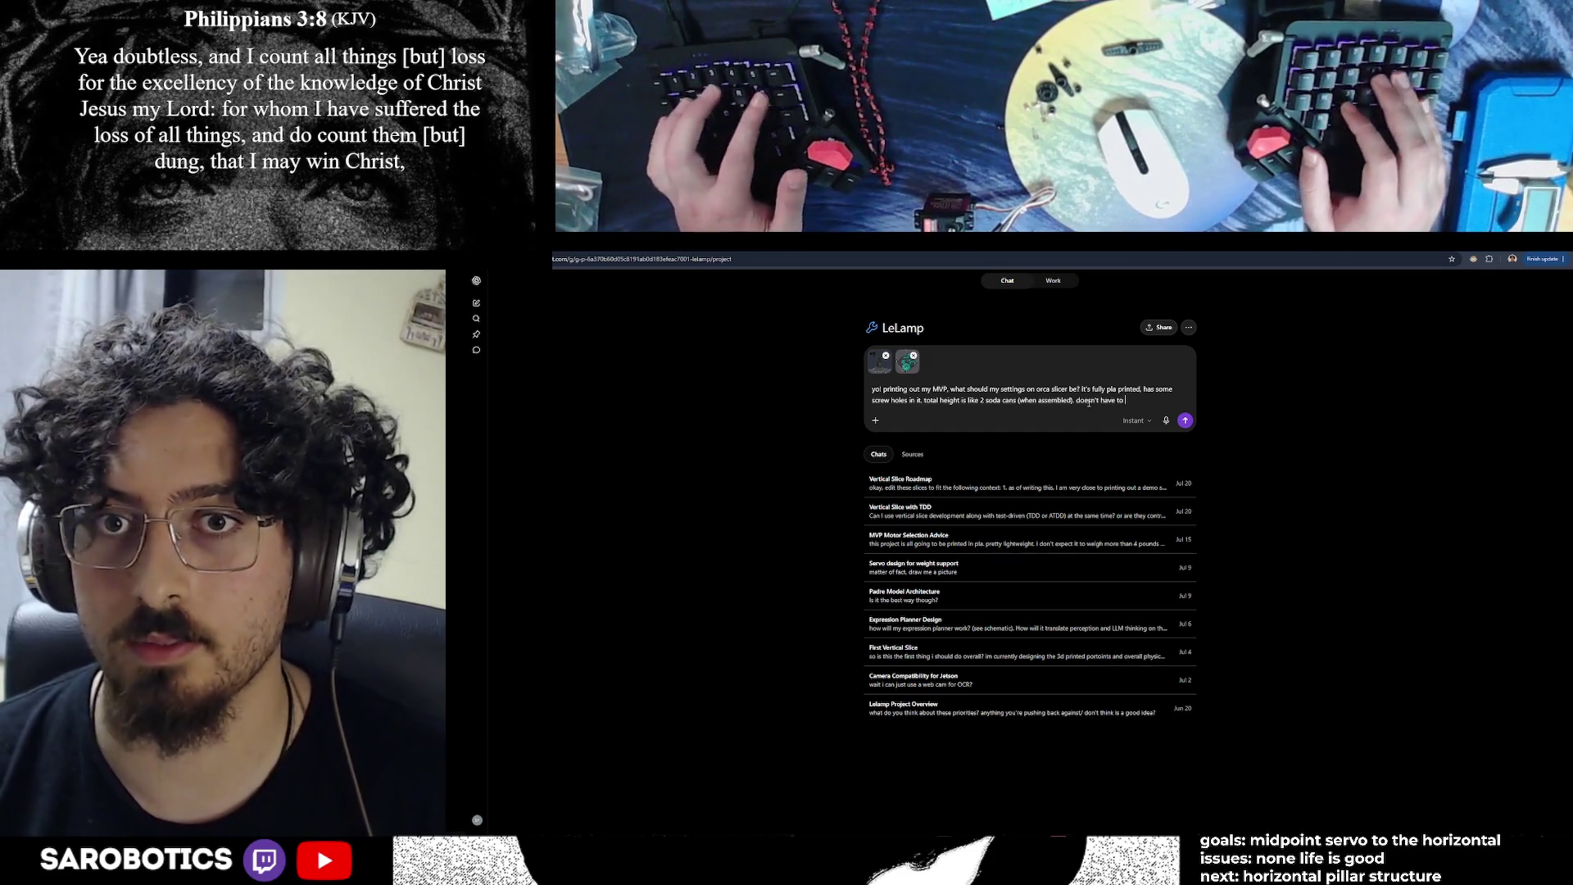
pyautogui.write('t since ')
pyautogui.write("it's the firs")
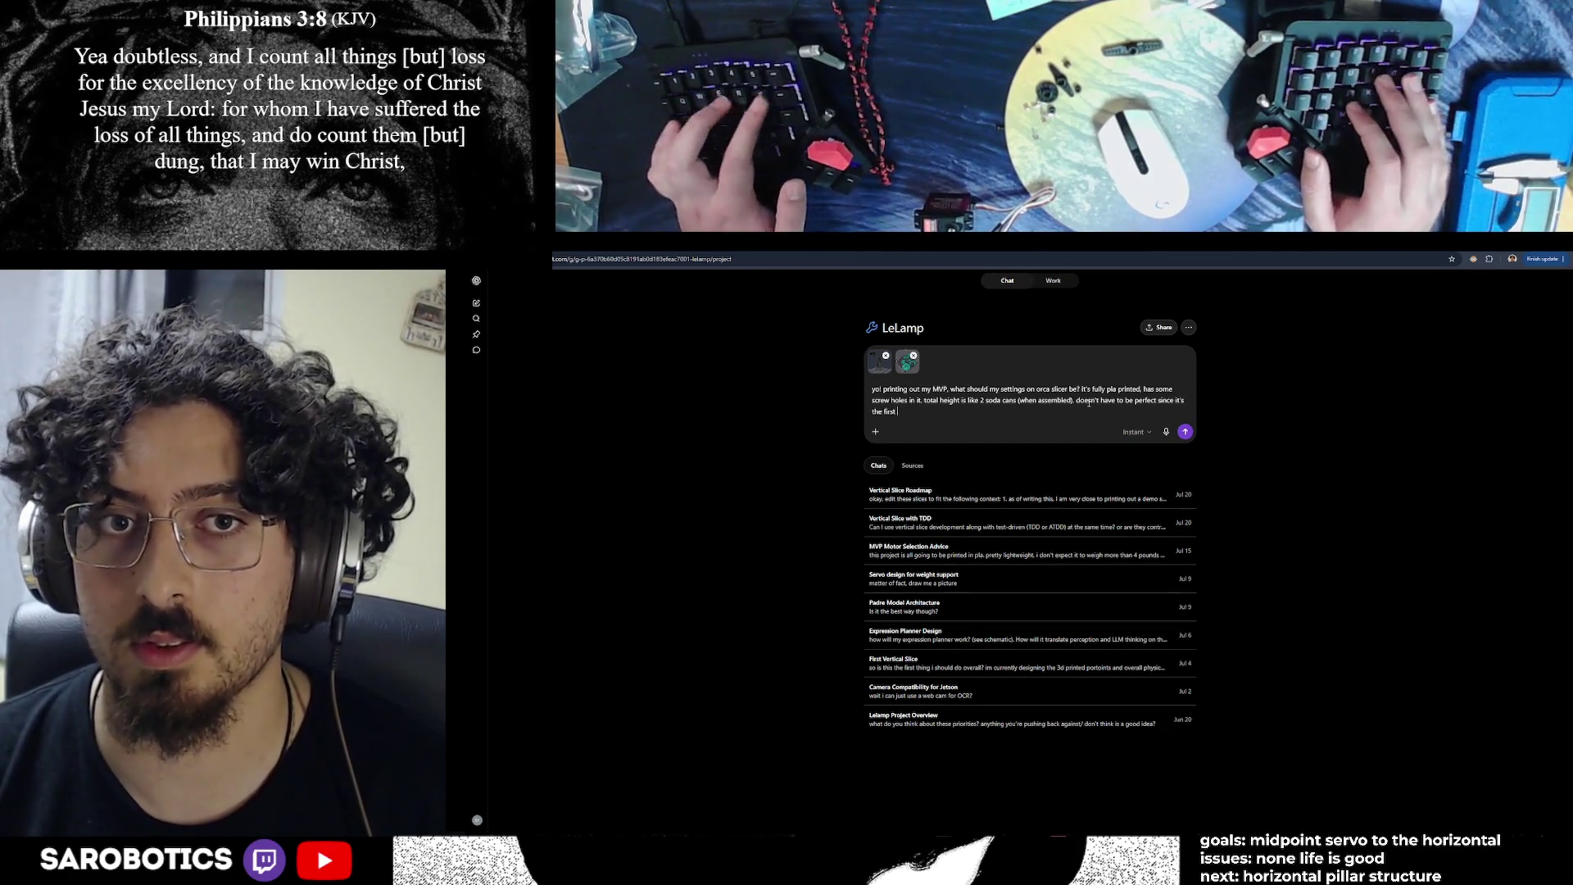
pyautogui.write('t, speed is important.')
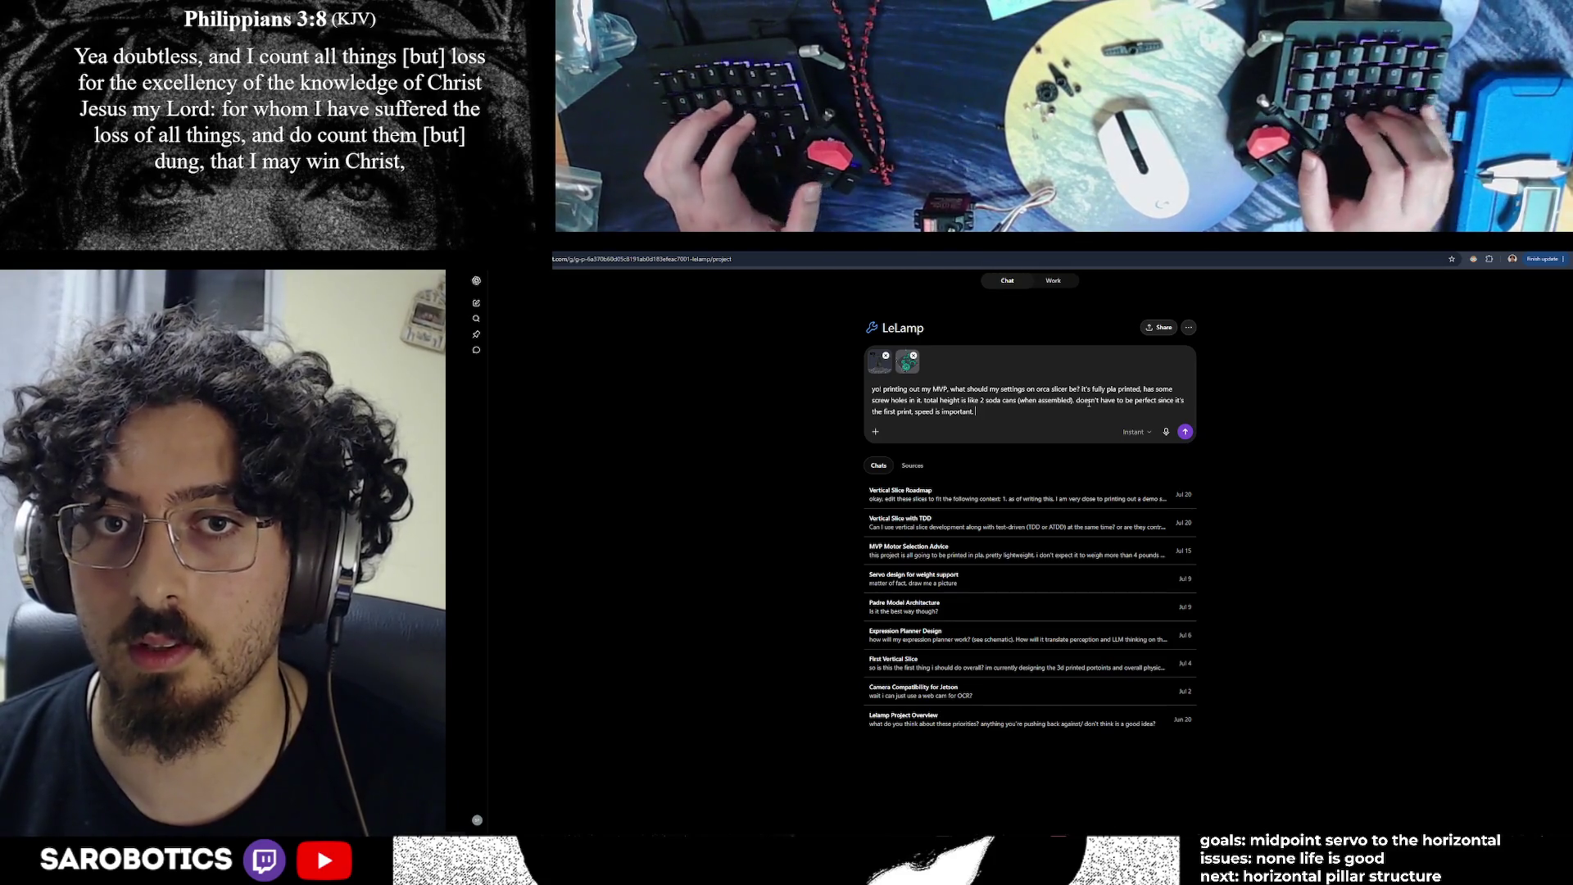
pyautogui.write("t i don't want it we")
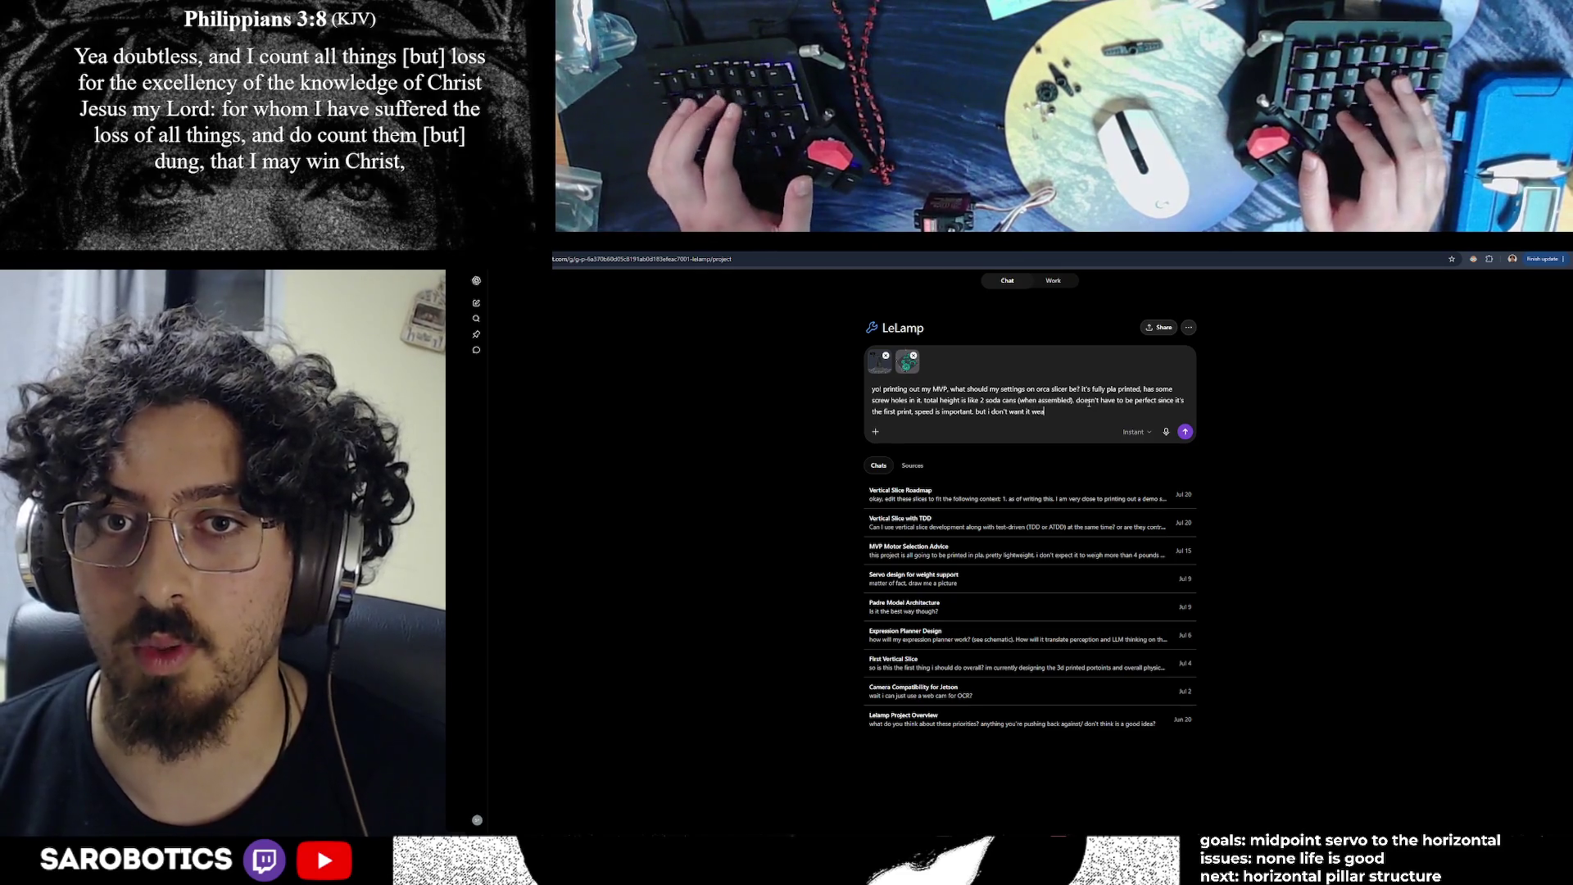
pyautogui.write(' anything.')
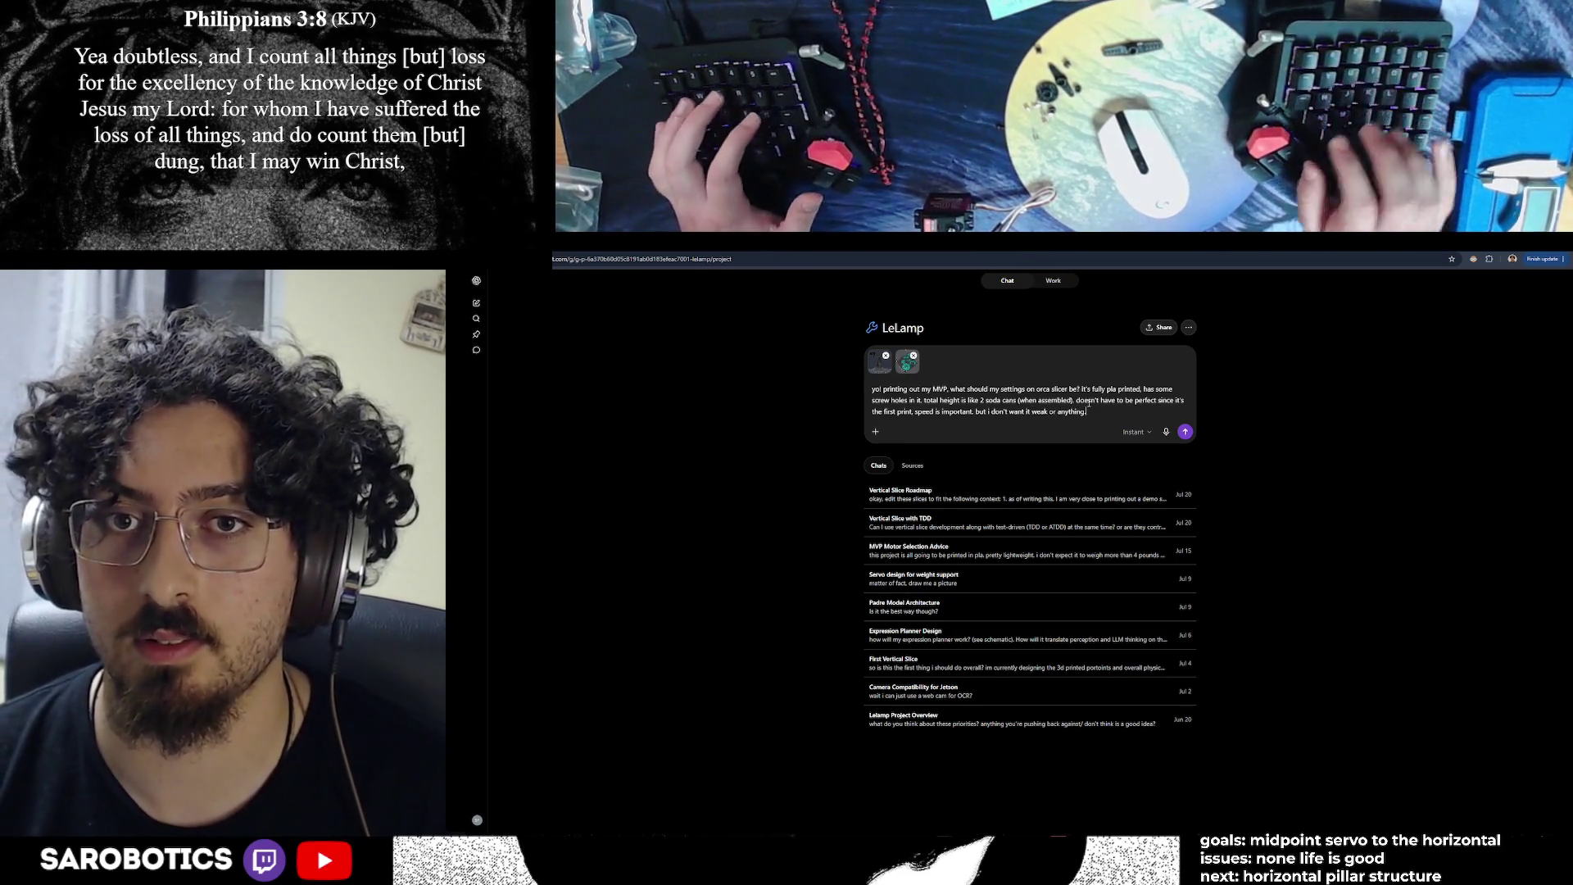
pyautogui.click(1134, 432)
pyautogui.click(1122, 490)
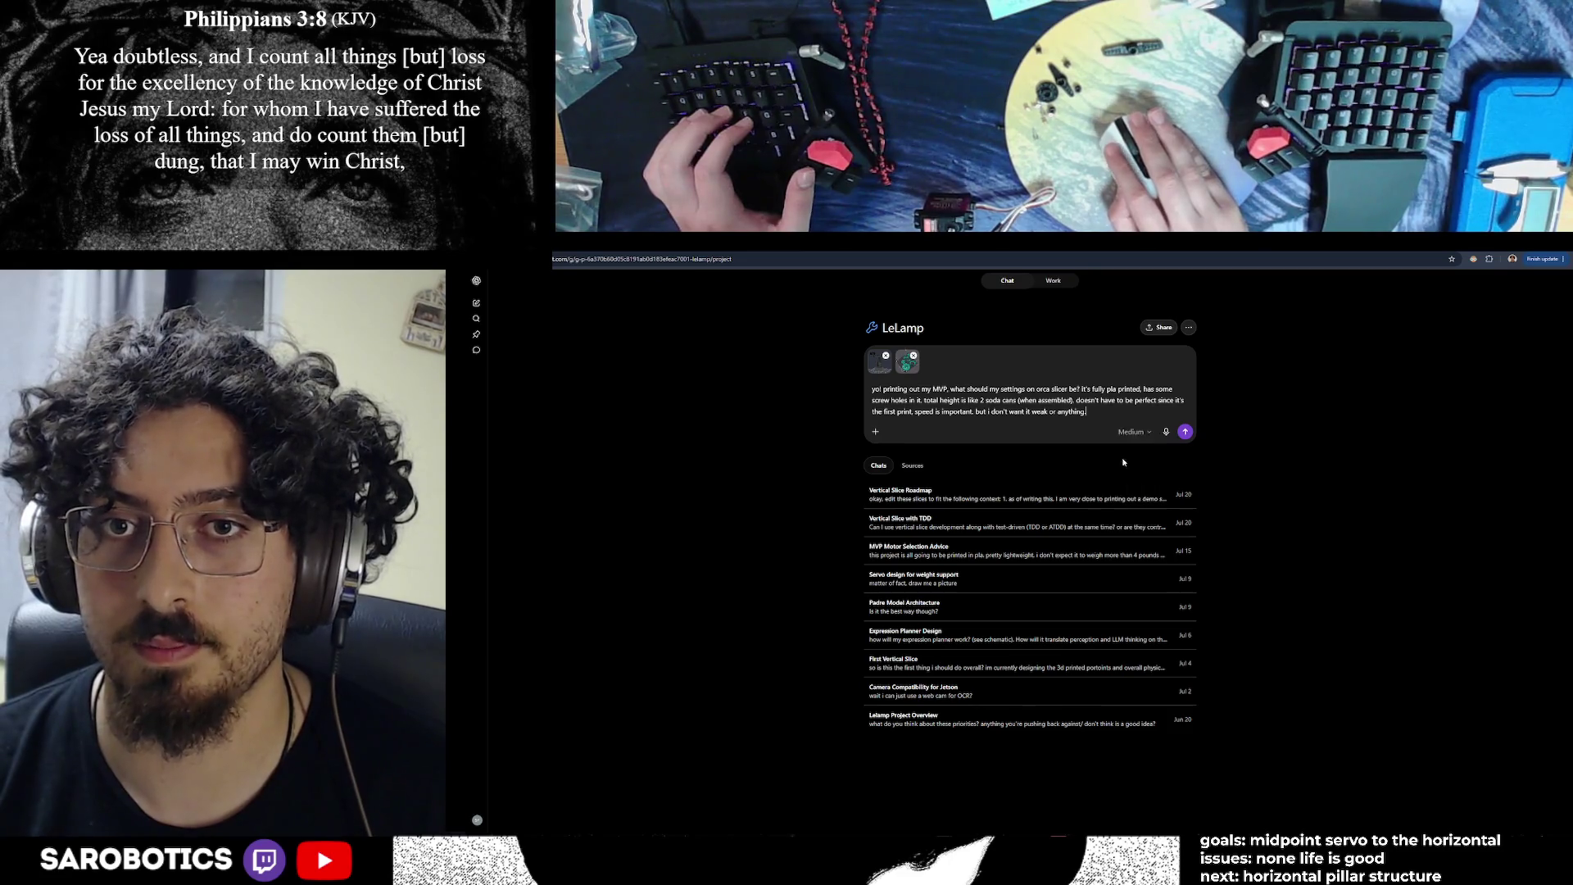
pyautogui.write(' shoulkd su')
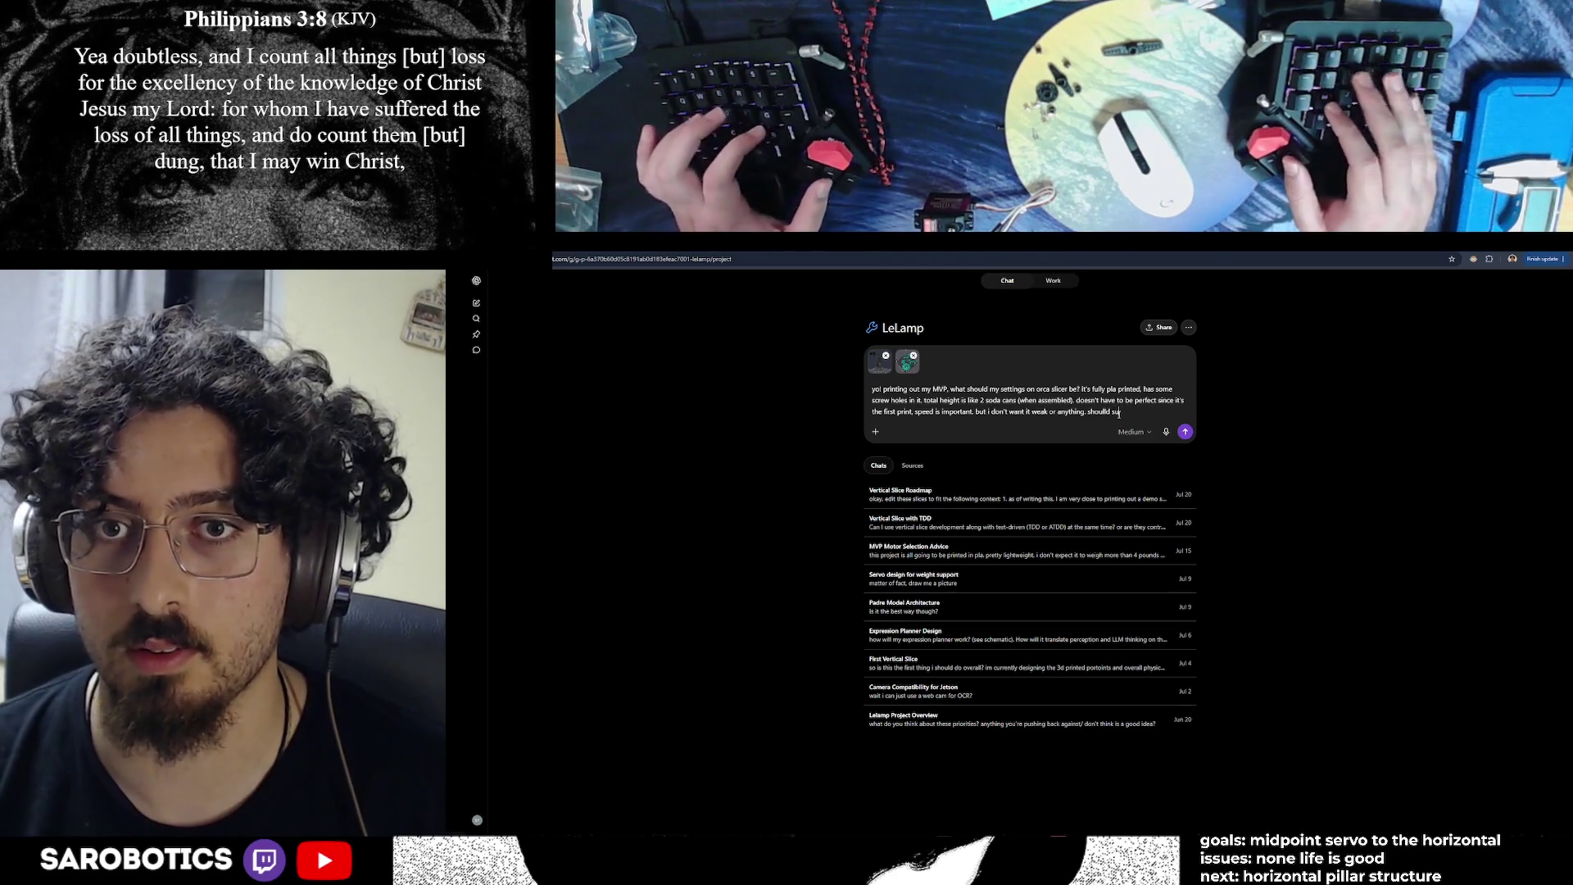
pyautogui.write('stain lts o')
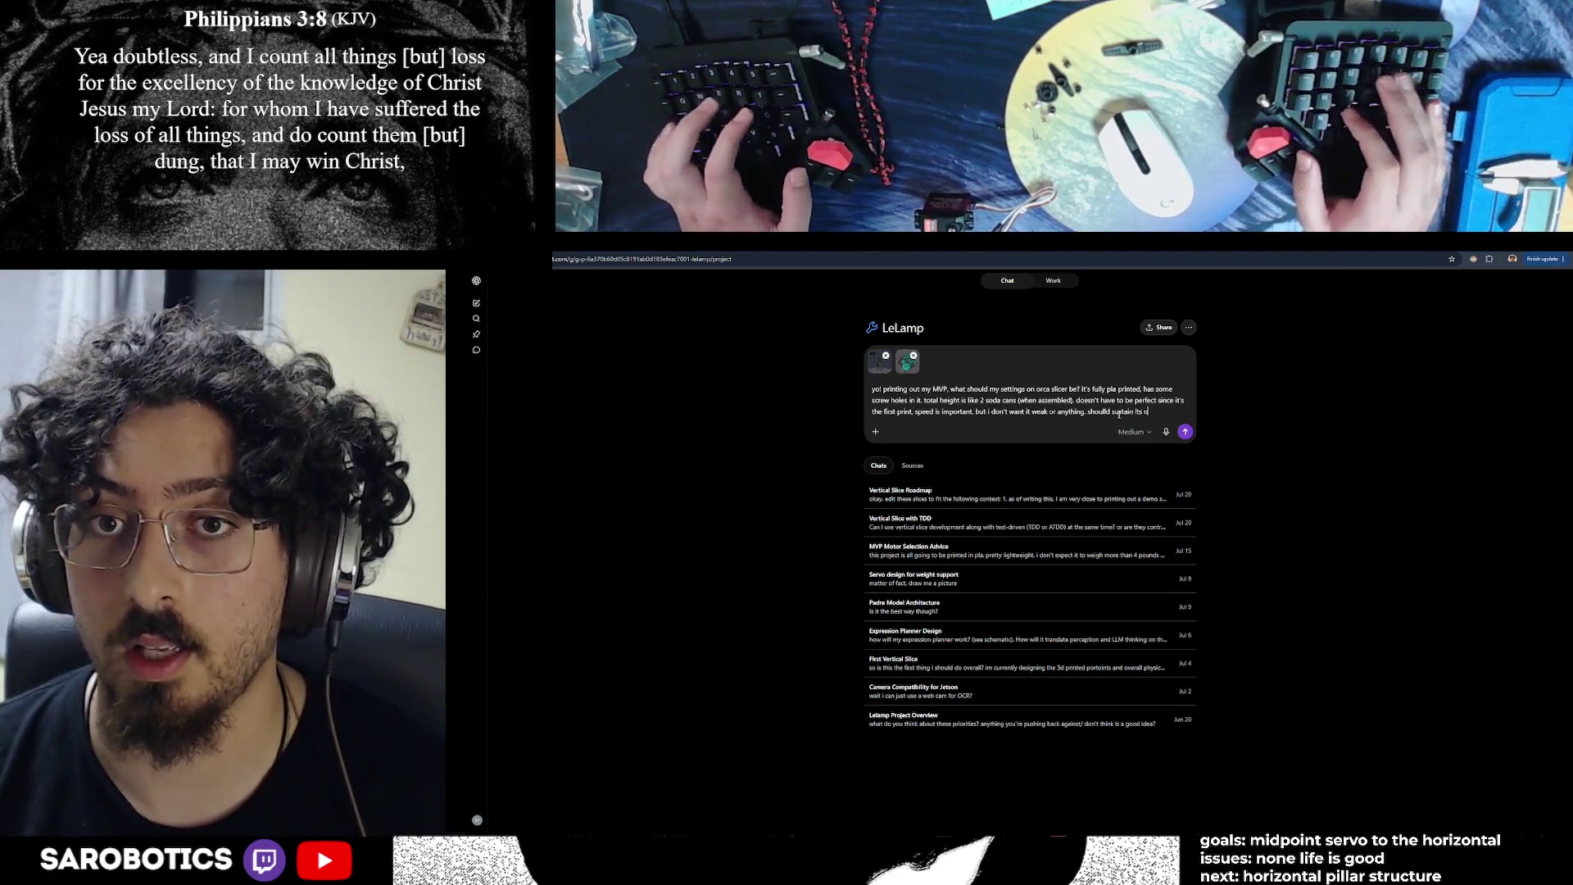
pyautogui.write('f')
pyautogui.write('ts ')
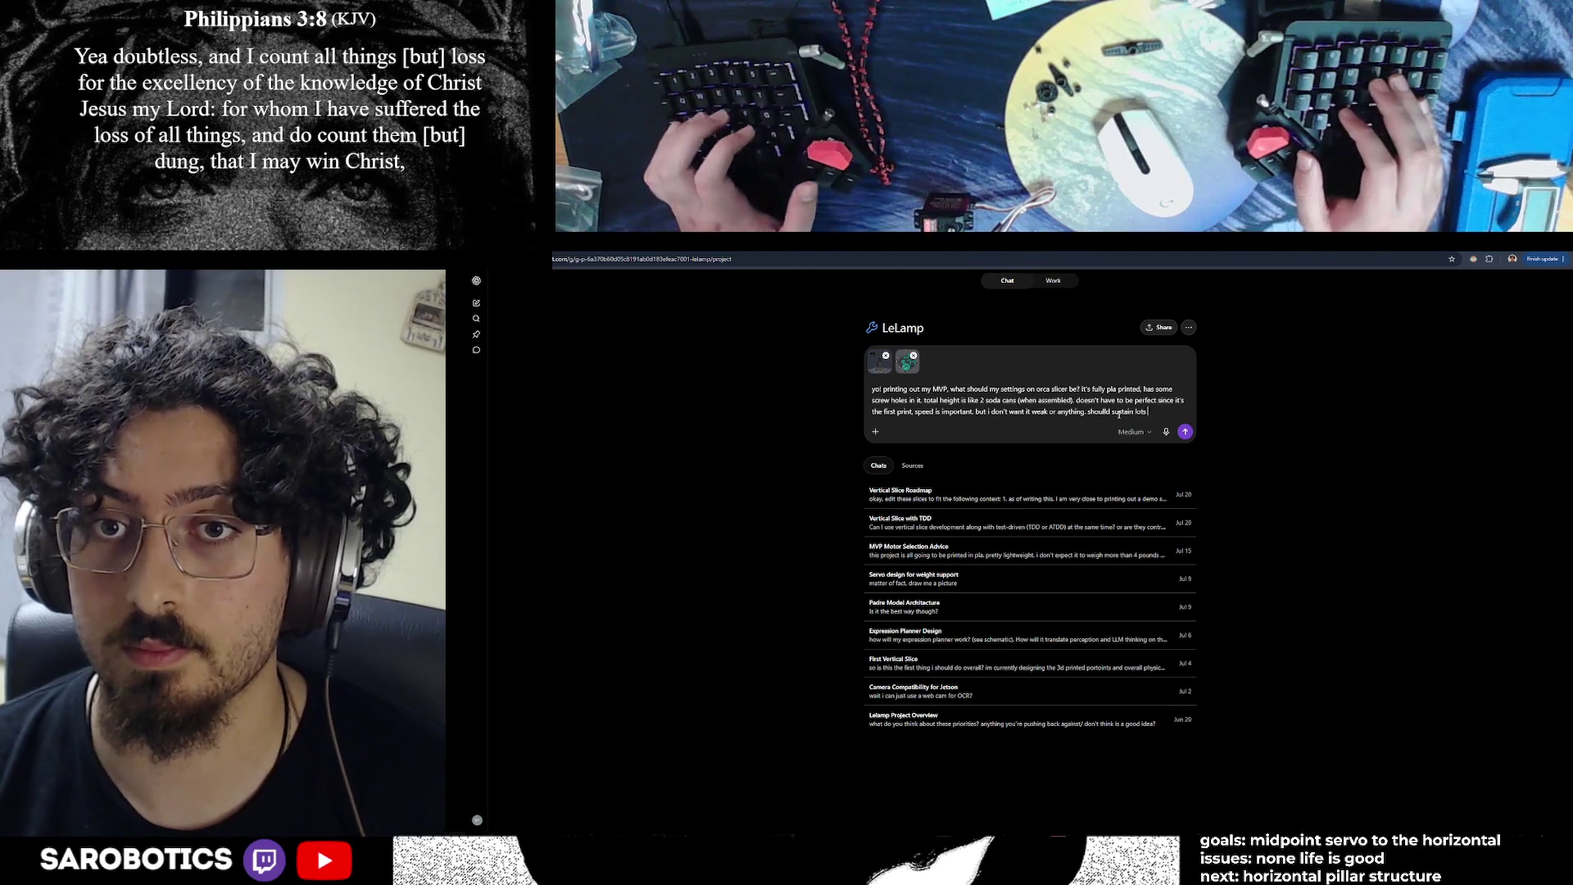
pyautogui.write('of ff servo')
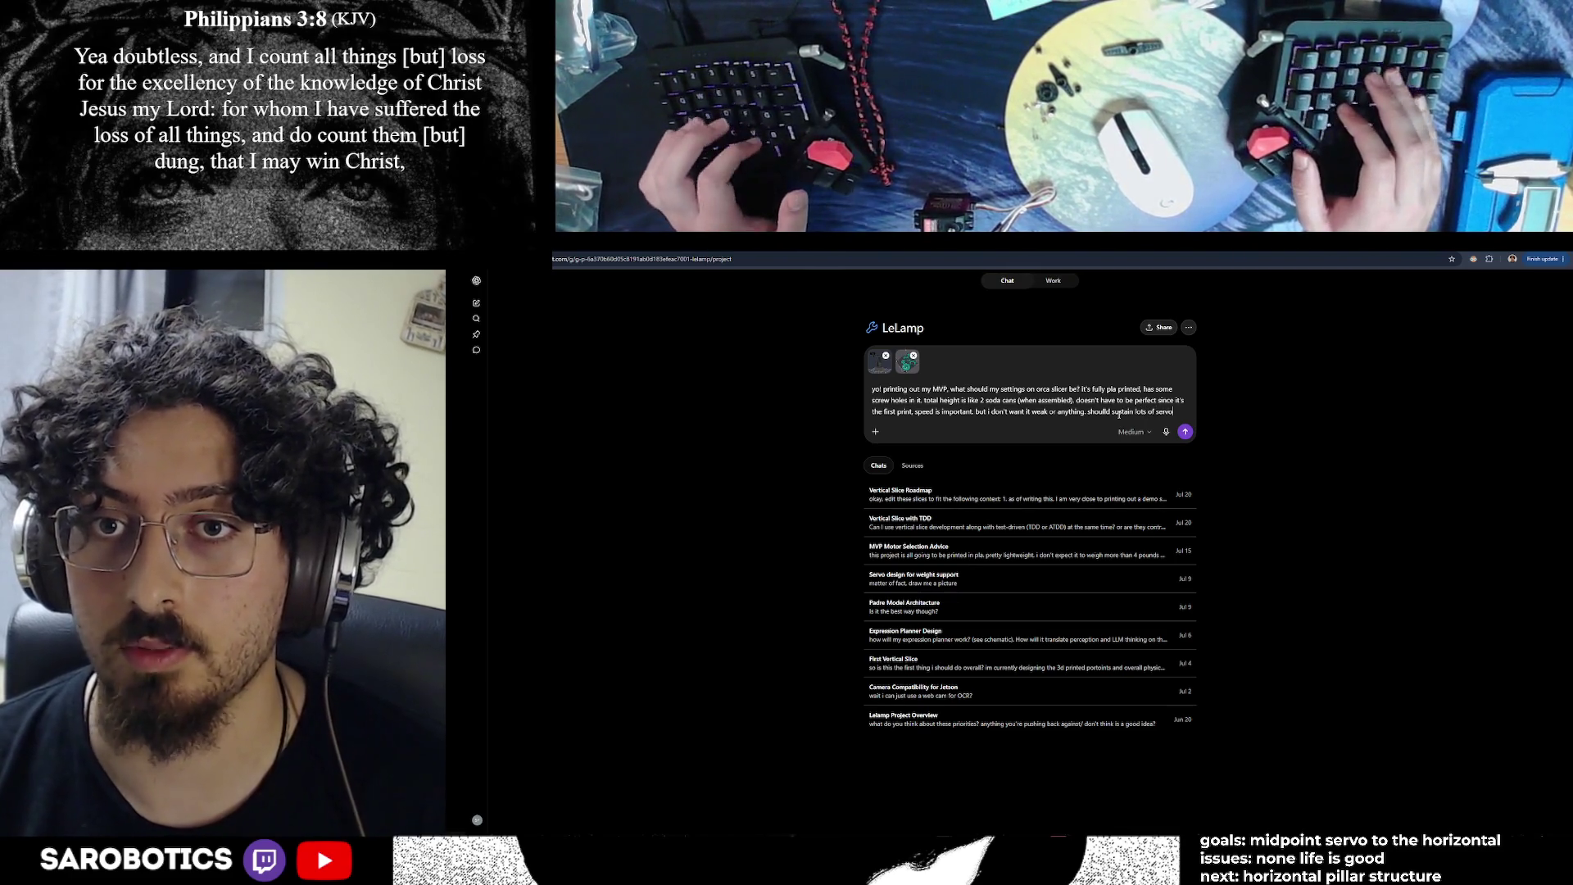
pyautogui.write(' movement at joints')
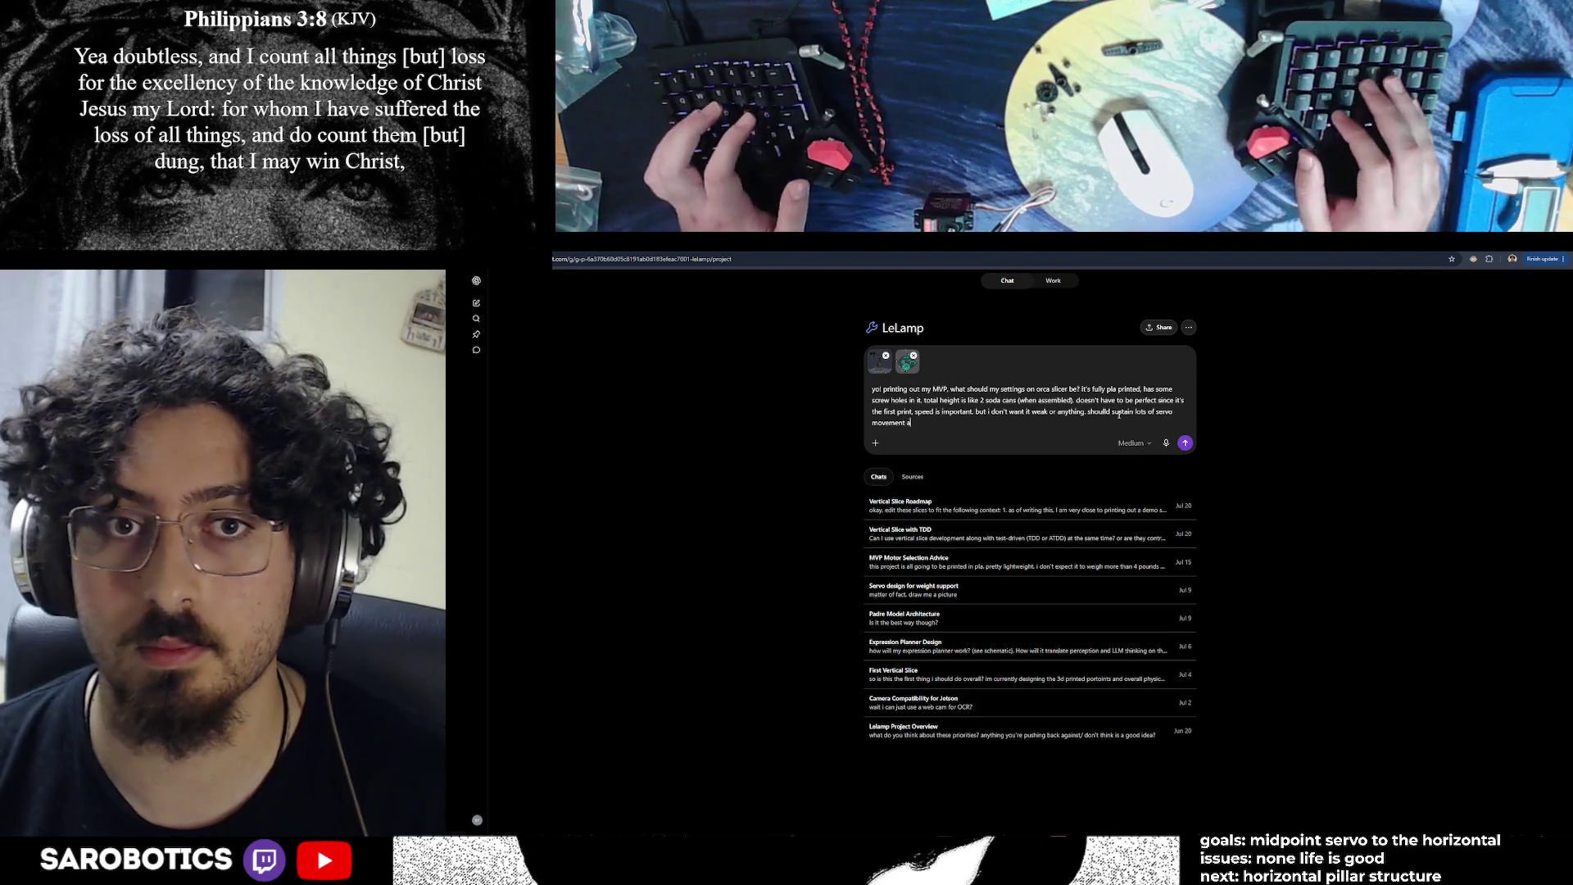
# Set reasoning to High and send the question with both screenshots
pyautogui.click(1134, 443)
pyautogui.click(1134, 443)
pyautogui.click(1136, 444)
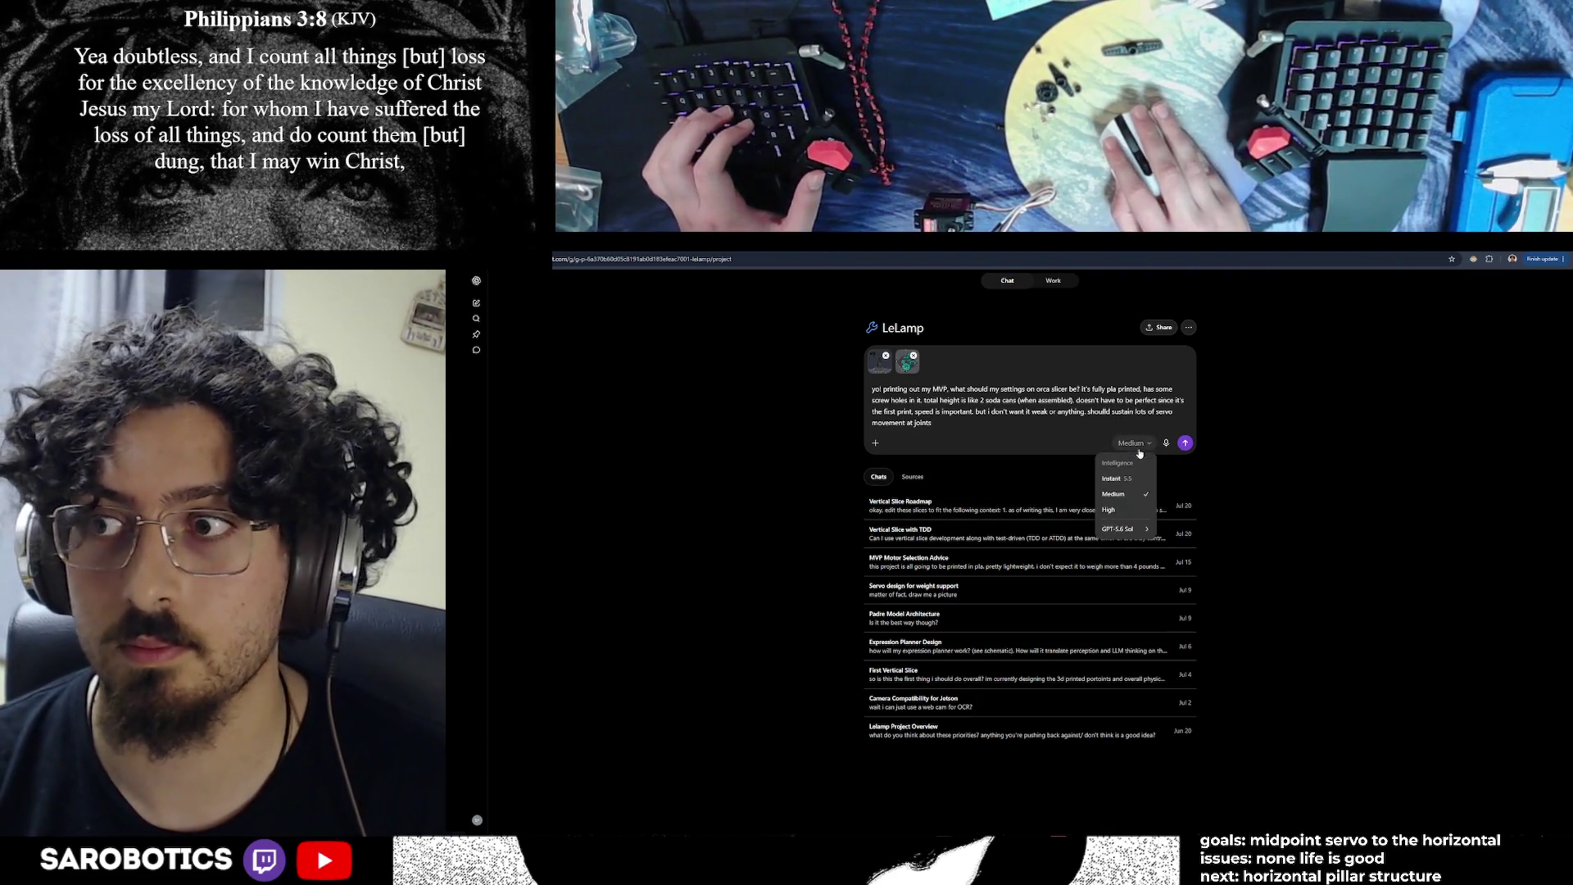
pyautogui.click(1113, 510)
pyautogui.click(1184, 443)
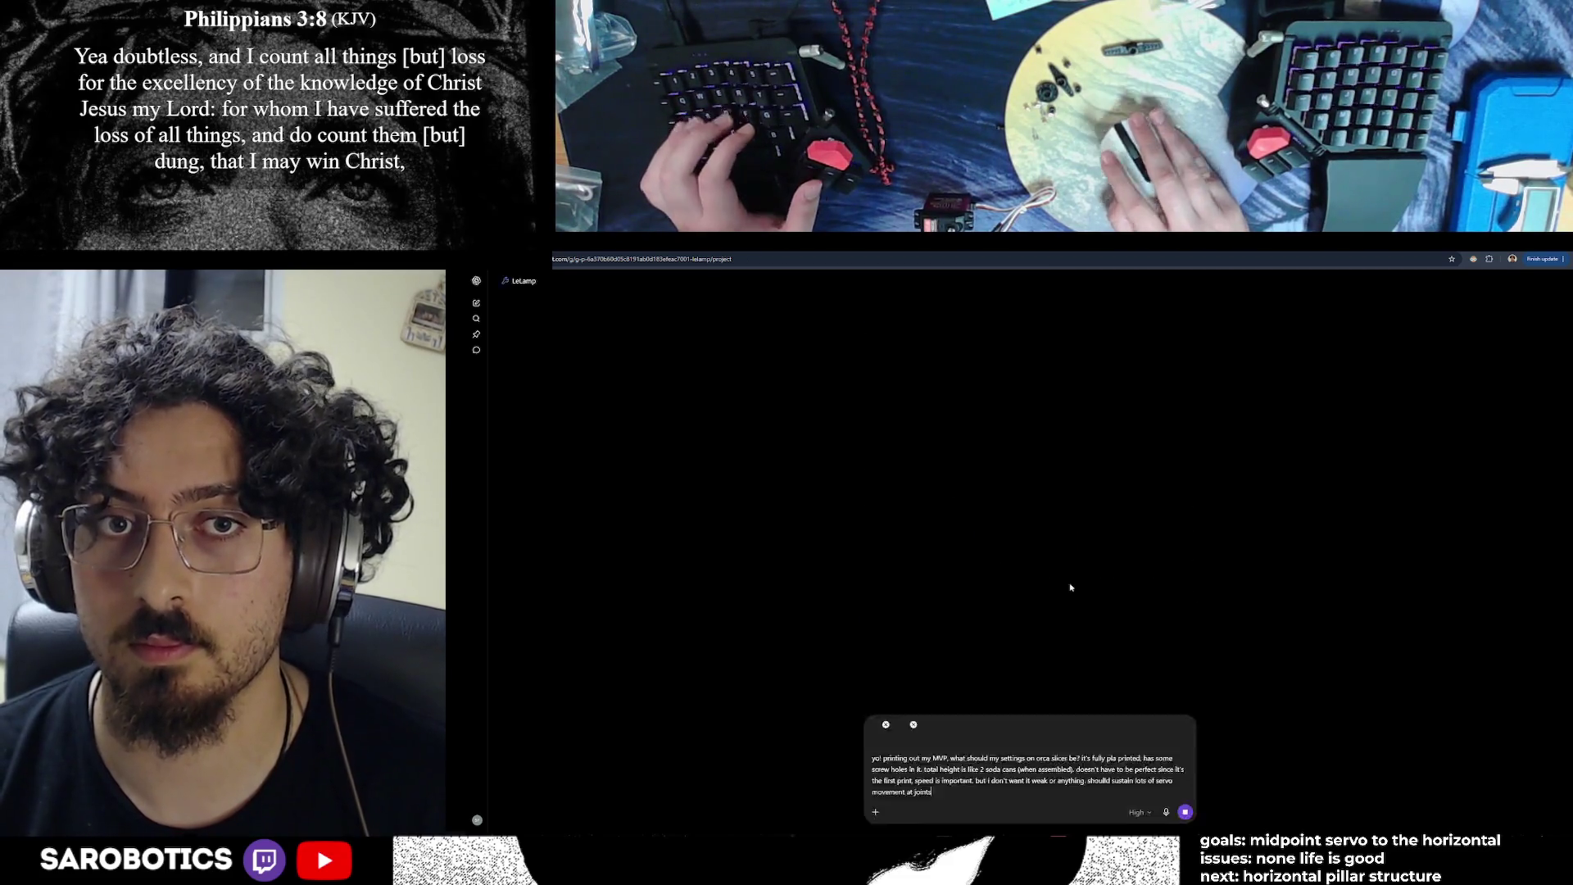
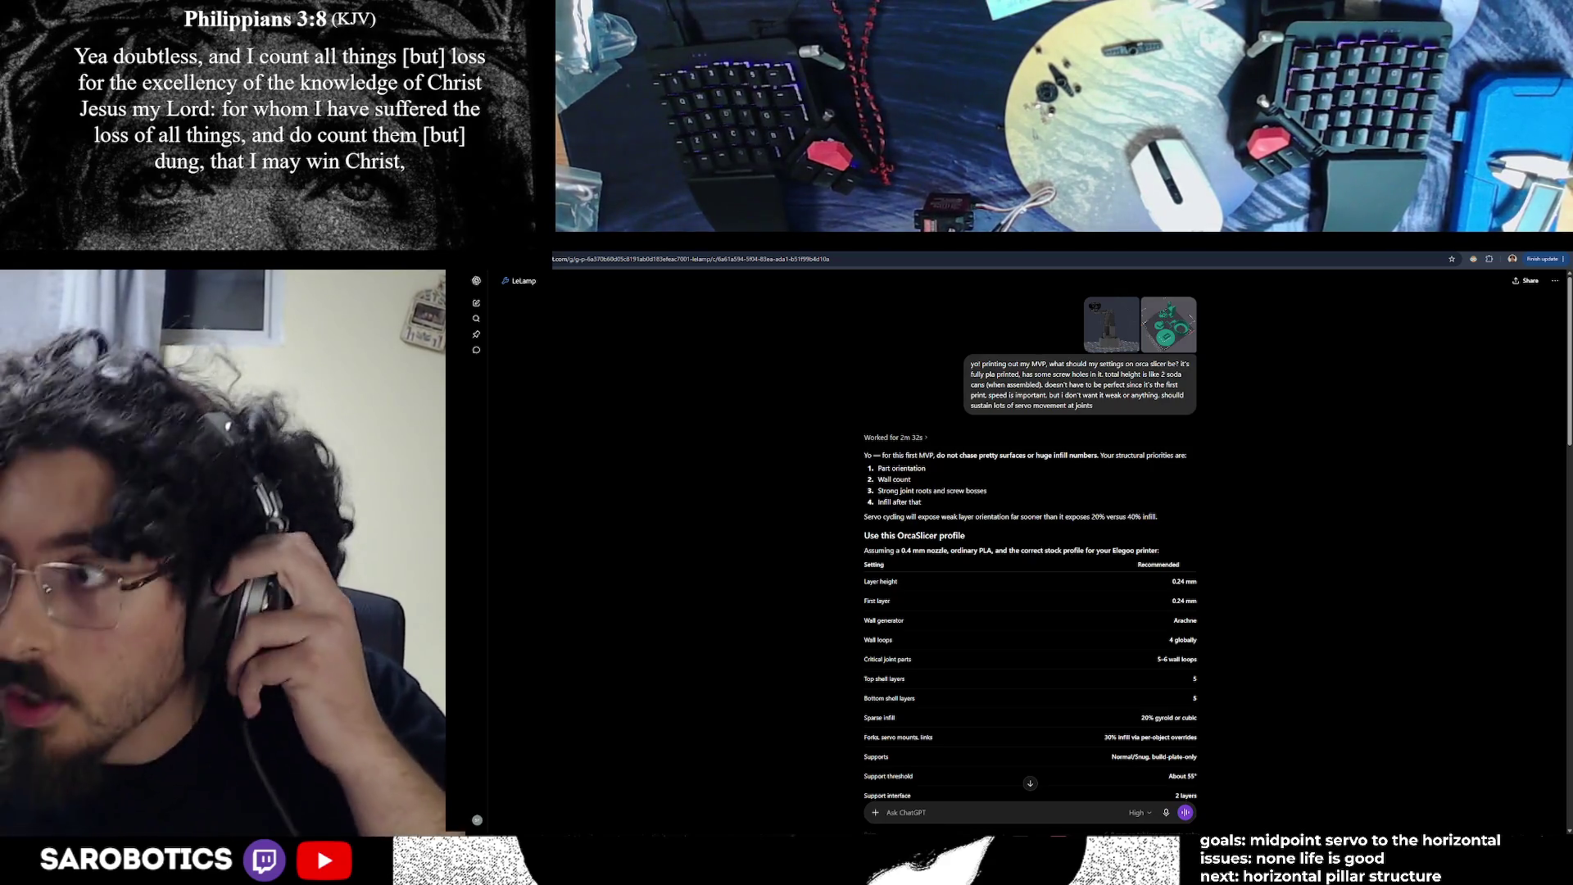
# Read through ChatGPT's reply, highlighting the infill priority line
pyautogui.scroll(-2, 1014, 564)
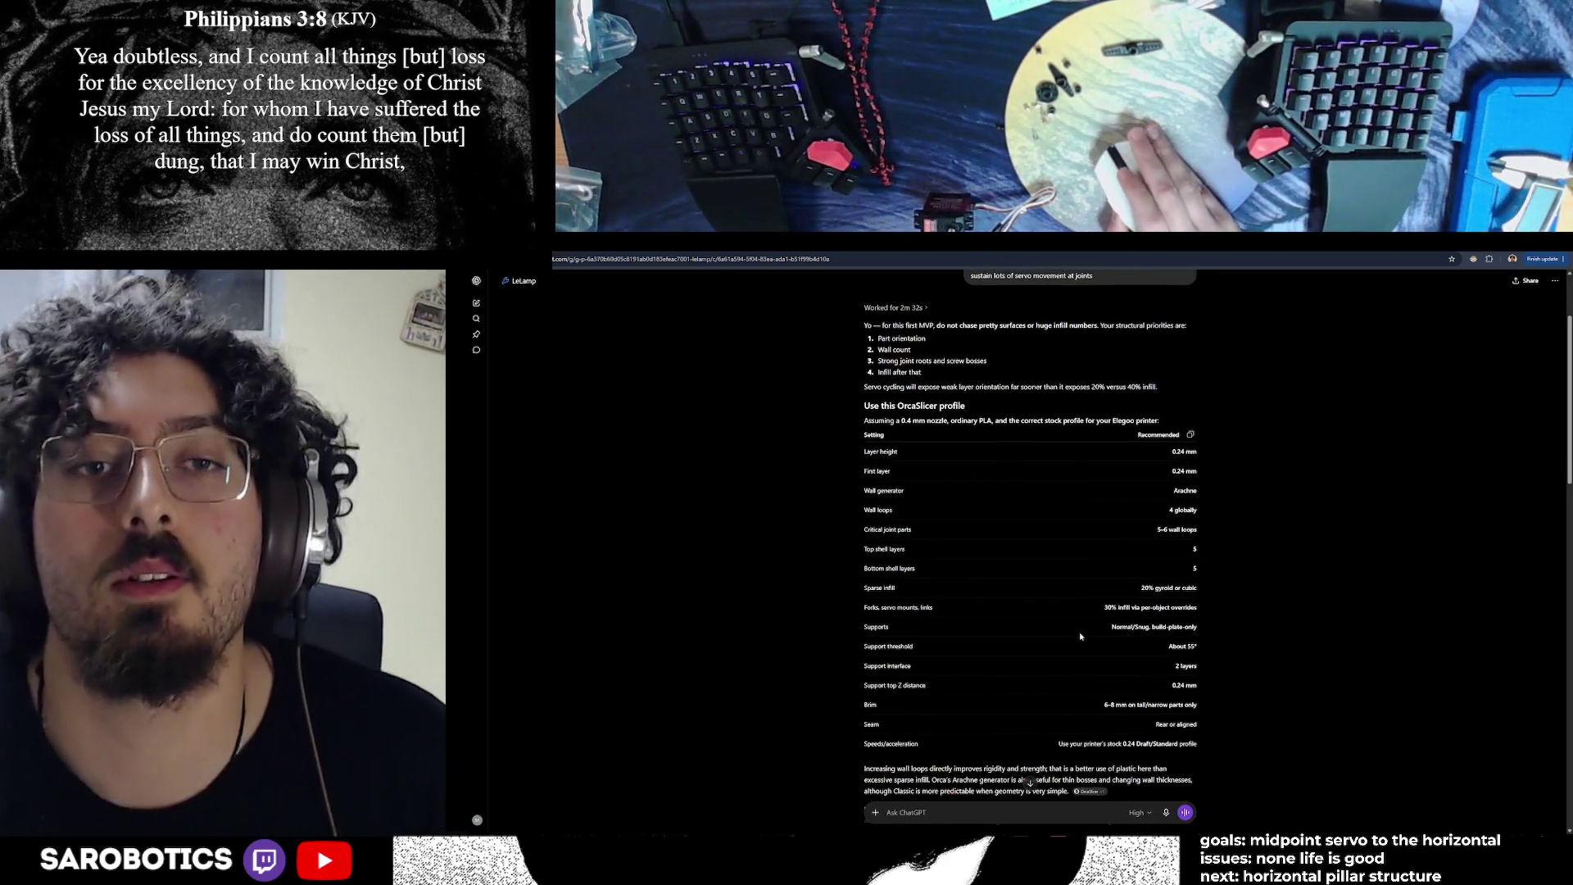
pyautogui.scroll(-1, 1014, 563)
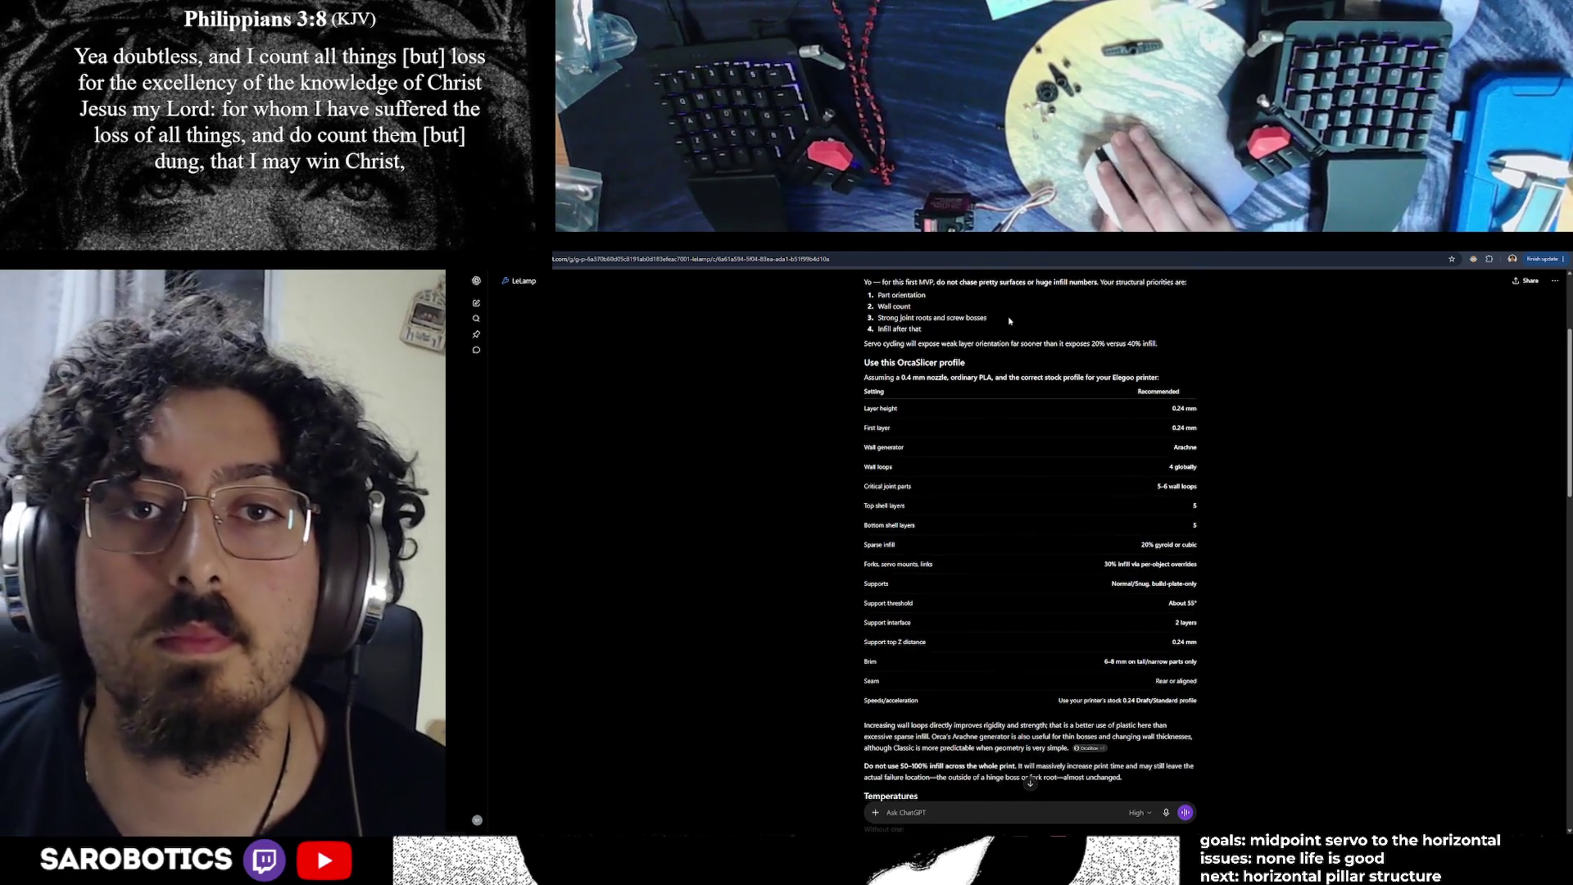
pyautogui.scroll(2, 989, 289)
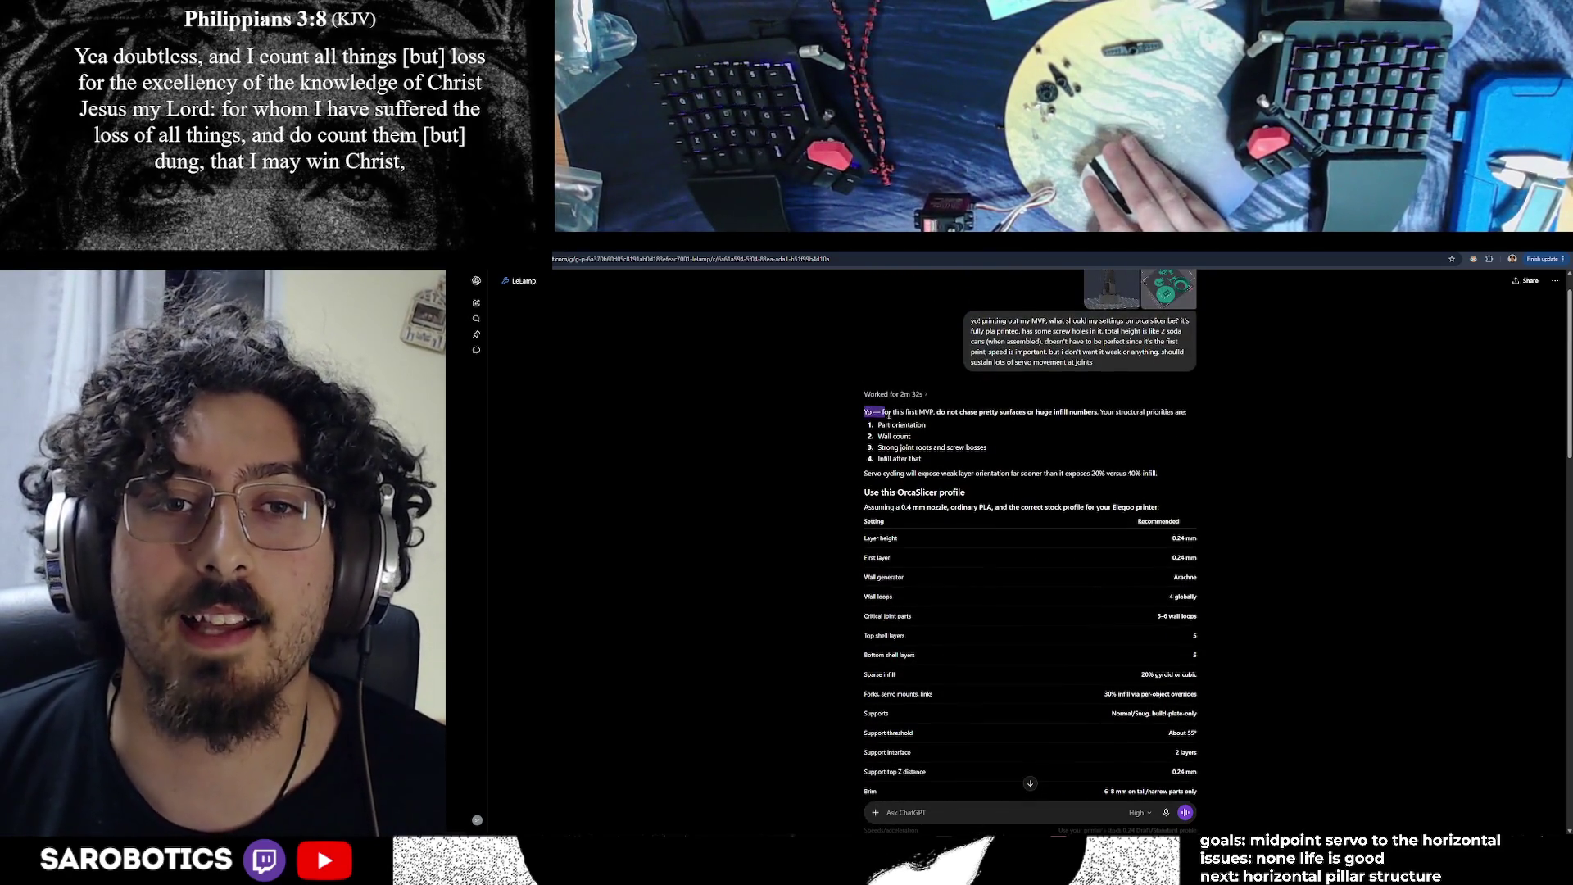
pyautogui.click(1089, 457)
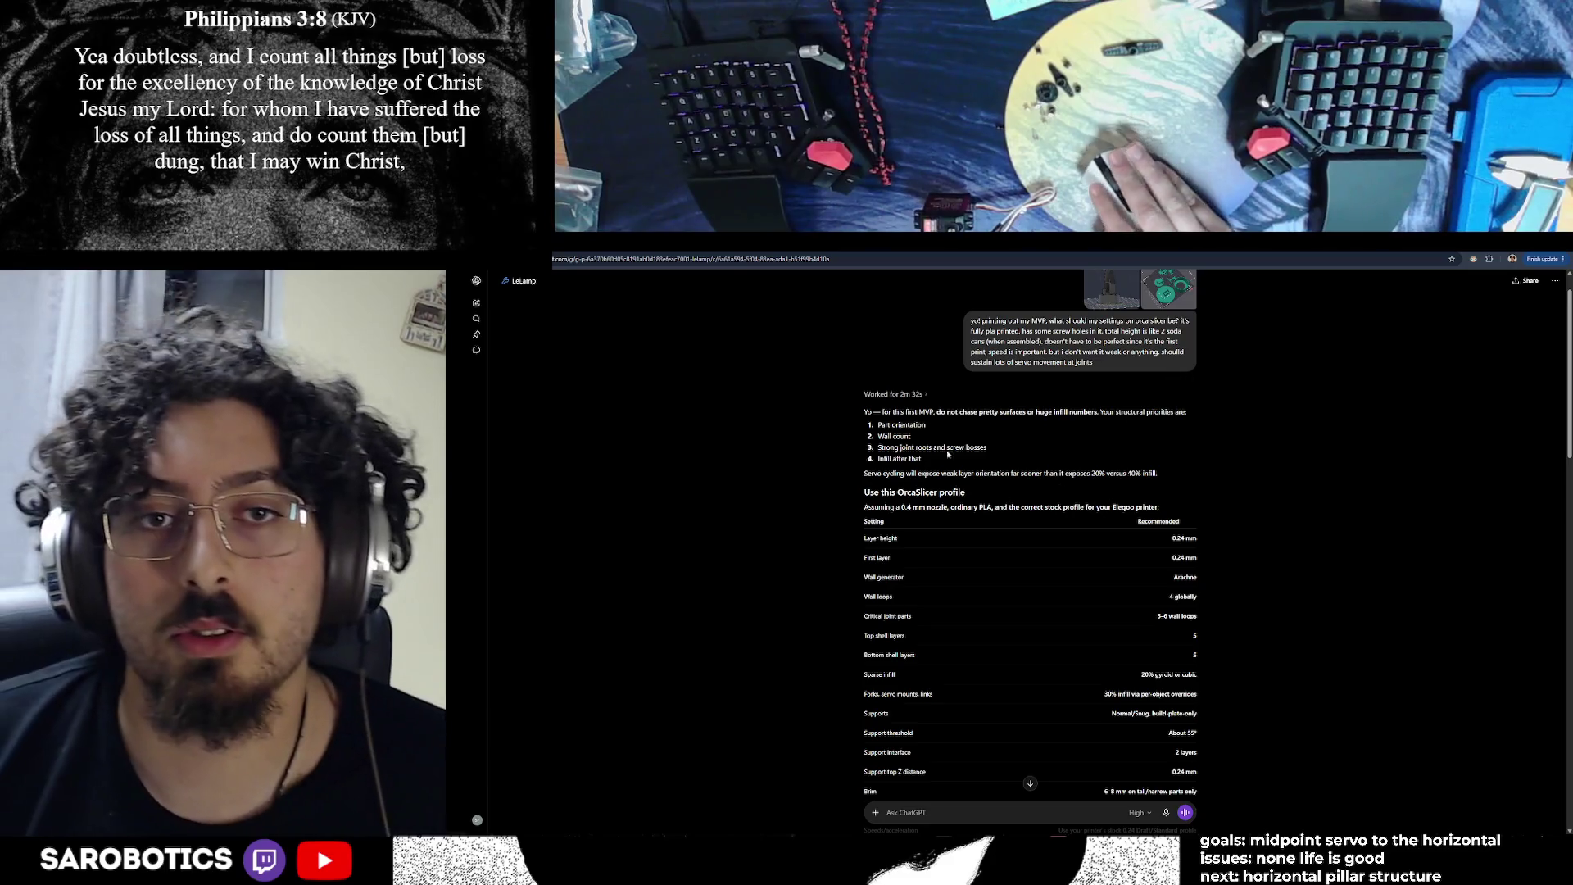
pyautogui.scroll(-1, 962, 457)
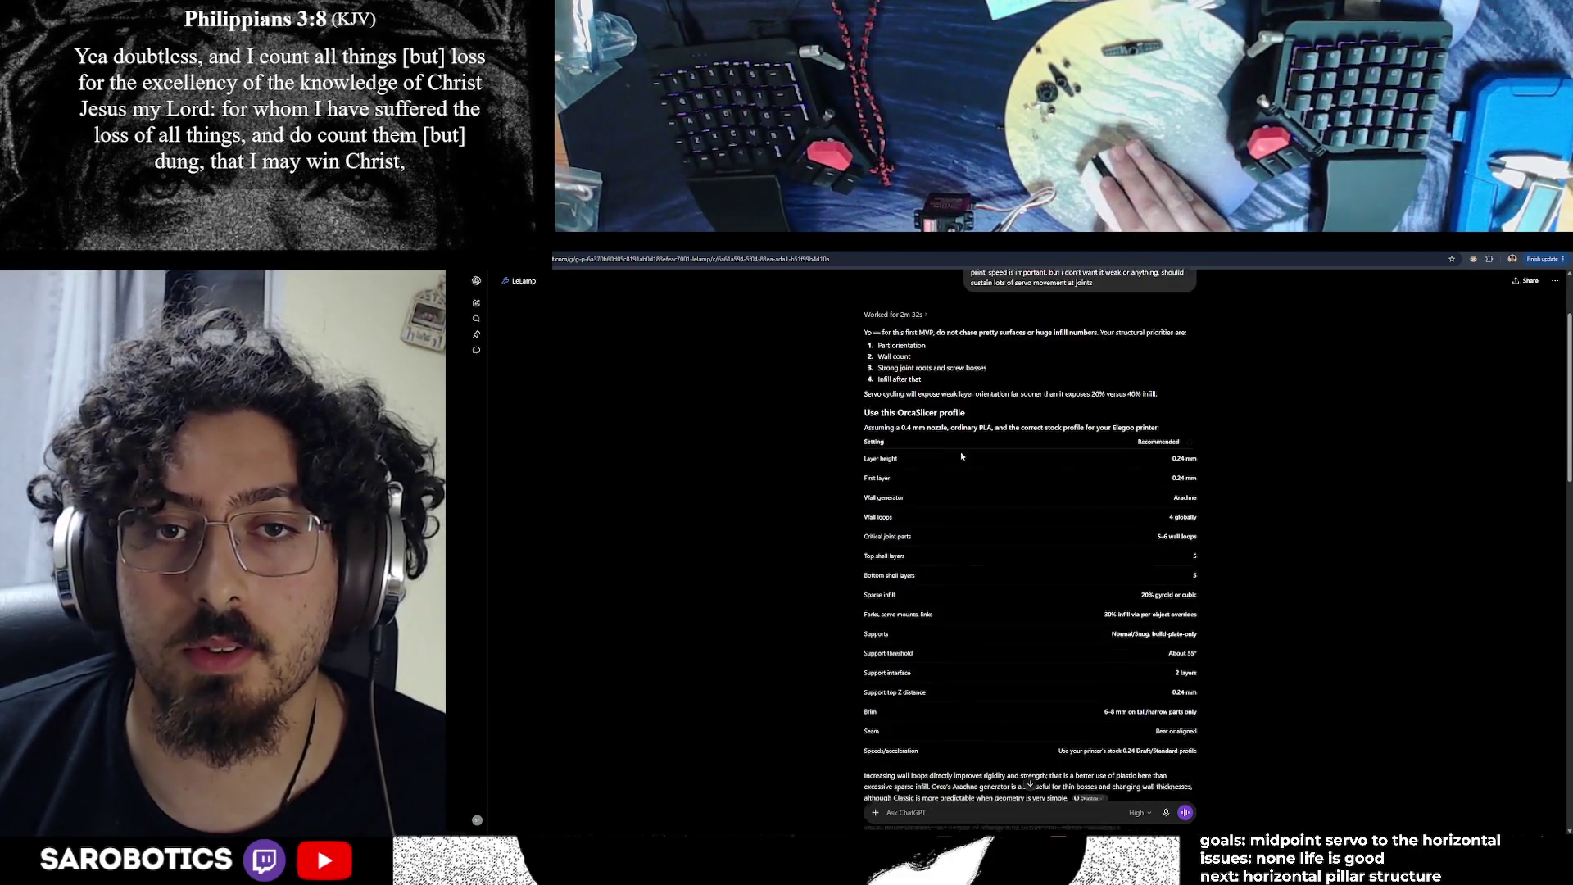
pyautogui.moveTo(924, 372); pyautogui.dragTo(877, 372)
pyautogui.click(952, 384)
pyautogui.scroll(2, 1038, 425)
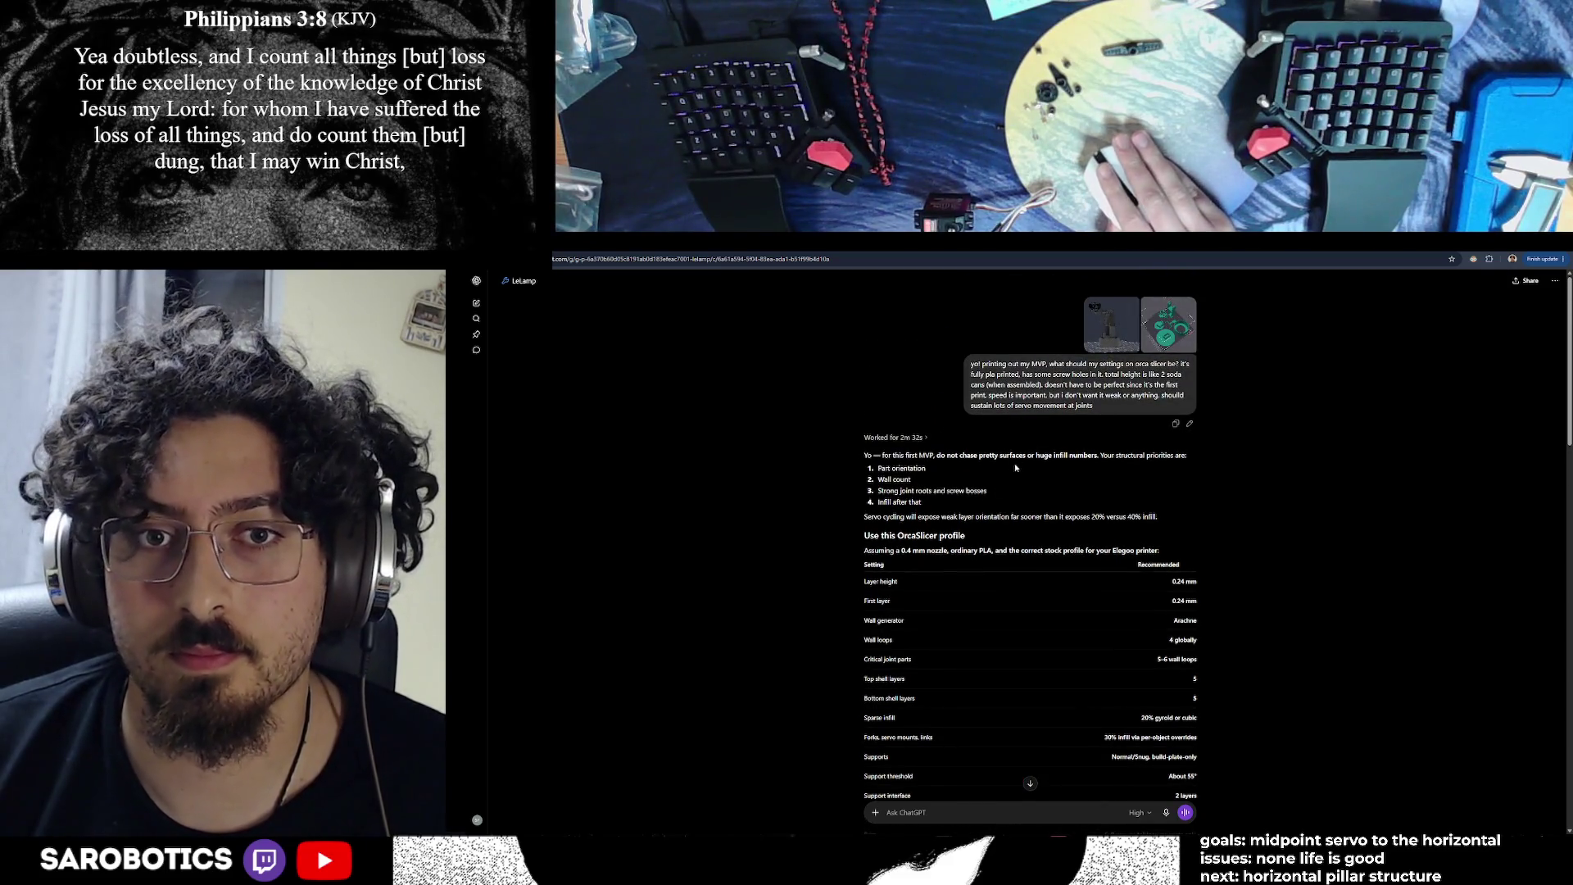
# Highlight ChatGPT's notes on 20% versus 40% infill and the Arachne wall generator
pyautogui.moveTo(956, 516); pyautogui.dragTo(1148, 525)
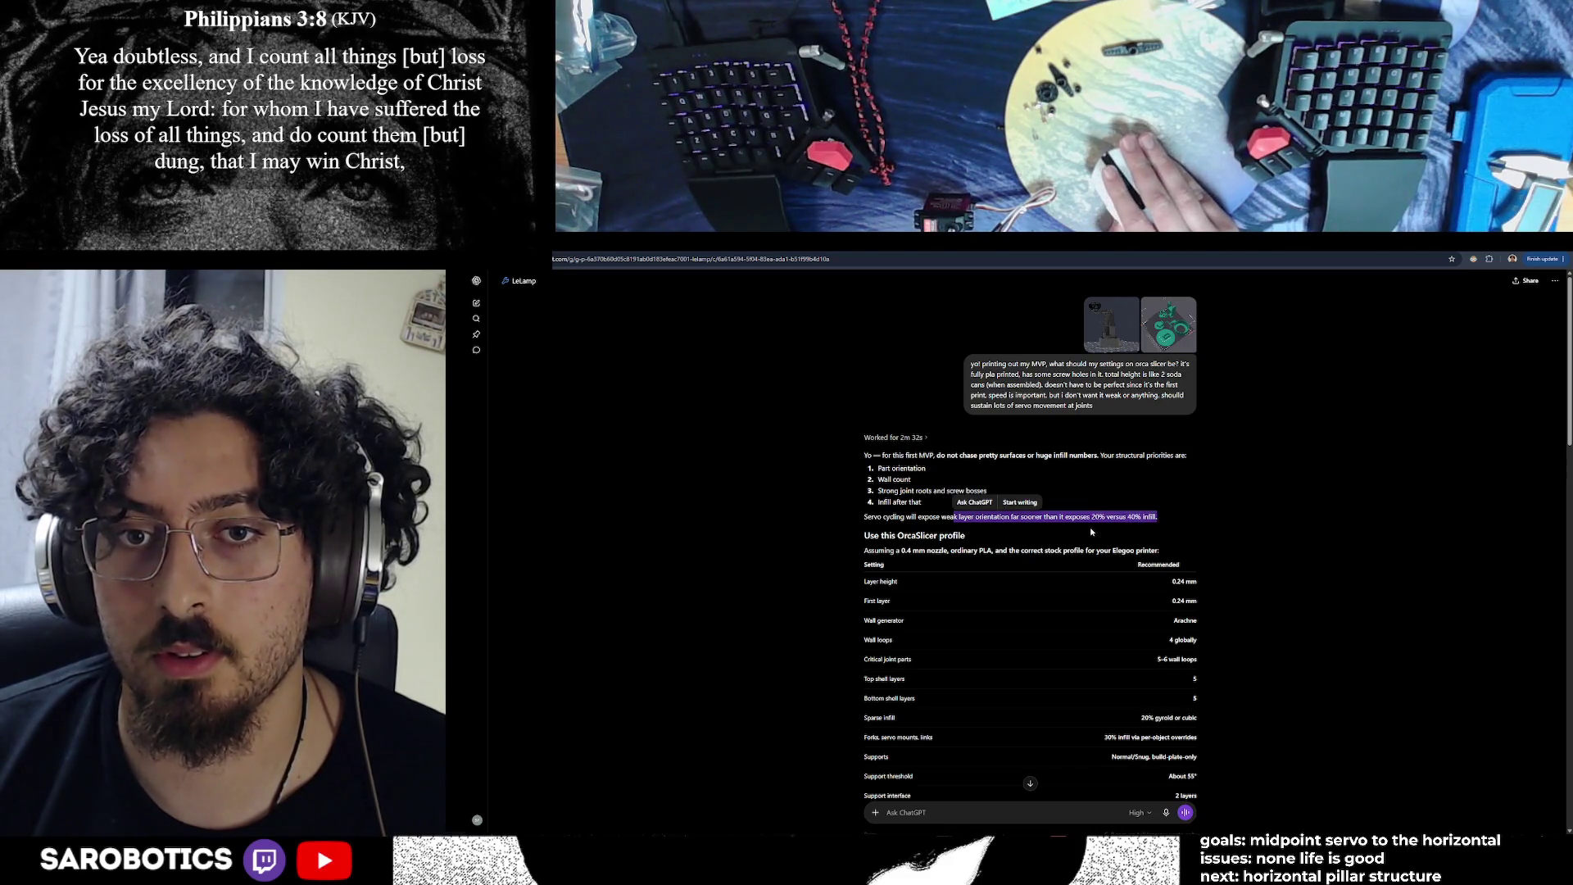
pyautogui.click(1065, 526)
pyautogui.moveTo(1013, 518); pyautogui.dragTo(1157, 518)
pyautogui.scroll(-1, 941, 550)
pyautogui.click(996, 545)
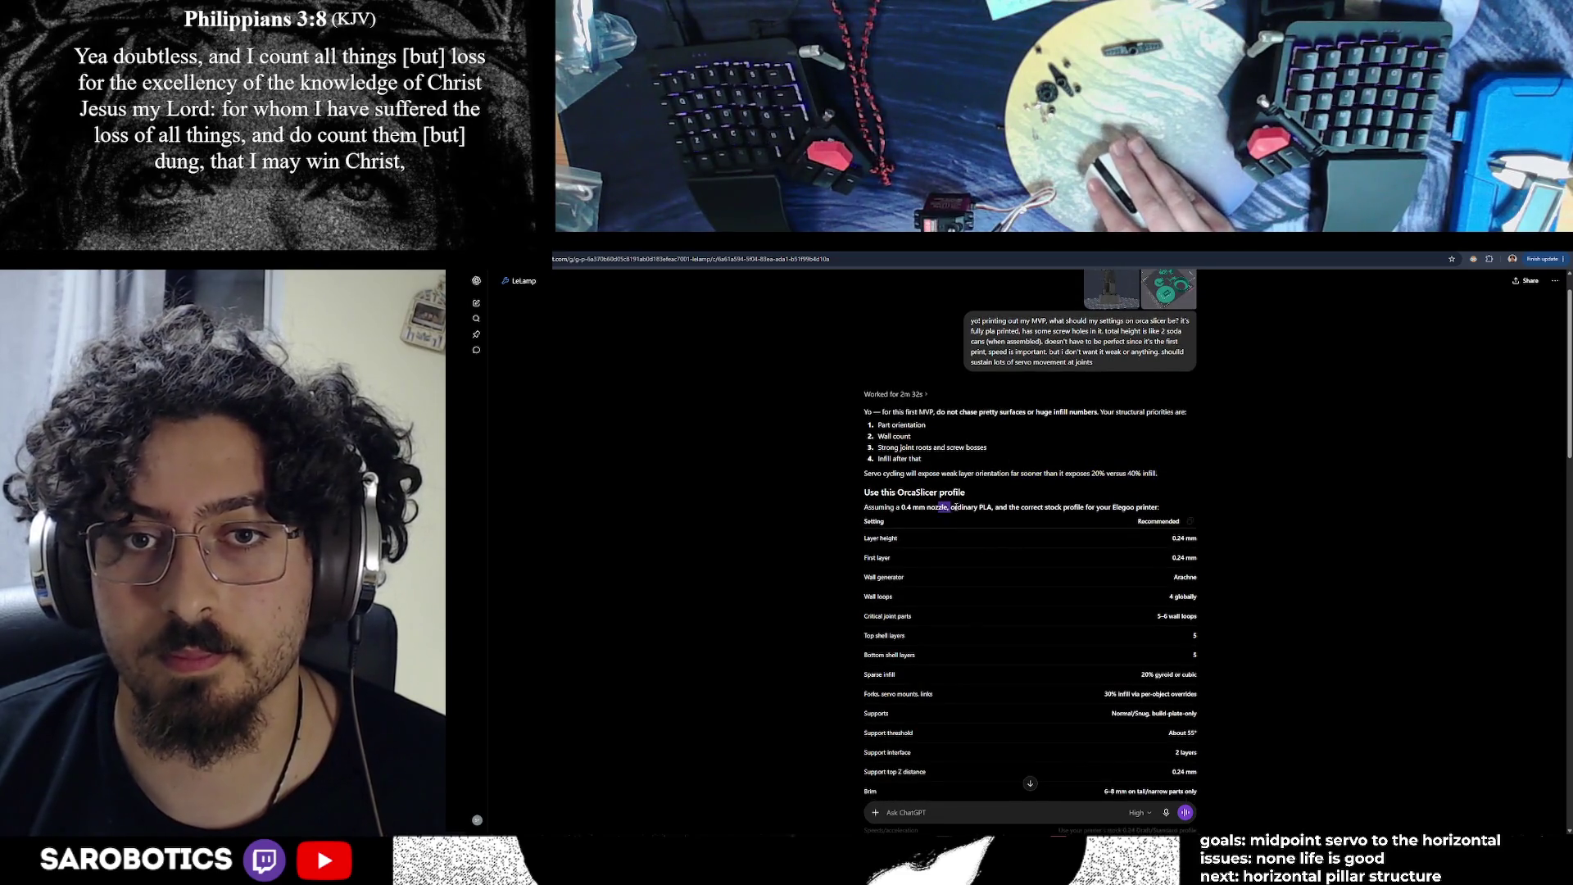
pyautogui.scroll(-1, 1056, 539)
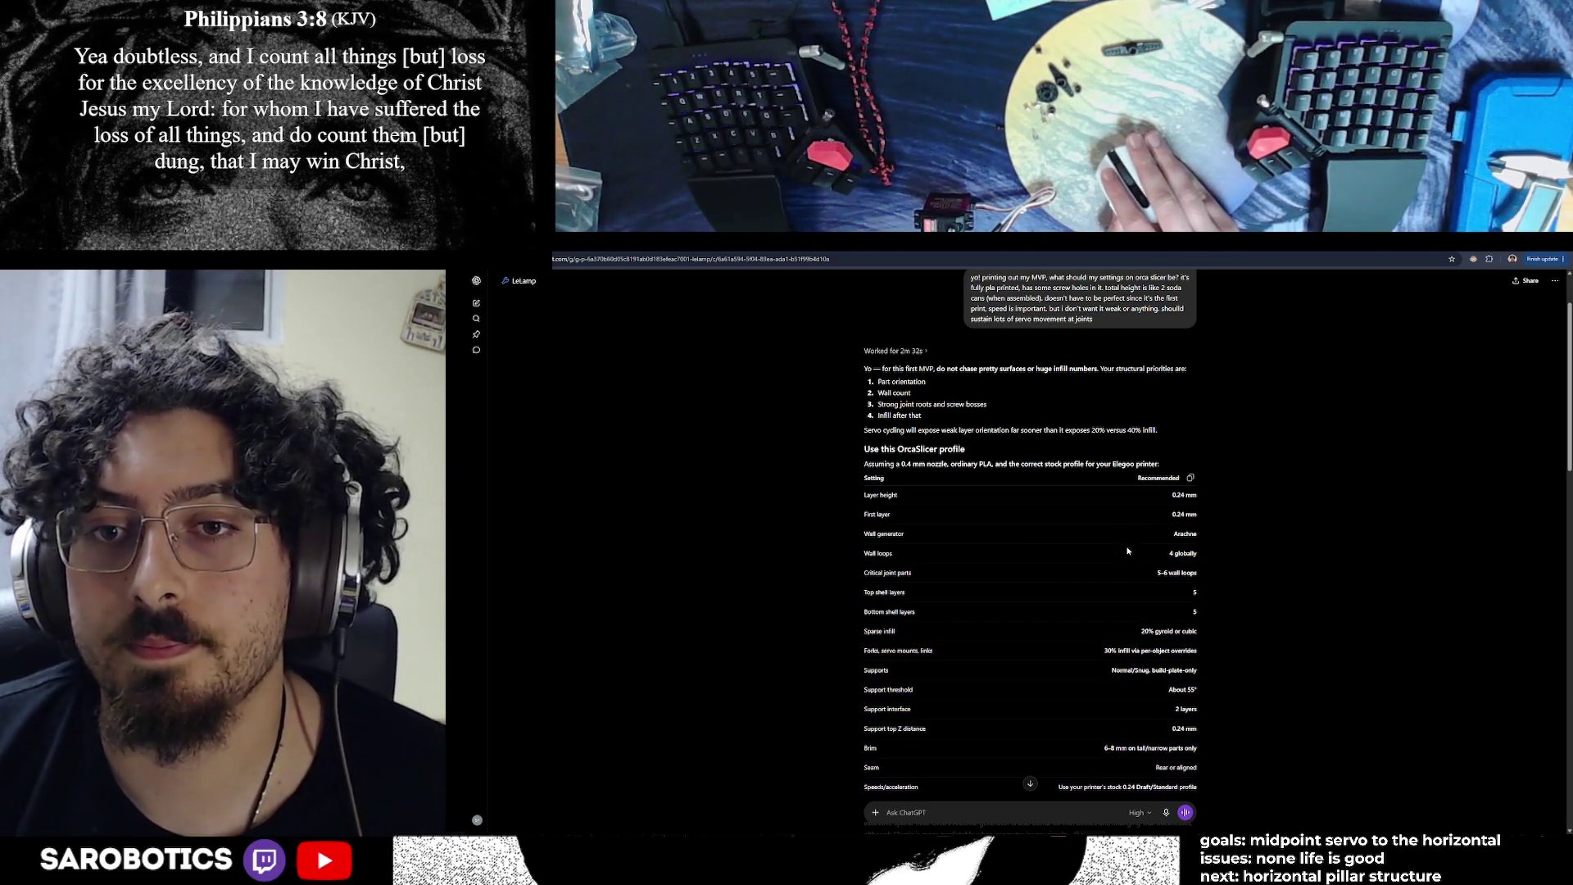
pyautogui.moveTo(1173, 535); pyautogui.dragTo(1195, 538)
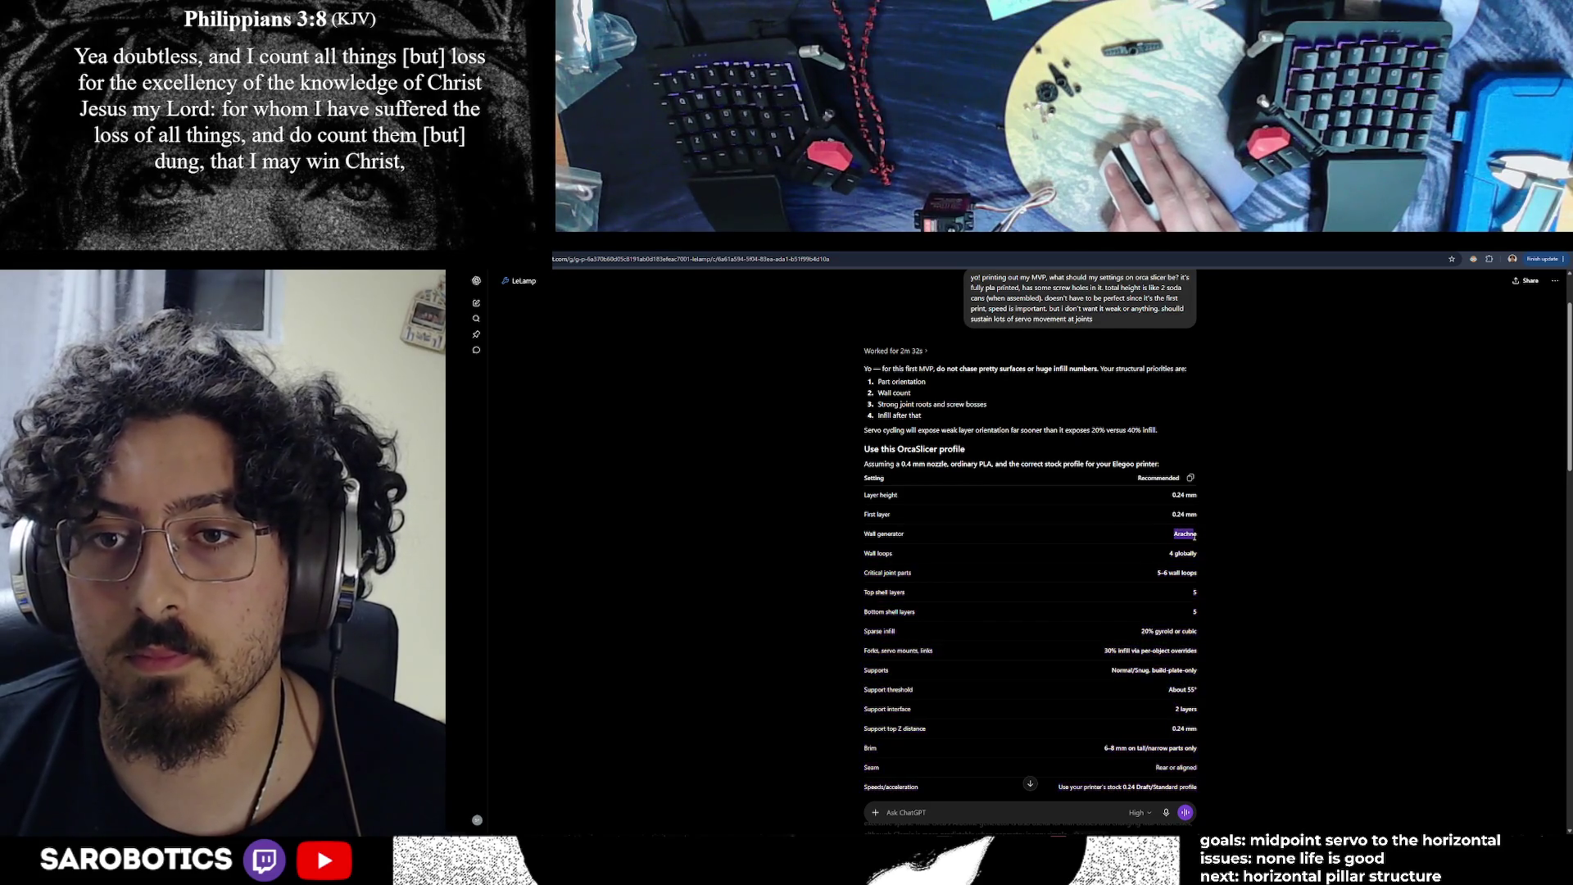
pyautogui.click(1200, 600)
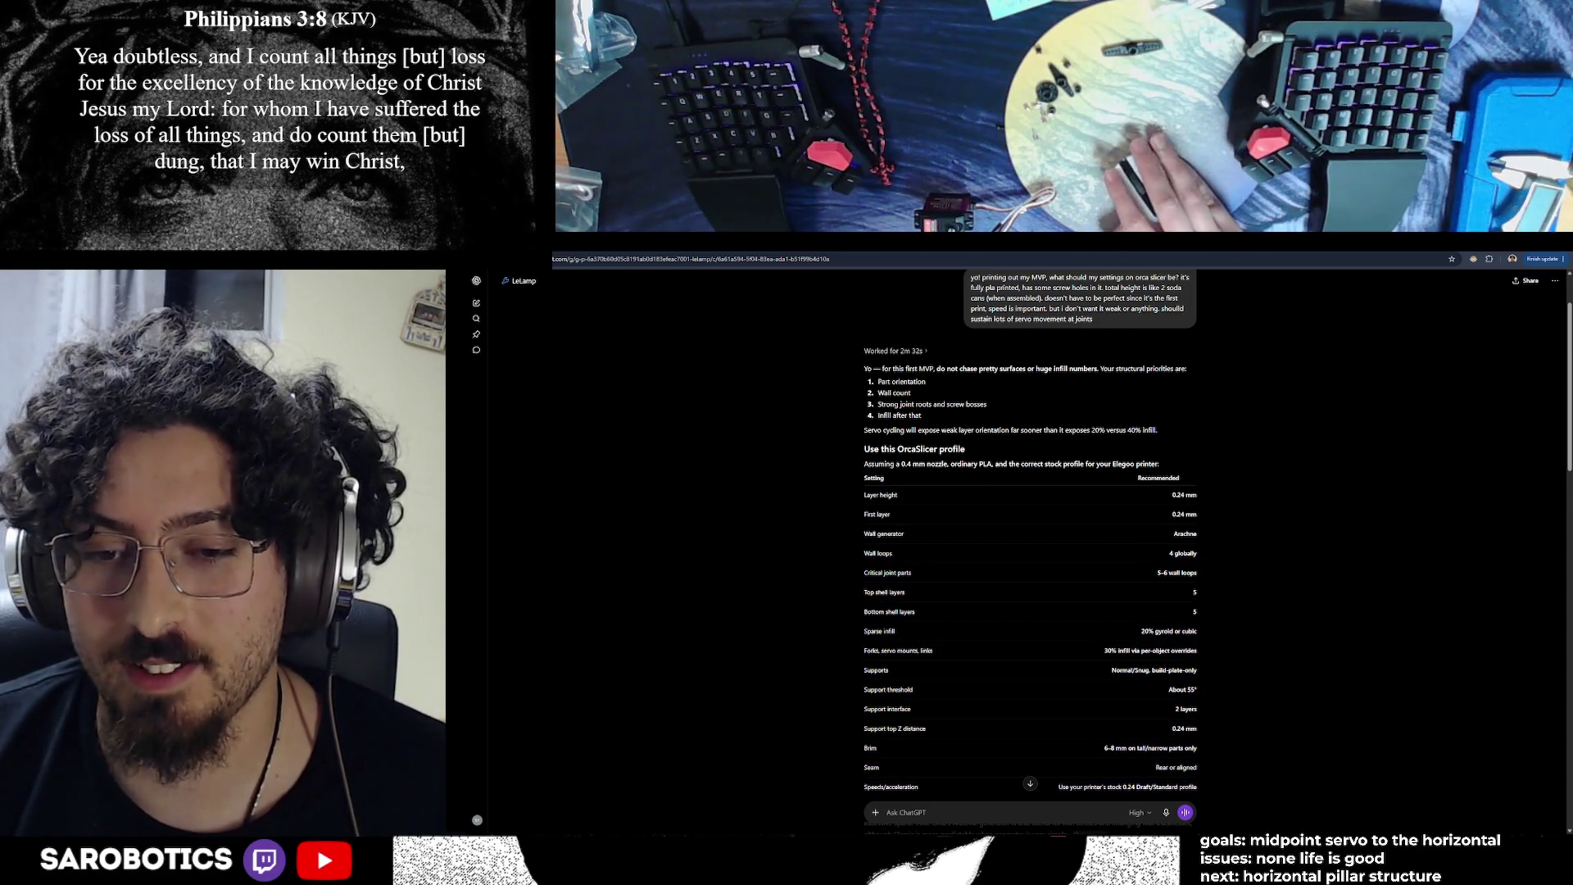
# Check OrcaSlicer's sparse infill pattern list, keeping Gyroid, then compare with ChatGPT
pyautogui.hotkey('alt', 'Tab')
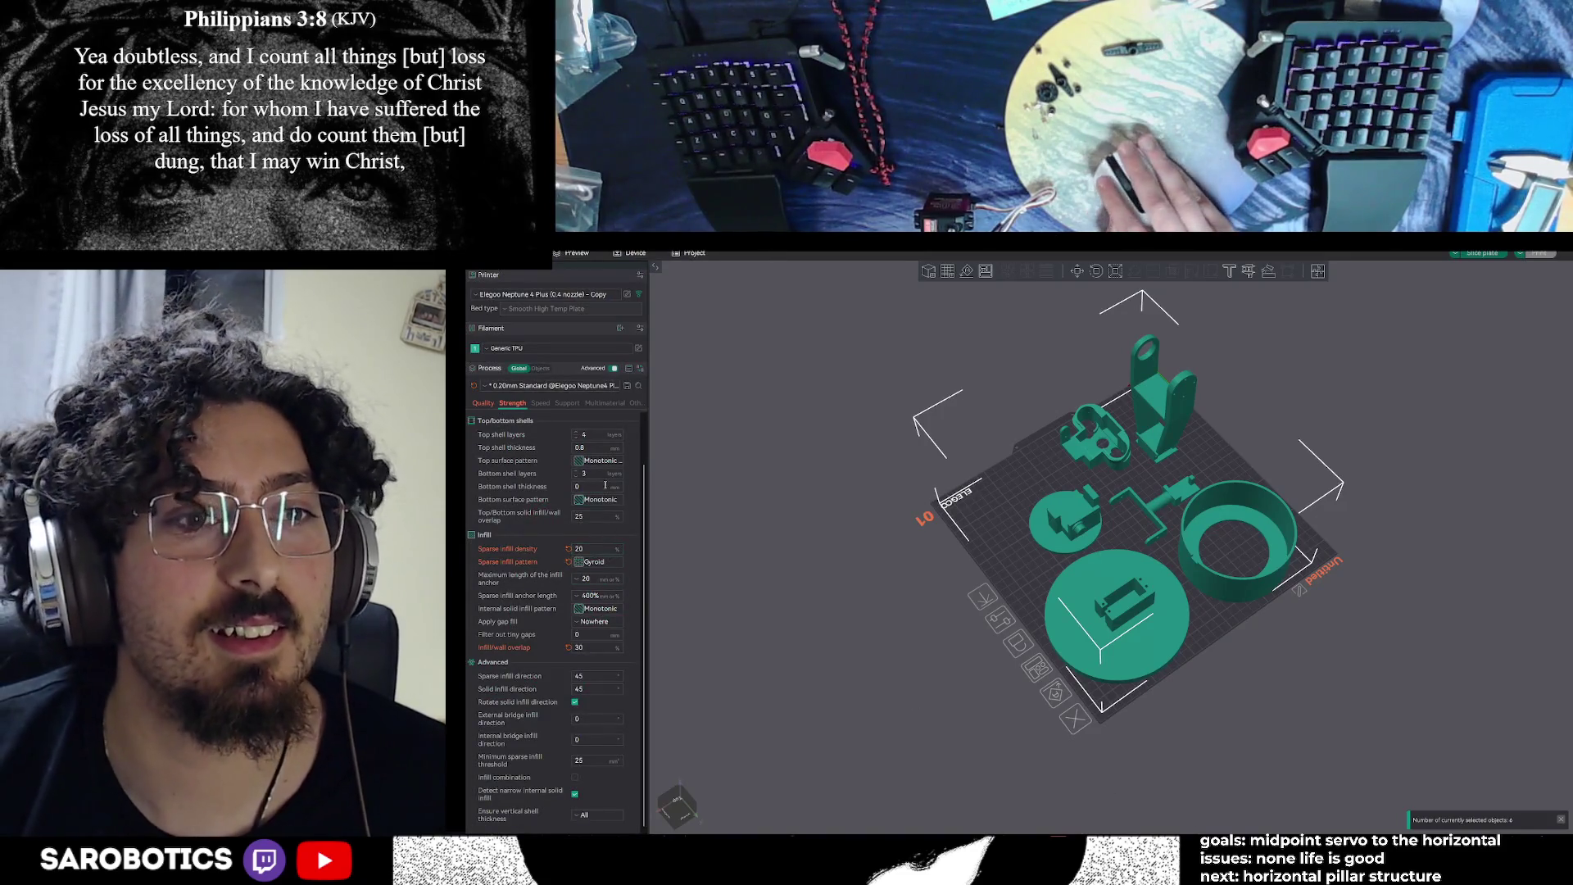
pyautogui.click(603, 562)
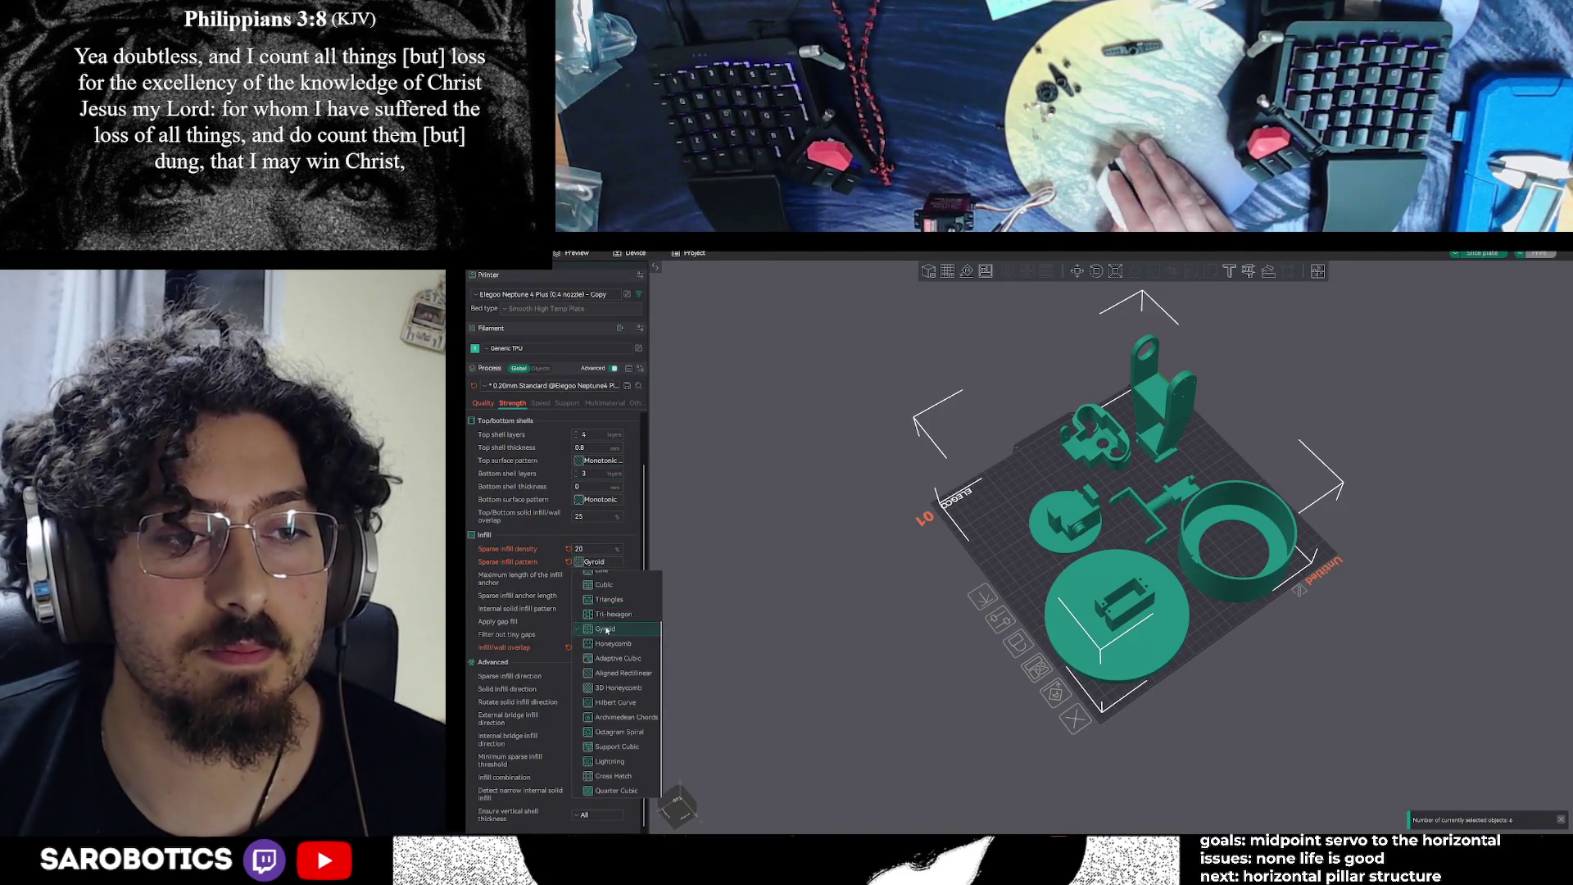
pyautogui.scroll(2, 611, 784)
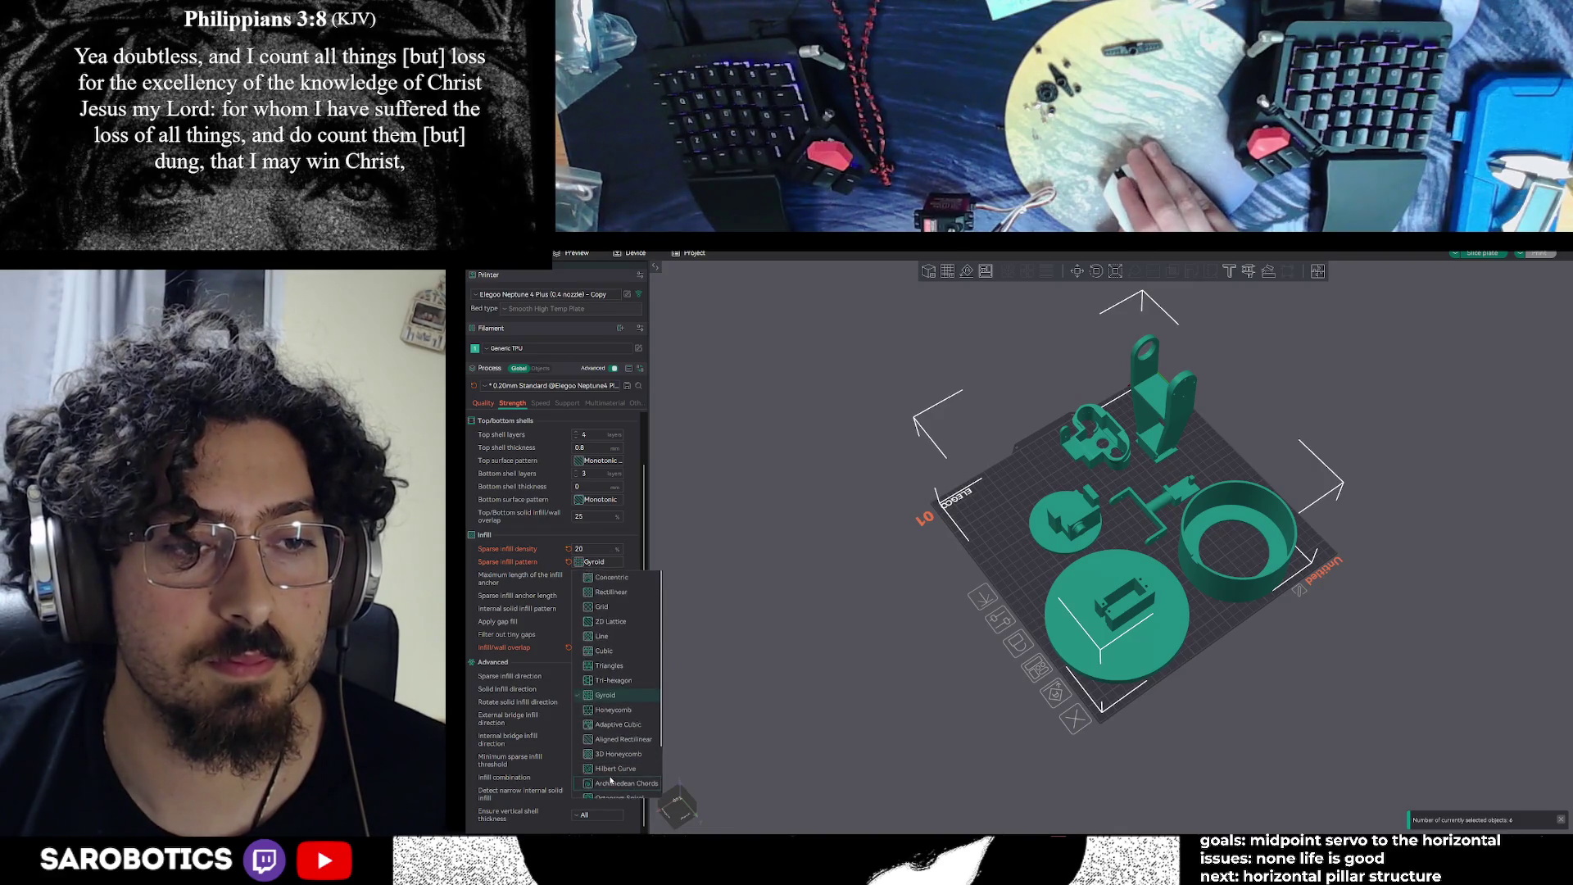
pyautogui.click(612, 695)
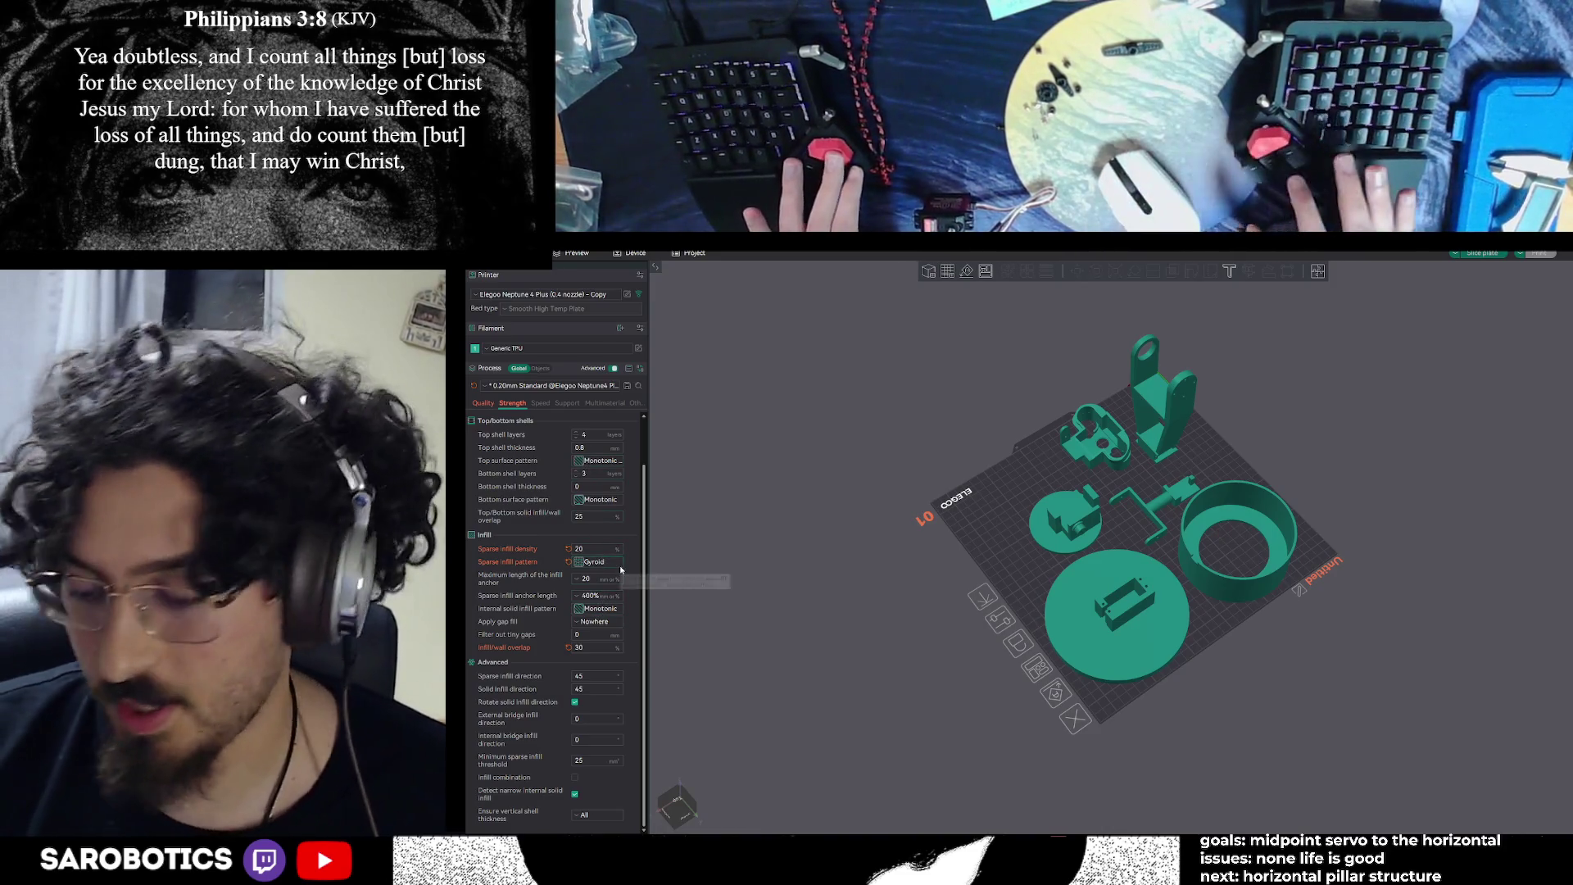
pyautogui.hotkey('alt', 'Tab')
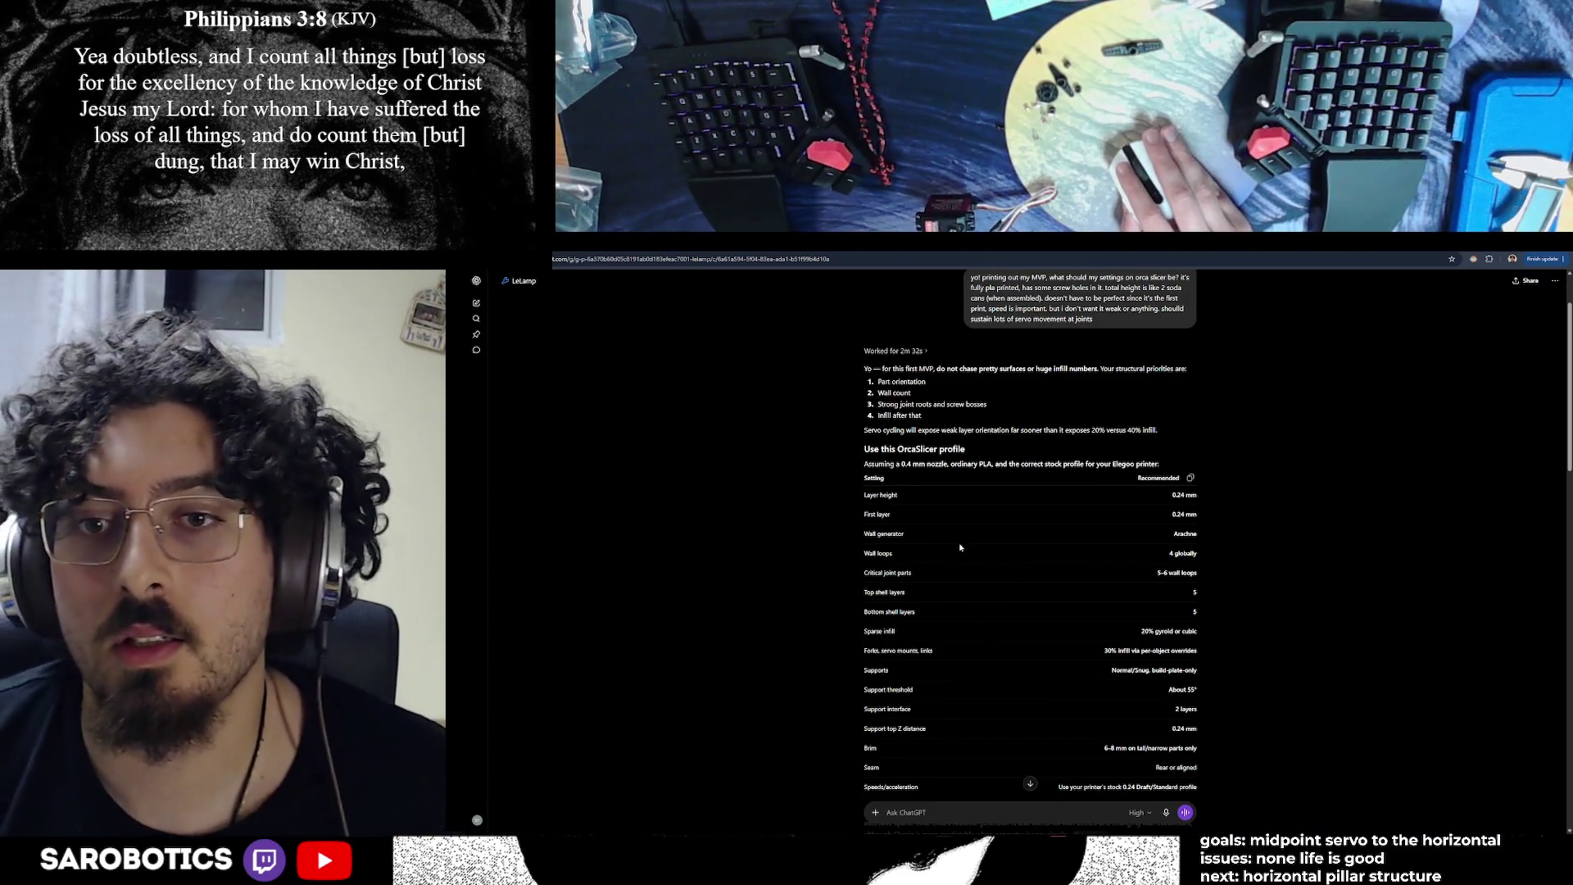
# Set Wall loops to 4 in OrcaSlicer's Strength settings and recheck ChatGPT's table
pyautogui.hotkey('alt', 'Tab')
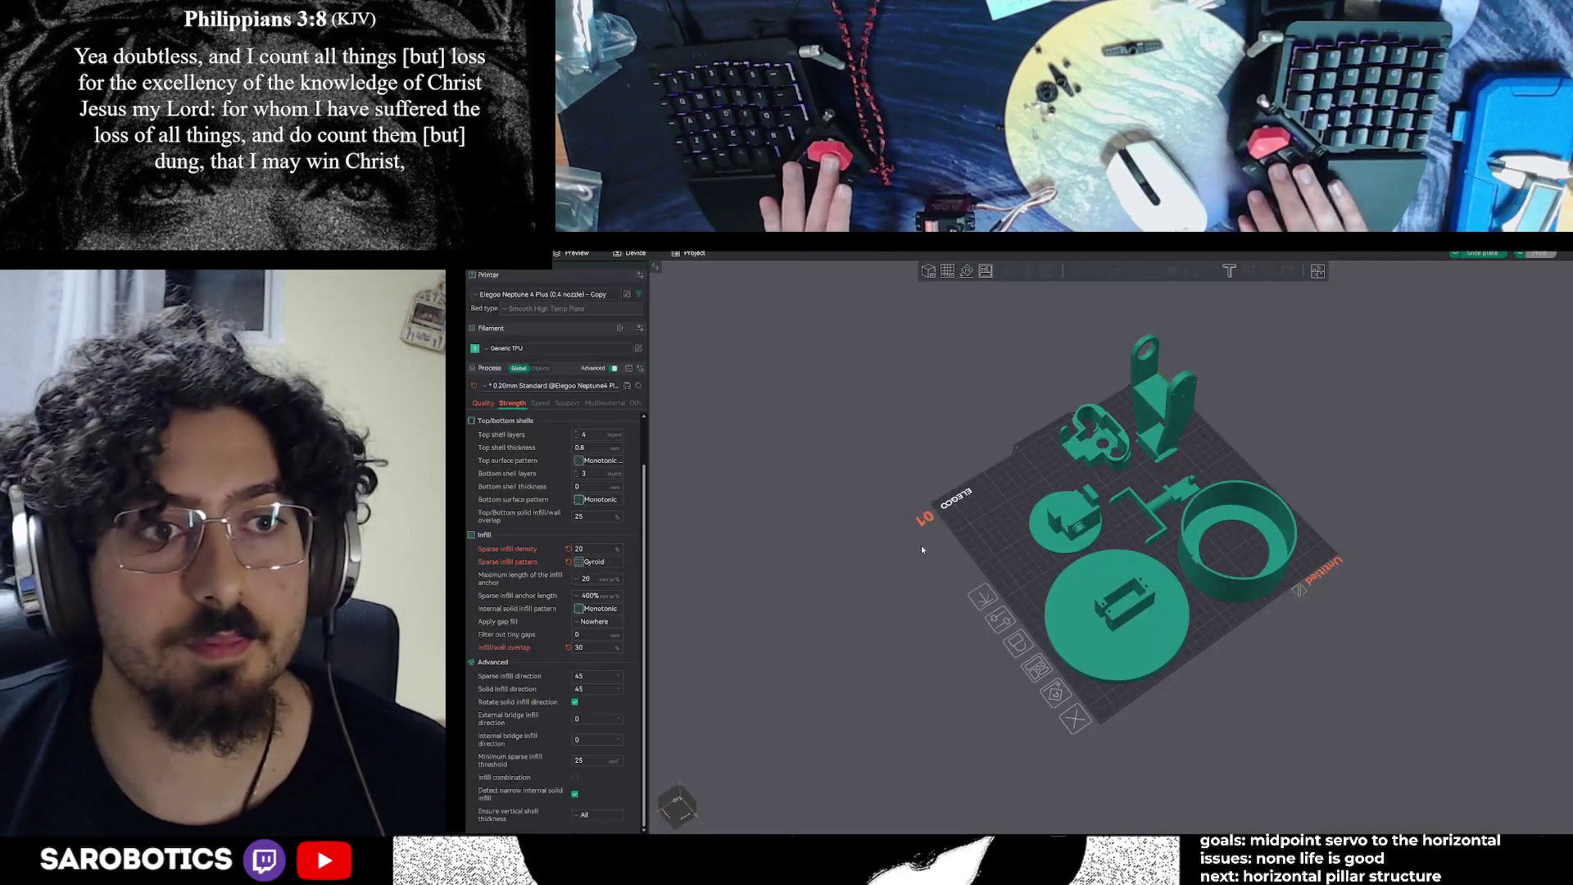
pyautogui.scroll(2, 573, 491)
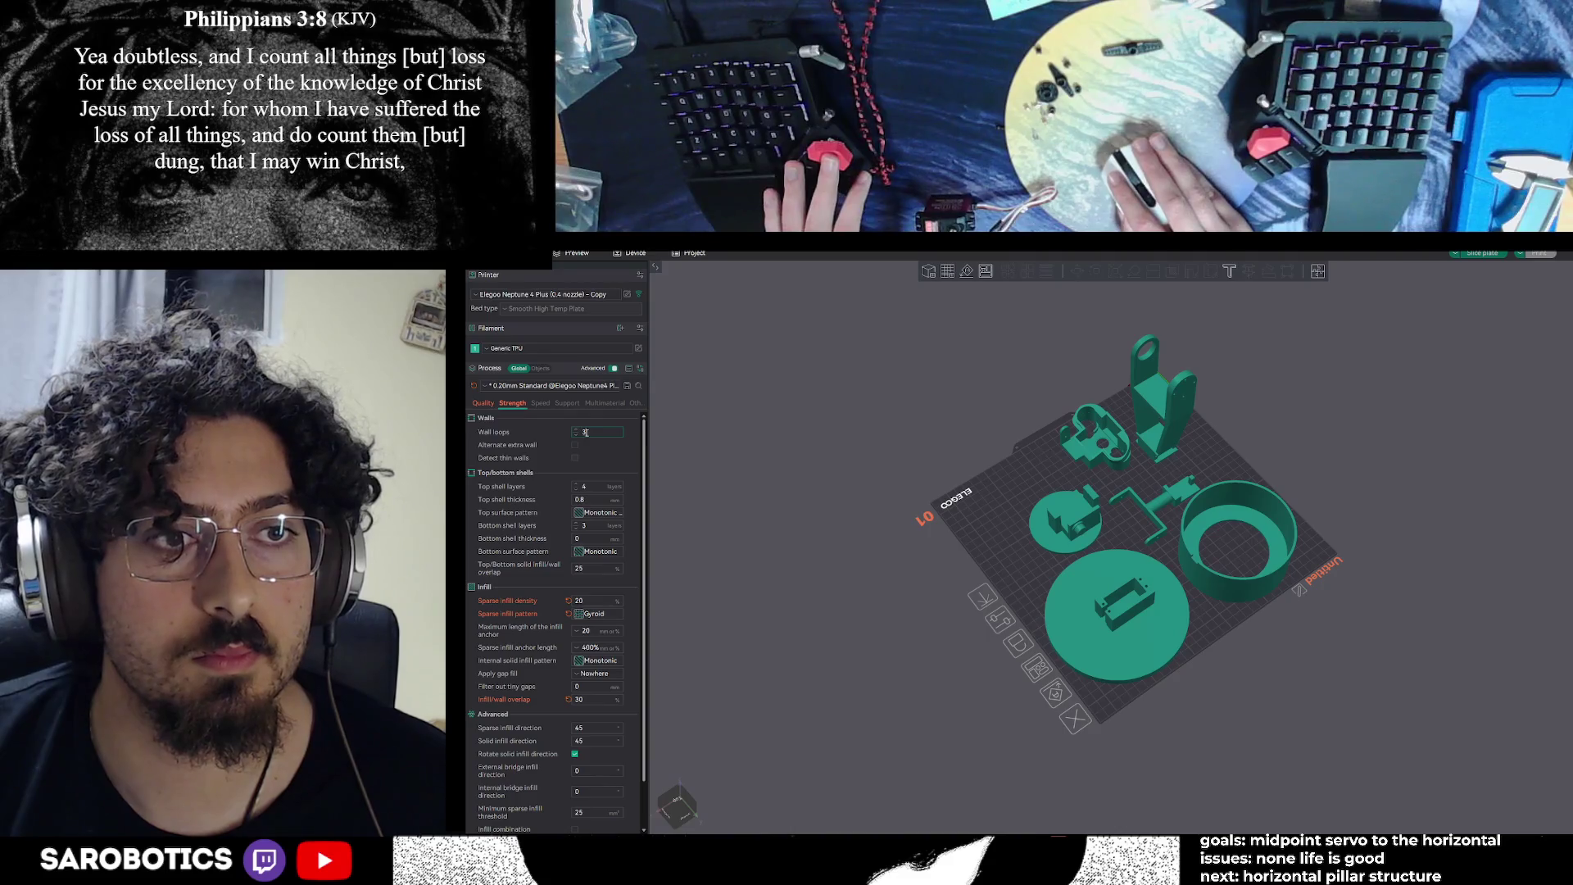
pyautogui.press('BackSpace')
pyautogui.write('4')
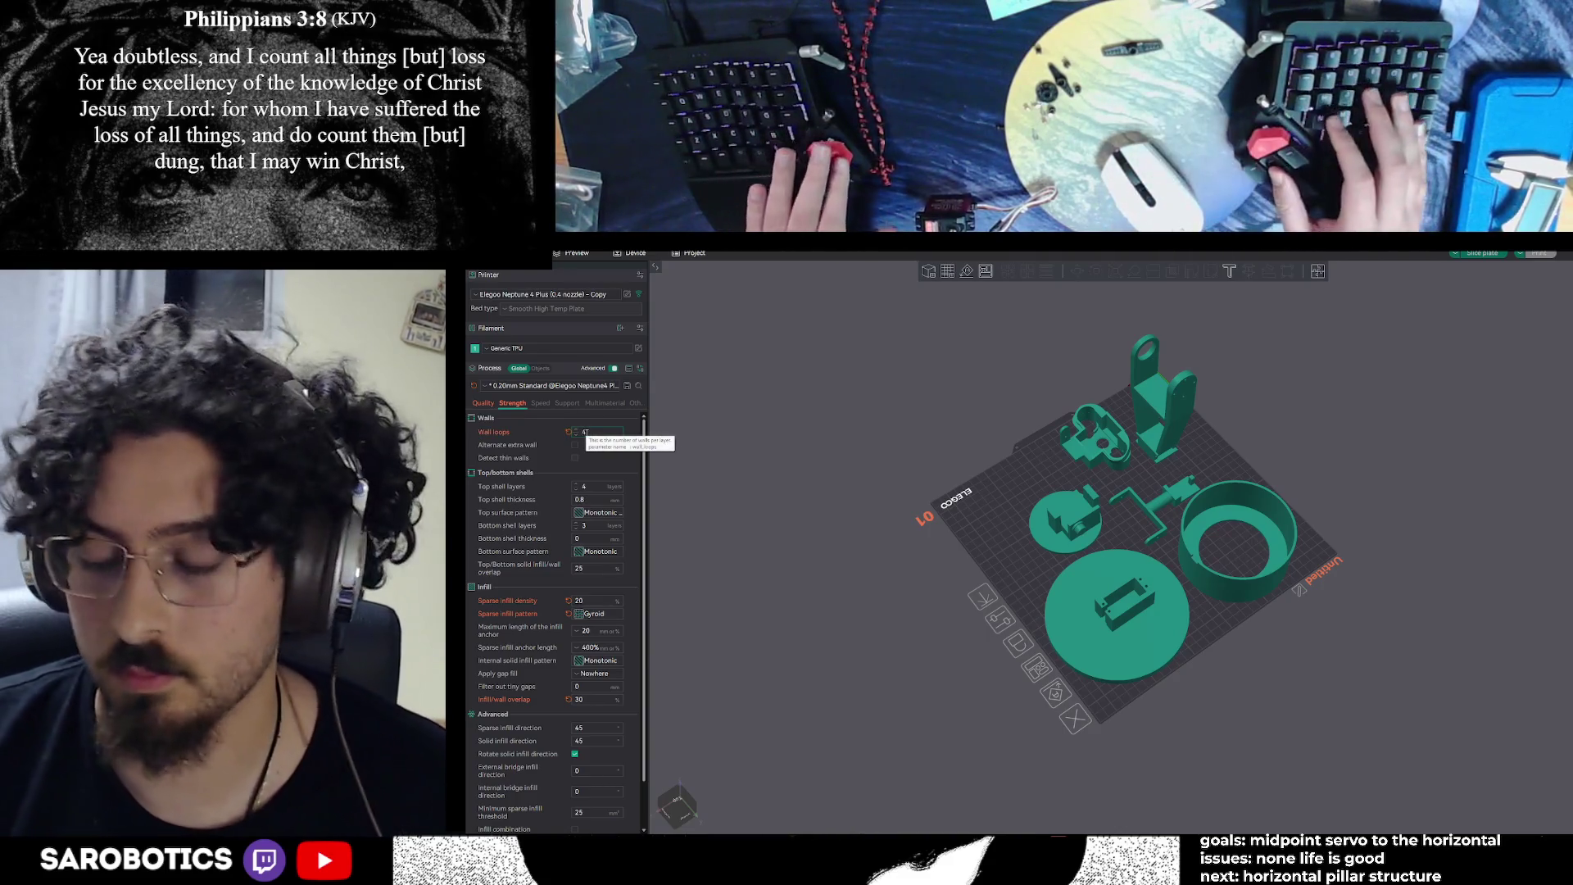
pyautogui.hotkey('alt', 'Tab')
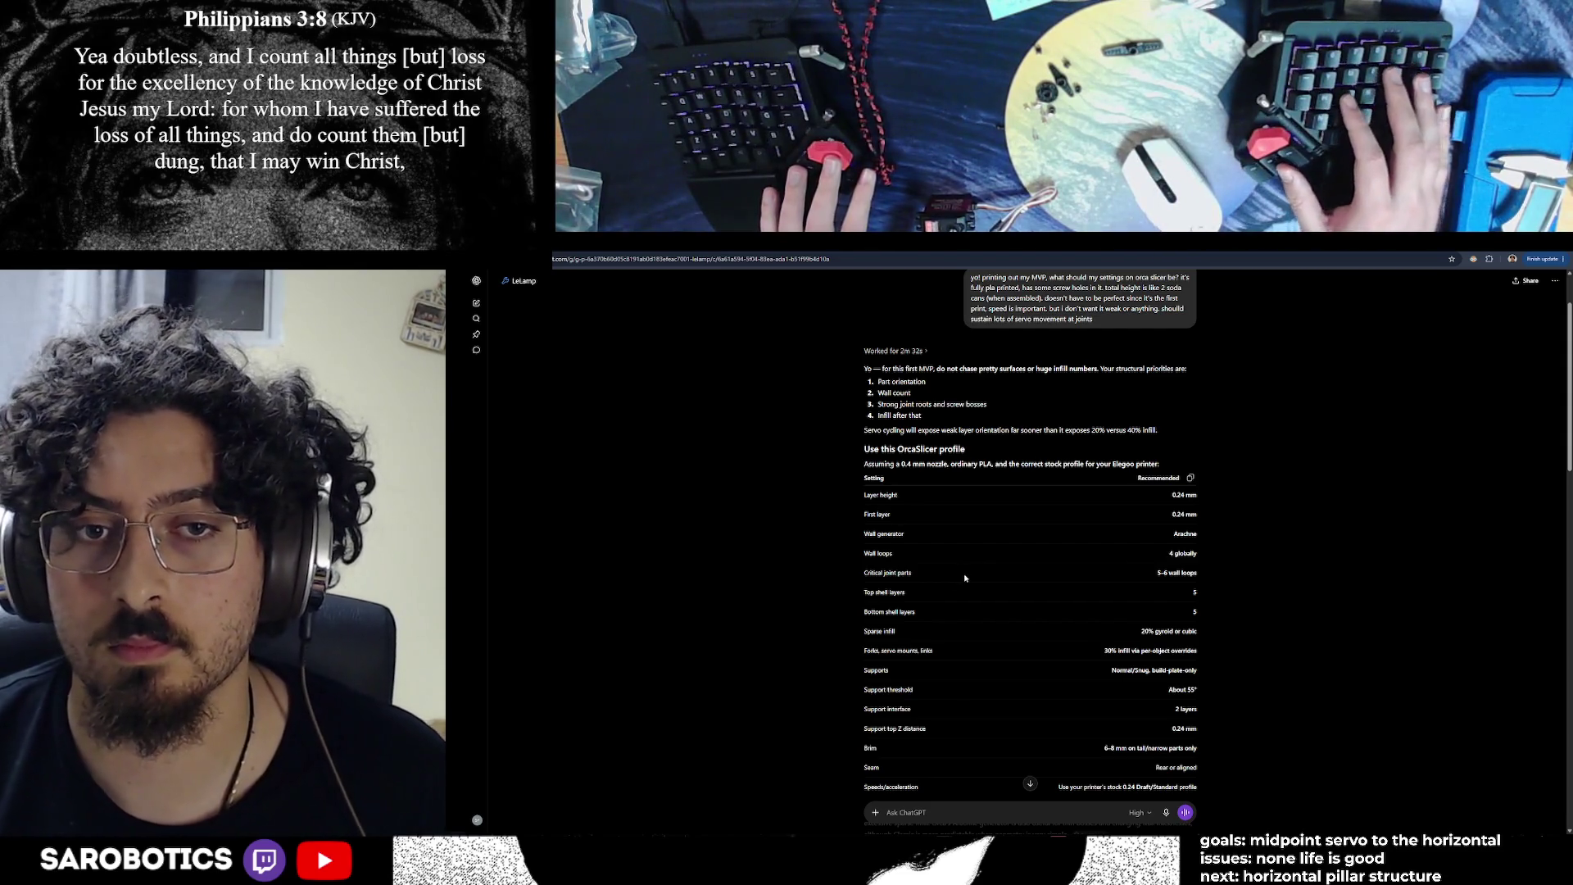
# Orbit the plate and inspect the tall pillar part, then open a new browser tab
pyautogui.hotkey('alt', 'Tab')
pyautogui.moveTo(1176, 415)
pyautogui.mouseDown()
pyautogui.moveTo(1195, 474)
pyautogui.moveTo(1173, 371)
pyautogui.mouseUp()
pyautogui.click(1174, 346)
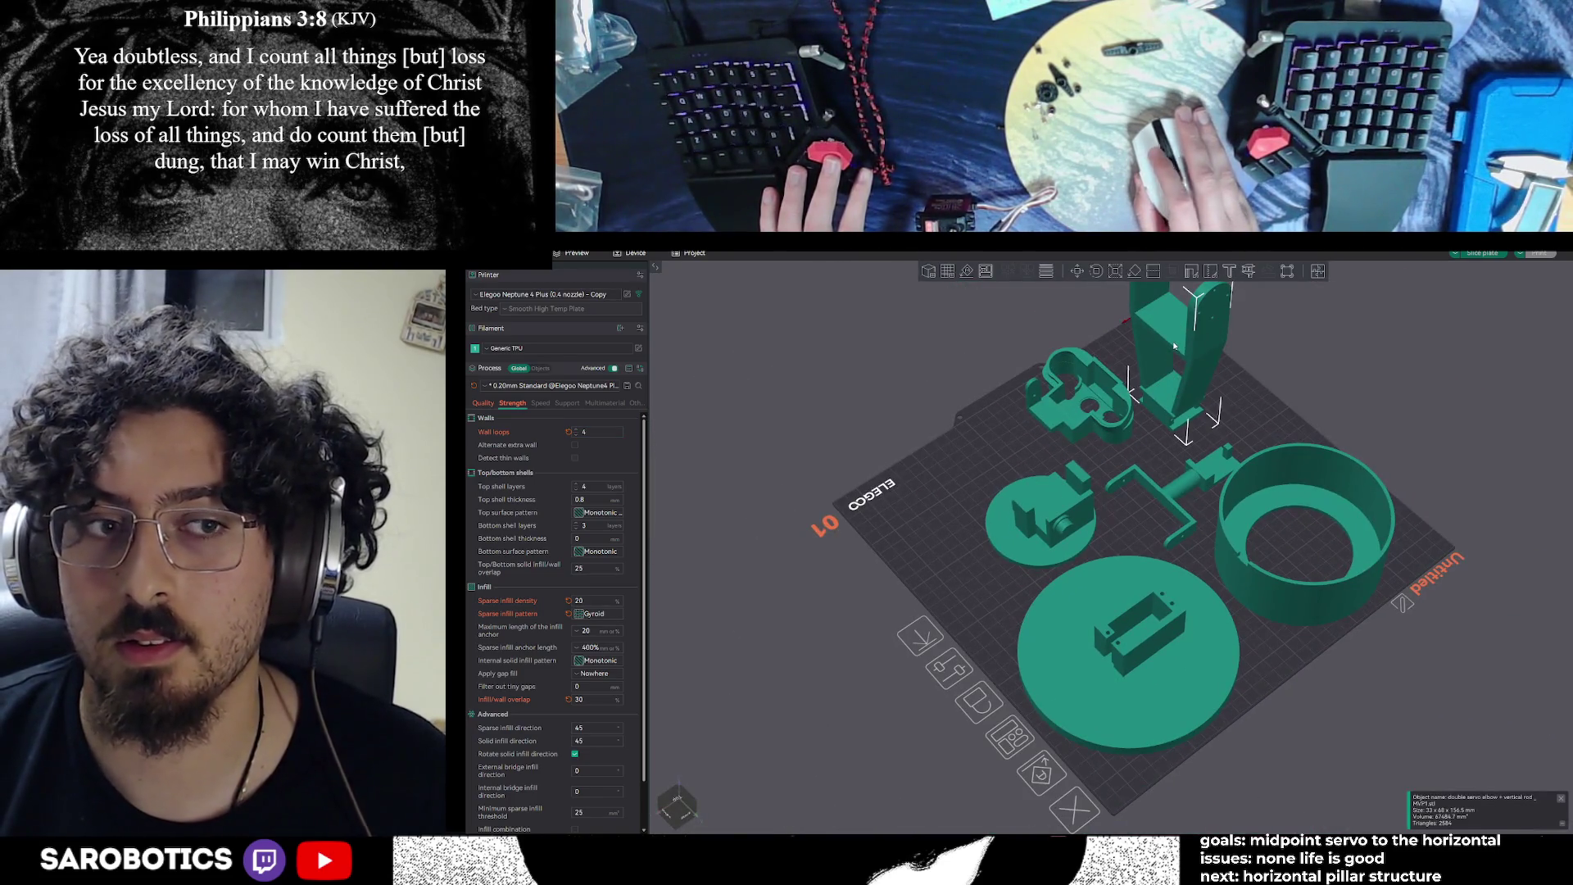
pyautogui.scroll(-3, 1174, 346)
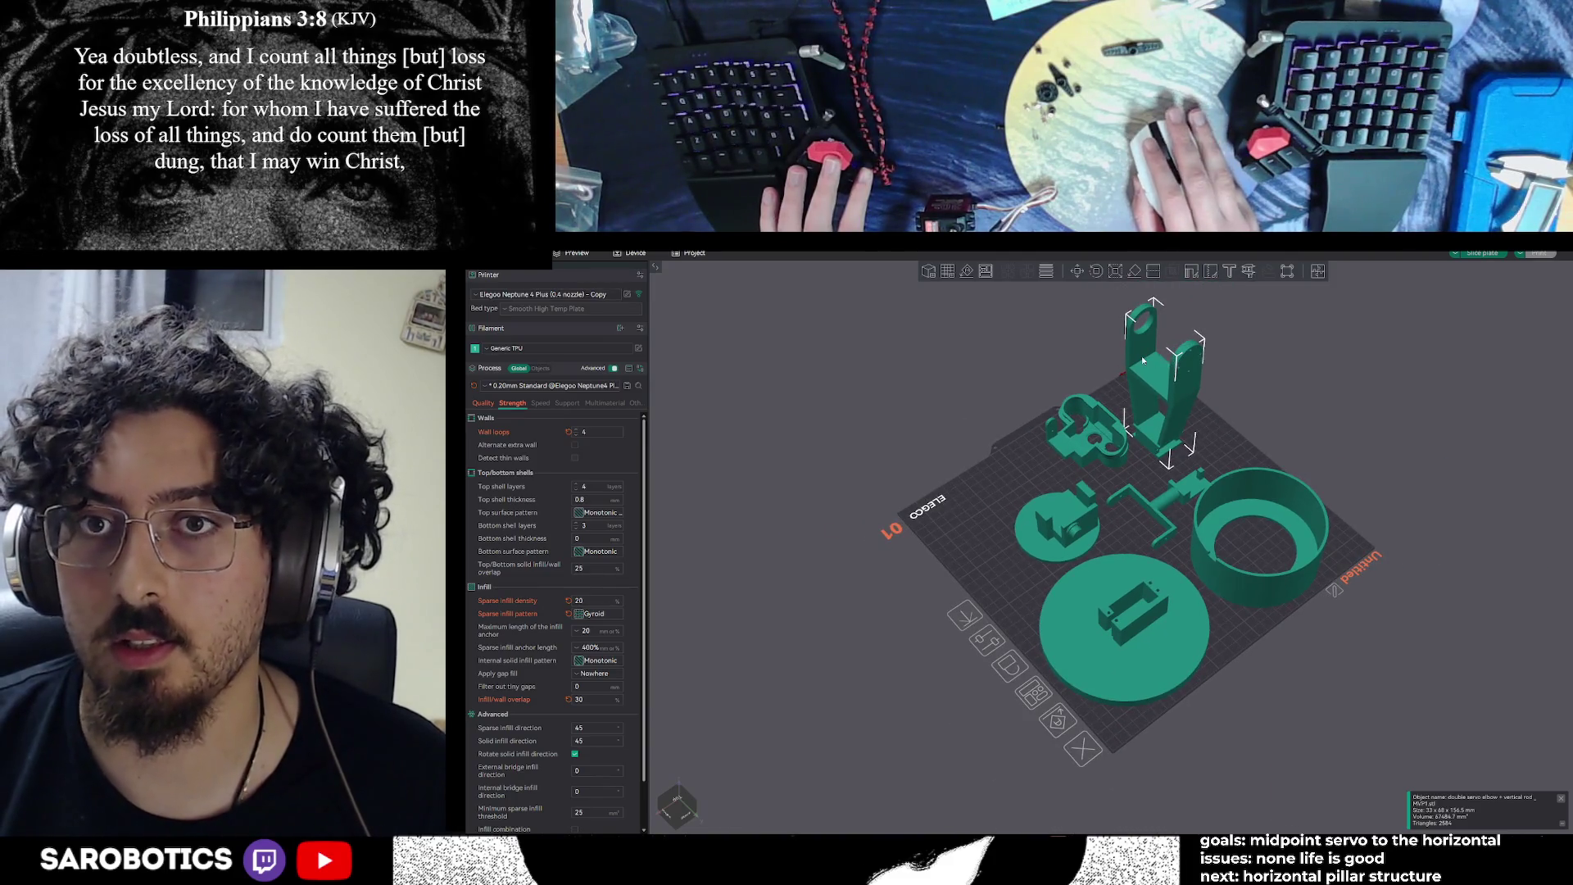
pyautogui.rightClick(1143, 360)
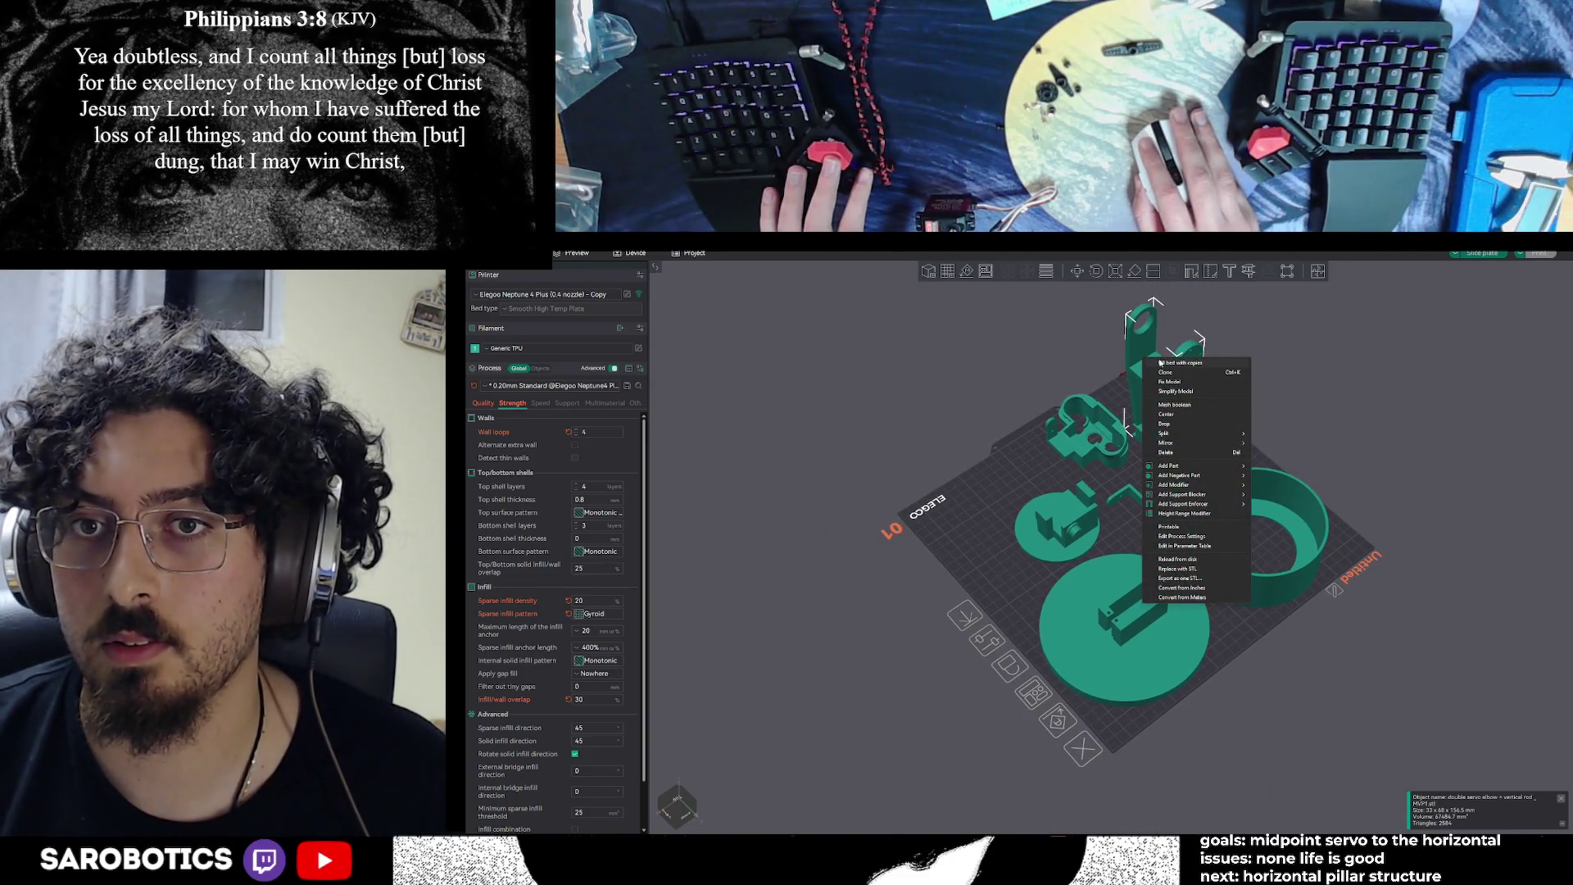
pyautogui.click(1070, 363)
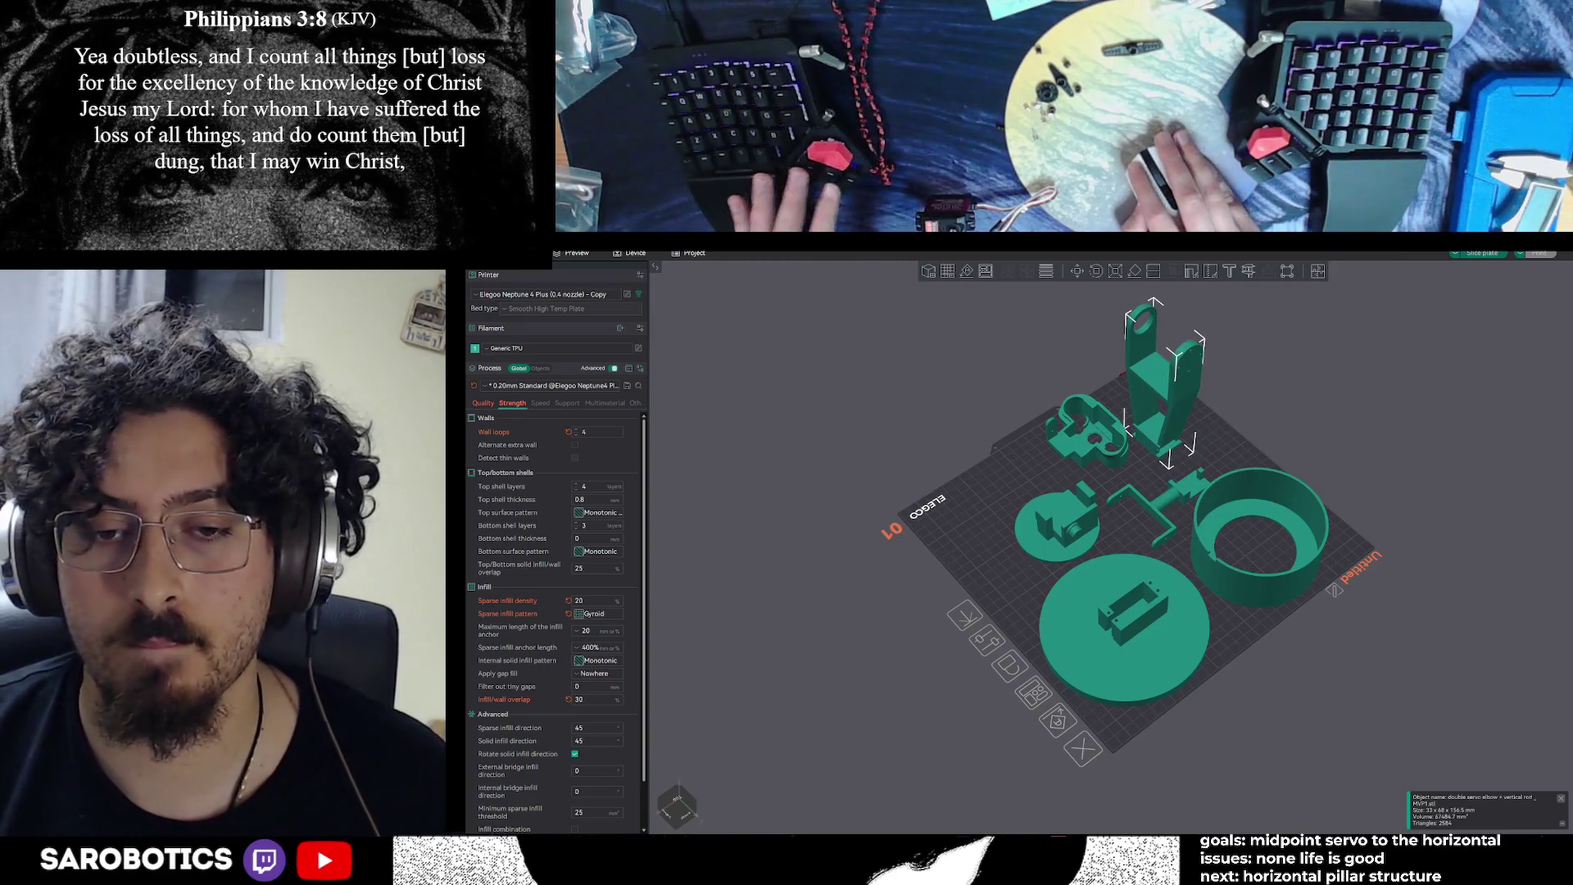
pyautogui.moveTo(943, 868)
pyautogui.click(942, 799)
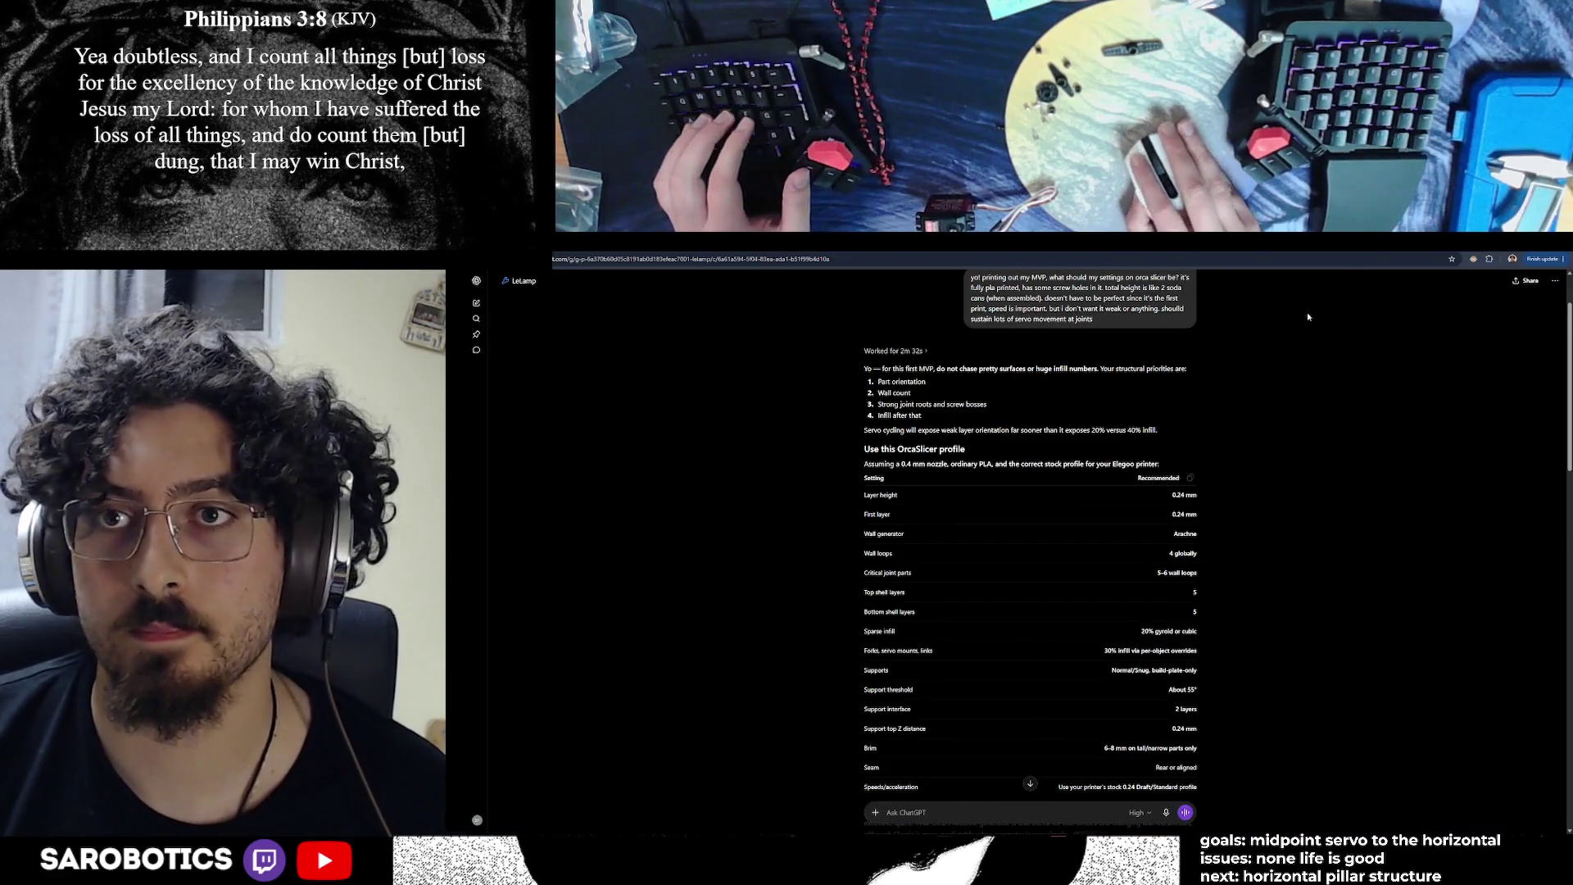
pyautogui.hotkey('ctrl', 't')
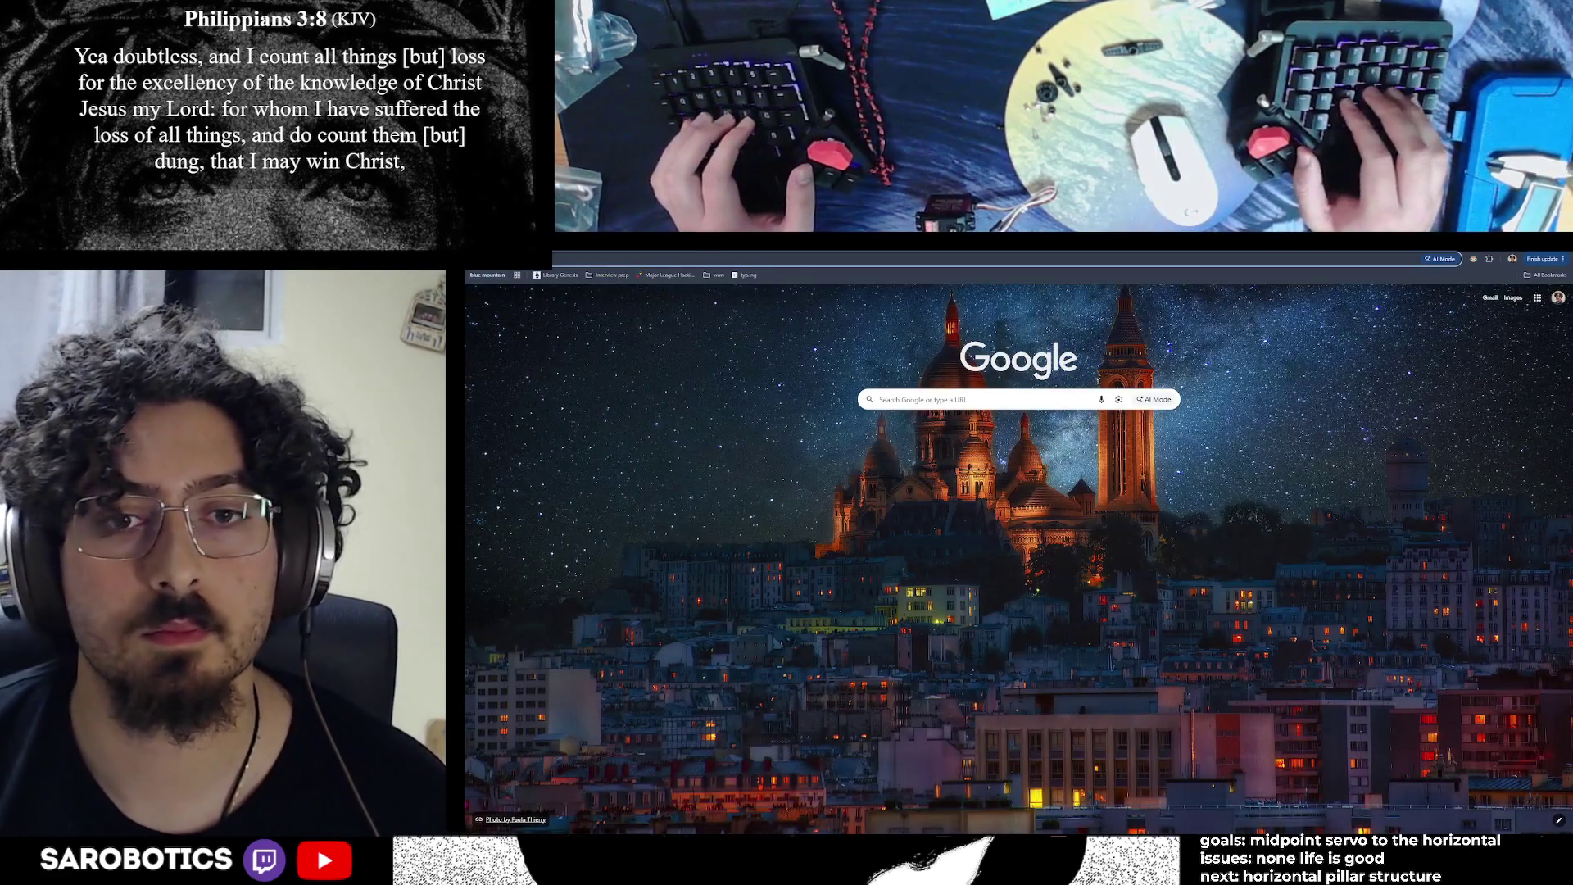
# Search Google for 'orca slicer settings for parts of the object'
pyautogui.write('c')
pyautogui.press('BackSpace')
pyautogui.press('BackSpace')
pyautogui.write('orca sl')
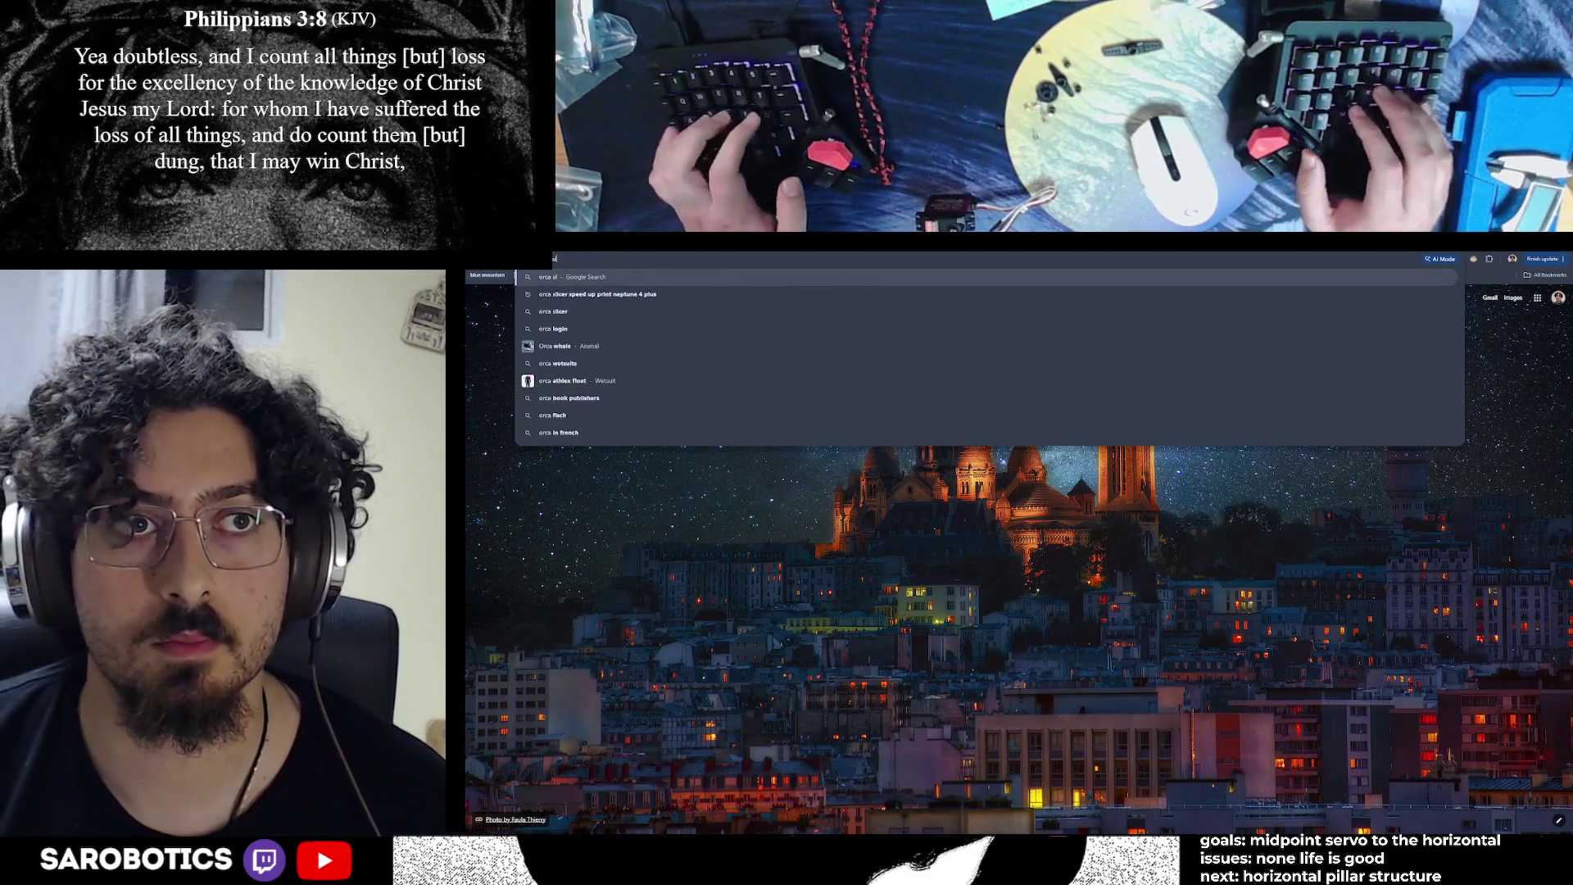
pyautogui.write('icer sett')
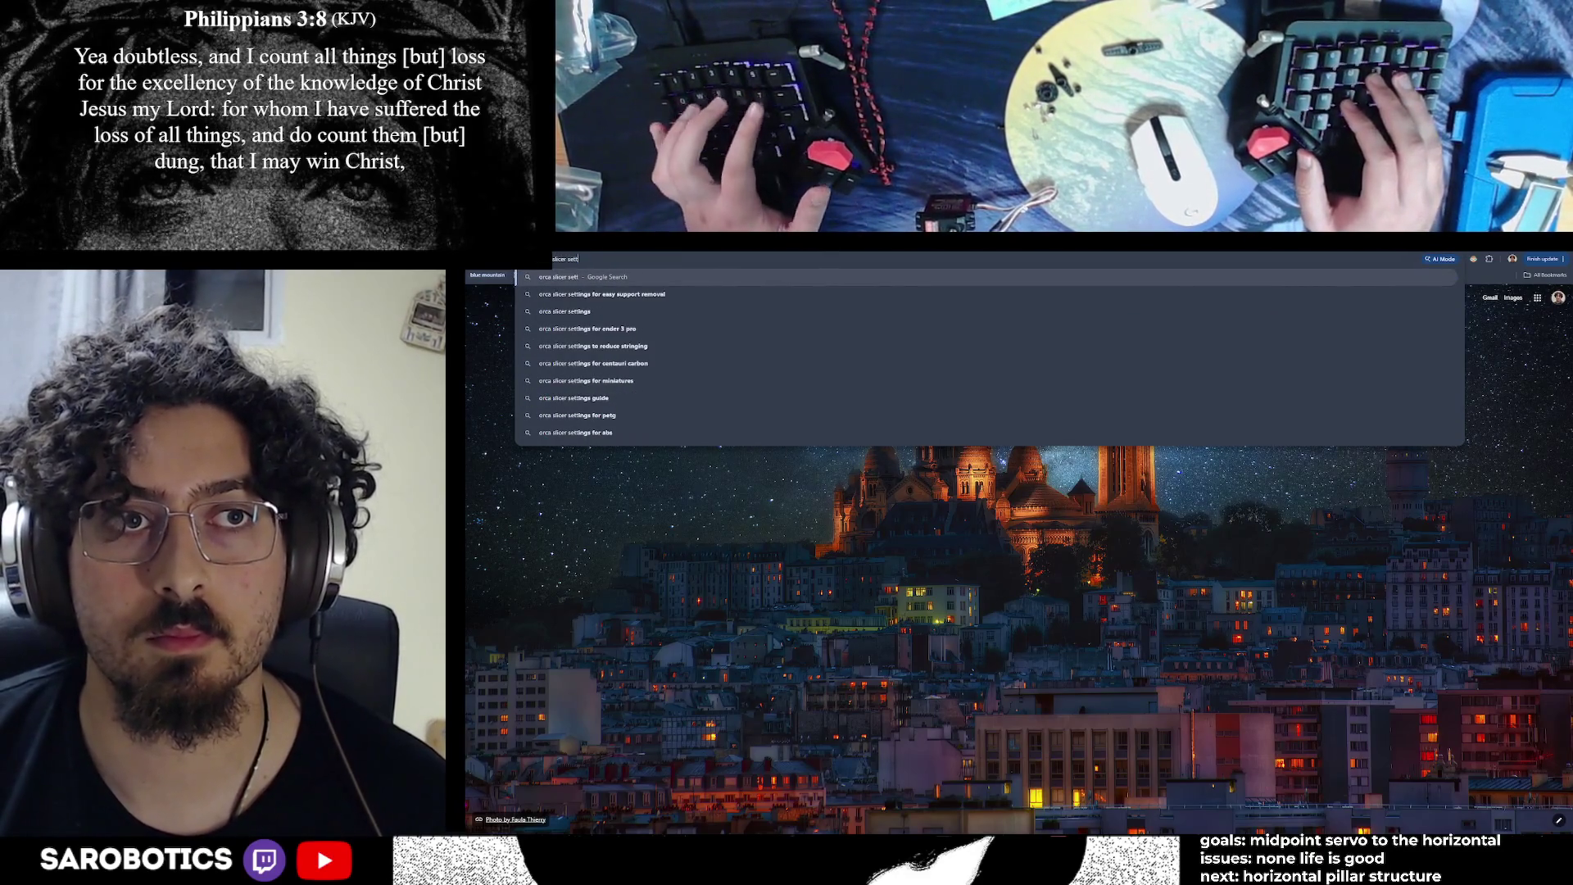
pyautogui.write('tings for')
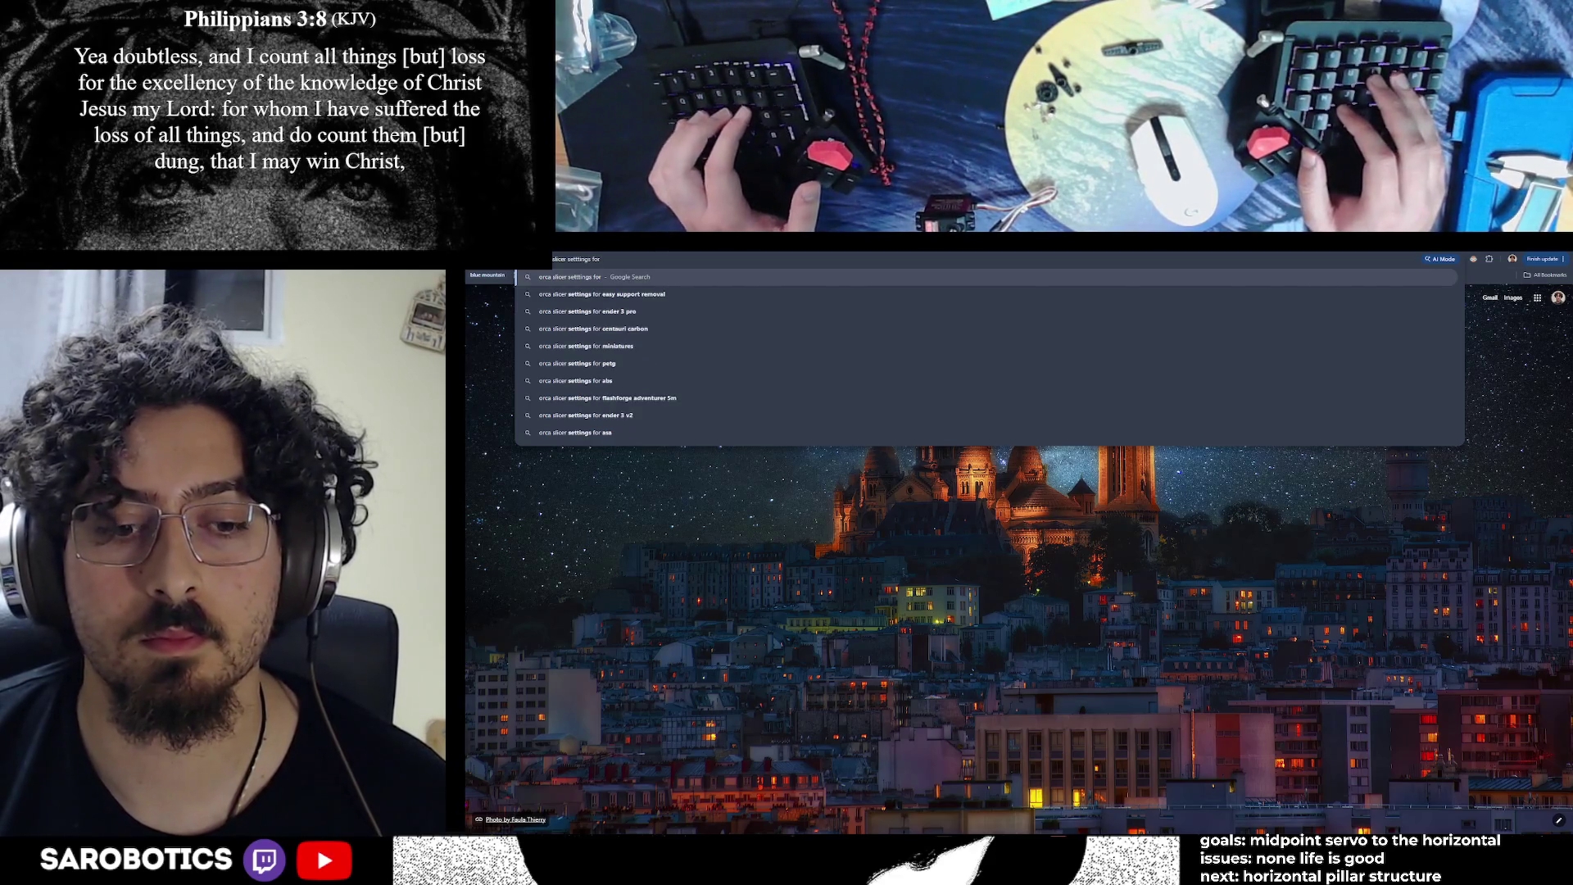
pyautogui.write(' parts of the ob')
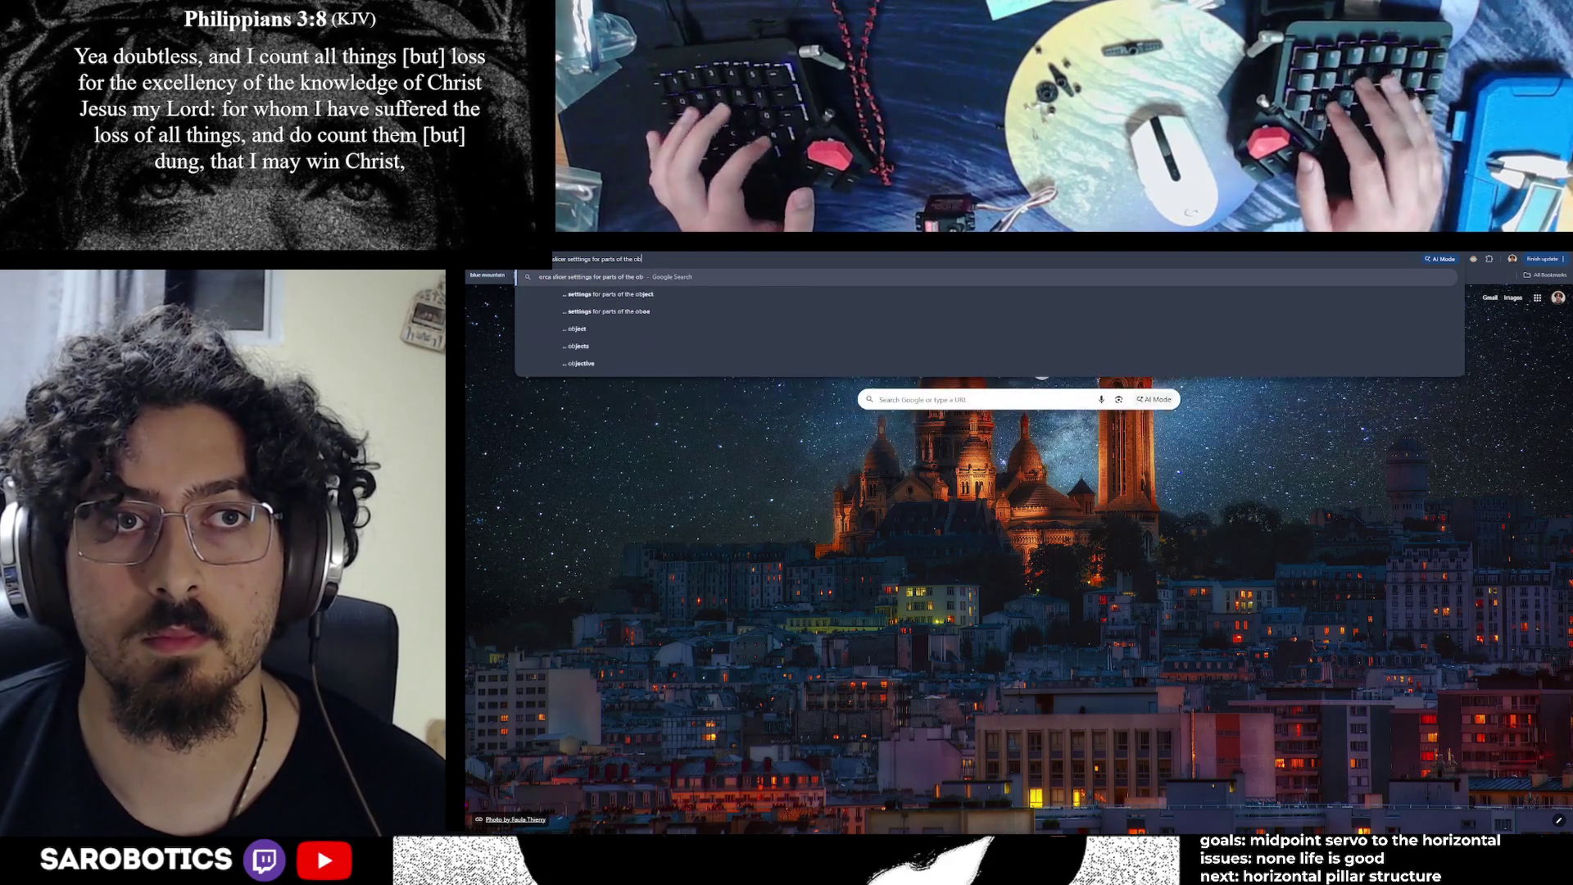
pyautogui.write('ject')
pyautogui.press('Return')
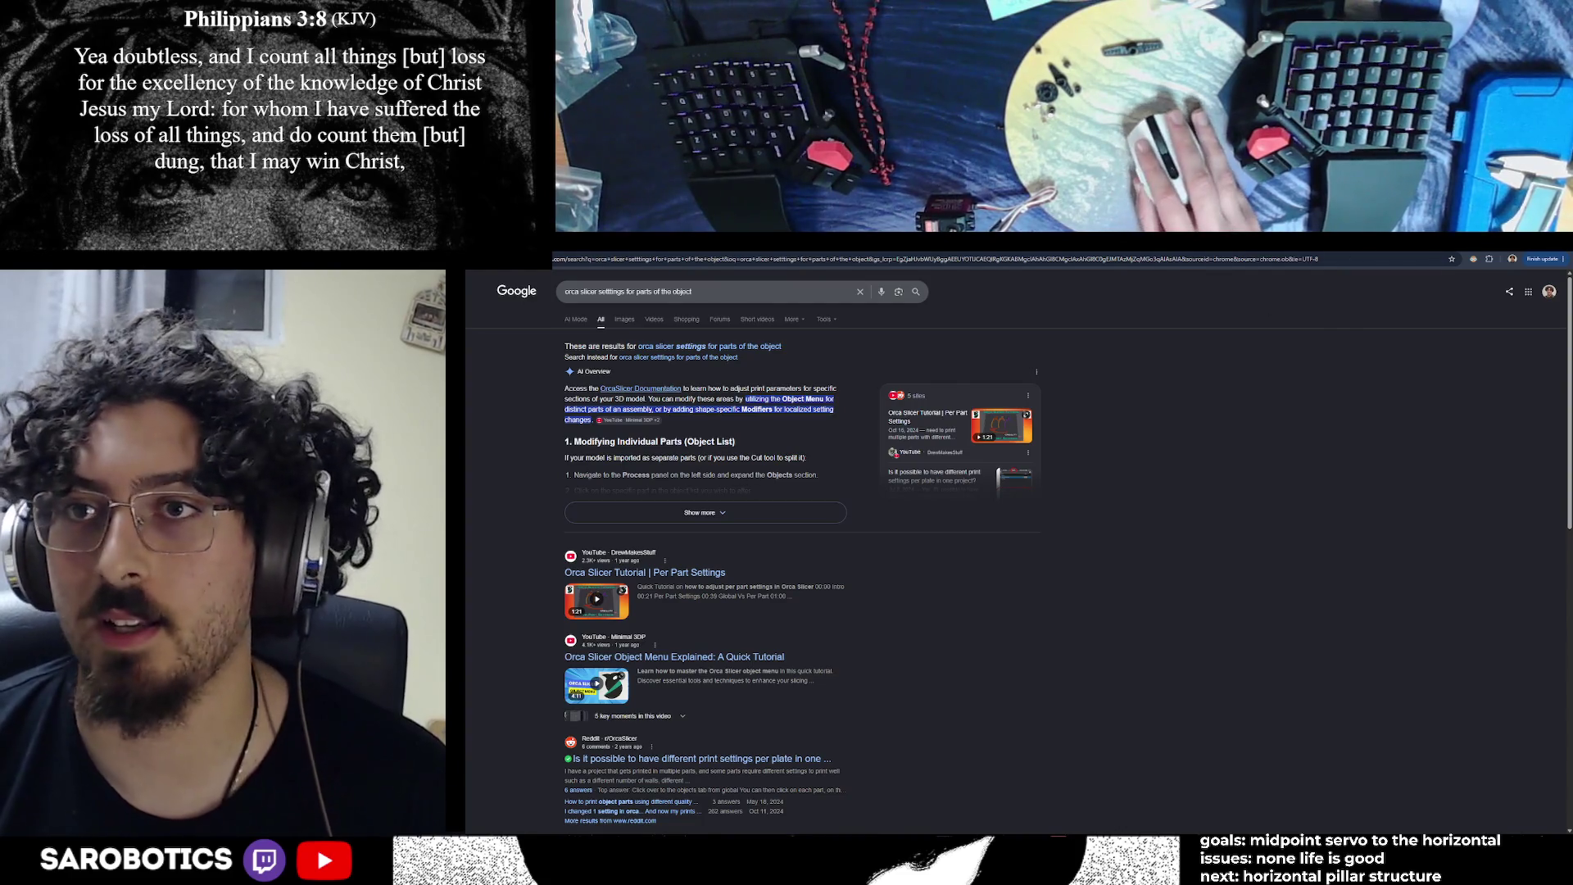
pyautogui.hotkey('alt', 'Tab')
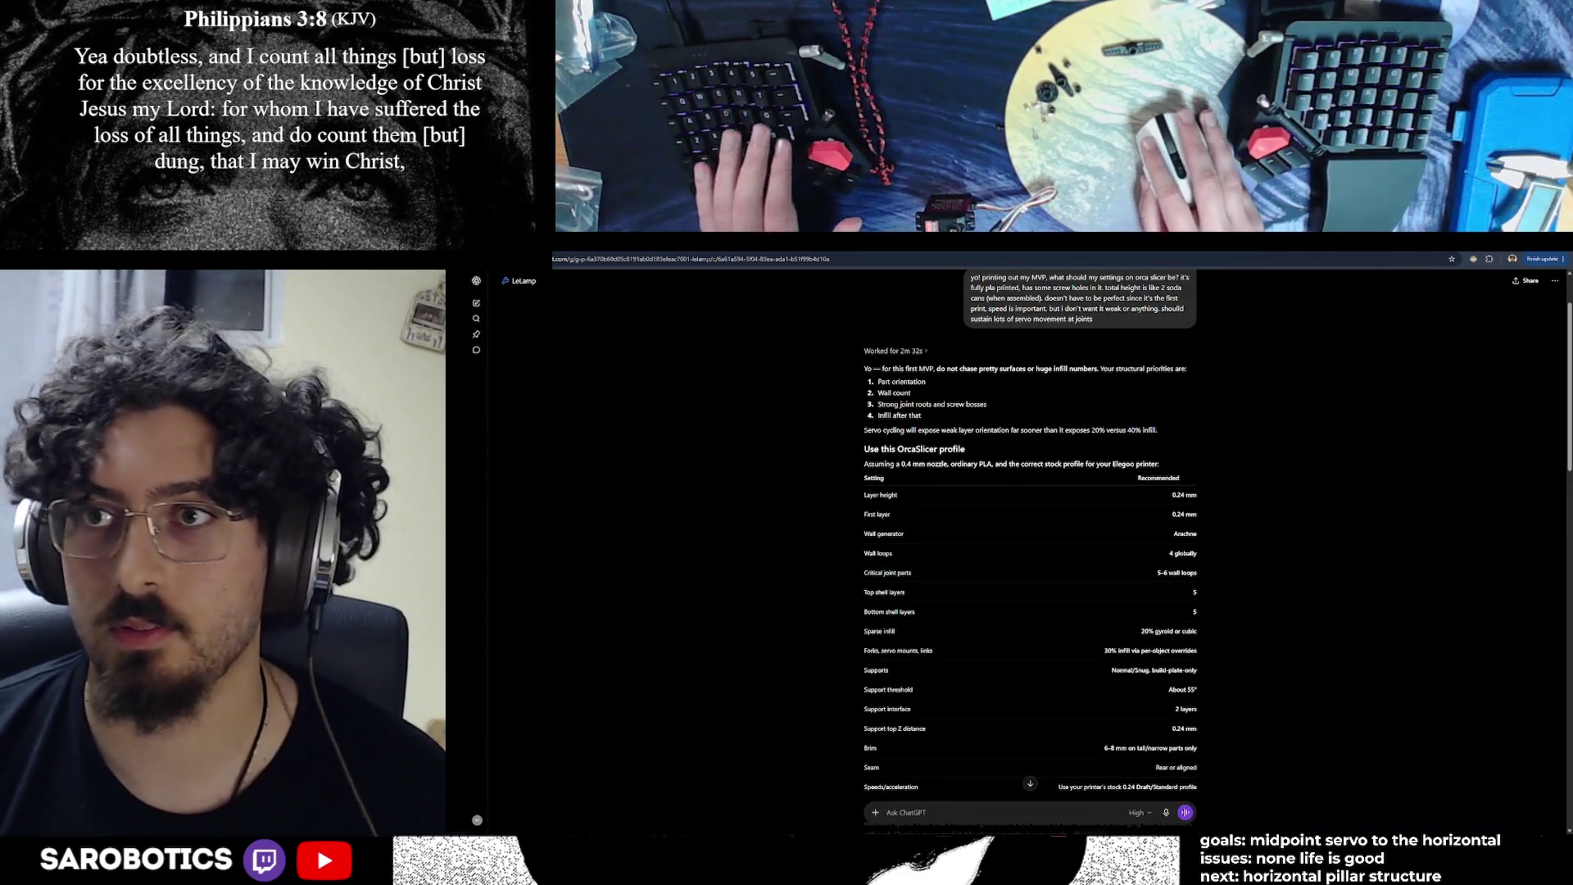
# Change Wall loops to 5, checking it against ChatGPT's recommendations table
pyautogui.hotkey('alt', 'Tab')
pyautogui.doubleClick(606, 431)
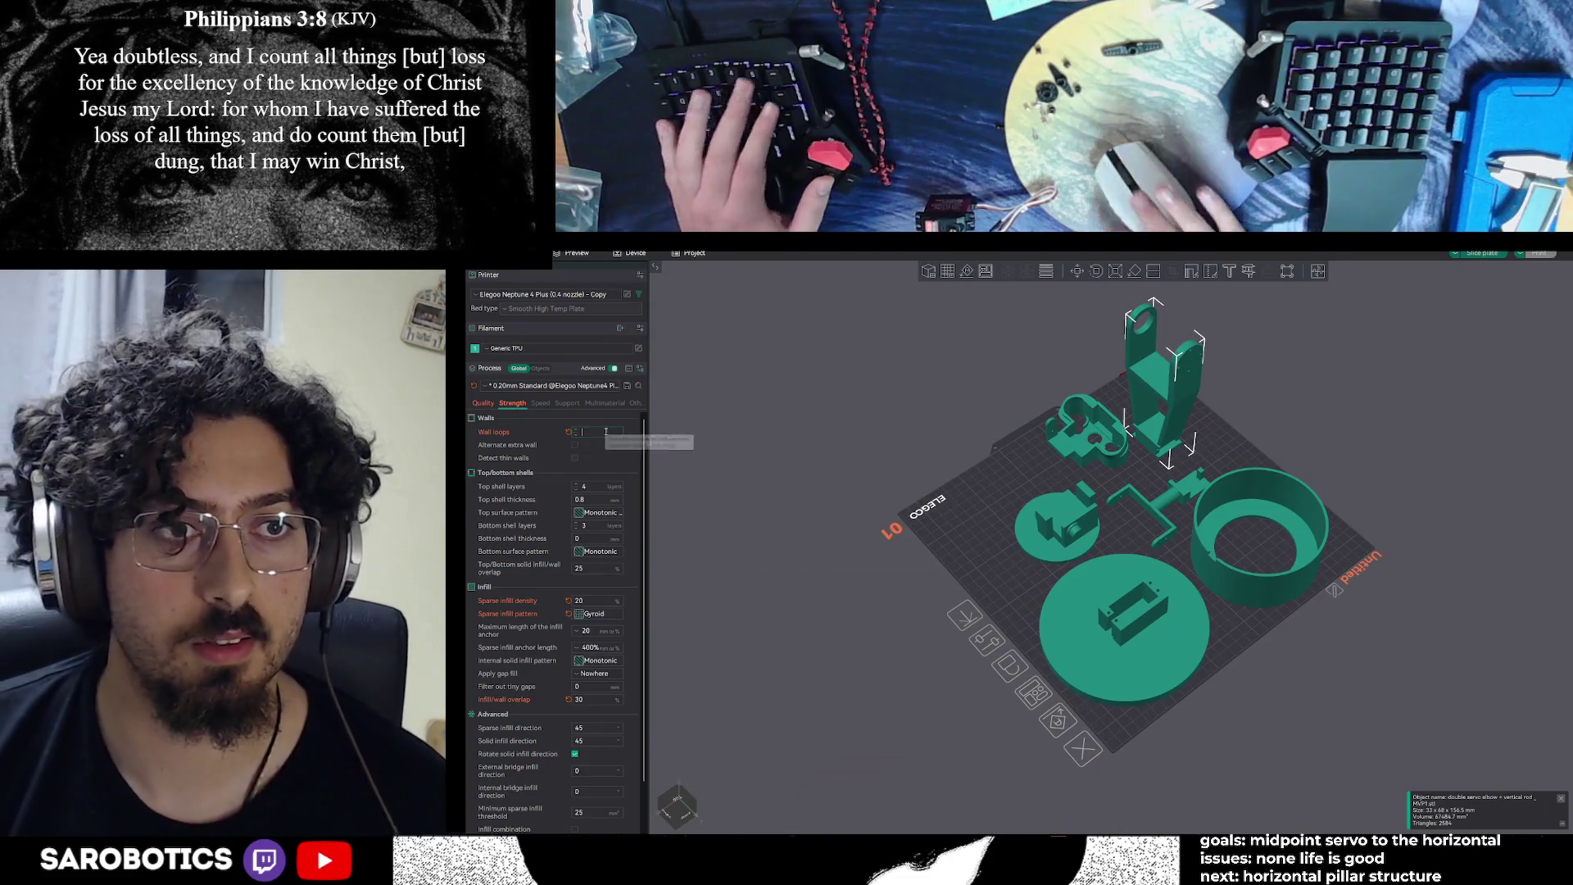
pyautogui.write('5')
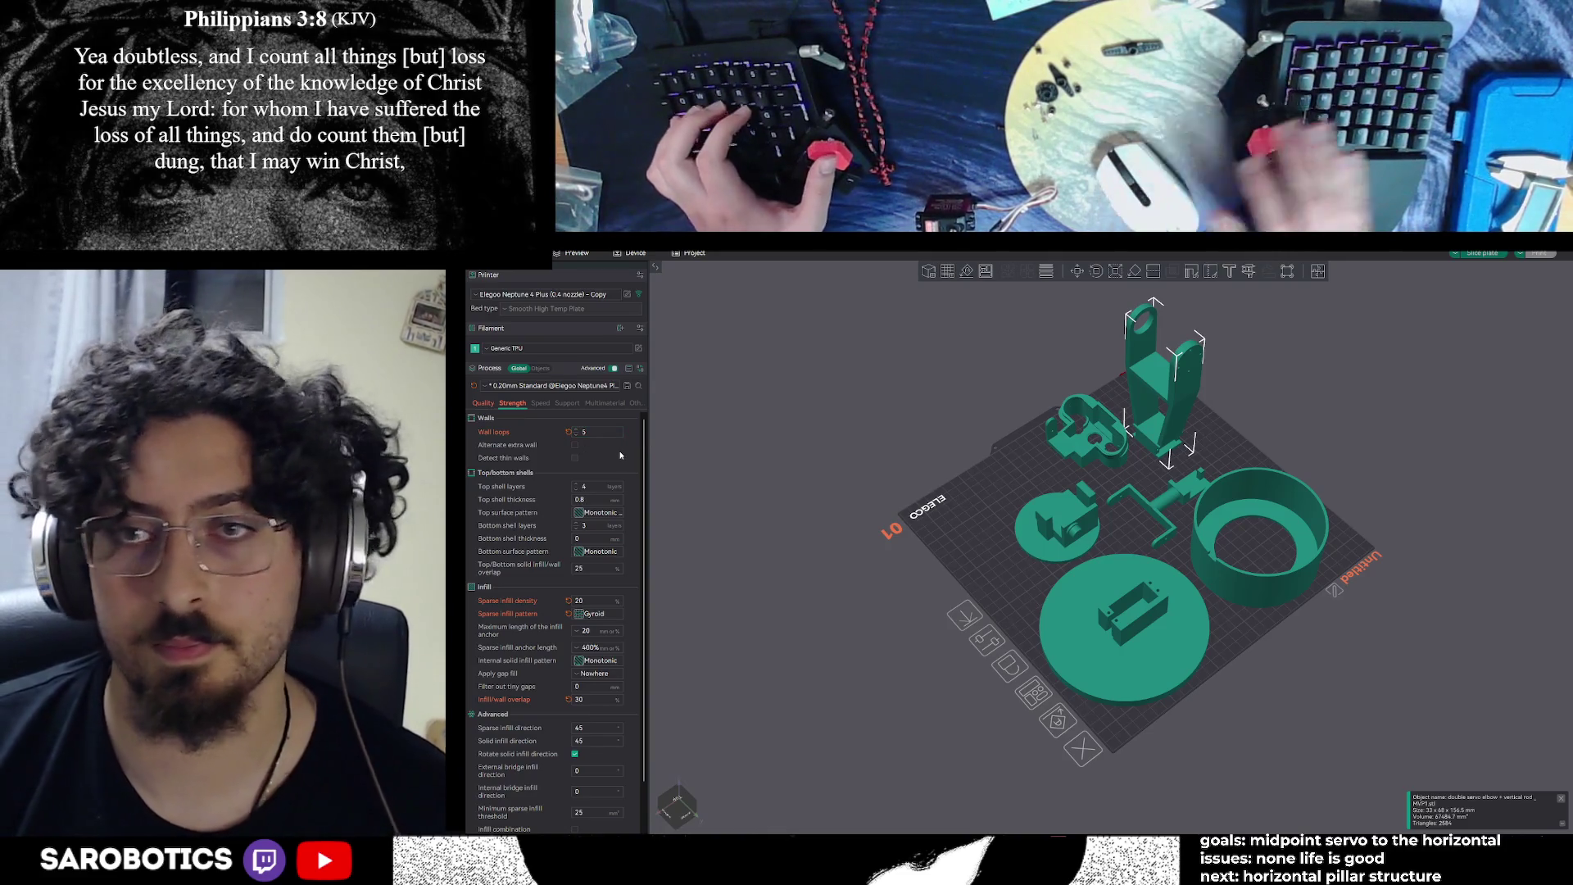
pyautogui.hotkey('alt', 'Tab')
pyautogui.scroll(-2, 951, 595)
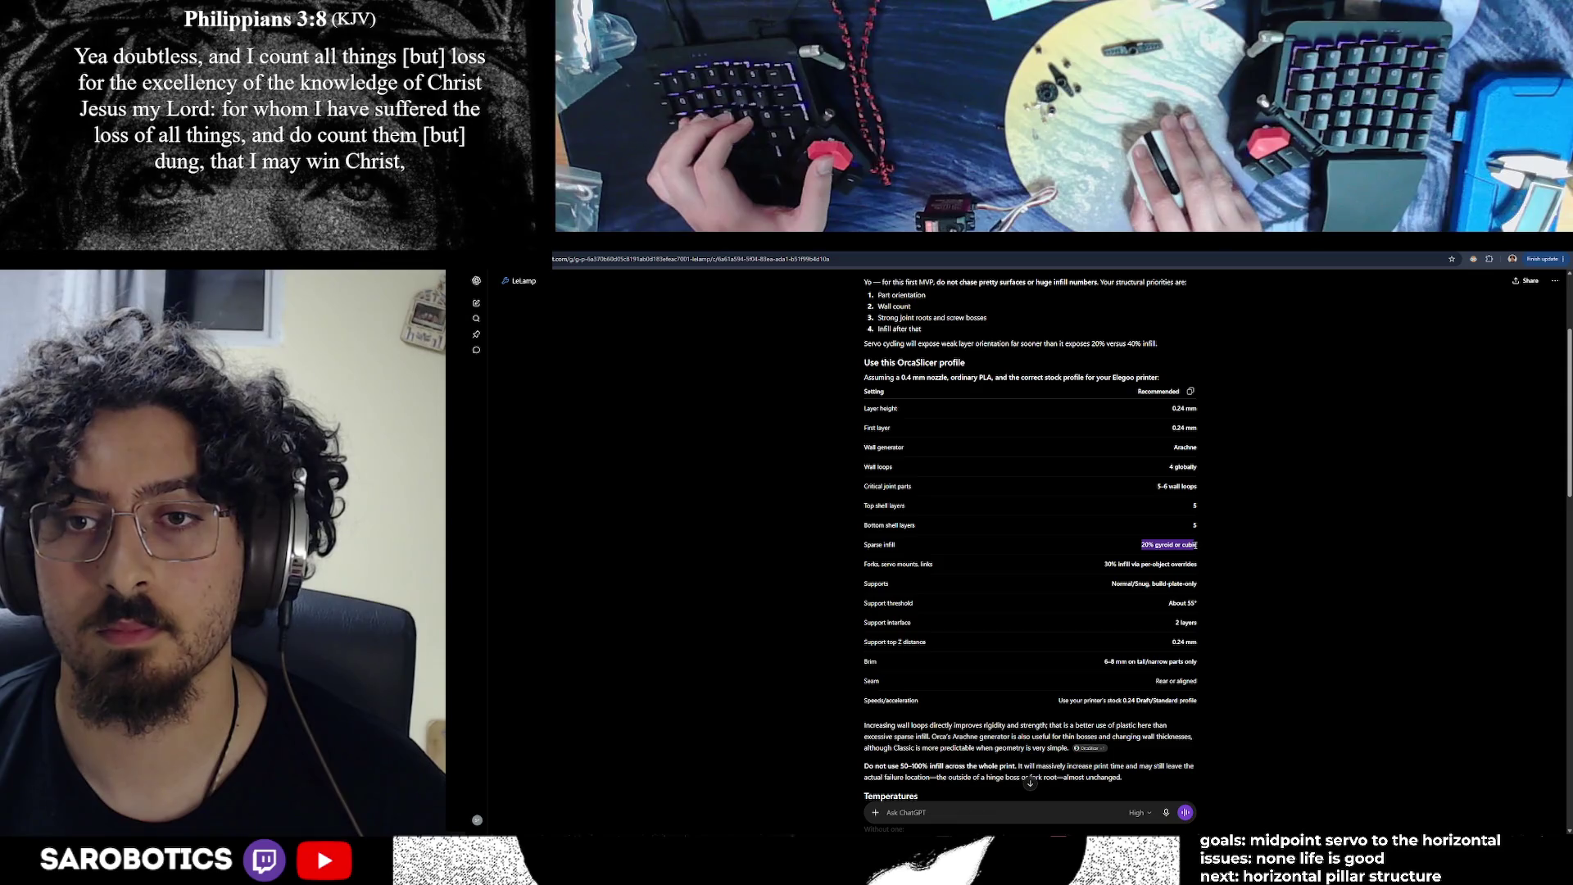
pyautogui.hotkey('alt', 'Tab')
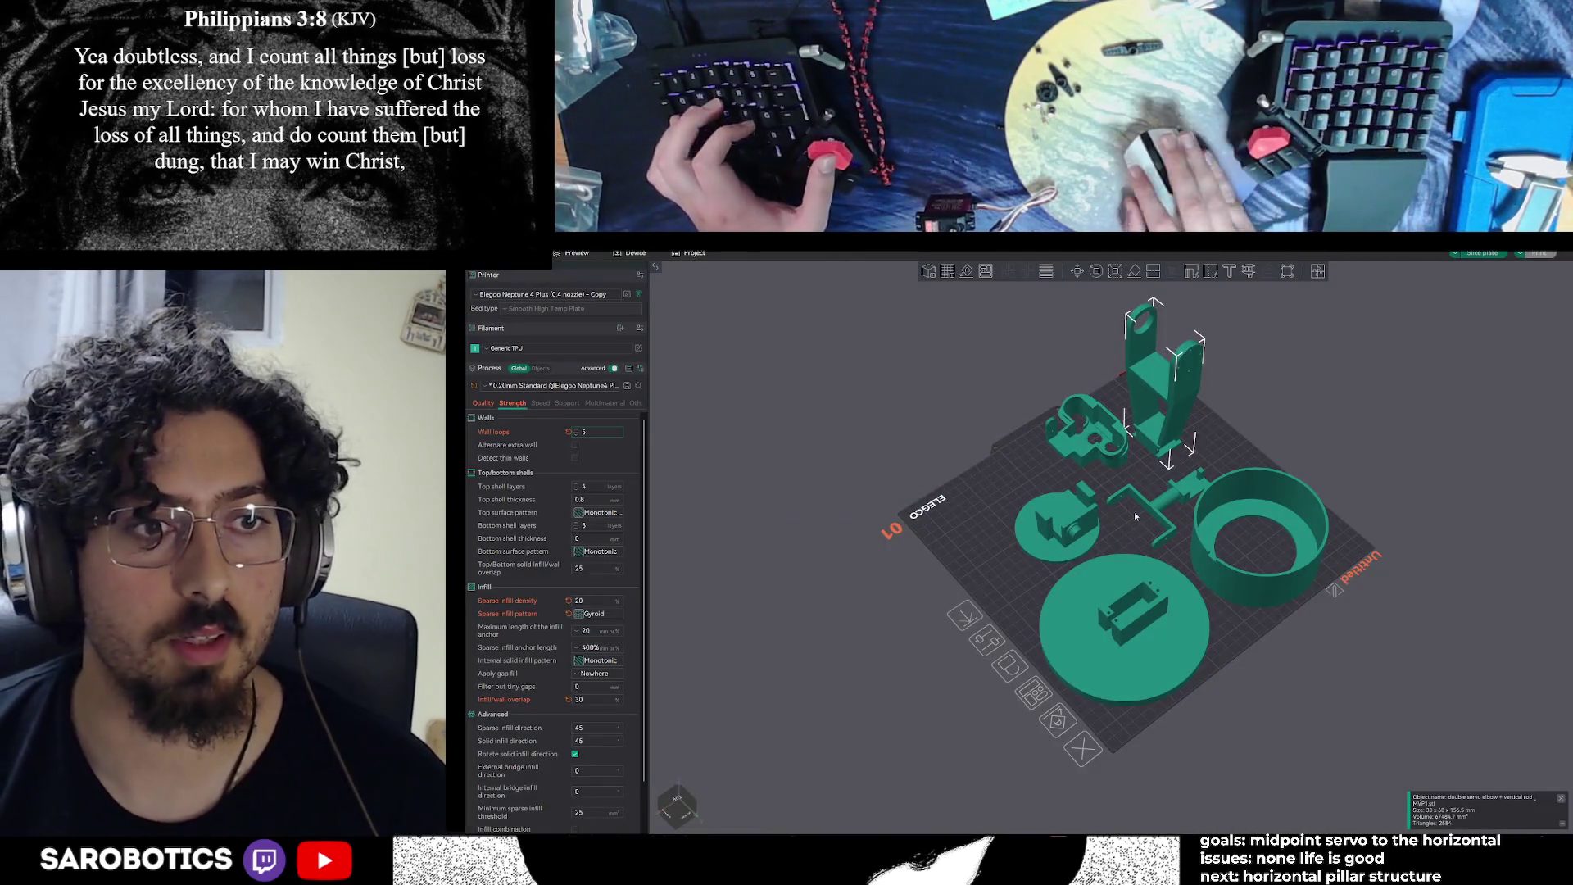
pyautogui.hotkey('alt', 'Tab')
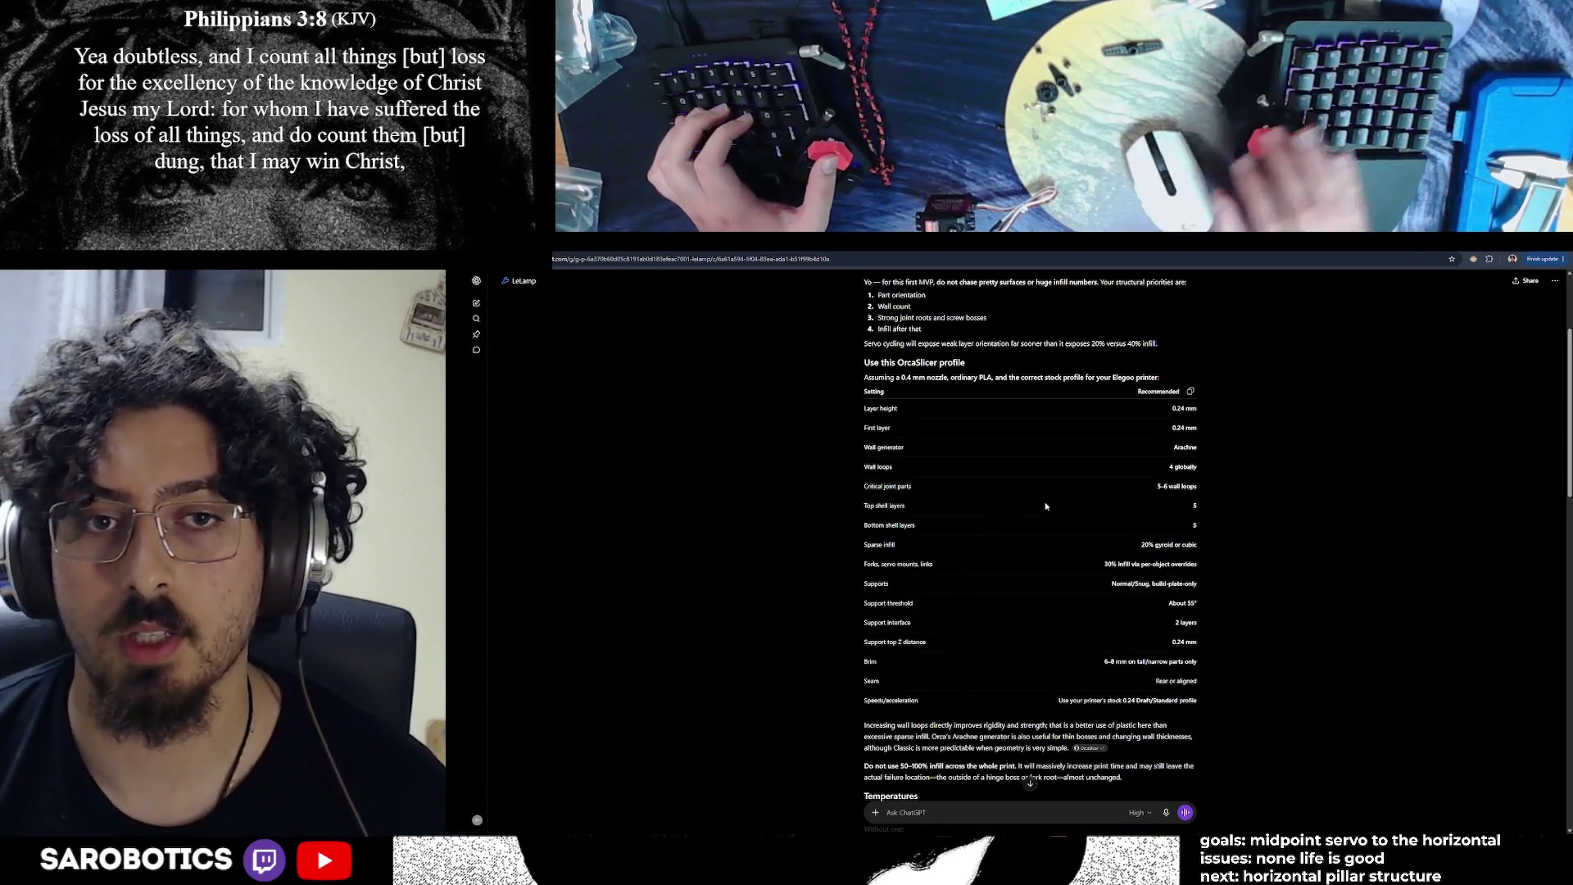
pyautogui.hotkey('alt', 'Tab')
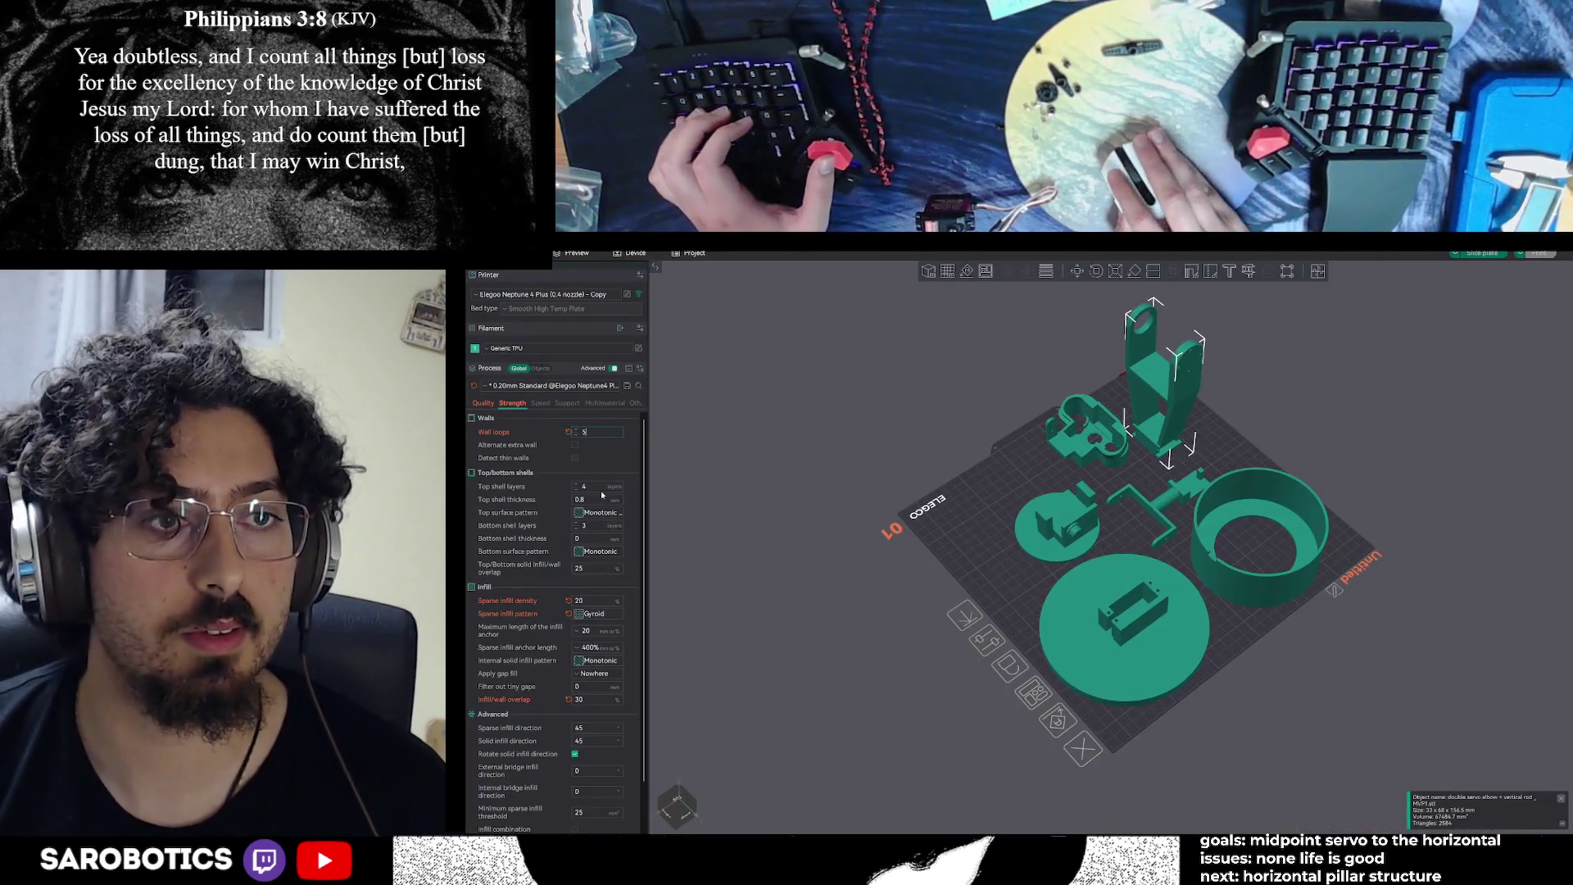
# Set Top shell layers and Bottom shell layers both to 5
pyautogui.click(602, 491)
pyautogui.write('5')
pyautogui.click(597, 524)
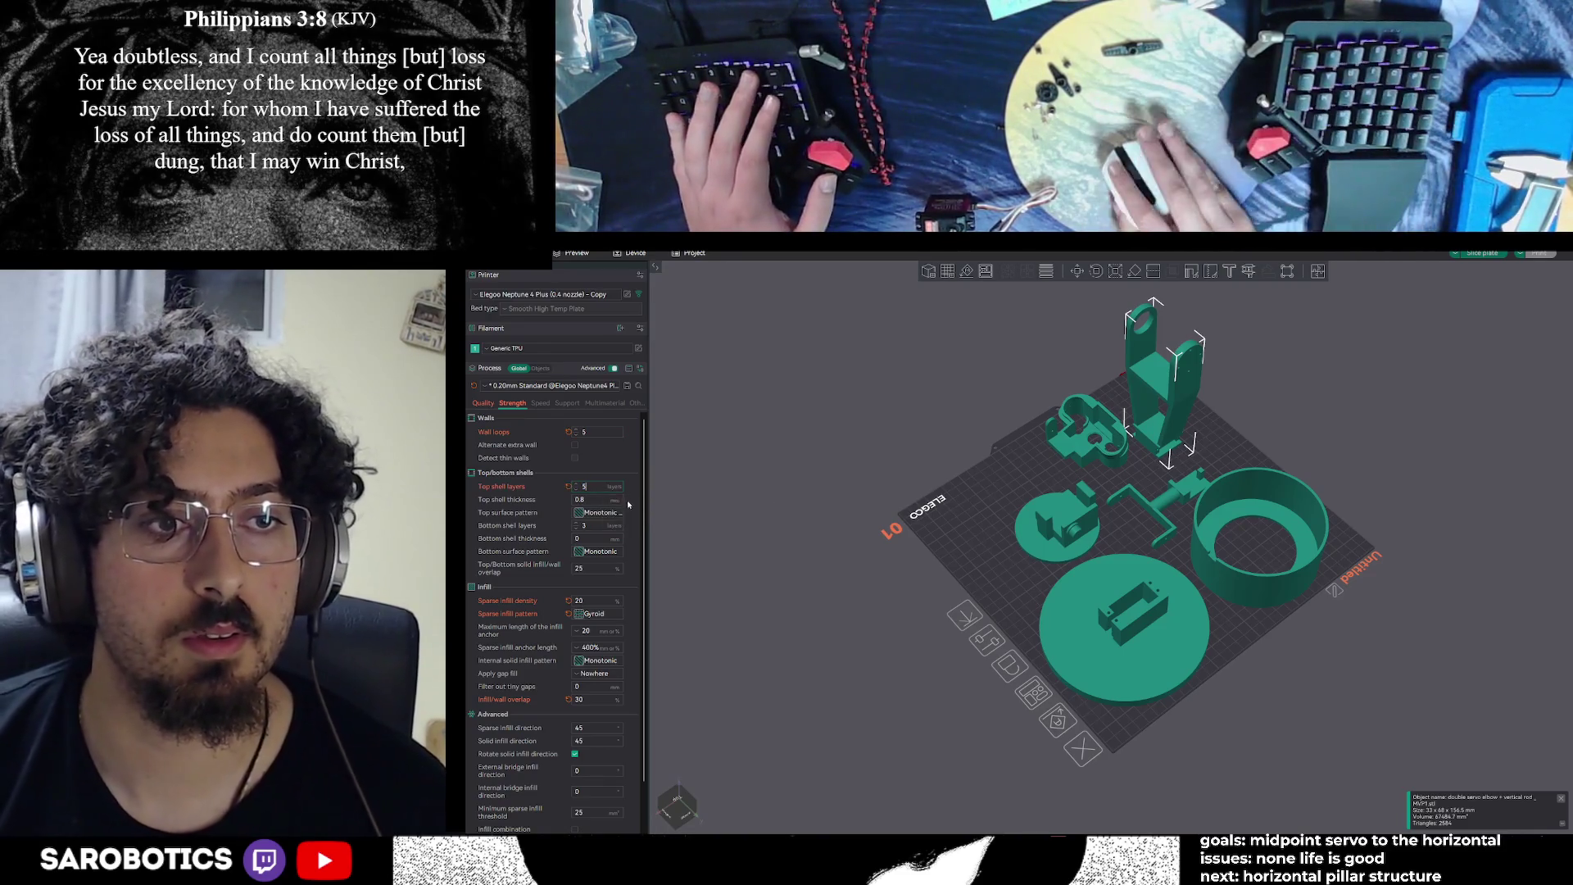
pyautogui.write('5')
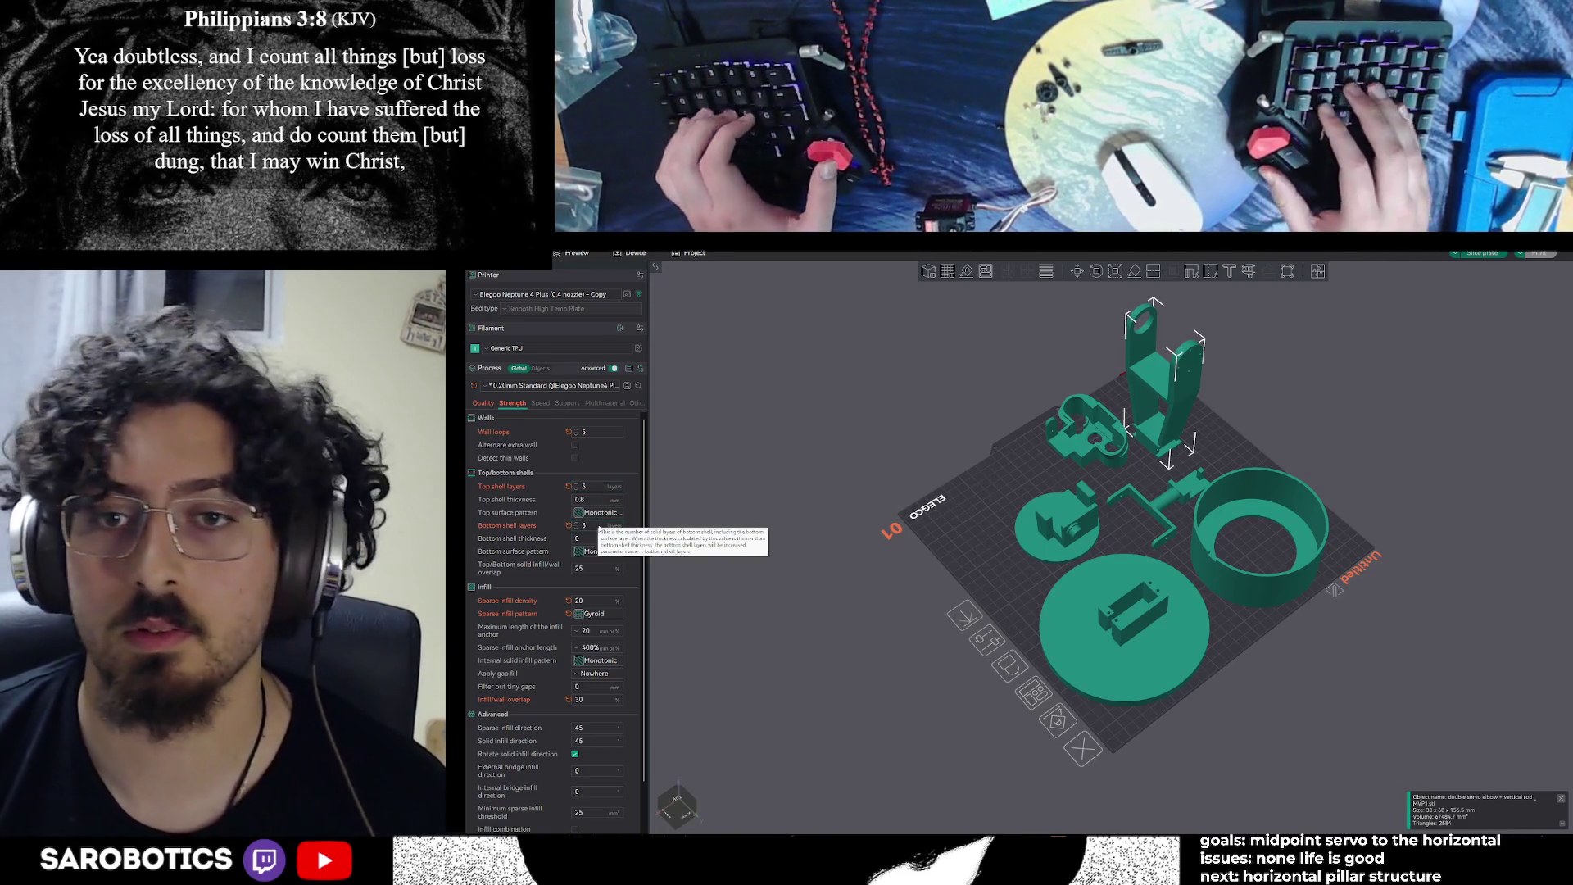
pyautogui.hotkey('alt', 'Tab')
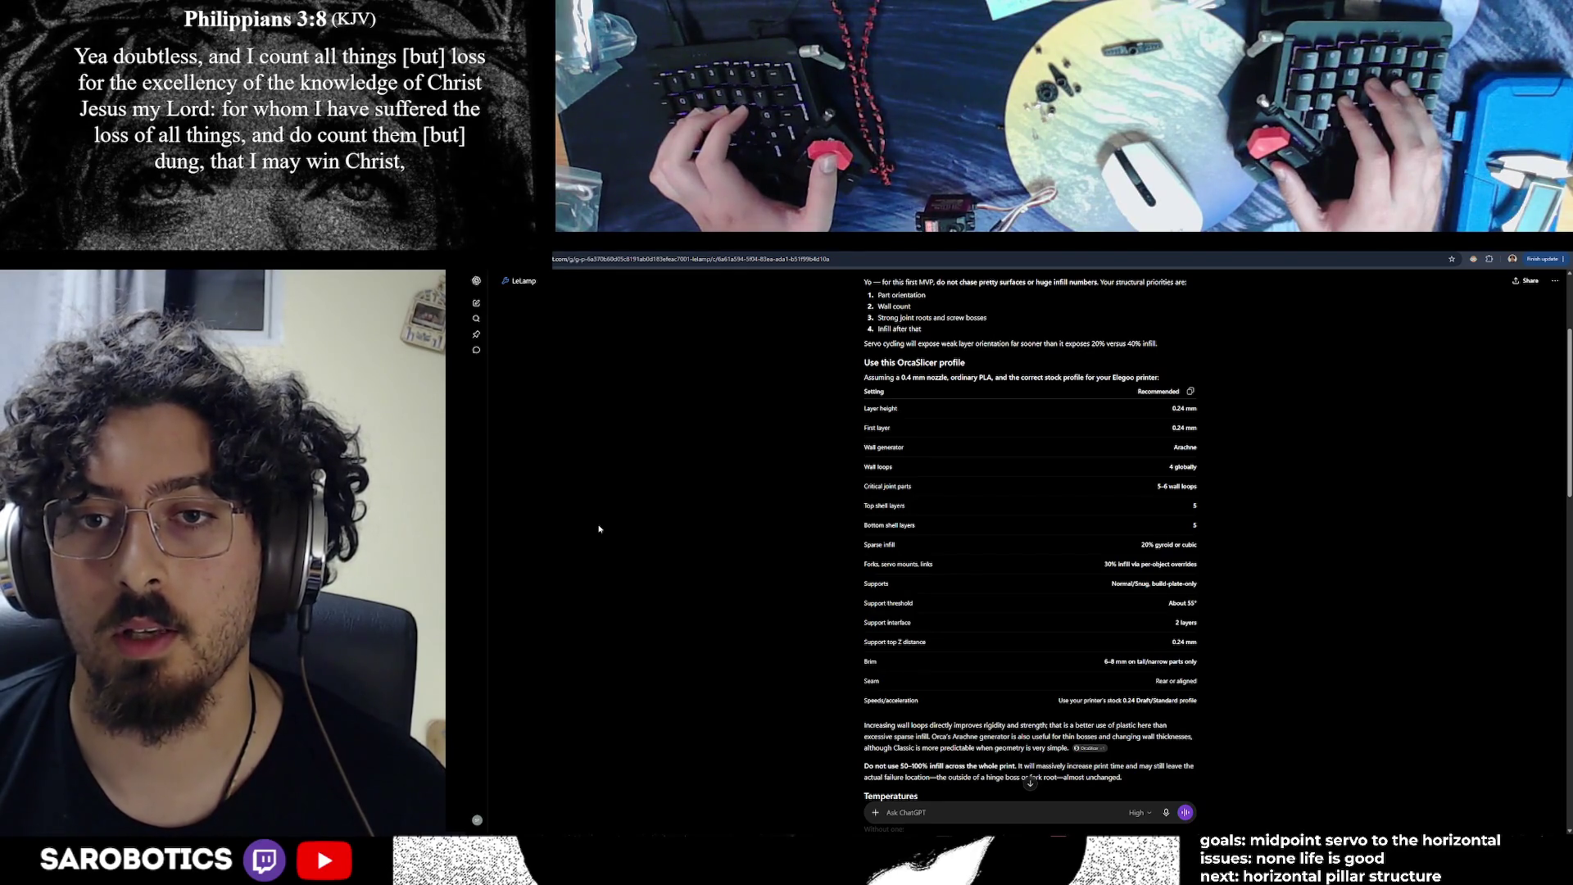
# Compare ChatGPT's settings table with OrcaSlicer, then open a new browser tab
pyautogui.hotkey('alt', 'Tab')
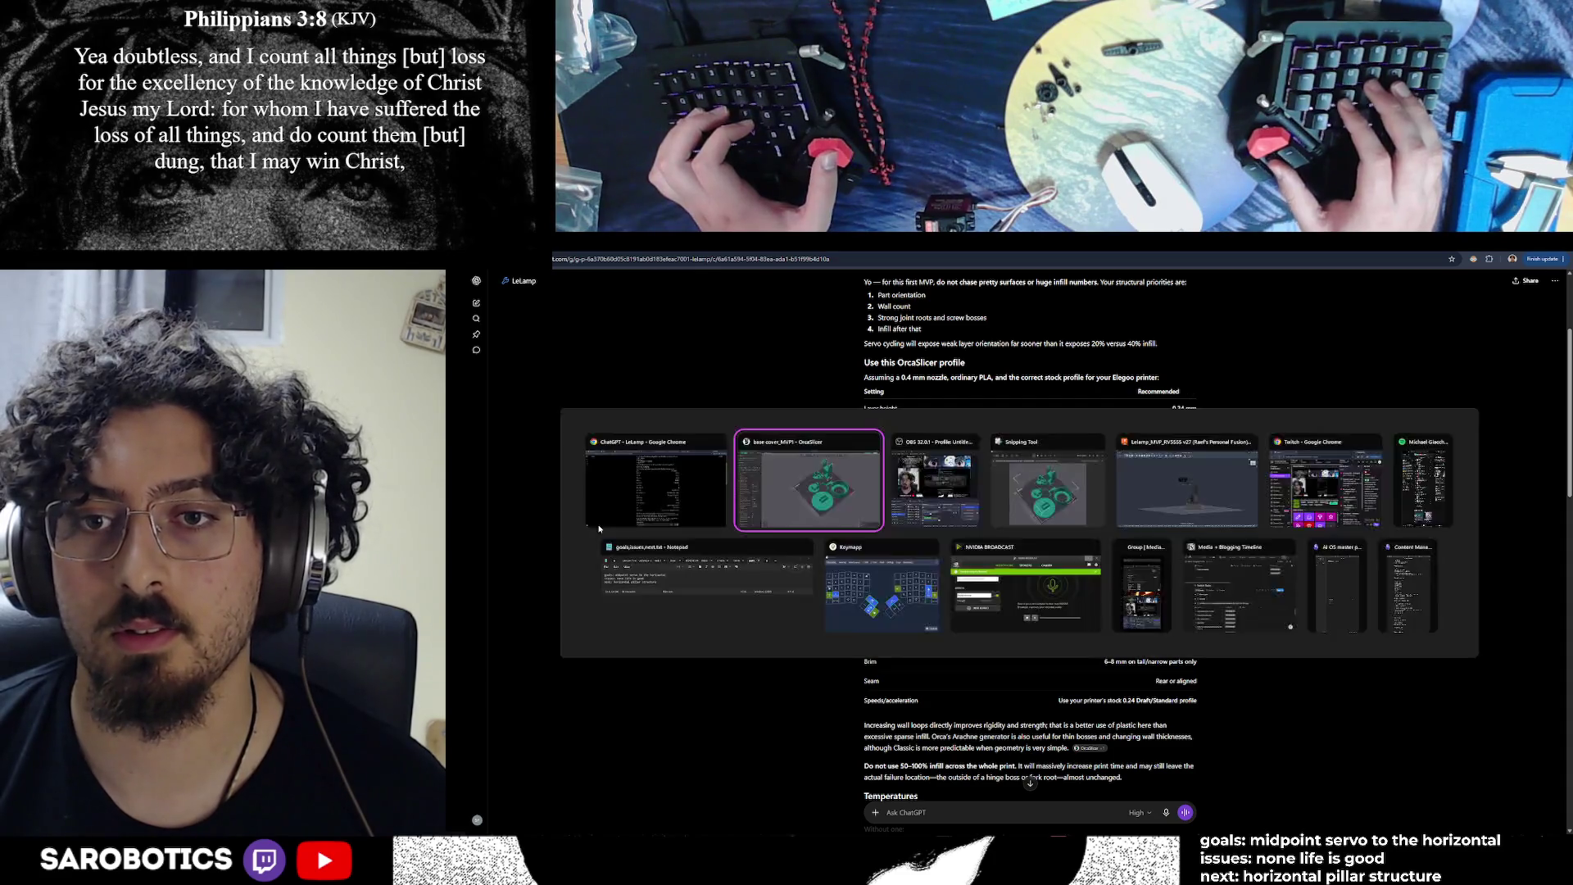
pyautogui.hotkey('alt', 'Tab')
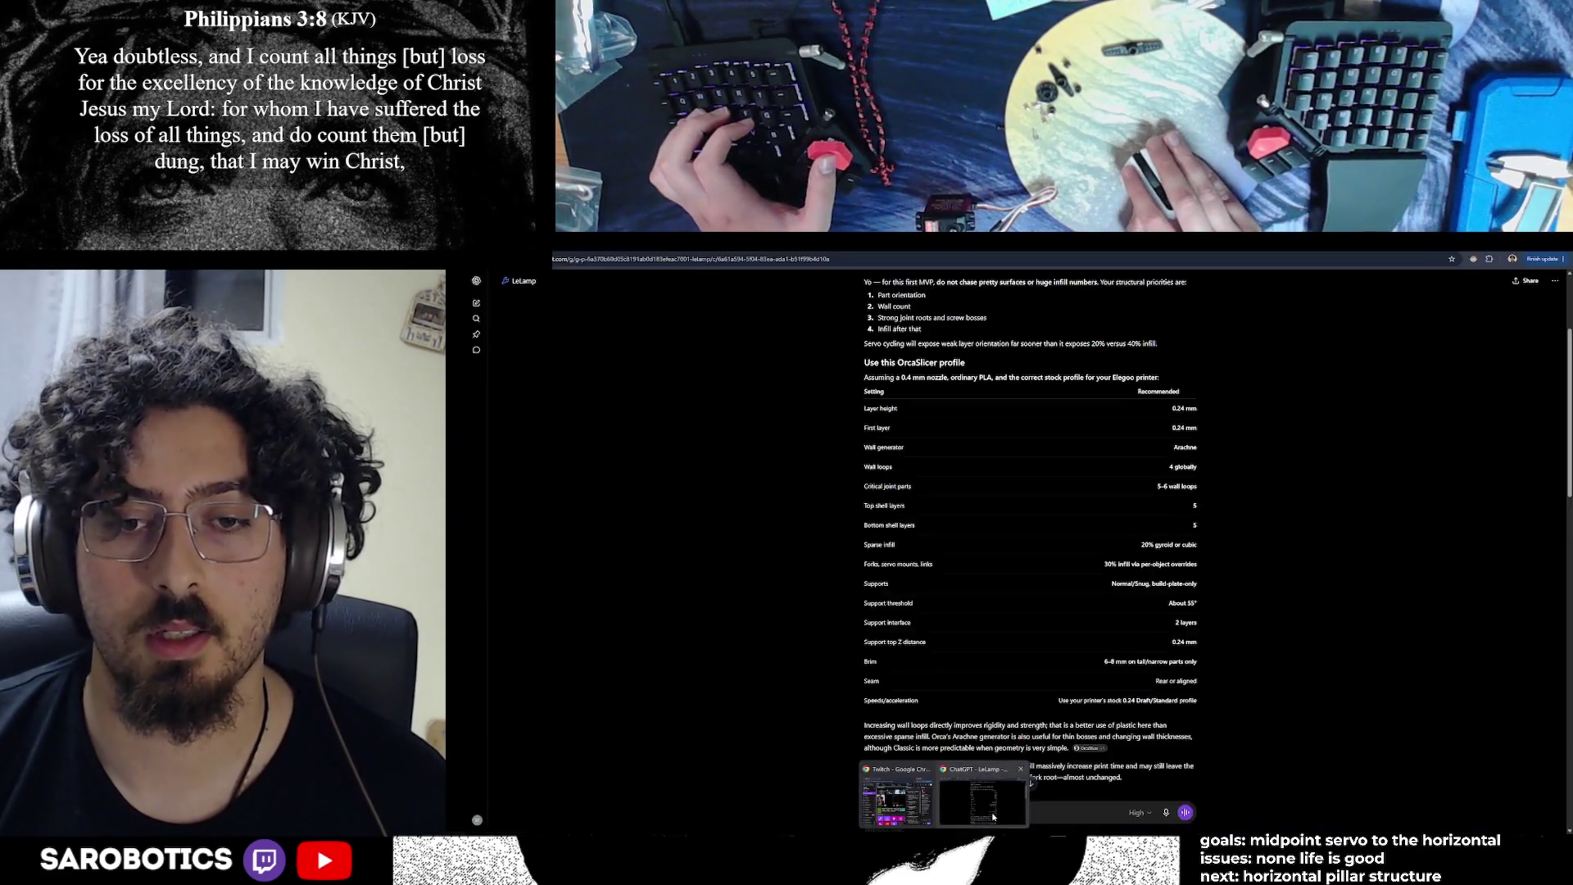
pyautogui.hotkey('ctrl', 't')
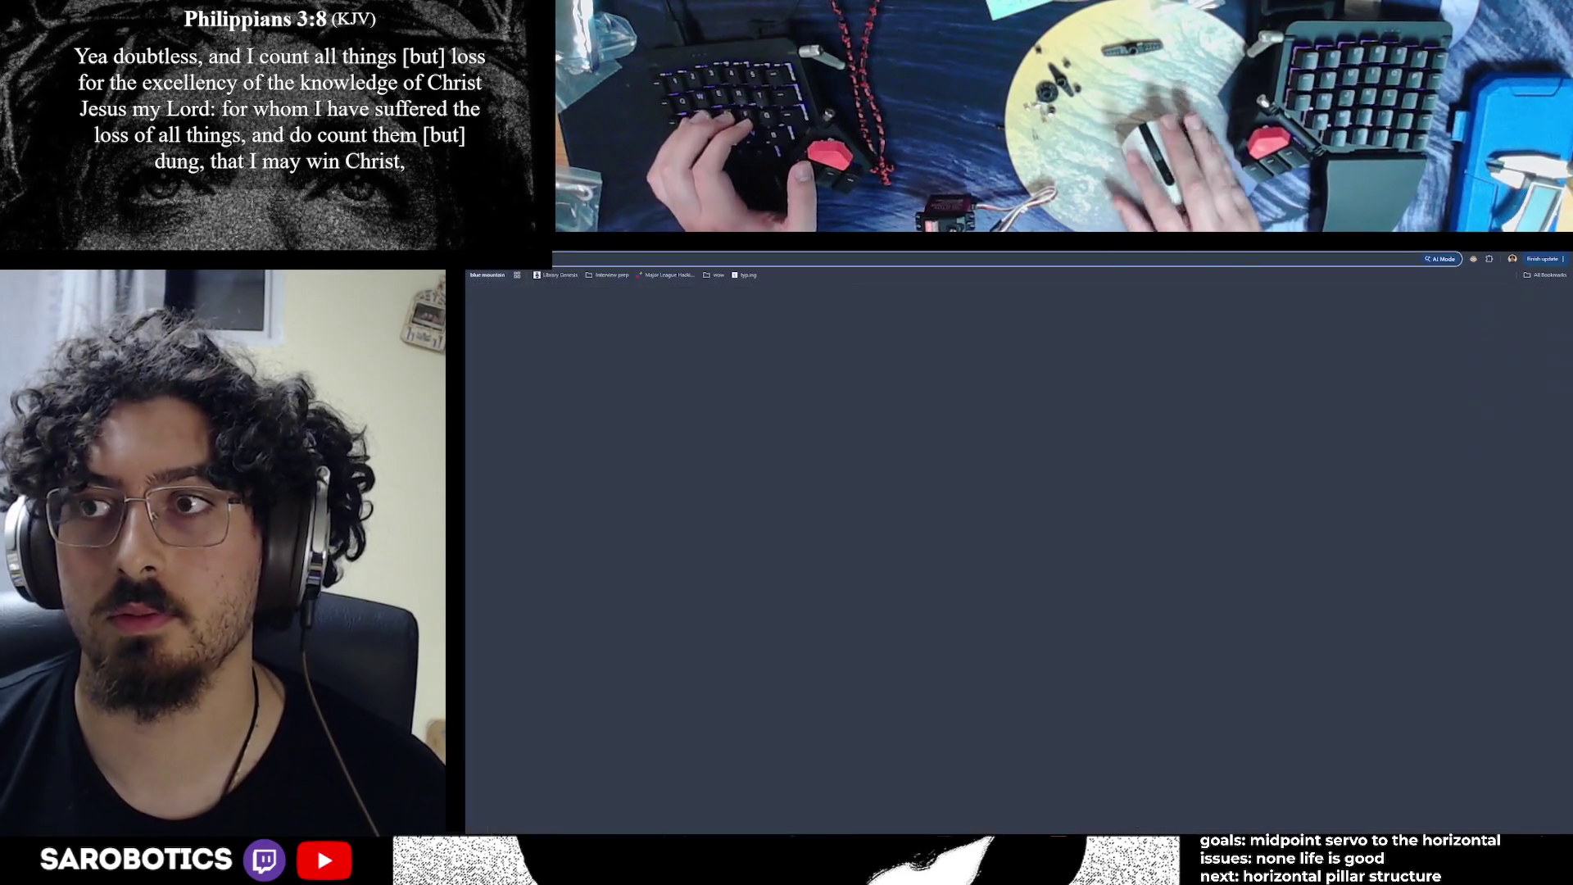
# Type the query 'orca slicer per part override' without running it, and return to OrcaSlicer
pyautogui.write('orca slicer per part ove3r')
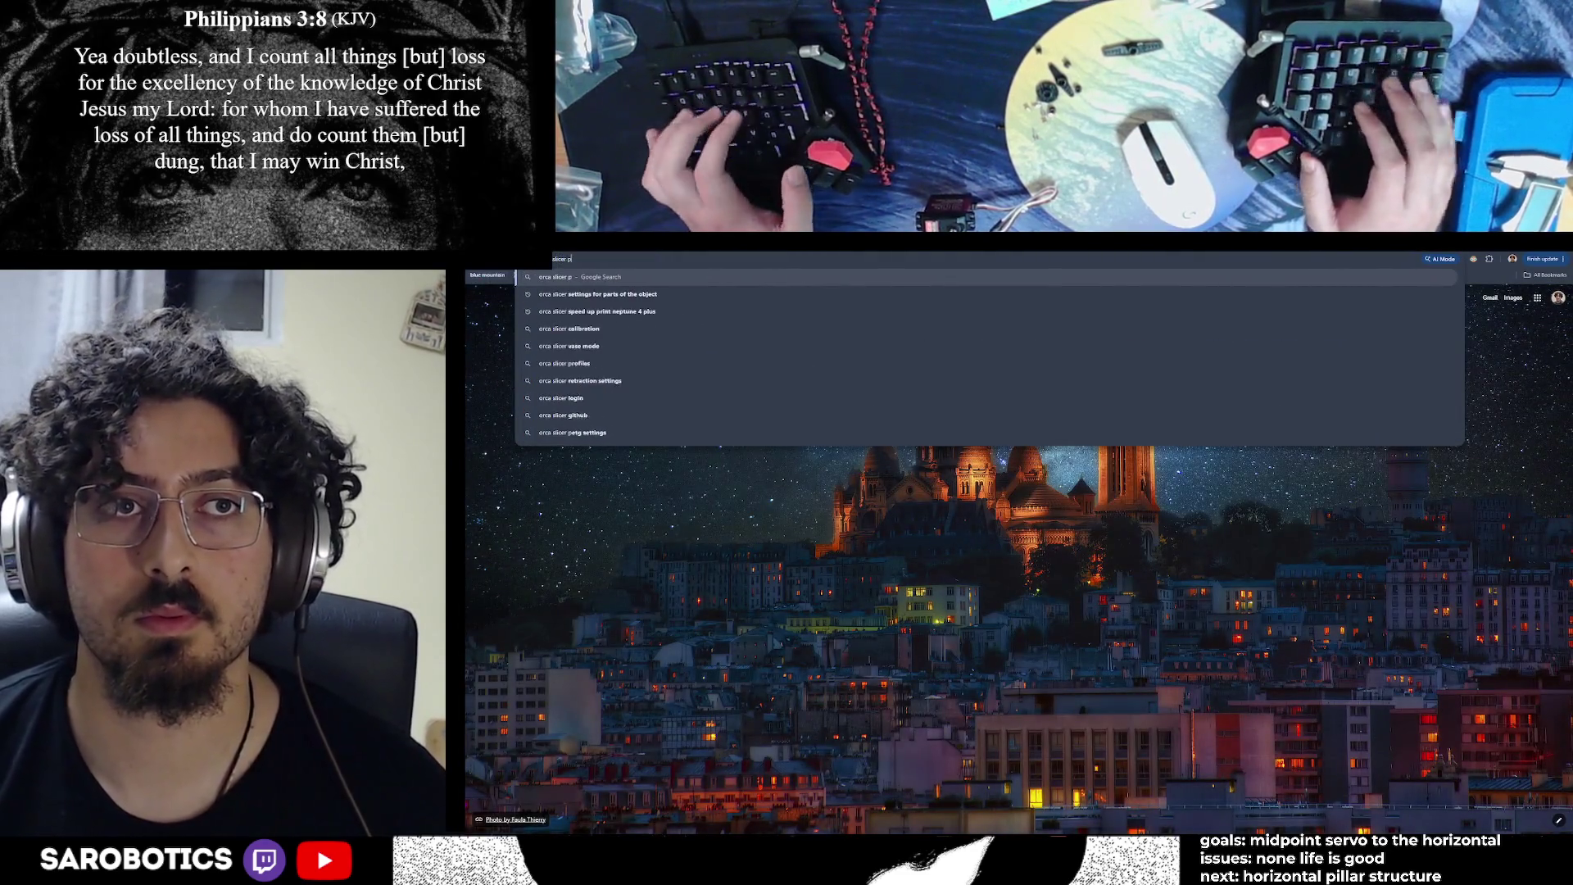
pyautogui.press('BackSpace')
pyautogui.press('BackSpace')
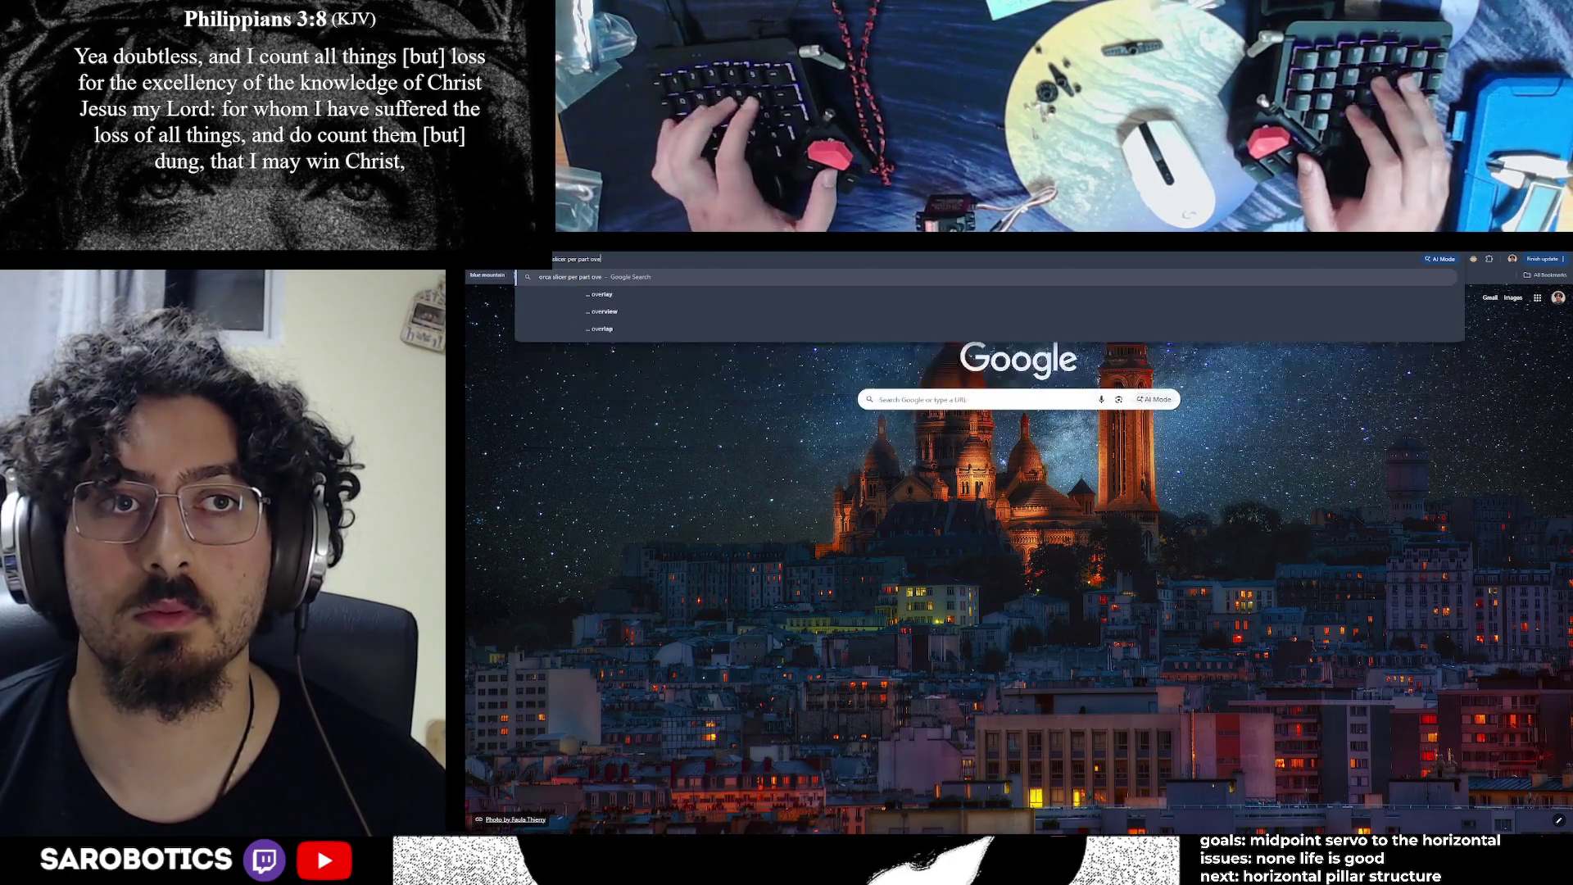
pyautogui.write('e')
pyautogui.hotkey('alt', 'Tab')
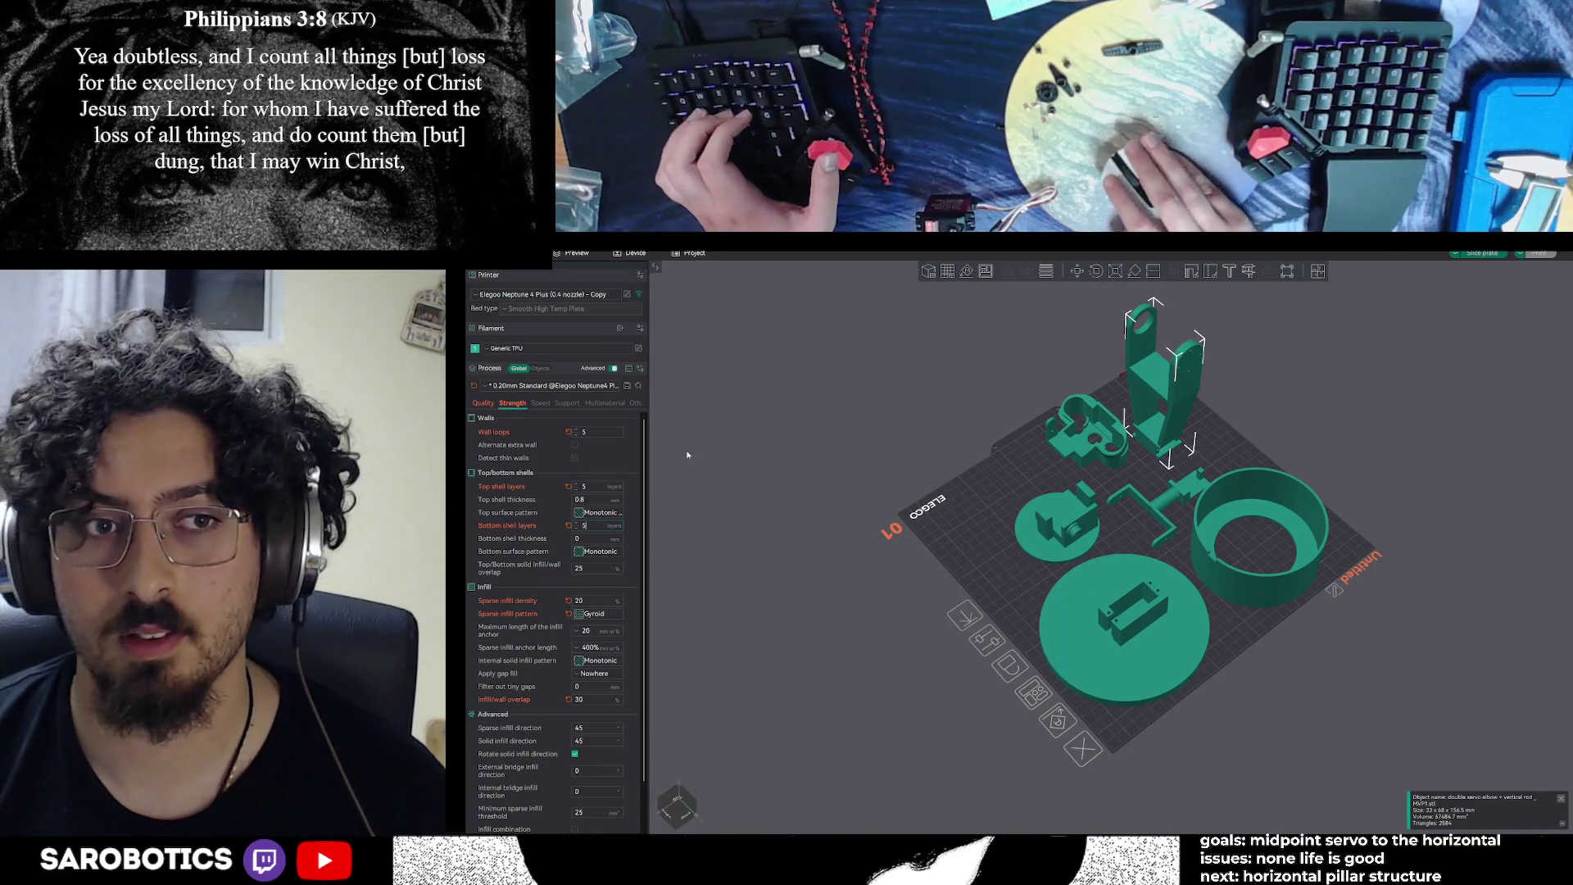
pyautogui.hotkey('alt', 'Tab')
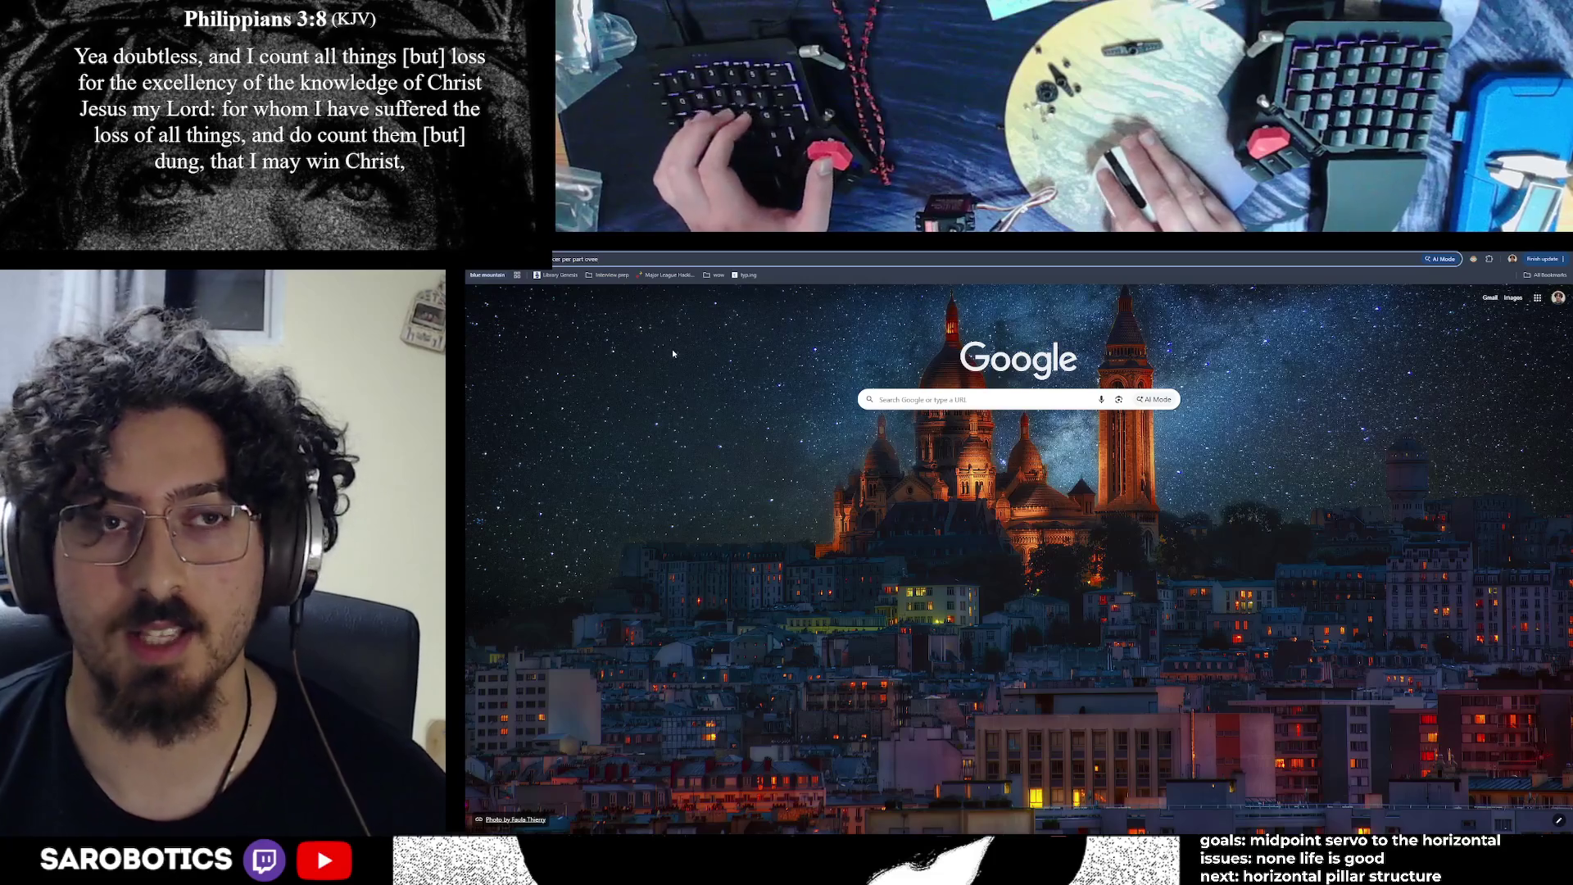
pyautogui.hotkey('alt', 'Tab')
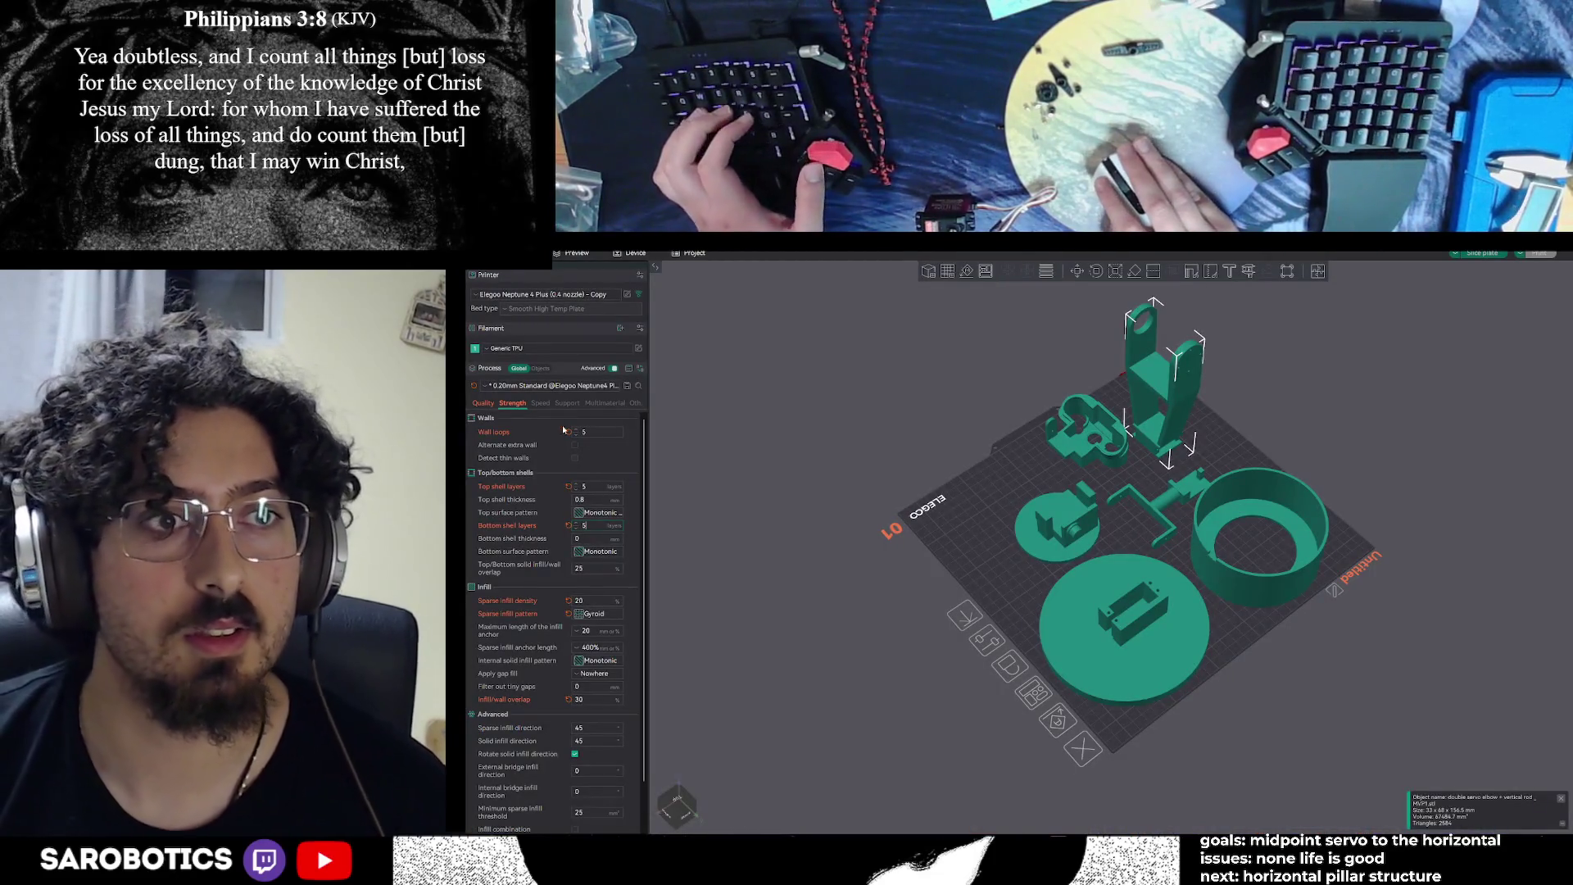
# Set Sparse infill density to 30%, dismissing the invalid numeric error
pyautogui.click(485, 404)
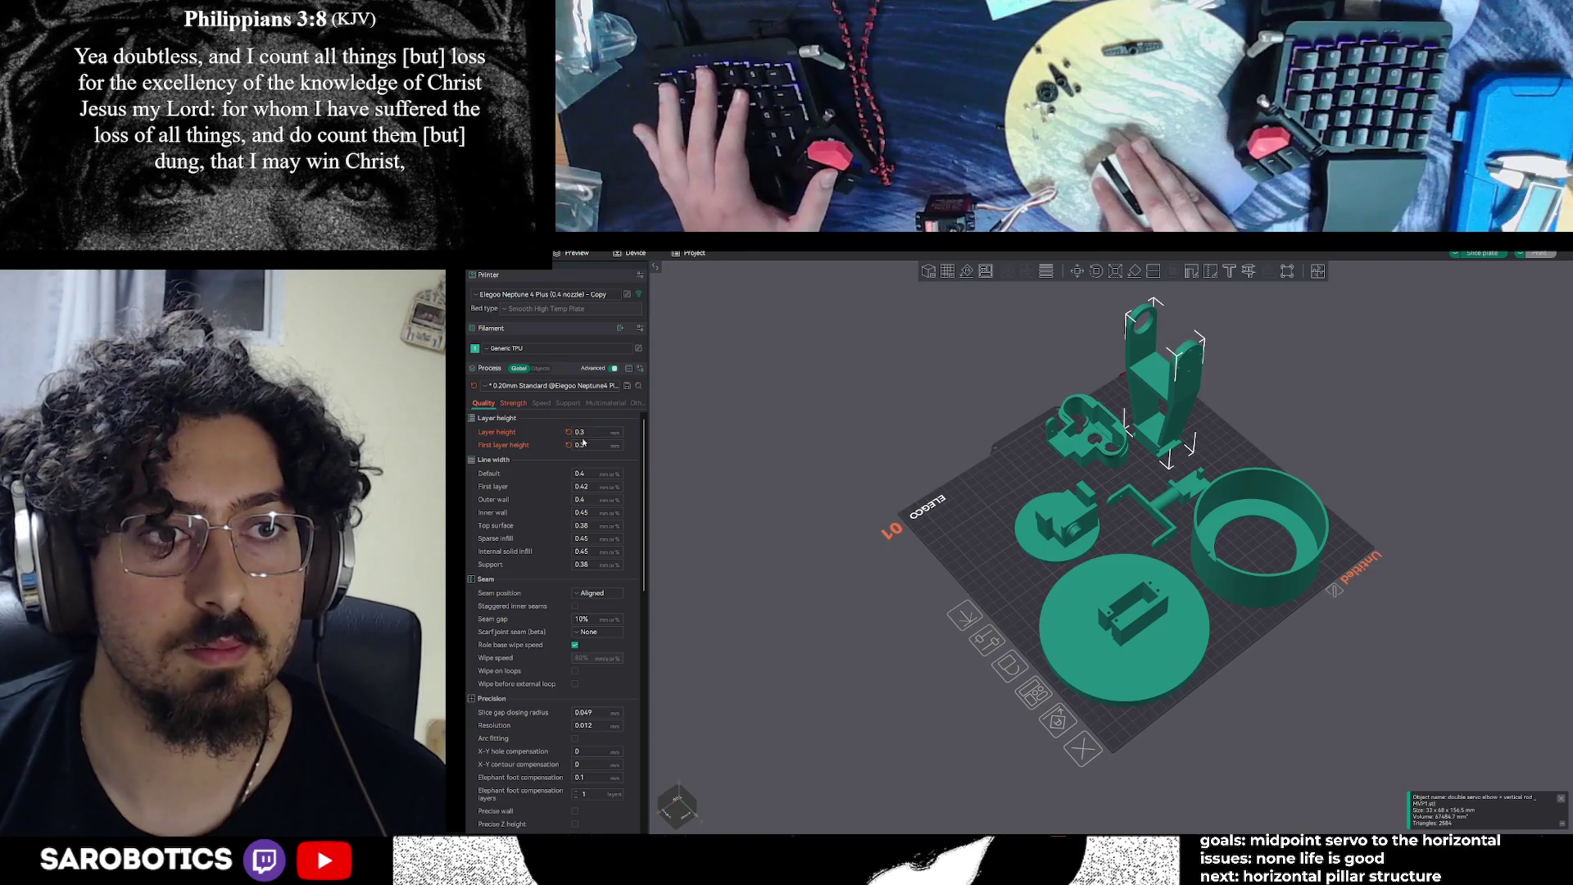
pyautogui.click(513, 403)
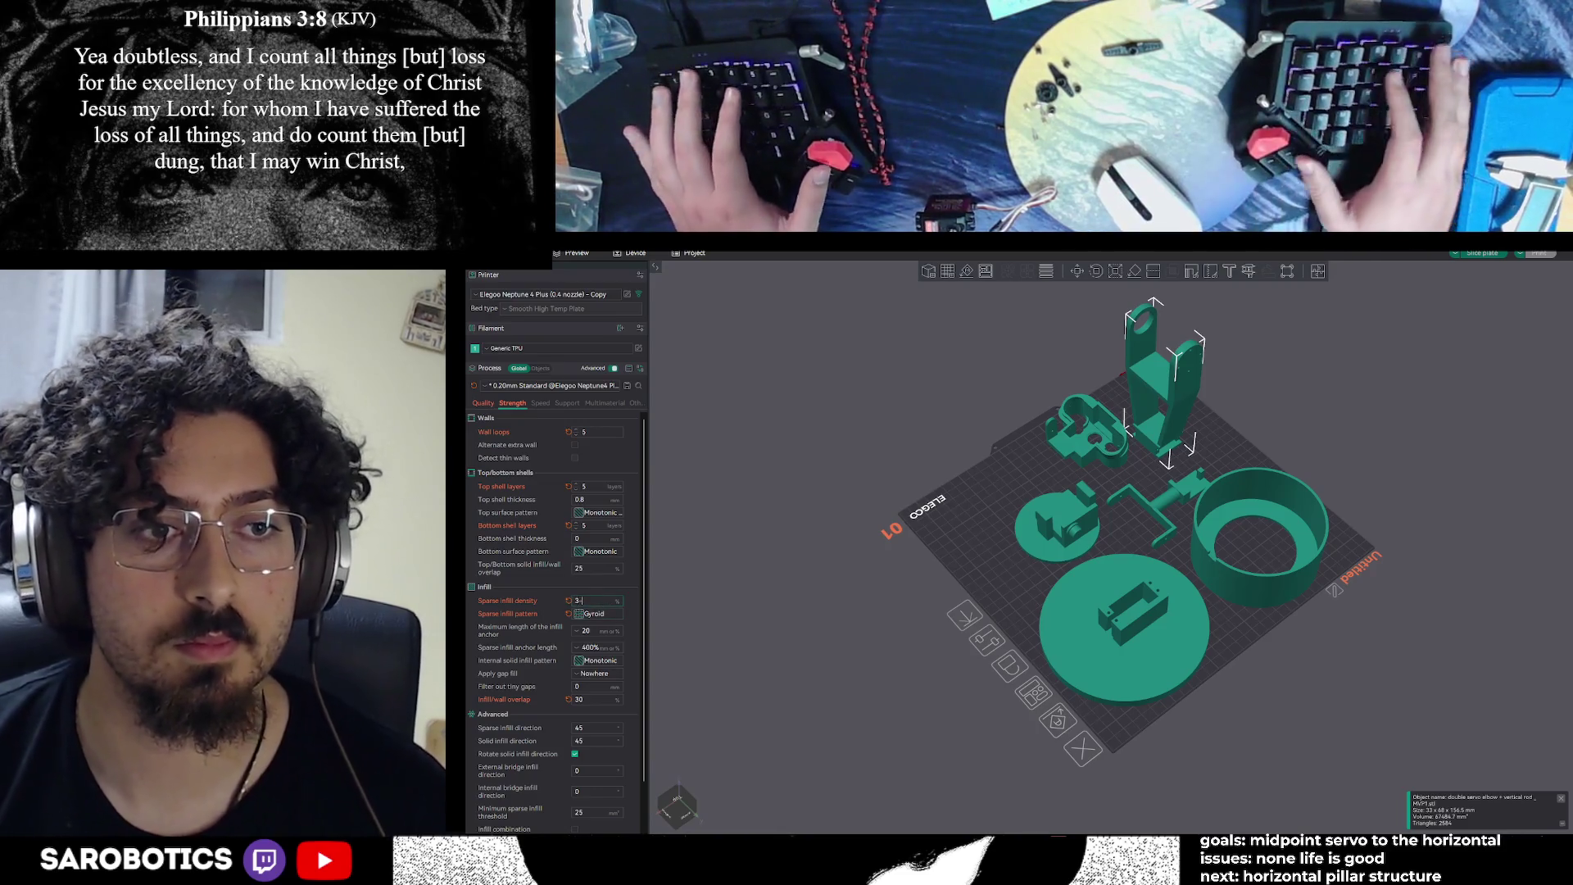
pyautogui.press('Return')
pyautogui.click(582, 646)
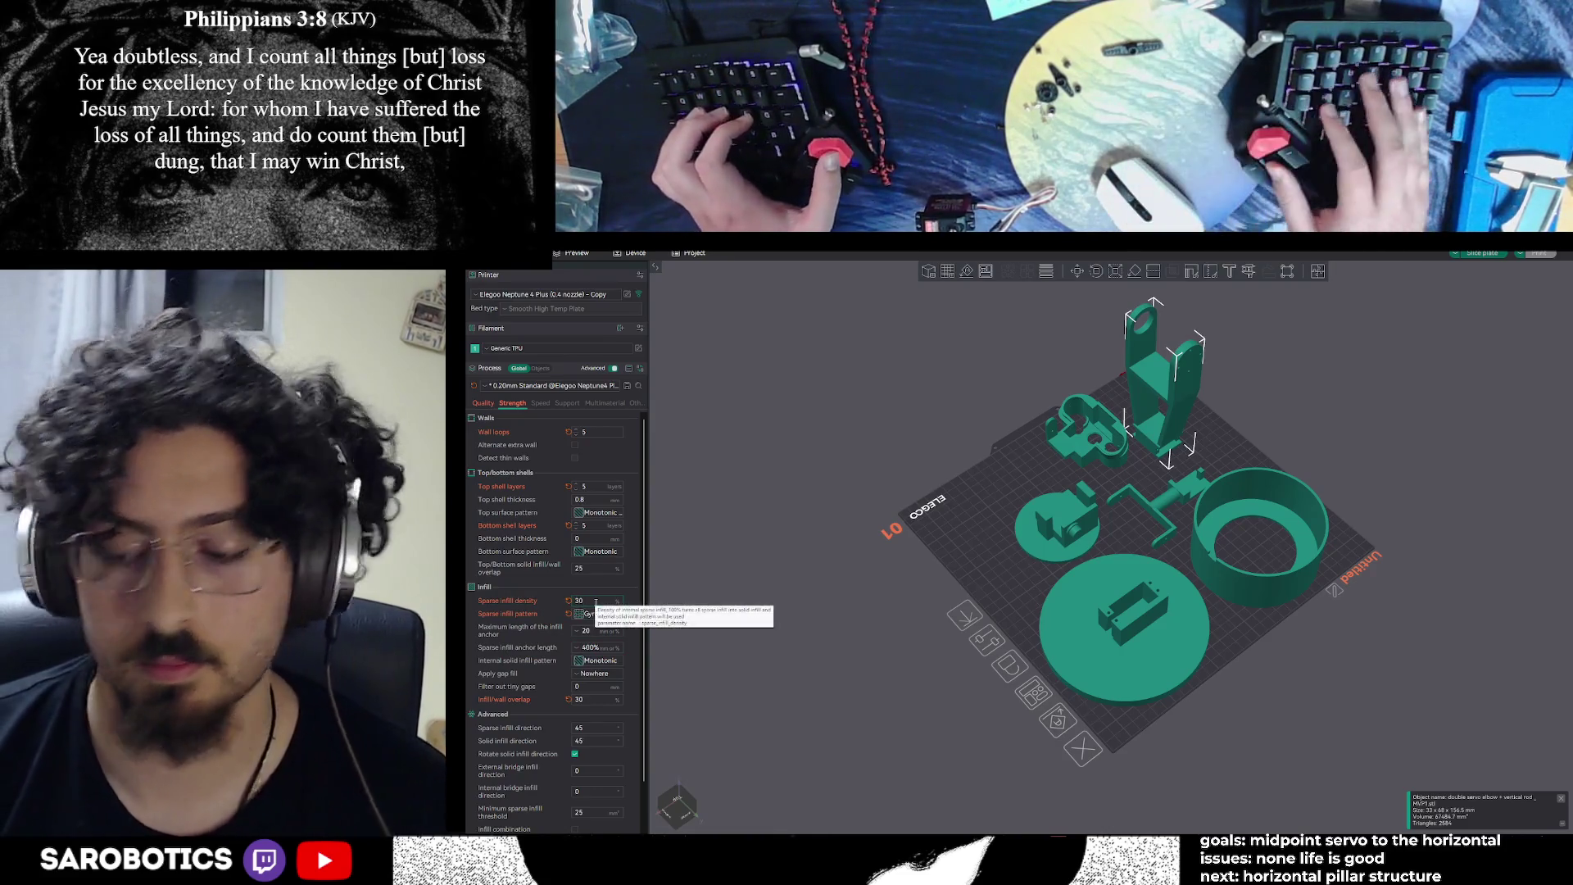
pyautogui.hotkey('alt', 'Tab')
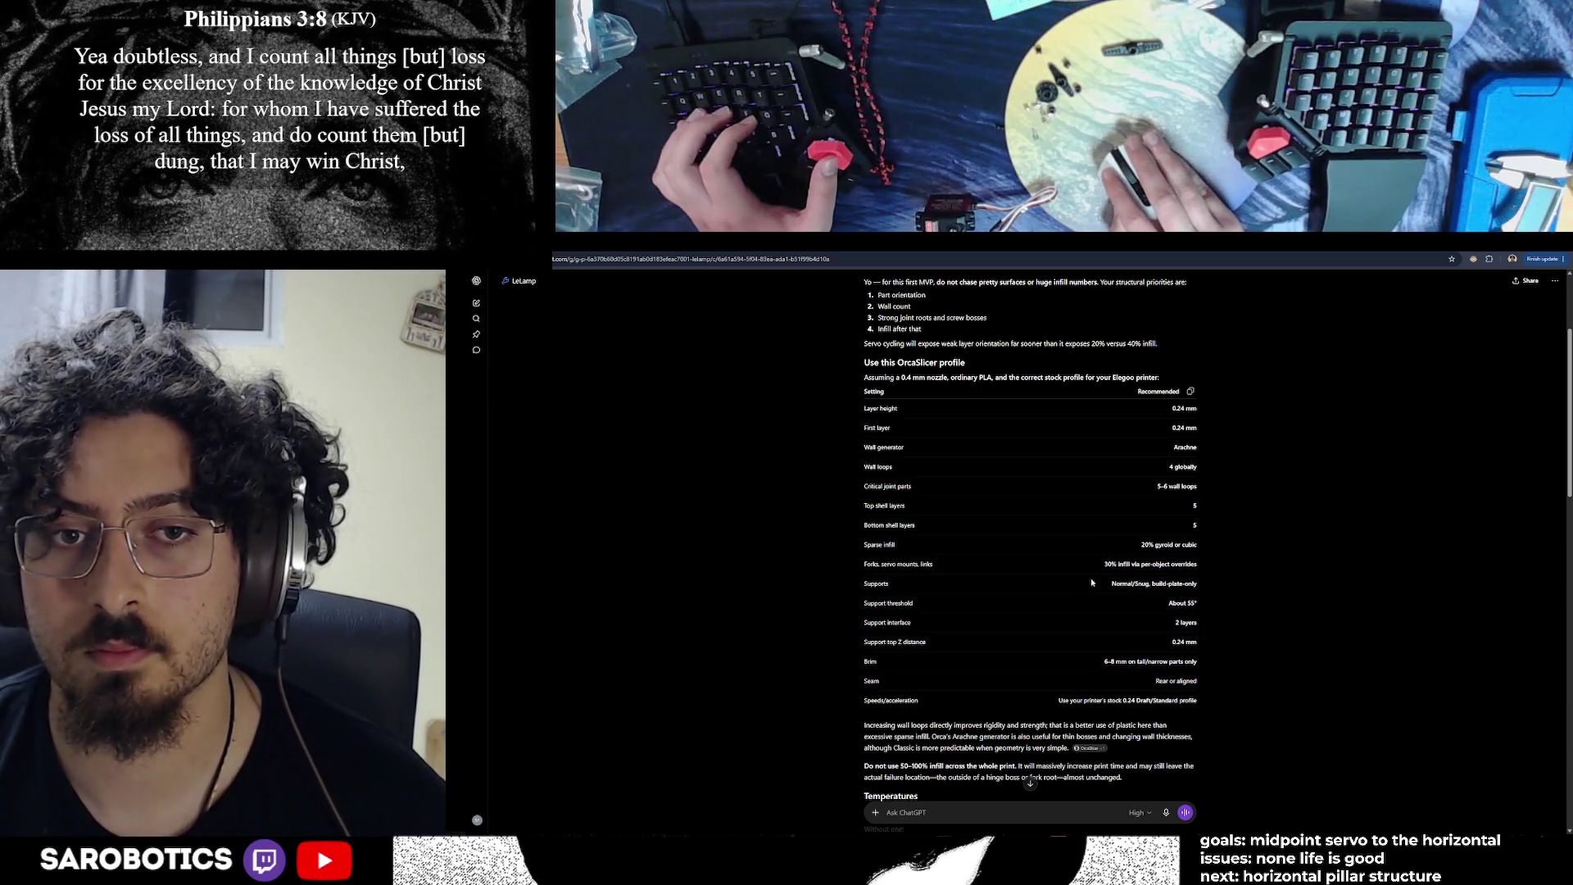
# Select ChatGPT's Supports recommendation, then lower the plate view tilt in OrcaSlicer
pyautogui.moveTo(1159, 584); pyautogui.dragTo(1117, 584)
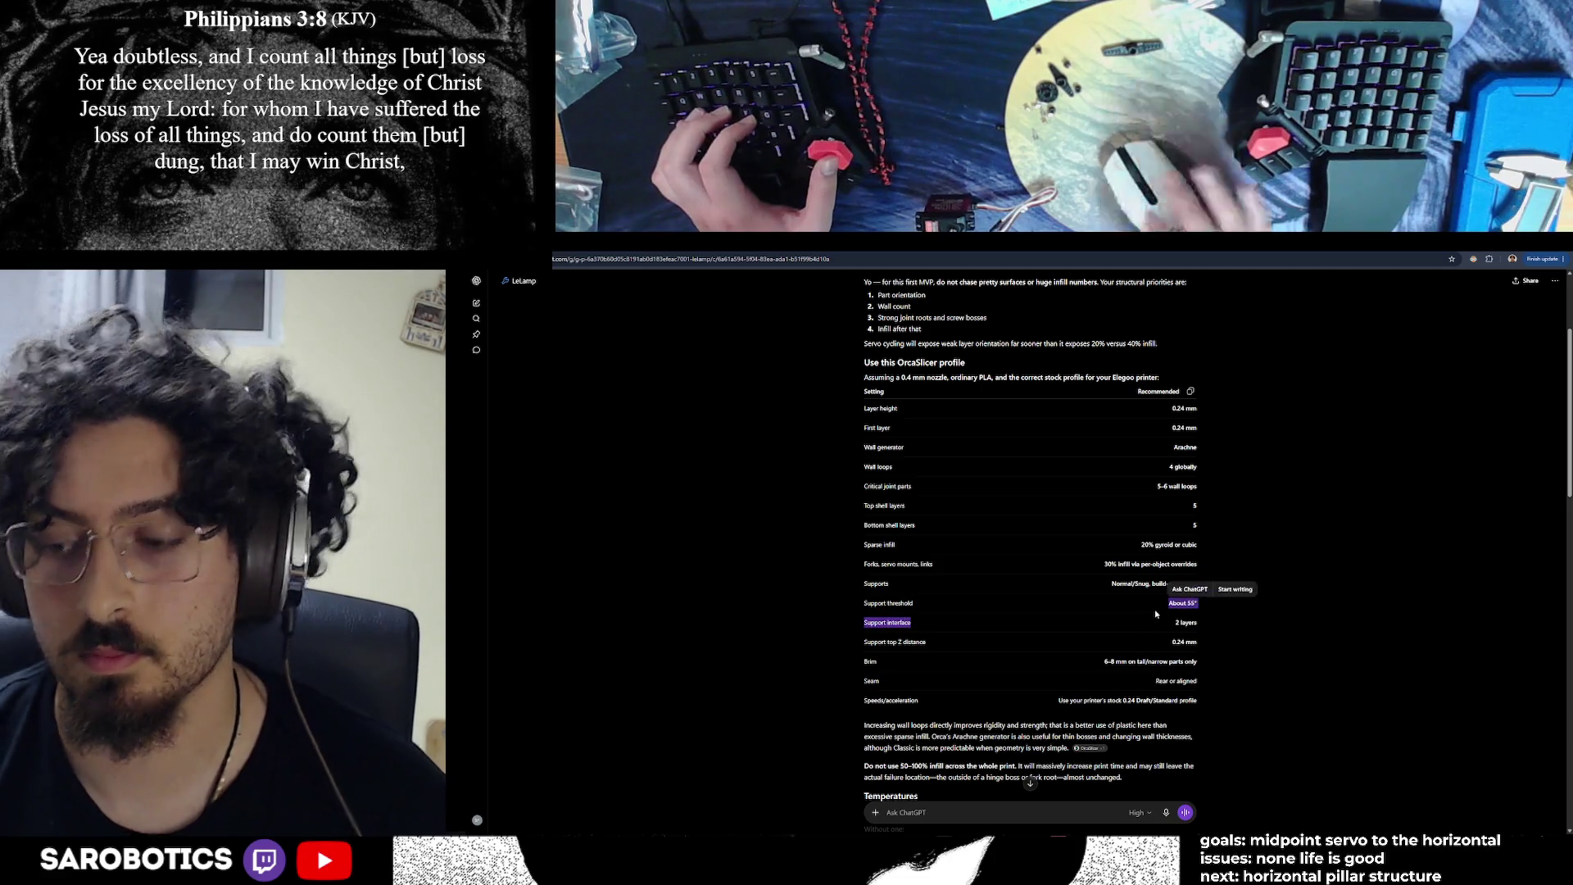
pyautogui.hotkey('alt', 'Tab')
pyautogui.moveTo(1408, 567)
pyautogui.mouseDown()
pyautogui.moveTo(1411, 533)
pyautogui.moveTo(1412, 564)
pyautogui.mouseUp()
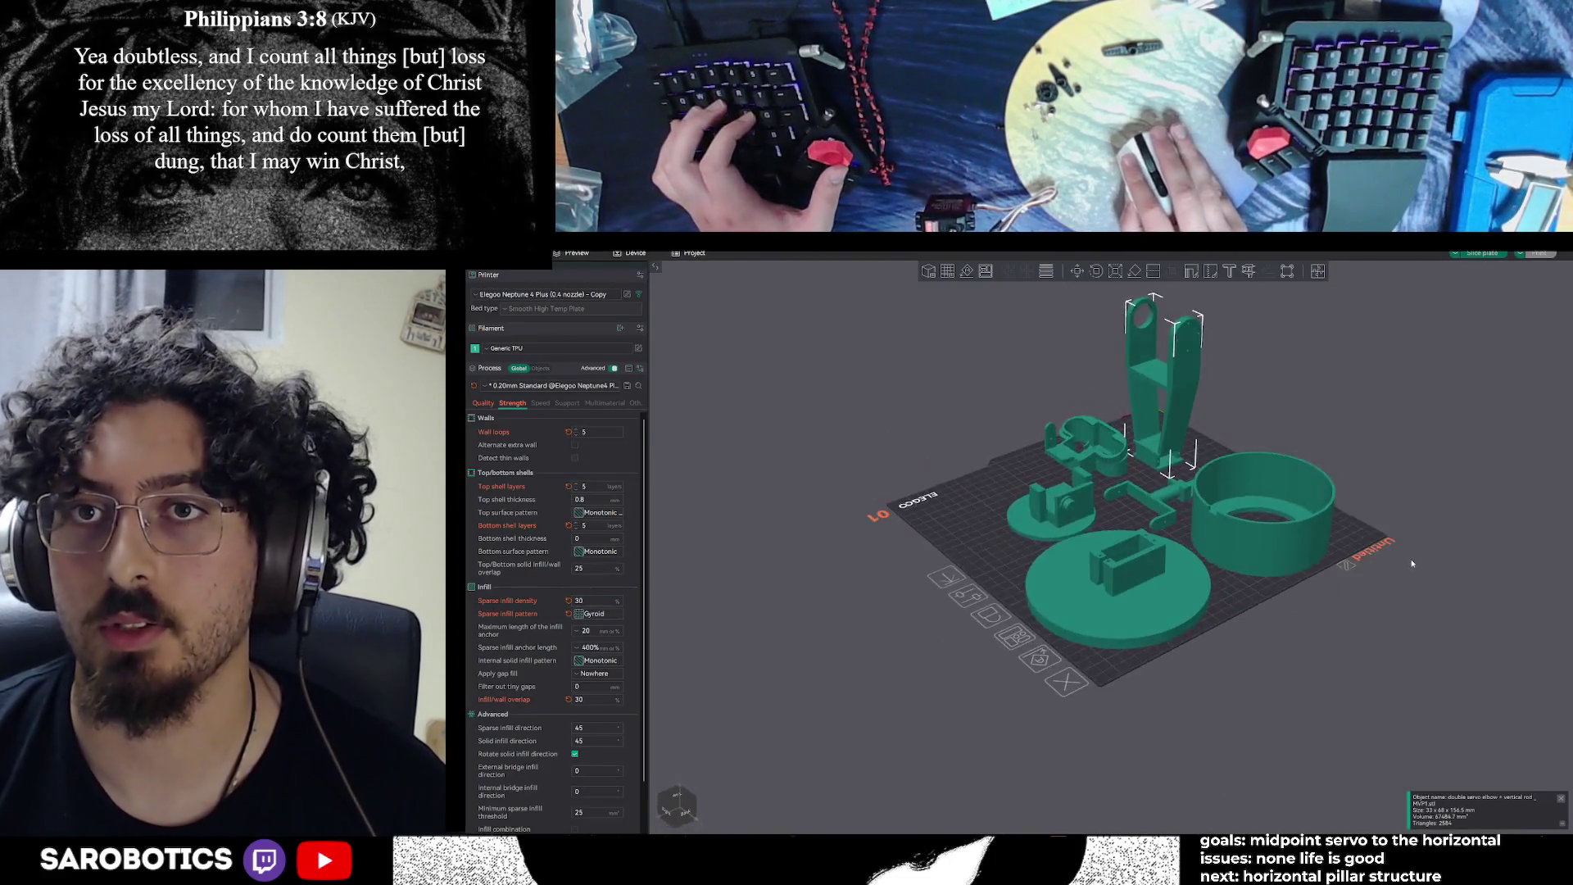
# Set the support Threshold angle to 40 degrees in the Support settings
pyautogui.click(560, 402)
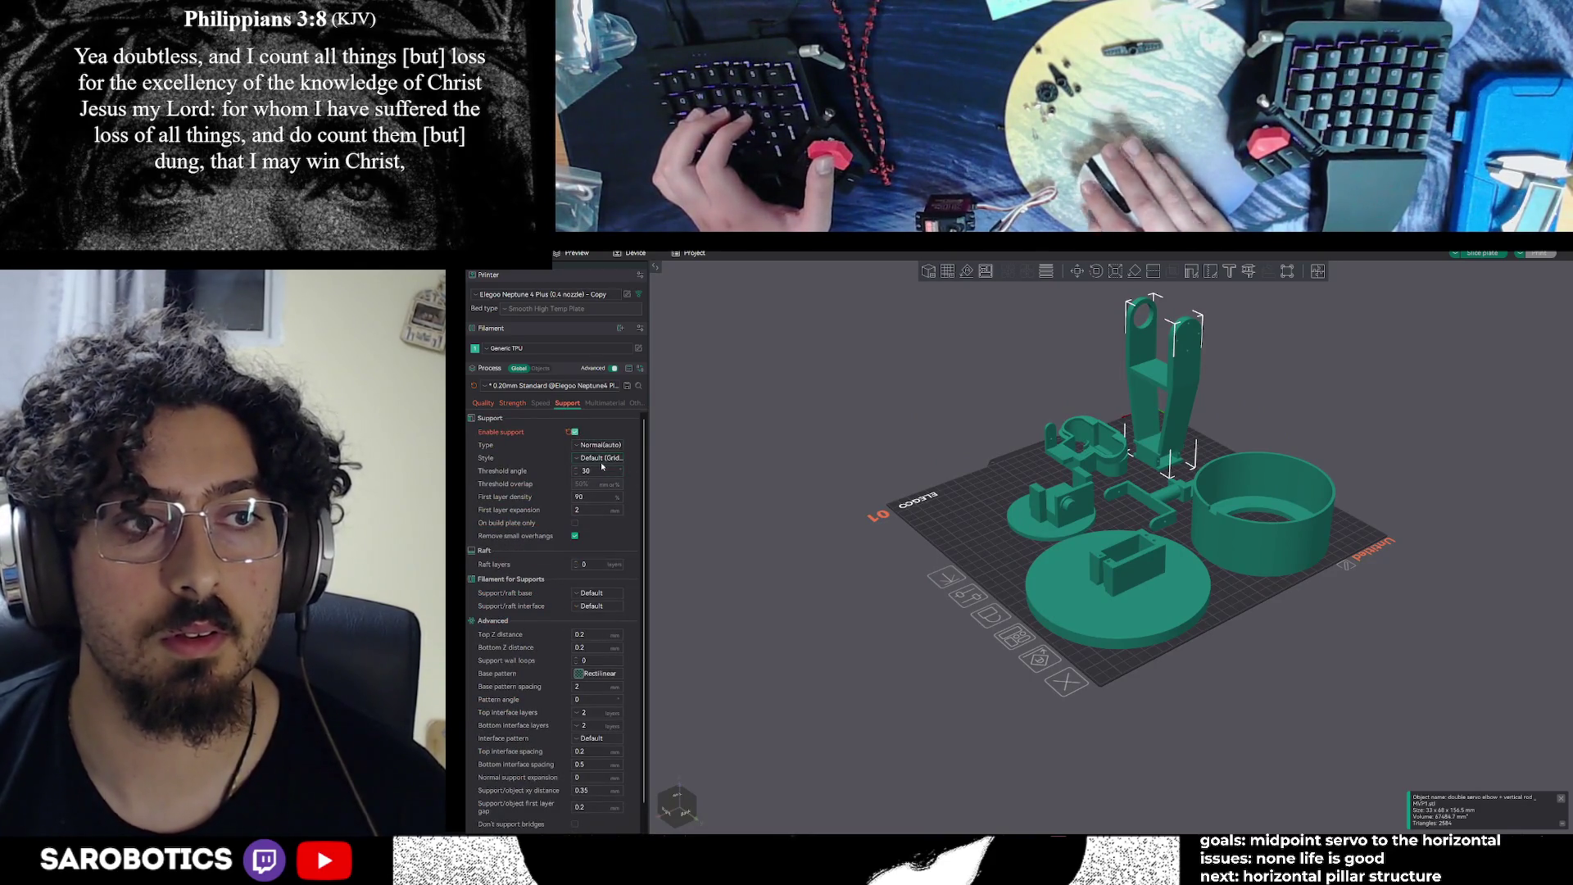
pyautogui.hotkey('alt', 'Tab')
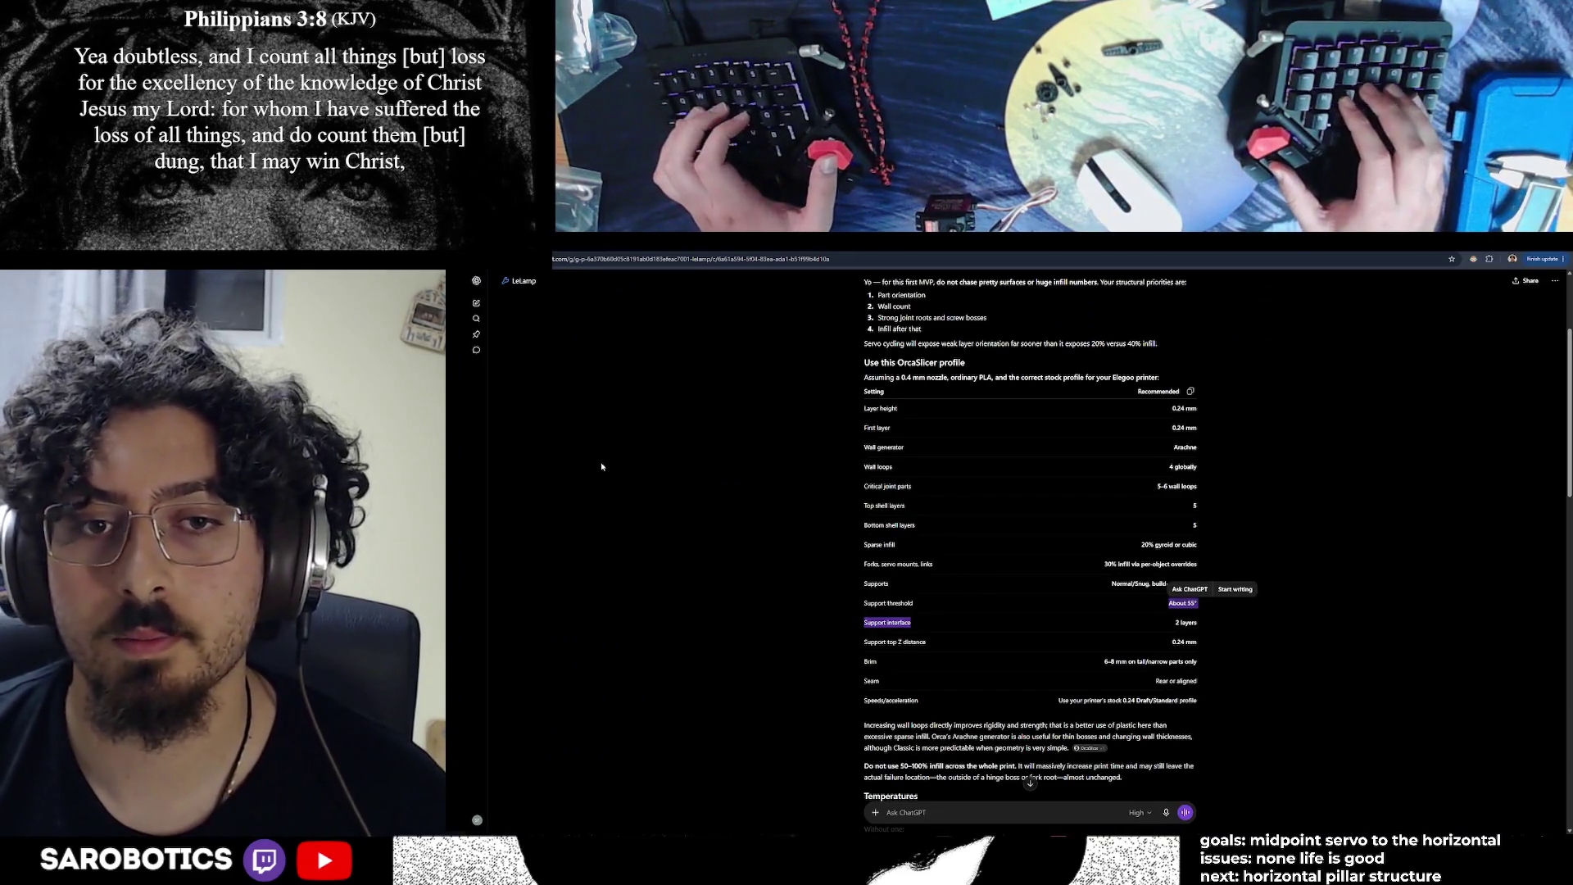
pyautogui.hotkey('alt', 'Tab')
pyautogui.hotkey('alt', 'Tab')
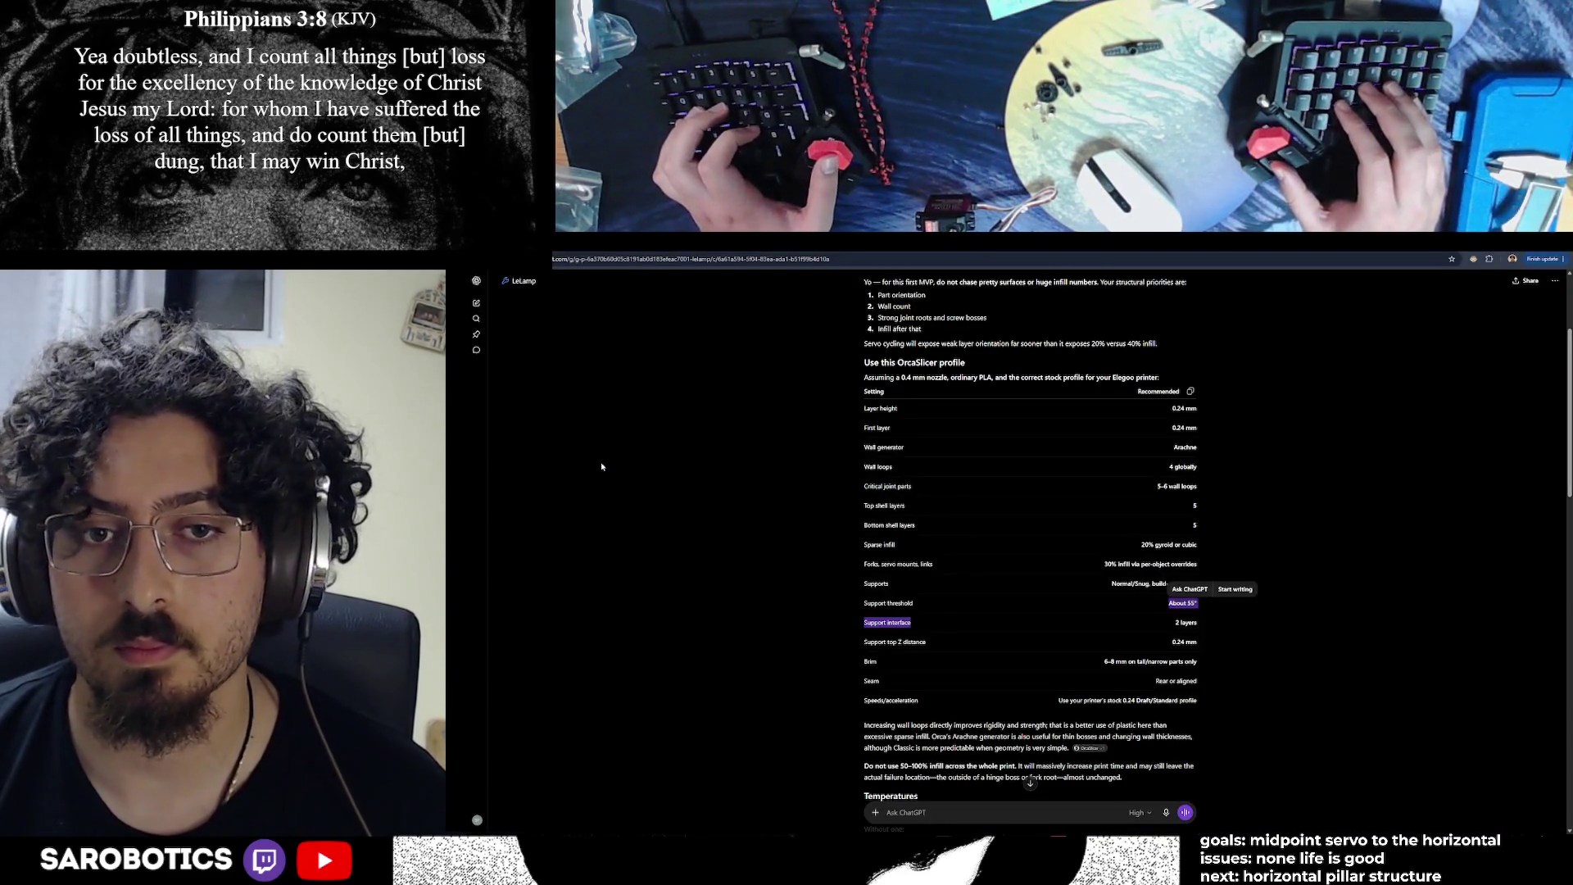
pyautogui.hotkey('alt', 'Tab')
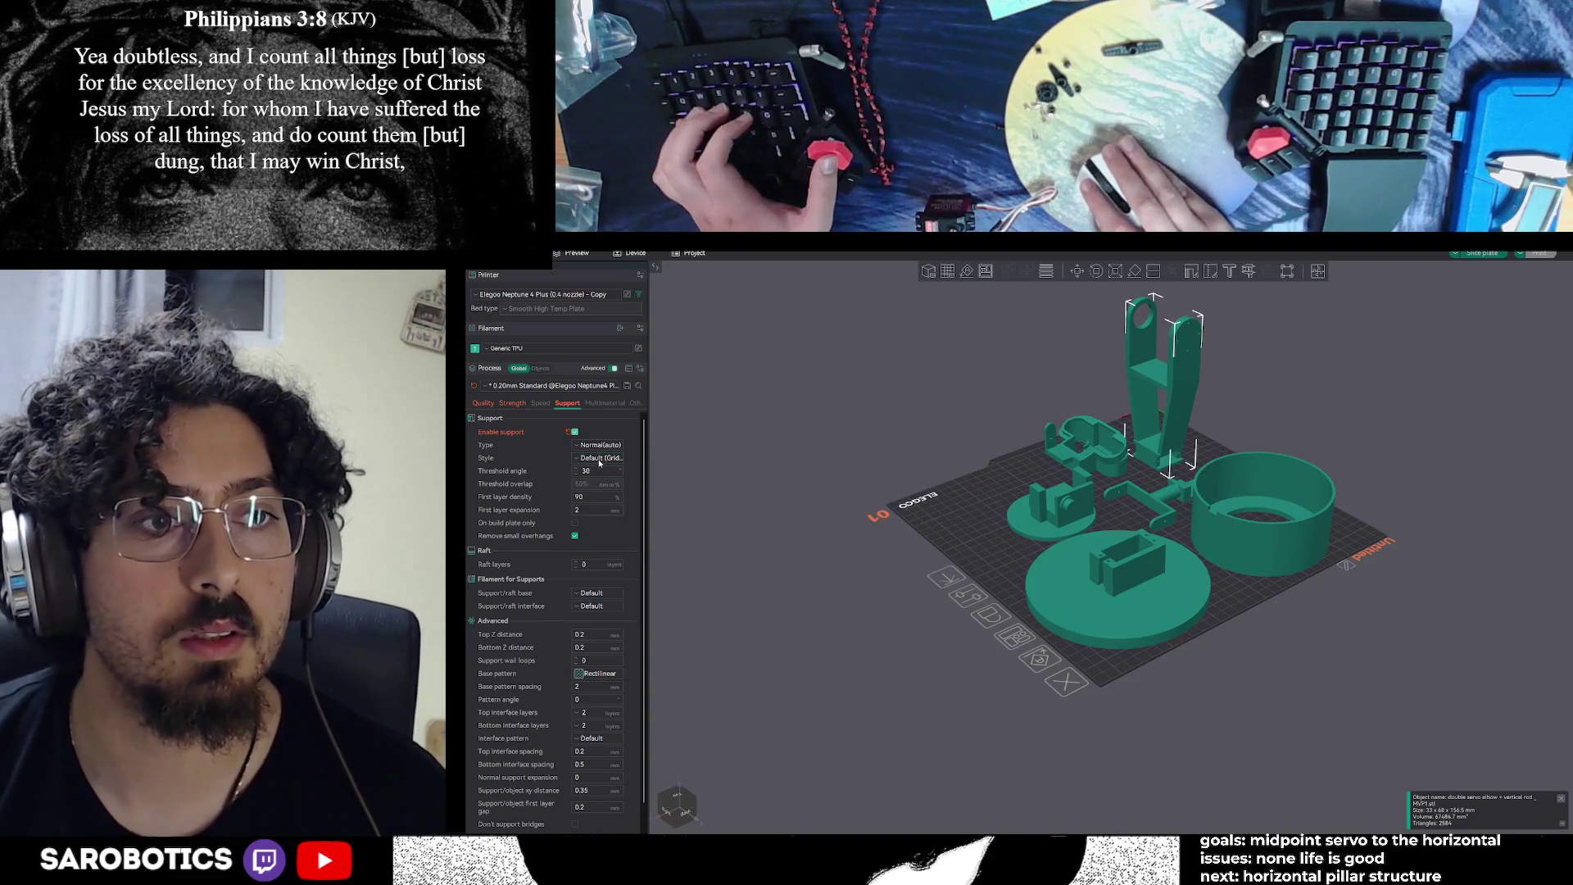
pyautogui.doubleClick(598, 469)
pyautogui.write('4')
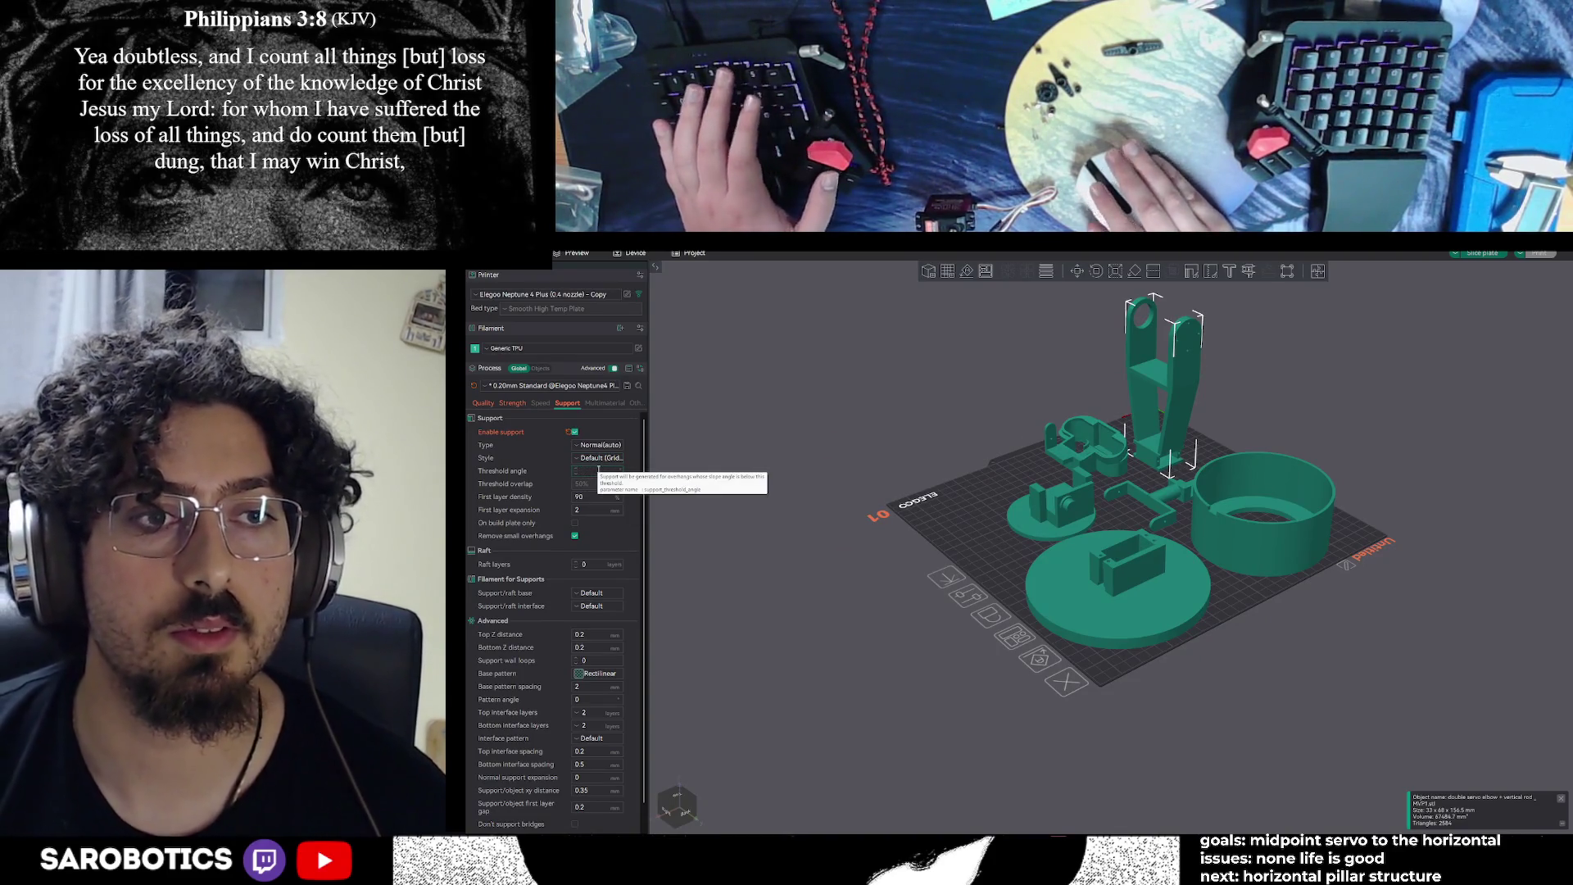
pyautogui.press('BackSpace')
pyautogui.write('30')
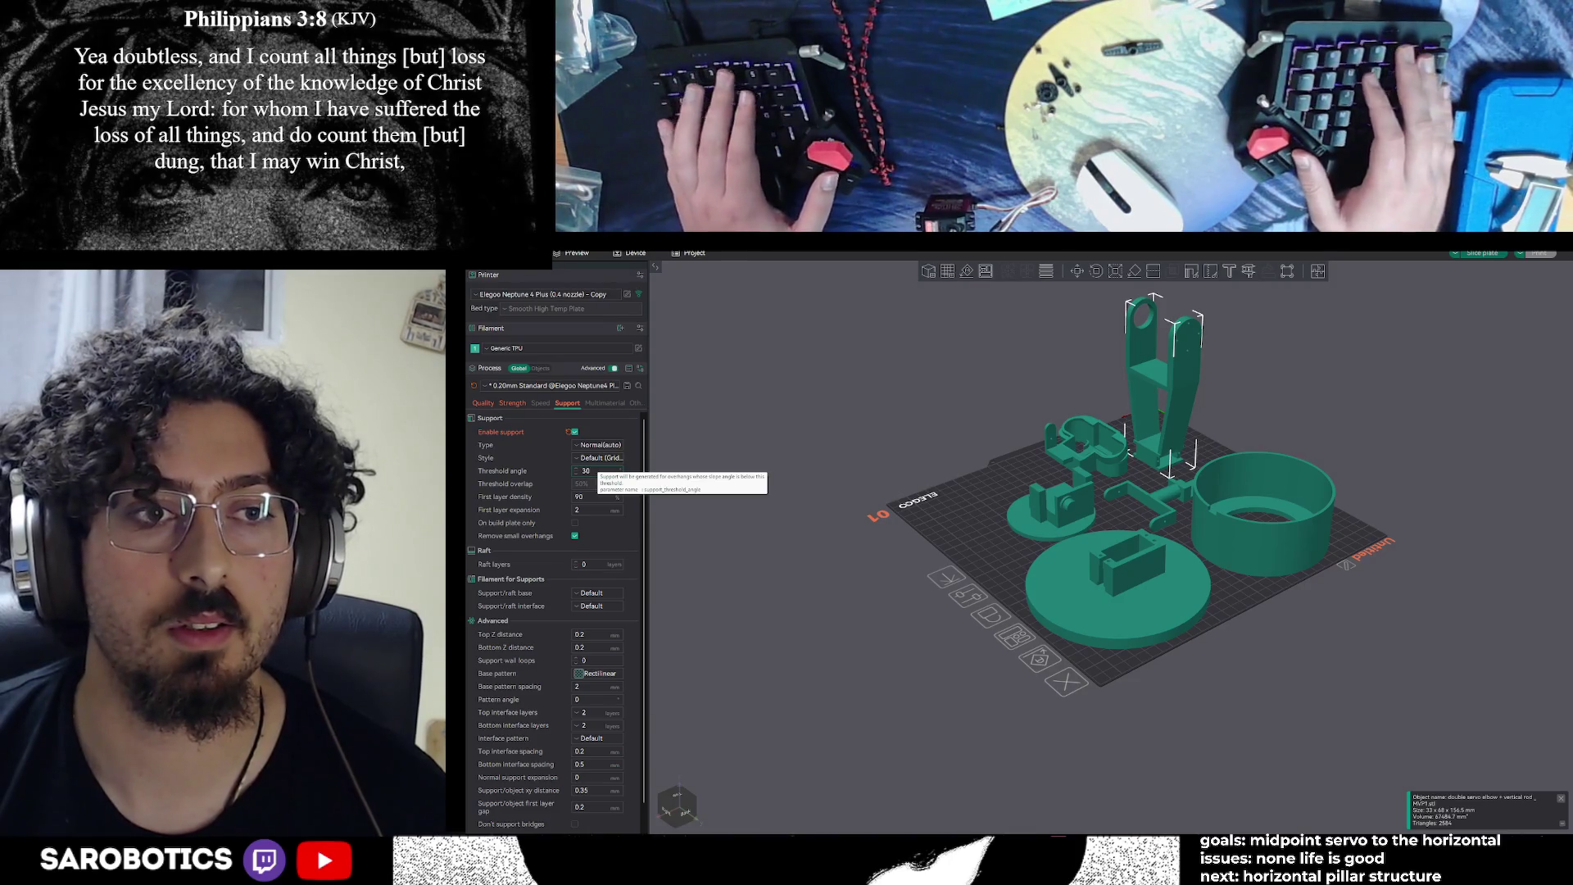
pyautogui.write('40')
pyautogui.press('Return')
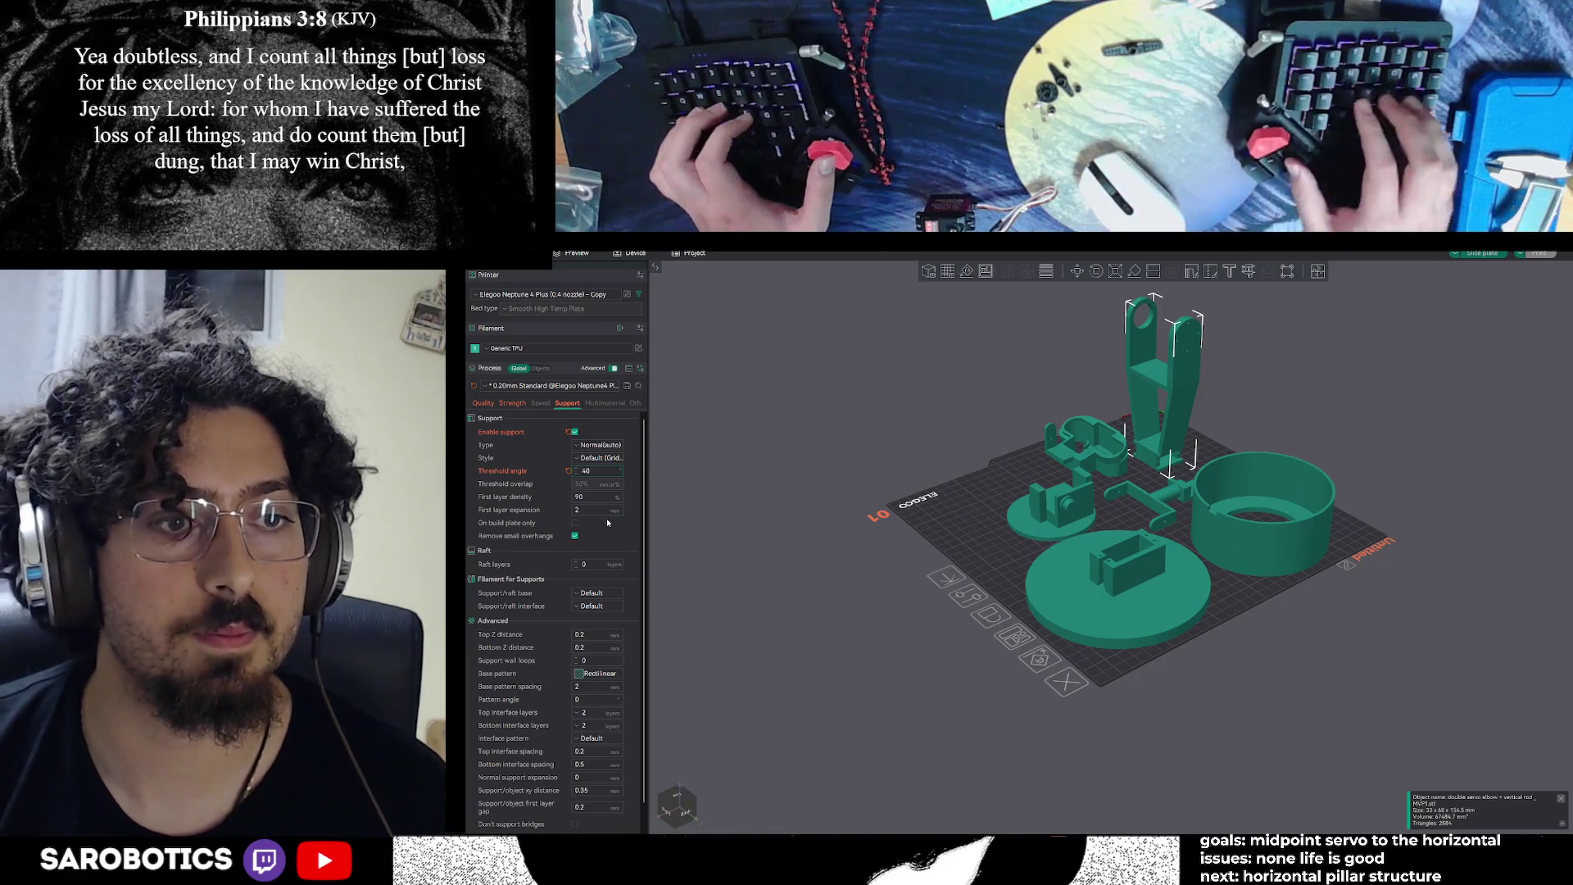
# Recheck ChatGPT's table and the Quality settings, returning to the Support settings
pyautogui.hotkey('alt', 'Tab')
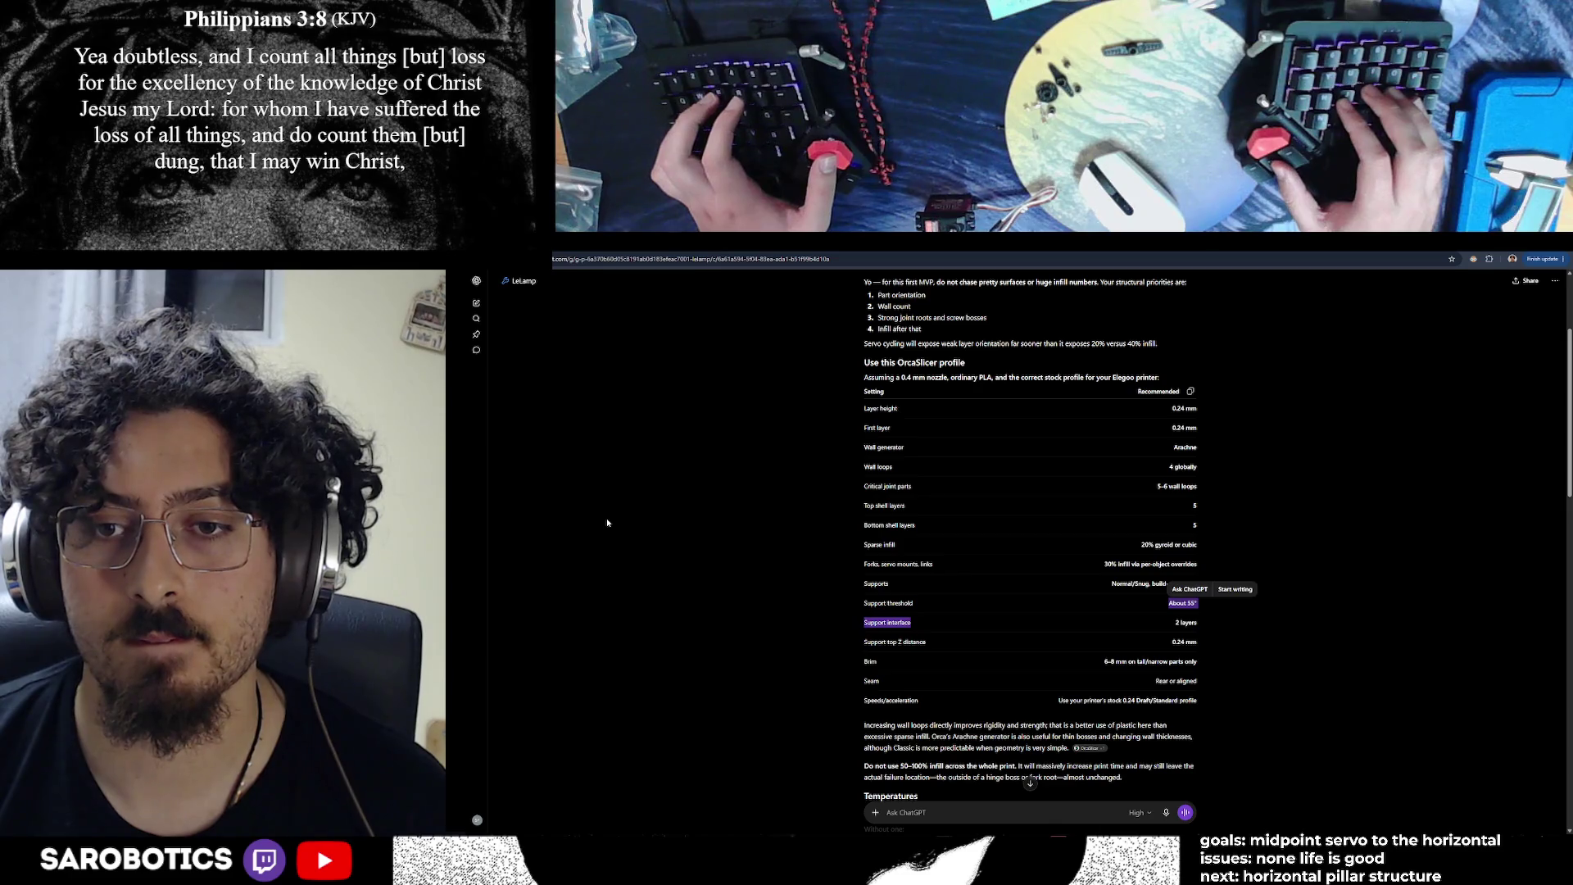
pyautogui.hotkey('alt', 'Tab')
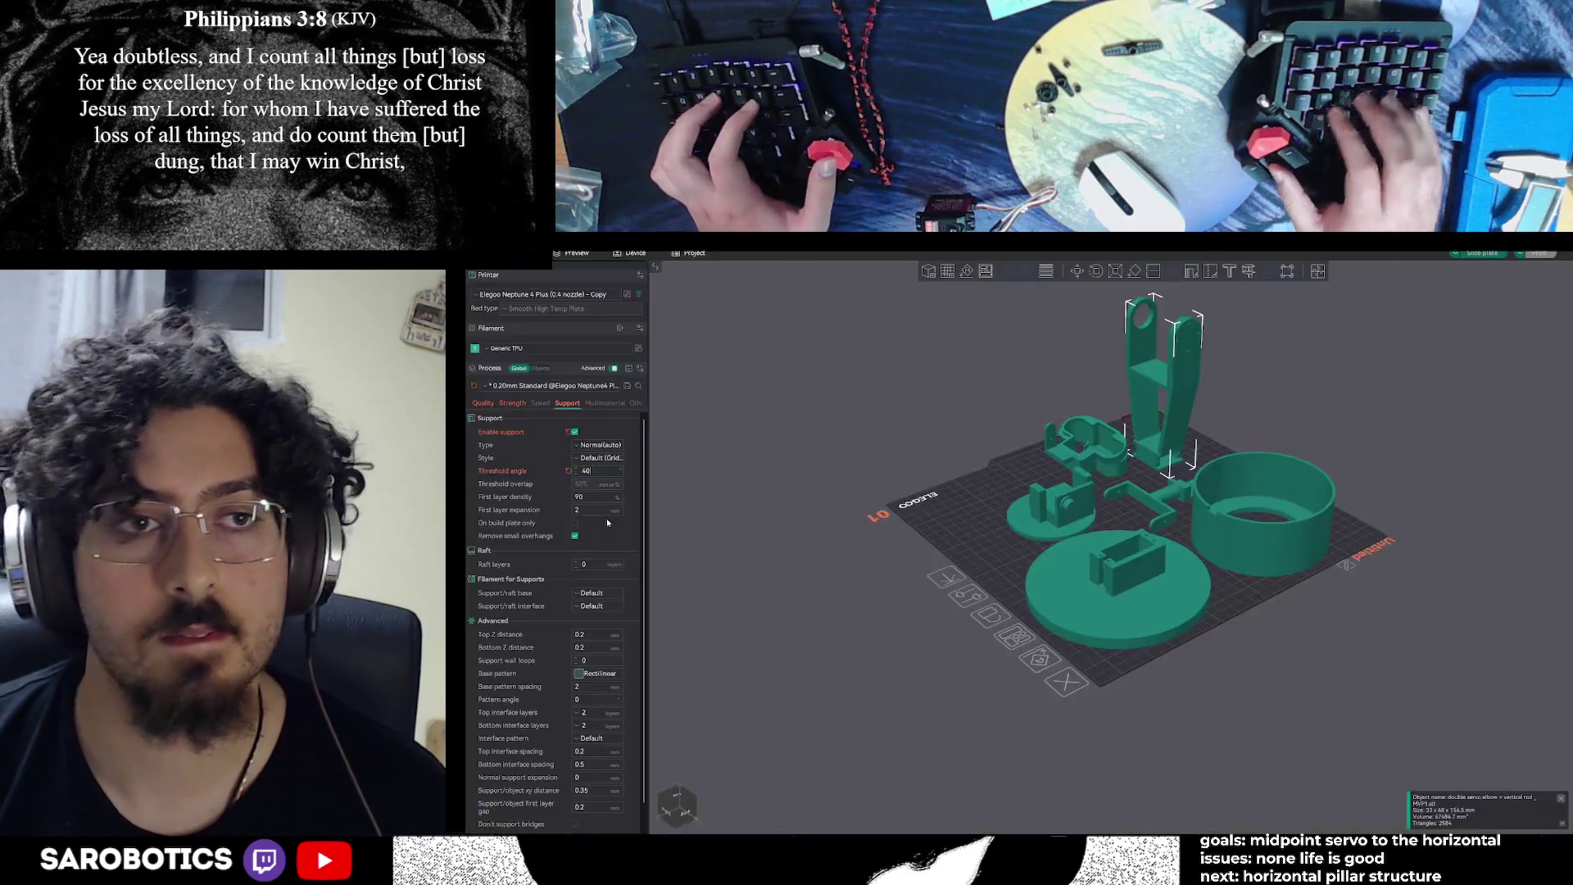
pyautogui.click(483, 402)
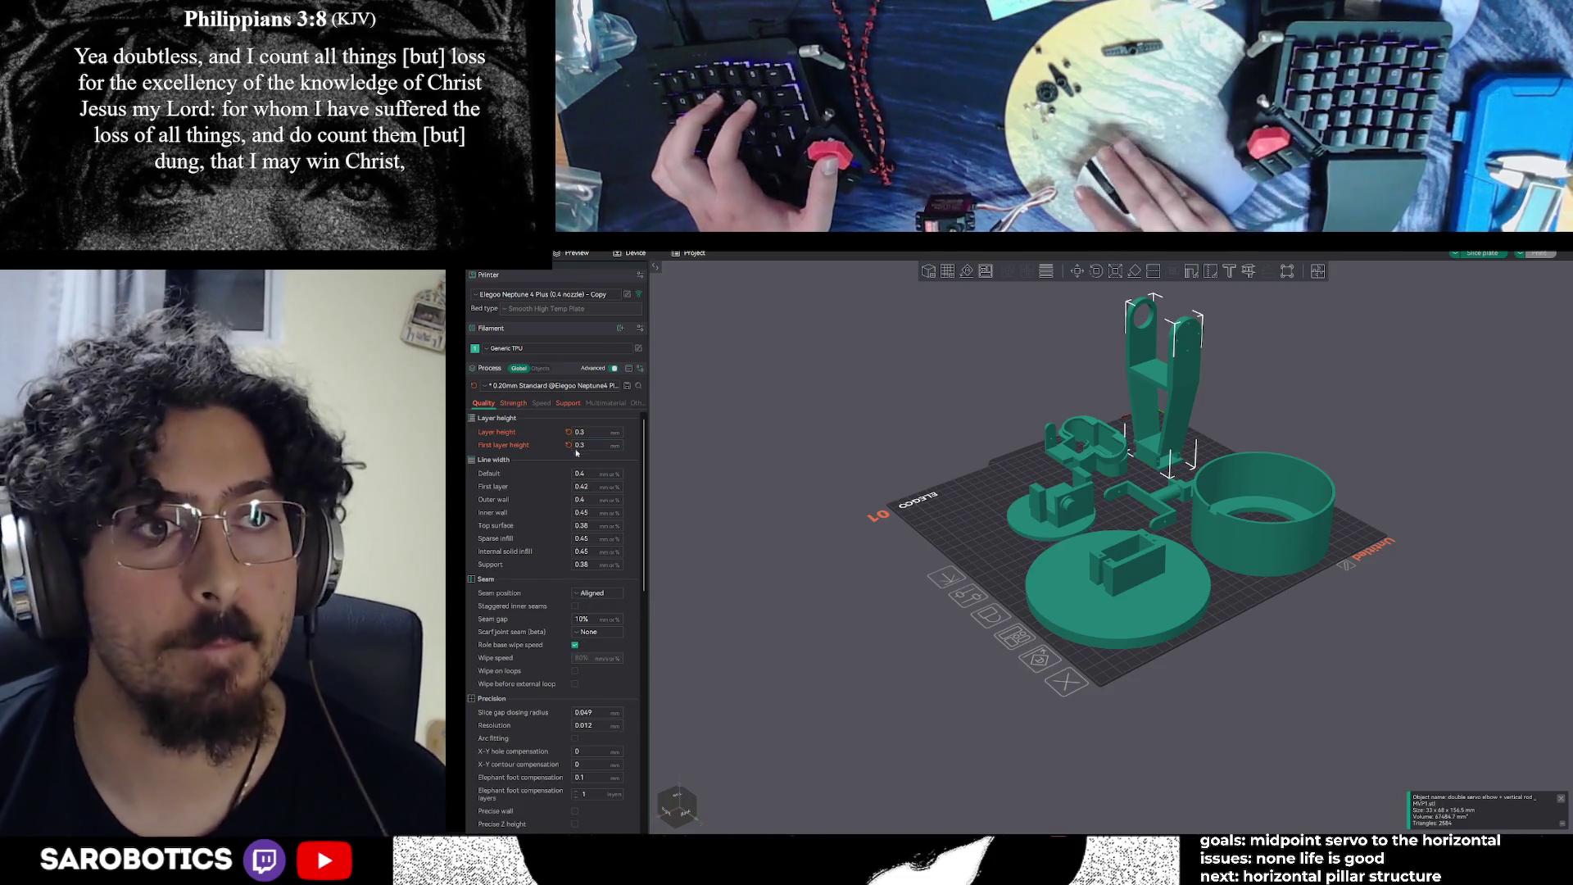
pyautogui.click(575, 403)
pyautogui.hotkey('alt', 'Tab')
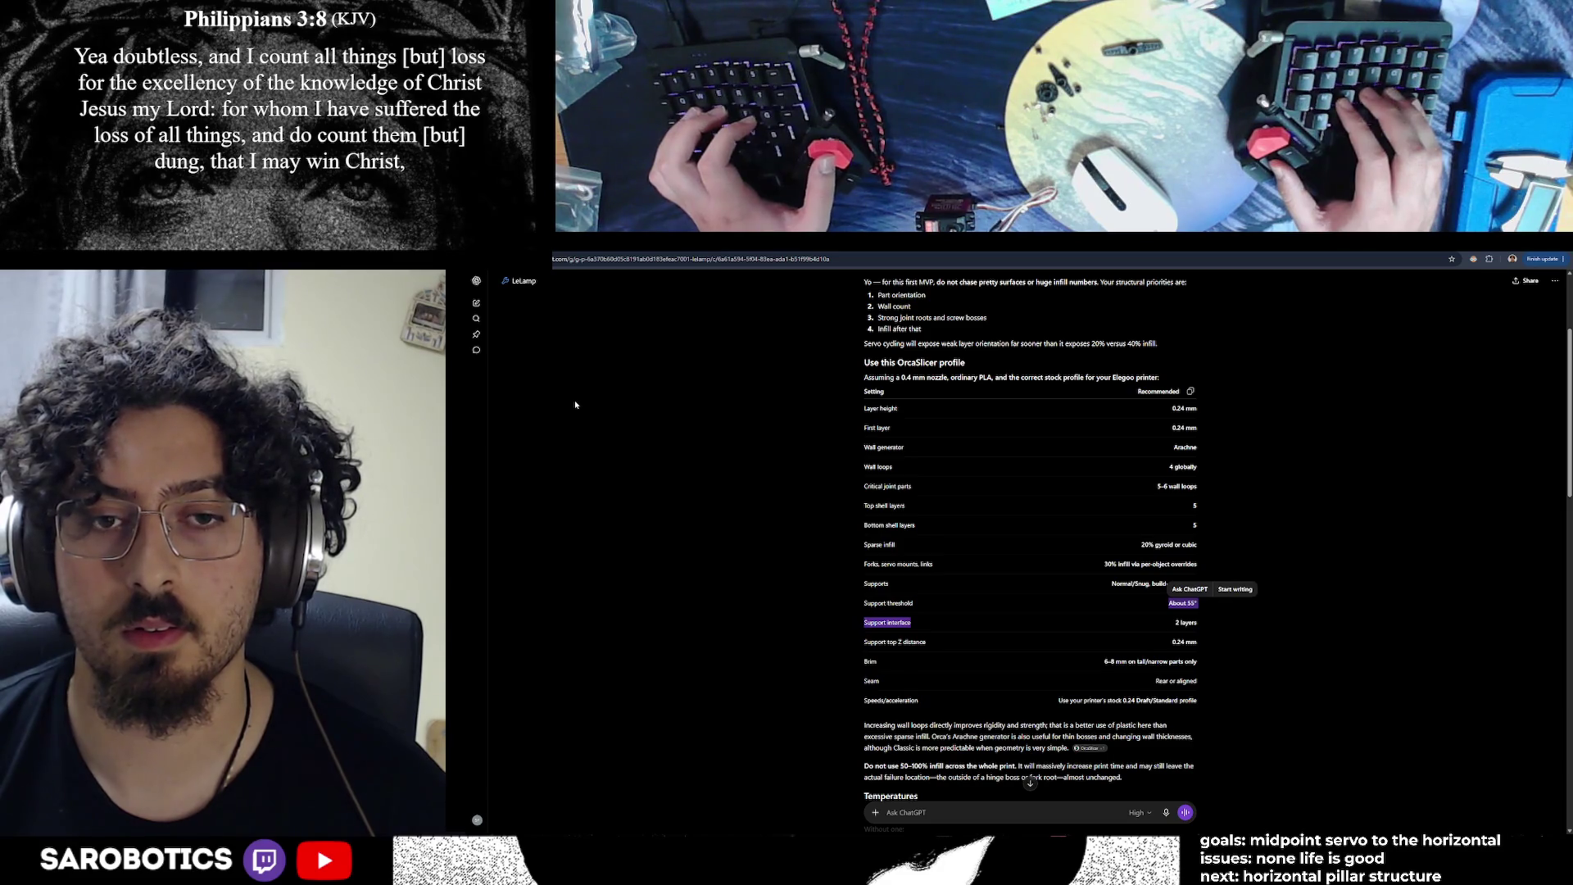
pyautogui.hotkey('alt', 'Tab')
pyautogui.click(599, 447)
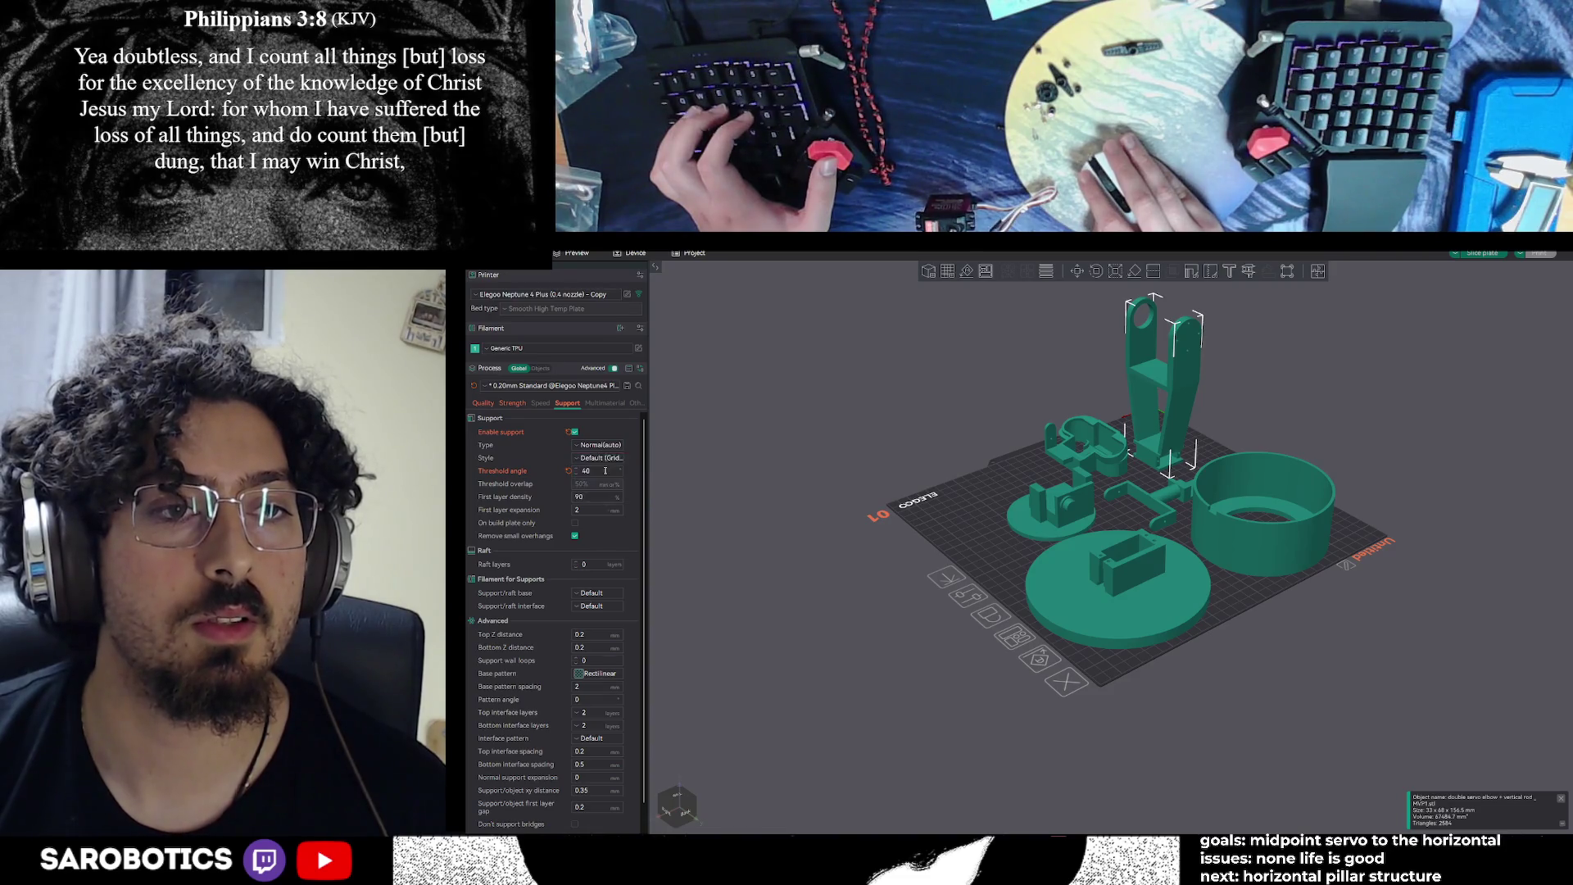
# Set support type to Tree(auto) with Organic style and slice the plate
pyautogui.click(604, 472)
pyautogui.click(589, 459)
pyautogui.click(594, 484)
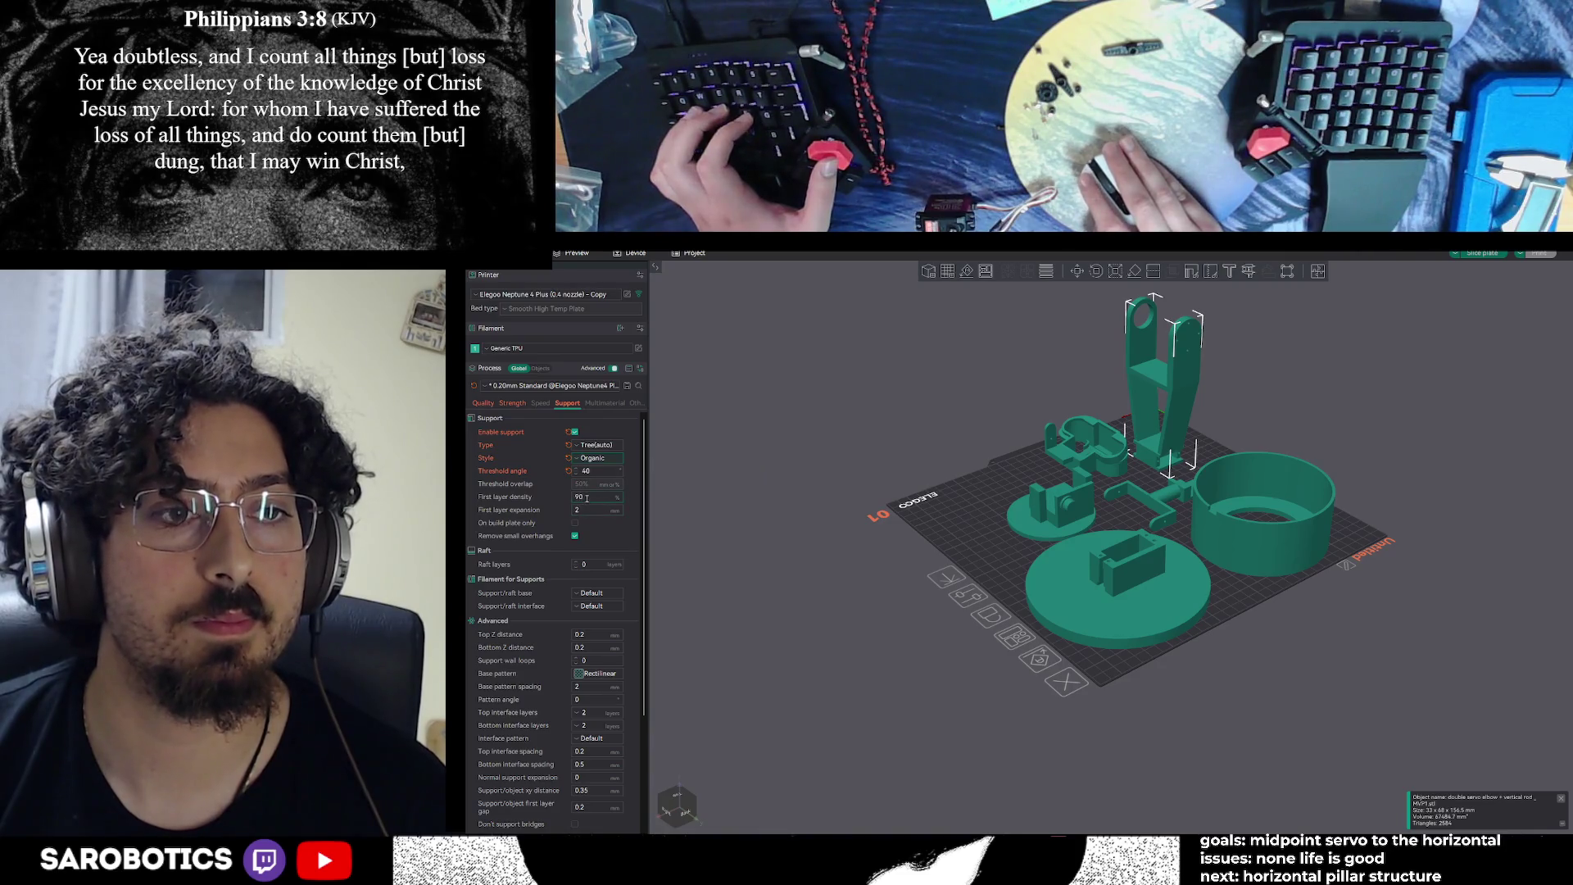
pyautogui.scroll(-5, 589, 524)
pyautogui.scroll(5, 593, 530)
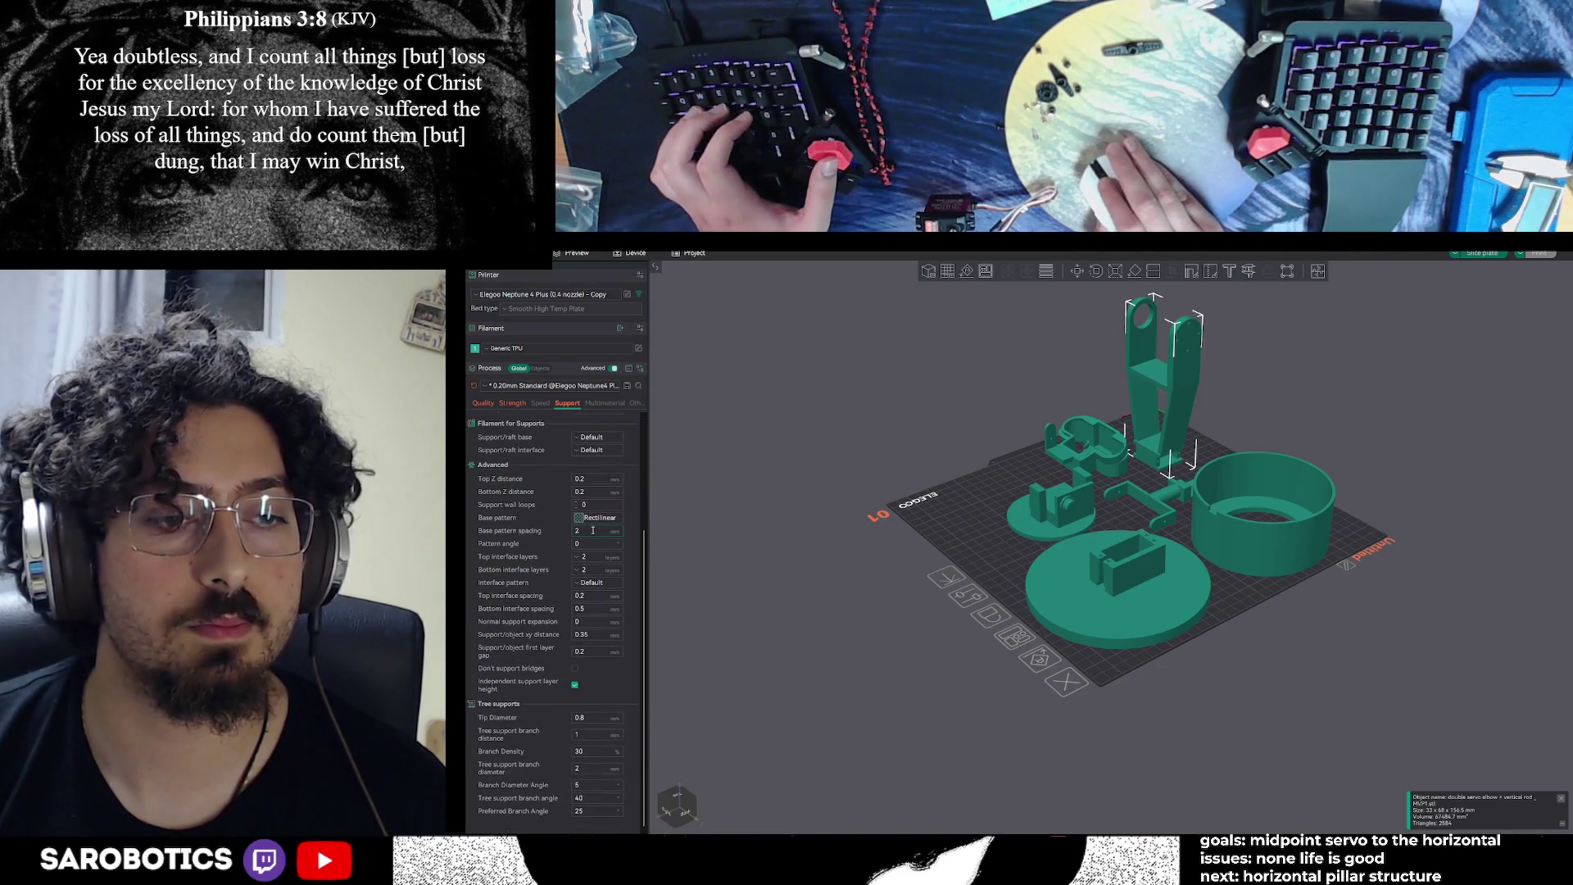
pyautogui.click(1481, 253)
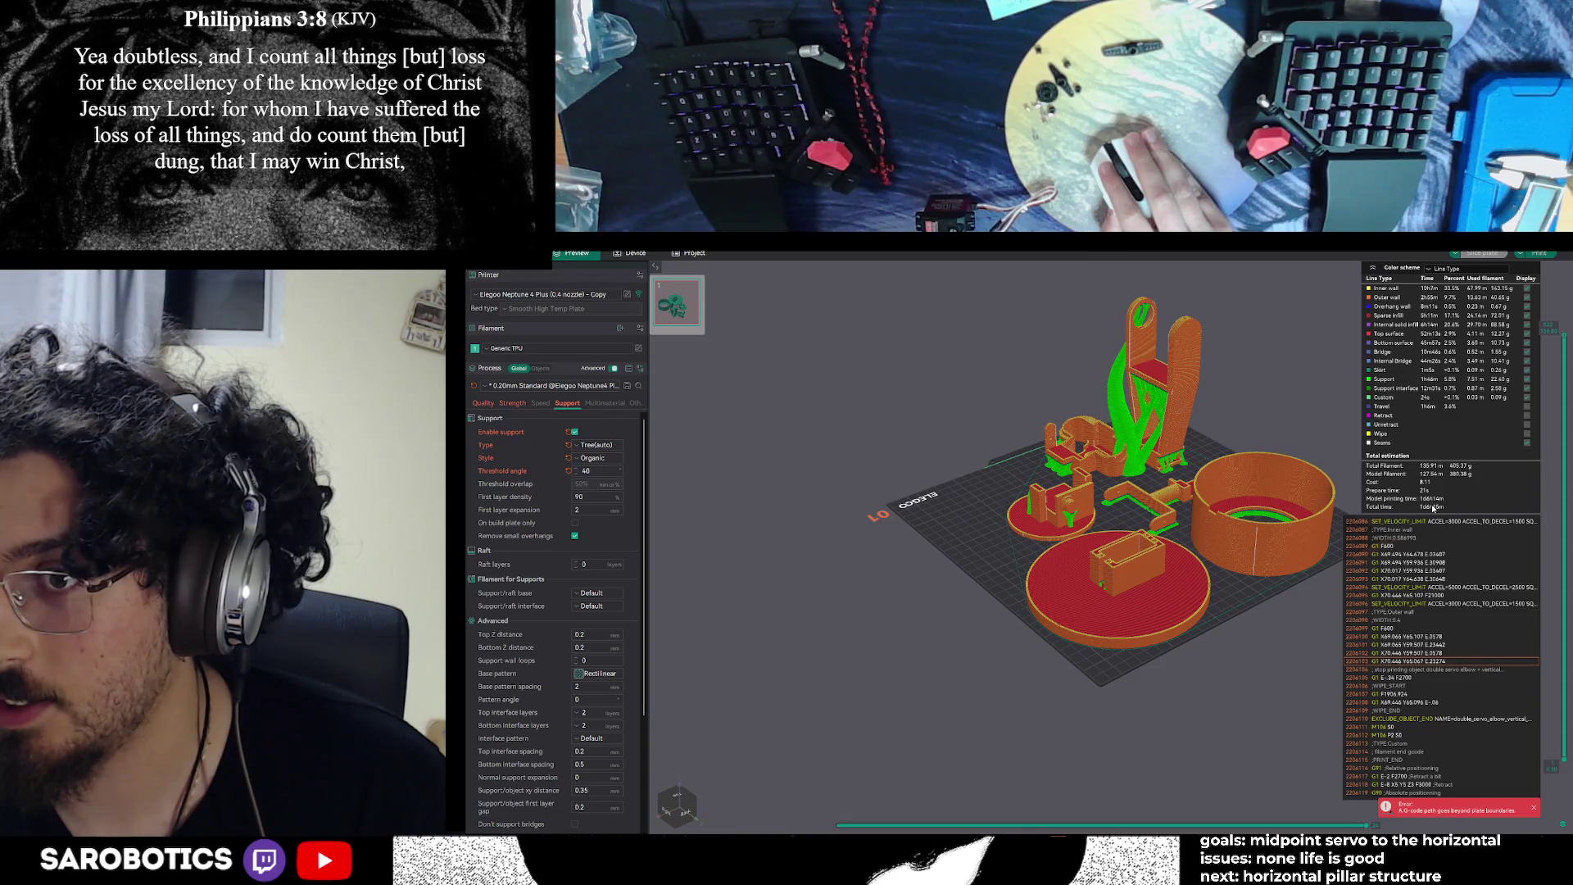
# Inspect the organic supports in the preview, dismiss the out-of-bounds G-code error, and return to Prepare
pyautogui.moveTo(1228, 491)
pyautogui.mouseDown()
pyautogui.moveTo(1130, 480)
pyautogui.moveTo(1191, 471)
pyautogui.moveTo(1221, 500)
pyautogui.moveTo(1240, 464)
pyautogui.moveTo(1252, 496)
pyautogui.moveTo(1087, 598)
pyautogui.moveTo(1190, 551)
pyautogui.mouseUp()
pyautogui.scroll(5, 1192, 472)
pyautogui.scroll(5, 1190, 550)
pyautogui.scroll(-5, 1190, 550)
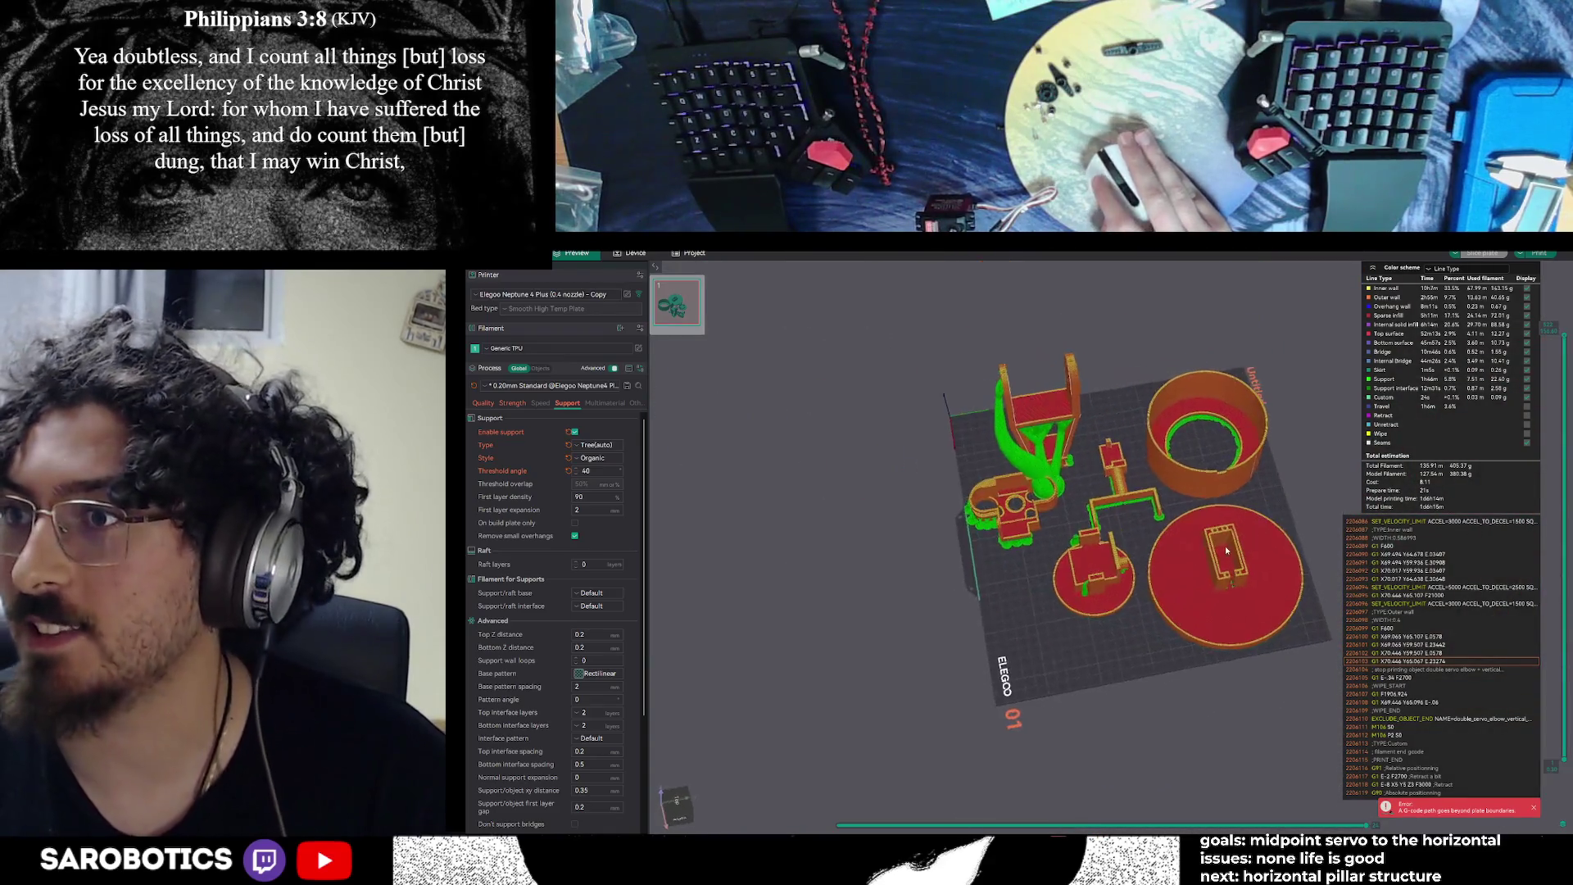
pyautogui.moveTo(1232, 475)
pyautogui.mouseDown()
pyautogui.moveTo(1212, 442)
pyautogui.moveTo(1178, 558)
pyautogui.moveTo(1199, 548)
pyautogui.moveTo(1177, 557)
pyautogui.moveTo(1167, 525)
pyautogui.moveTo(1182, 529)
pyautogui.mouseUp()
pyautogui.scroll(5, 1171, 555)
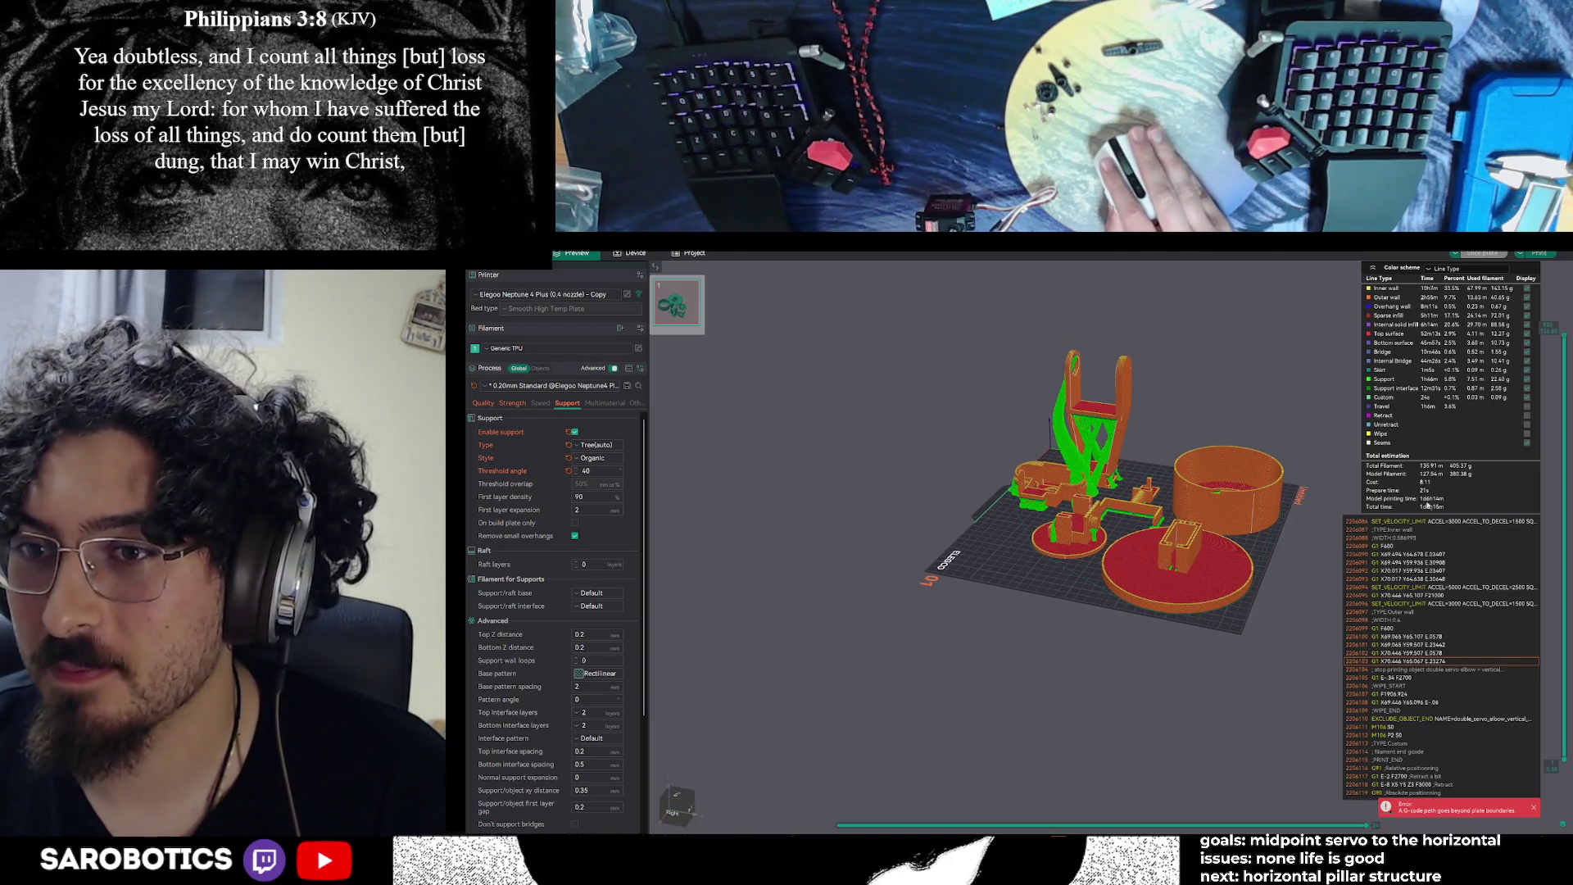
pyautogui.moveTo(1229, 574); pyautogui.dragTo(1200, 588)
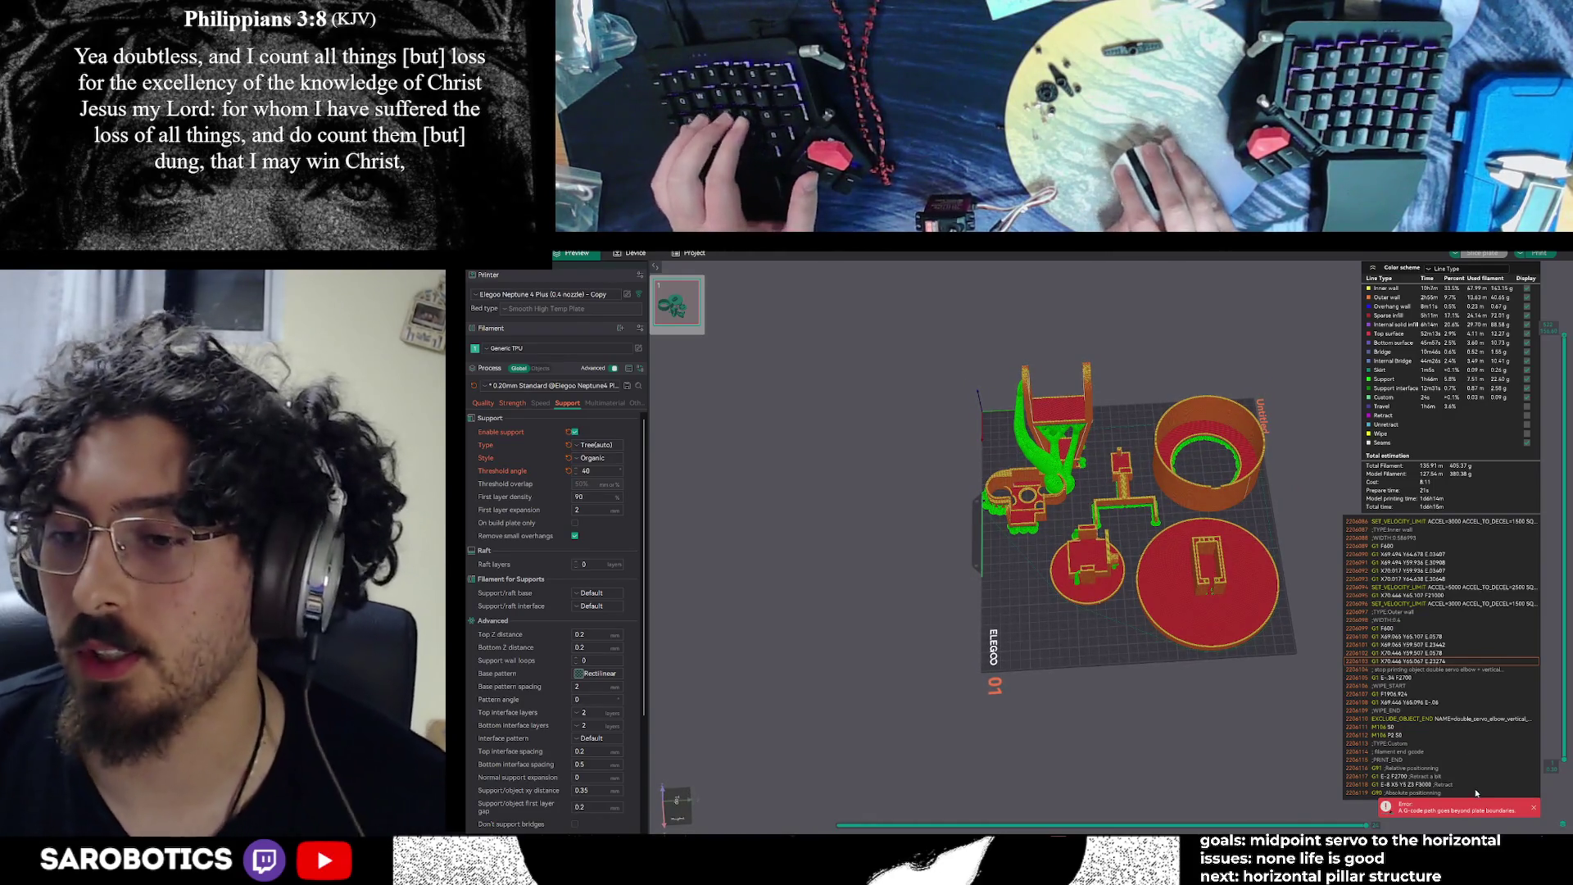
pyautogui.click(1535, 808)
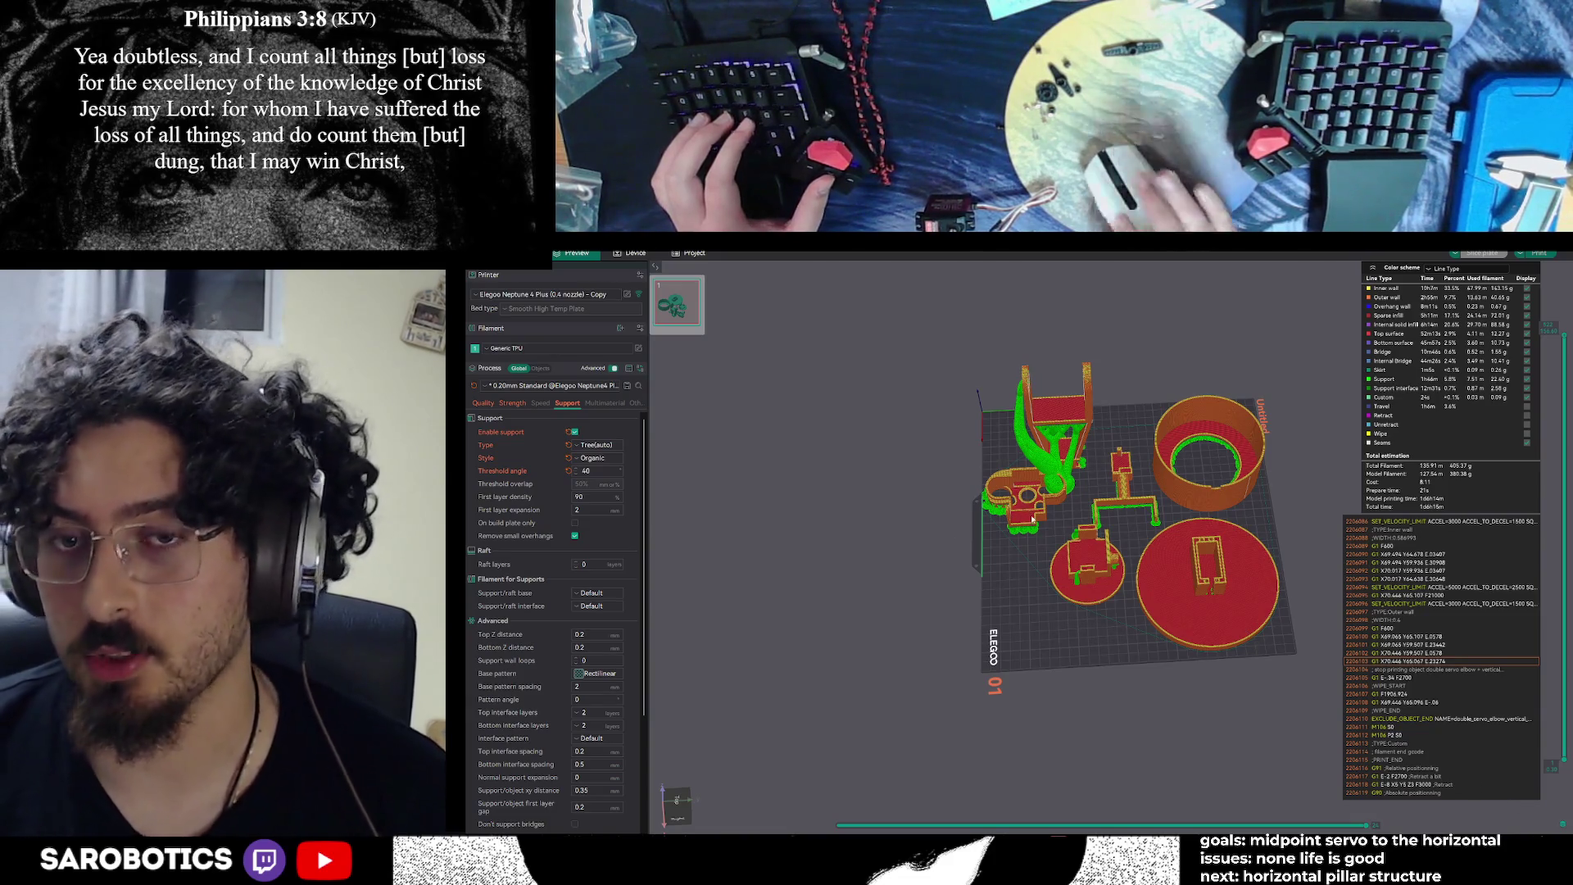
pyautogui.hotkey('ctrl', '1')
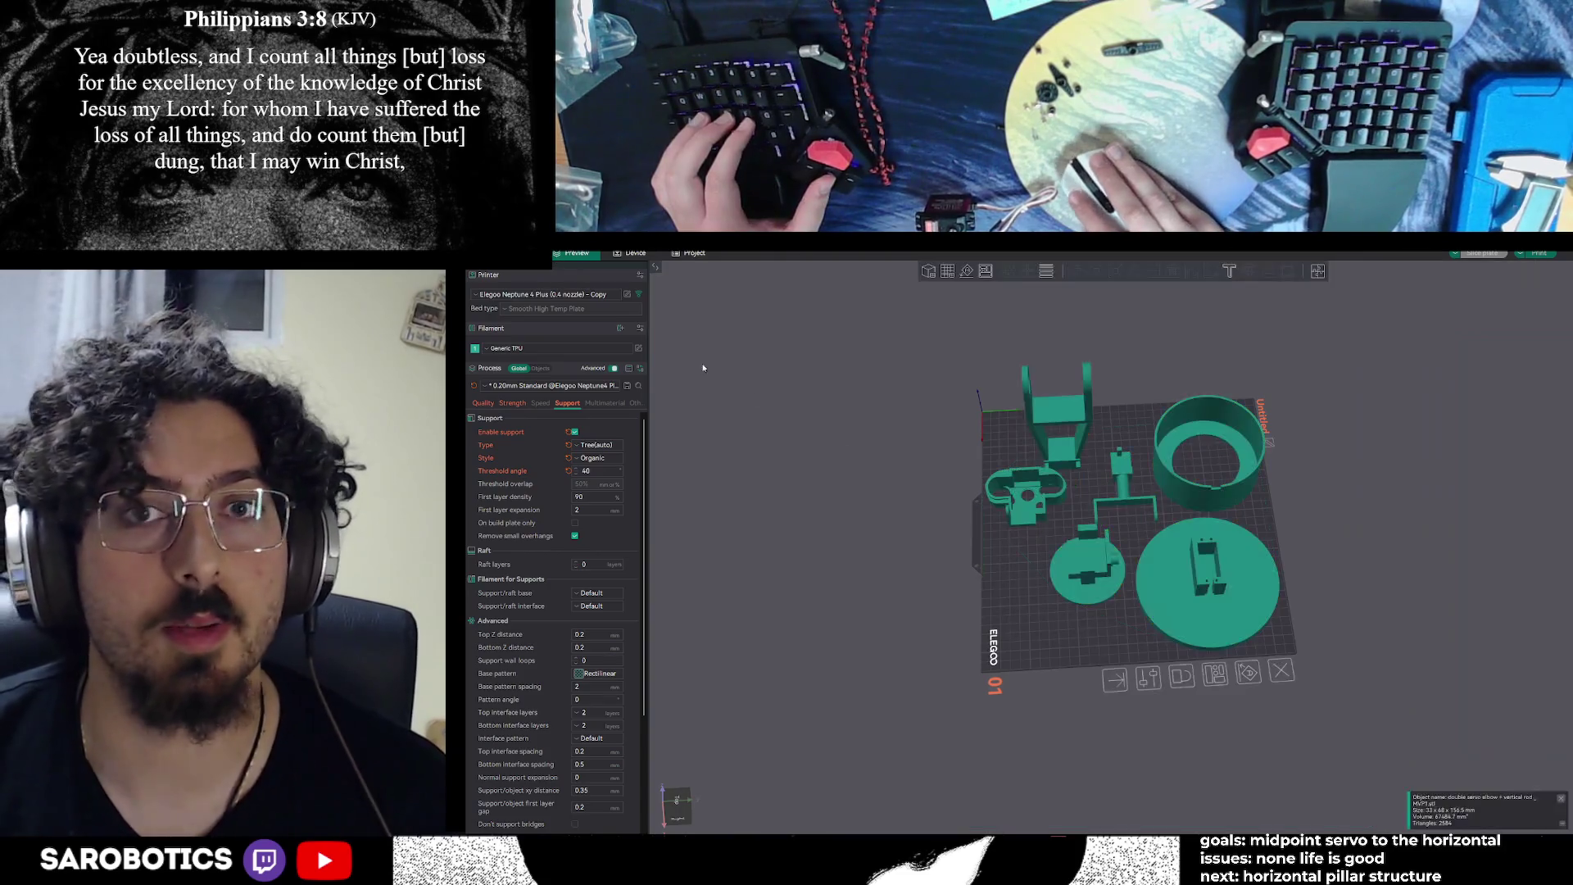
# Nudge the servo holder, round part and horizontal rod slightly on the plate, then re-slice with Ctrl+R
pyautogui.click(1011, 475)
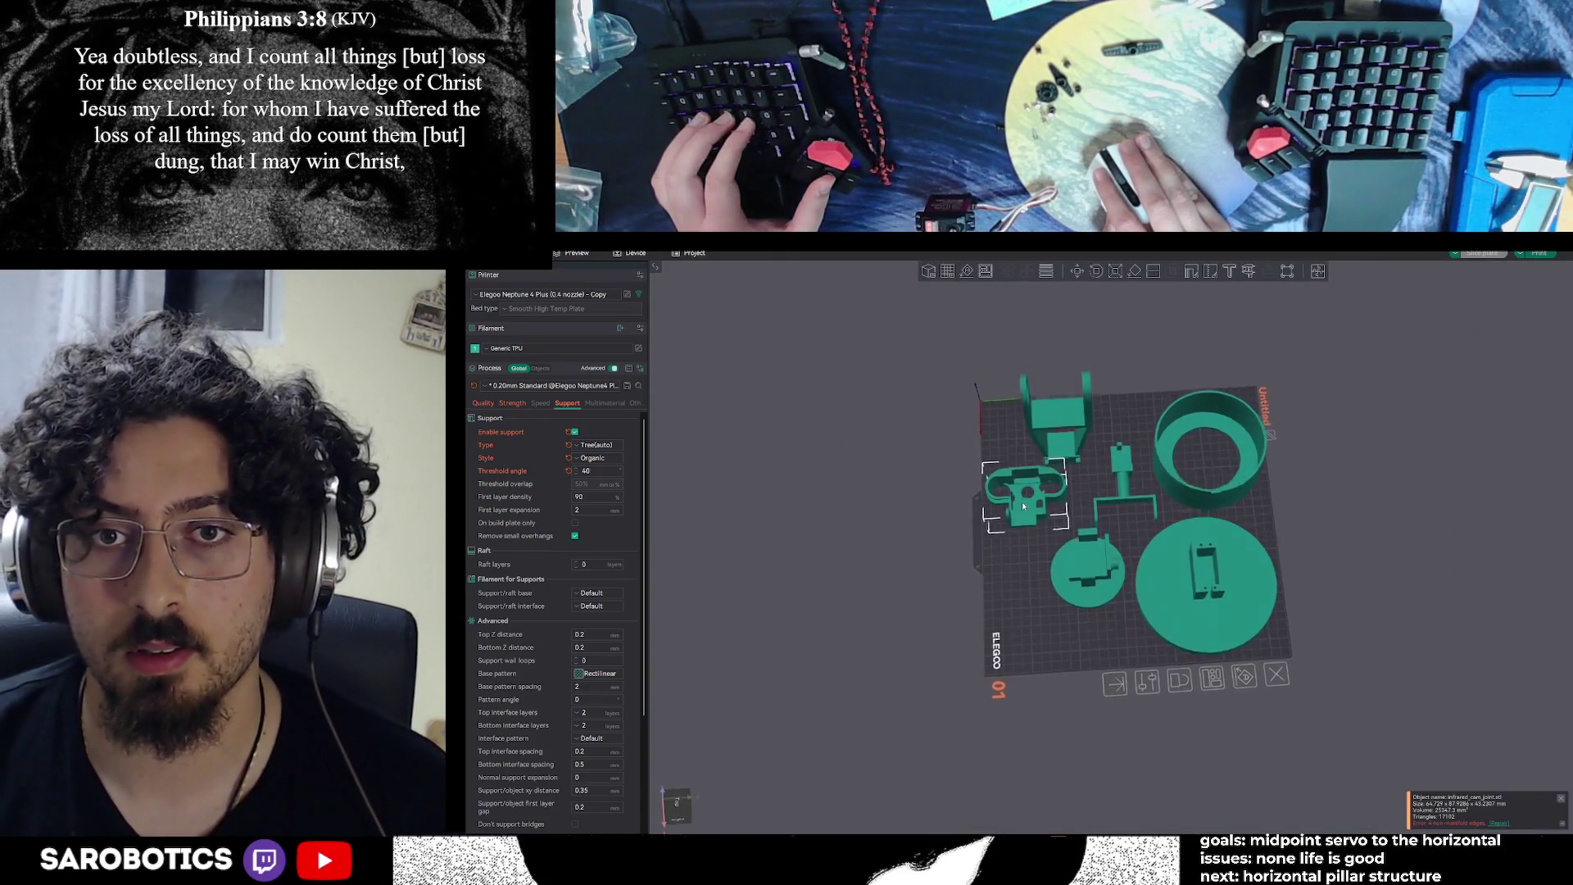
pyautogui.moveTo(1028, 506); pyautogui.dragTo(1030, 511)
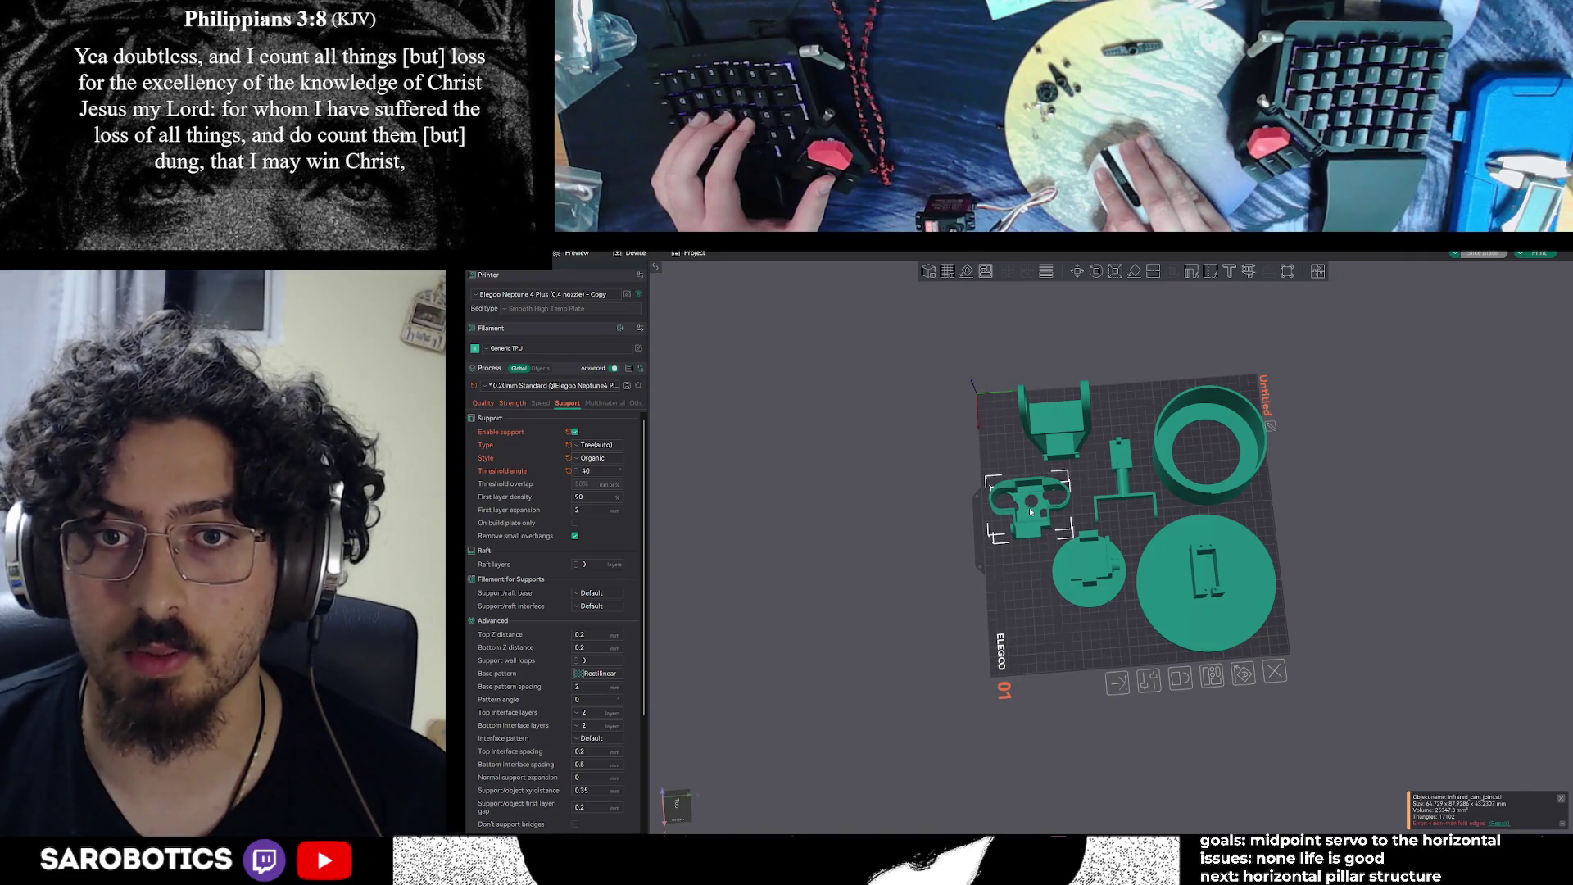
pyautogui.moveTo(1079, 578); pyautogui.dragTo(1073, 592)
pyautogui.moveTo(1037, 512); pyautogui.dragTo(1042, 520)
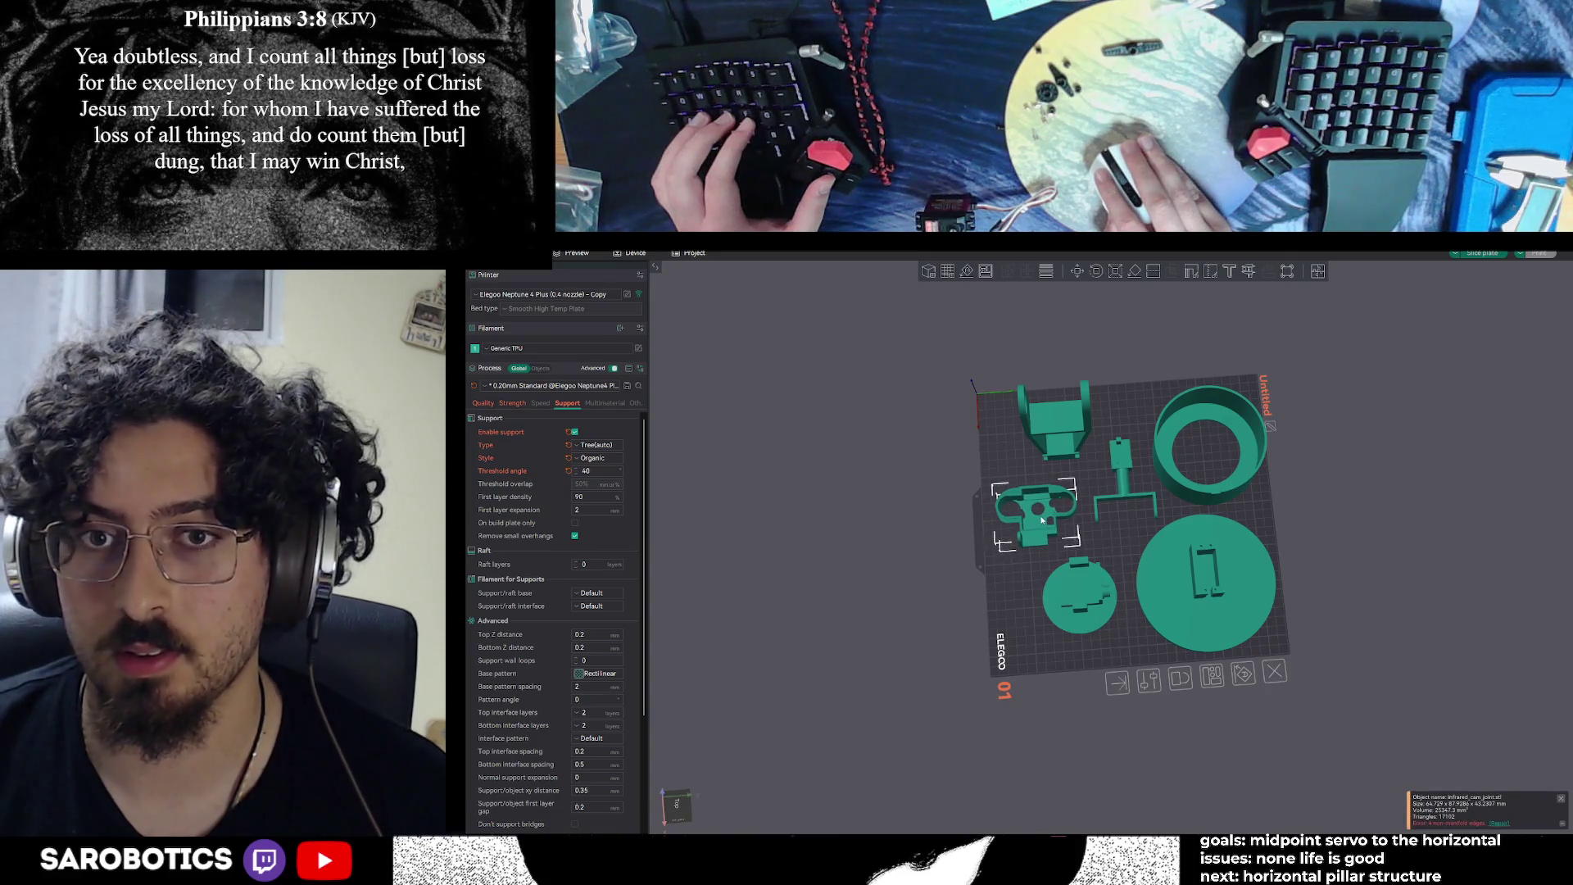
pyautogui.click(1122, 529)
pyautogui.click(1118, 478)
pyautogui.moveTo(1118, 478); pyautogui.dragTo(1117, 482)
pyautogui.hotkey('ctrl', 'r')
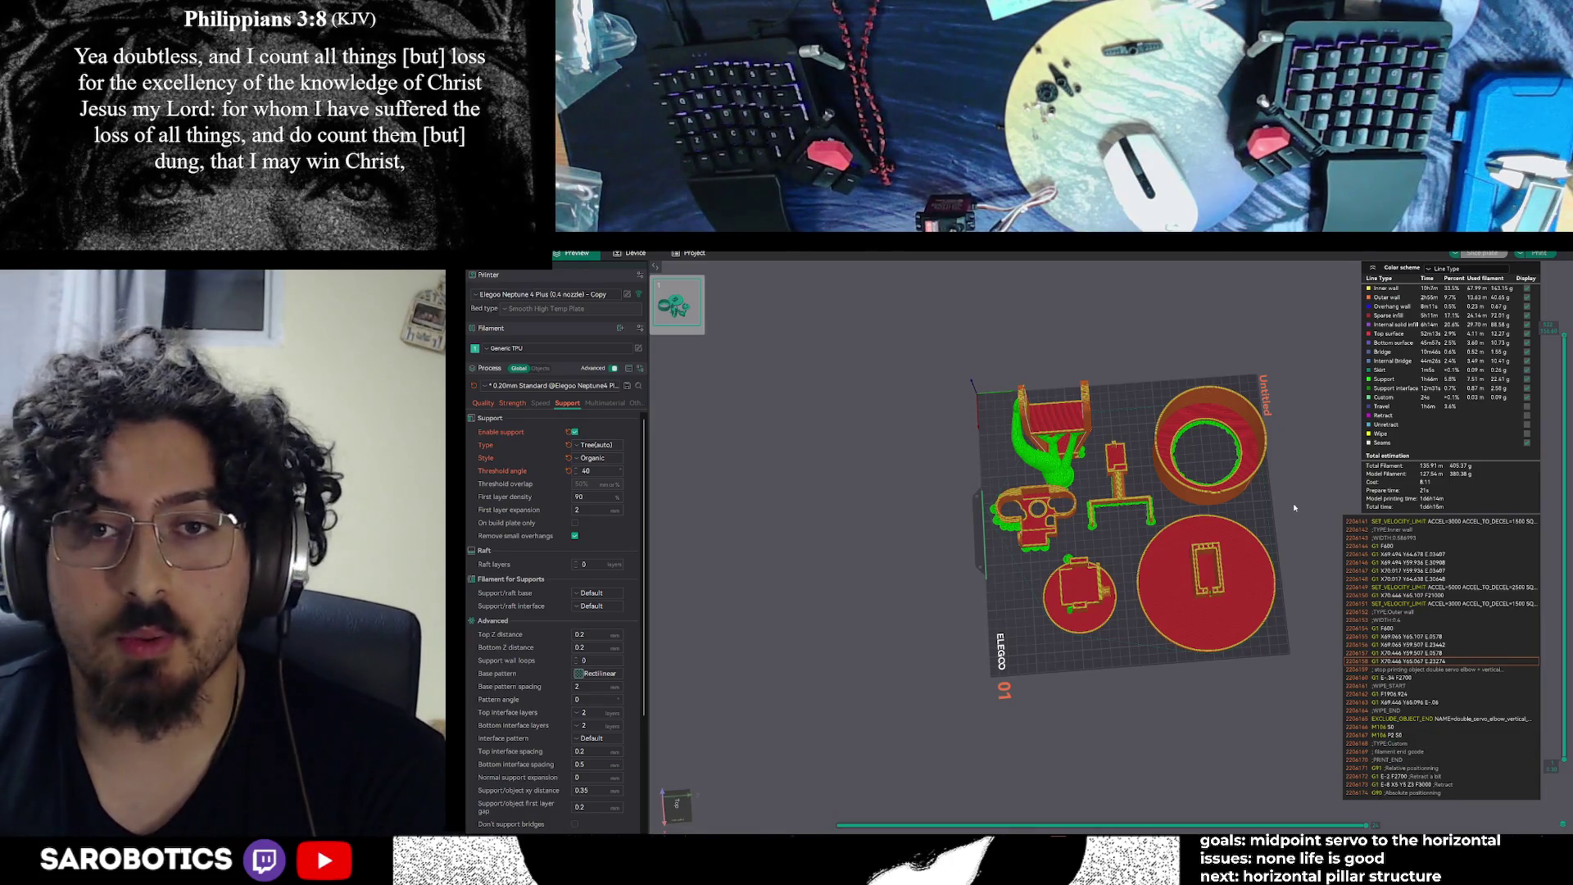
pyautogui.moveTo(1294, 508)
pyautogui.mouseDown()
pyautogui.moveTo(1151, 440)
pyautogui.moveTo(1163, 504)
pyautogui.moveTo(1188, 516)
pyautogui.moveTo(1162, 474)
pyautogui.moveTo(1086, 485)
pyautogui.moveTo(1128, 511)
pyautogui.moveTo(1156, 472)
pyautogui.moveTo(1096, 458)
pyautogui.moveTo(1198, 450)
pyautogui.moveTo(1211, 463)
pyautogui.moveTo(1193, 473)
pyautogui.moveTo(1263, 459)
pyautogui.moveTo(1061, 439)
pyautogui.moveTo(714, 456)
pyautogui.mouseUp()
pyautogui.scroll(5, 1175, 477)
# Set the support style to Tree Slim and slice the plate
pyautogui.click(607, 461)
pyautogui.click(598, 478)
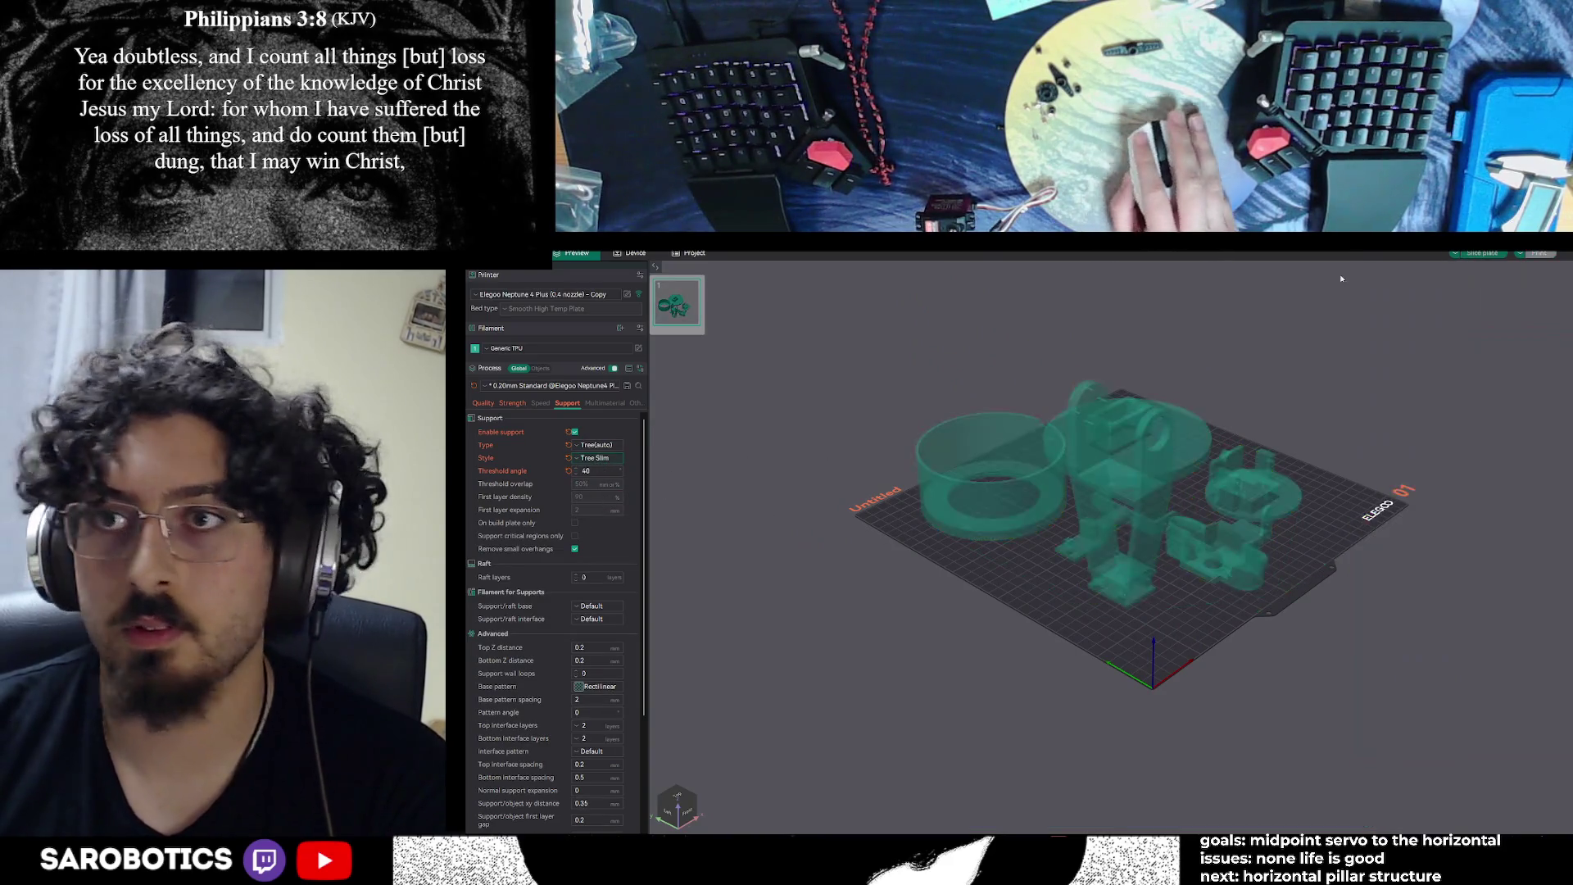
pyautogui.click(1480, 255)
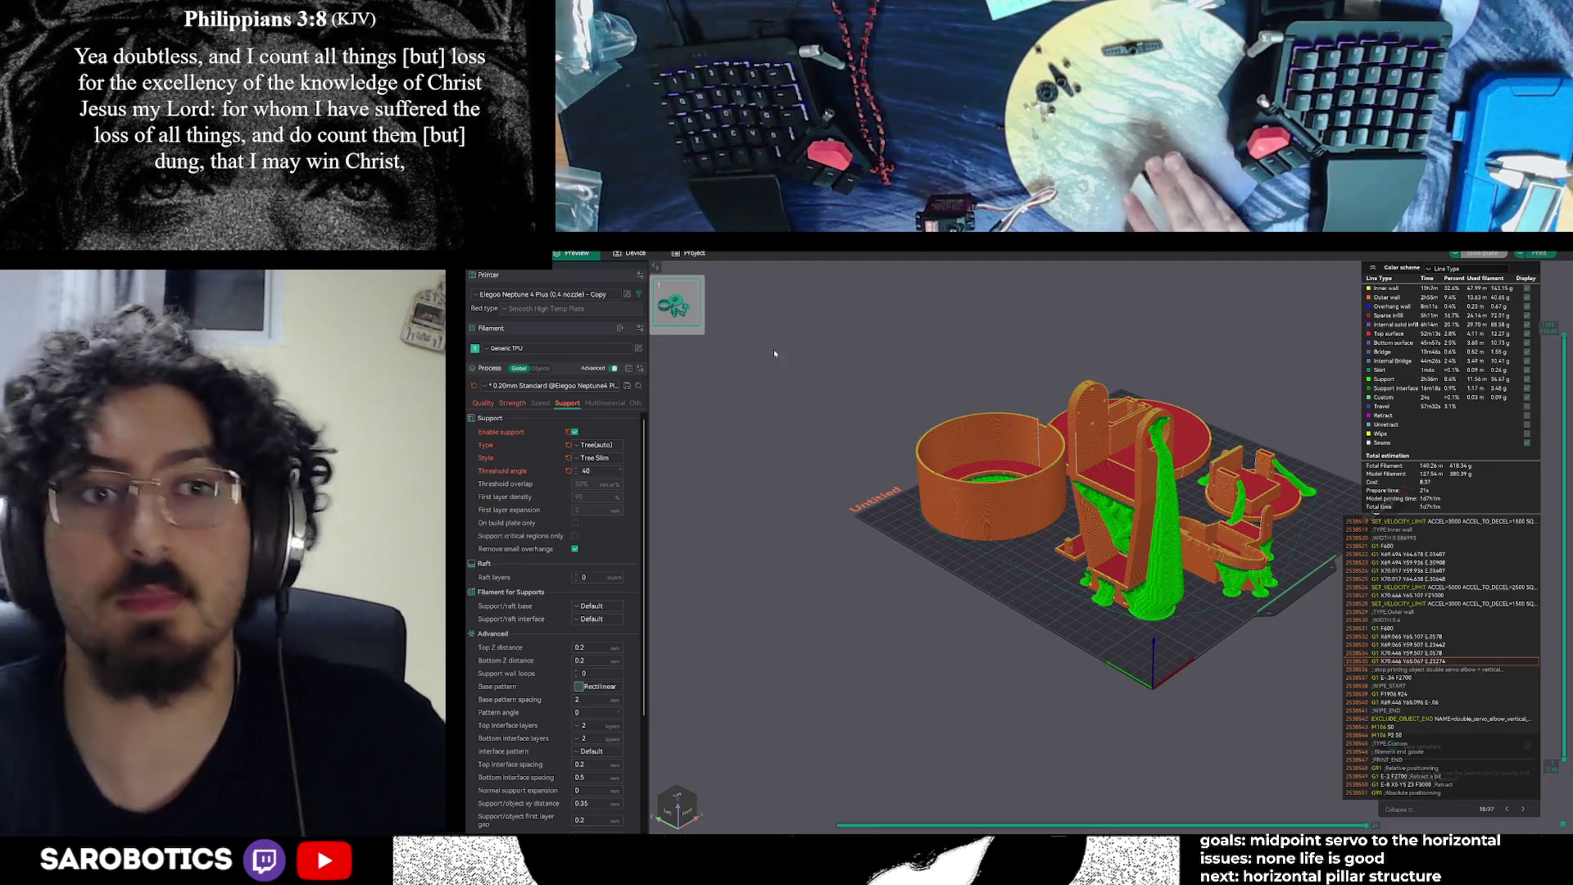
# Switch the support type to Normal(auto), then back to Tree(auto) Organic, and slice the plate again
pyautogui.click(598, 444)
pyautogui.click(589, 457)
pyautogui.click(598, 444)
pyautogui.click(598, 473)
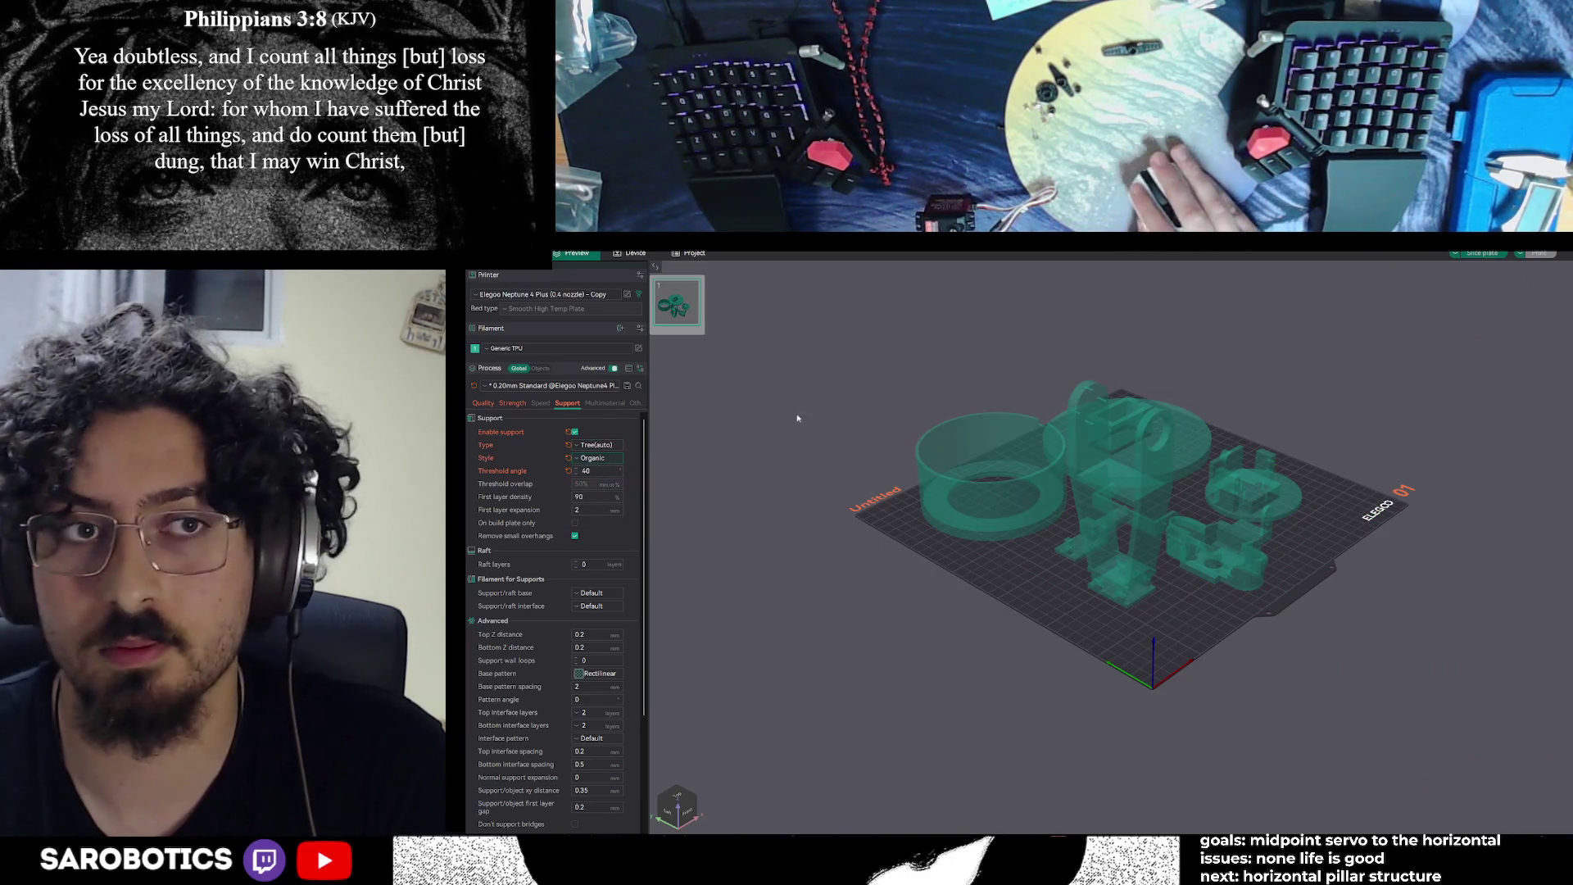
pyautogui.click(1480, 253)
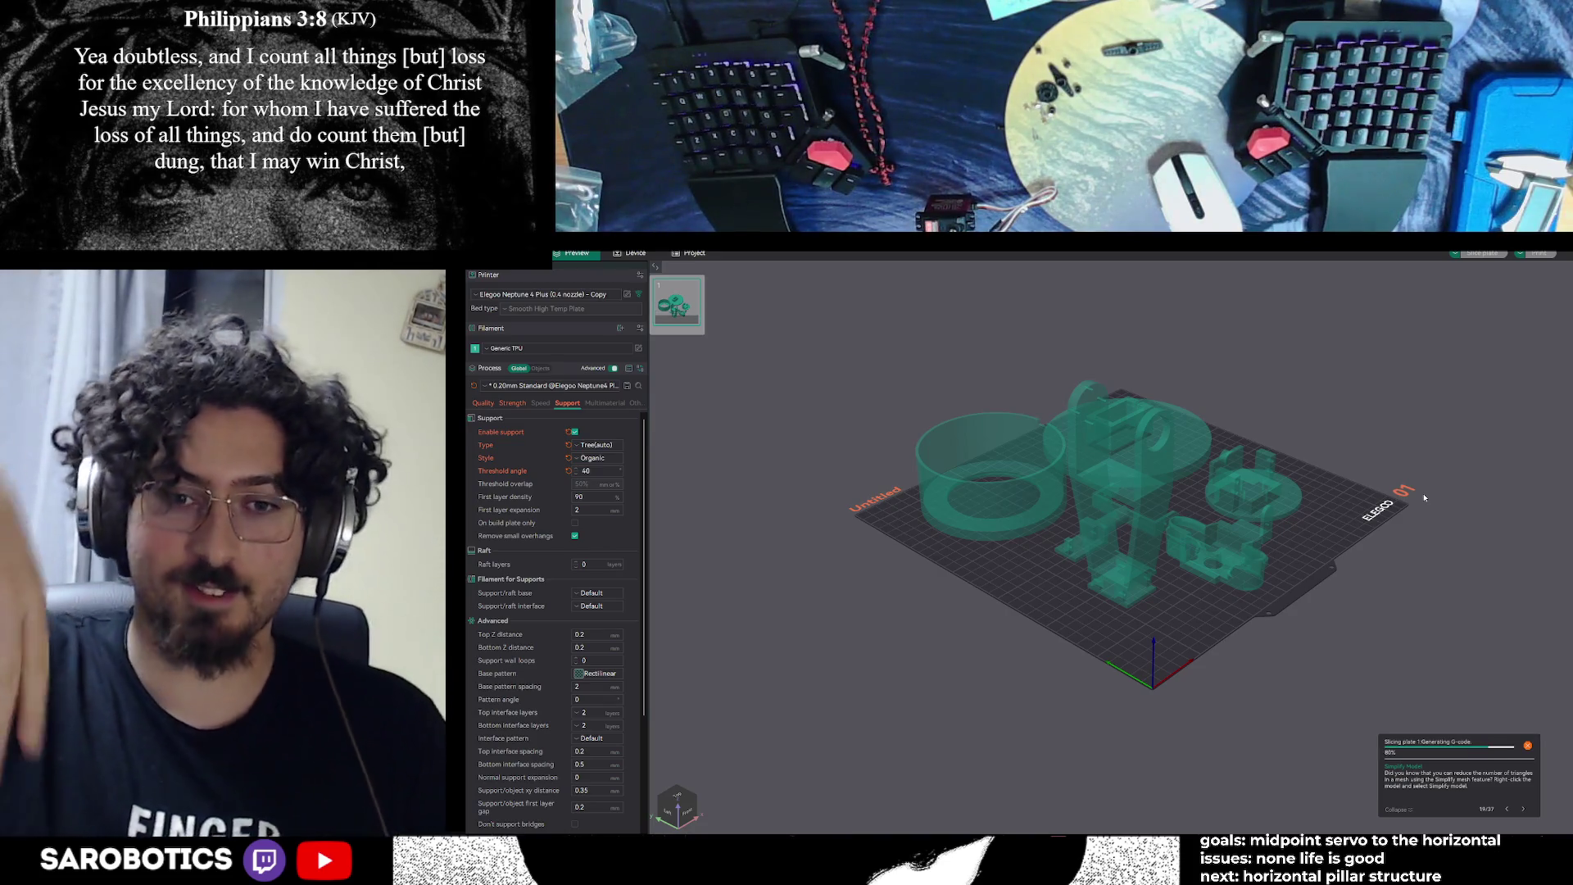
# Type 'brother' in the ChatGPT reply box, scroll the settings table, then return to OrcaSlicer
pyautogui.moveTo(947, 834)
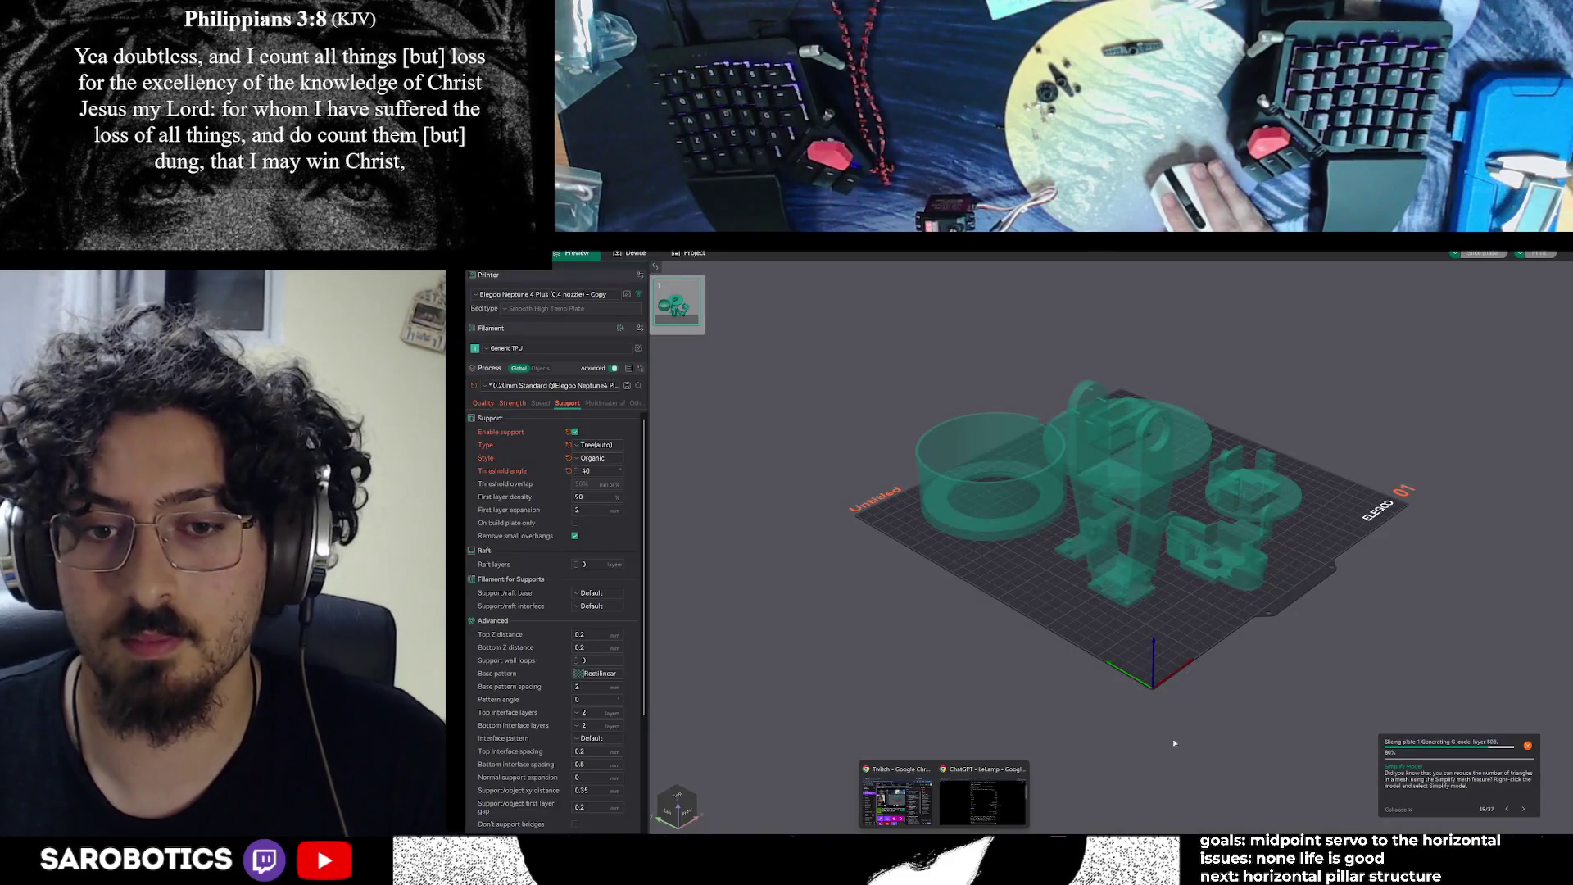
pyautogui.click(989, 810)
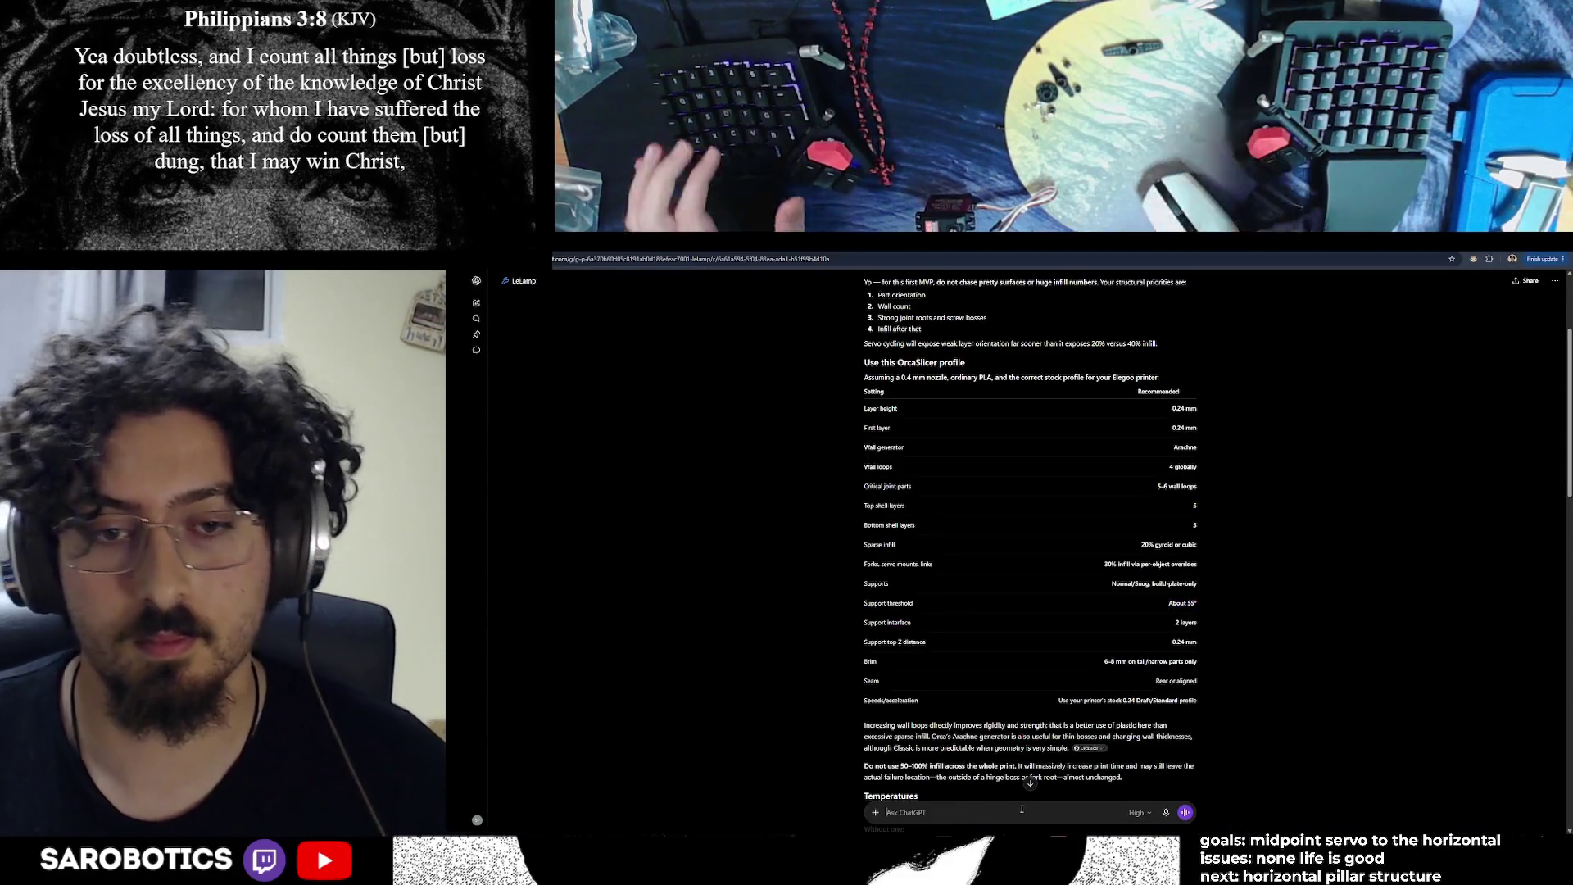
pyautogui.write('brother')
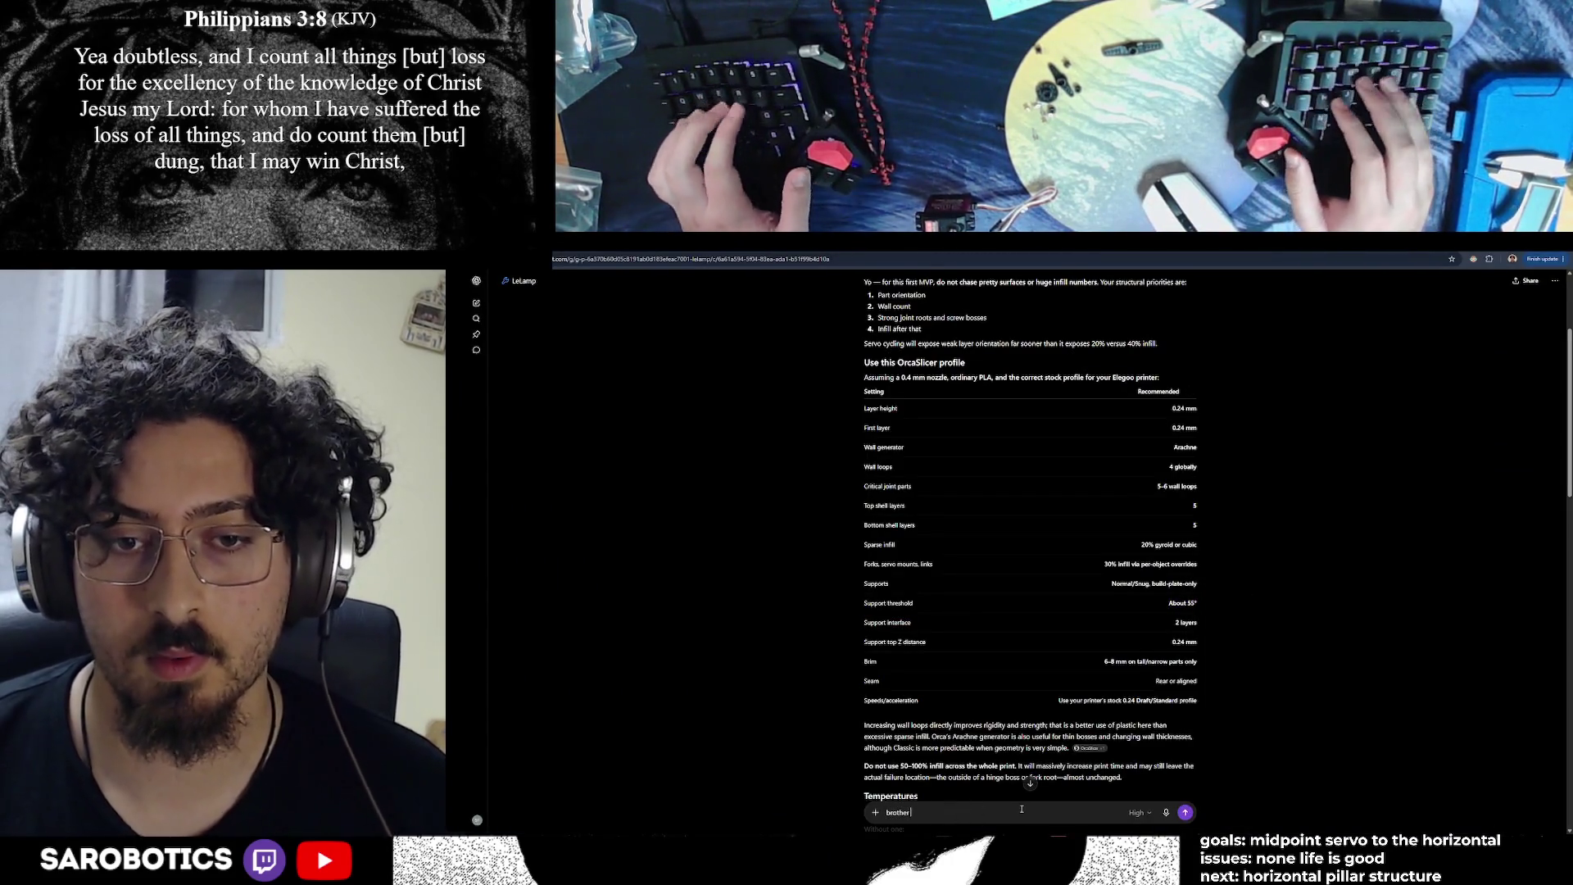
pyautogui.scroll(-1, 935, 554)
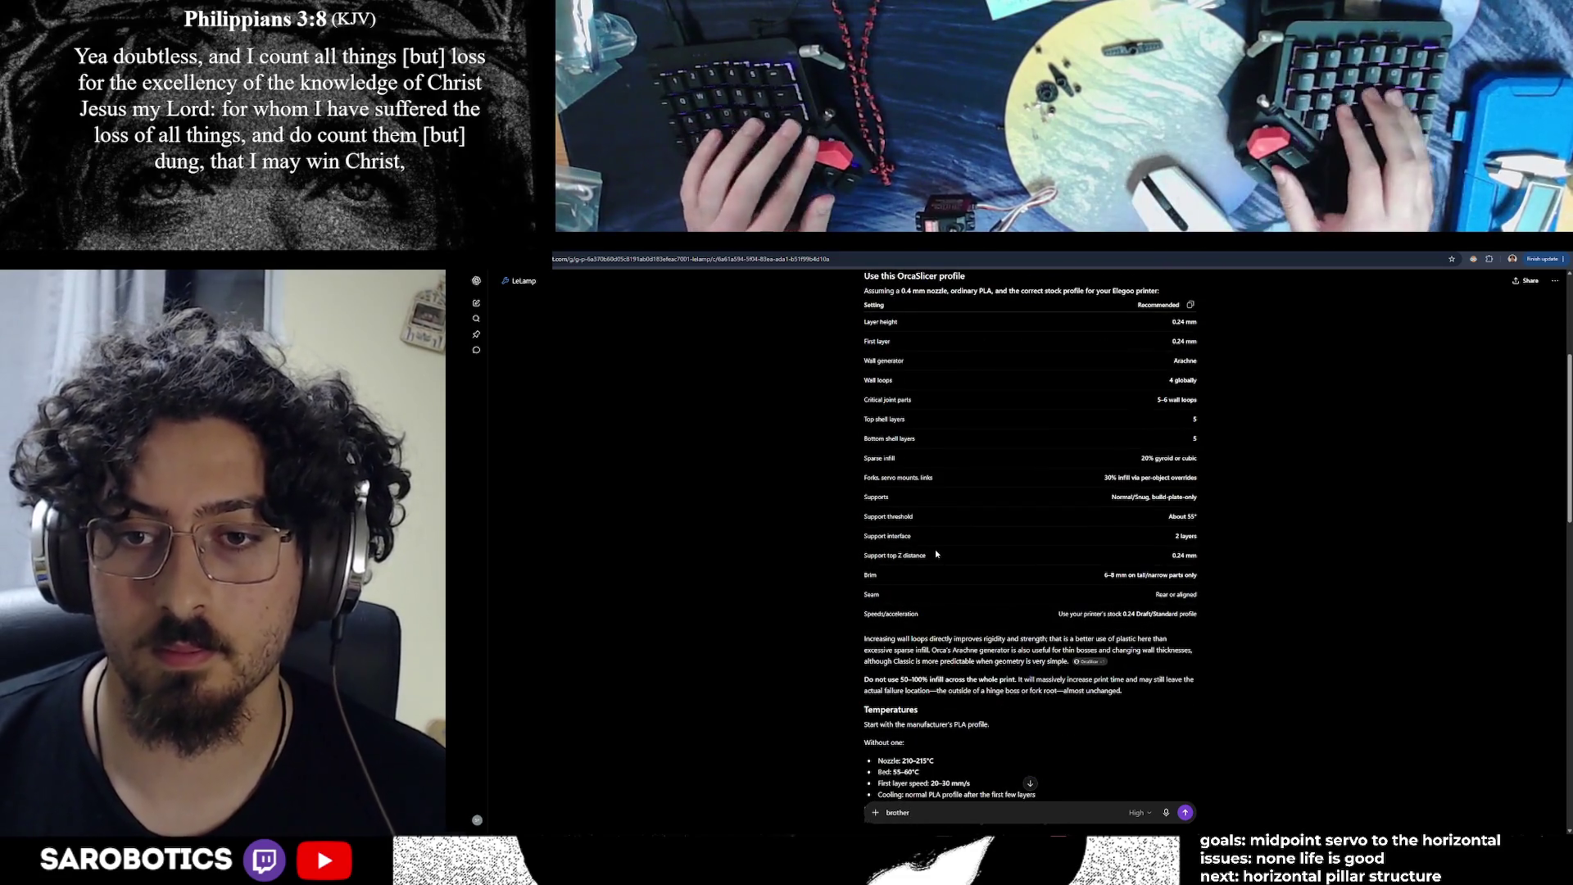
pyautogui.hotkey('alt', 'Tab')
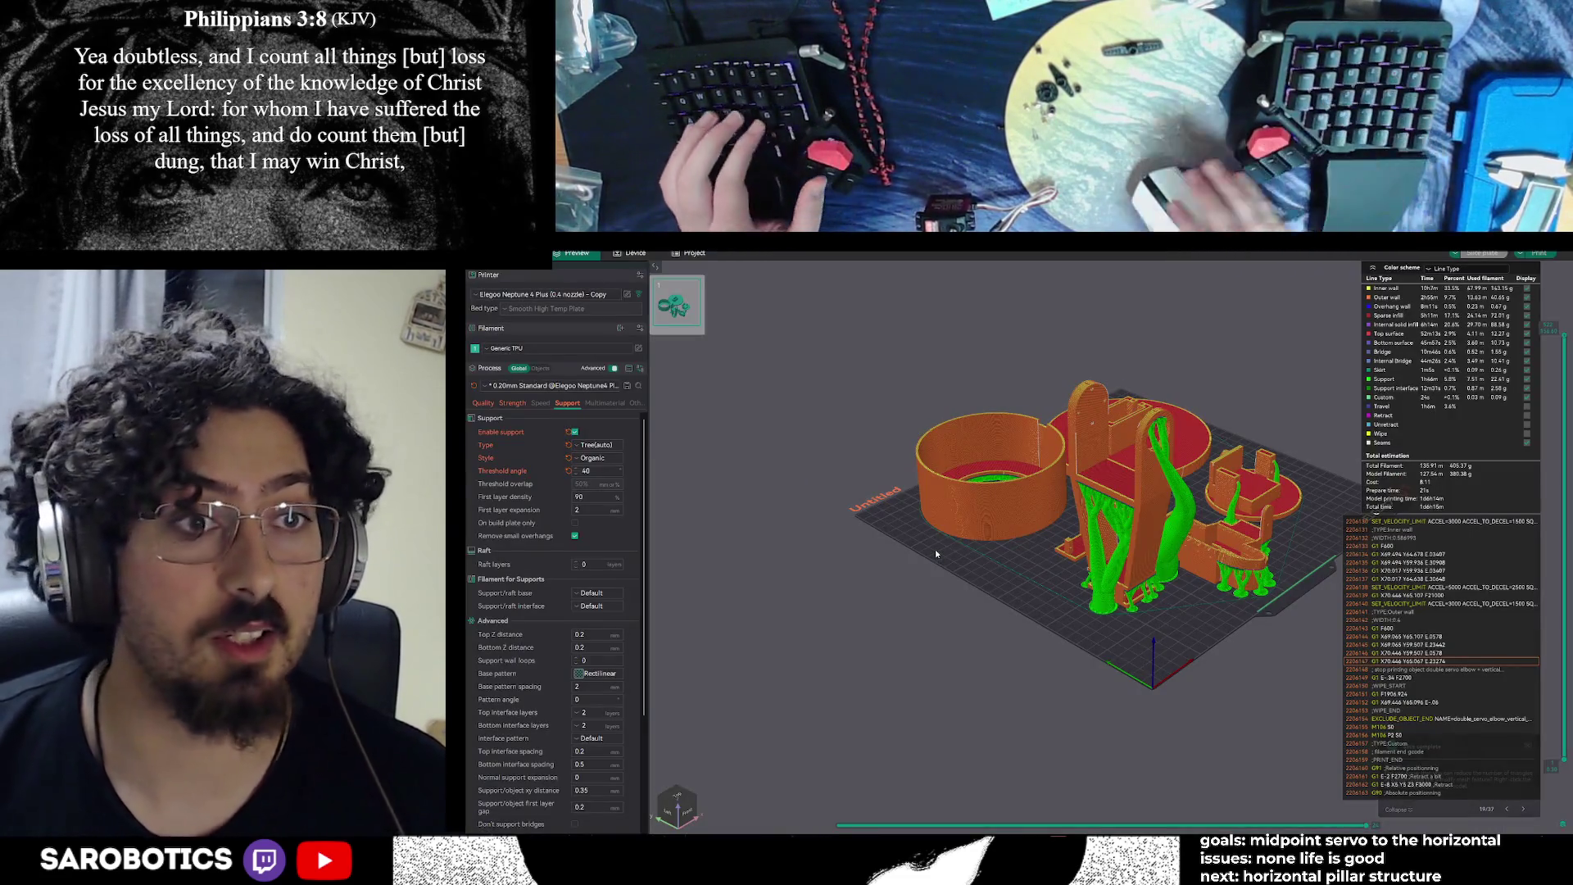
# View the Strength process settings in OrcaSlicer, then switch to the ChatGPT OrcaSlicer conversation
pyautogui.click(540, 403)
pyautogui.click(511, 403)
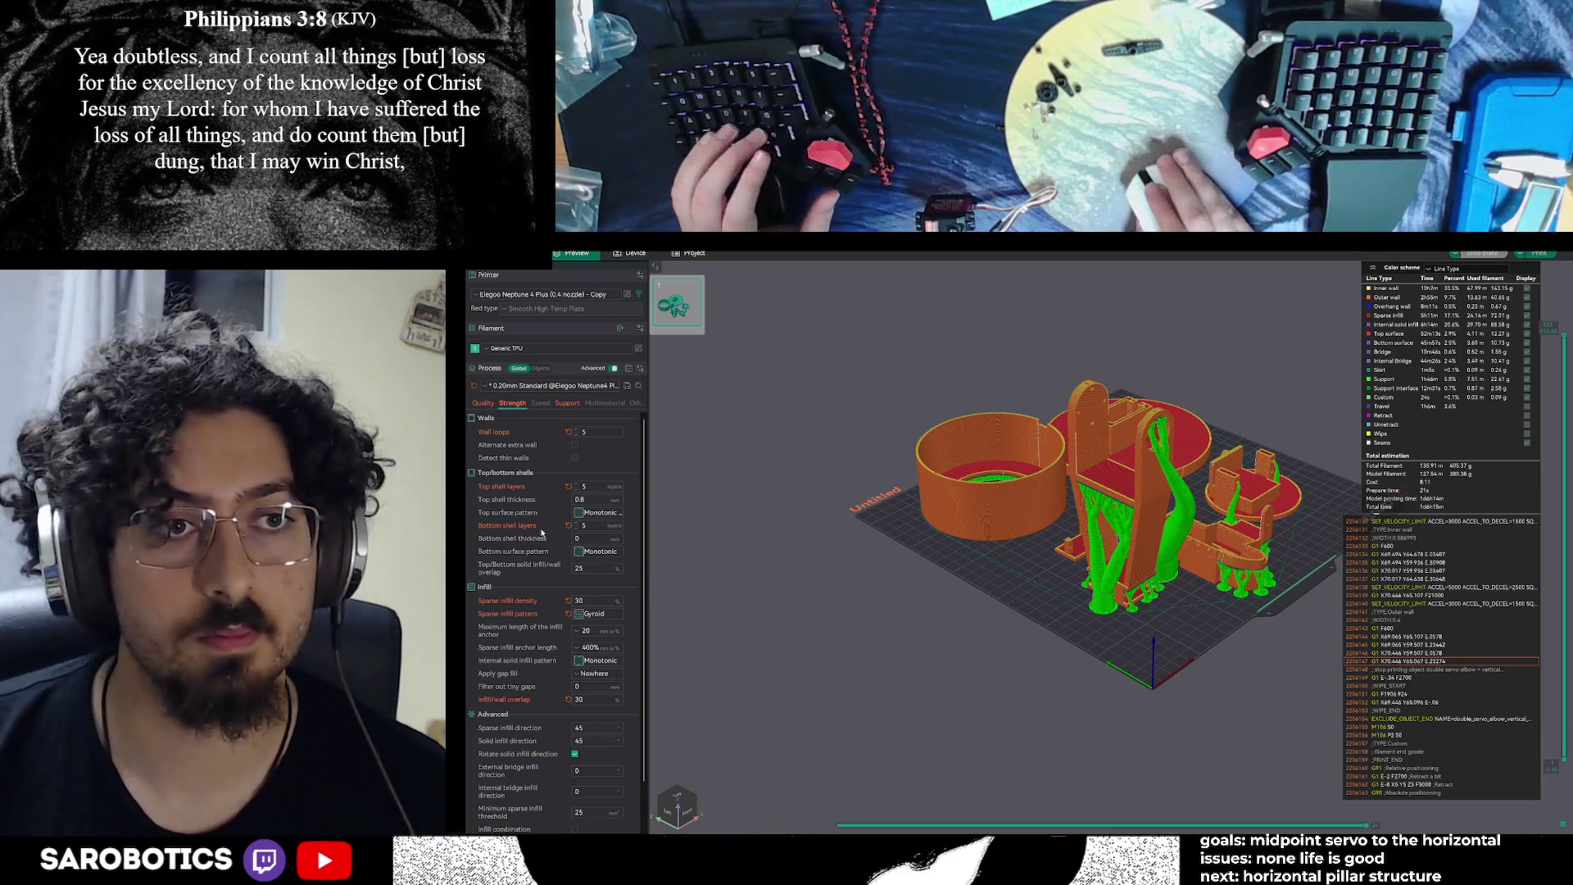
pyautogui.scroll(5, 535, 445)
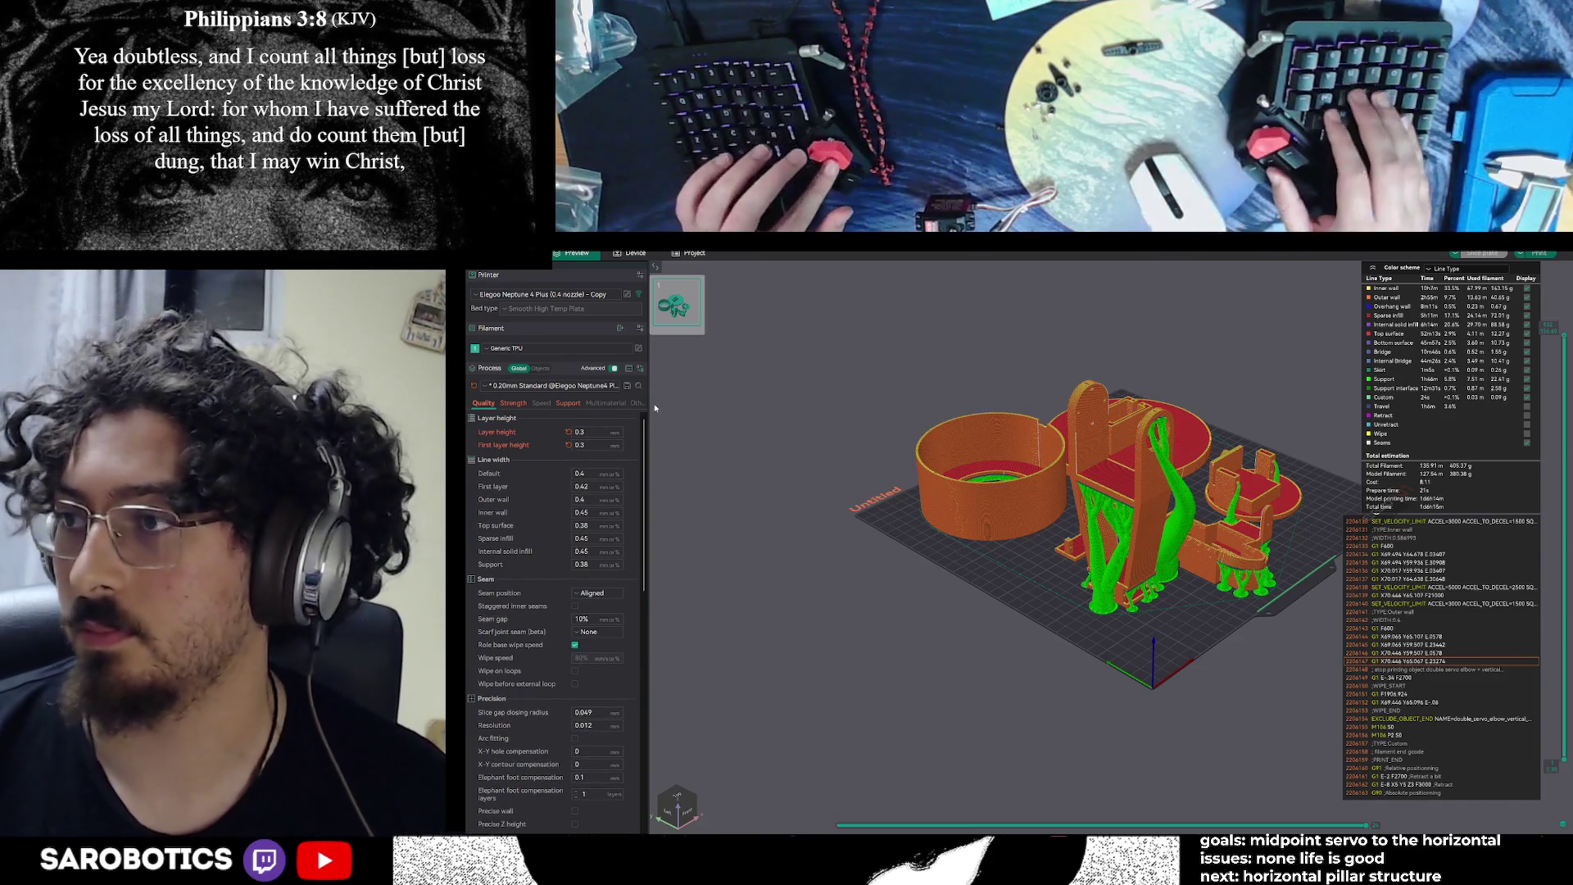
pyautogui.hotkey('alt', 'Tab')
pyautogui.scroll(-3, 733, 483)
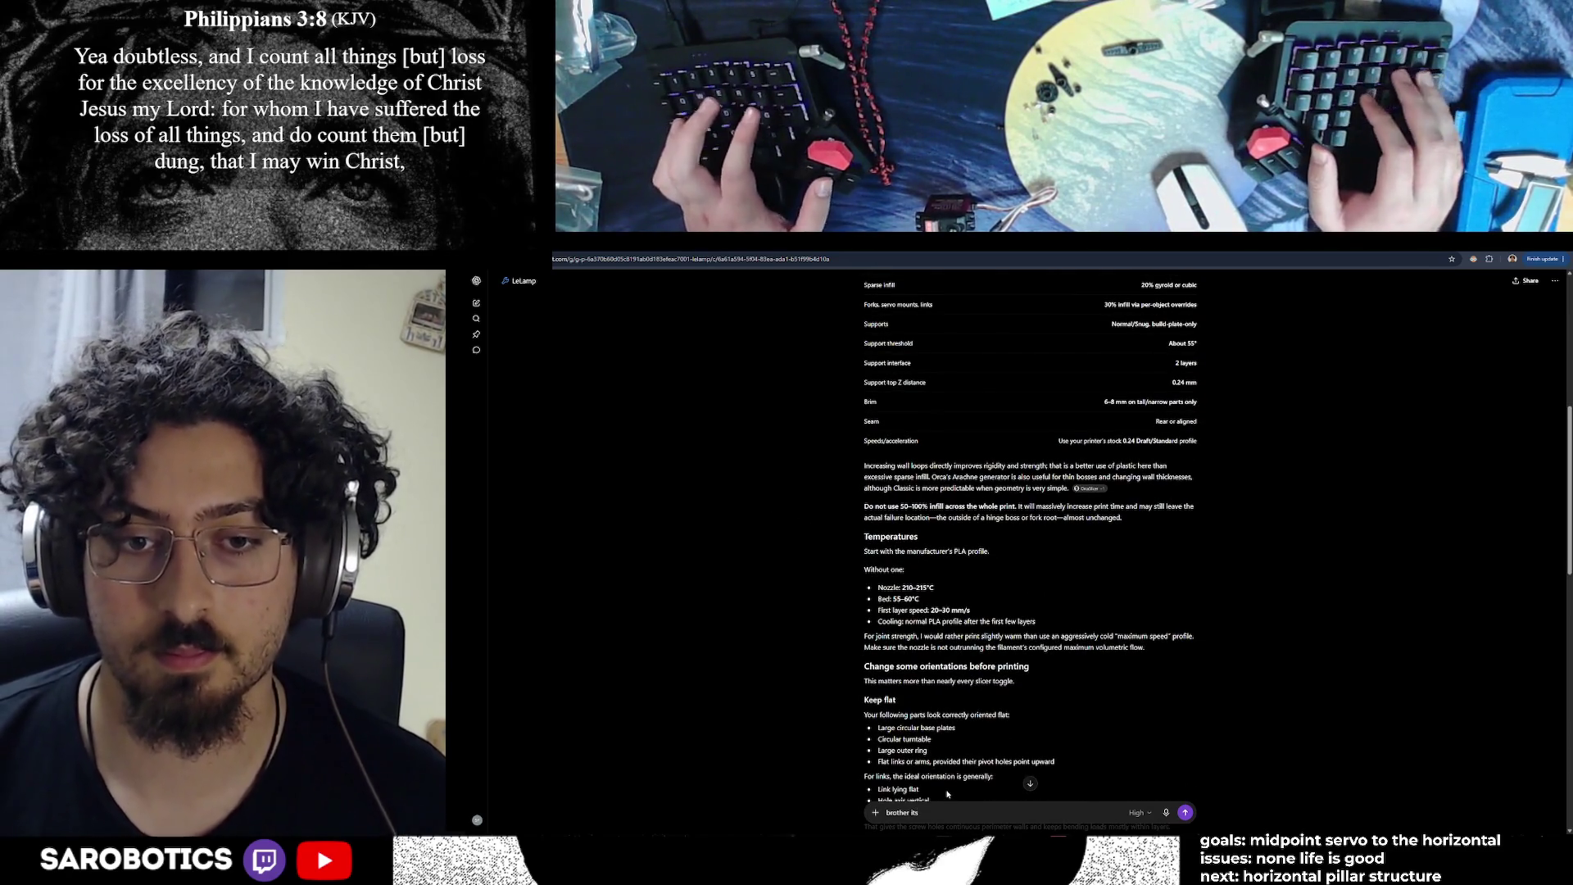
# In a new chat at Medium effort, draft 'how do i decrease print time on orca slicer? using elegoo neptune 4 plus'
pyautogui.click(476, 303)
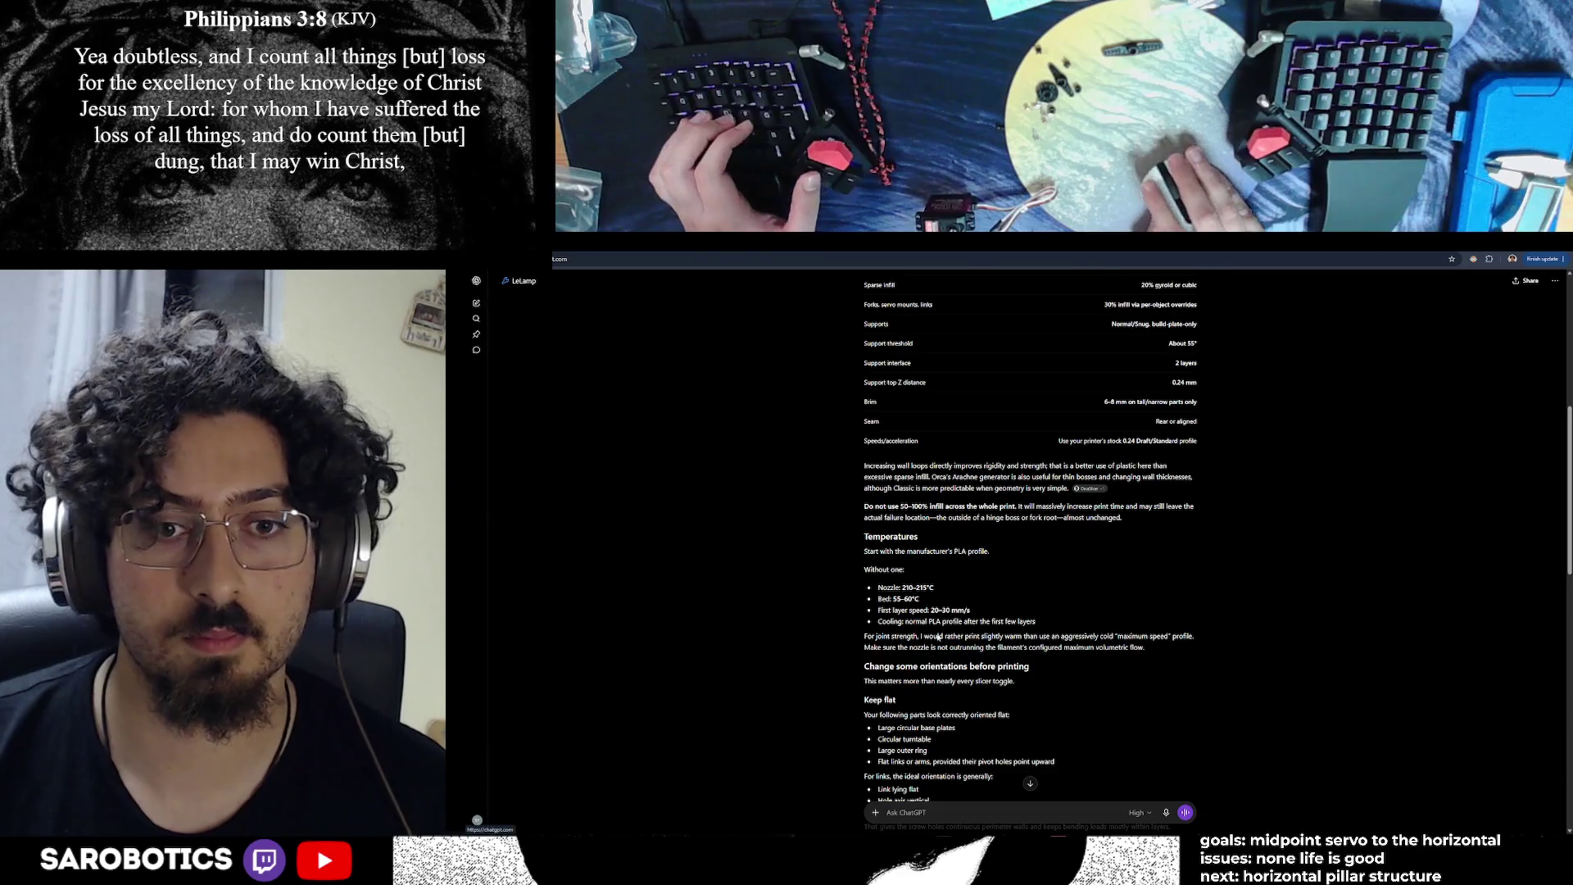
pyautogui.write('how do ')
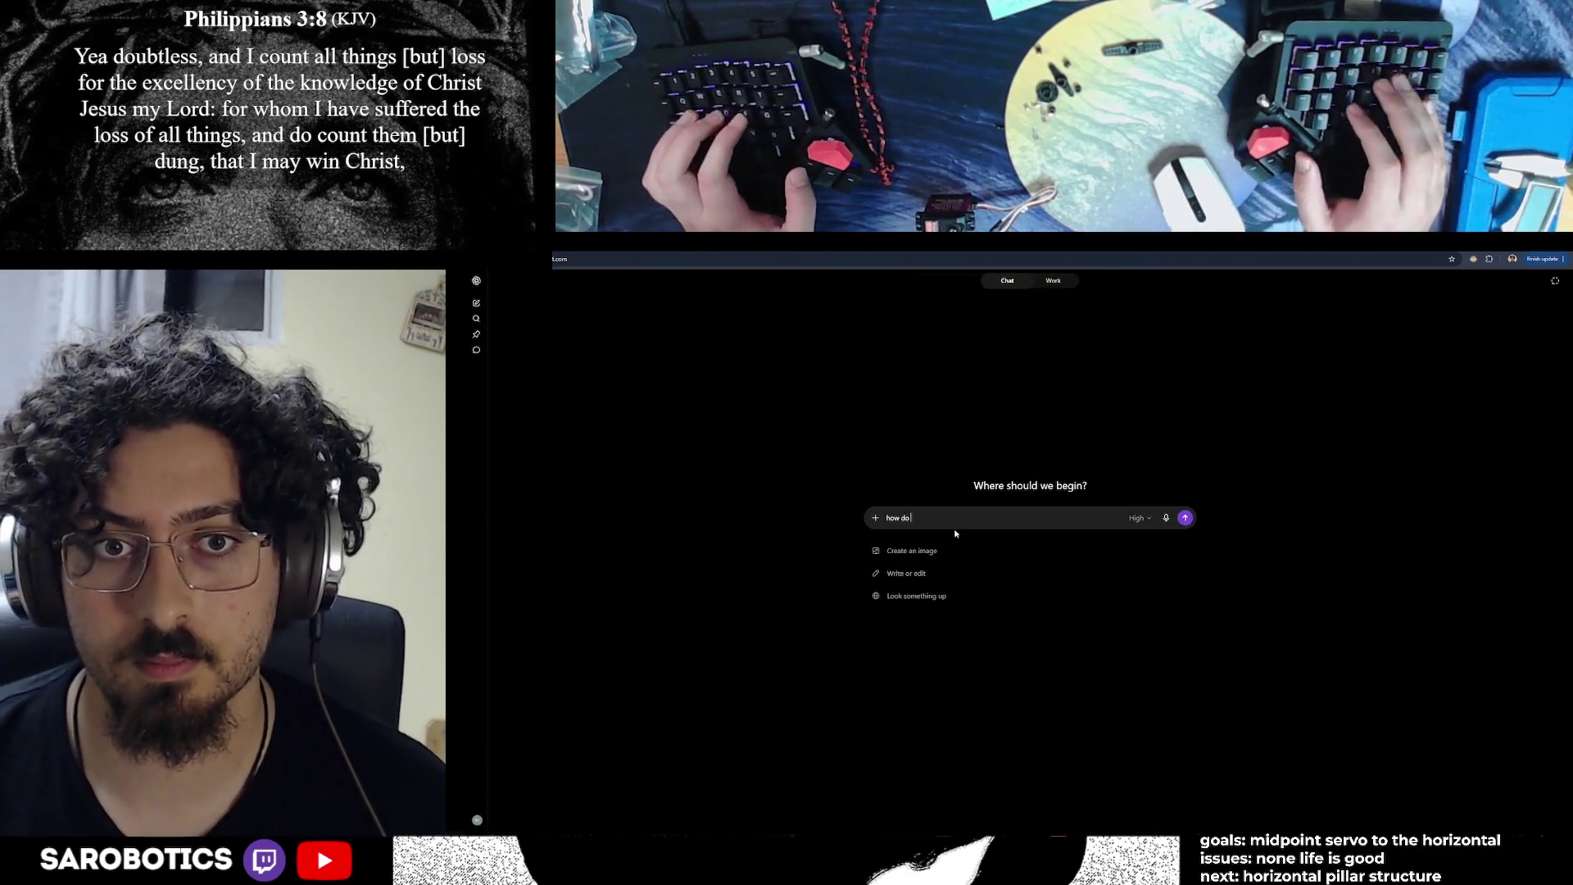
pyautogui.write('i decrease print tim')
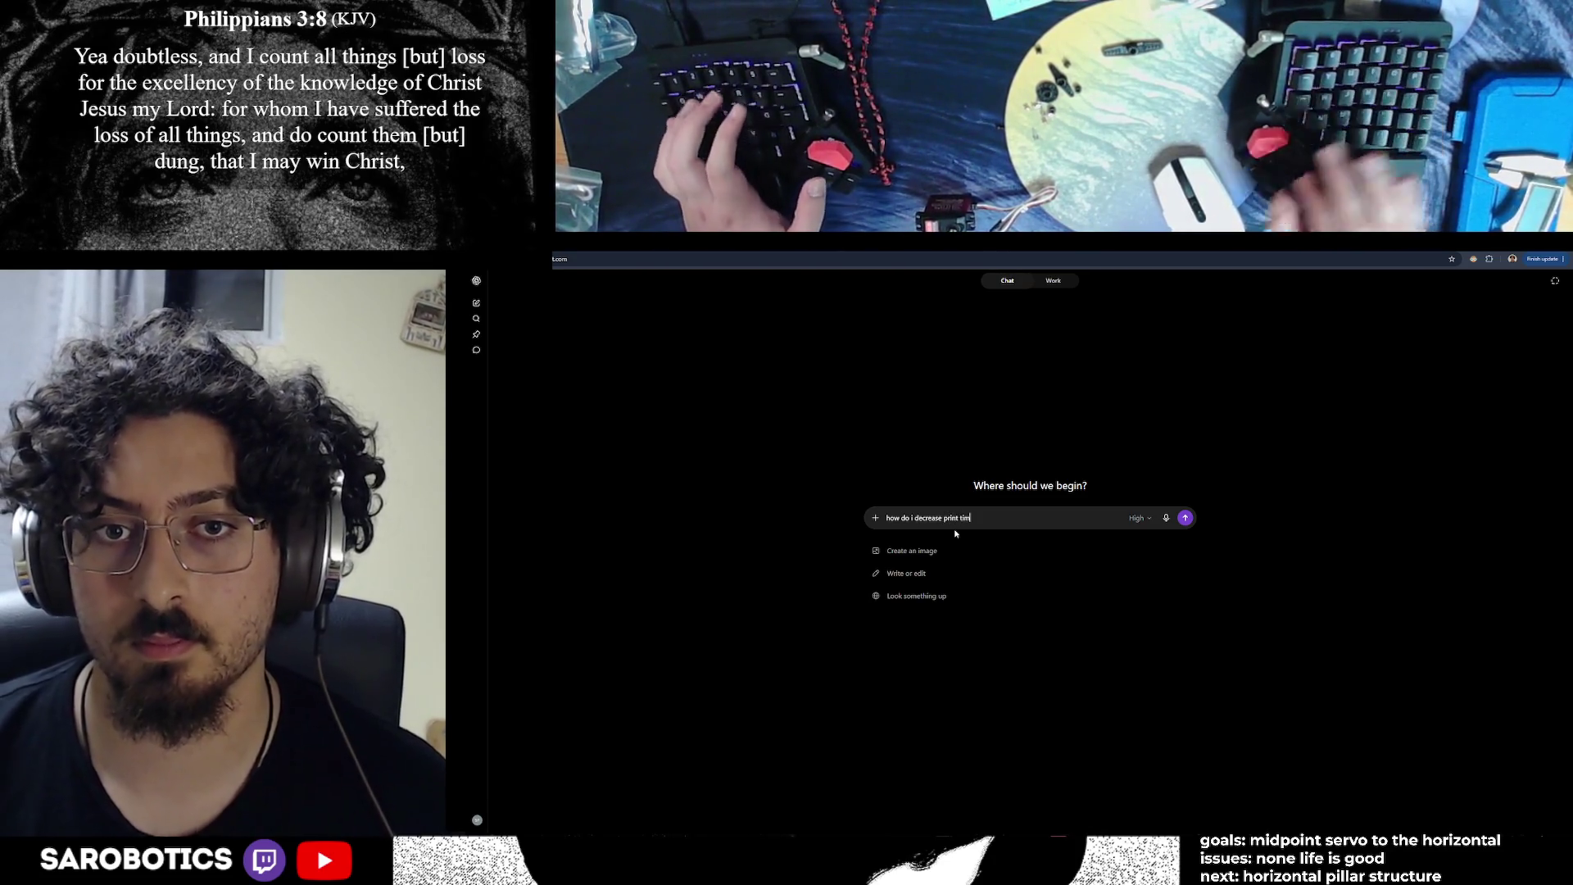
pyautogui.write('e')
pyautogui.click(1137, 518)
pyautogui.click(1134, 571)
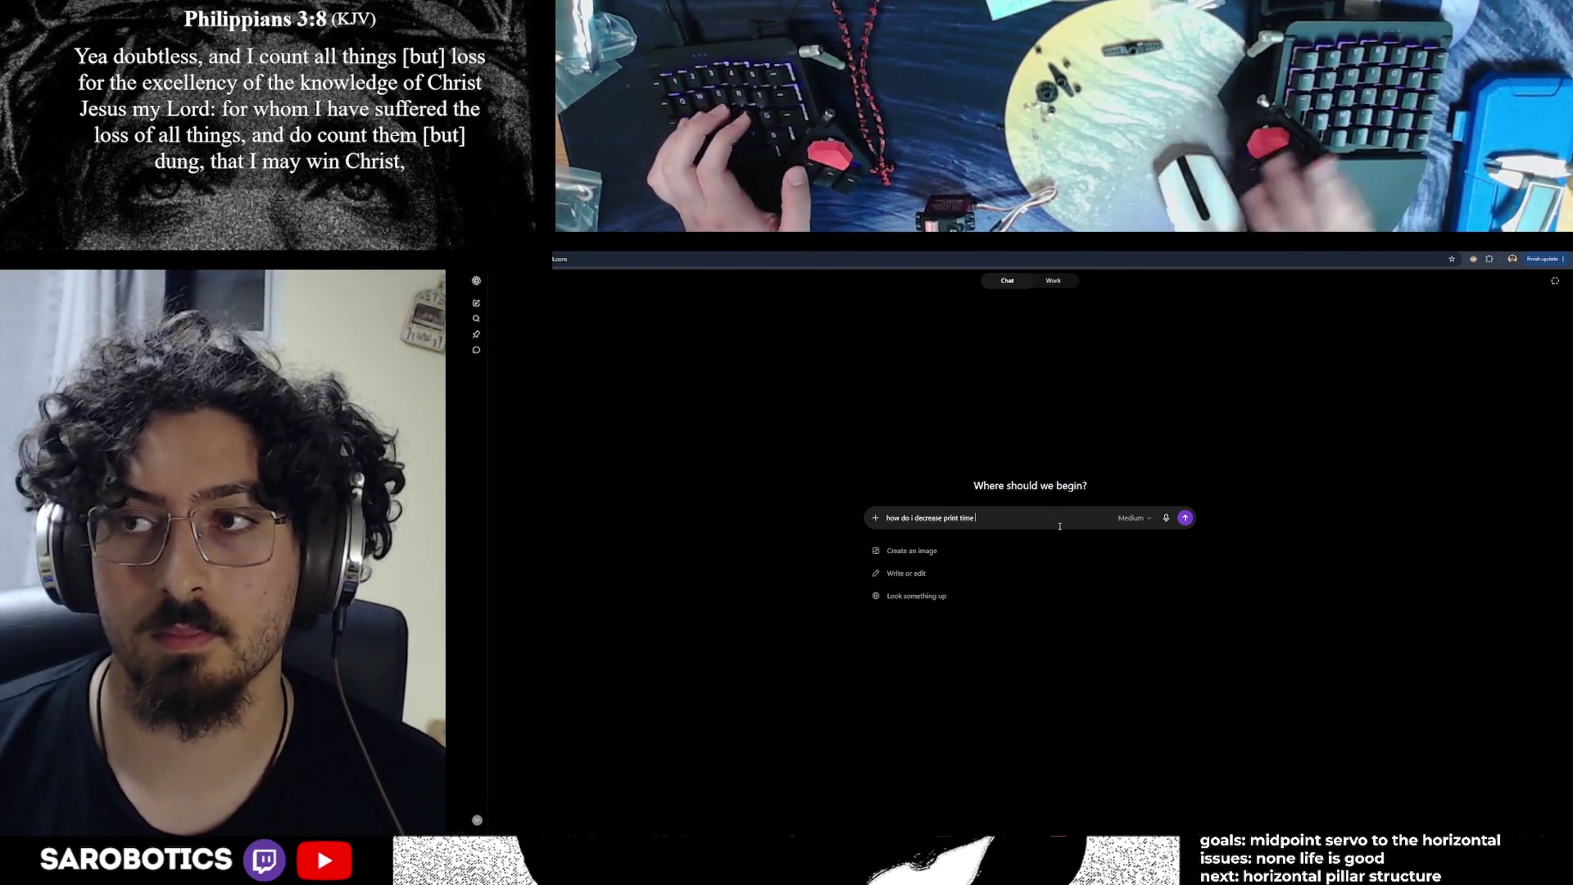
pyautogui.write('rca slicer')
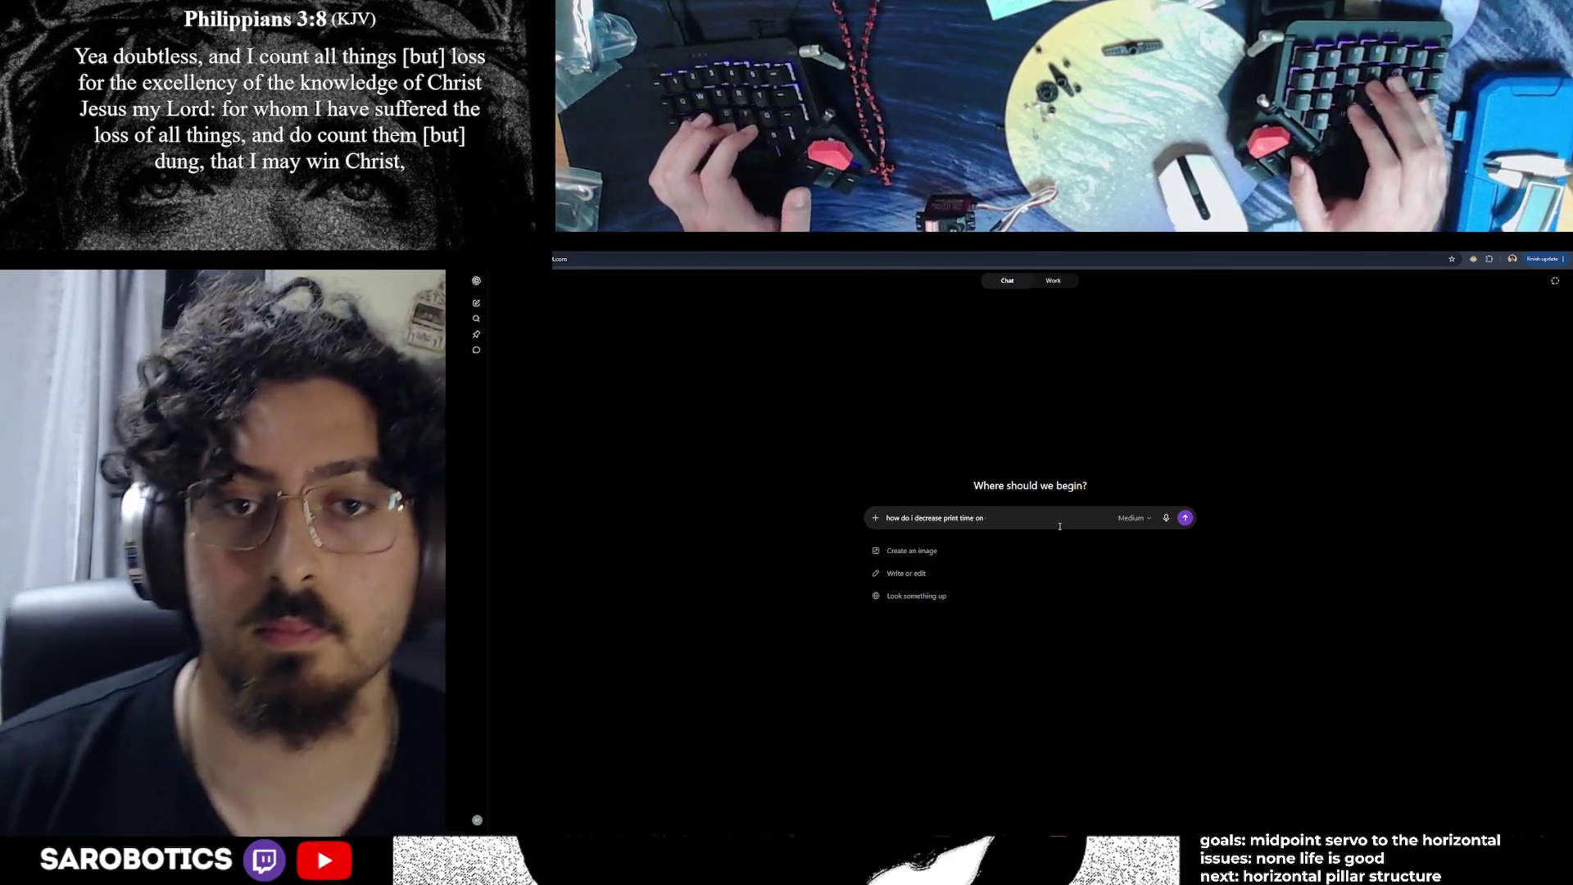
pyautogui.write('? us')
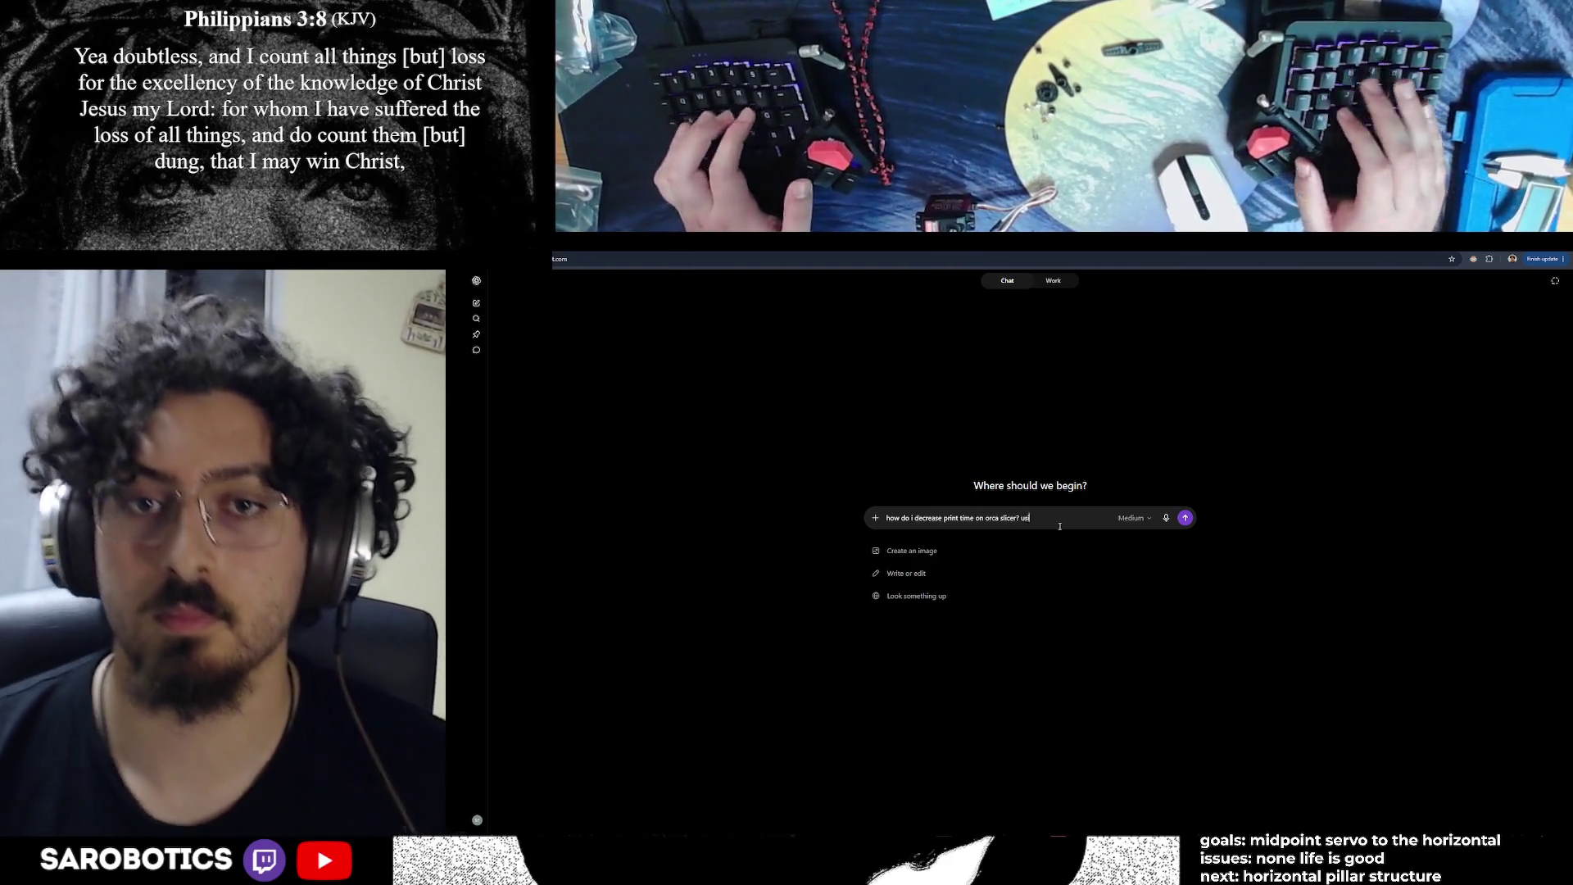
pyautogui.write('ing elegoo neptune 3')
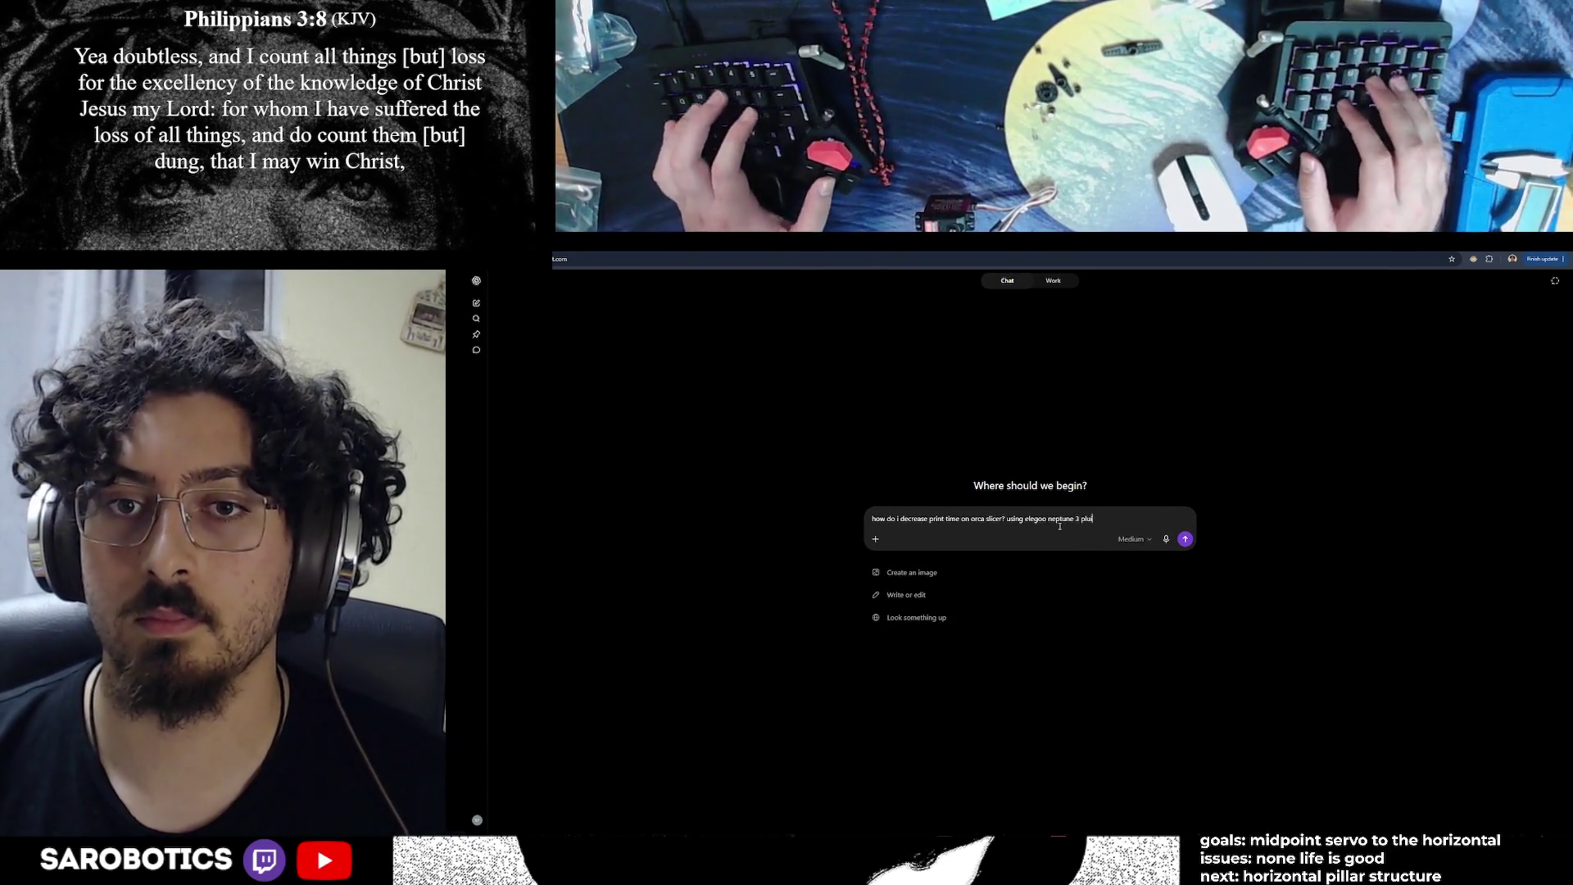
pyautogui.press('BackSpace')
pyautogui.write('4 plus,')
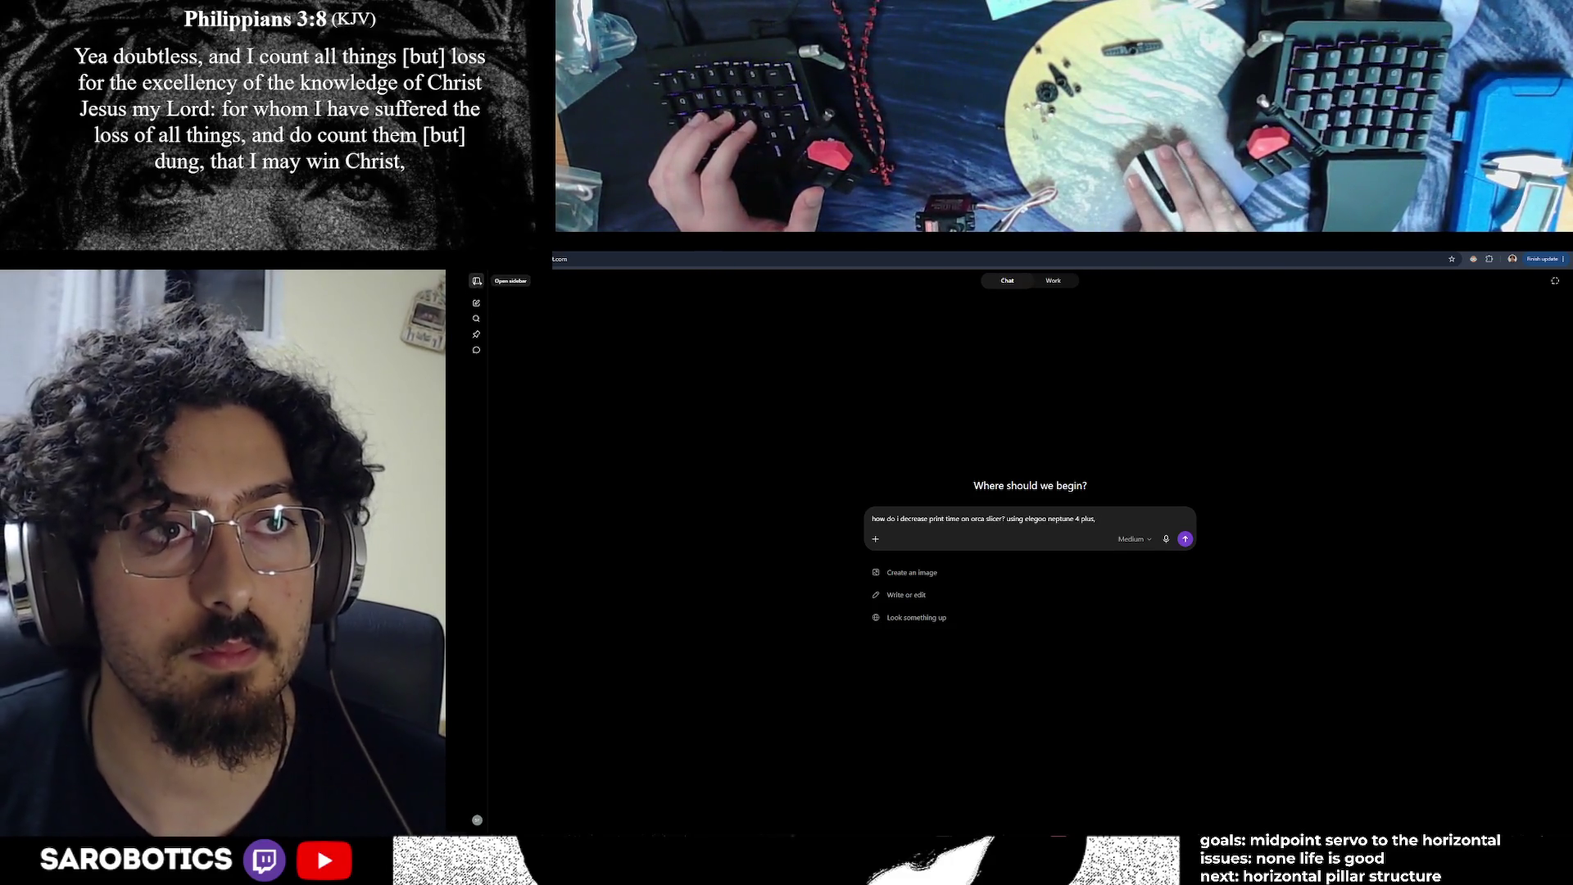
pyautogui.click(476, 281)
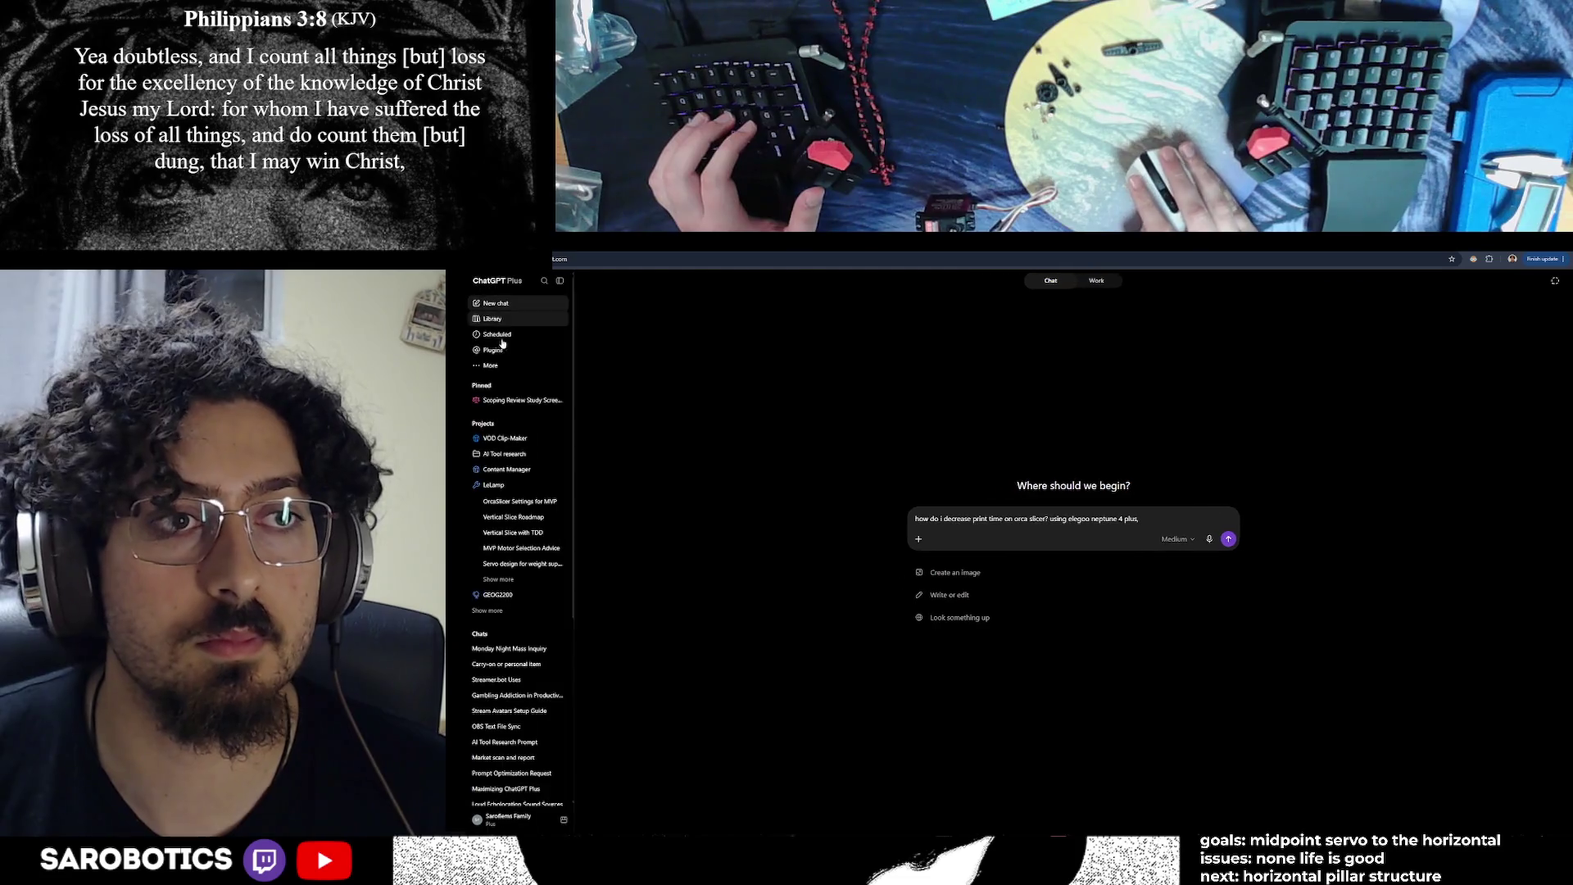
# Open the LeLamp project's OrcaSlicer Settings for MVP chat and highlight its screw-hole tips
pyautogui.click(496, 485)
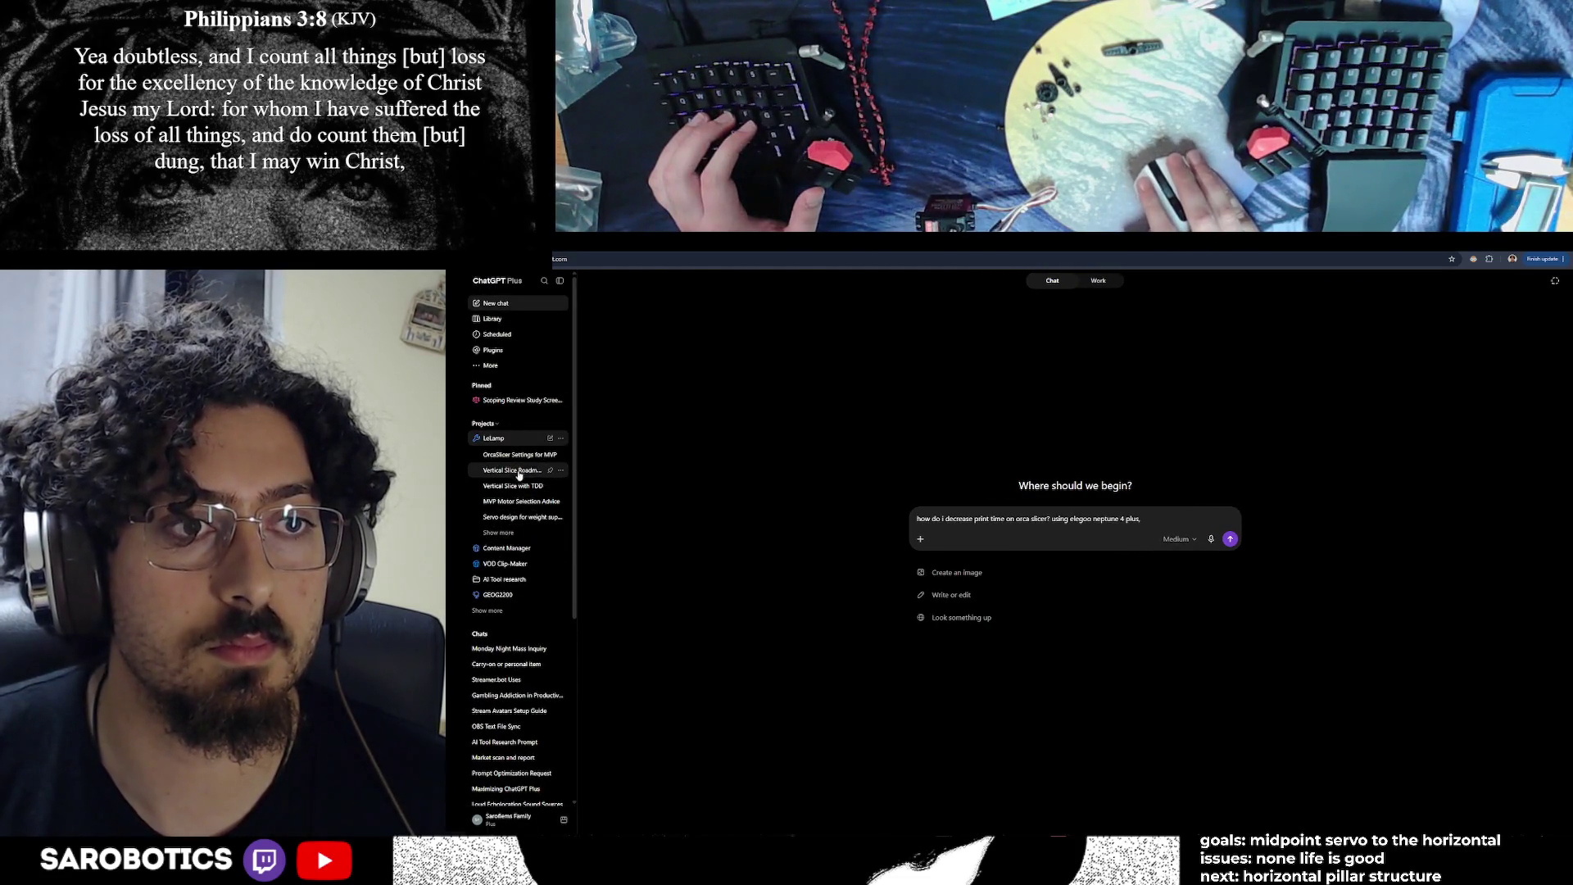
pyautogui.click(520, 454)
pyautogui.click(559, 281)
pyautogui.scroll(-5, 1045, 749)
pyautogui.scroll(-3, 1045, 749)
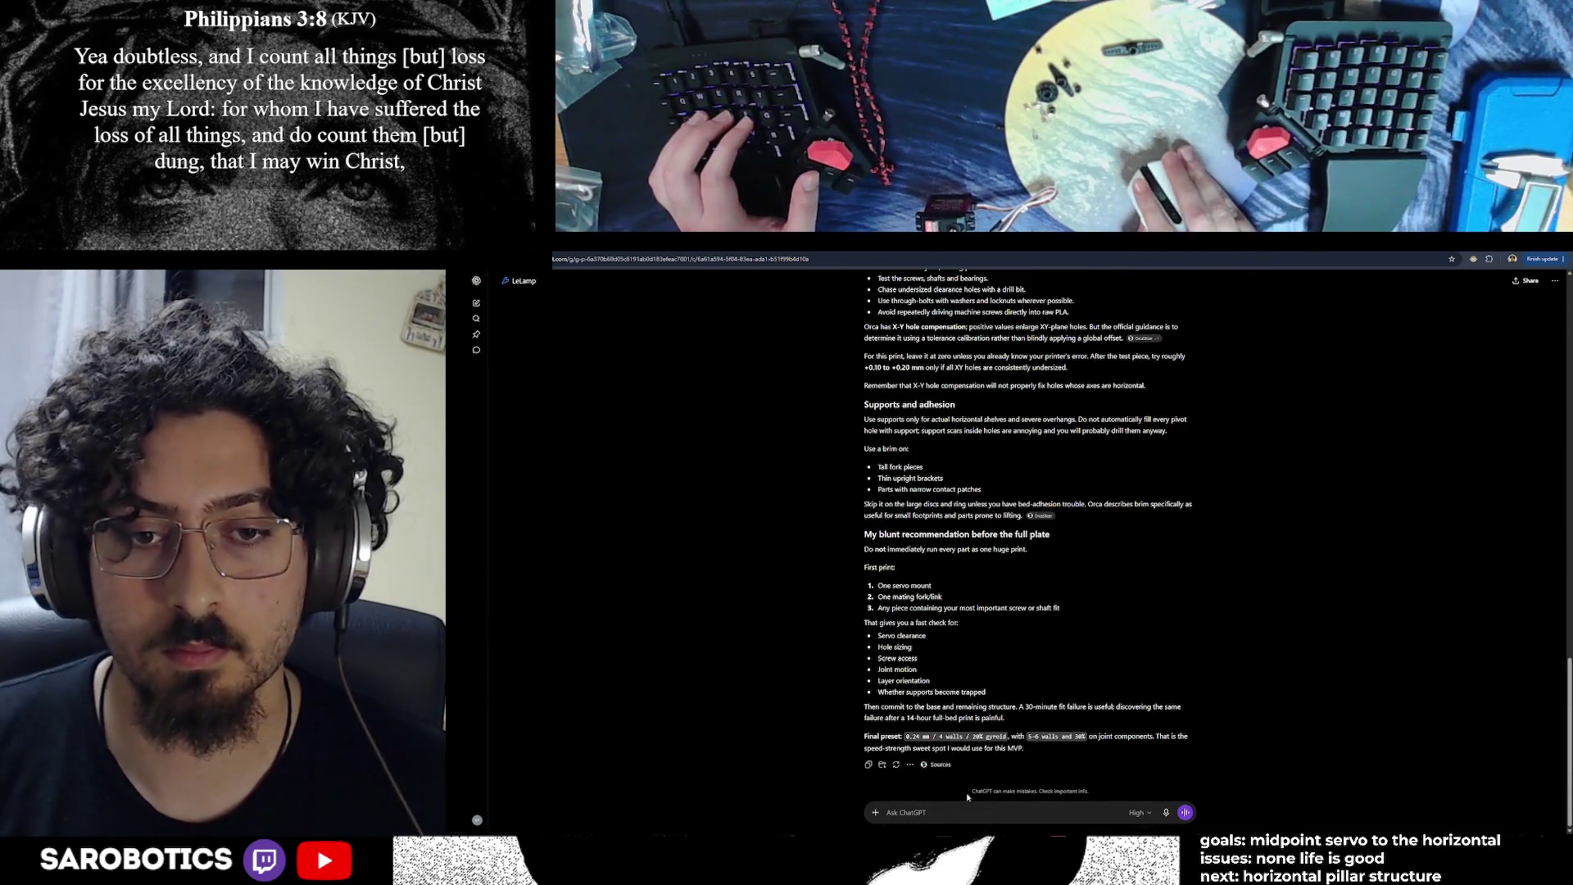
pyautogui.scroll(3, 983, 778)
pyautogui.scroll(3, 1008, 758)
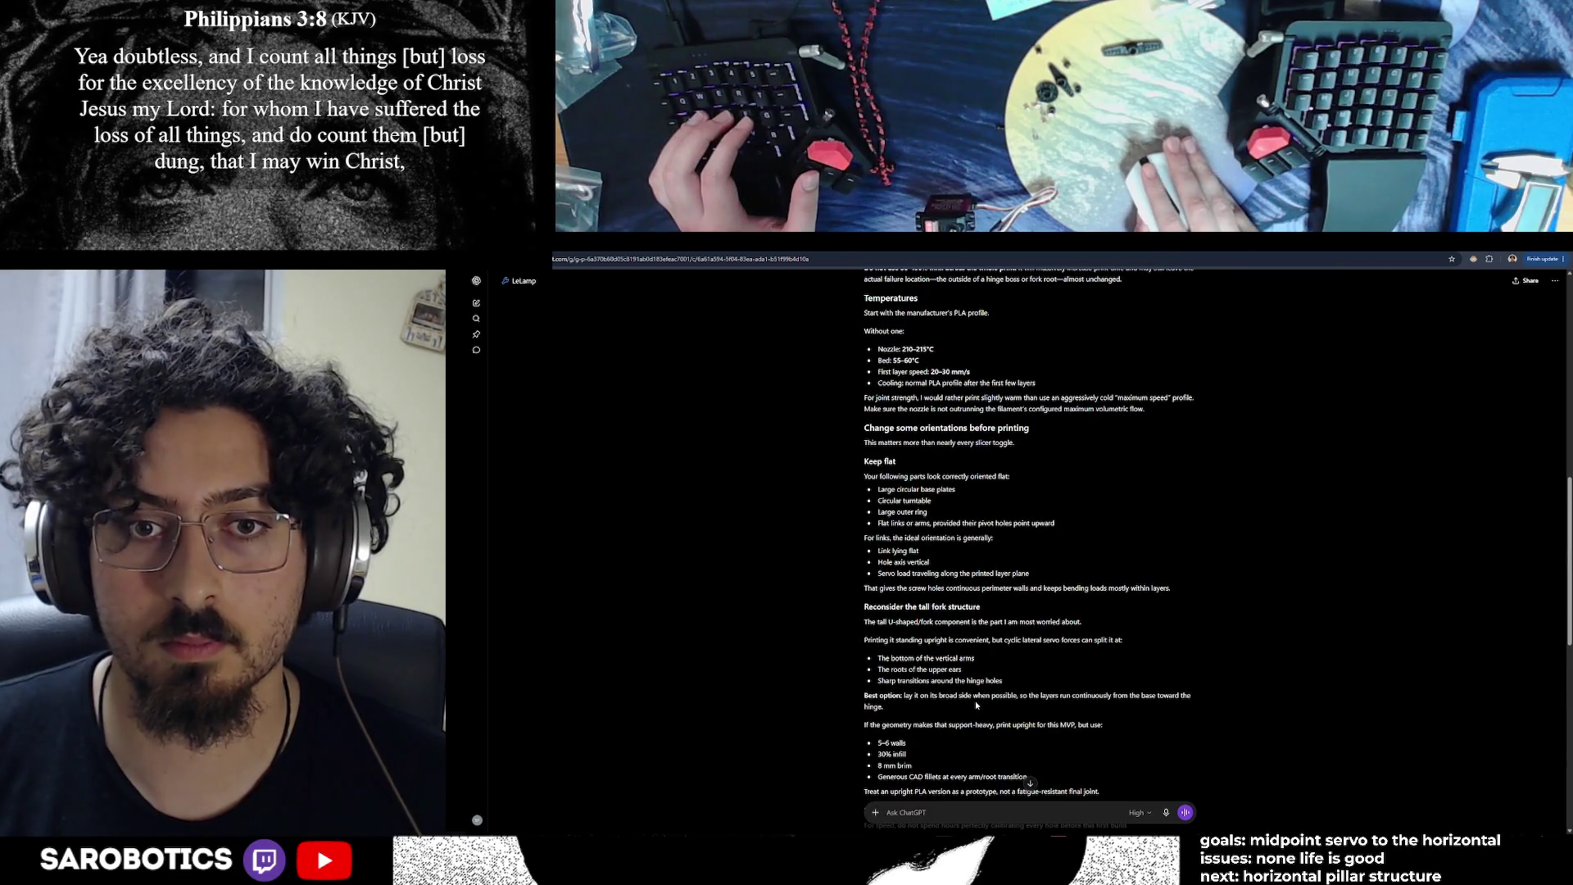
pyautogui.scroll(-6, 975, 701)
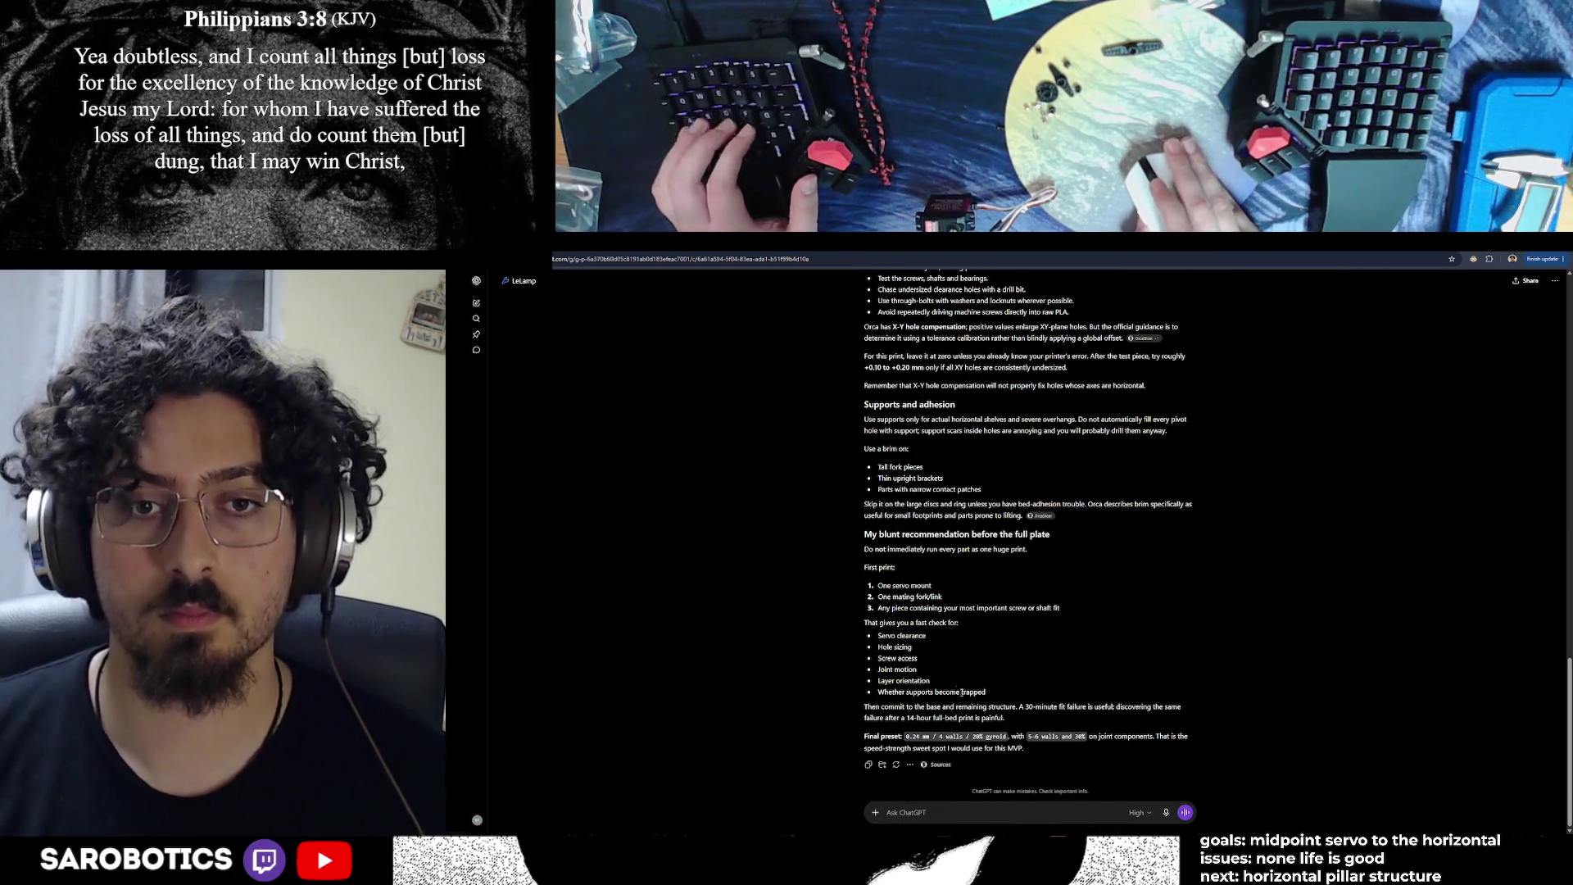
pyautogui.scroll(2, 998, 584)
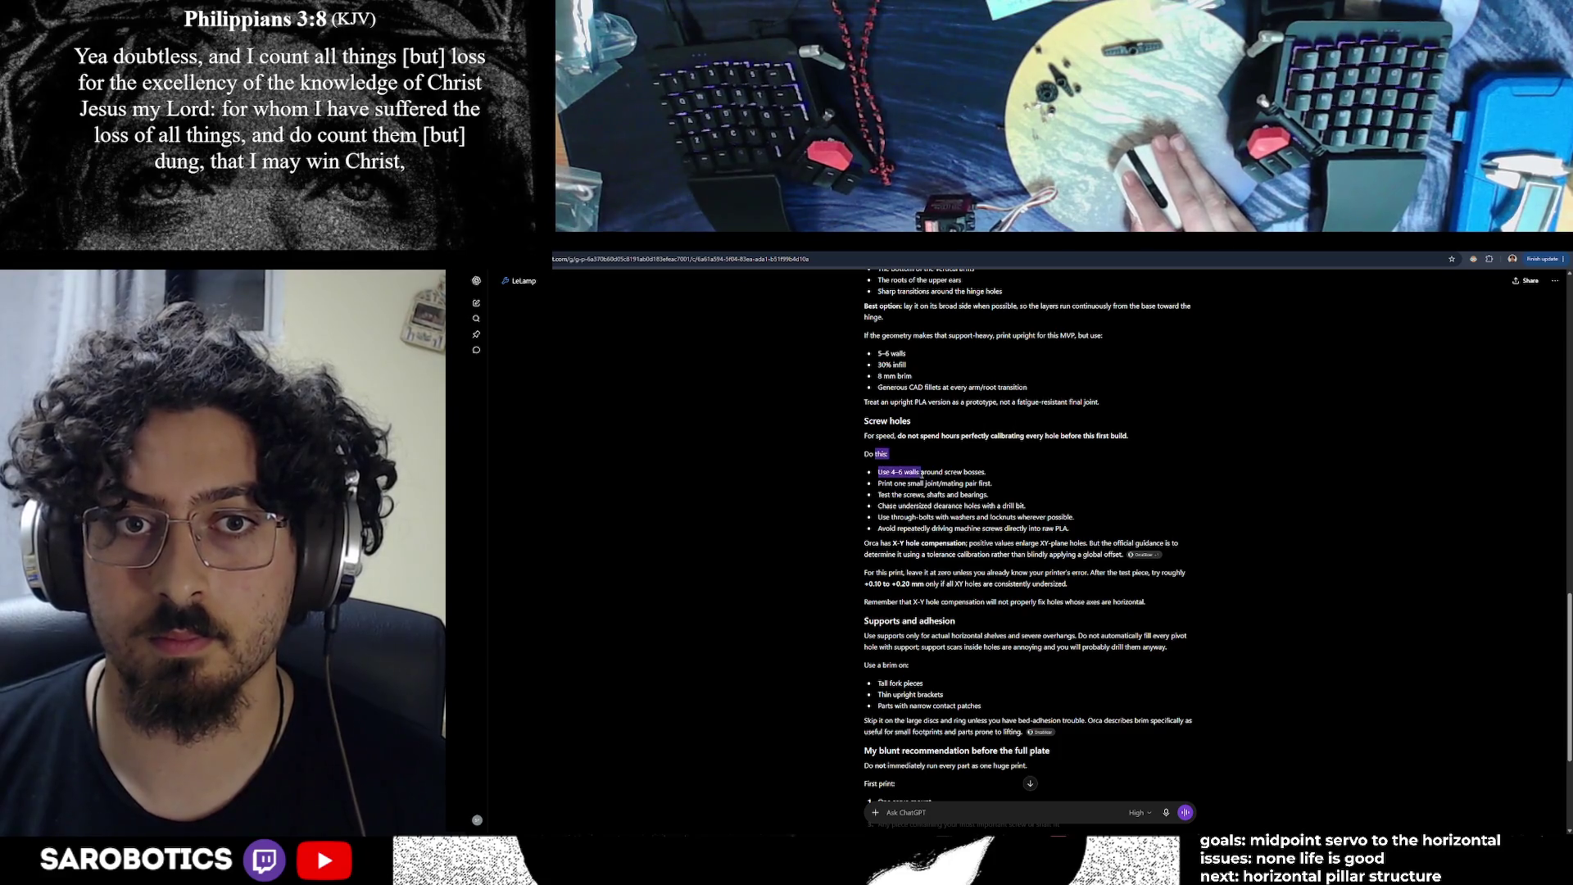
pyautogui.moveTo(976, 473); pyautogui.dragTo(1043, 495)
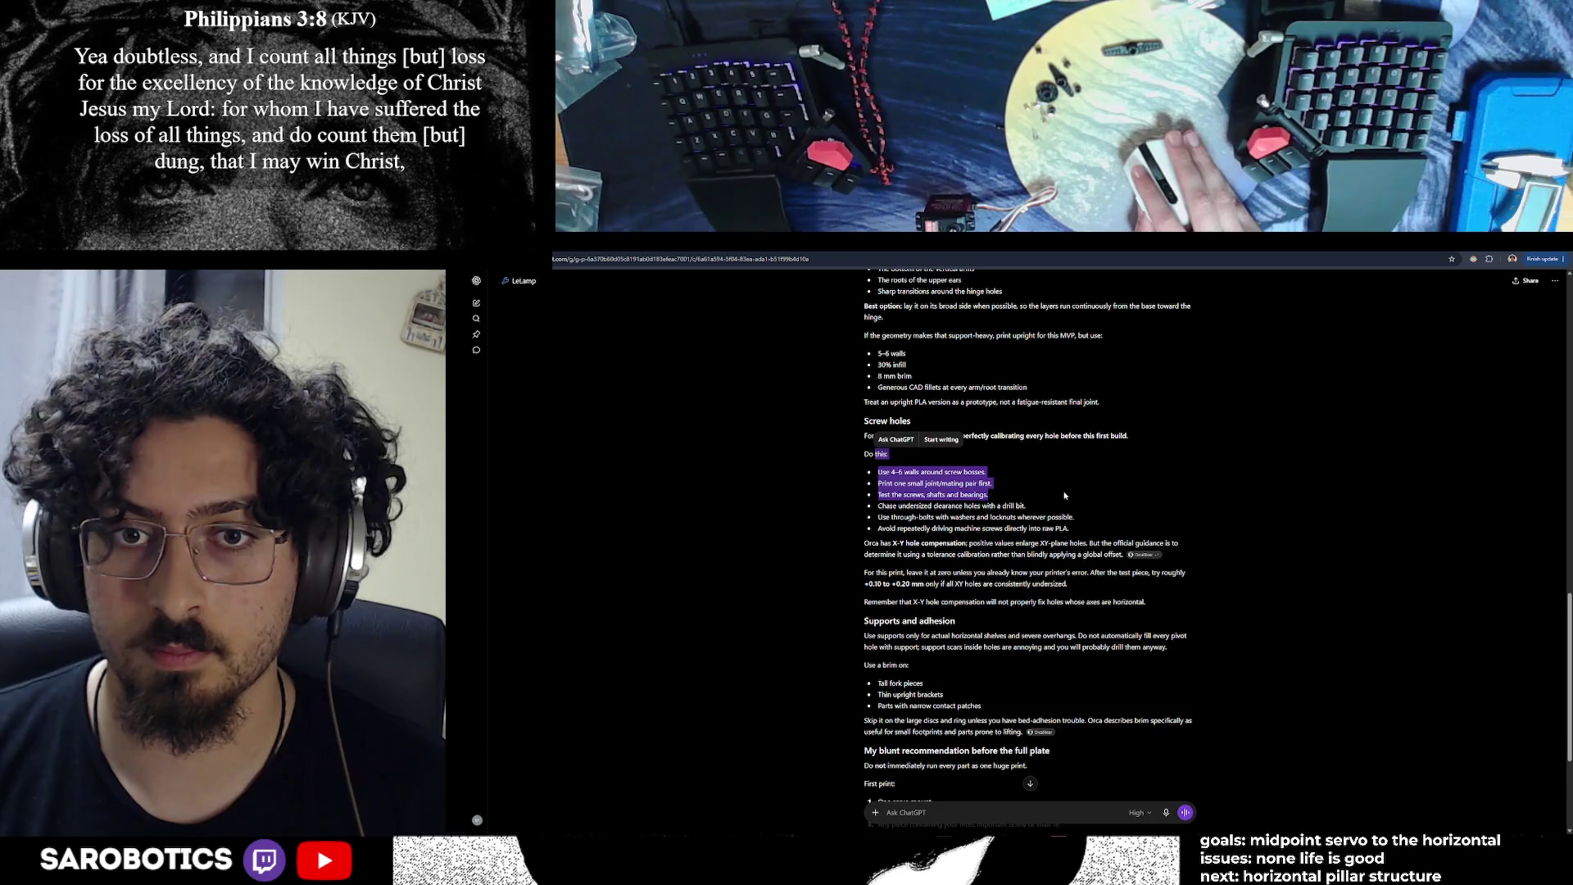
pyautogui.scroll(-10, 1061, 500)
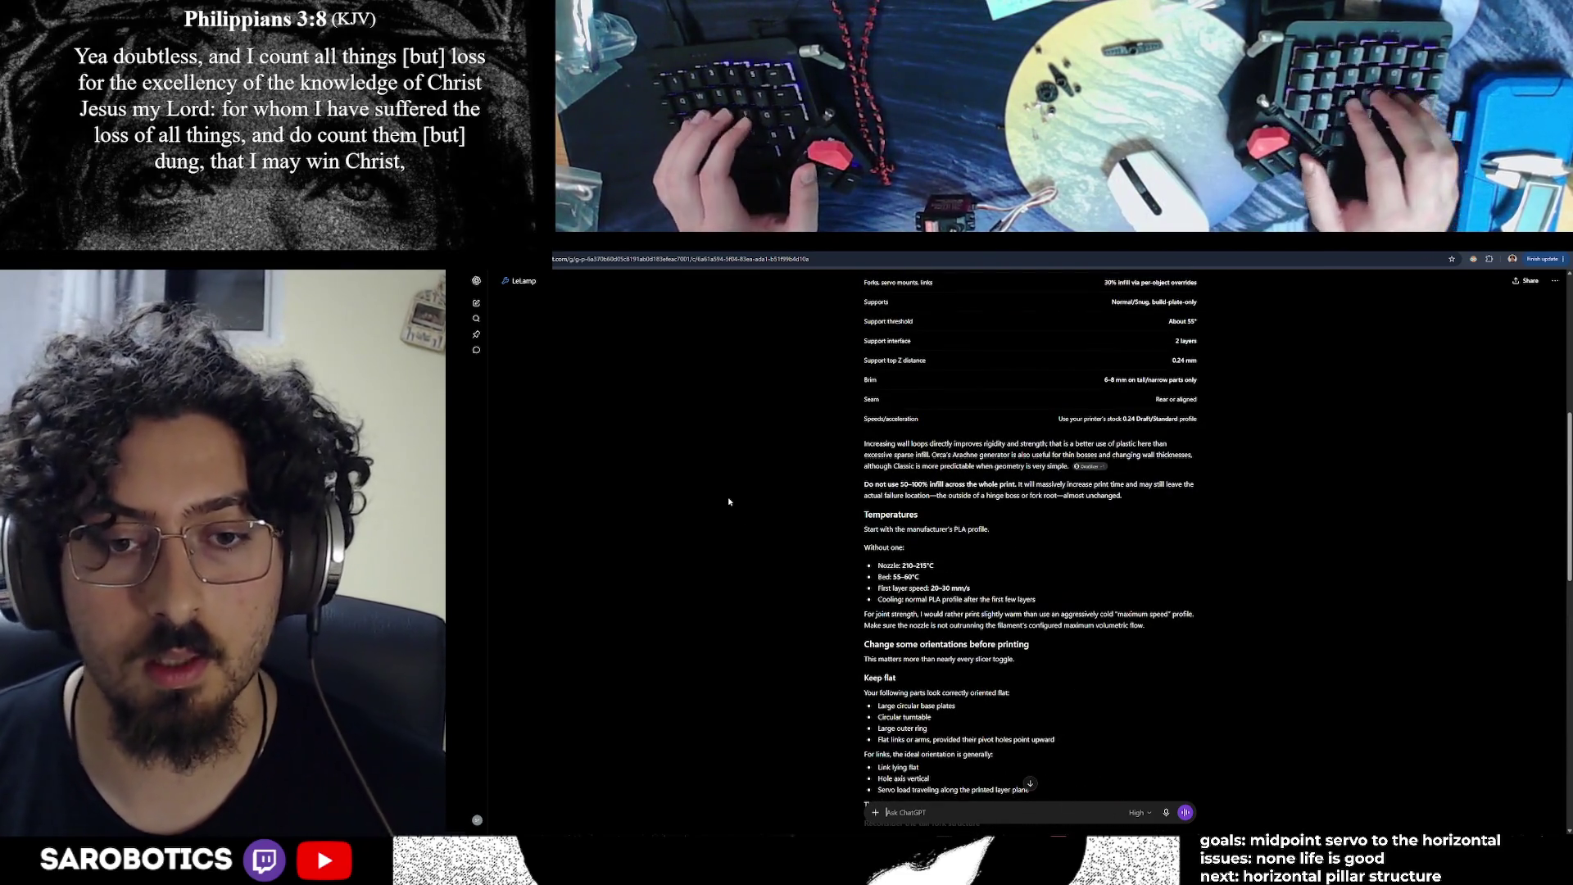
# Type a follow-up about the 1 day 6 hour print time ending 'here's my settings:', then return to OrcaSlicer
pyautogui.write("It so t's at 1 day")
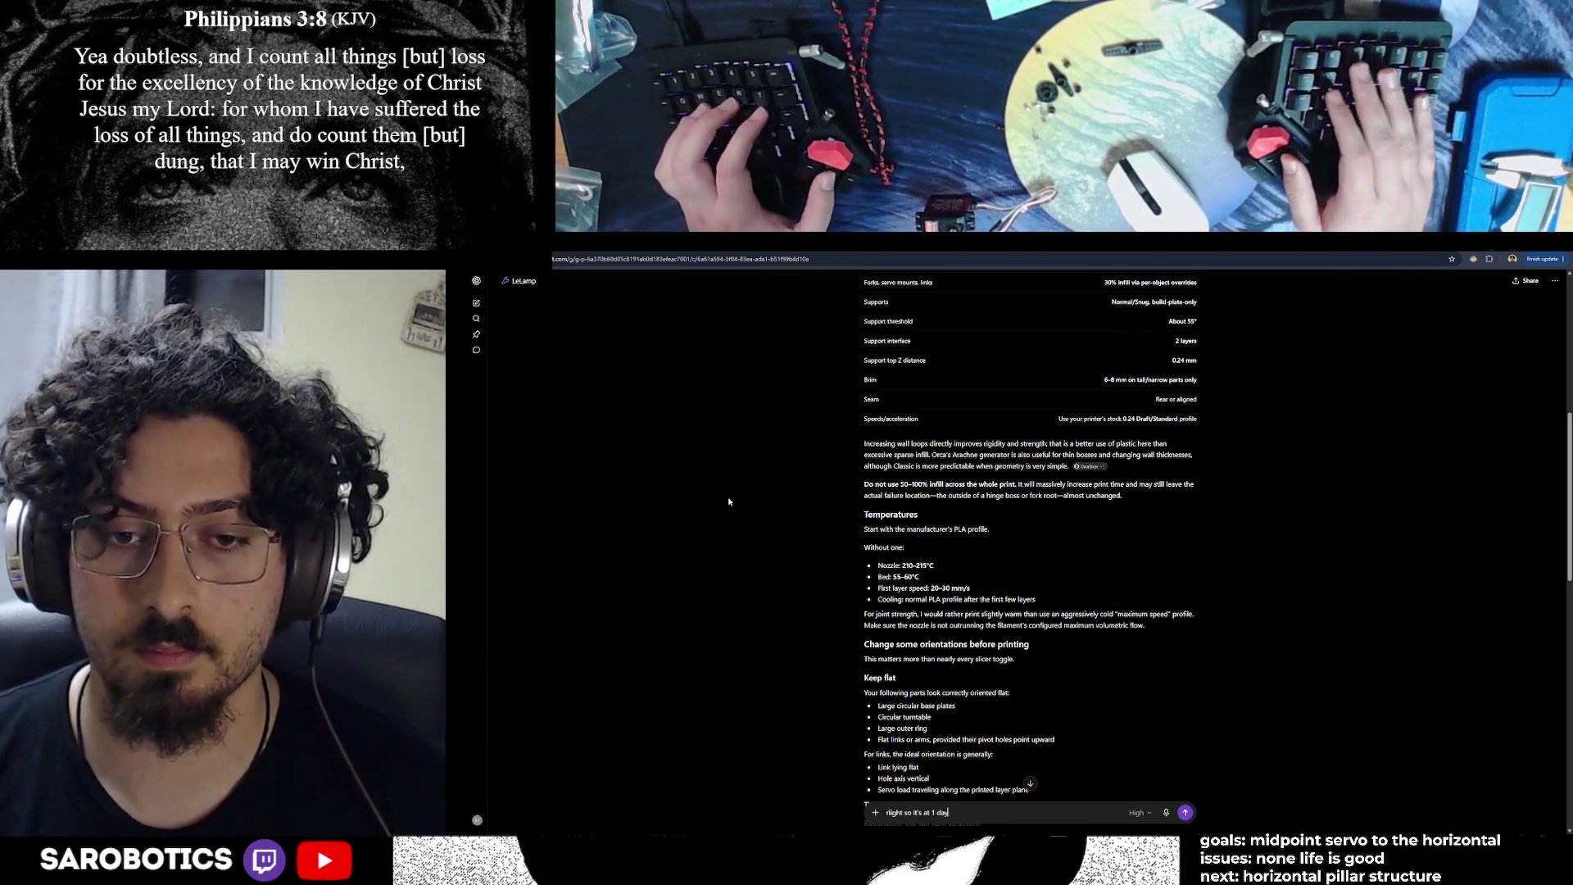
pyautogui.write('urs to print... help me lessen it  drastically')
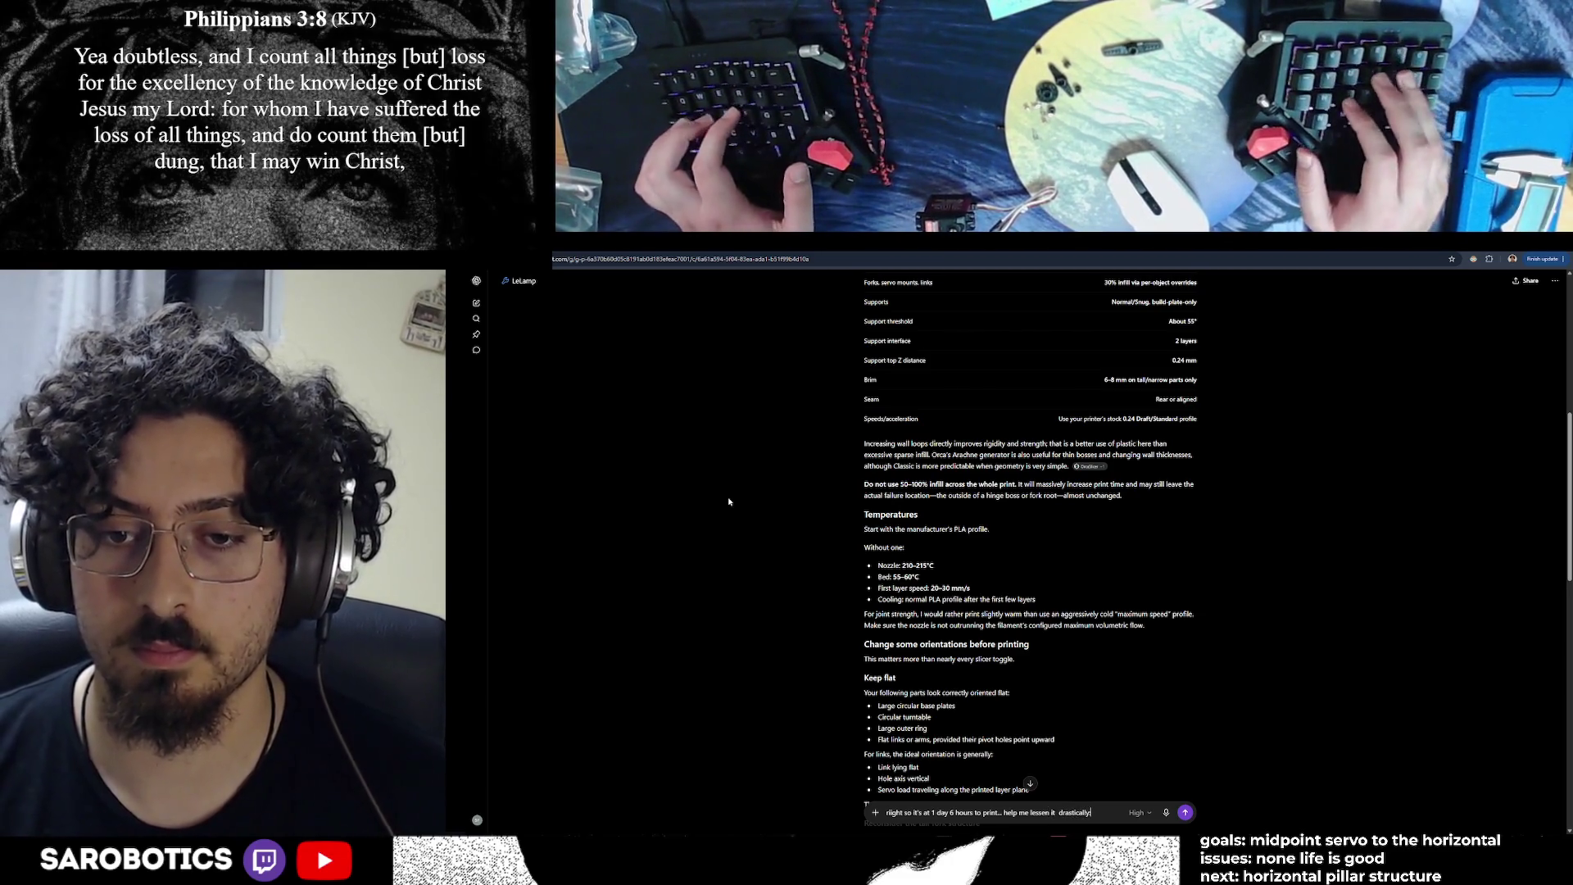
pyautogui.write('m')
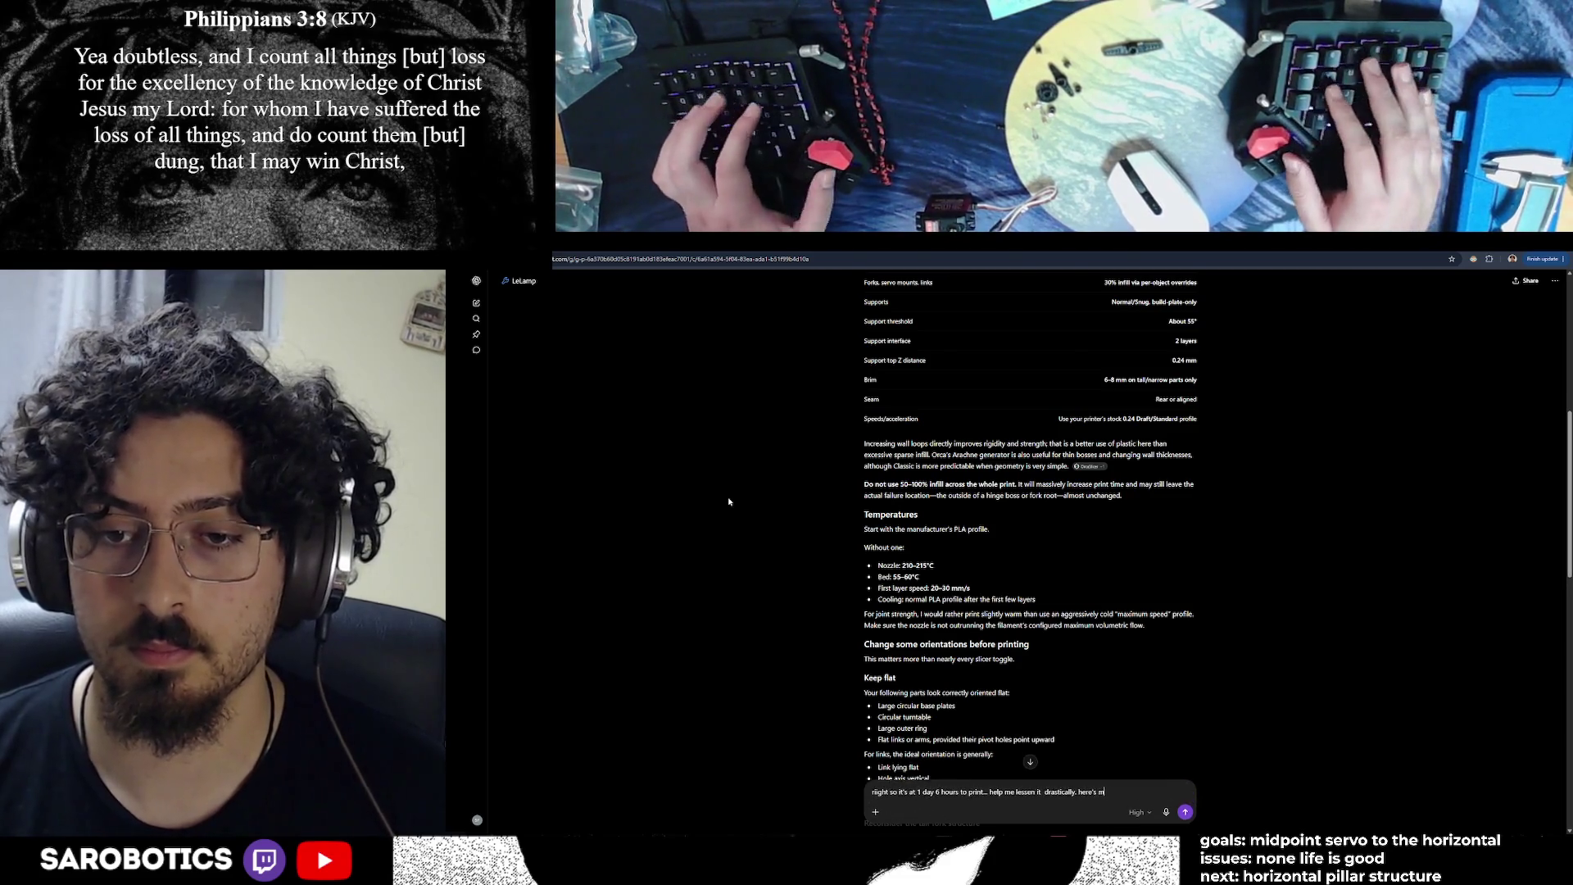
pyautogui.write('y settings')
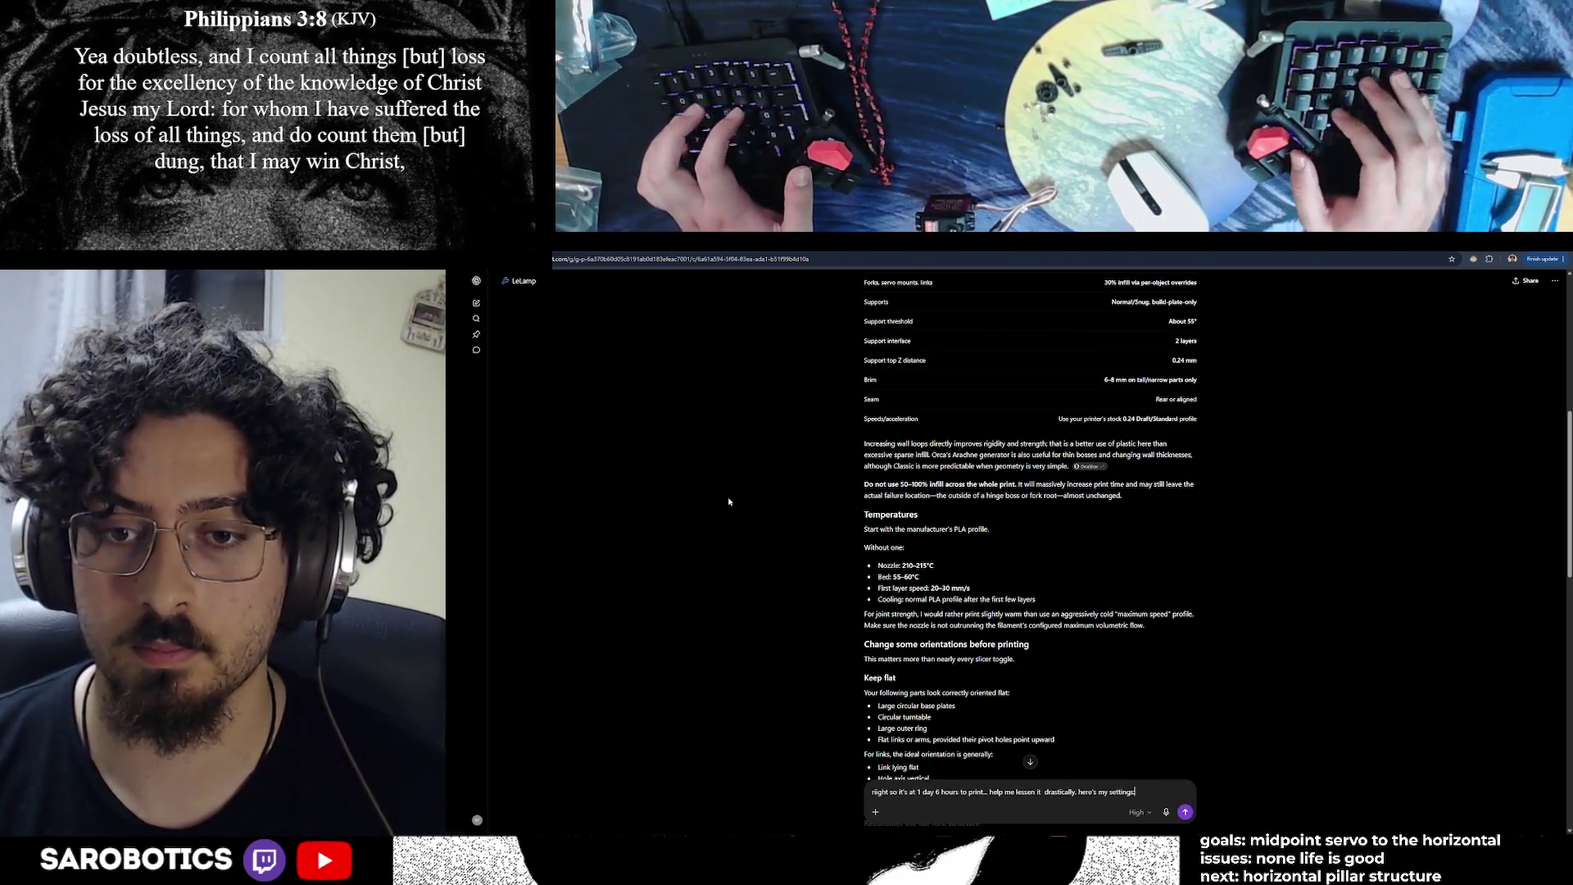
pyautogui.write(':')
pyautogui.hotkey('shift', 'Return')
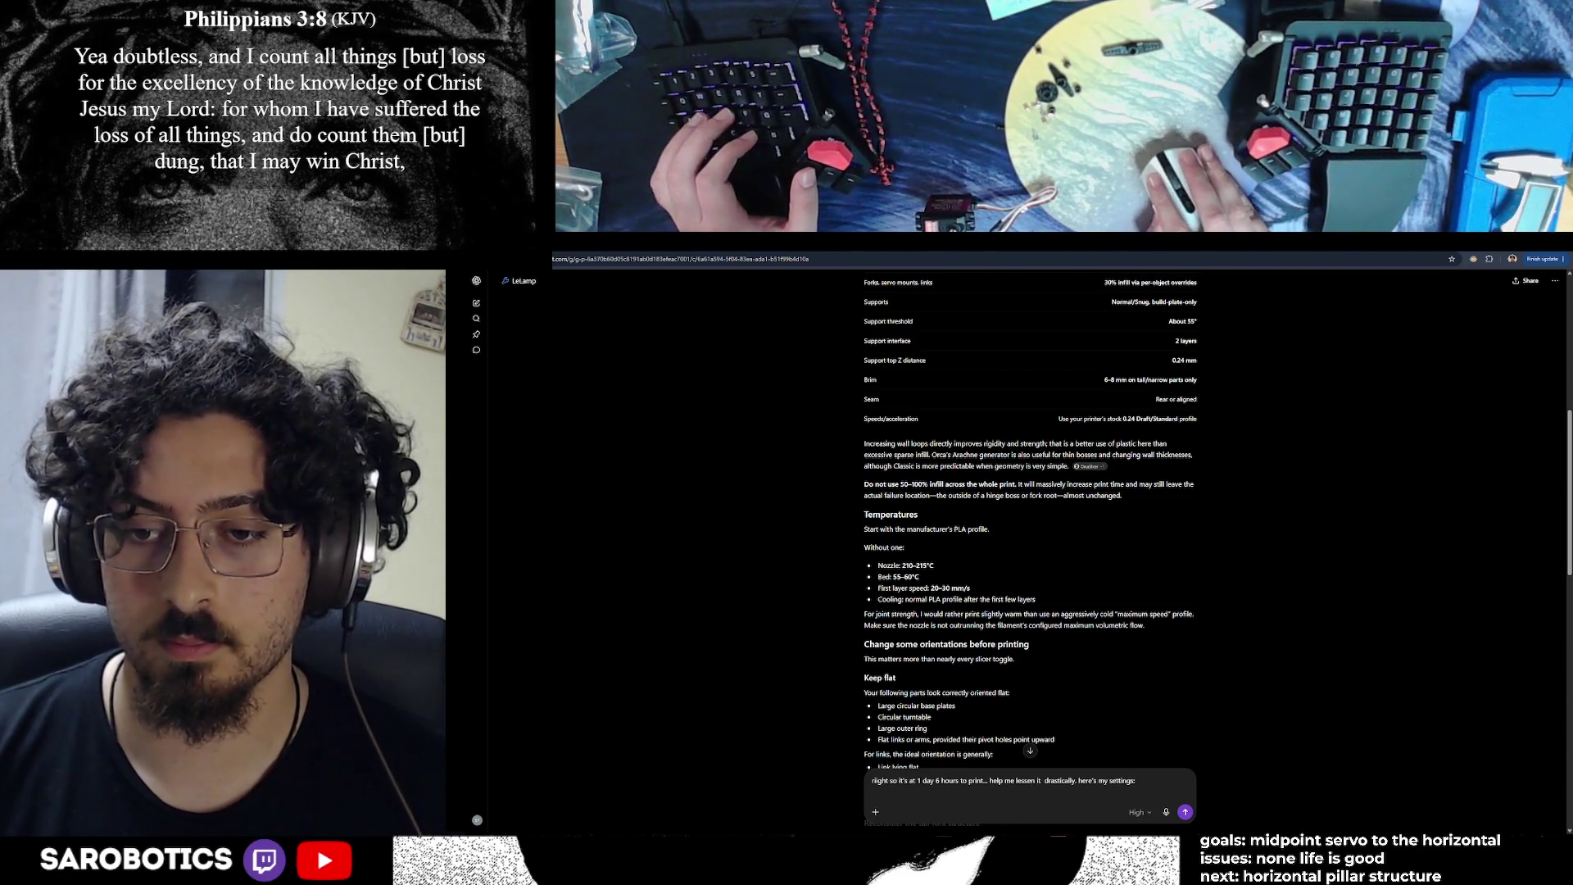
pyautogui.hotkey('alt', 'Tab')
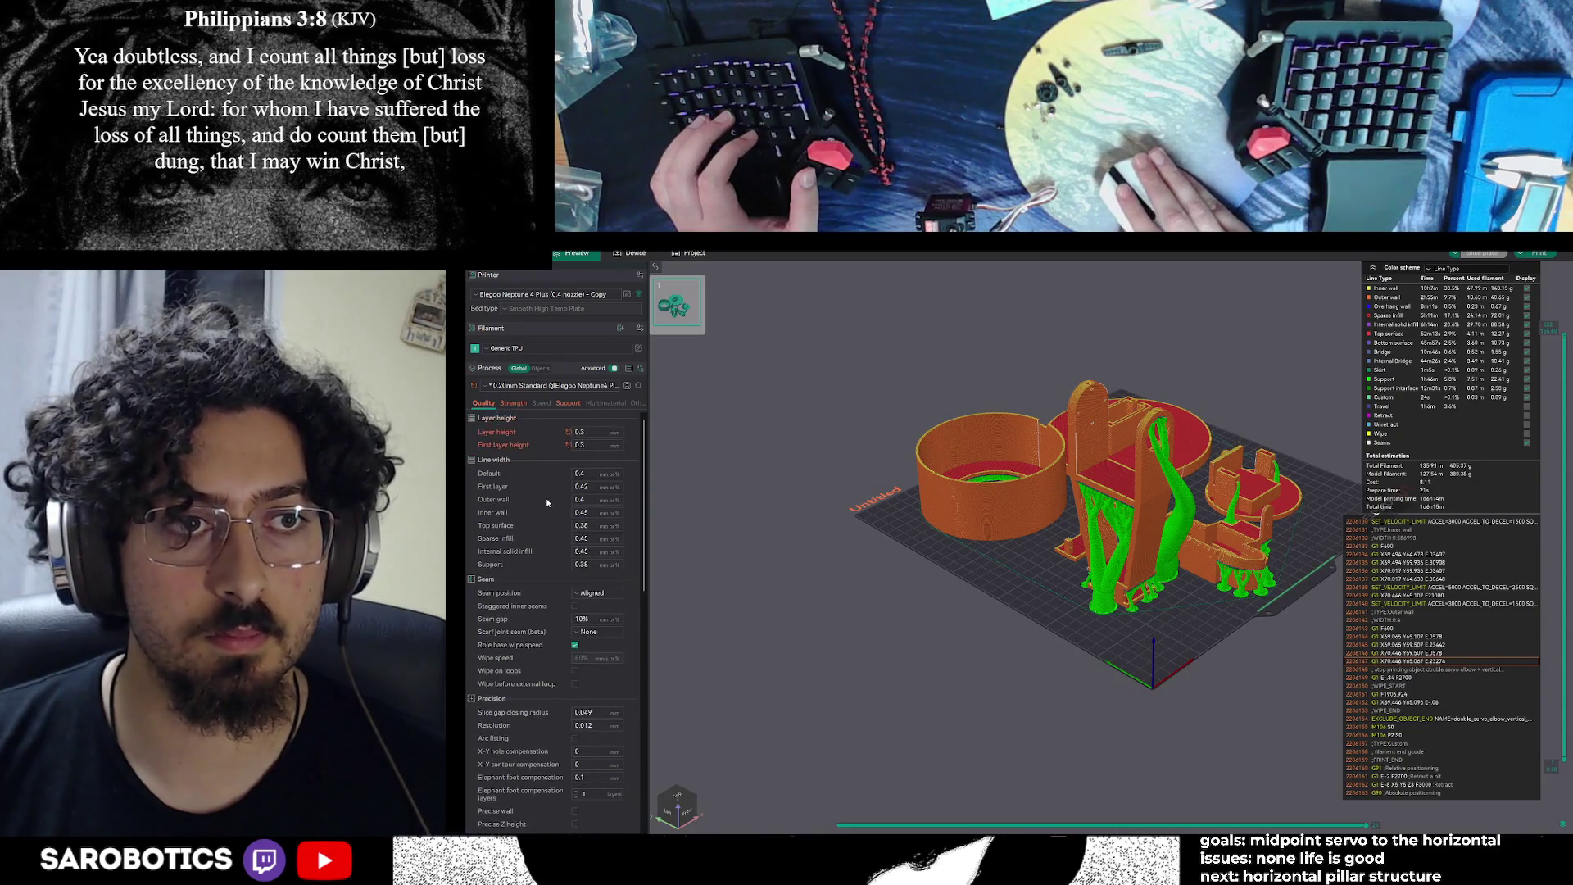
# Launch Snipping Tool and capture the slicer's Quality settings panel
pyautogui.press('super')
pyautogui.write('snip')
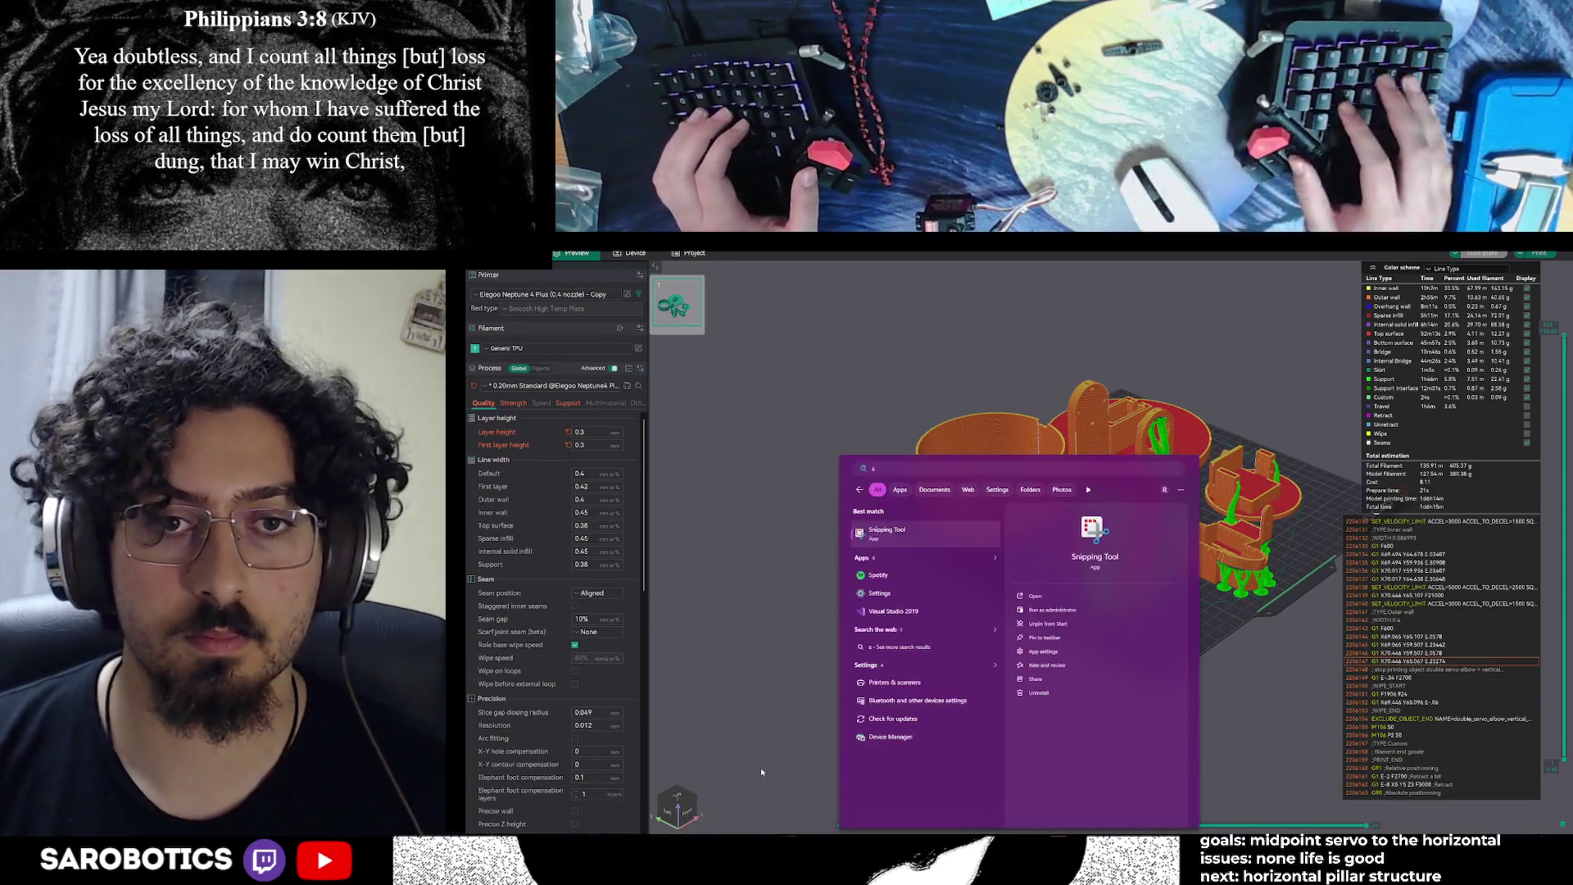
pyautogui.press('Return')
pyautogui.click(990, 466)
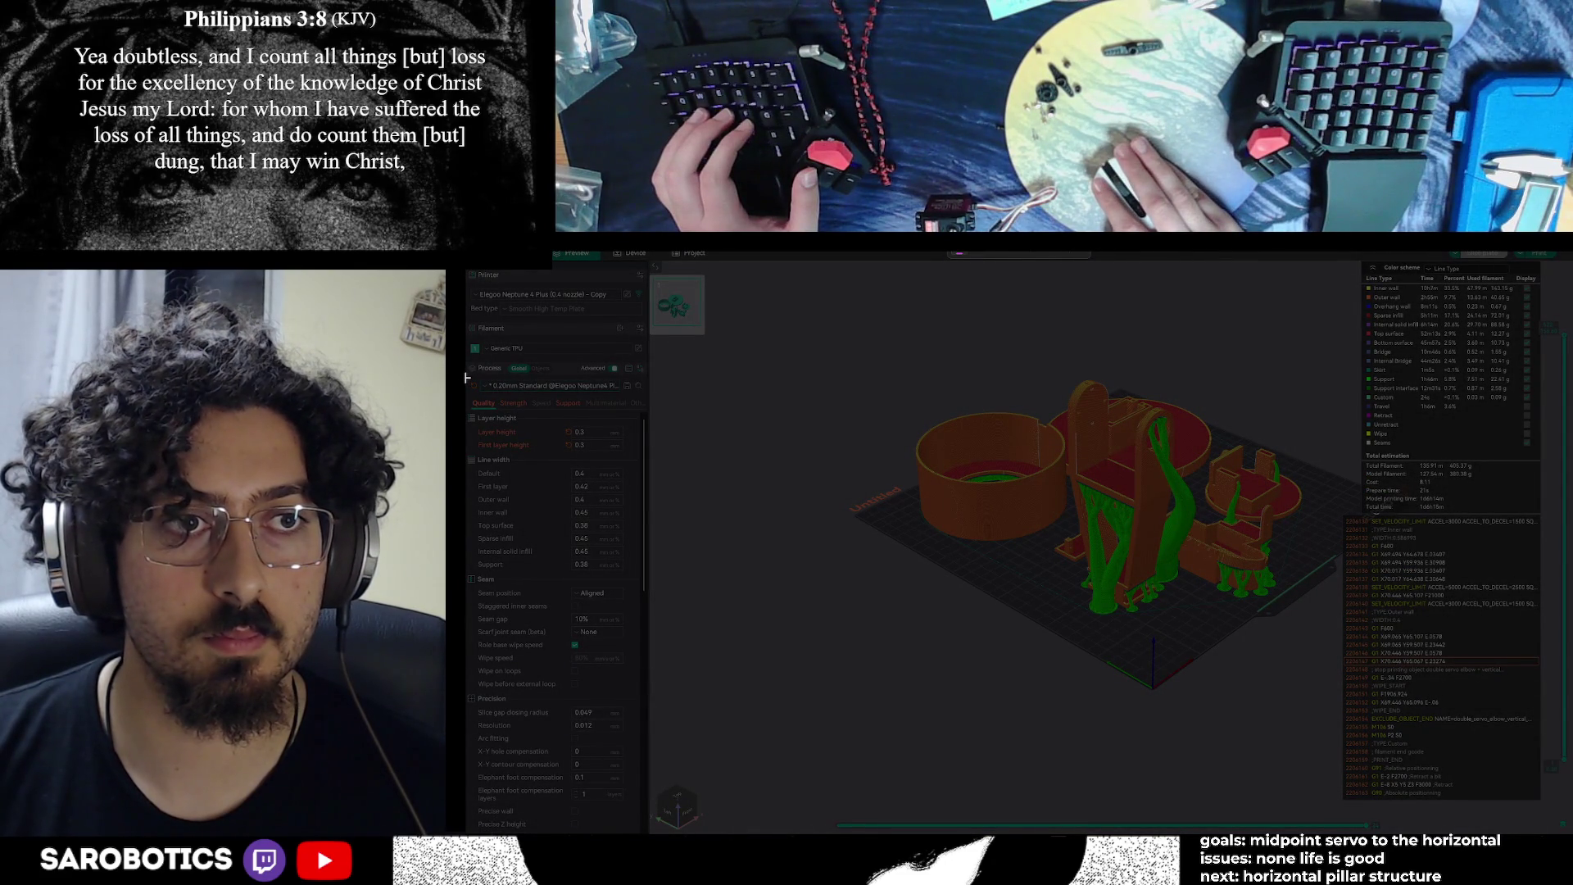
pyautogui.moveTo(469, 382)
pyautogui.mouseDown()
pyautogui.moveTo(639, 453)
pyautogui.moveTo(645, 836)
pyautogui.mouseUp()
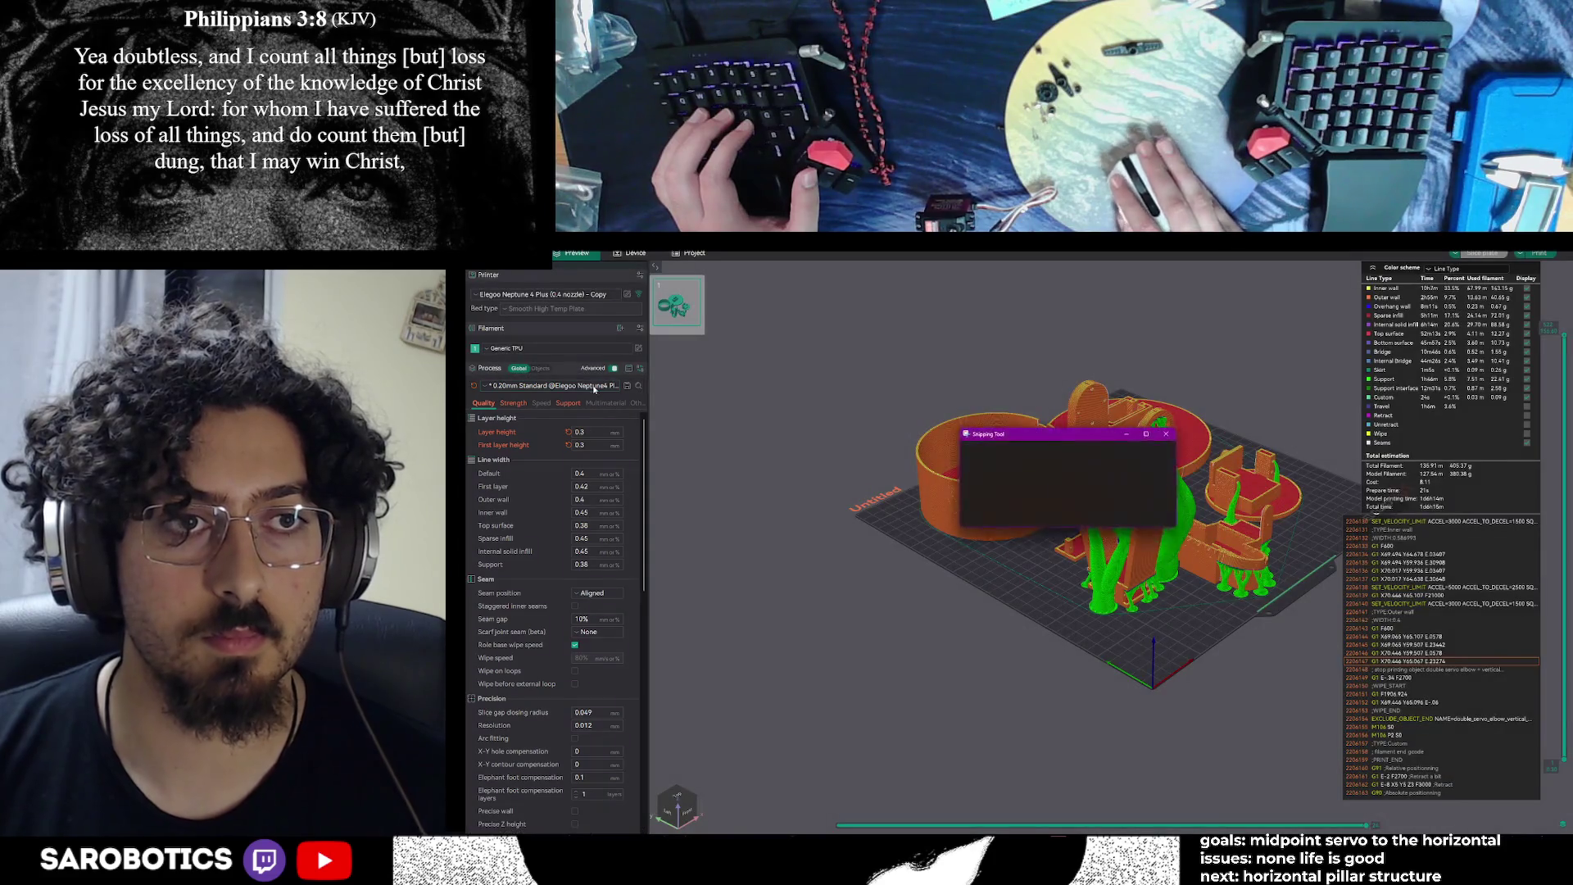
pyautogui.click(595, 385)
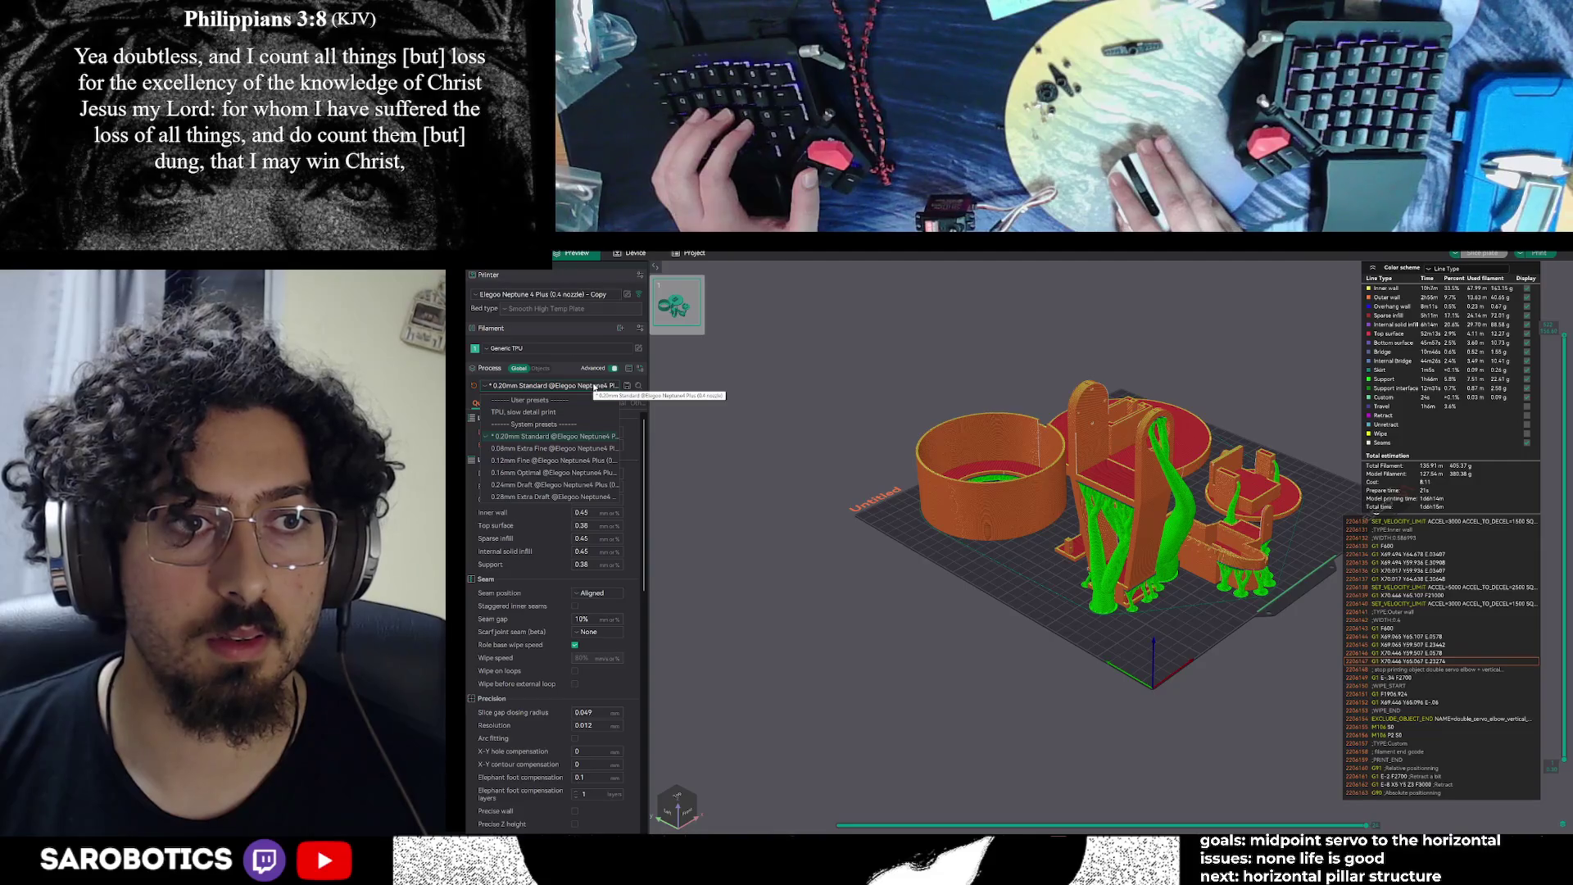
pyautogui.click(595, 387)
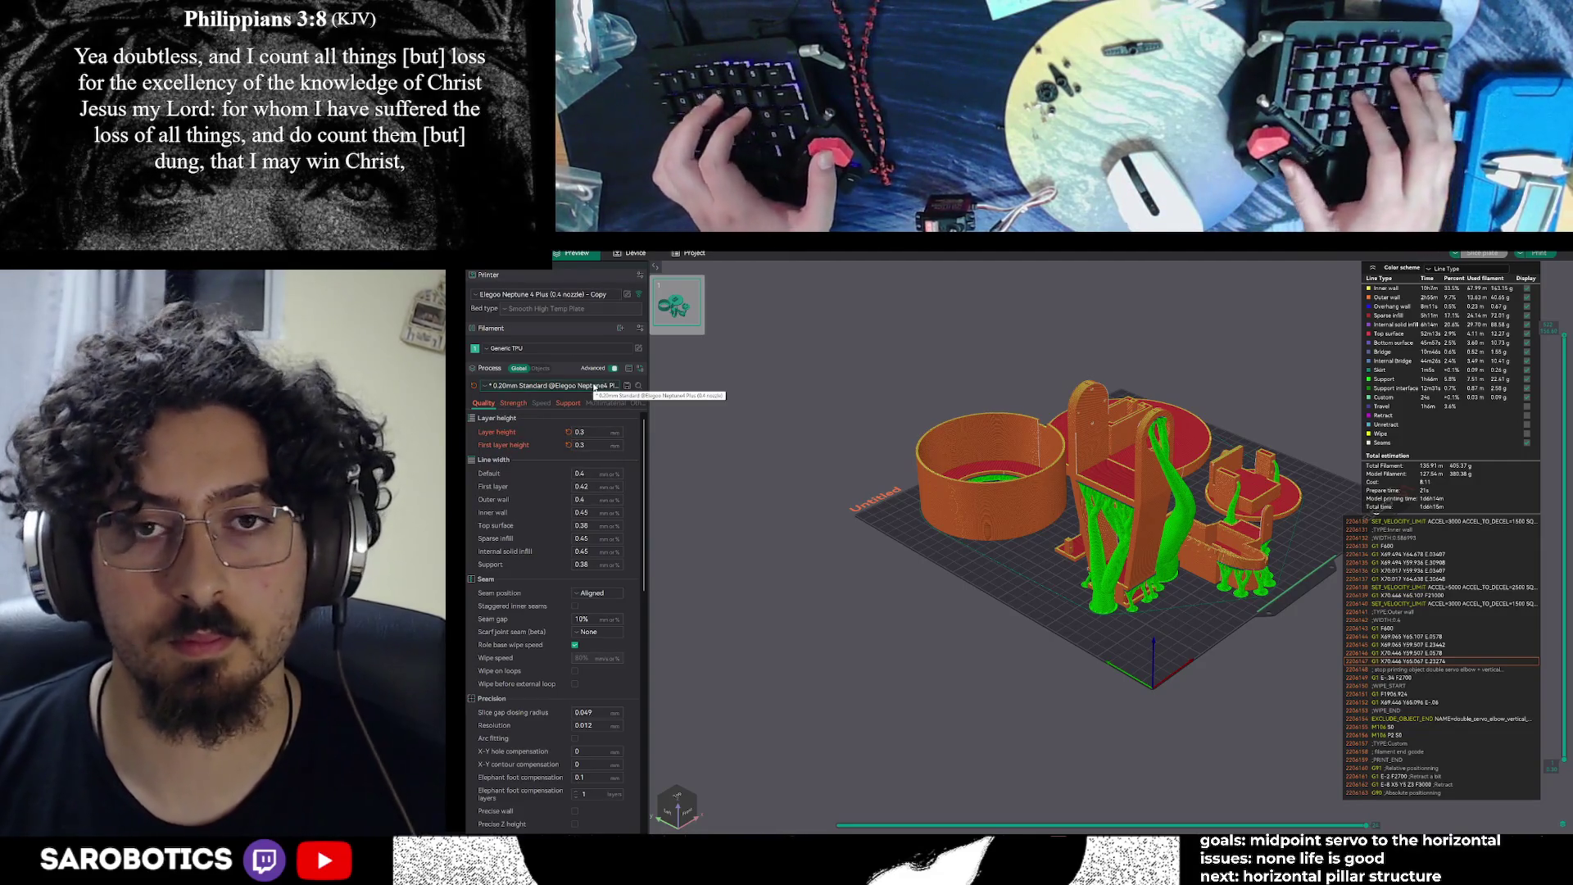
# Show the Strength process settings, capture that panel with Snipping Tool, and copy the image
pyautogui.hotkey('alt', 'Tab')
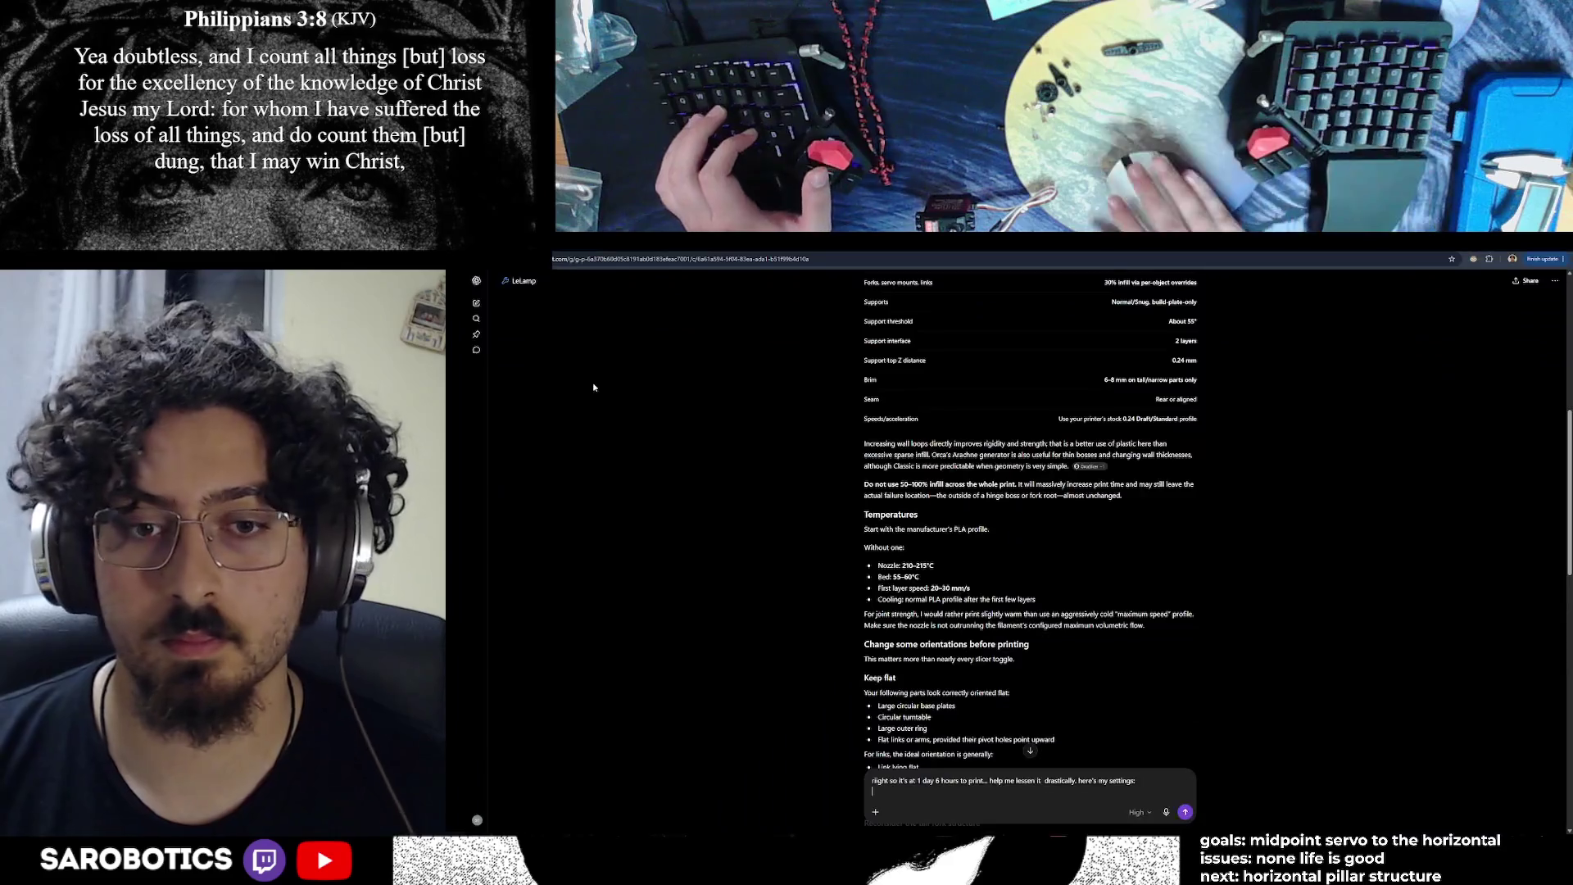
pyautogui.hotkey('alt', 'Tab')
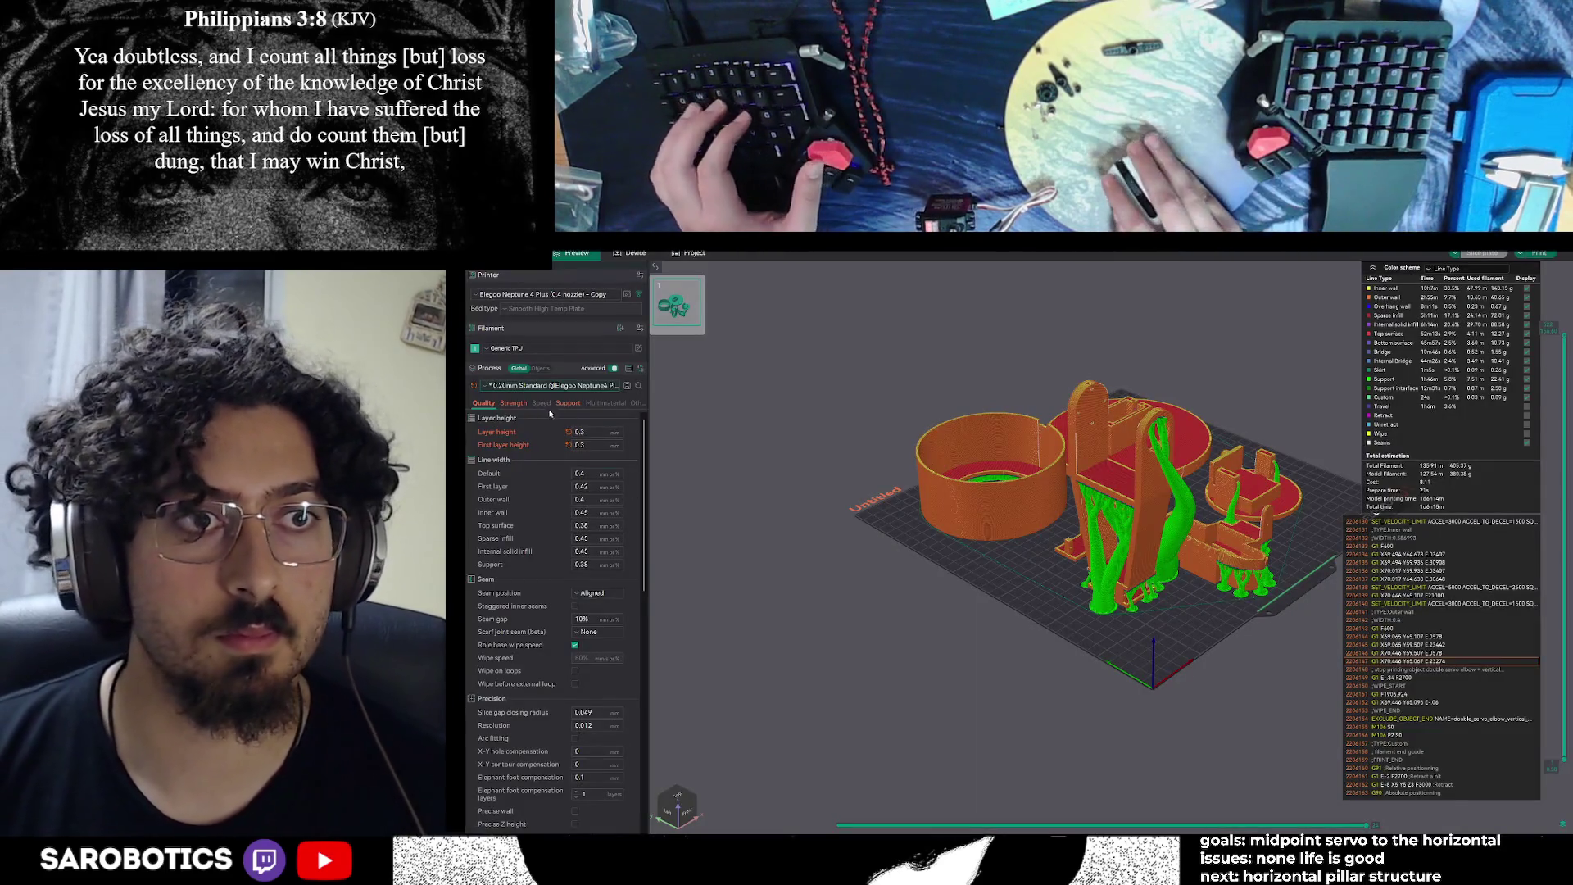
pyautogui.click(511, 403)
pyautogui.hotkey('alt', 'Tab')
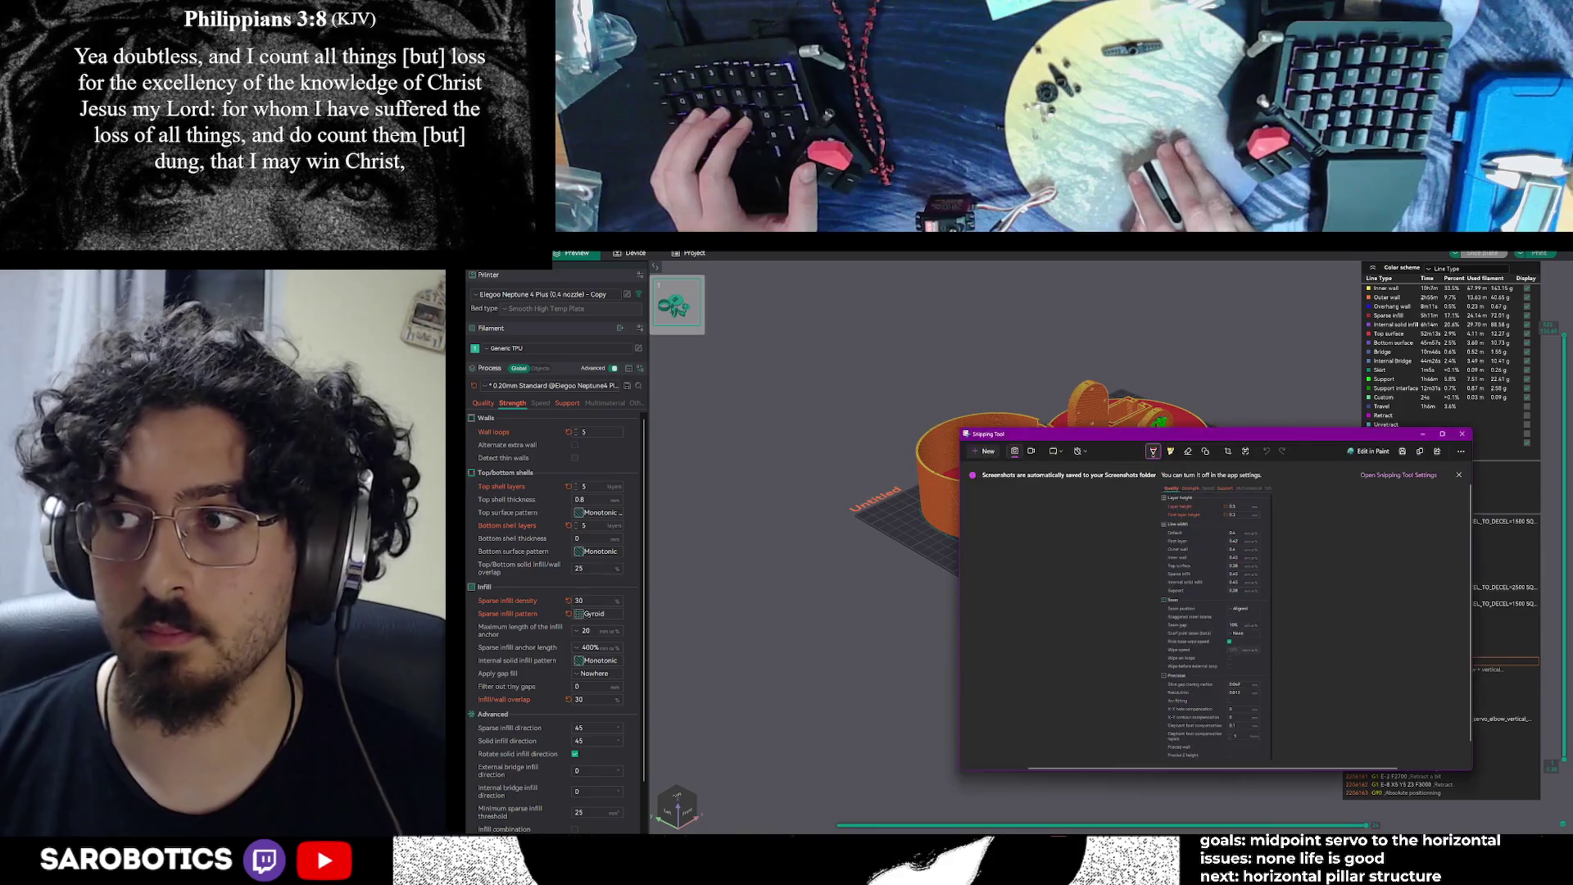
pyautogui.click(995, 457)
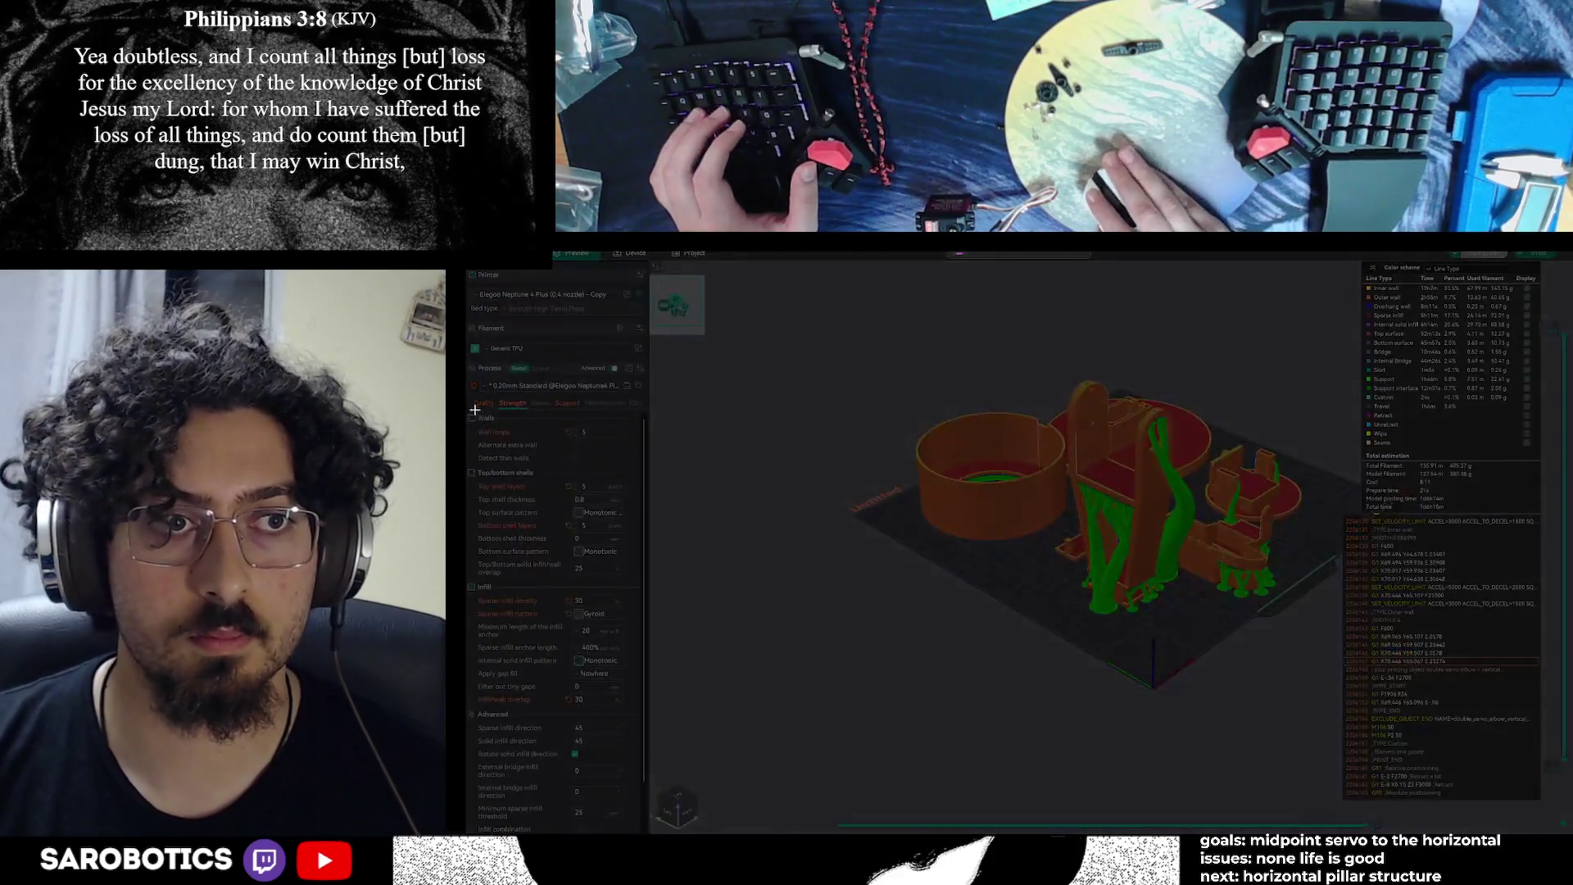
pyautogui.moveTo(467, 378)
pyautogui.mouseDown()
pyautogui.moveTo(643, 684)
pyautogui.moveTo(638, 822)
pyautogui.mouseUp()
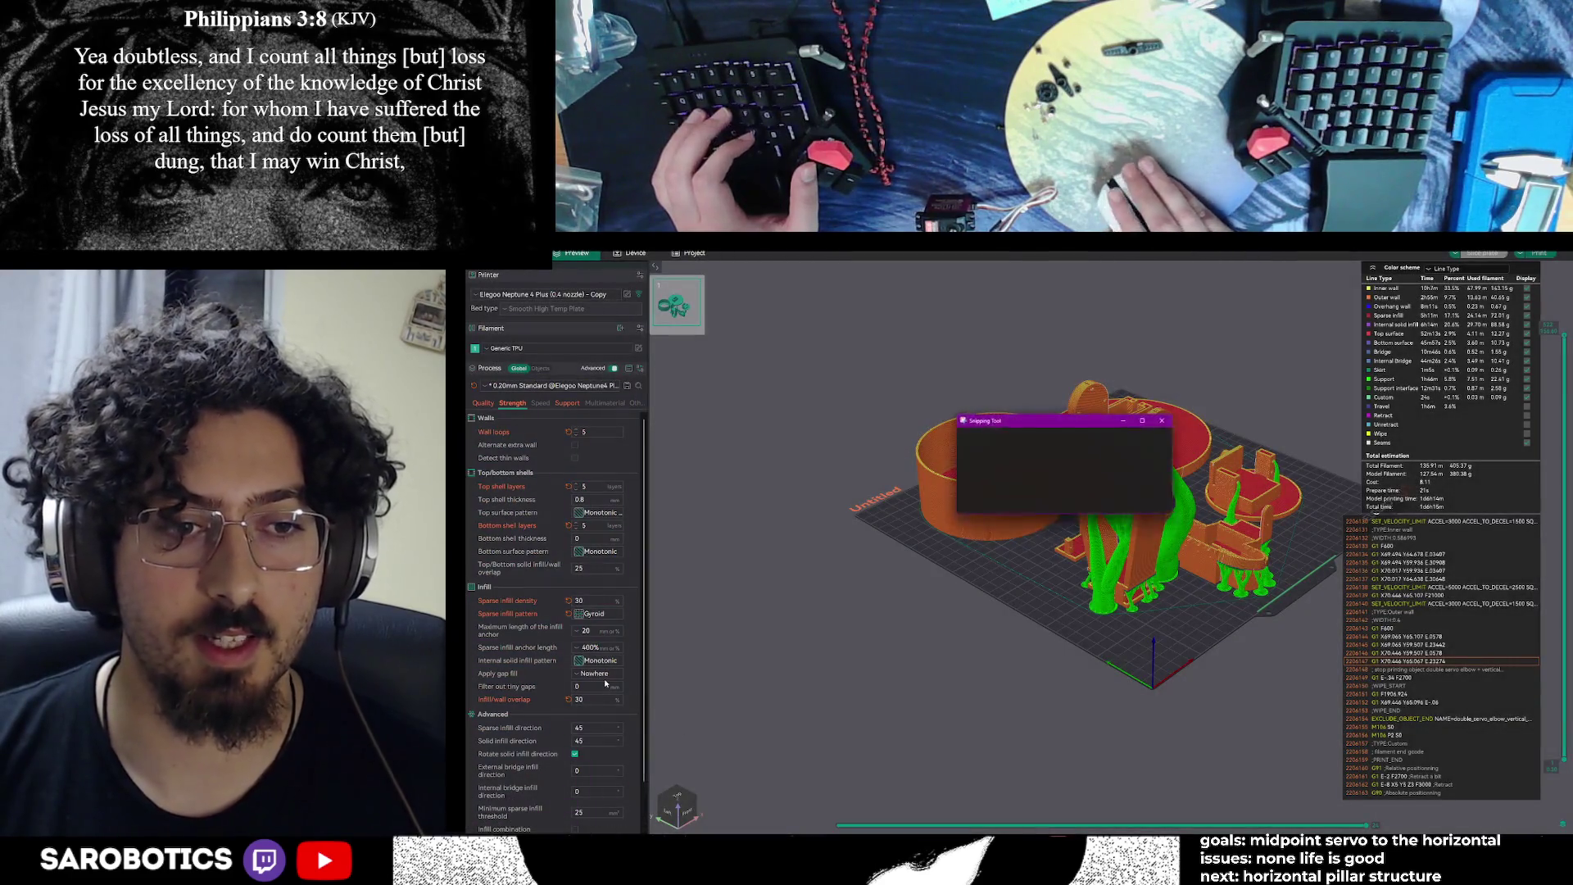
pyautogui.scroll(-2, 574, 623)
pyautogui.click(1418, 440)
pyautogui.hotkey('alt', 'Tab')
pyautogui.hotkey('alt', 'Tab')
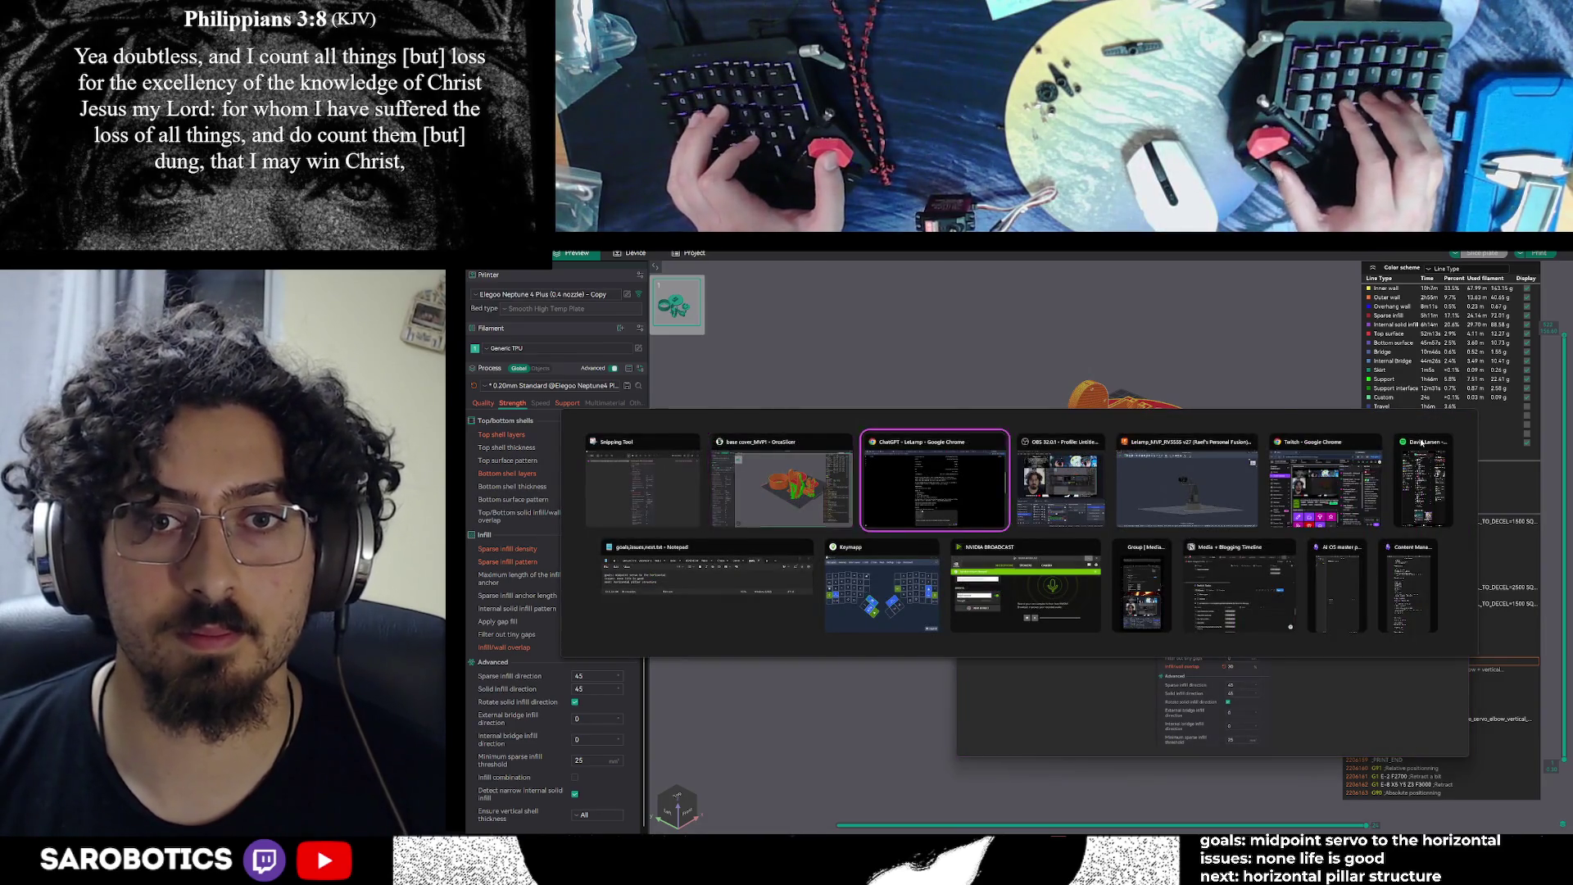
# Paste the settings screenshot into the ChatGPT draft and add '(anything off screen is default)'
pyautogui.hotkey('ctrl', 'v')
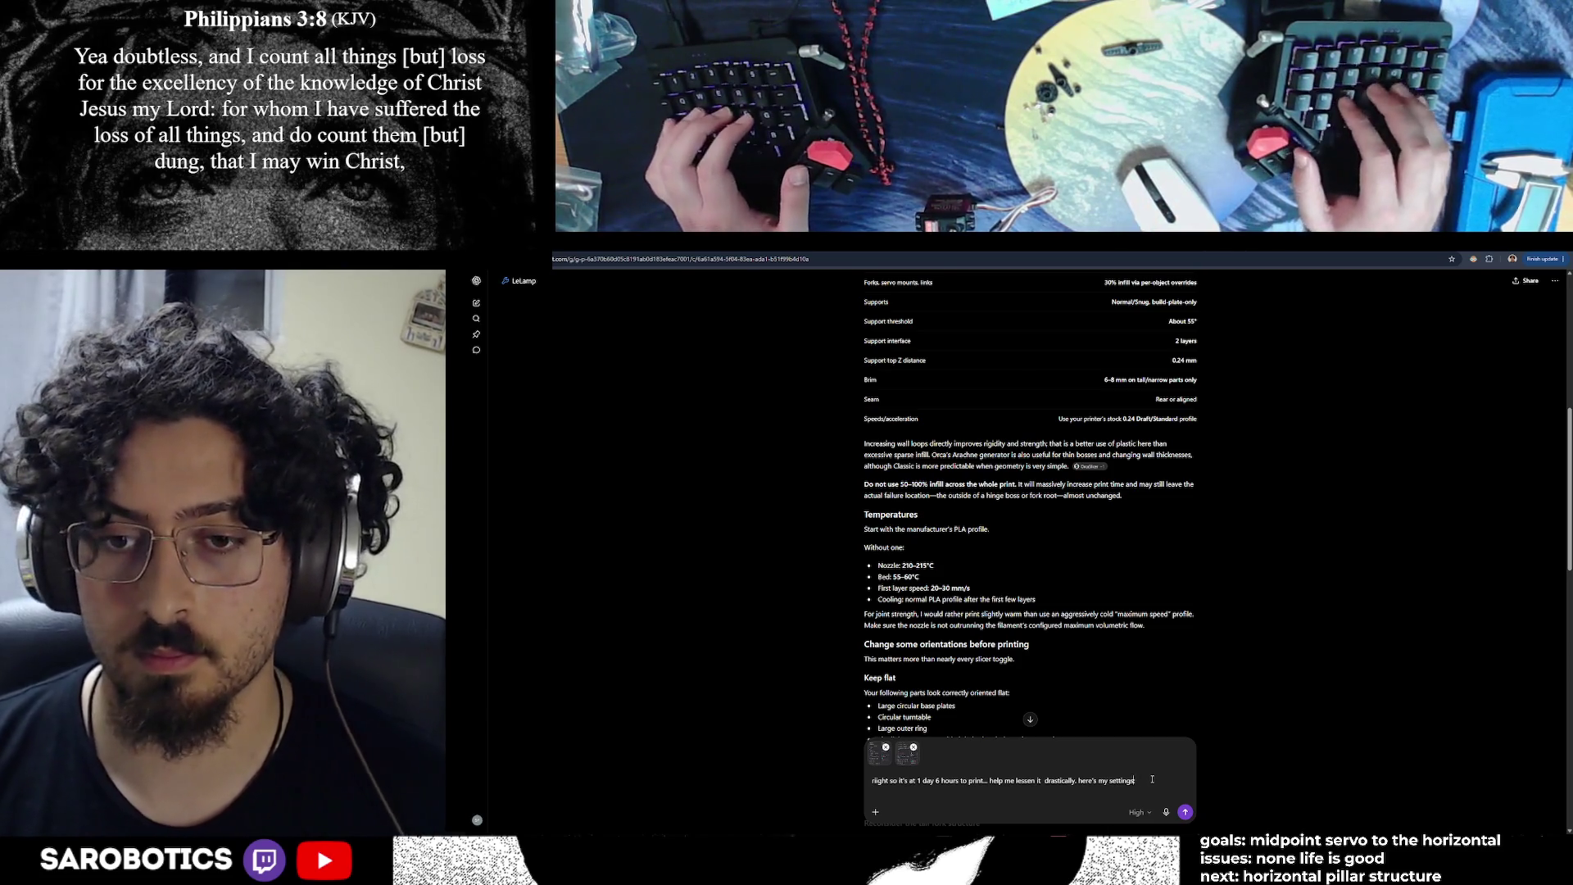
pyautogui.write('(anything o')
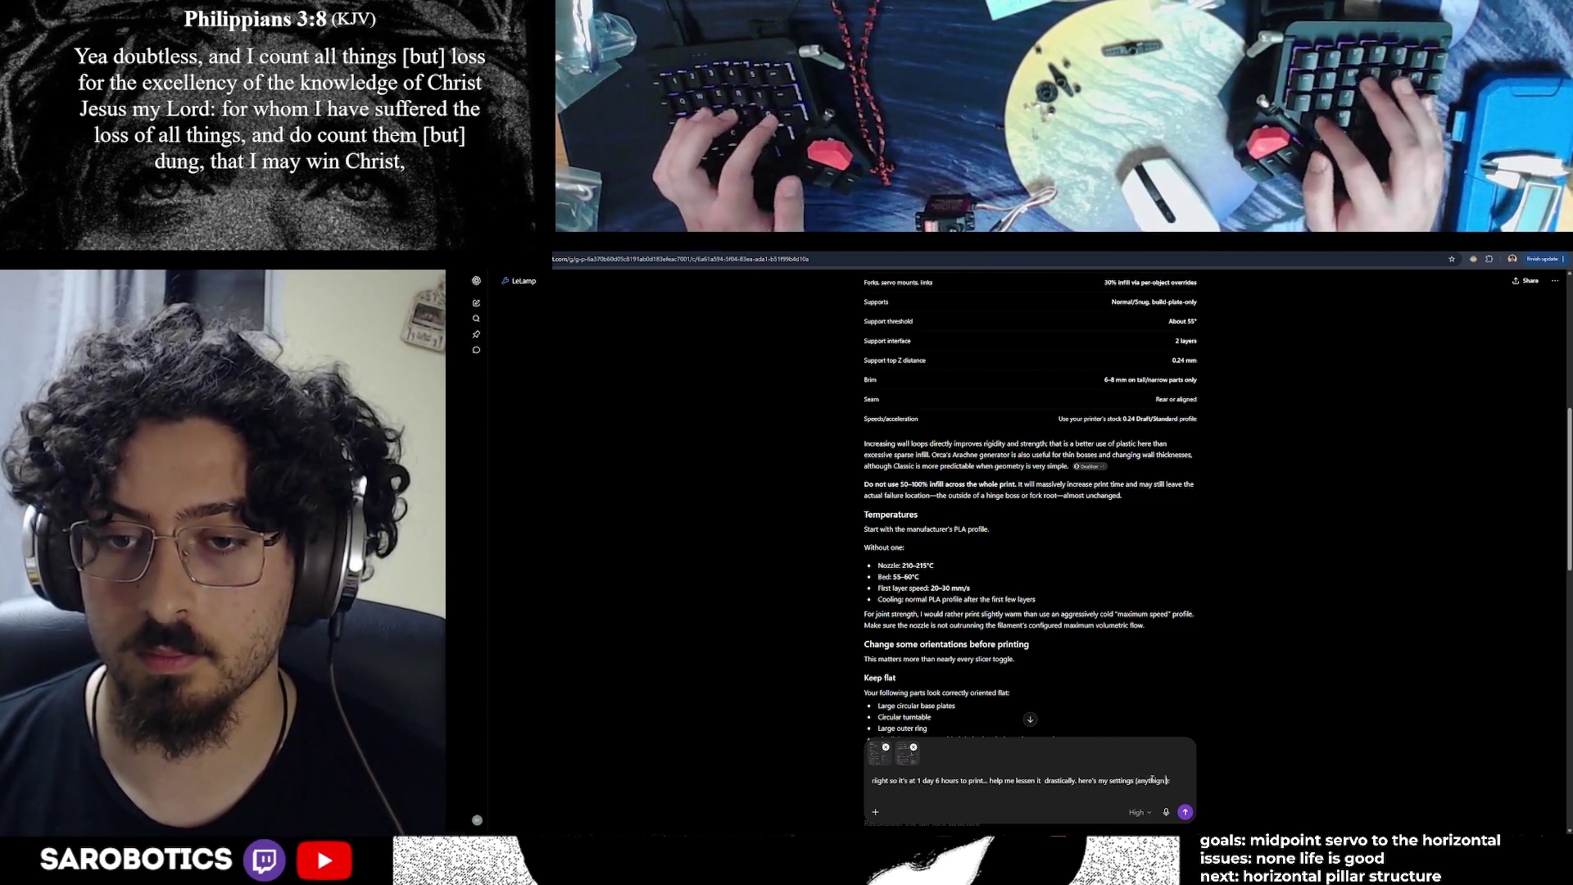
pyautogui.write('f sid')
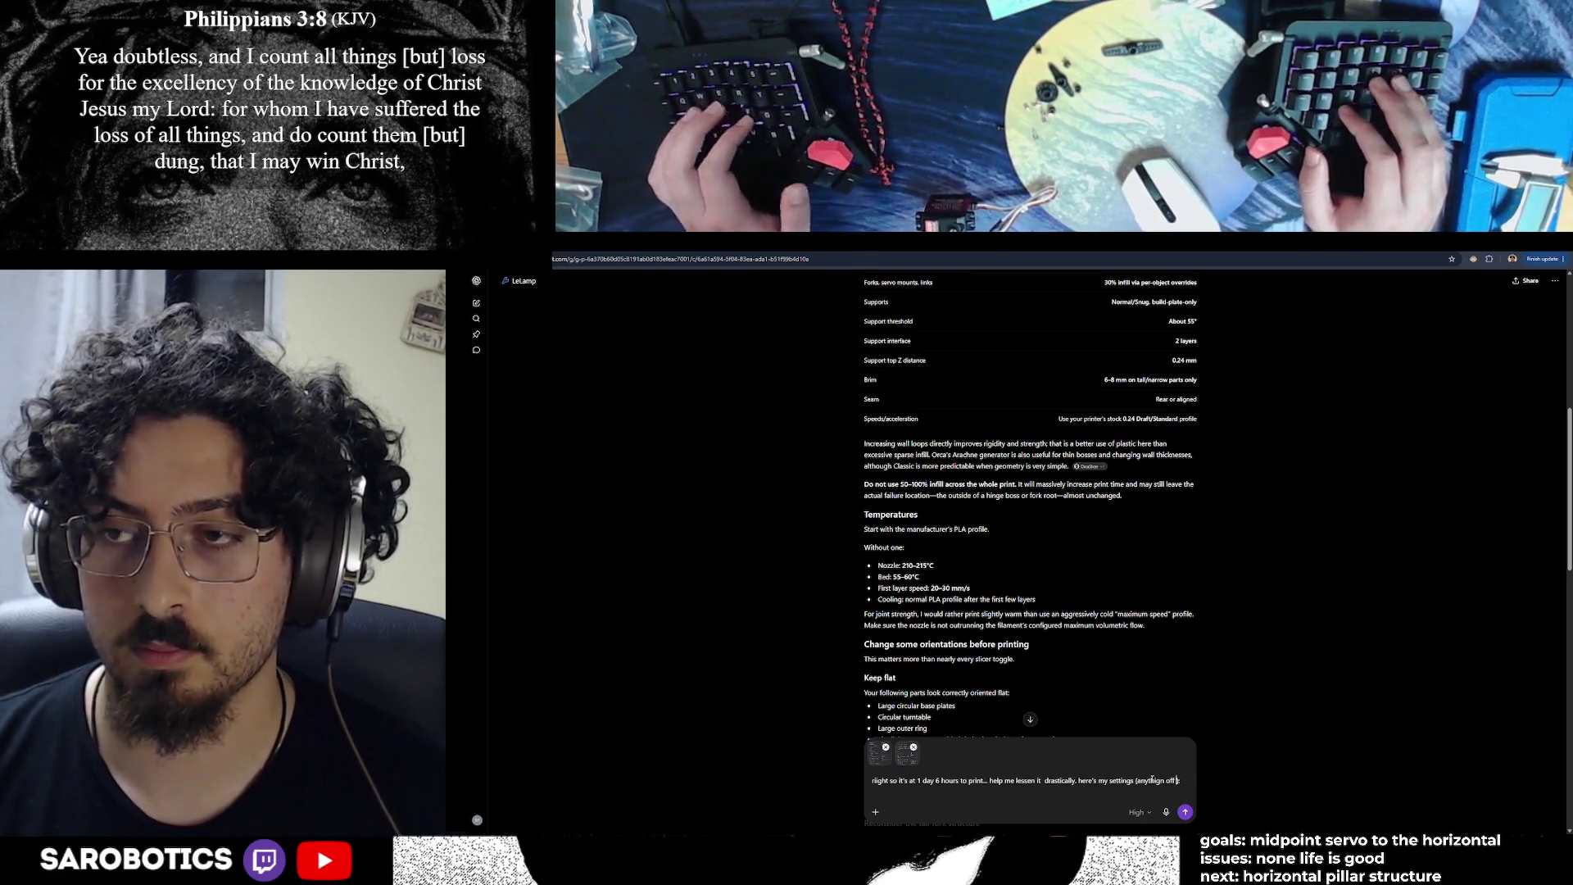
pyautogui.press('BackSpace')
pyautogui.press('BackSpace')
pyautogui.press('BackSpace')
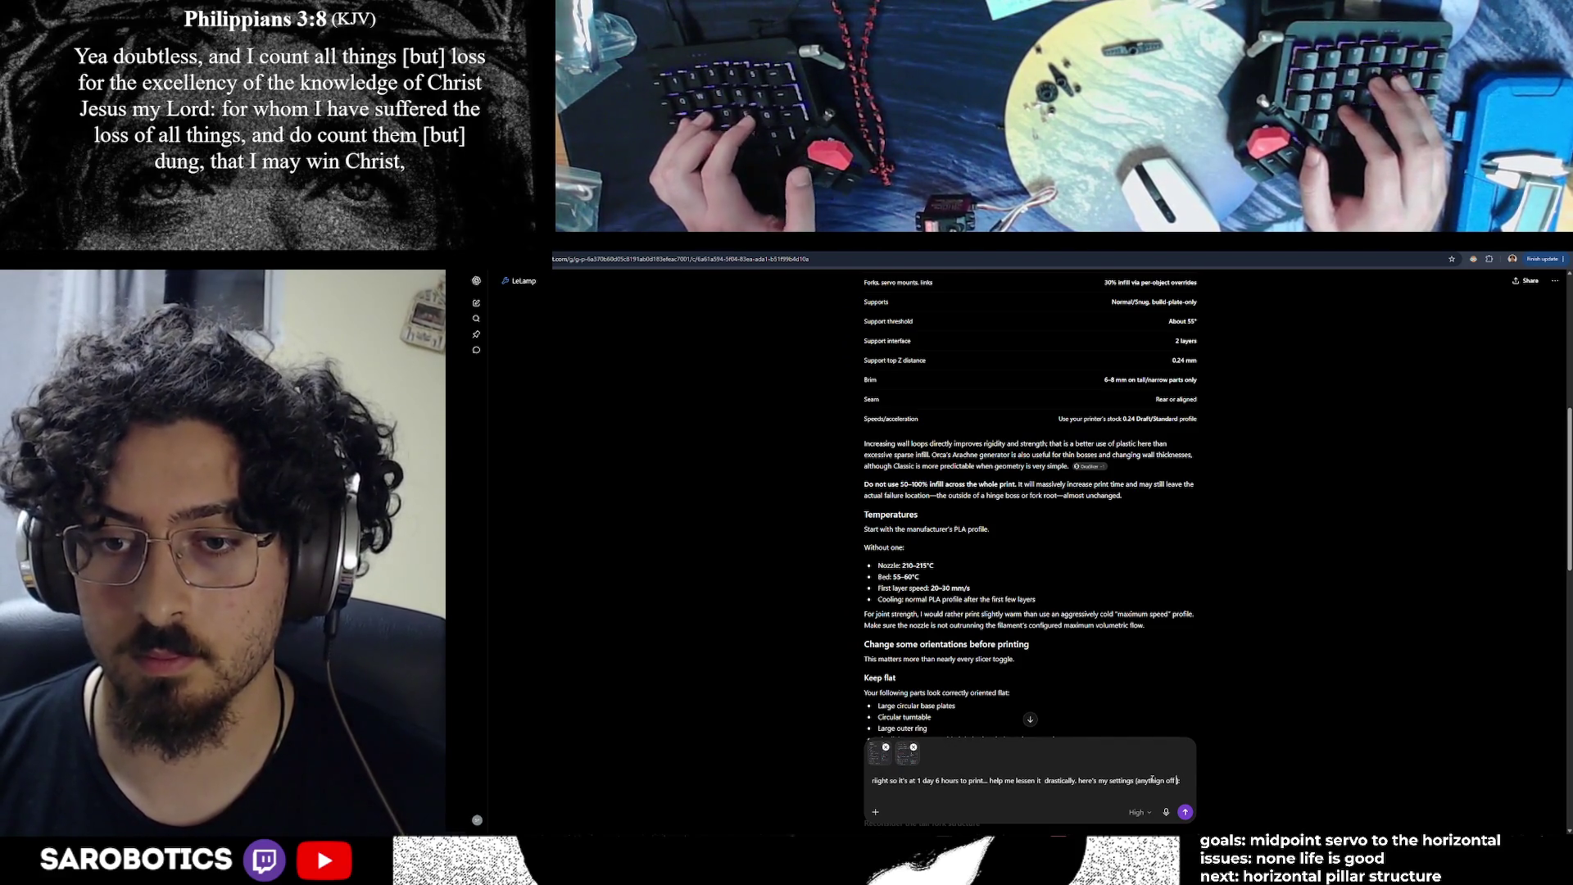
pyautogui.write('reen is default')
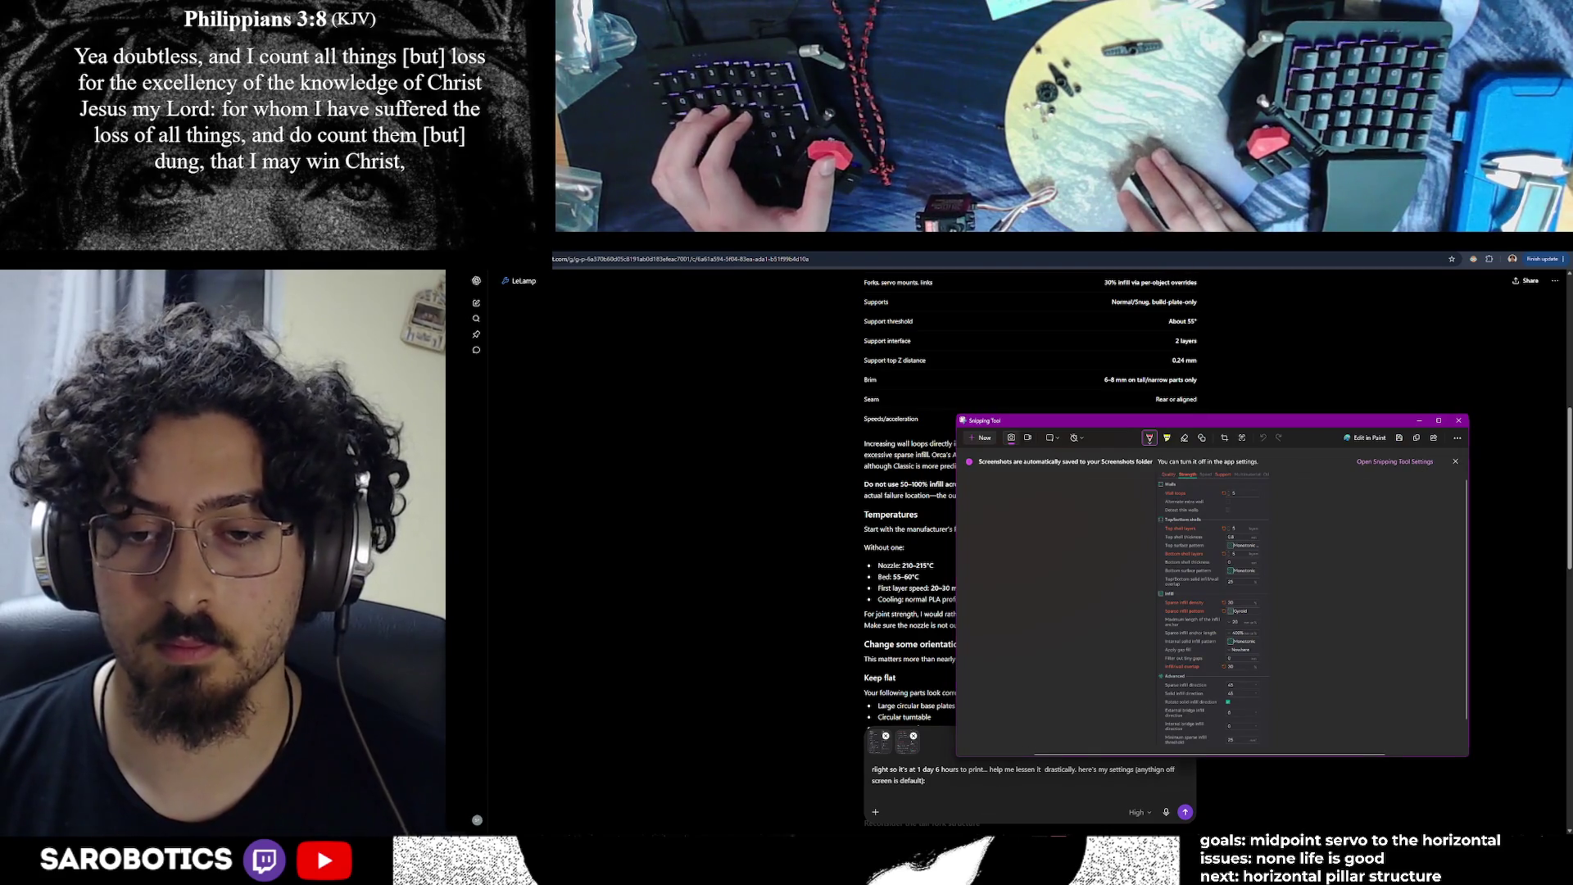
# Open and close the photo editor, unpin and re-pin PhotoDemon on Start, and dismiss the screenshot window
pyautogui.click(1058, 827)
pyautogui.rightClick(1058, 827)
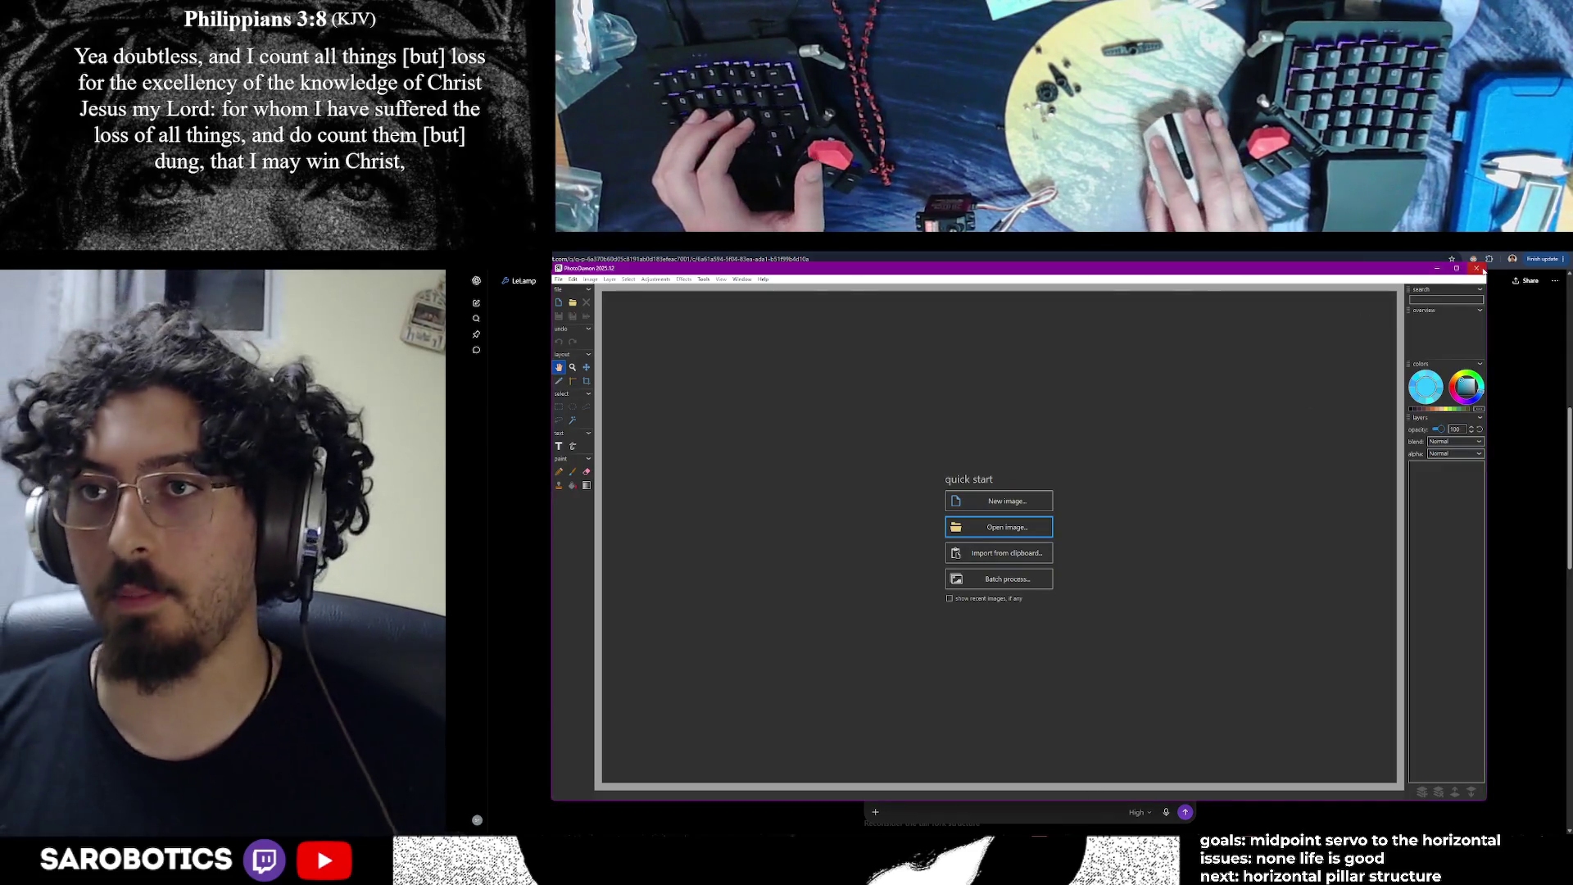
pyautogui.click(1478, 268)
pyautogui.press('super')
pyautogui.write('photo')
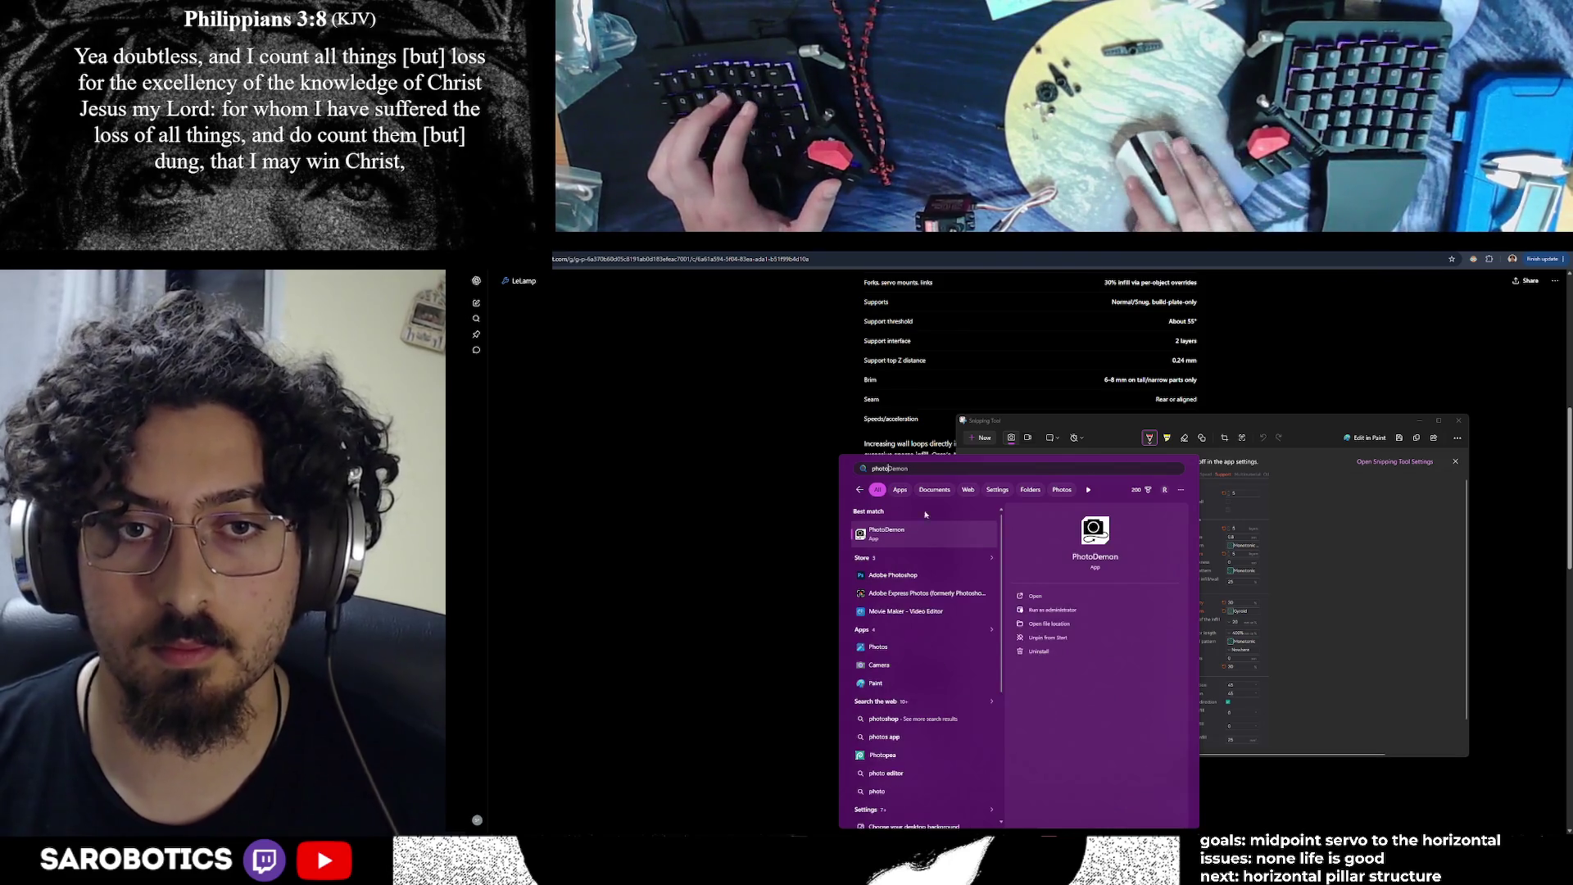
pyautogui.rightClick(911, 545)
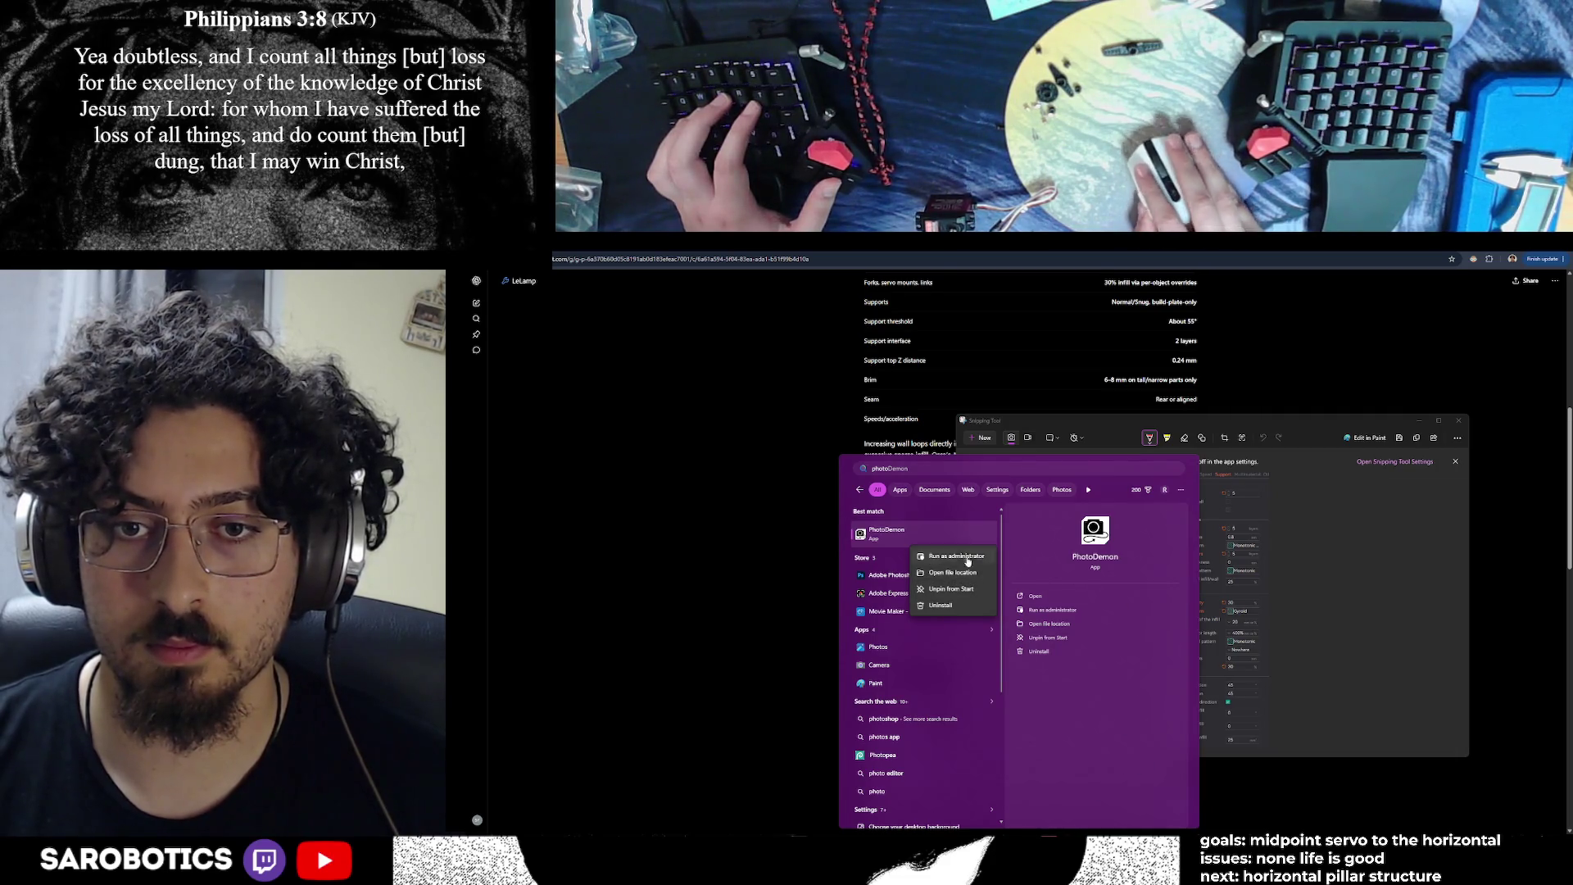
pyautogui.click(1042, 639)
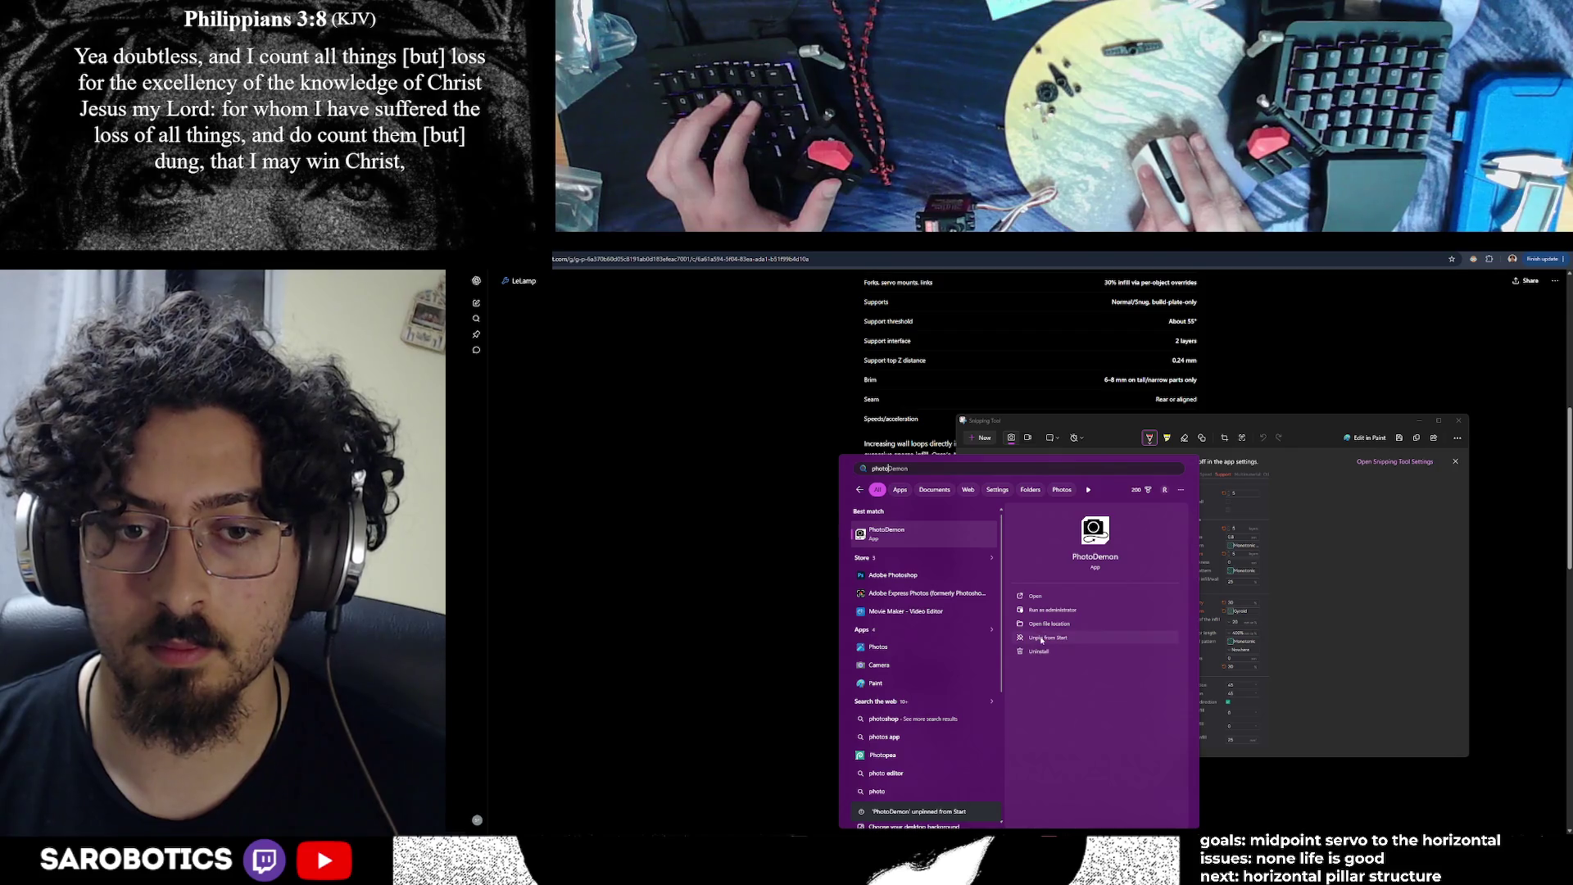
pyautogui.rightClick(915, 534)
pyautogui.click(958, 578)
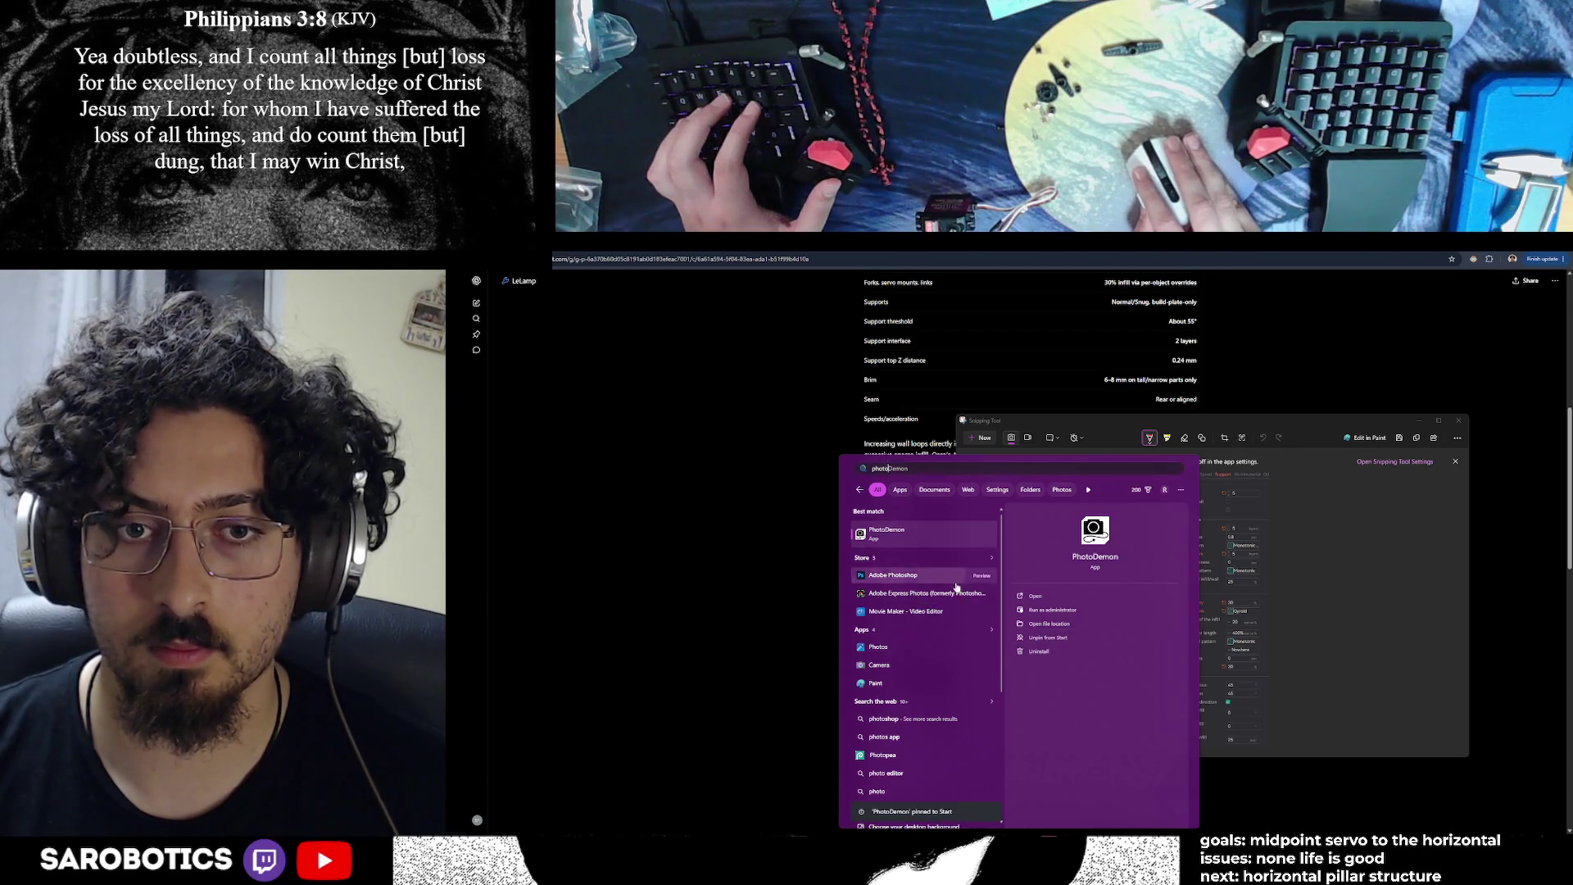
pyautogui.click(1340, 551)
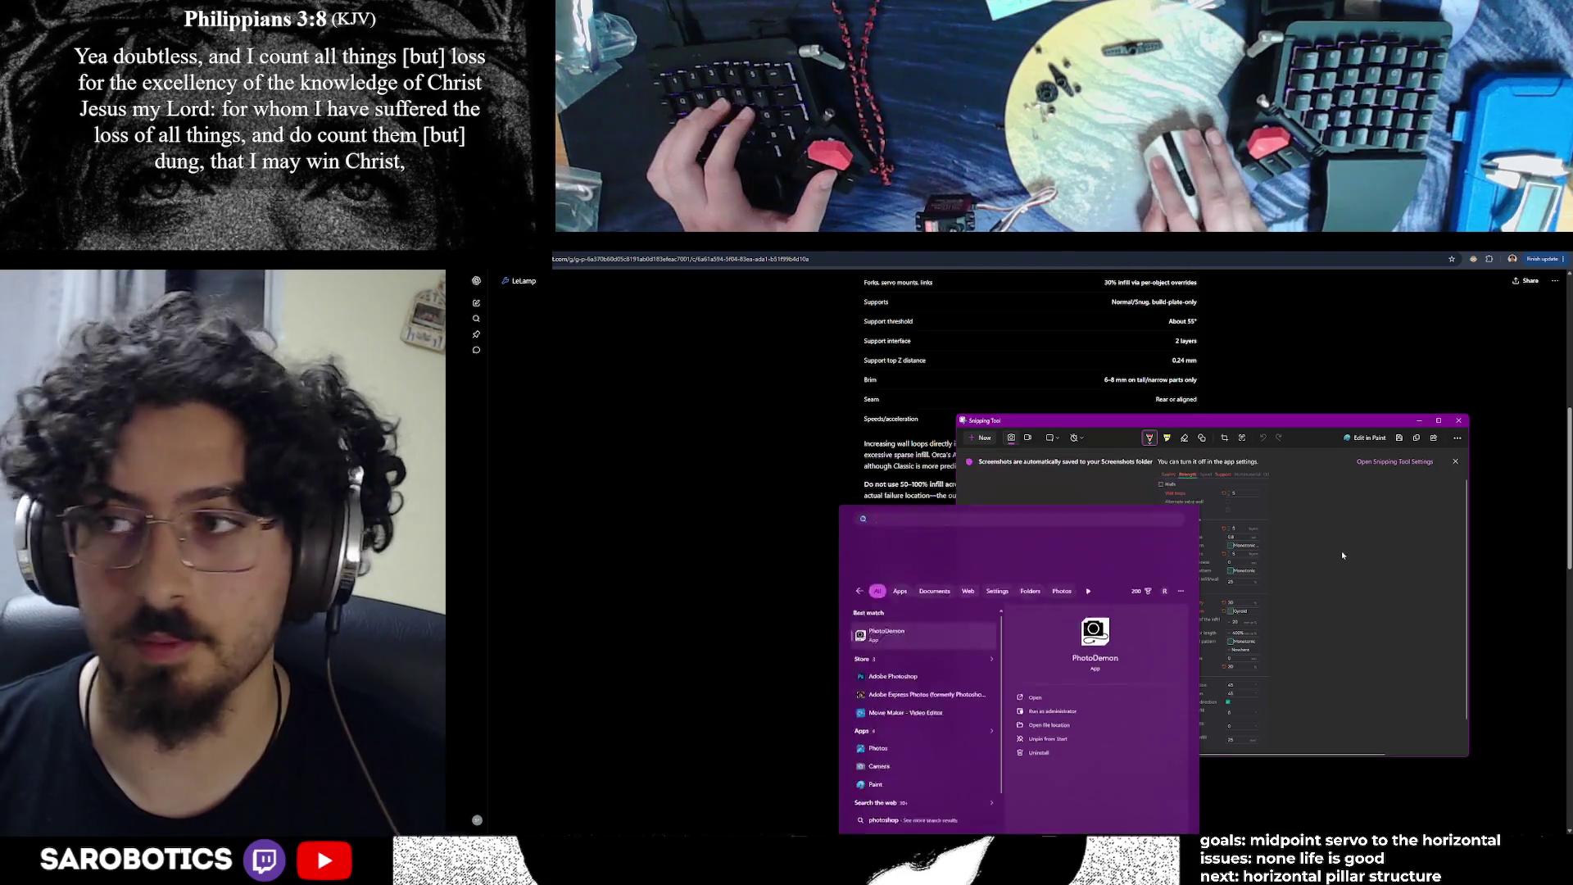
pyautogui.click(1418, 420)
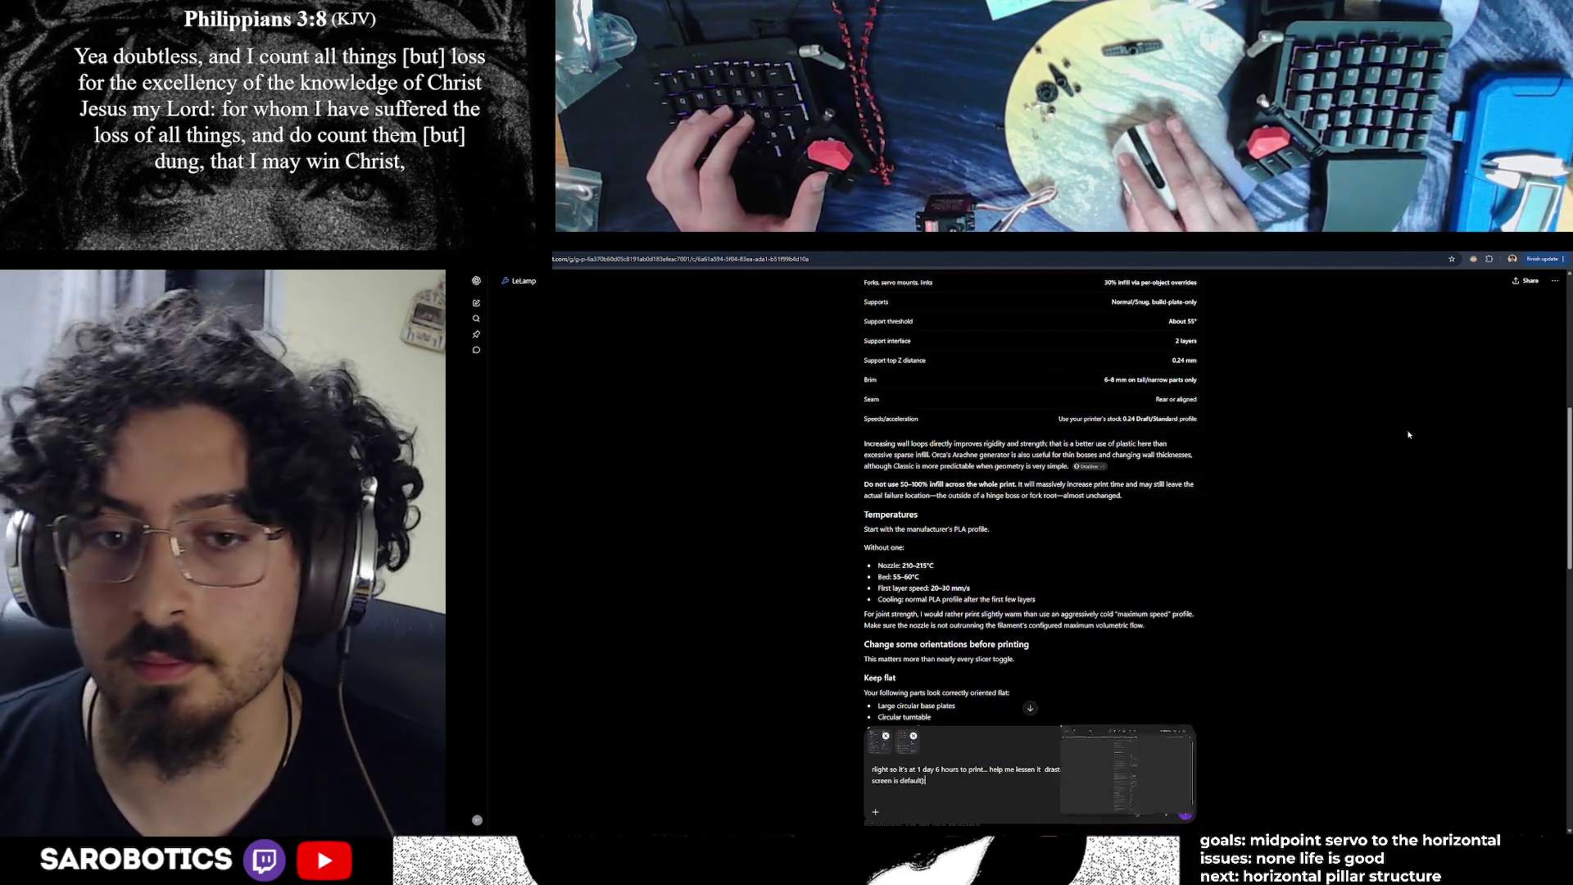
# Search Start for the PhotoDemon app, cancel the search, and return to the end of the message
pyautogui.press('super')
pyautogui.write('p')
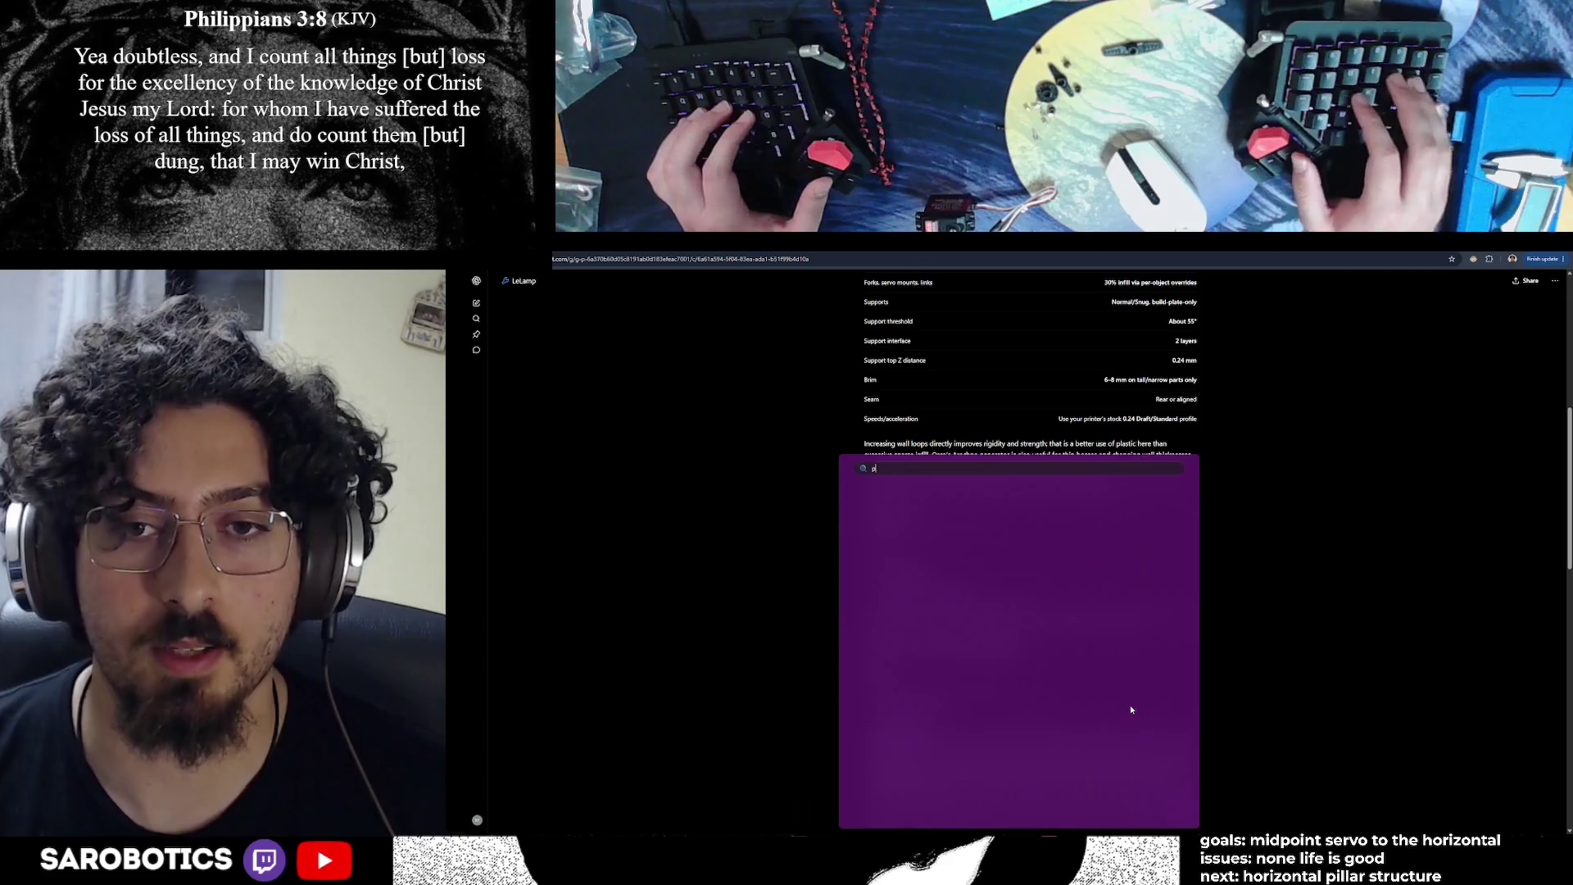
pyautogui.write('hotodemo')
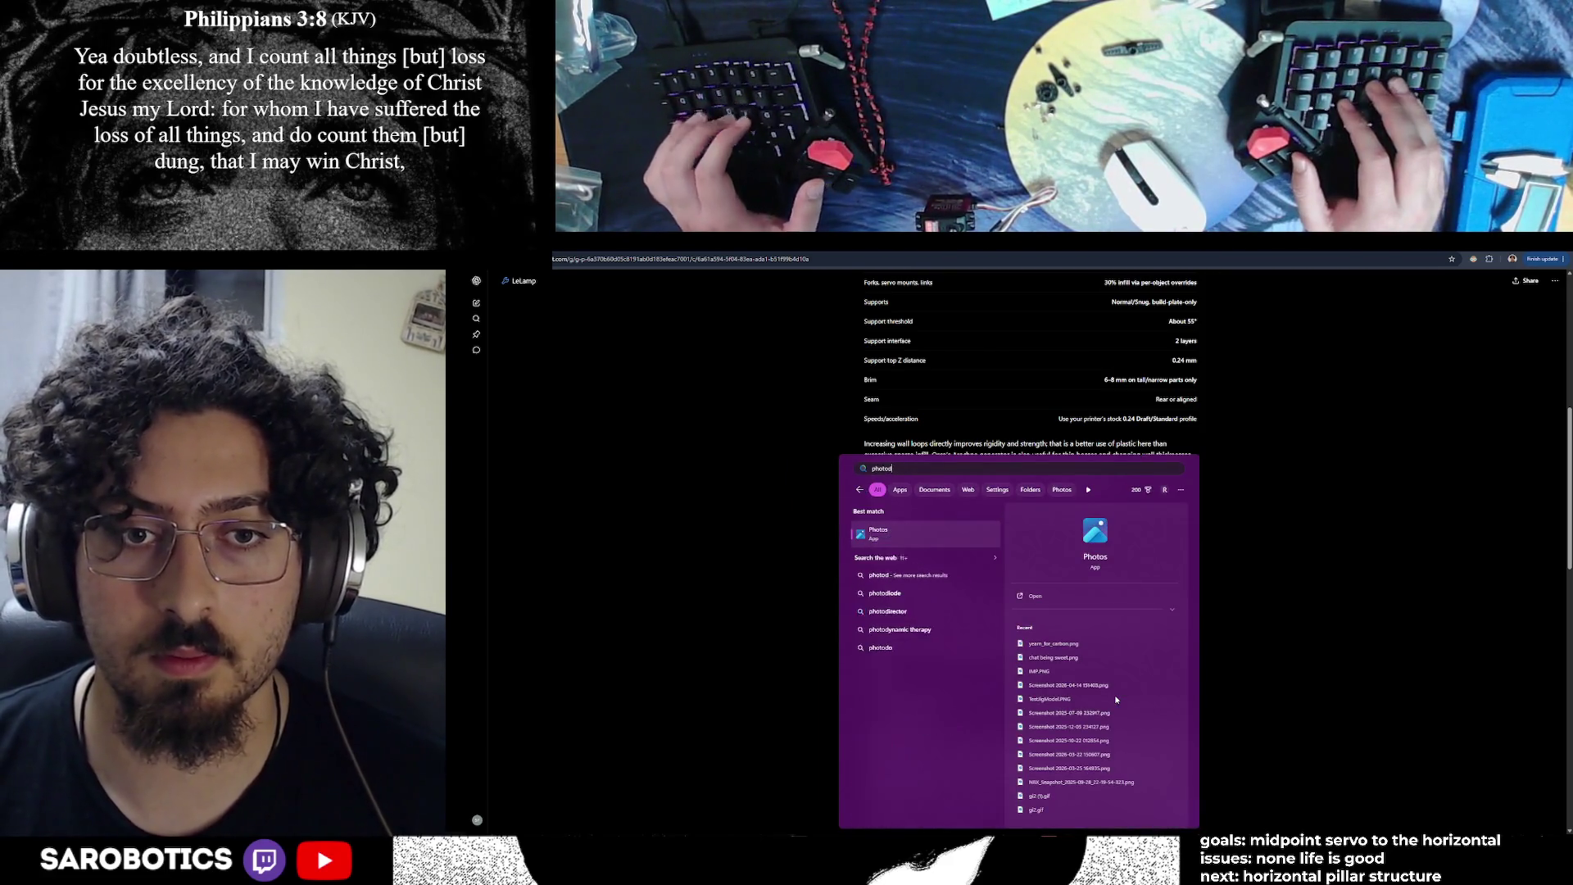
pyautogui.press('BackSpace')
pyautogui.press('BackSpace')
pyautogui.press('BackSpace')
pyautogui.write('photo')
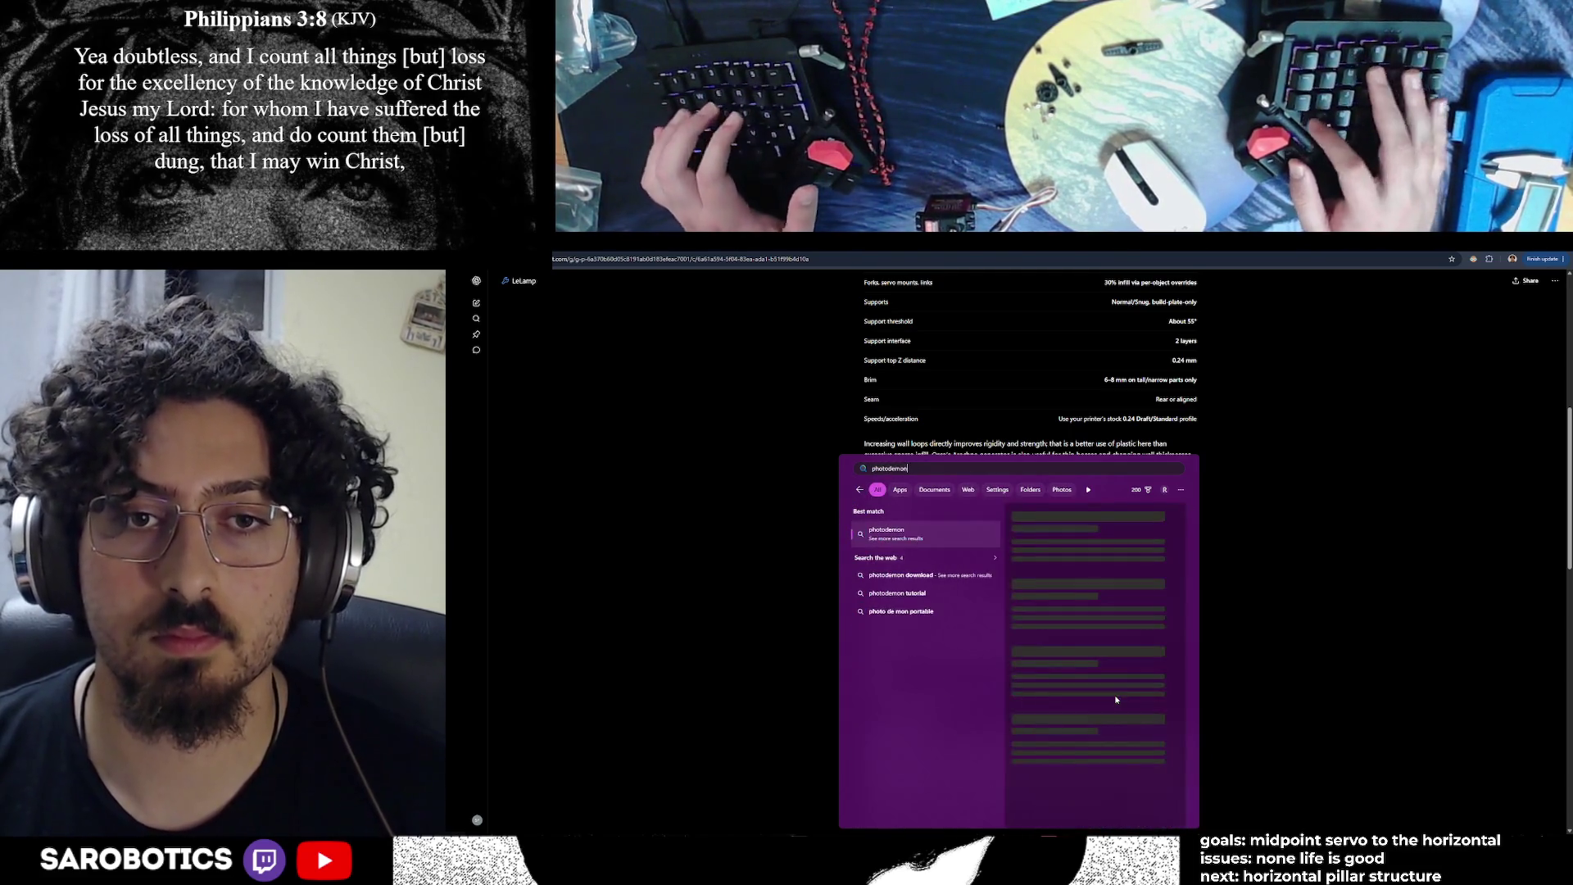
pyautogui.press('BackSpace')
pyautogui.press('BackSpace')
pyautogui.press('BackSpace')
pyautogui.write('photo')
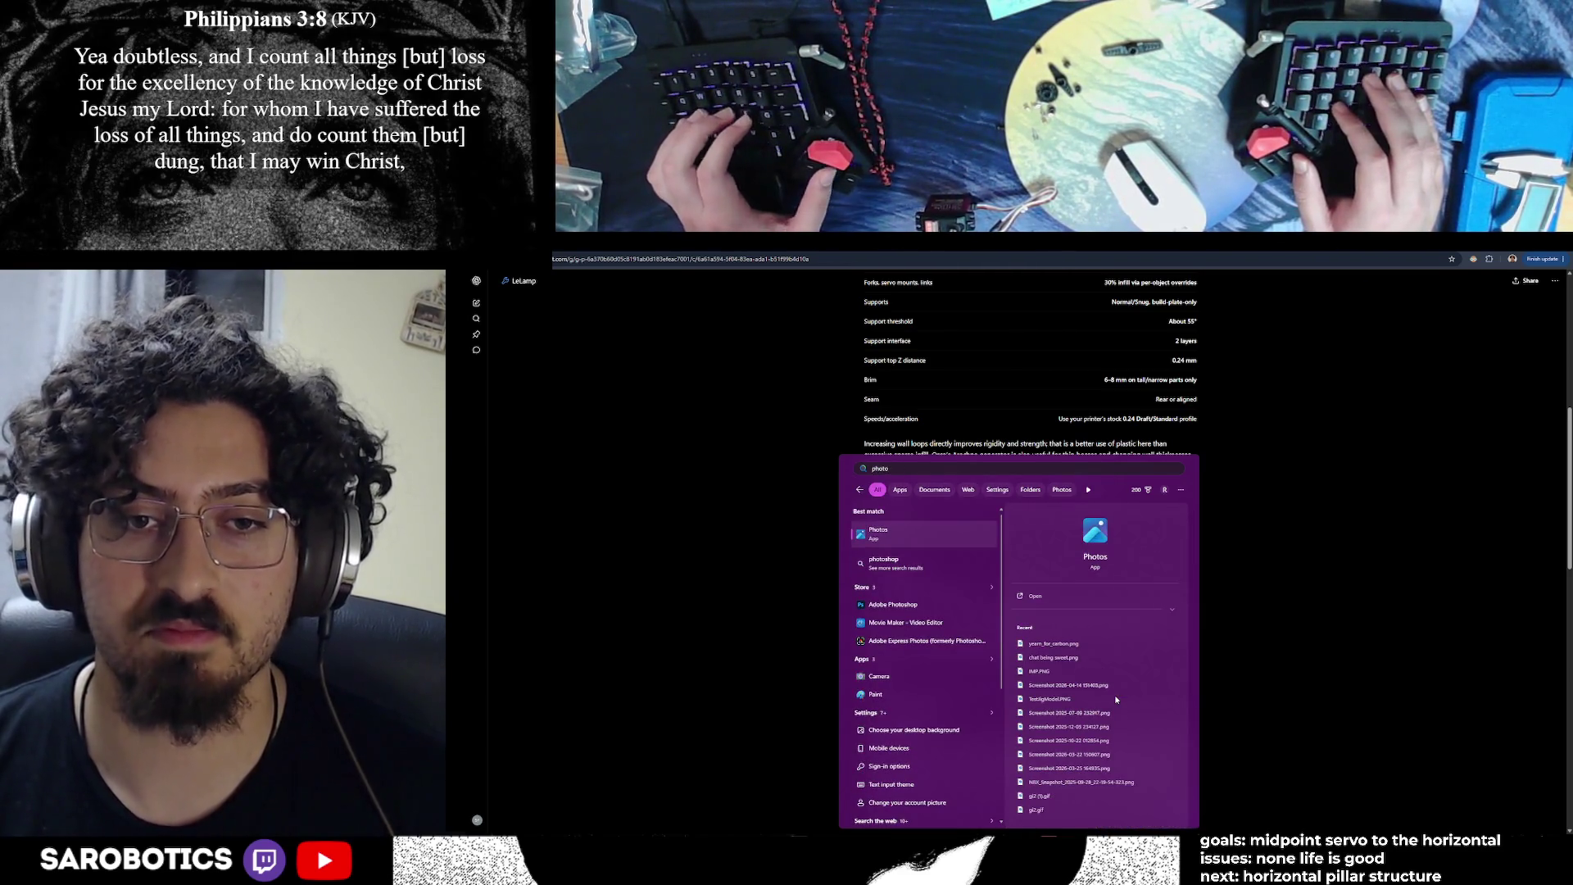
pyautogui.press('Escape')
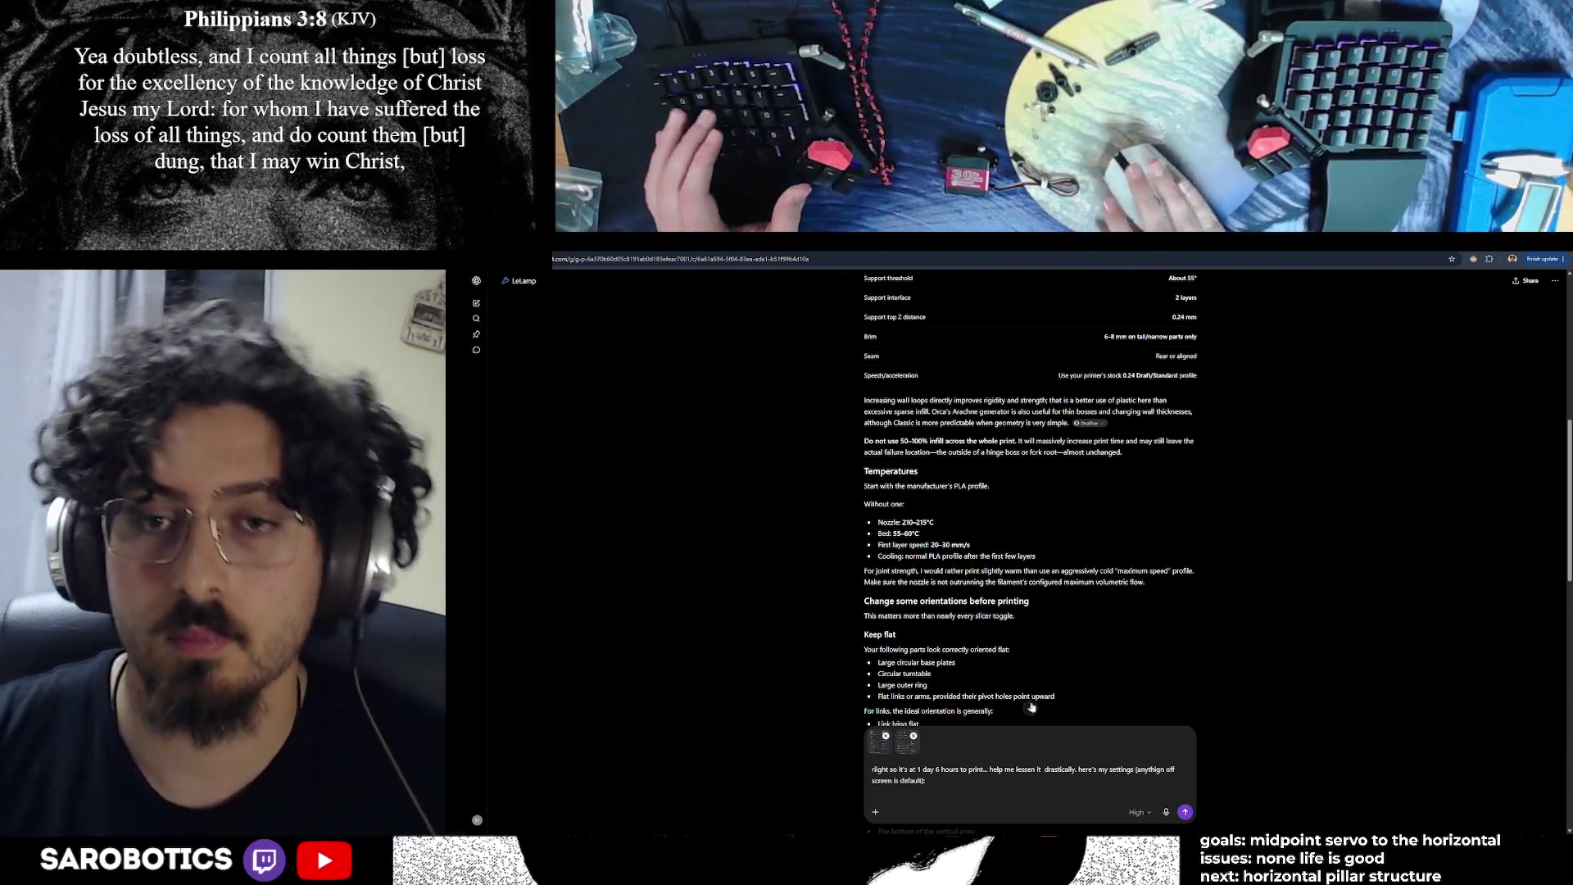
pyautogui.click(1037, 783)
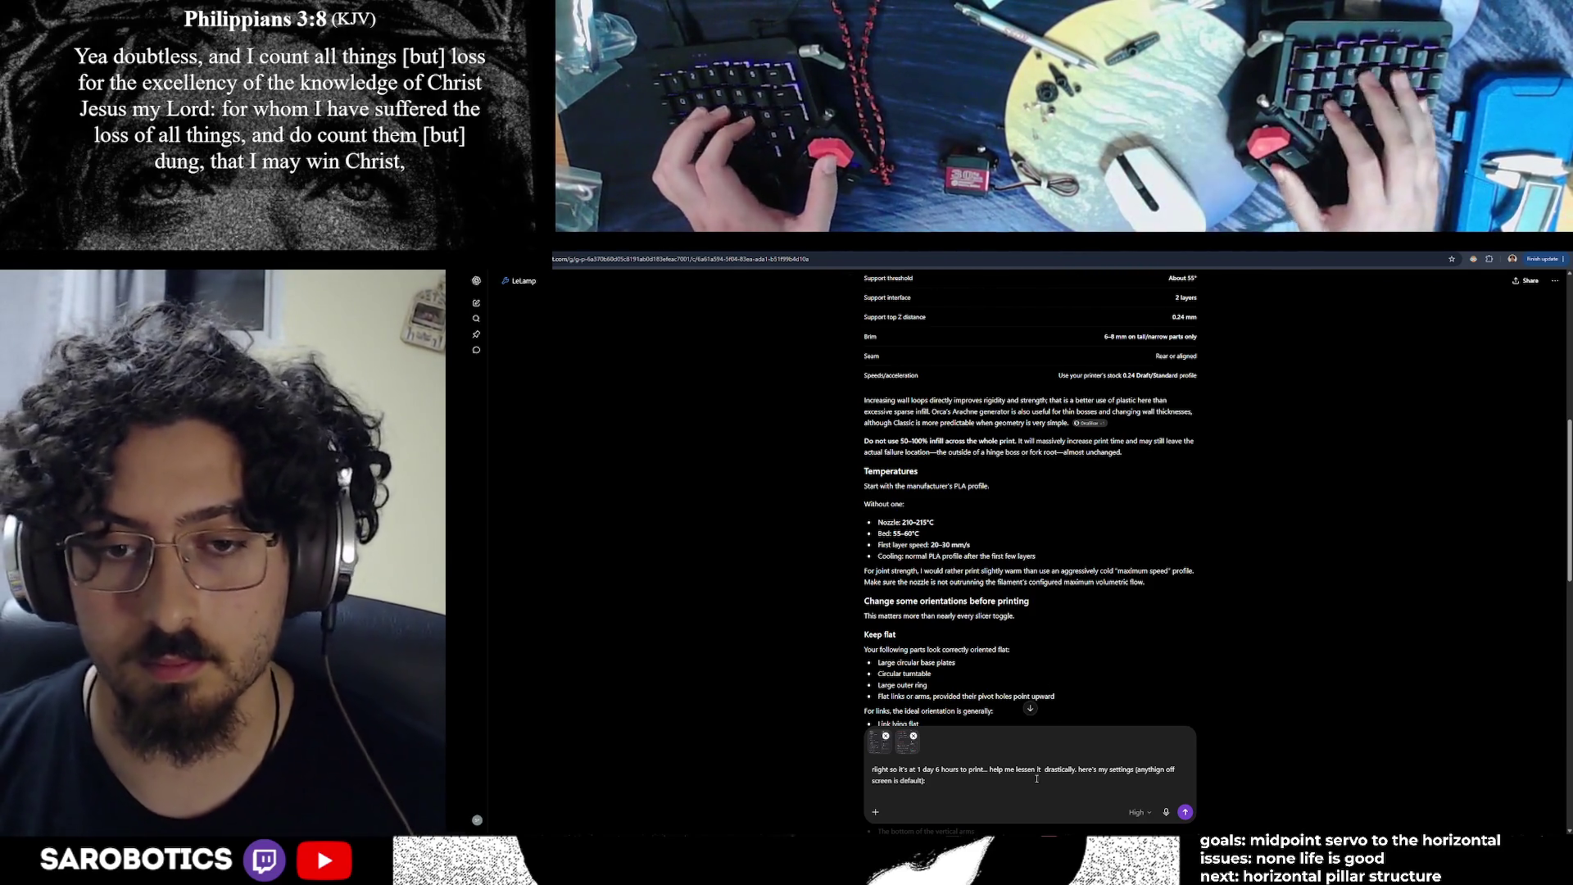
# Show OrcaSlicer's Speed process settings and capture that panel as a screenshot
pyautogui.hotkey('alt', 'Tab')
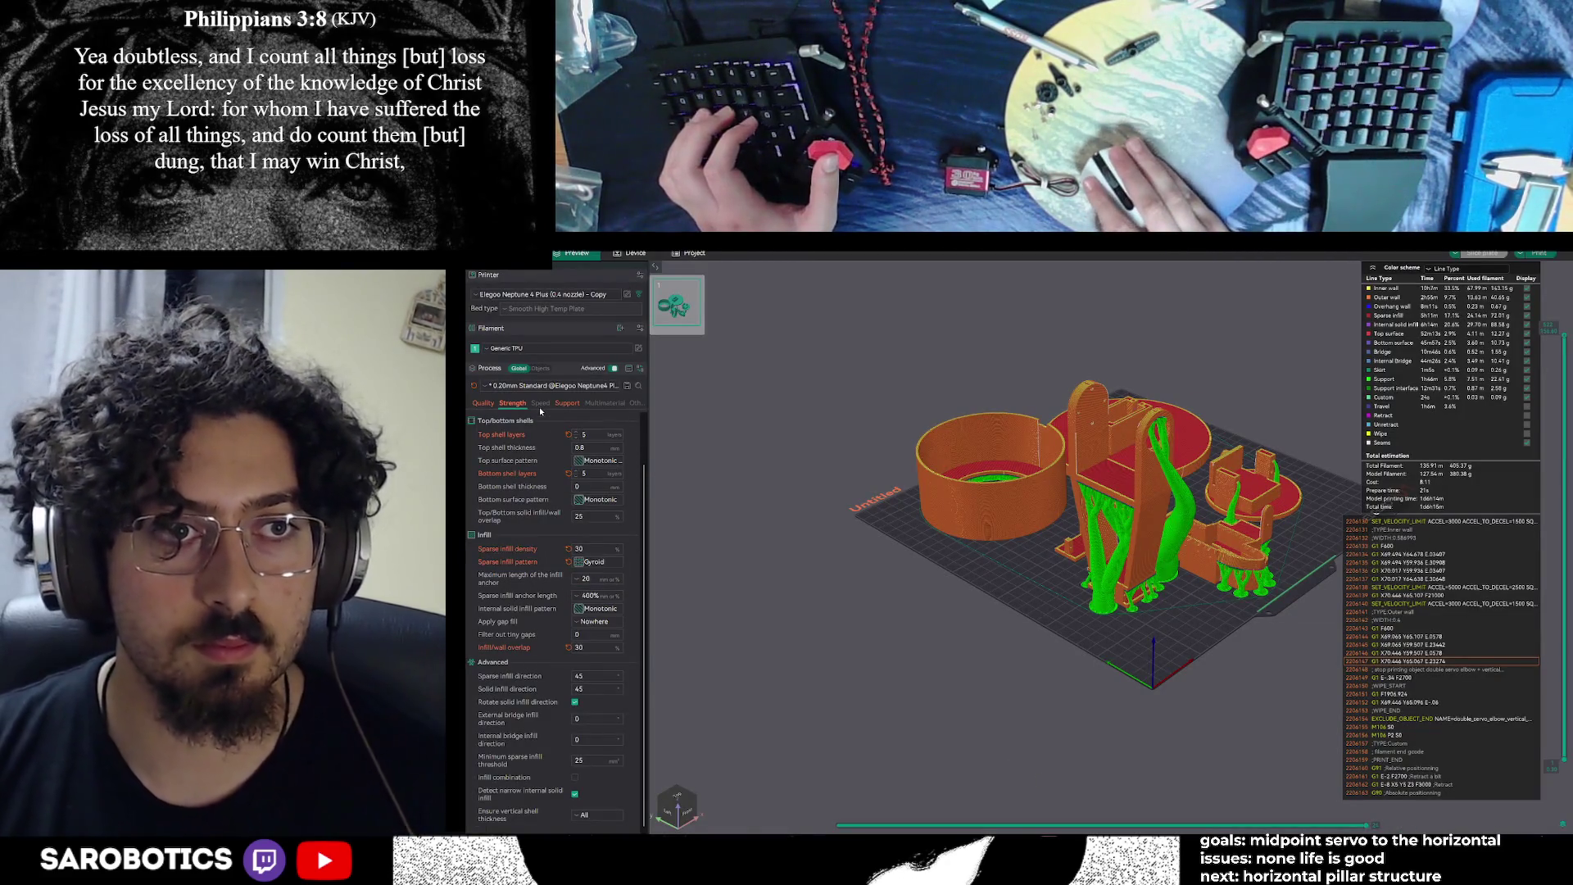
pyautogui.click(542, 403)
pyautogui.scroll(1, 570, 465)
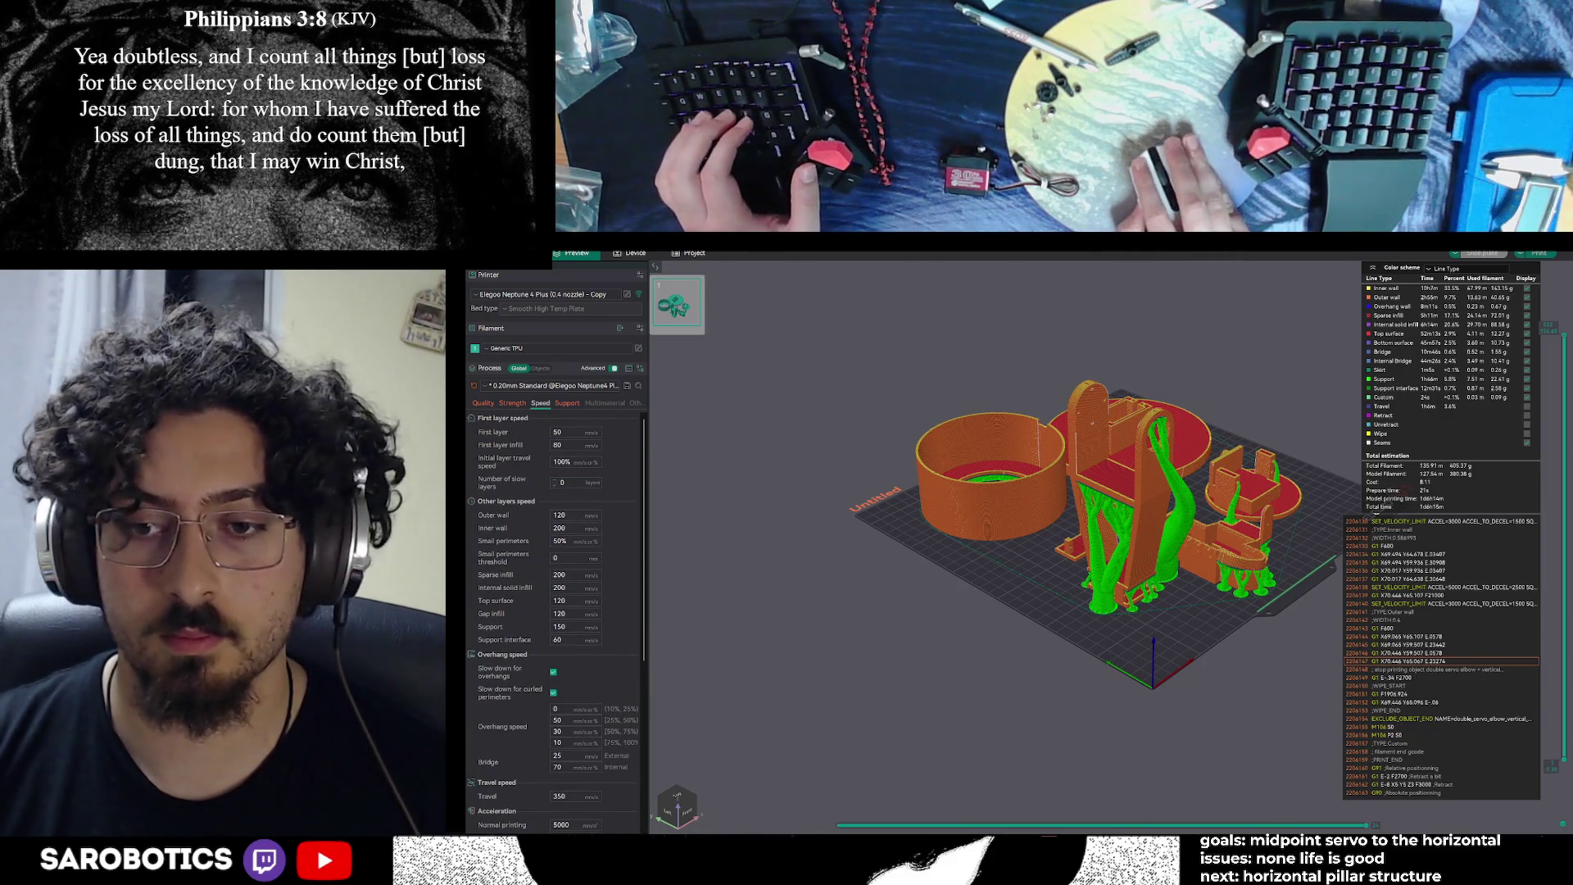
pyautogui.press('super+shift+s')
pyautogui.moveTo(473, 414)
pyautogui.mouseDown()
pyautogui.moveTo(643, 753)
pyautogui.moveTo(643, 830)
pyautogui.mouseUp()
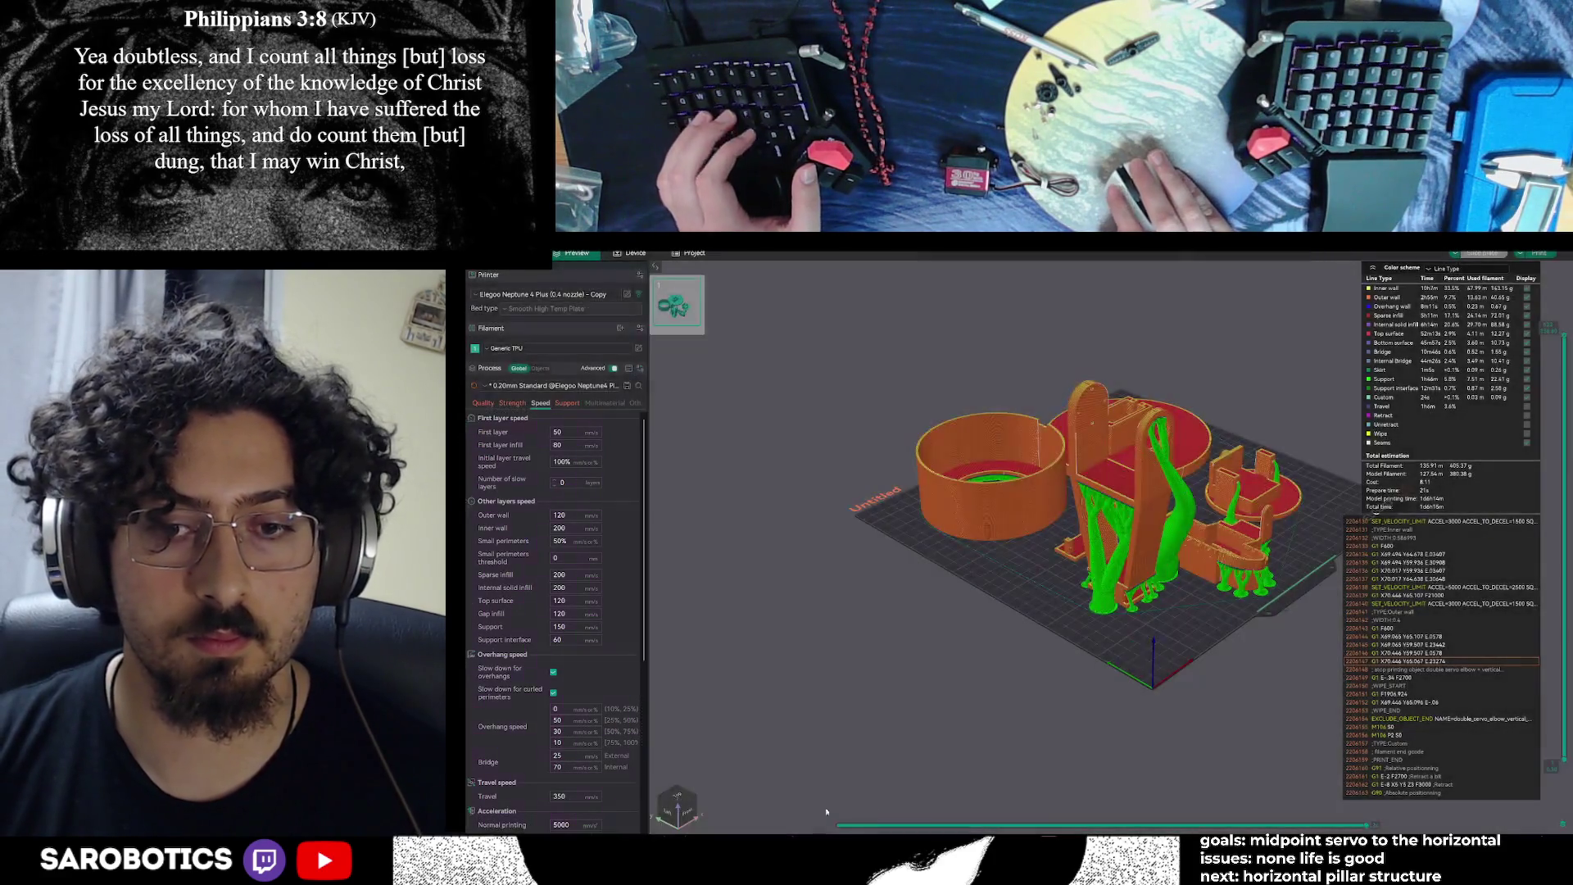
pyautogui.hotkey('alt', 'Tab')
pyautogui.hotkey('alt', 'Tab')
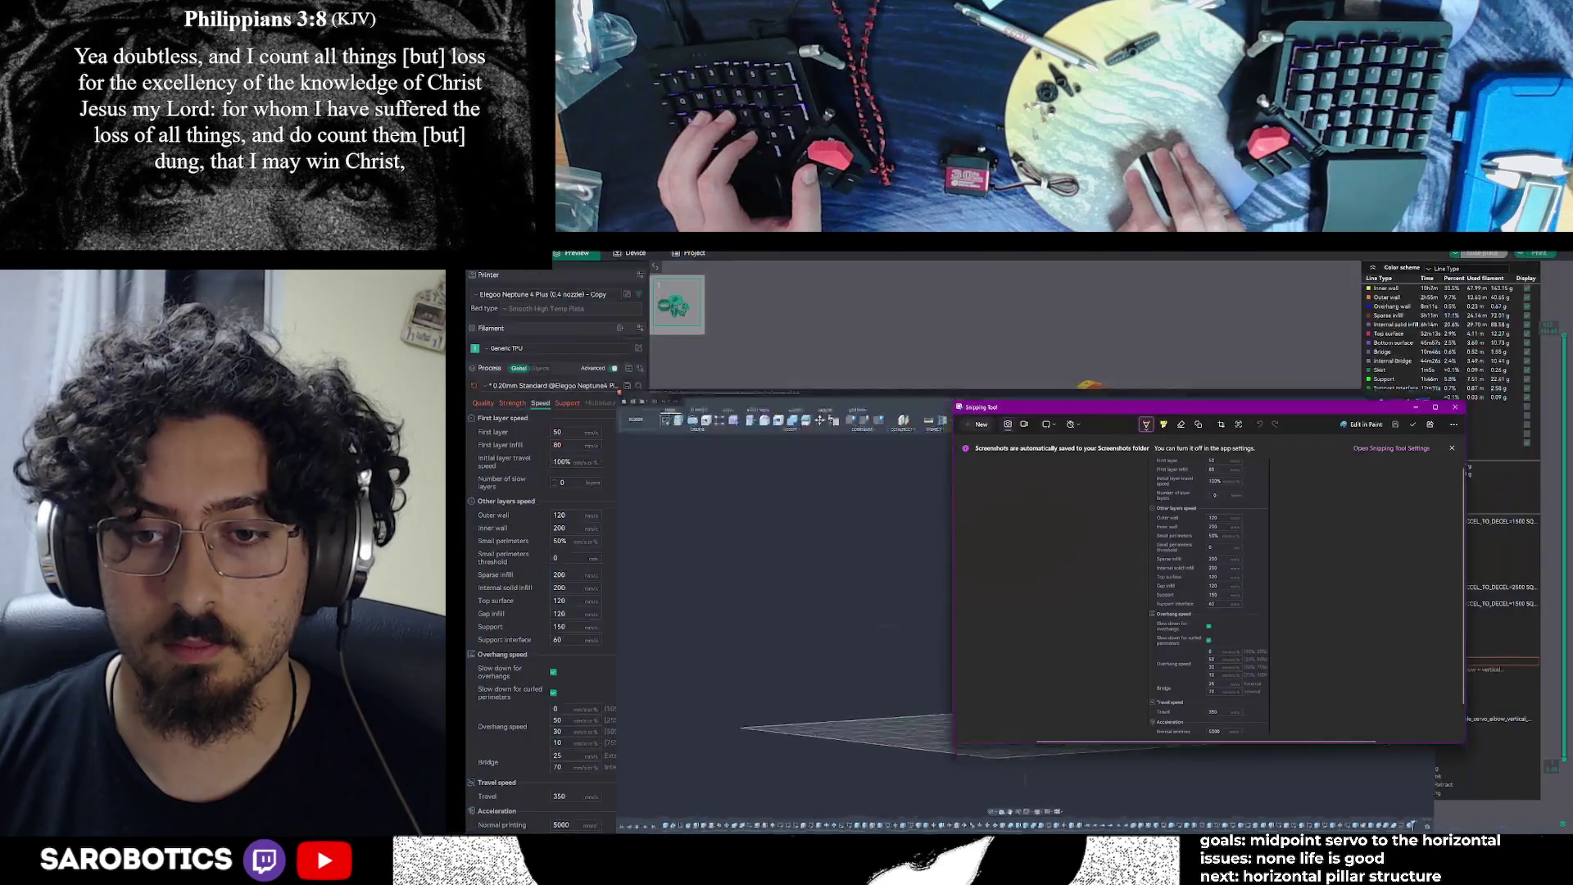
pyautogui.hotkey('alt', 'Tab')
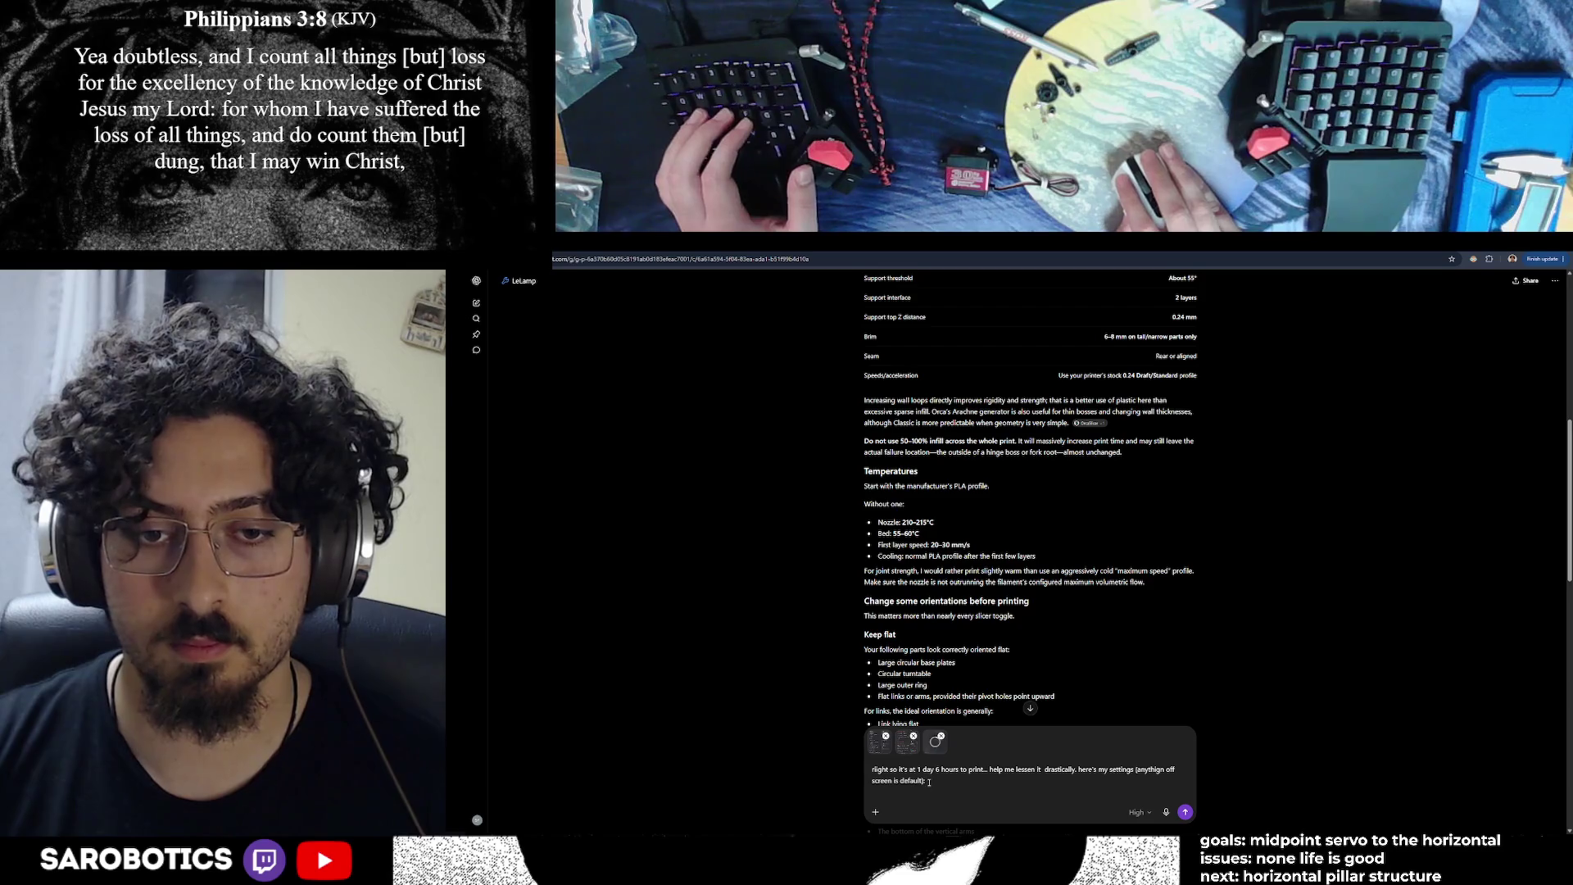
# Add 'btw im using a neptune 4 plus' to the ChatGPT draft, then return to OrcaSlicer's sliced plate
pyautogui.write('btw im using a np')
pyautogui.press('BackSpace')
pyautogui.write('eptune 4 plus')
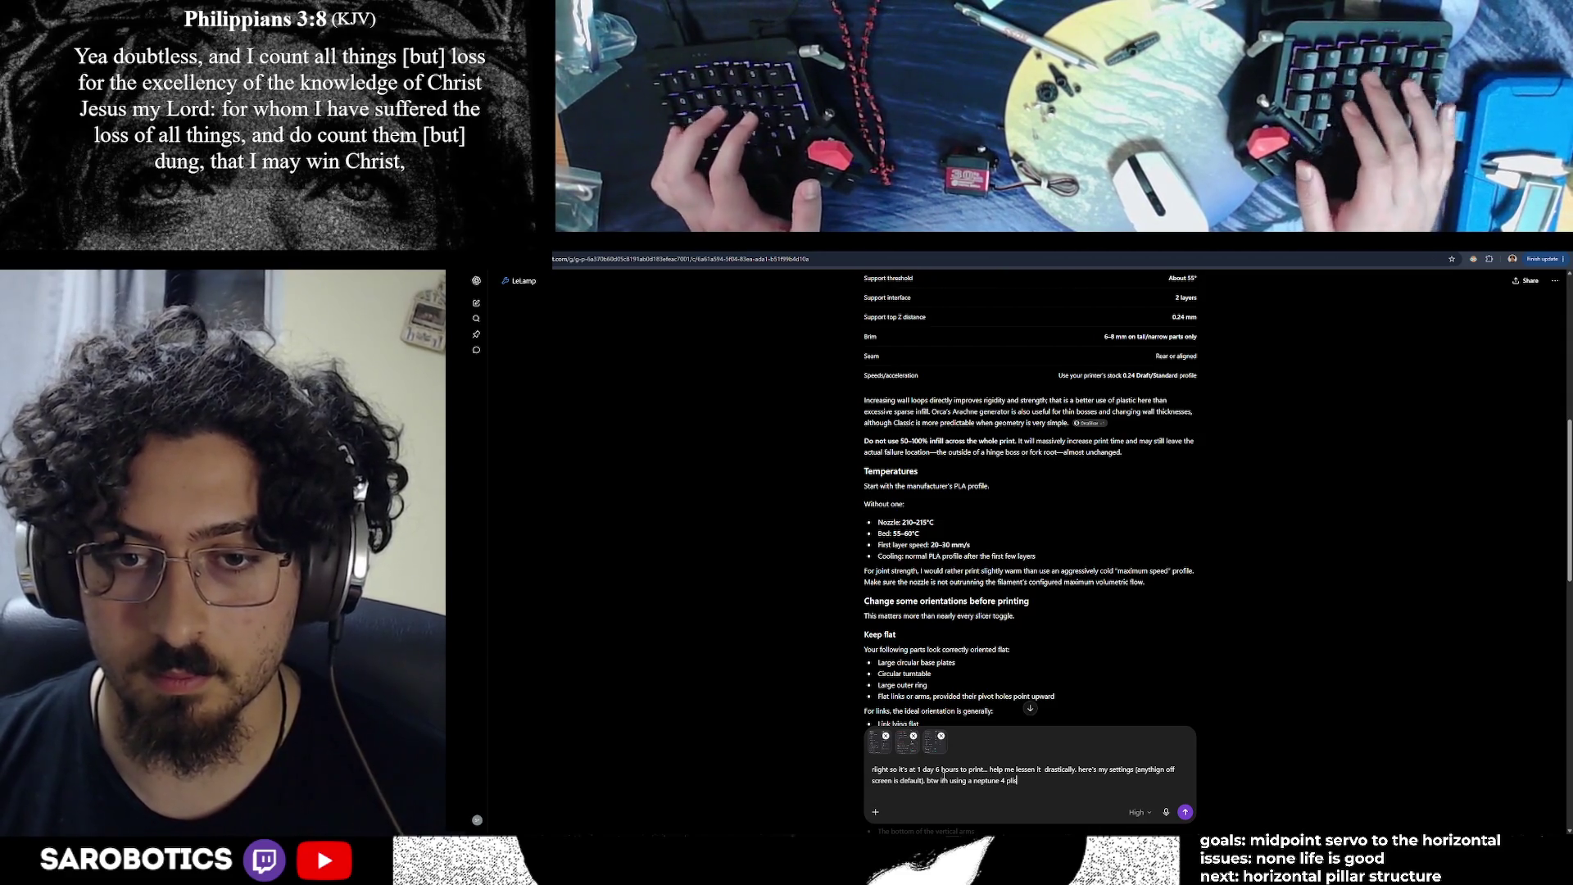
pyautogui.hotkey('alt', 'Tab')
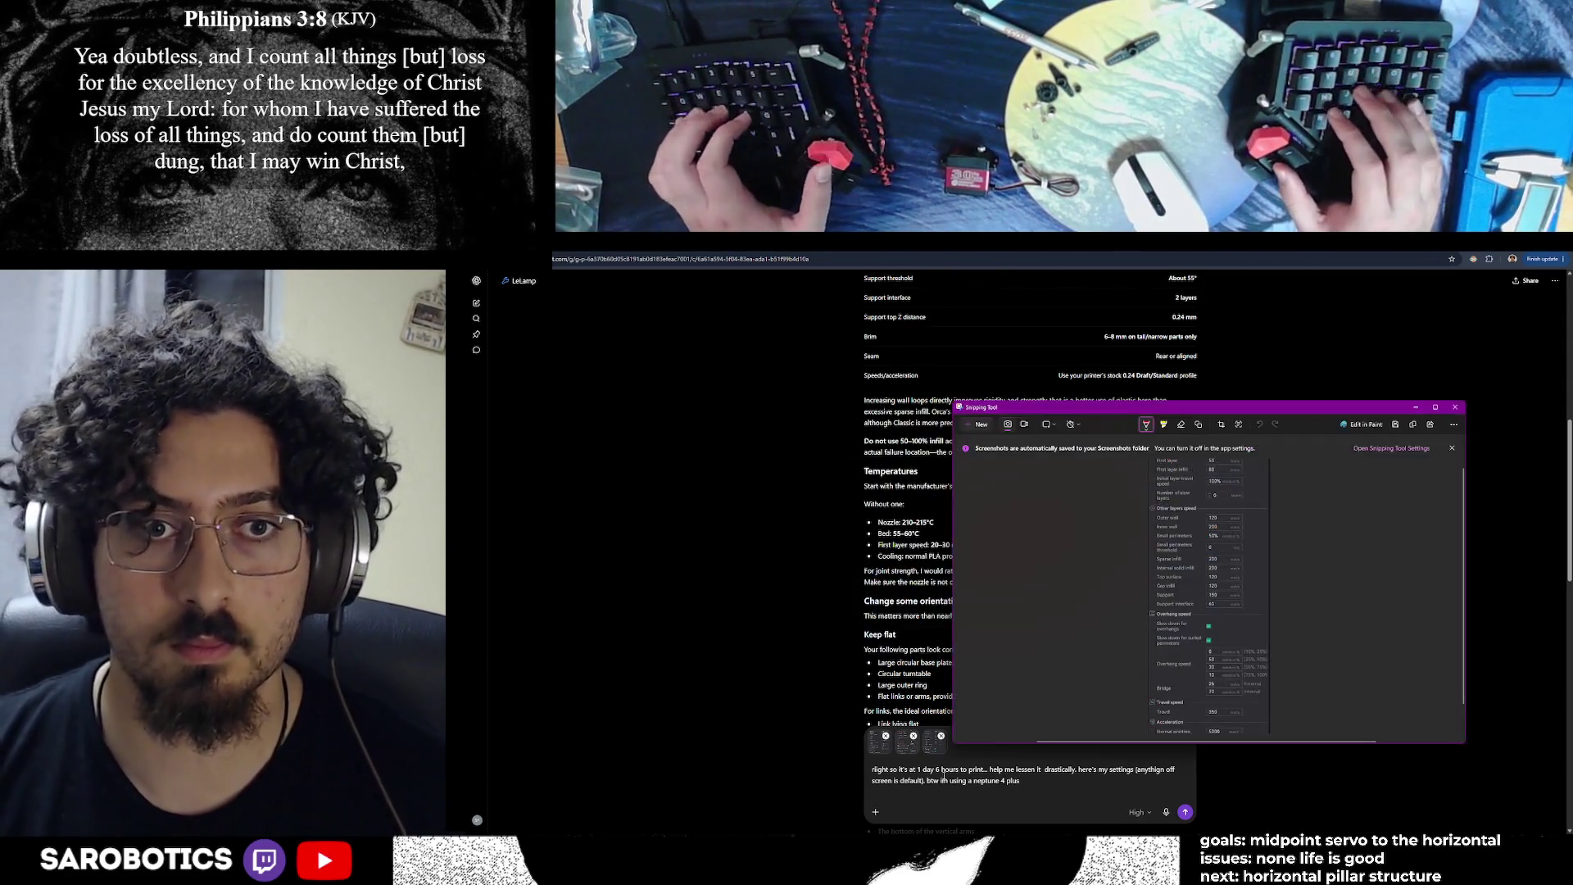
pyautogui.hotkey('alt', 'Tab')
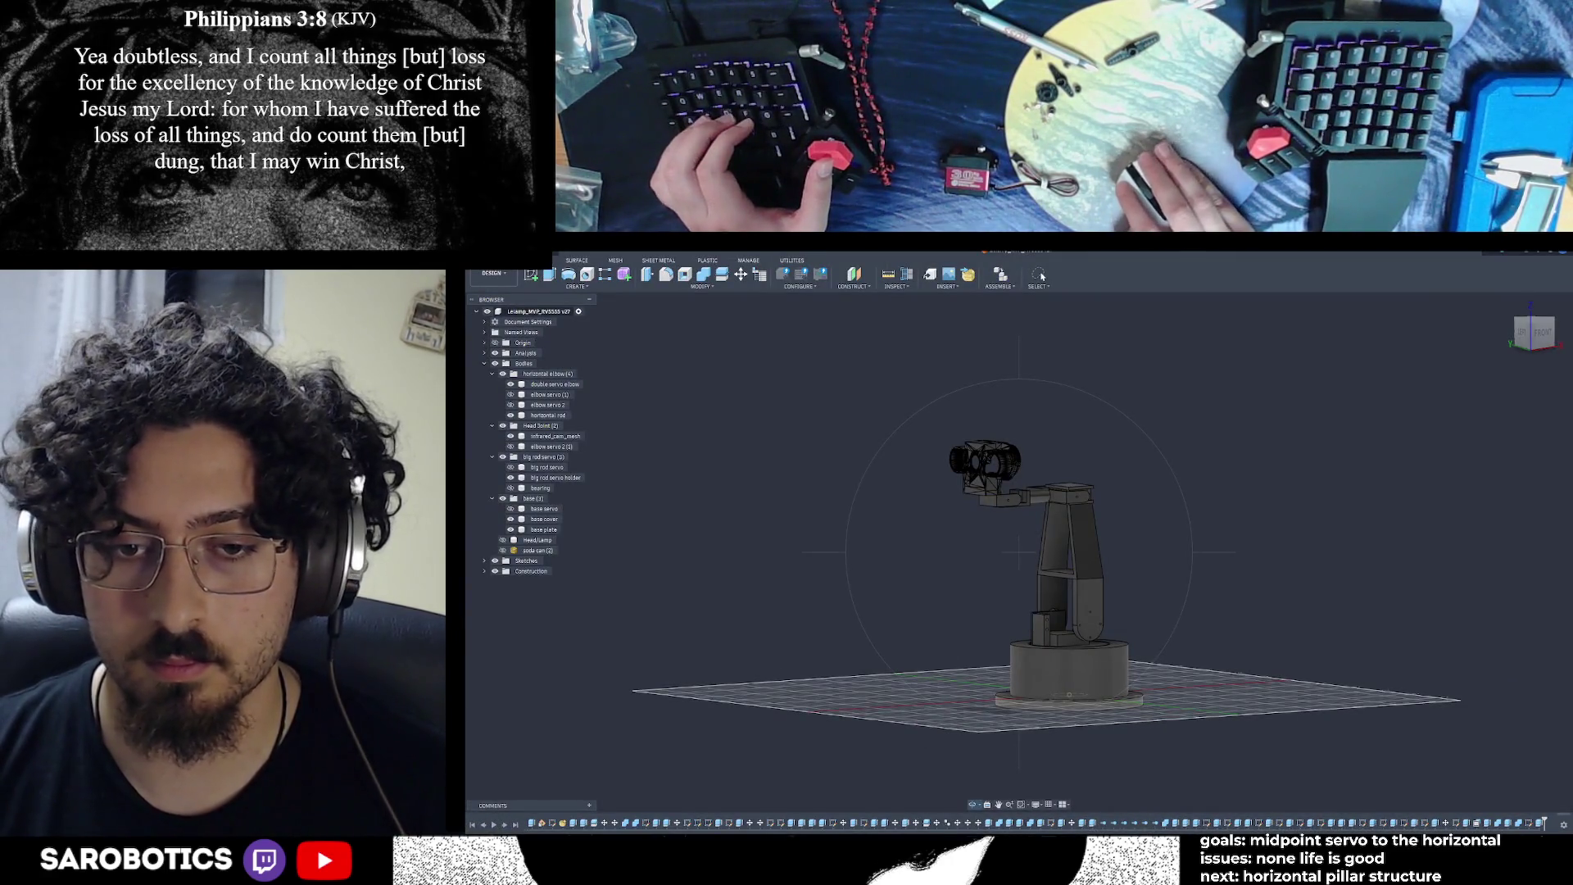
pyautogui.hotkey('alt', 'Tab')
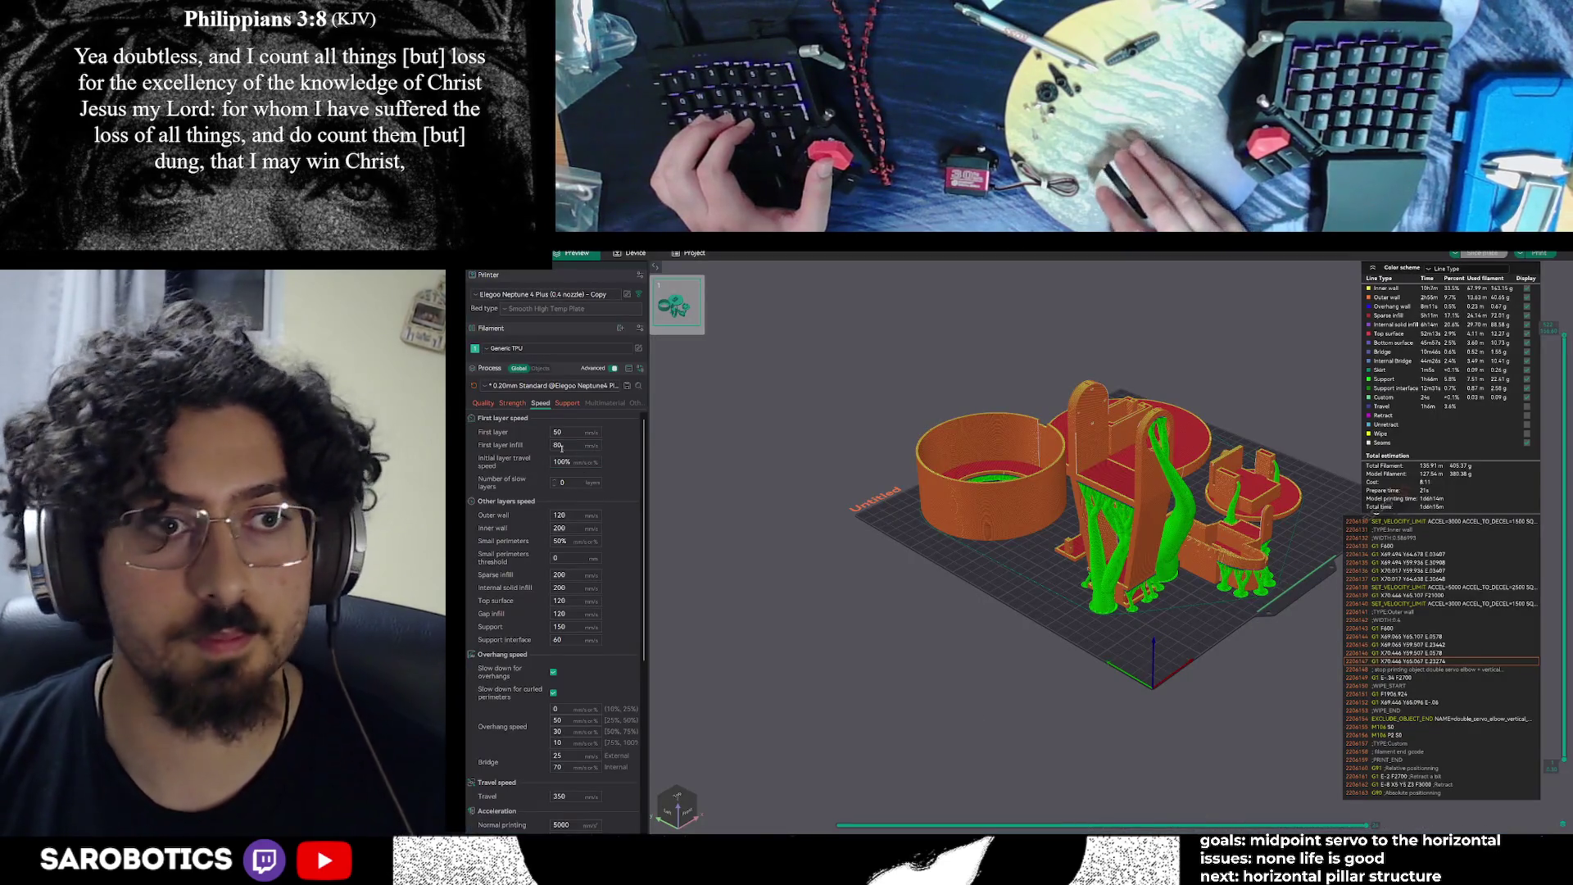
pyautogui.click(567, 402)
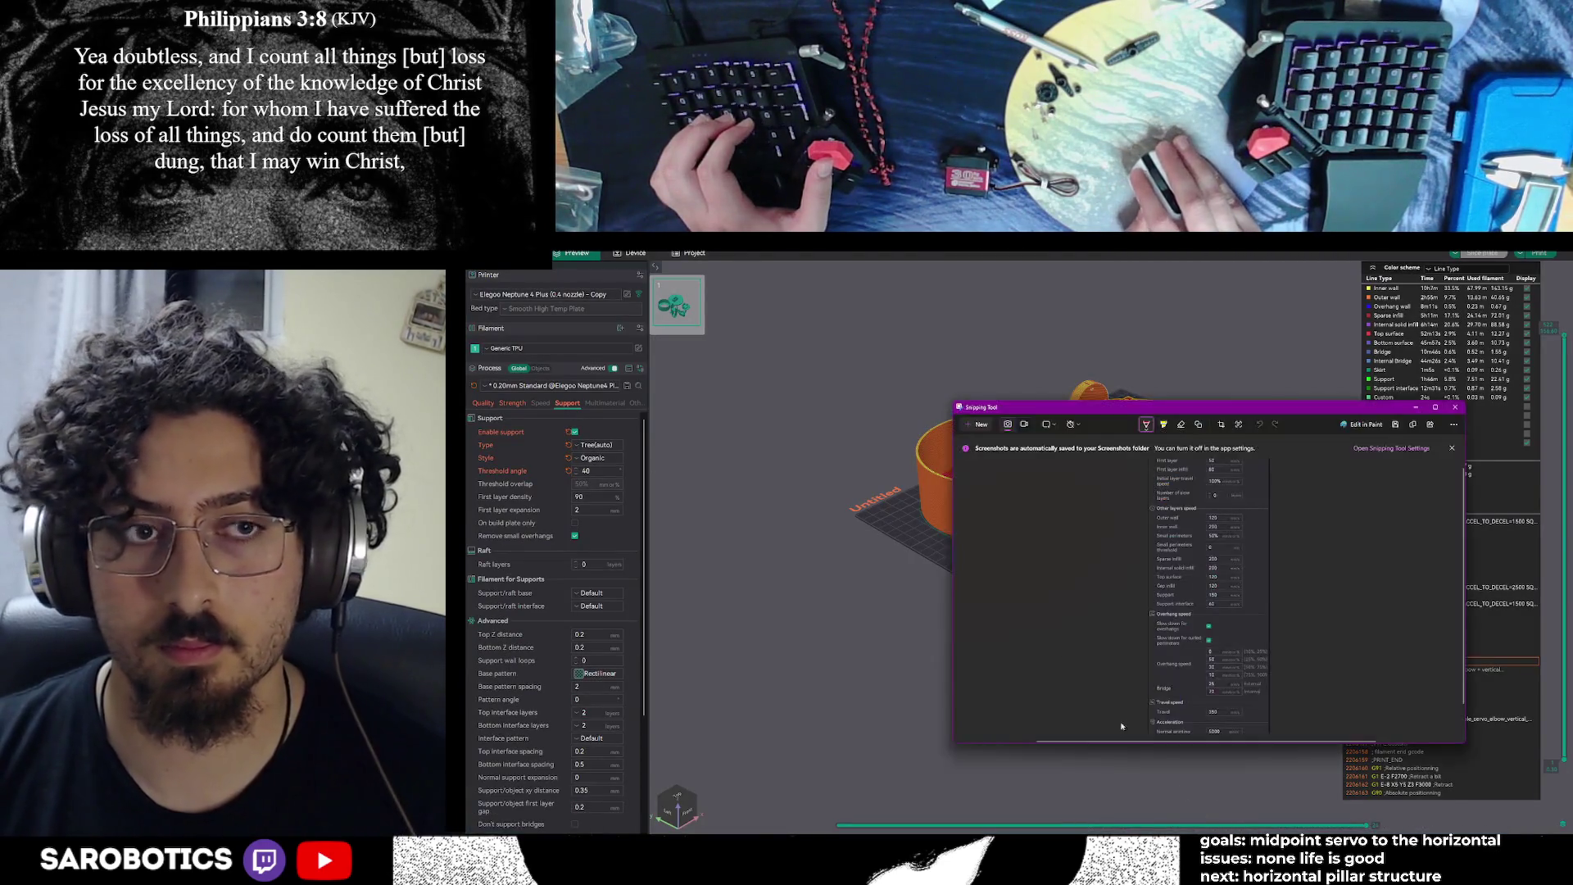
# Snip the OrcaSlicer support settings list and paste it into the ChatGPT prompt
pyautogui.press('super+shift+s')
pyautogui.moveTo(467, 412)
pyautogui.mouseDown()
pyautogui.moveTo(555, 465)
pyautogui.moveTo(641, 708)
pyautogui.moveTo(642, 813)
pyautogui.mouseUp()
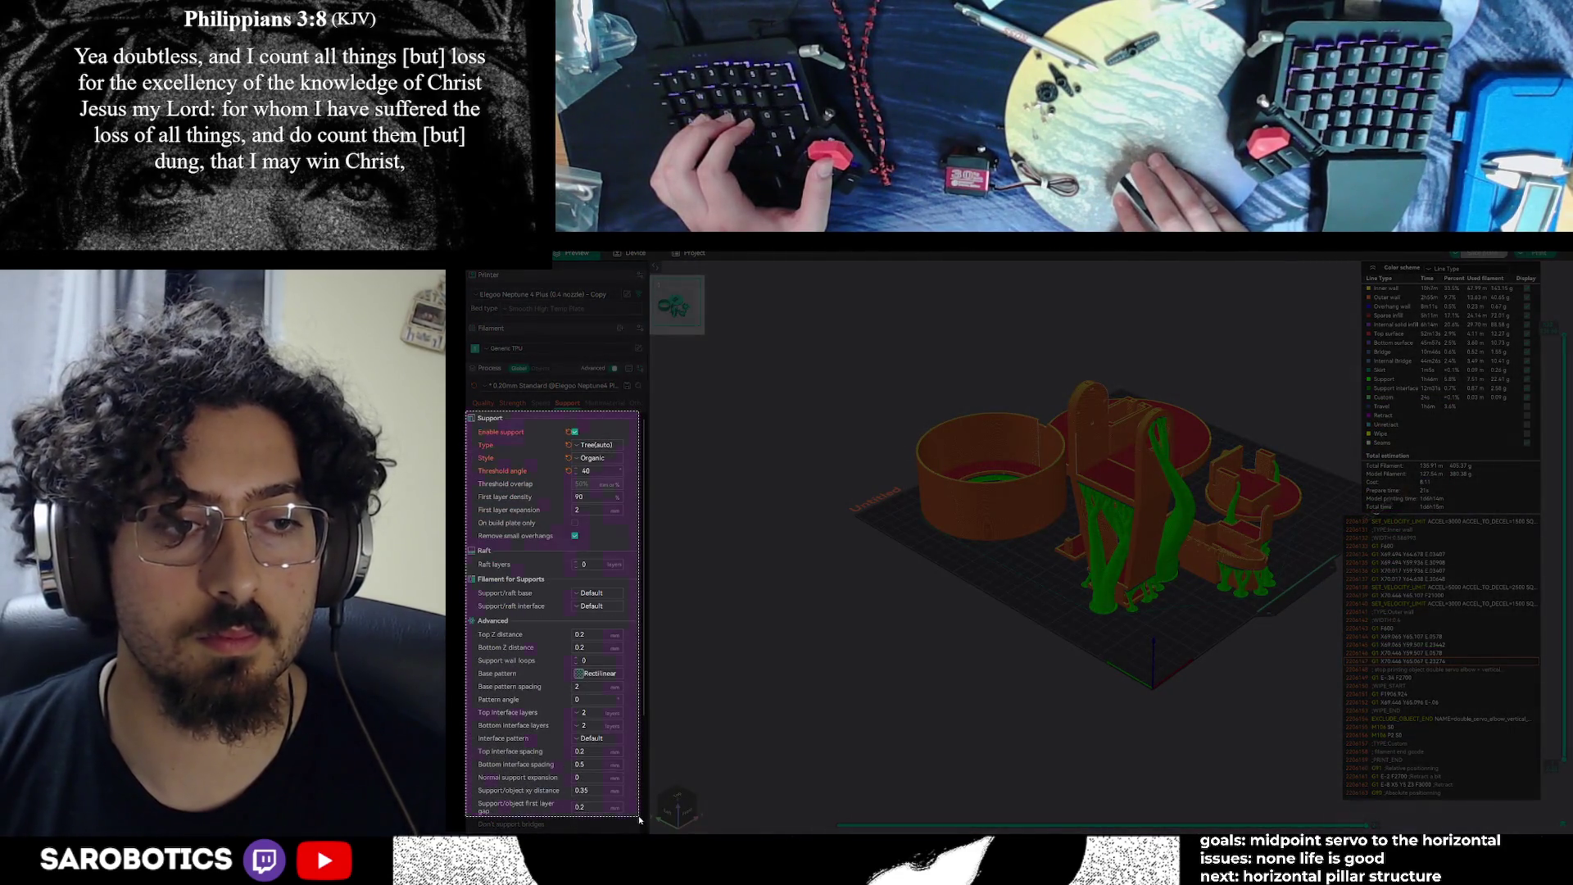
pyautogui.click(979, 816)
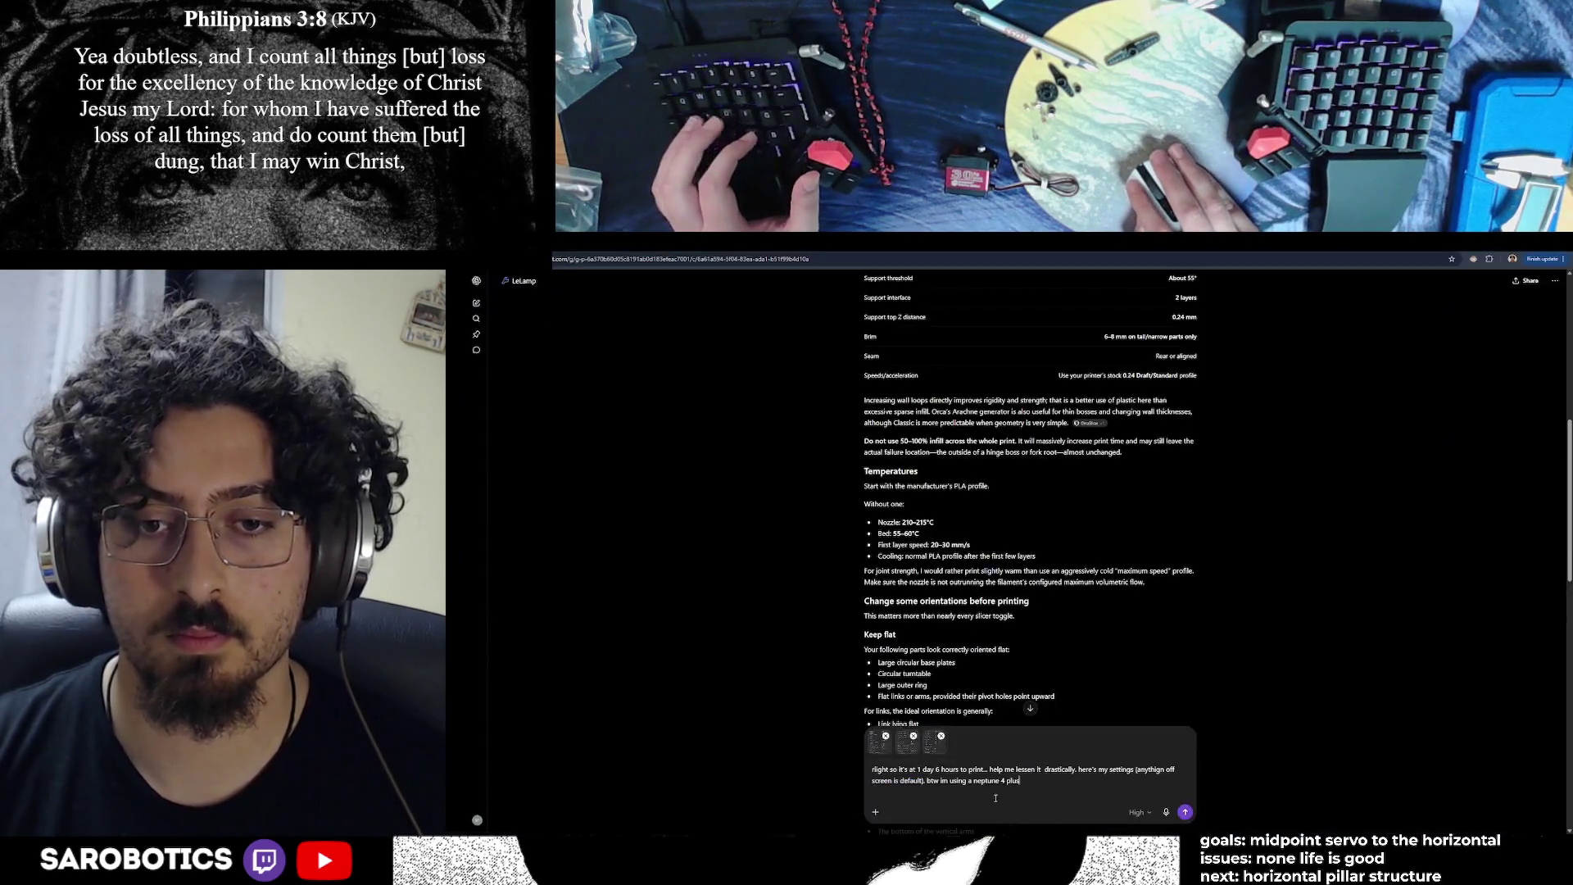
pyautogui.hotkey('ctrl', 'v')
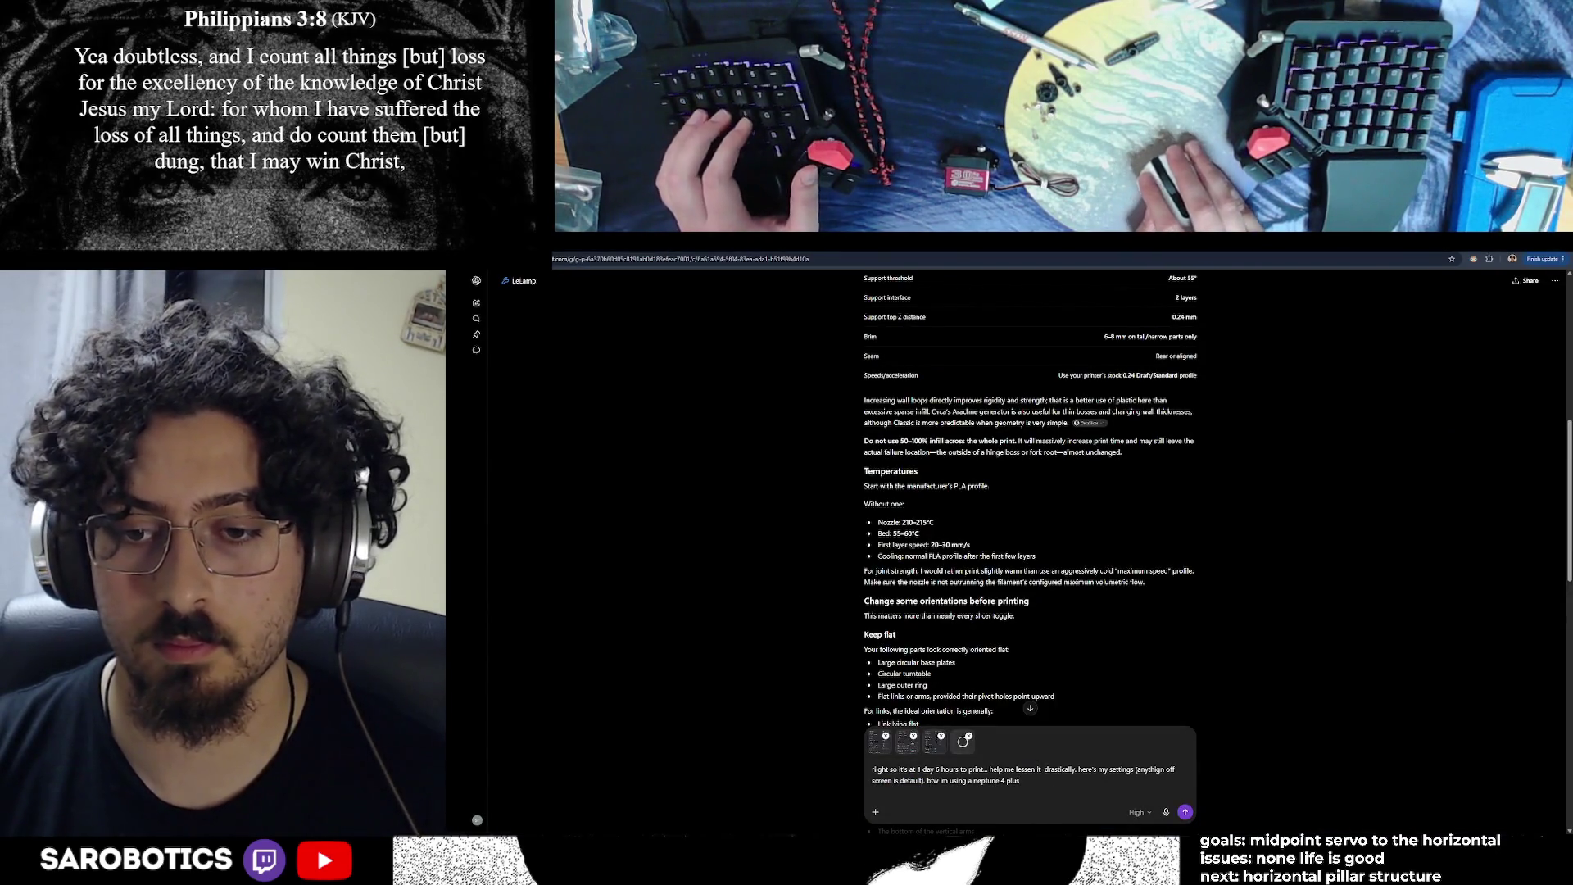
# Attach the support settings screenshot again and send the print-time question with all settings images
pyautogui.hotkey('alt', 'Tab')
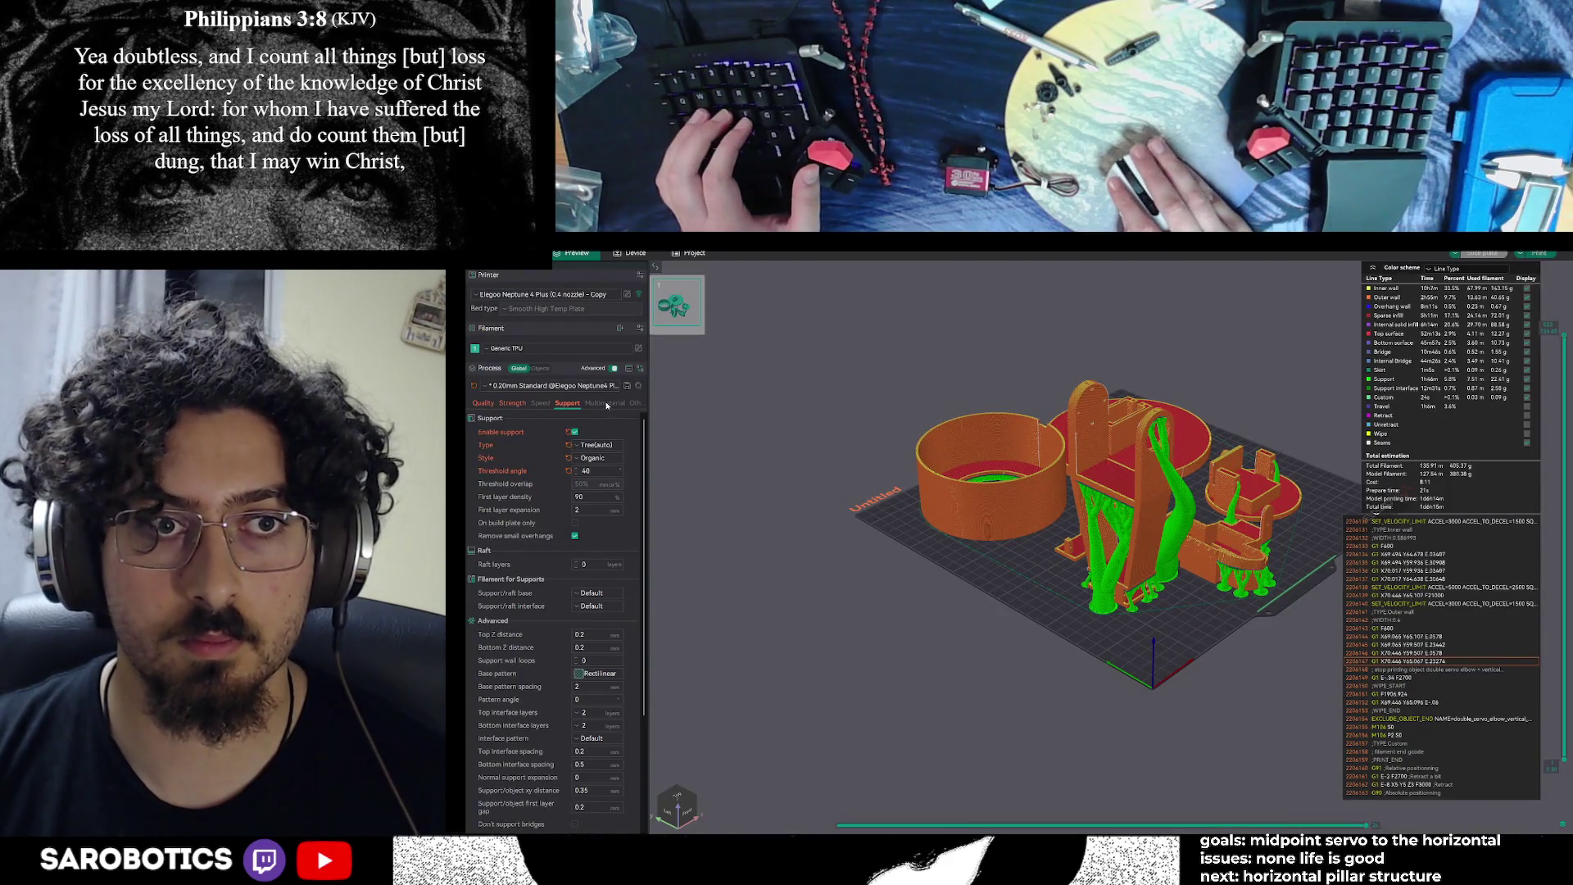
pyautogui.click(610, 403)
pyautogui.click(581, 404)
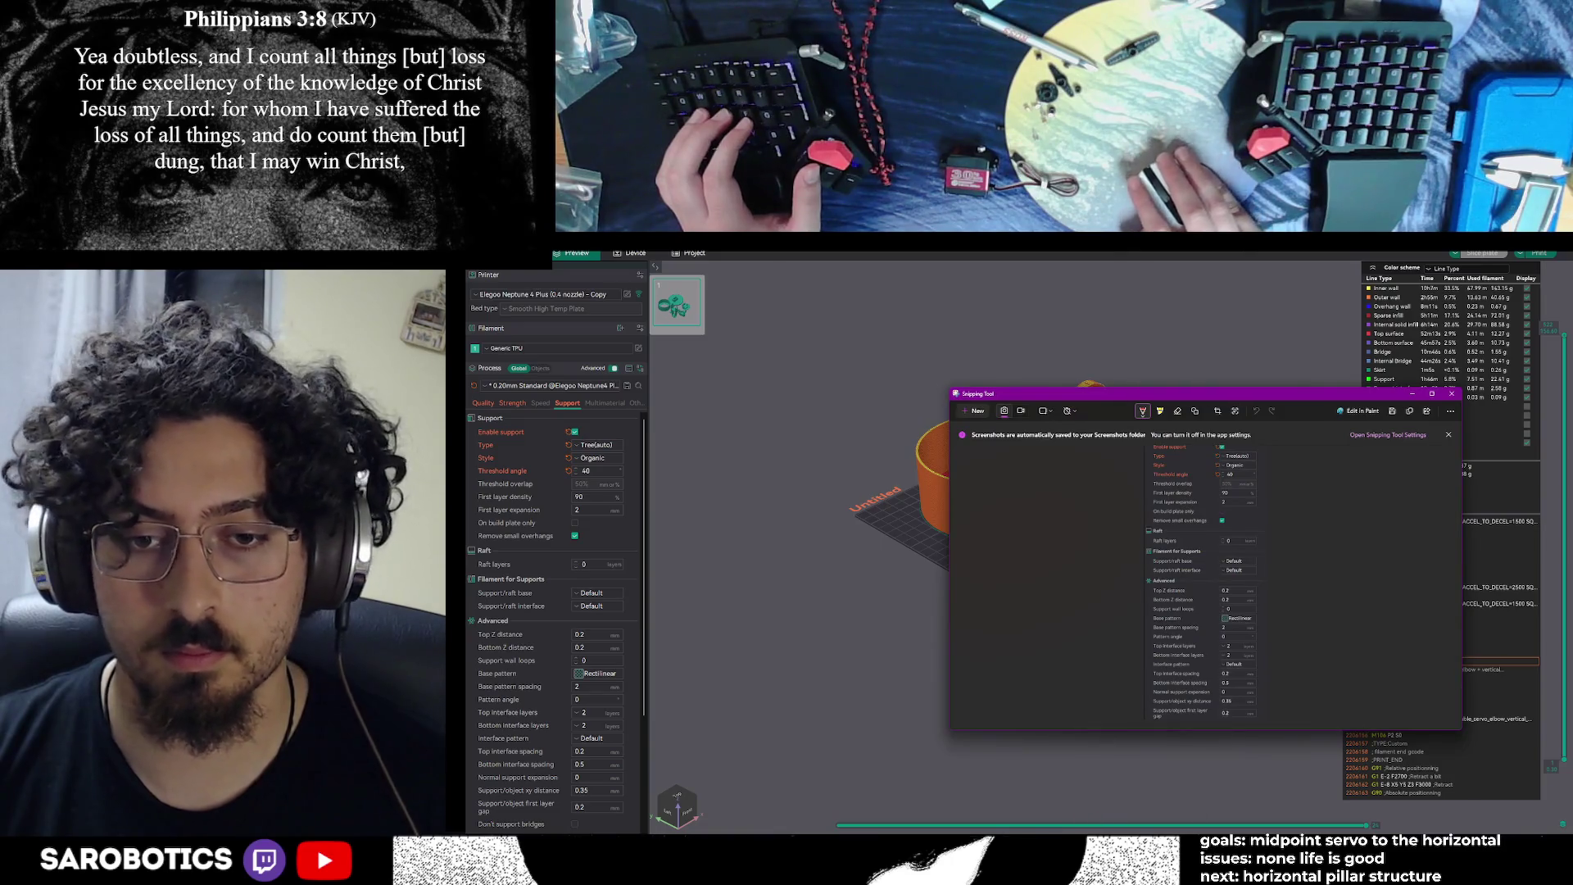
pyautogui.hotkey('alt', 'Tab')
pyautogui.hotkey('ctrl', 'v')
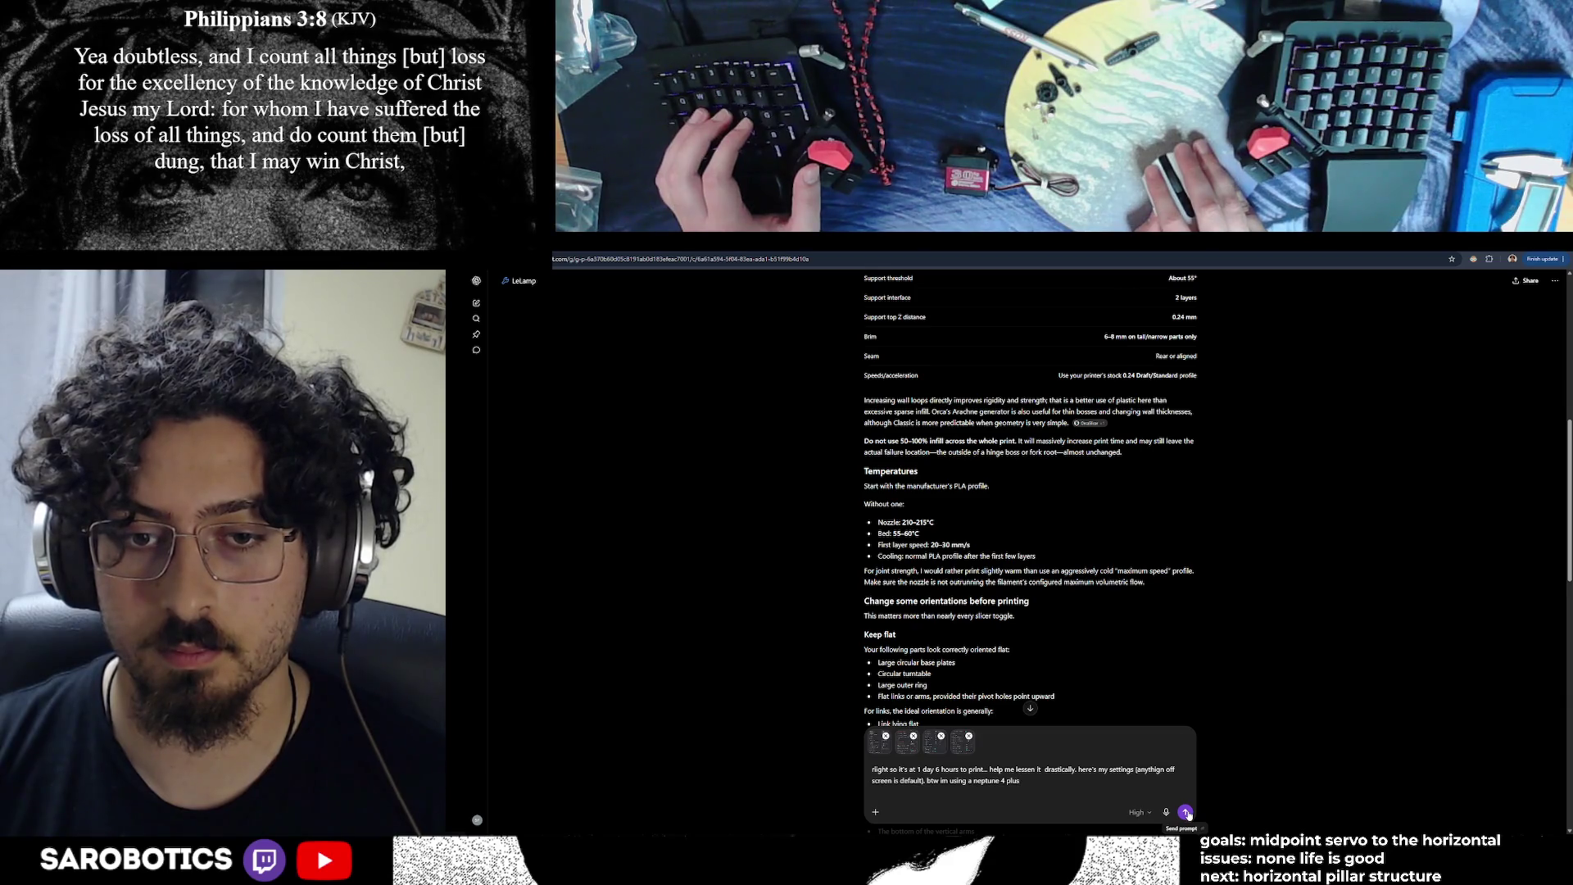
pyautogui.click(1186, 812)
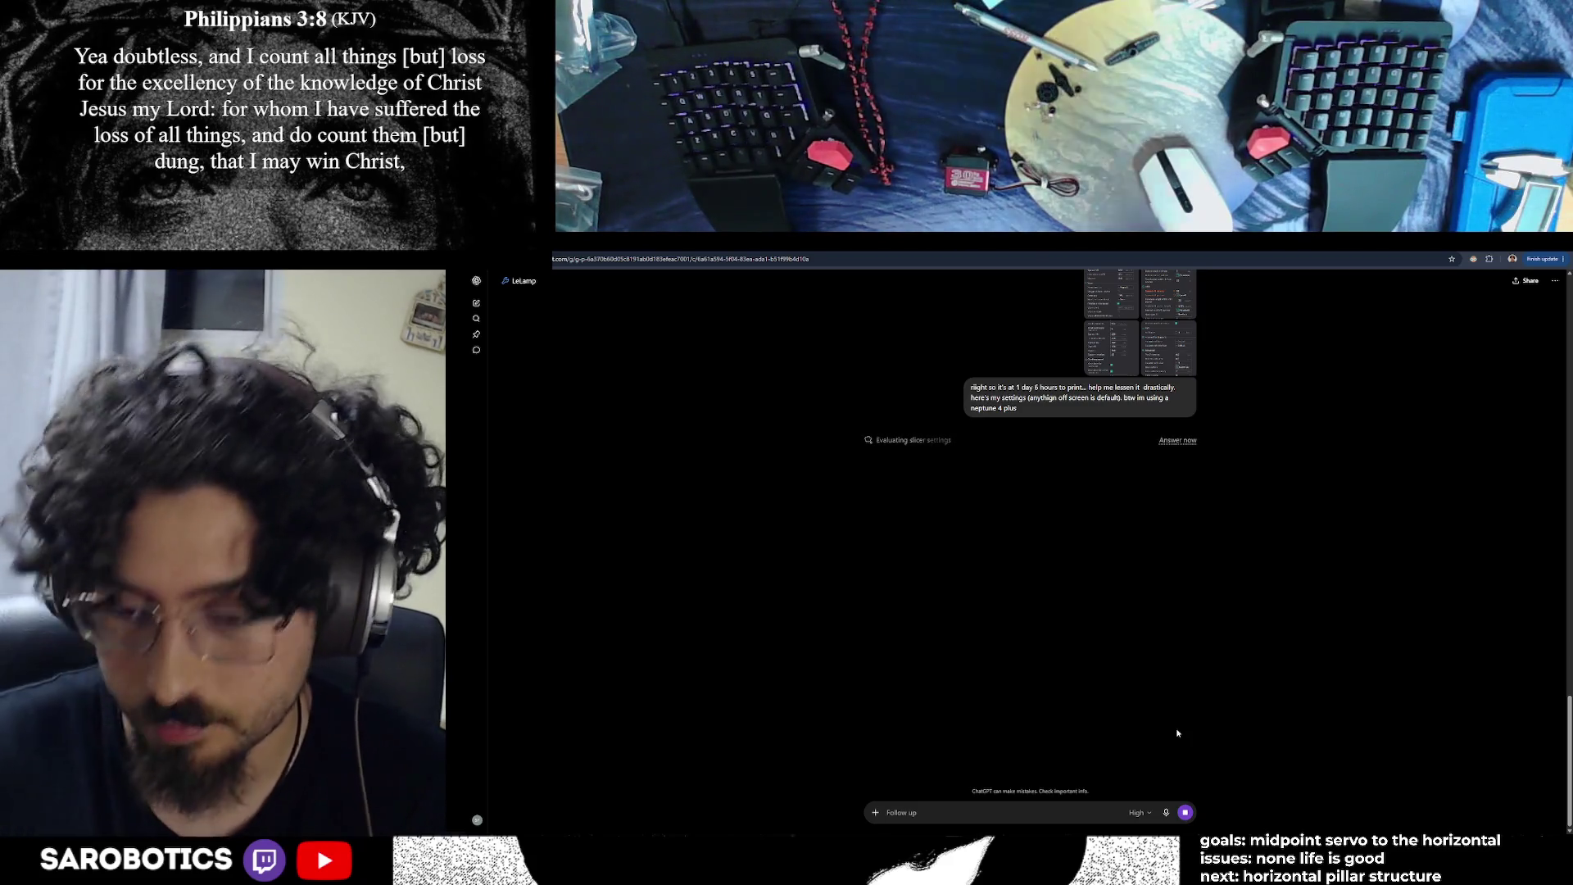
# Wait while ChatGPT evaluates the slicer settings, checking the servo model library and X profile tabs
pyautogui.hotkey('ctrl', 'Tab')
pyautogui.hotkey('ctrl', 'Tab')
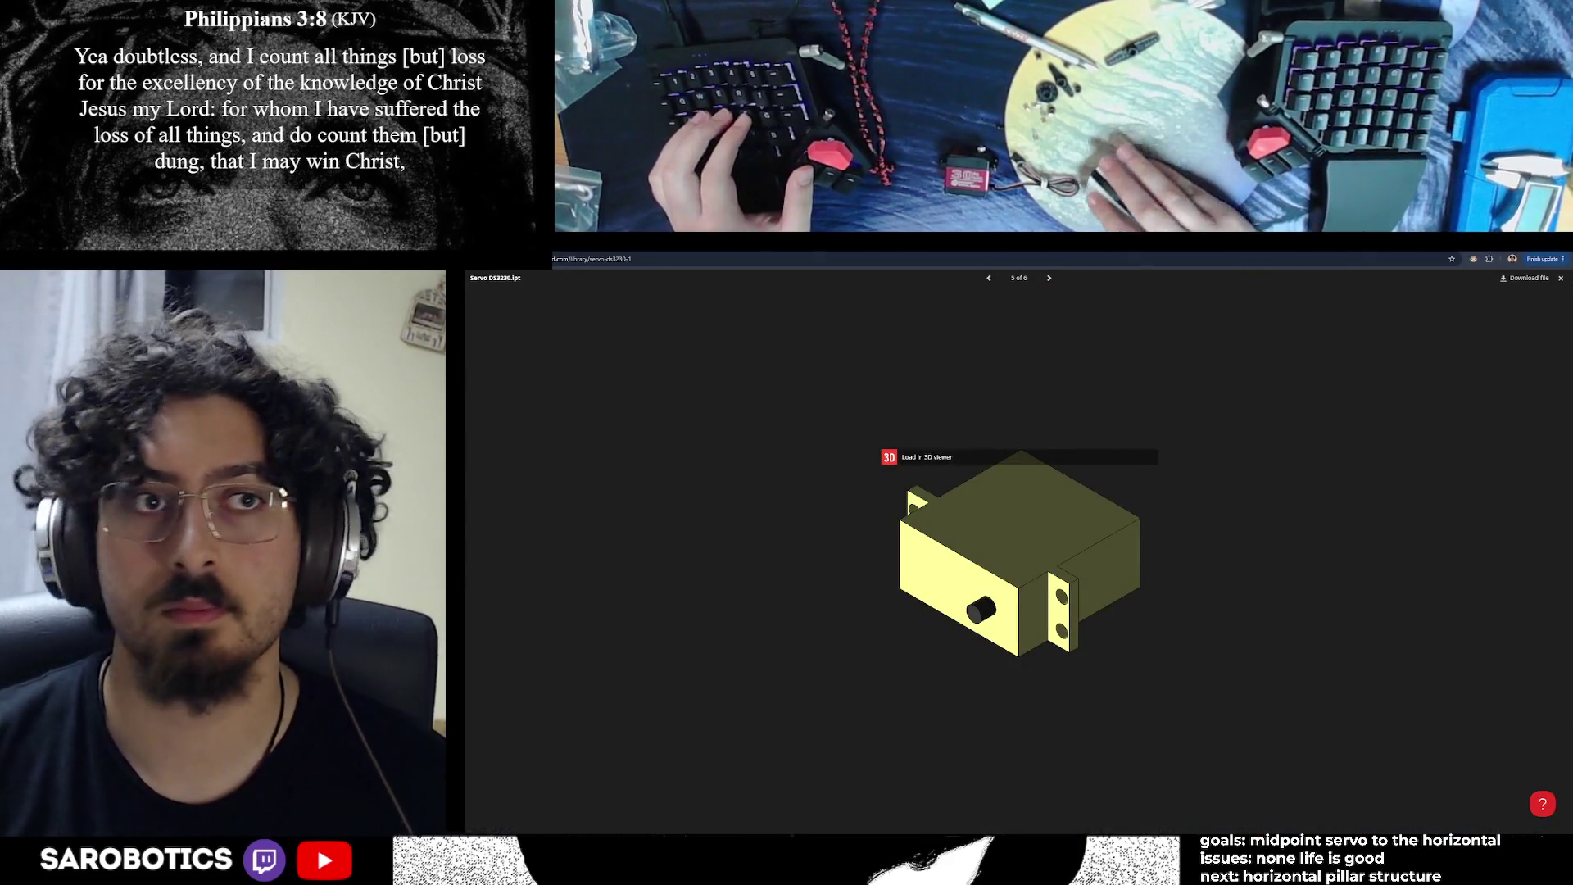
pyautogui.hotkey('ctrl', 'shift', 'Tab')
pyautogui.hotkey('ctrl', 'shift', 'Tab')
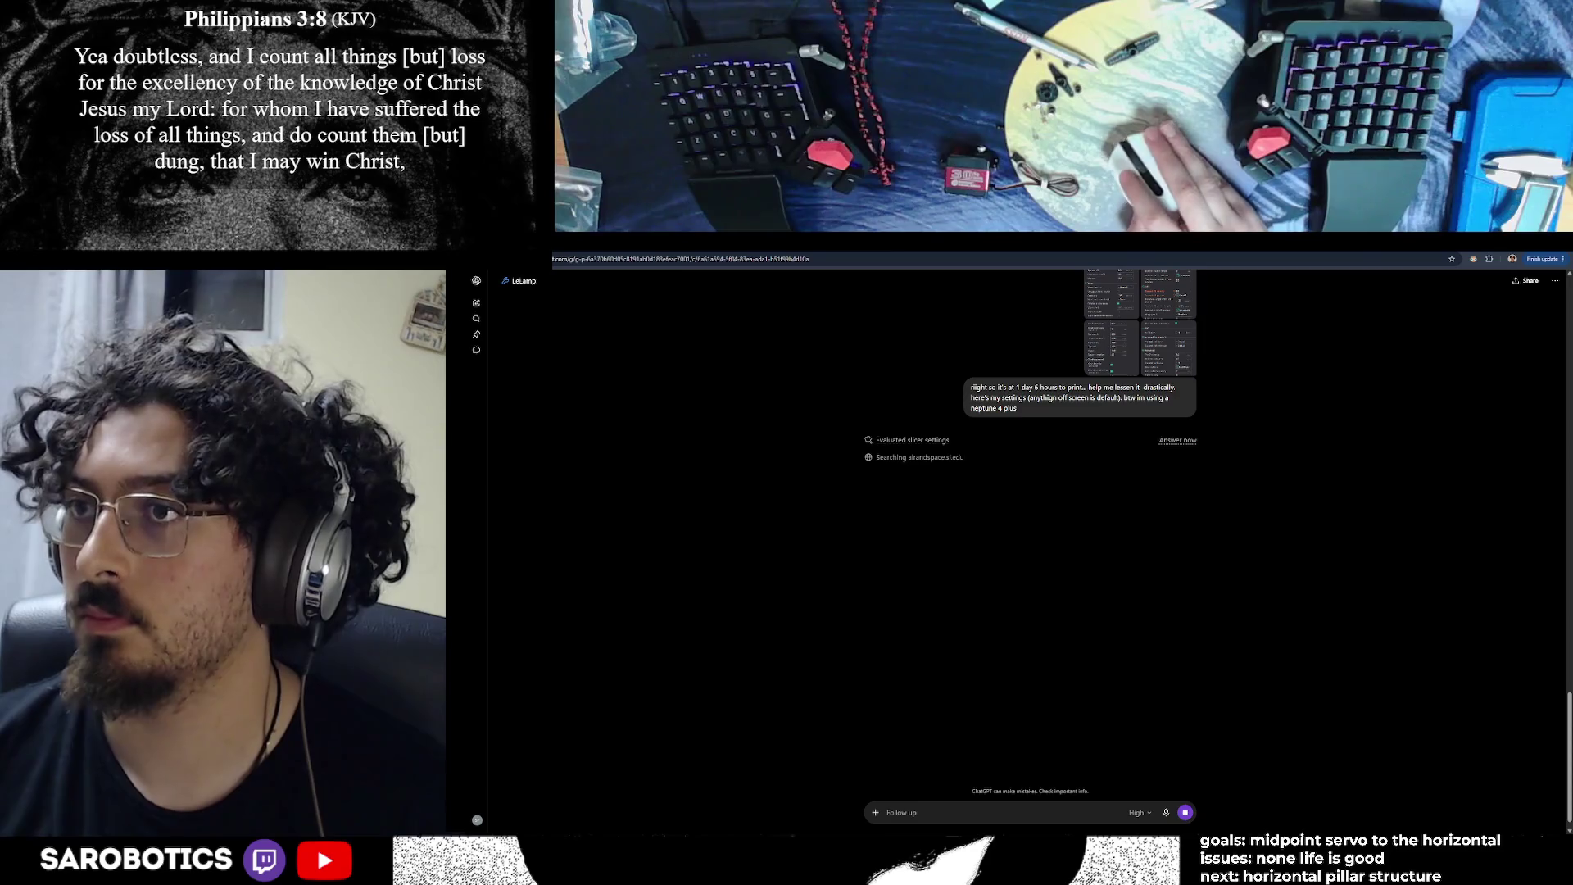
pyautogui.hotkey('ctrl', 'Tab')
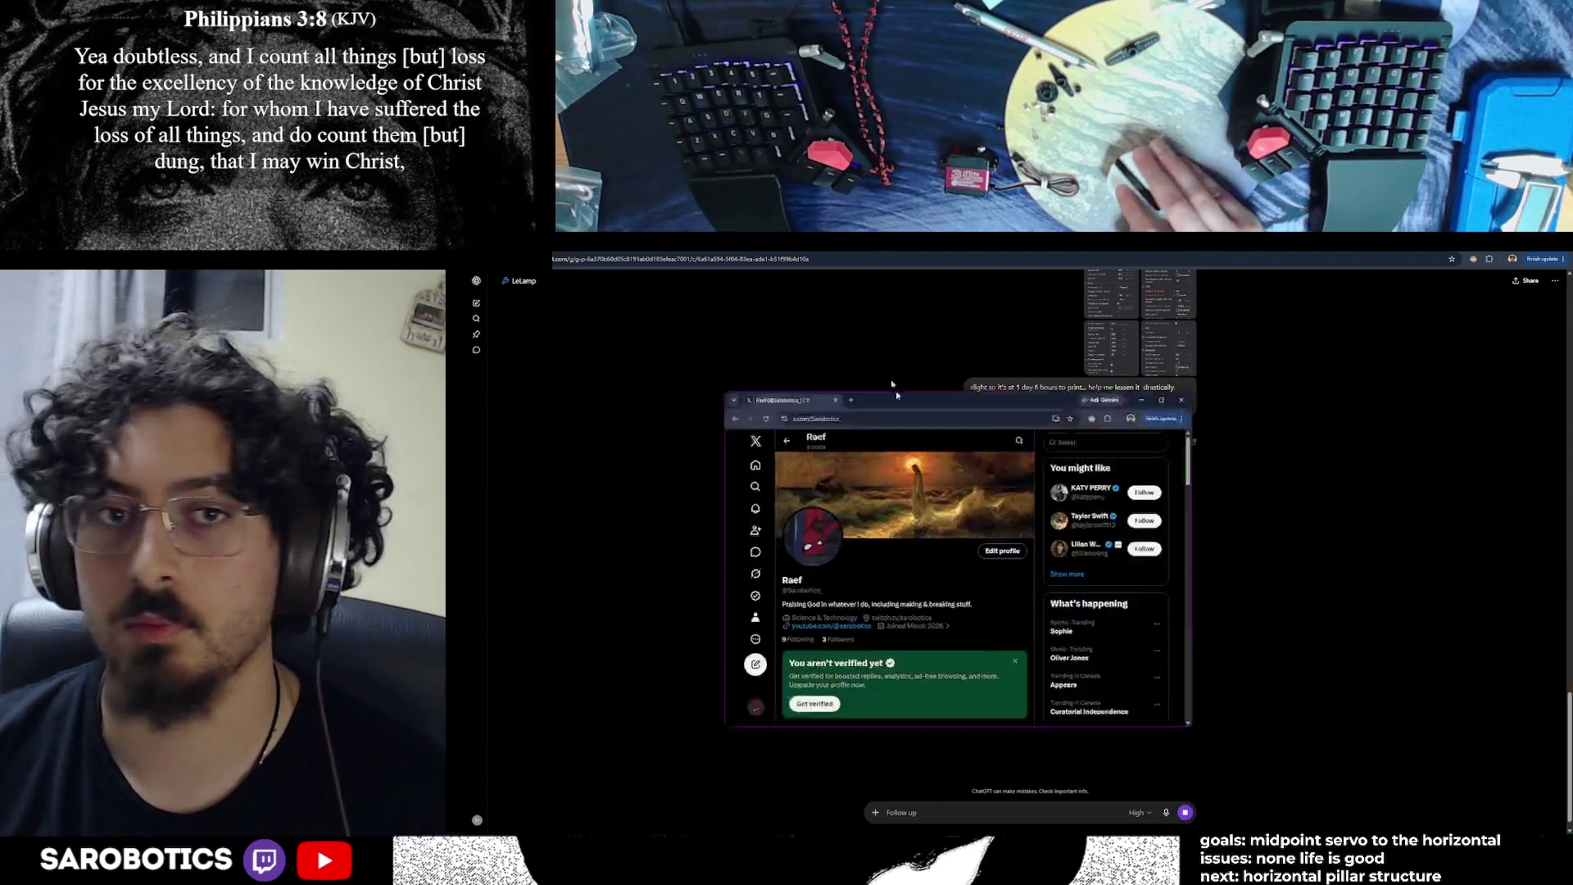
# View the lamp, Jul 7 pillar and Jul 12 CAD post photos full size on the X profile
pyautogui.scroll(-10, 991, 603)
pyautogui.scroll(-3, 991, 602)
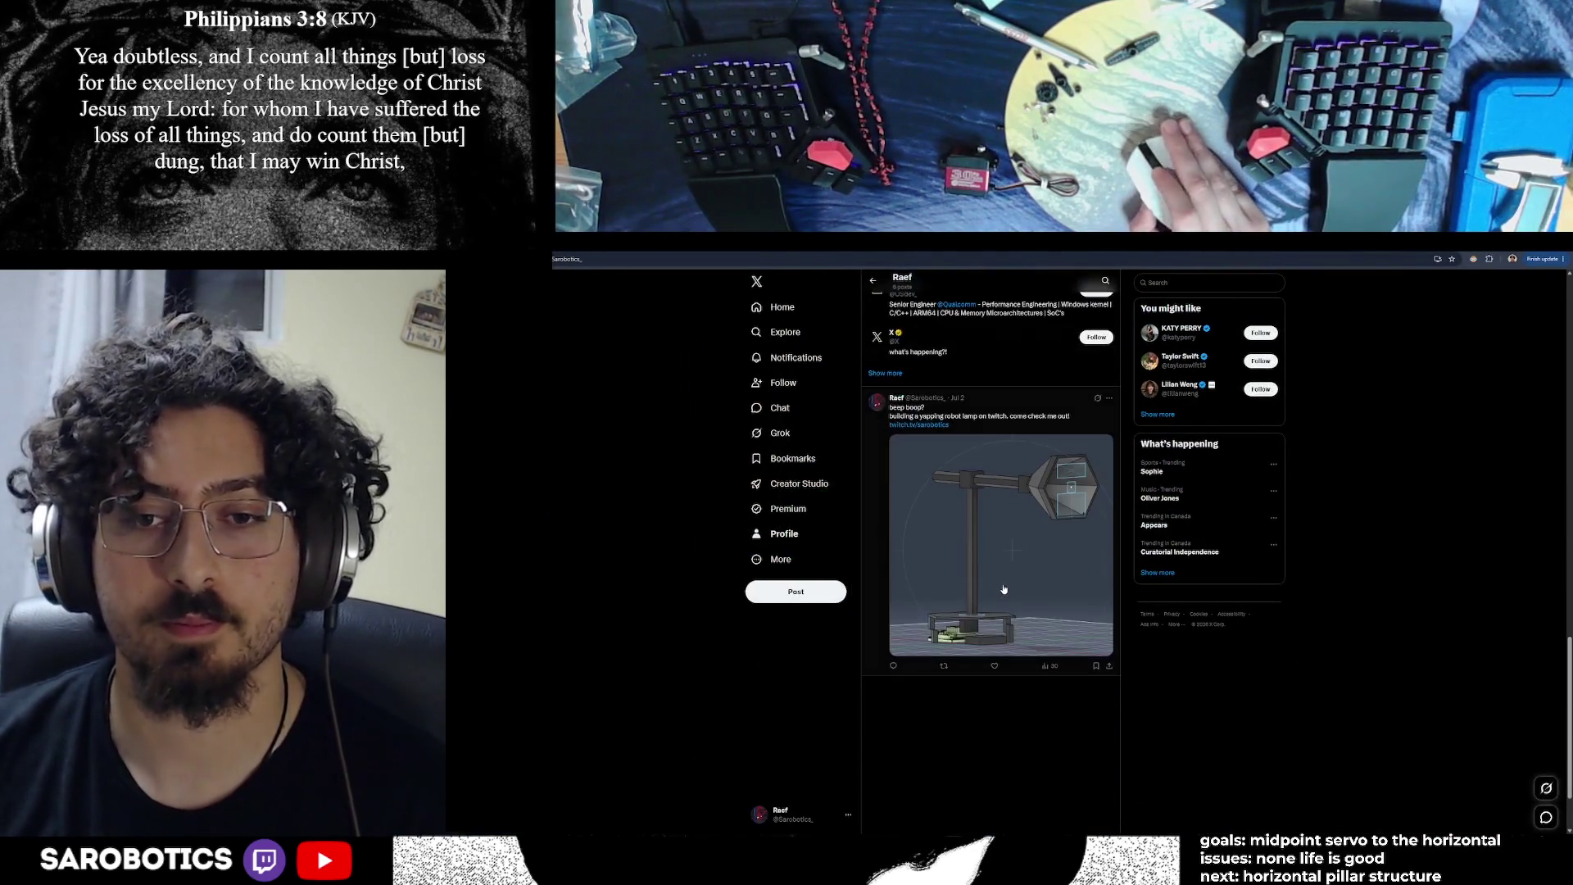
pyautogui.click(991, 573)
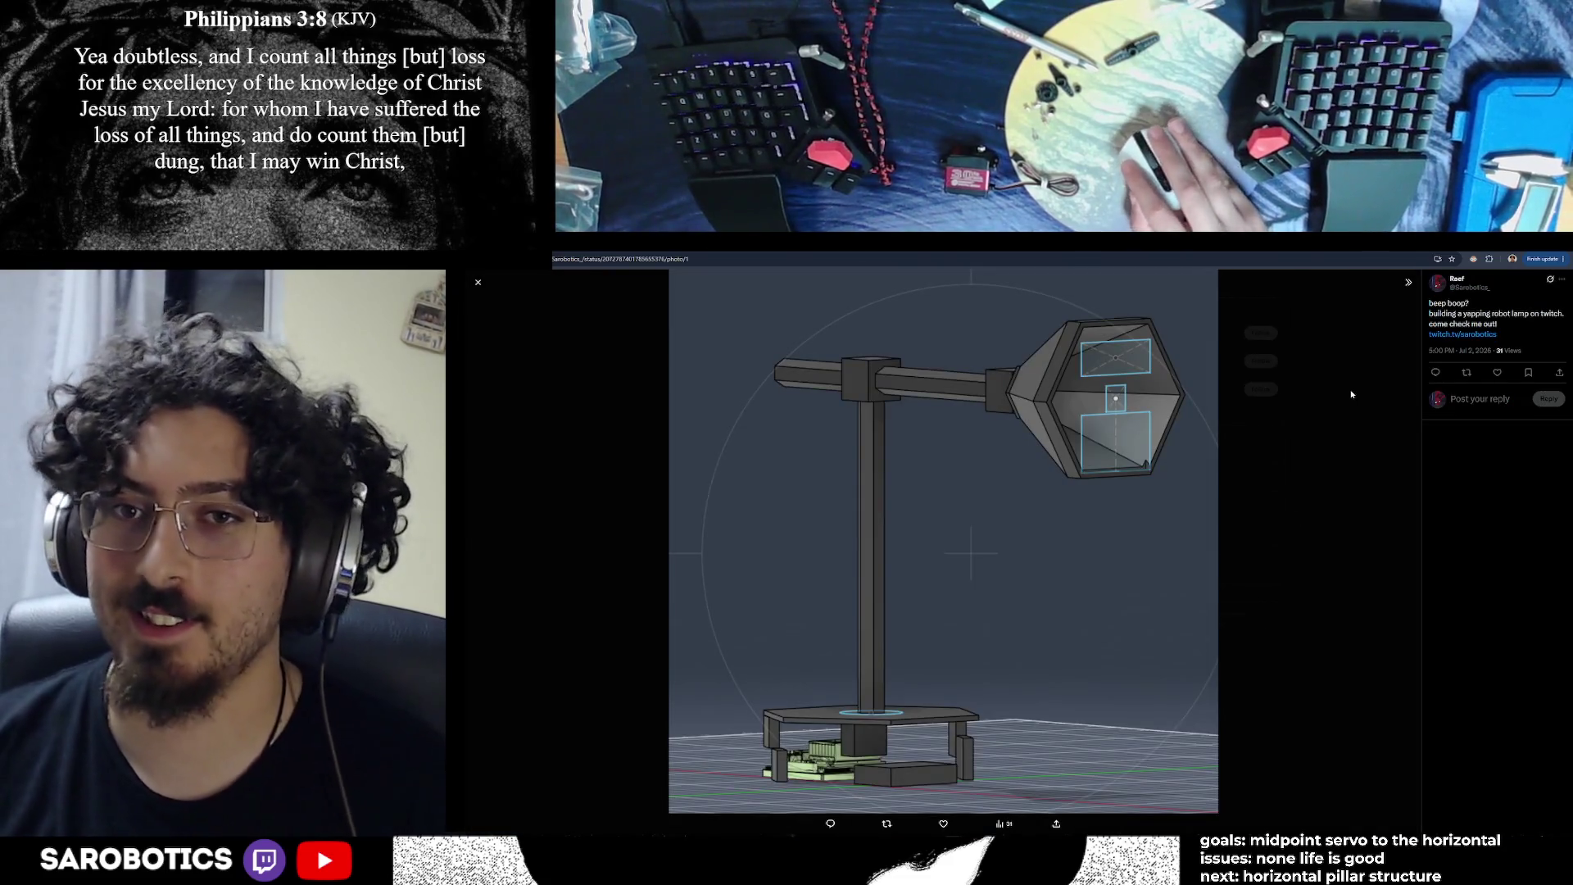
pyautogui.press('Escape')
pyautogui.click(1019, 563)
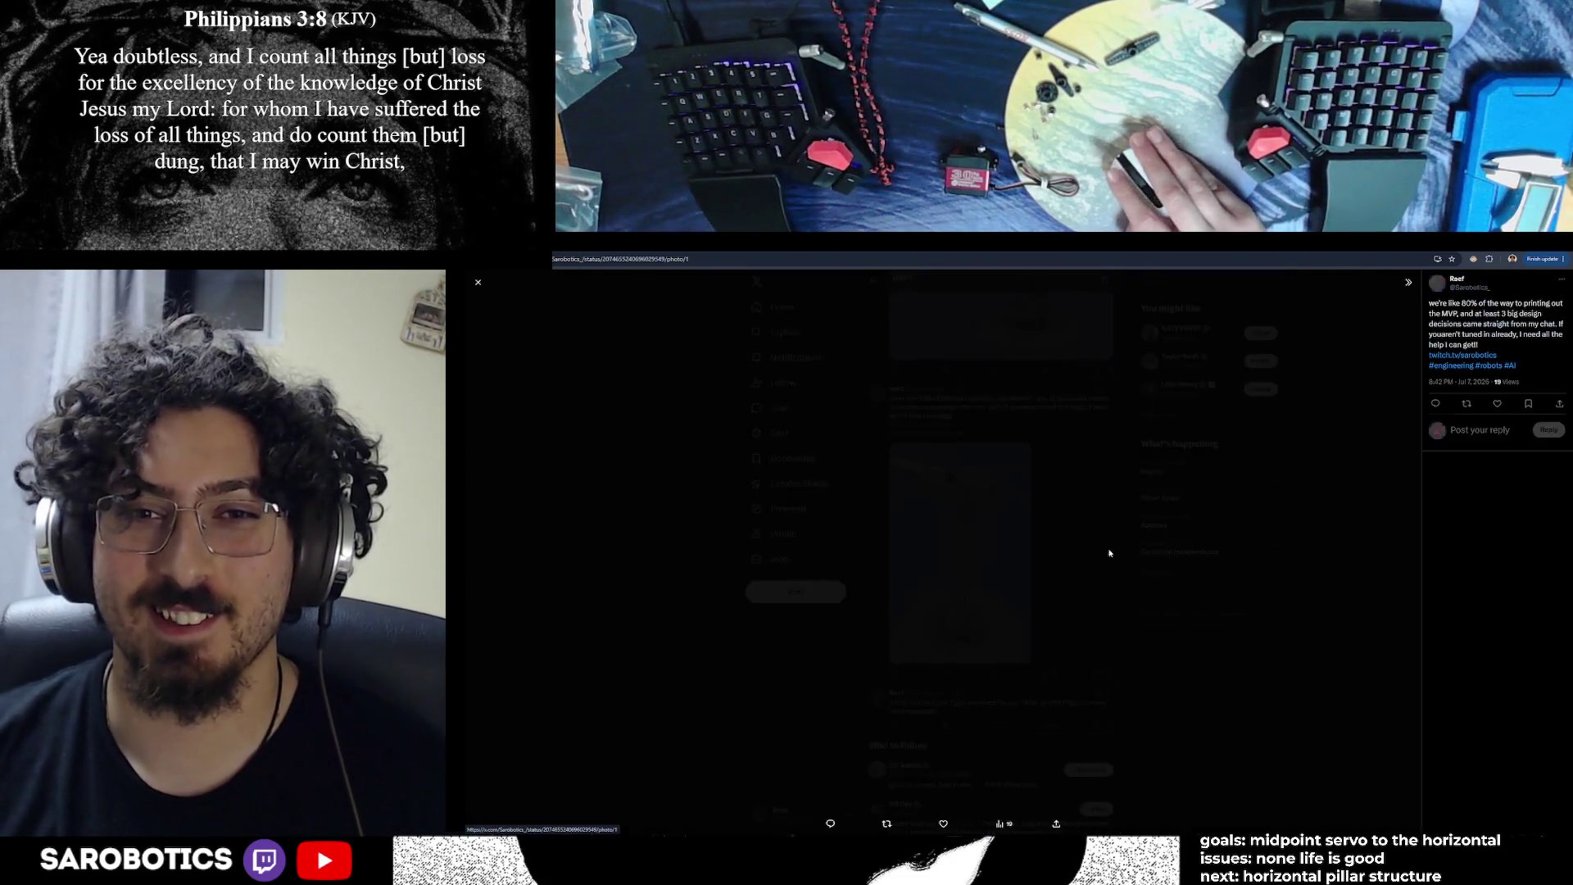
pyautogui.press('Escape')
pyautogui.scroll(4, 1011, 561)
pyautogui.click(1011, 560)
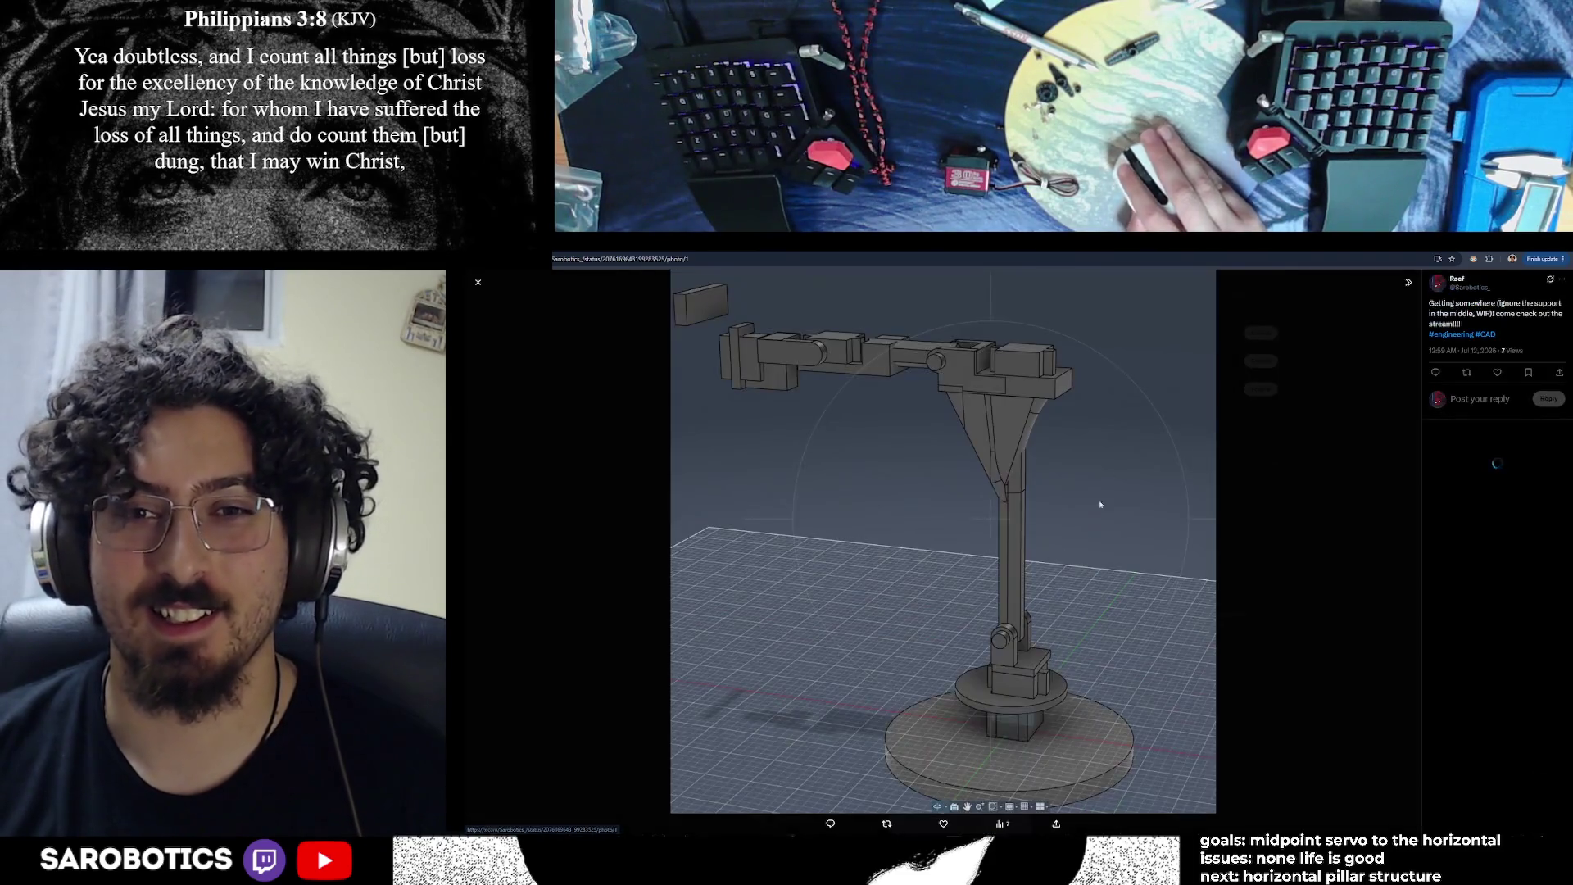
pyautogui.click(1275, 516)
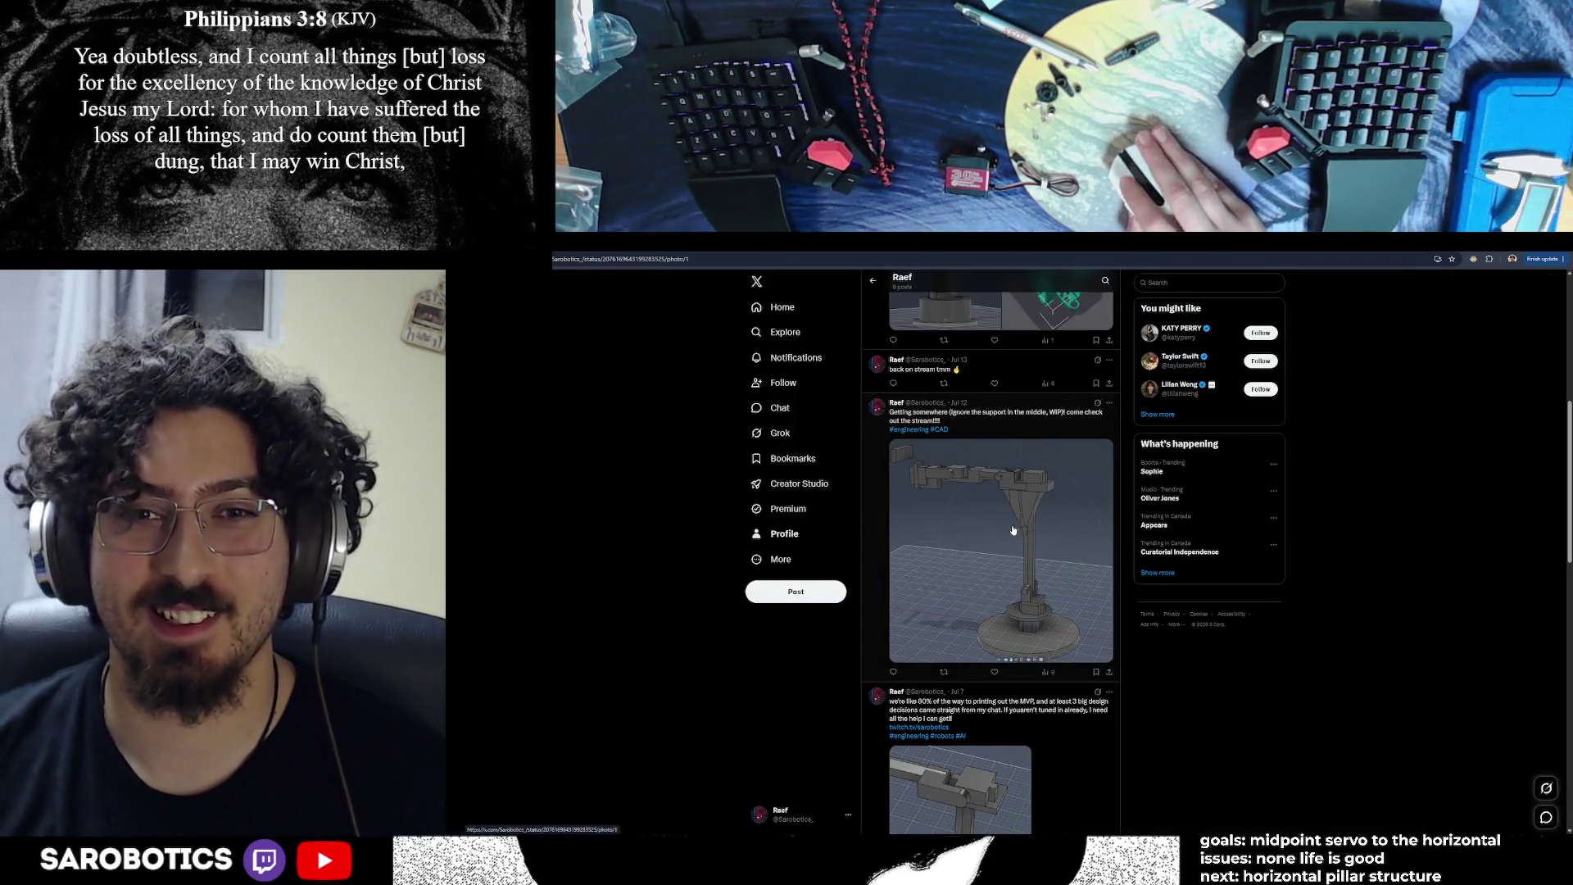
pyautogui.click(1014, 533)
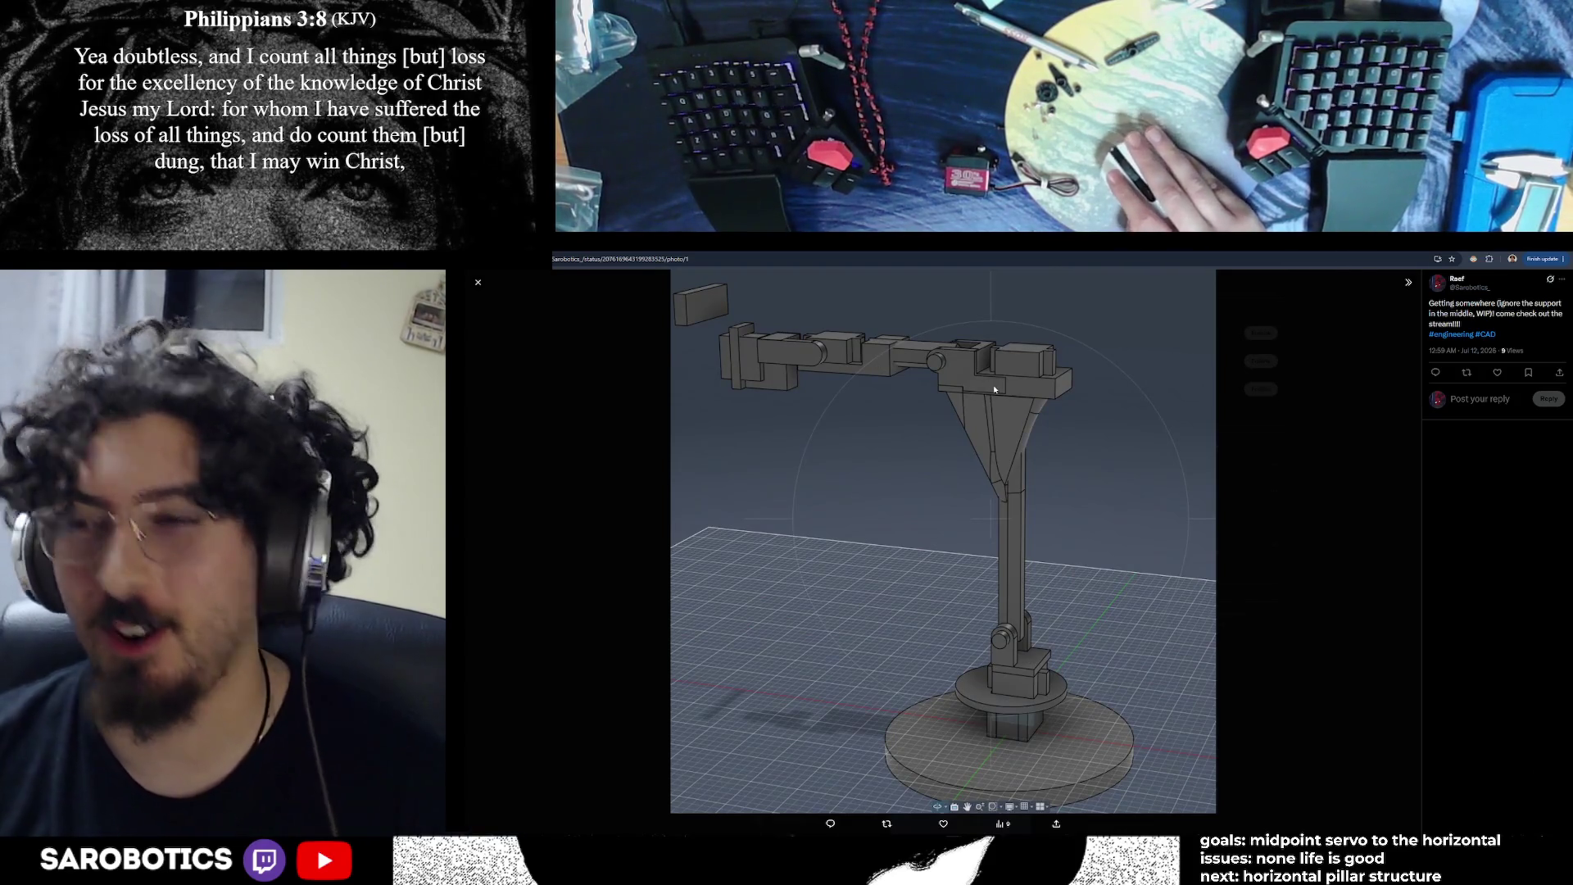
pyautogui.press('Escape')
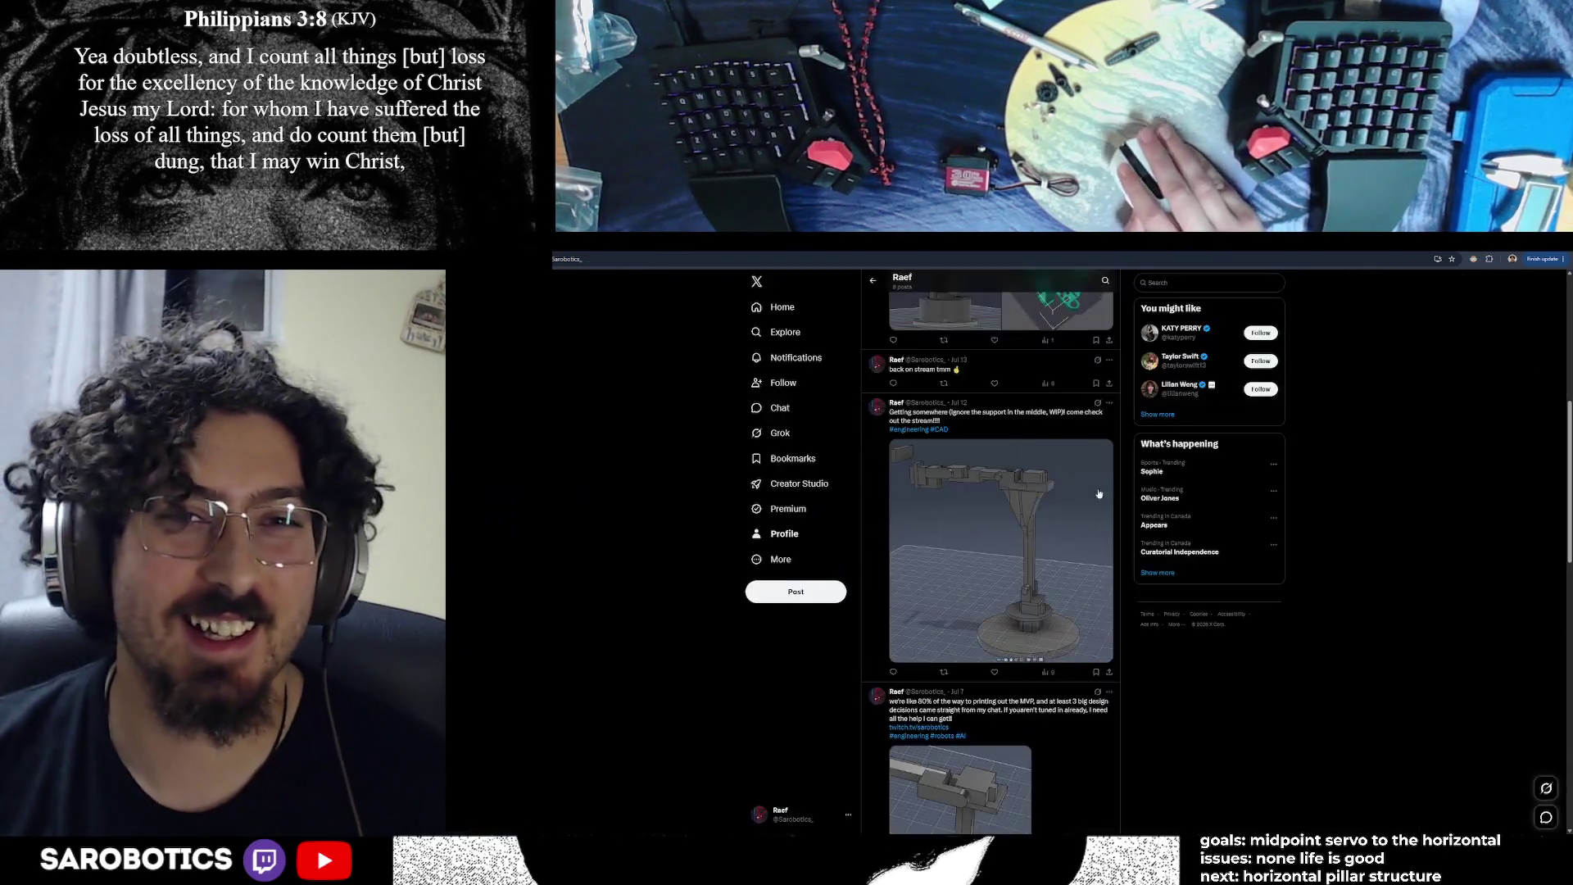
# View the newest post's robot, green-parts and robot-arm images, then return to ChatGPT
pyautogui.scroll(3, 1099, 493)
pyautogui.click(950, 524)
pyautogui.click(1197, 495)
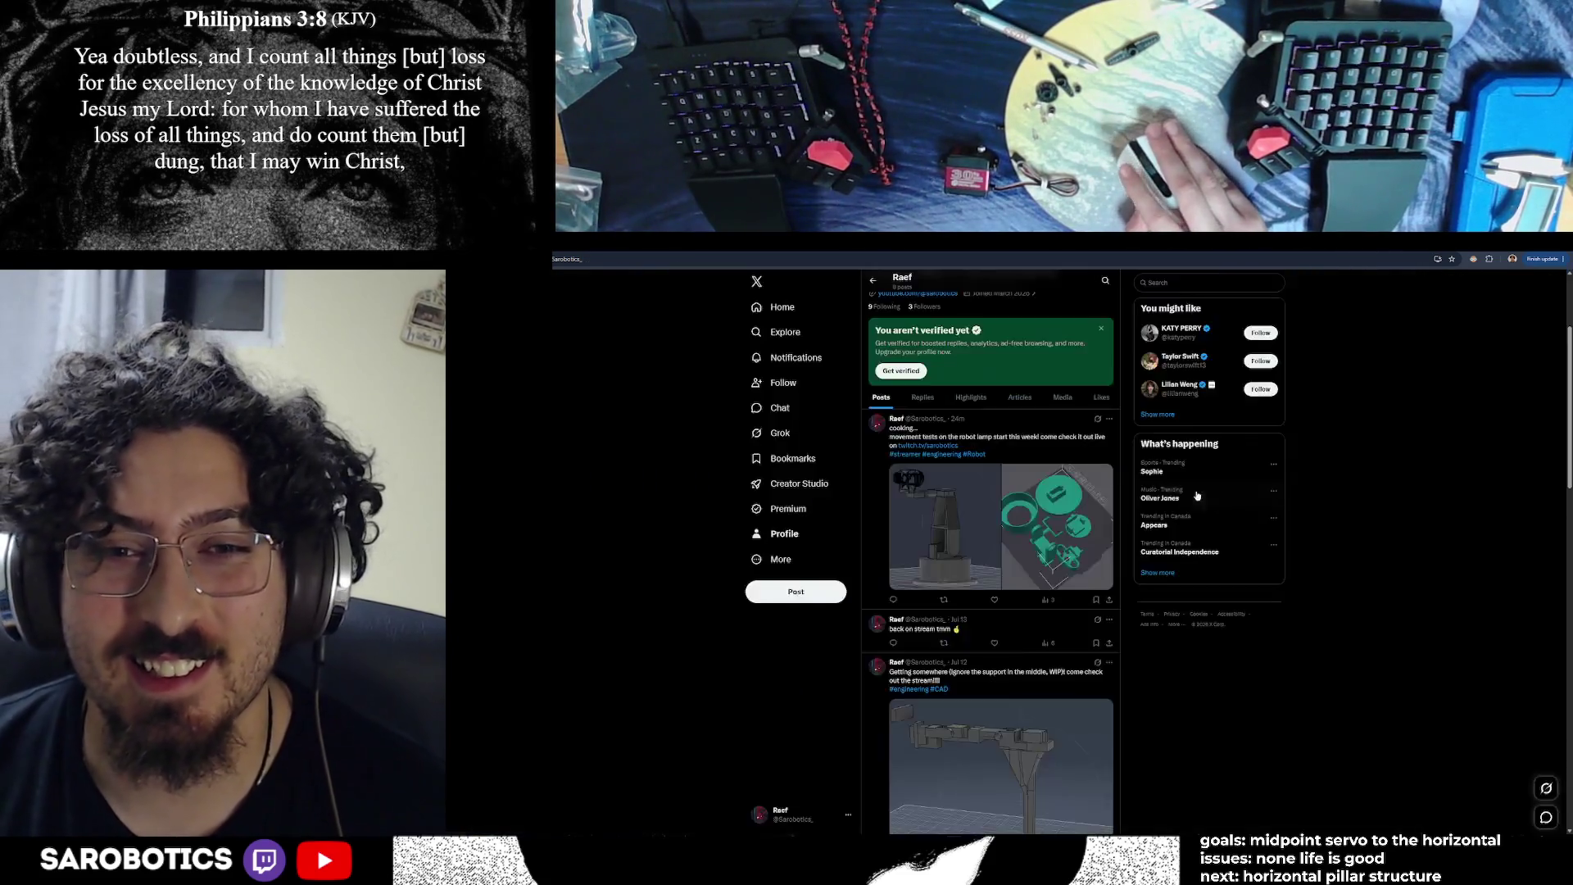
pyautogui.click(1074, 477)
pyautogui.click(1352, 489)
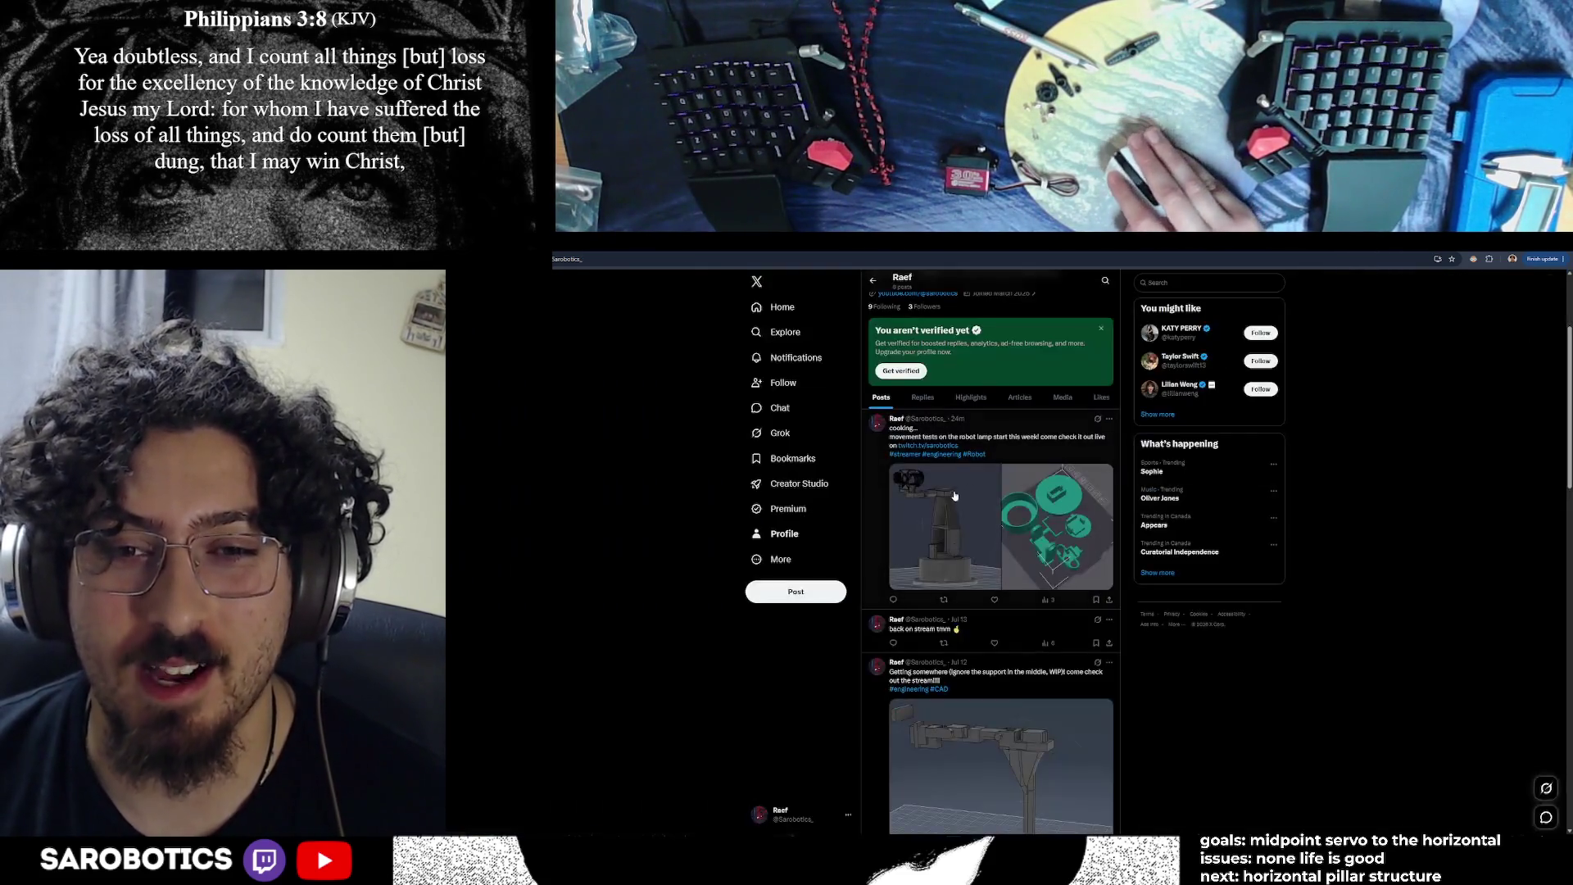
pyautogui.click(947, 495)
pyautogui.click(1363, 515)
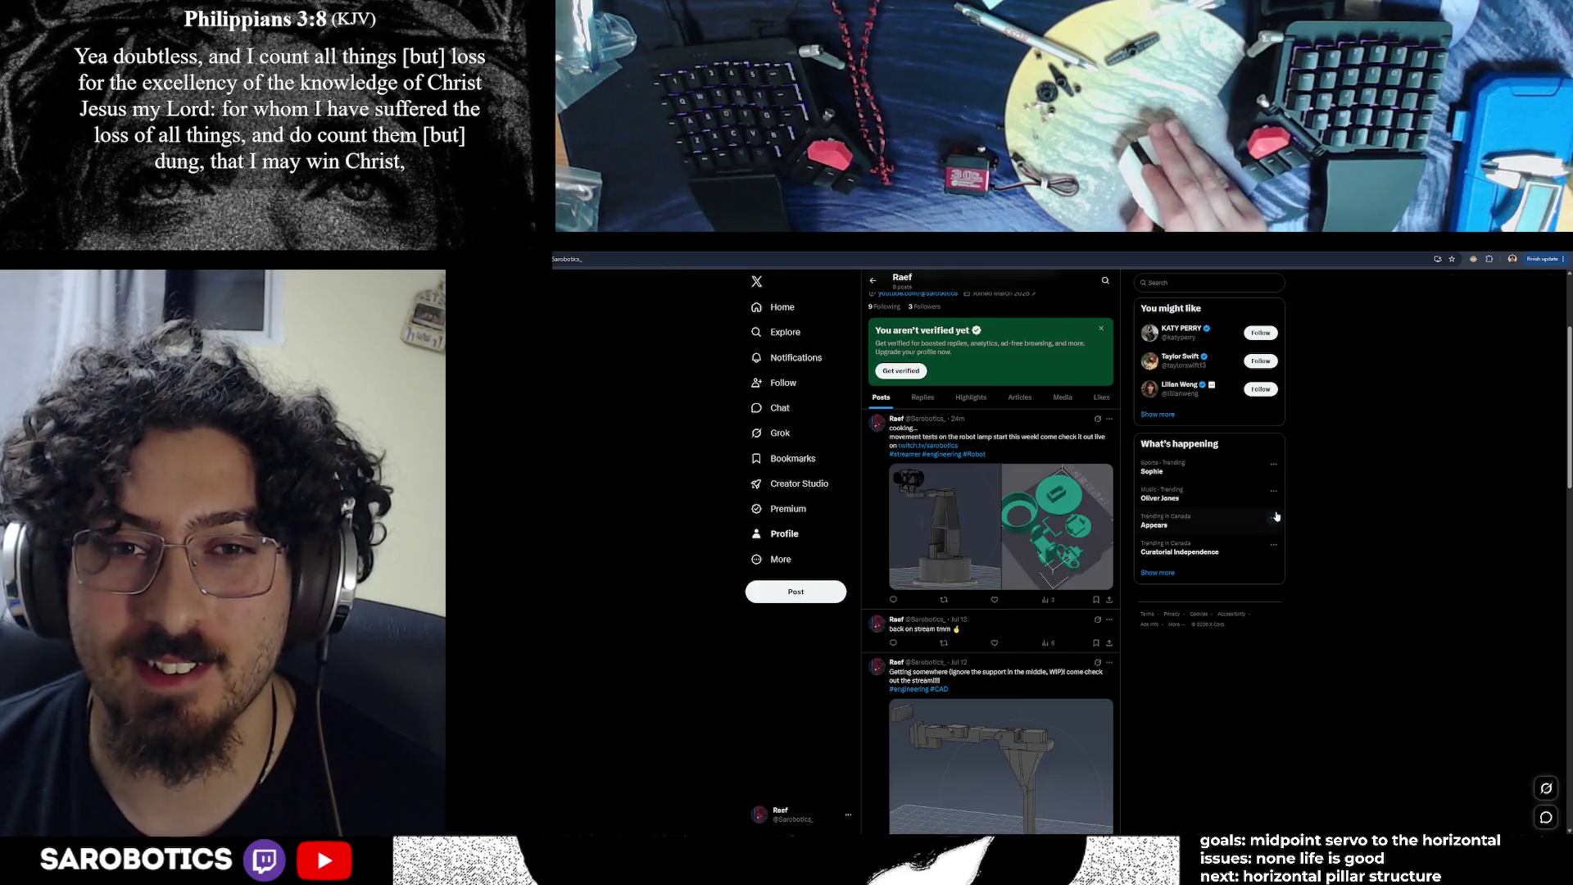
pyautogui.hotkey('ctrl', 'Tab')
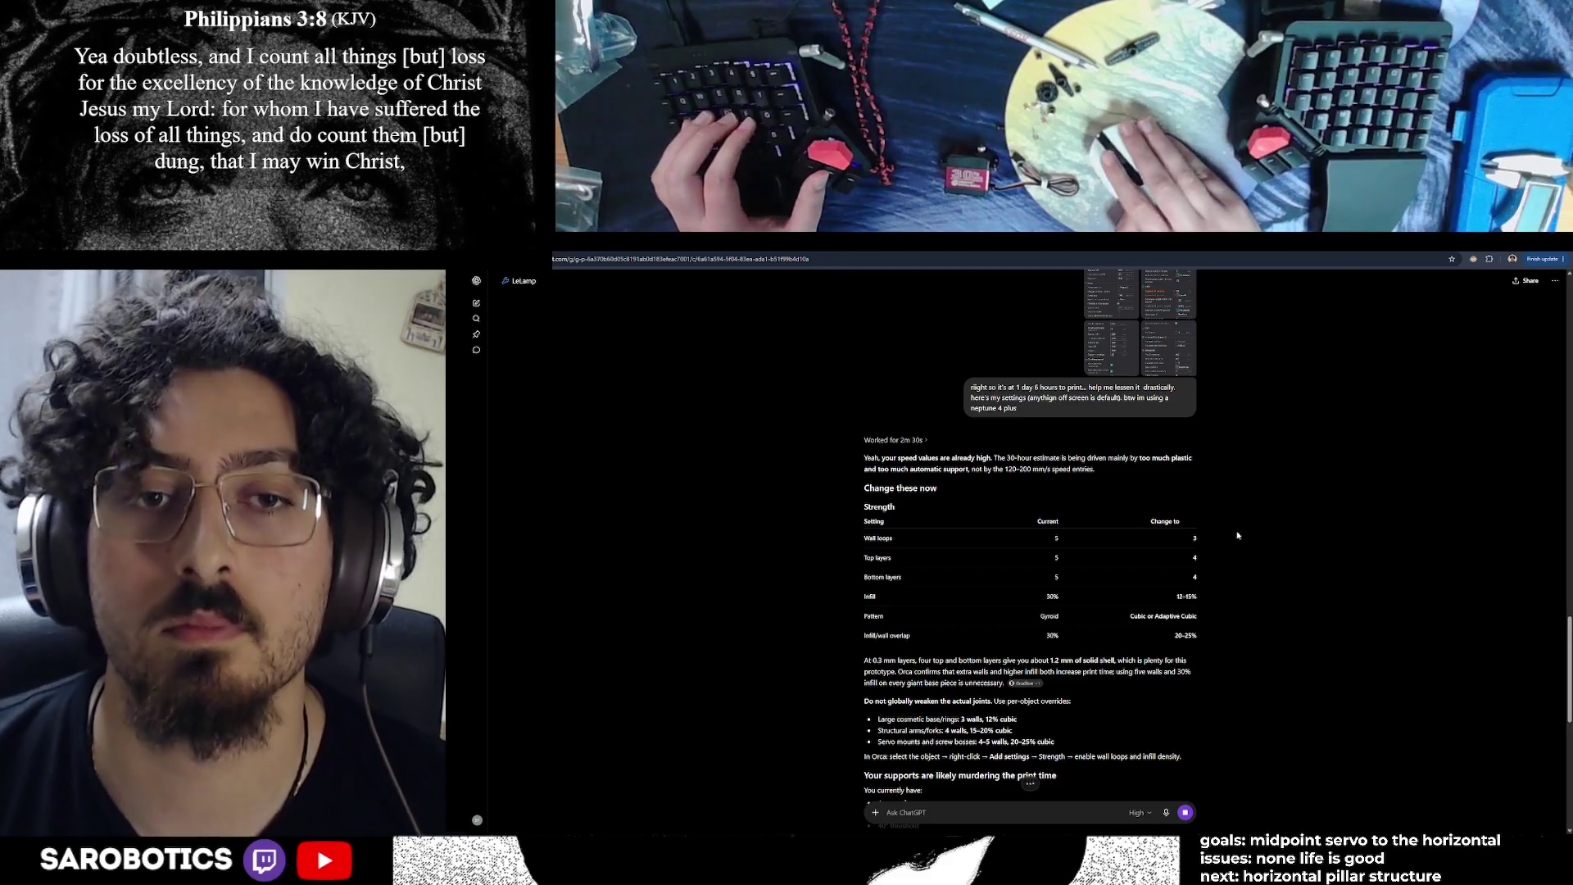
# Scroll through ChatGPT's 'Change these now' table of wall, top/bottom layer and infill settings
pyautogui.scroll(-1, 1237, 537)
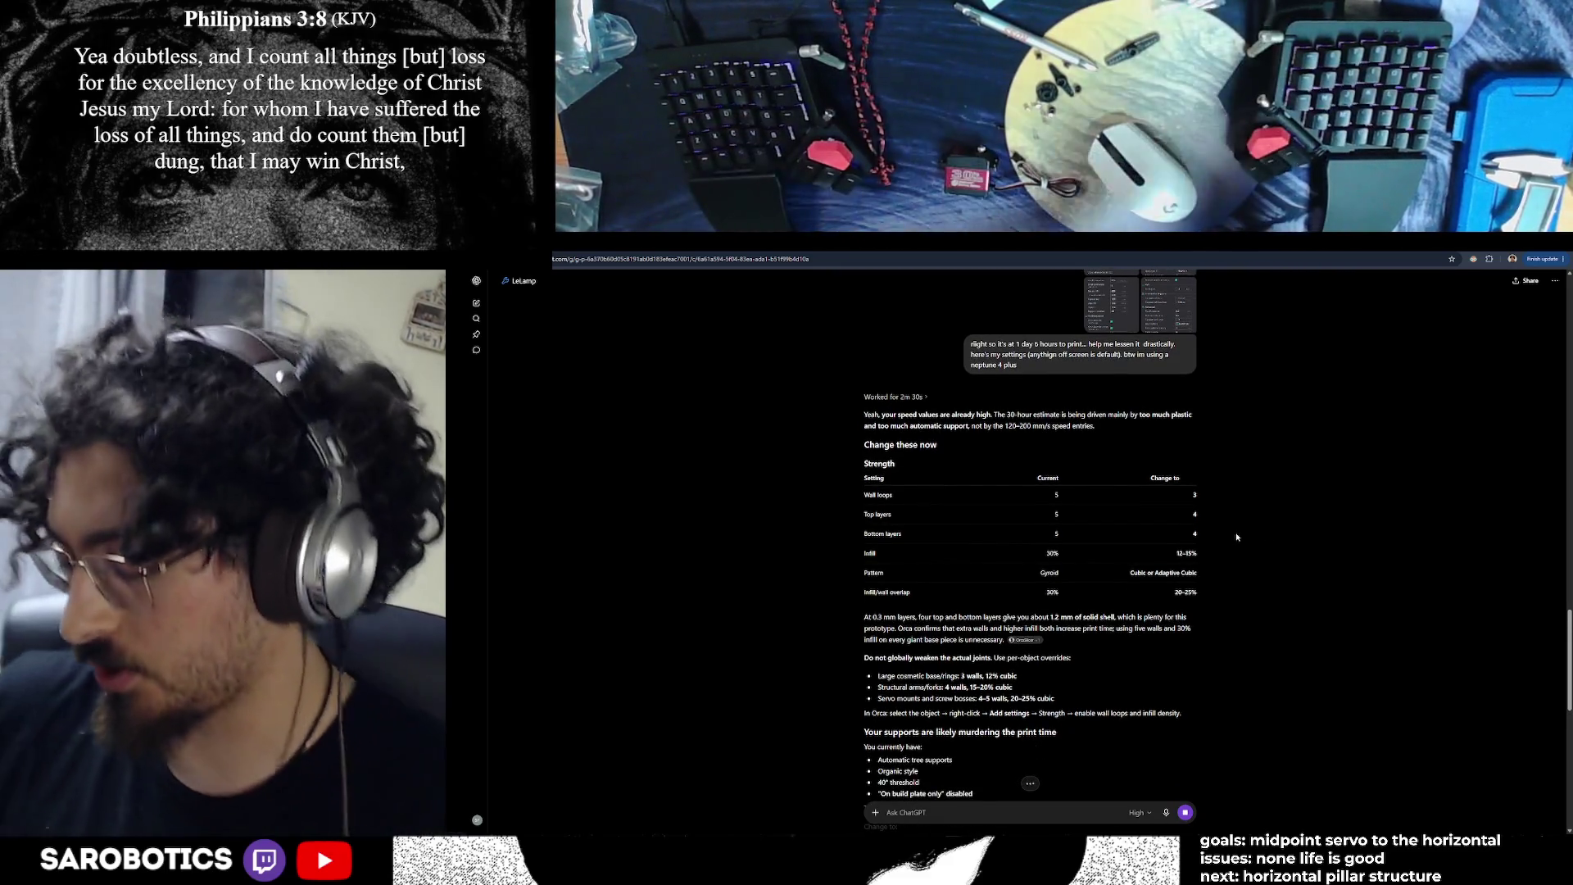